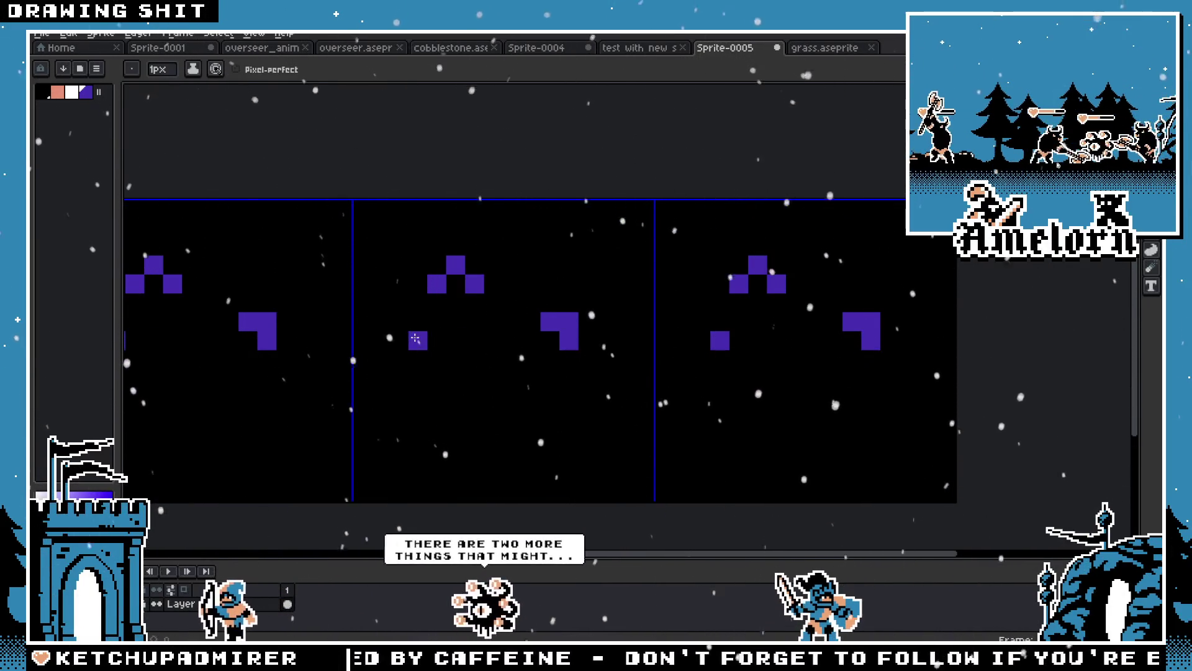
Adjust the pixels around the L shape, adding ones above it and to its right
click(557, 360)
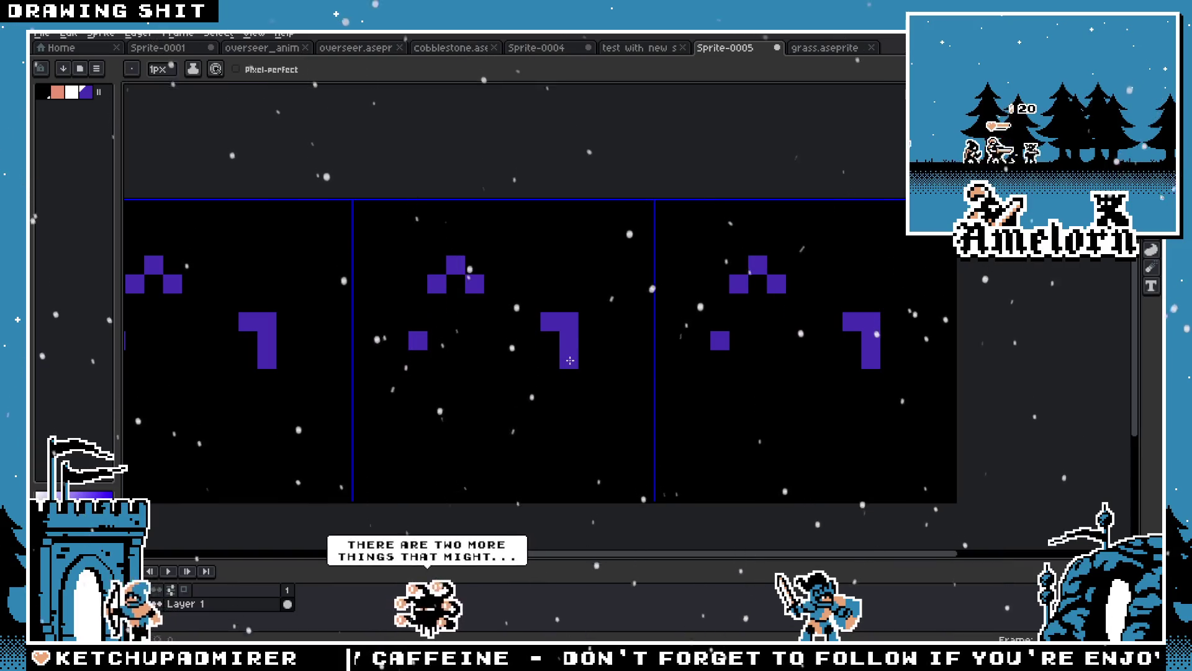
right_click(557, 360)
click(608, 357)
right_click(613, 351)
click(612, 347)
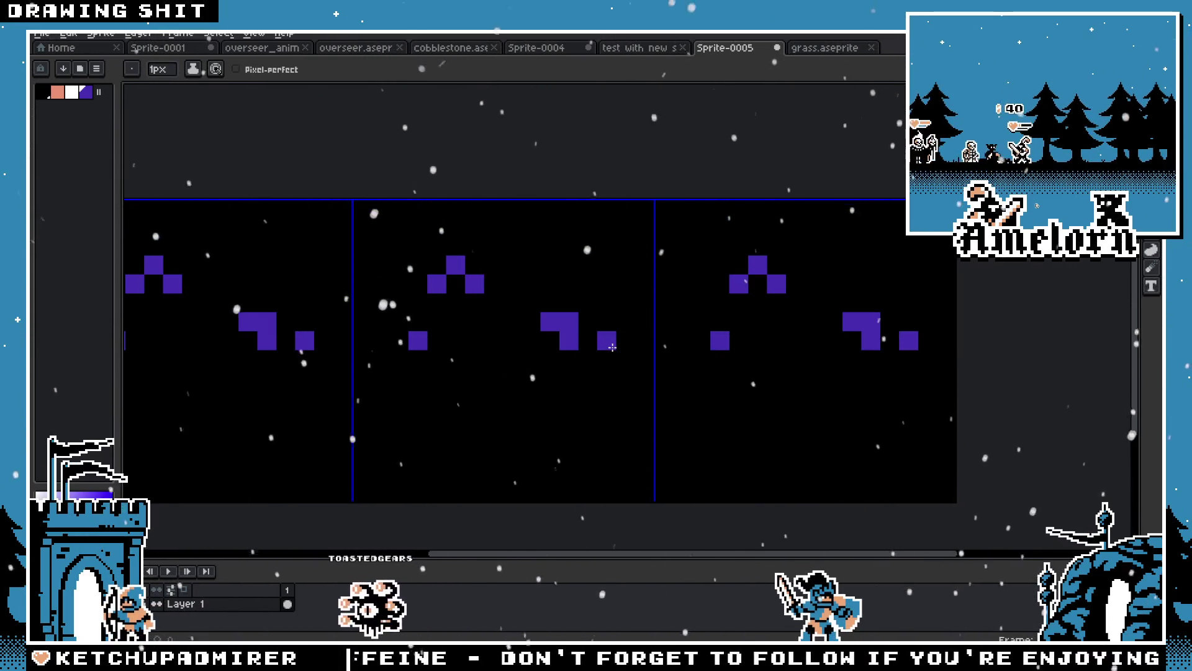
right_click(612, 347)
click(619, 359)
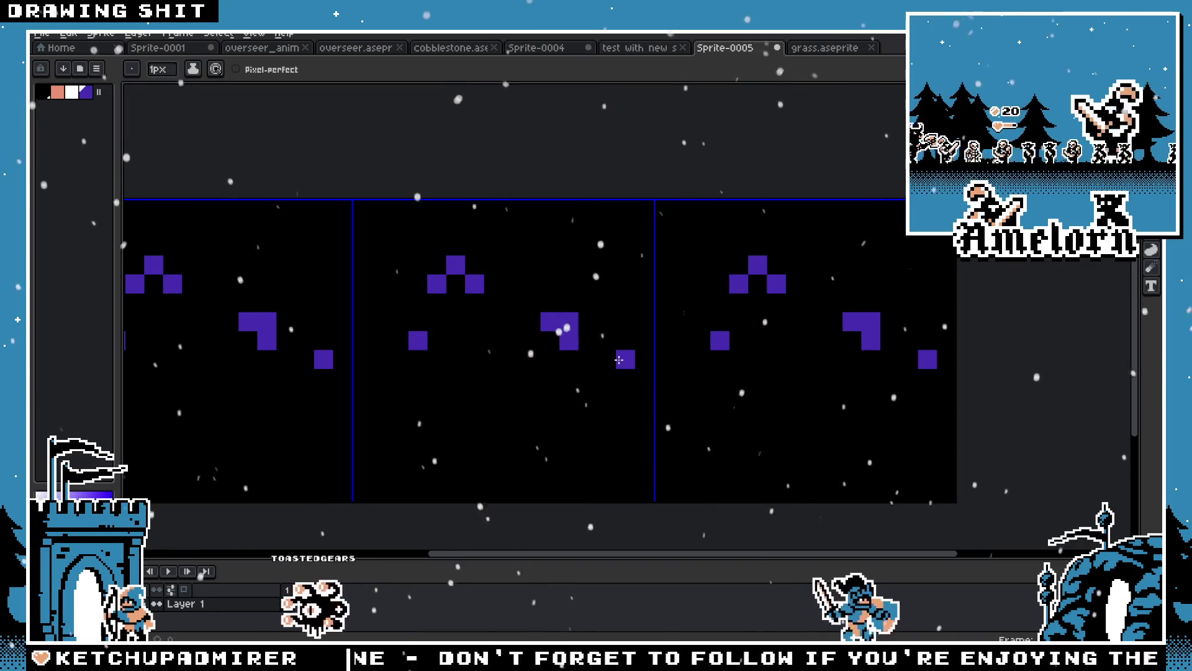
click(607, 283)
click(588, 283)
scroll(458, 315, down, 3)
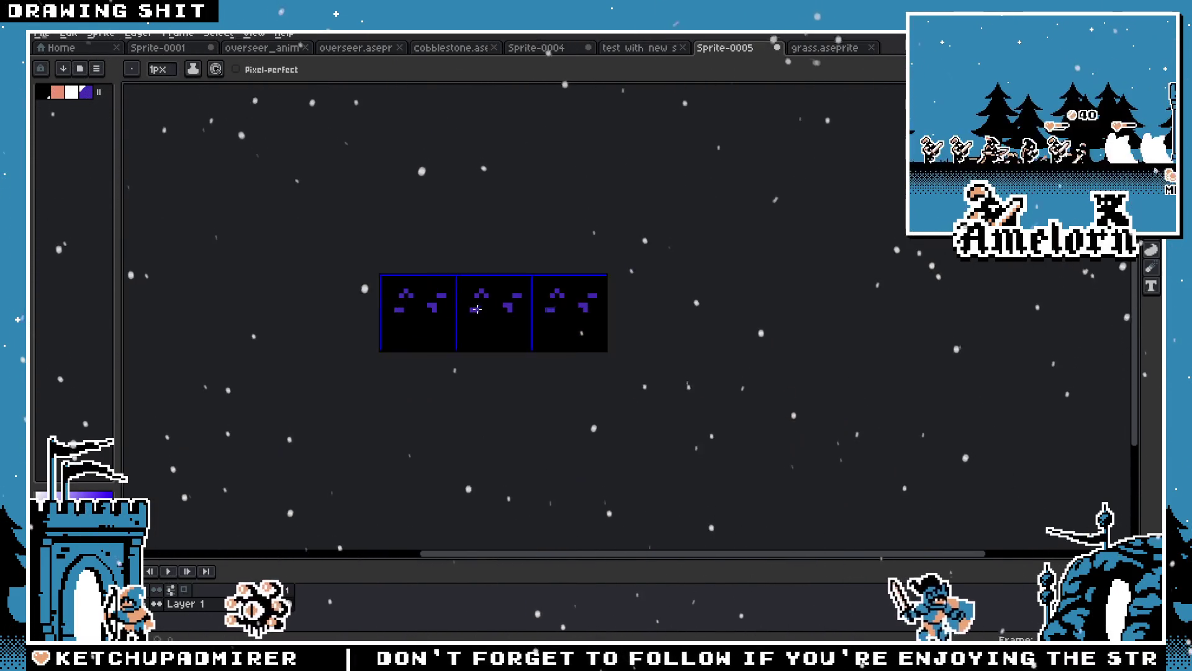
scroll(457, 315, up, 5)
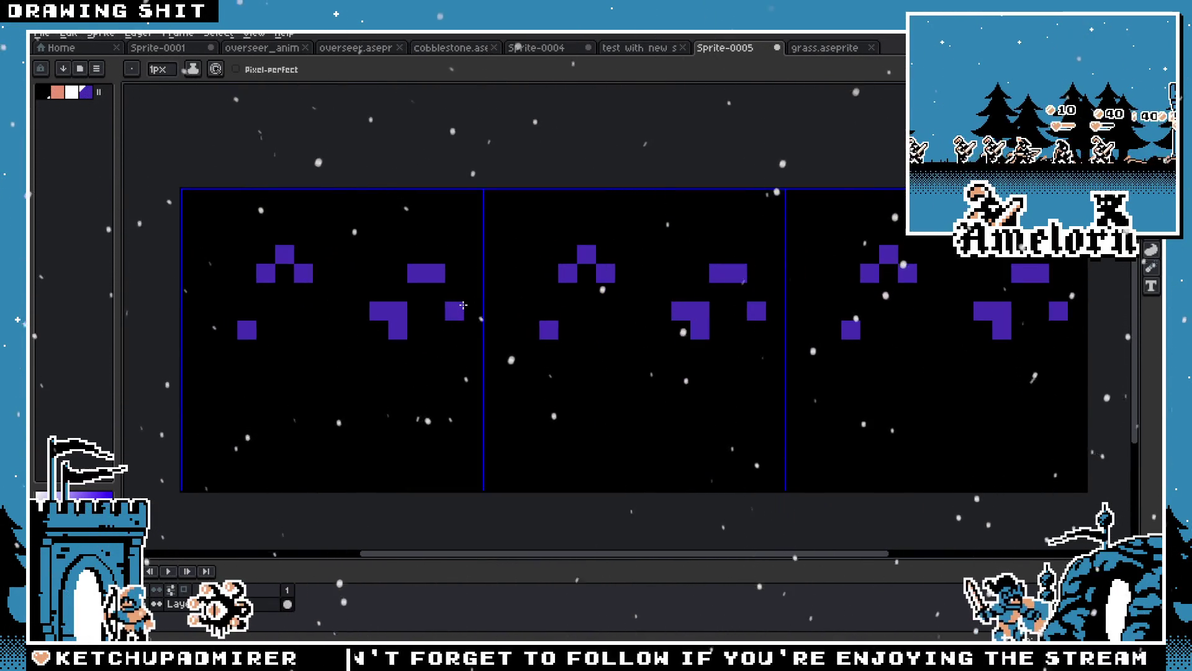
right_click(452, 296)
Draw diagonal stone edges curving toward the tile's top-left and top-right corners
click(404, 233)
drag(405, 232, 341, 199)
scroll(355, 276, down, 3)
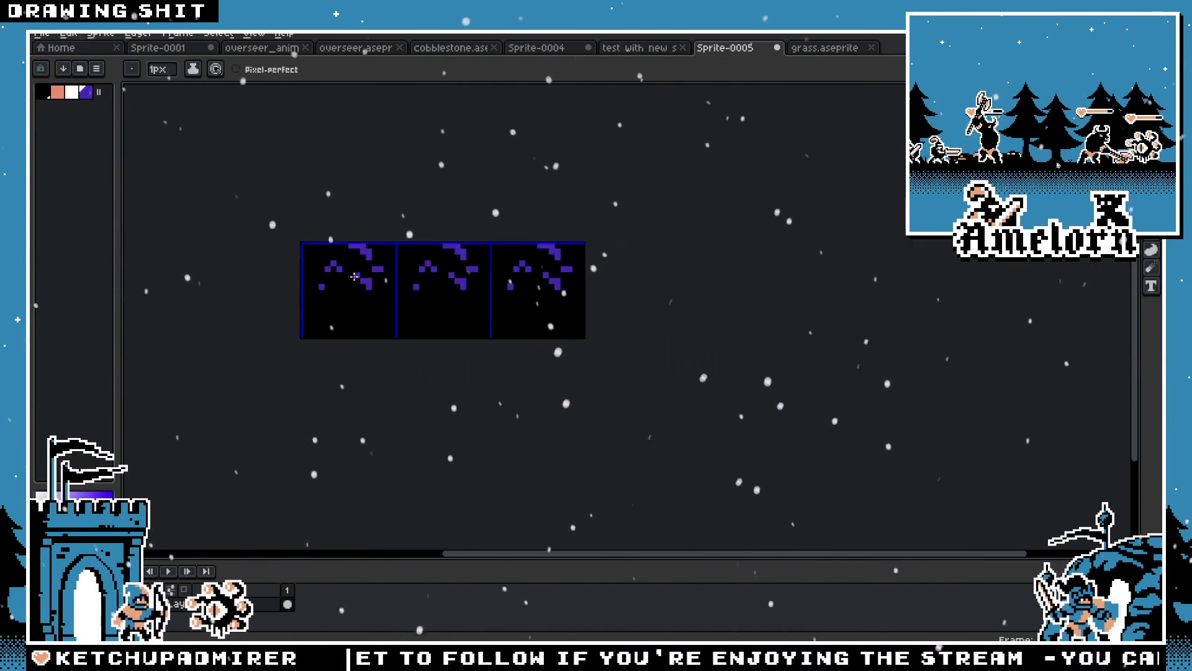
scroll(355, 276, down, 1)
scroll(340, 273, up, 3)
click(298, 225)
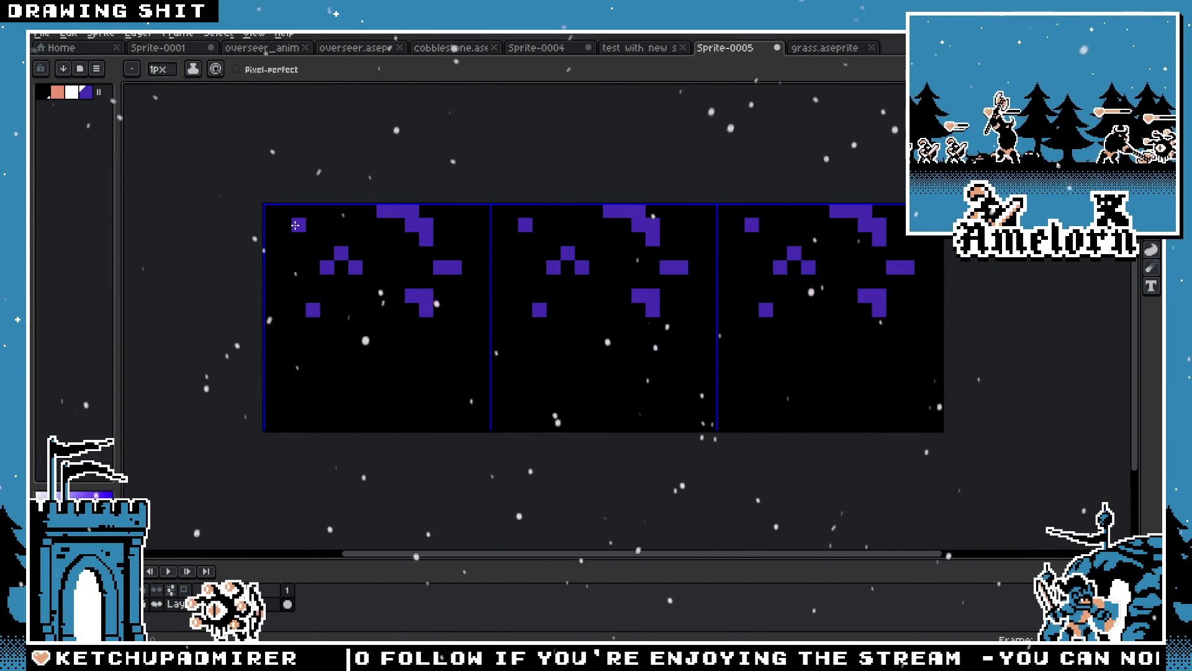
key(ctrl+z)
key(ctrl+z)
key(ctrl+z)
key(ctrl+z)
key(ctrl+z)
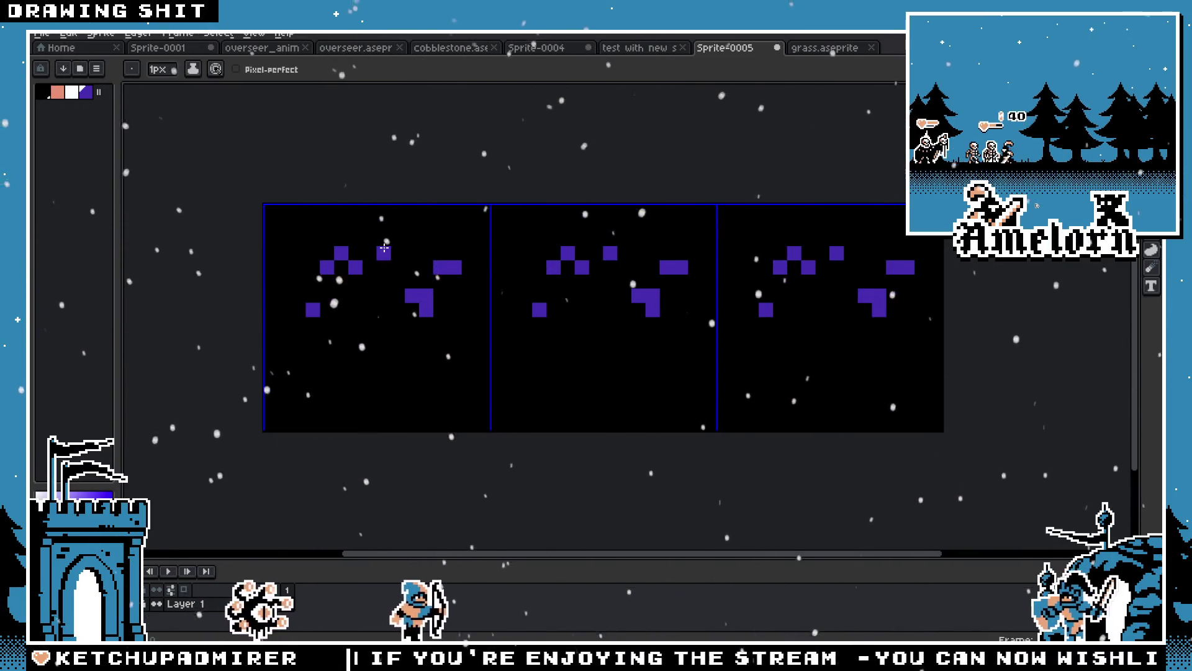
key(v)
key(b)
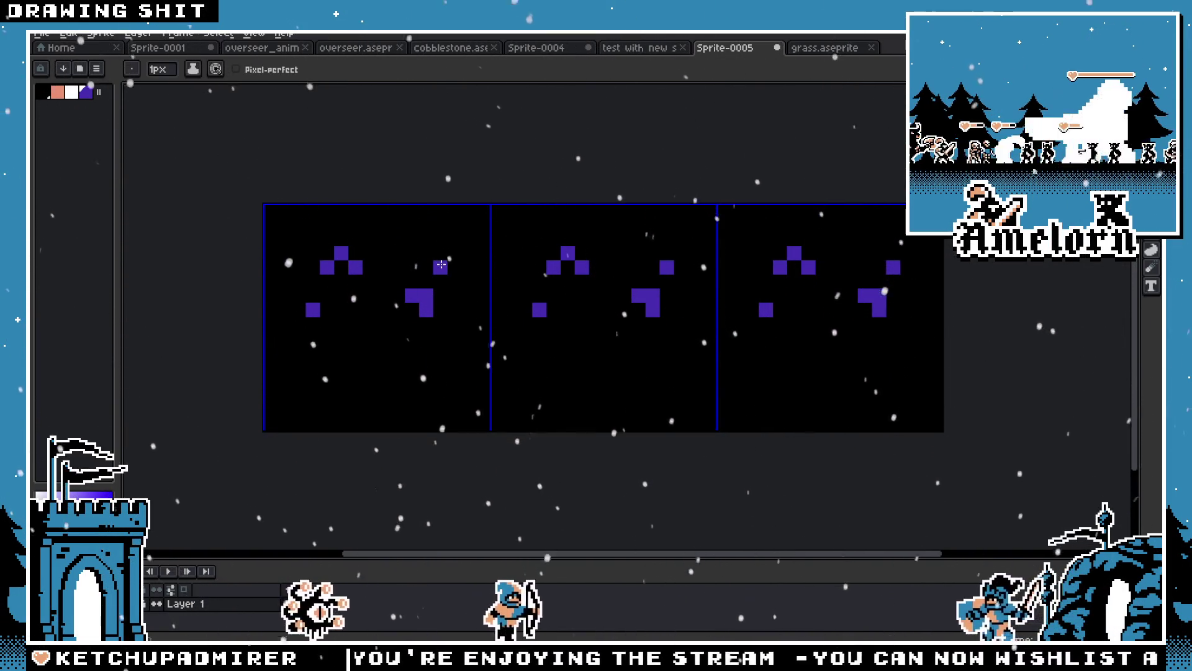
mouse_move(454, 267)
mouse_down()
mouse_move(439, 254)
mouse_move(454, 287)
mouse_move(412, 221)
mouse_move(426, 234)
mouse_move(395, 224)
mouse_up()
key(ctrl+z)
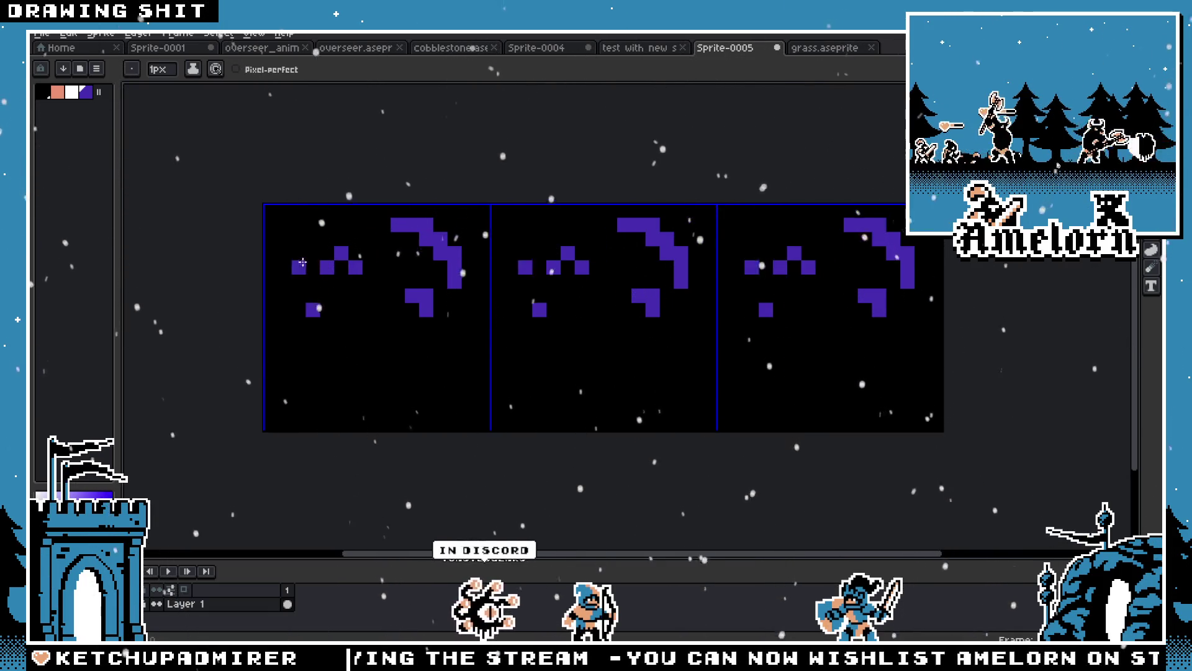
Erase stray pixels beside the peak and at the left edge, and add one near the lower-right shape
right_click(300, 261)
click(274, 252)
right_click(278, 252)
click(483, 297)
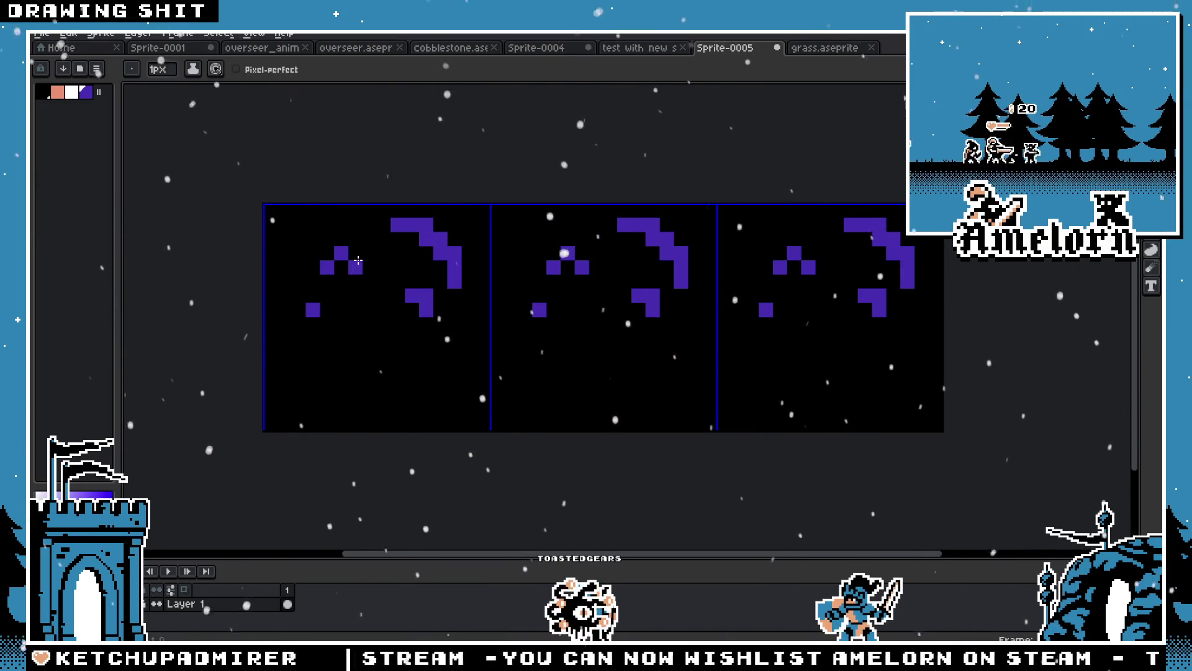
Rebuild the small centre peak as a two-pixel bar raised into a point
click(327, 281)
right_click(340, 253)
click(355, 253)
right_click(355, 267)
right_click(327, 274)
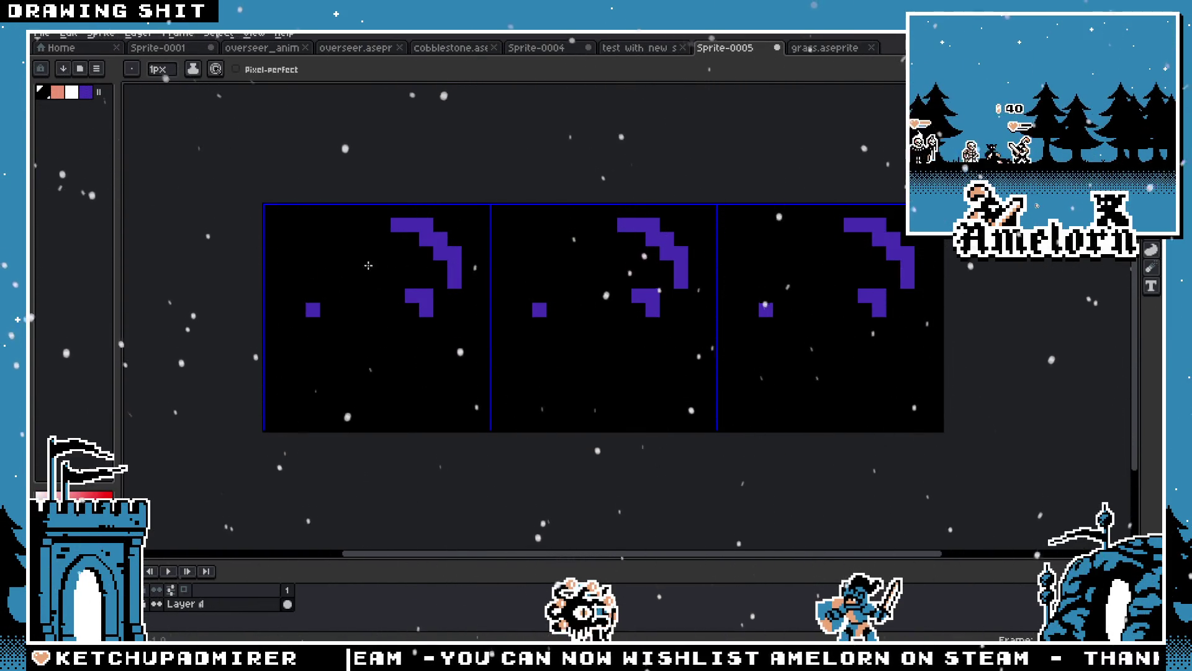
right_click(356, 253)
click(284, 267)
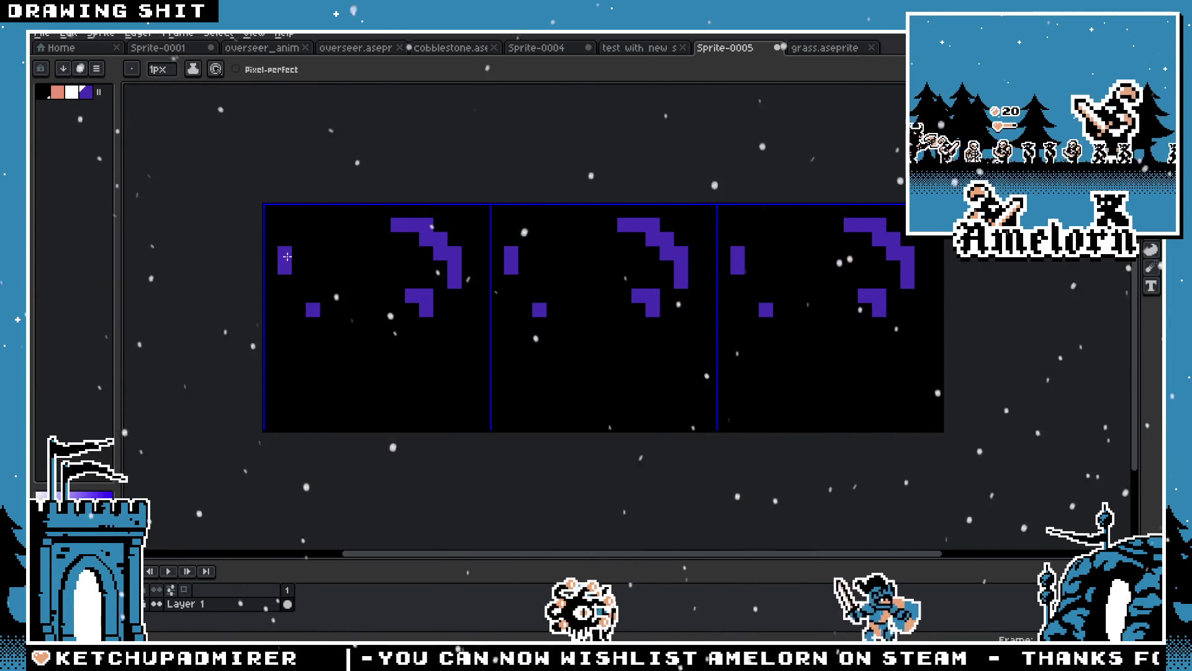
click(341, 282)
click(355, 281)
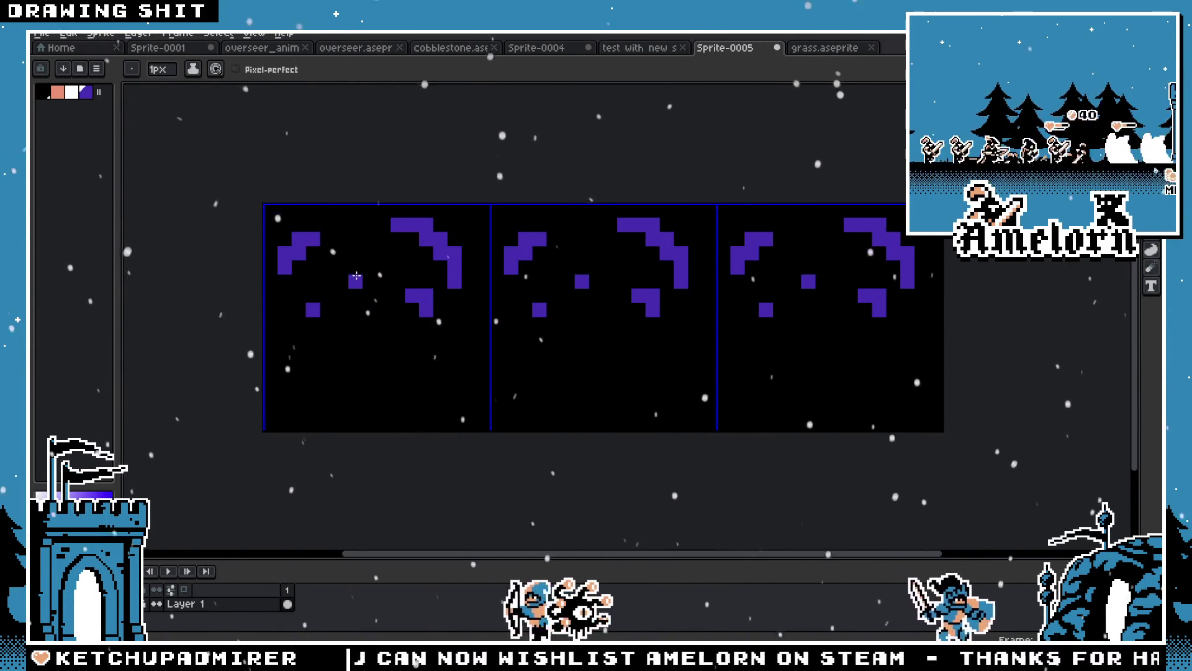
click(355, 268)
click(370, 282)
scroll(337, 281, down, 3)
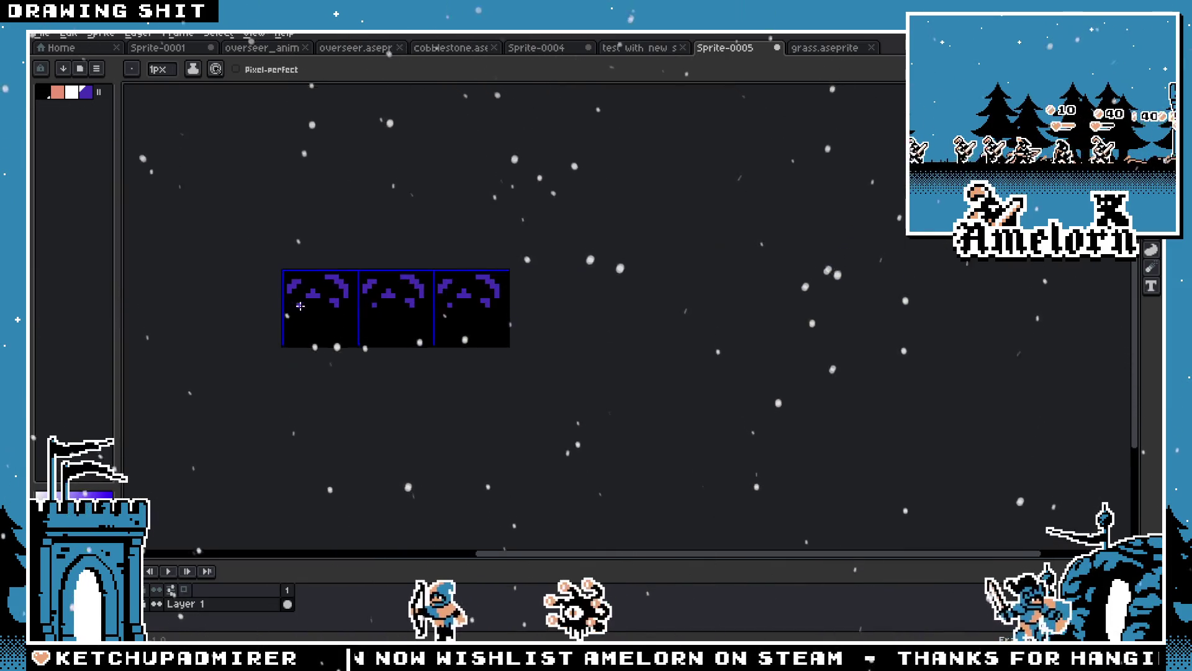
Remove the centre pixel under the peak and sample the purple from the artwork
scroll(337, 282, up, 3)
key(i)
right_click(329, 276)
scroll(329, 276, down, 3)
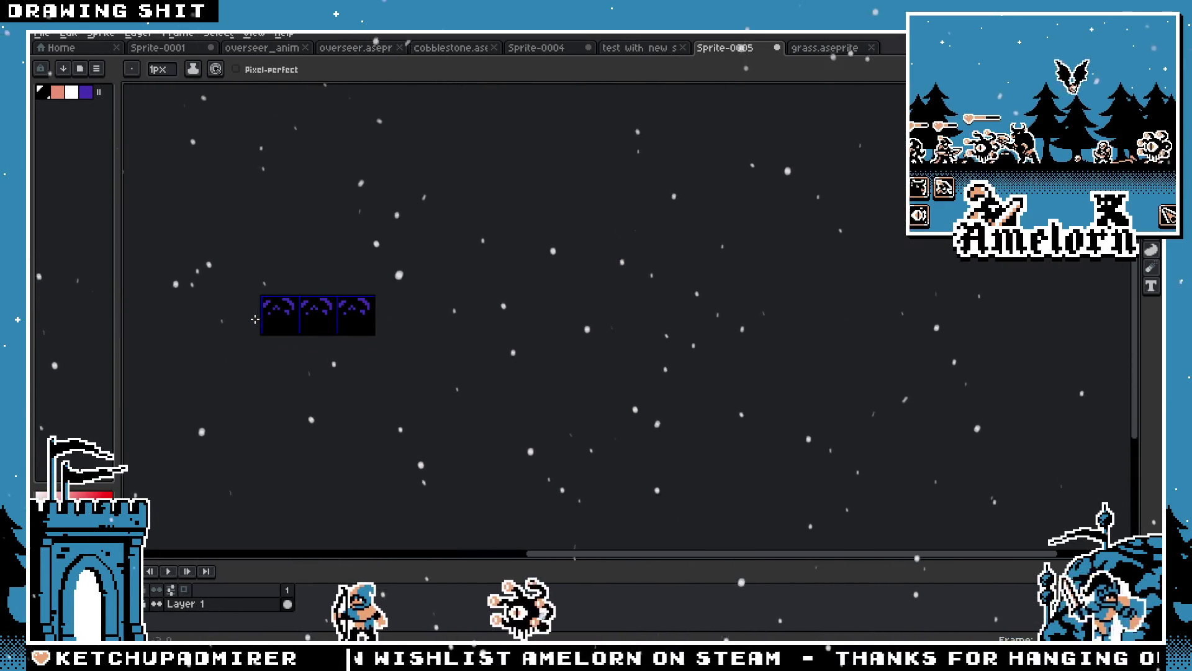
scroll(348, 261, up, 3)
click(367, 228)
key(b)
click(306, 224)
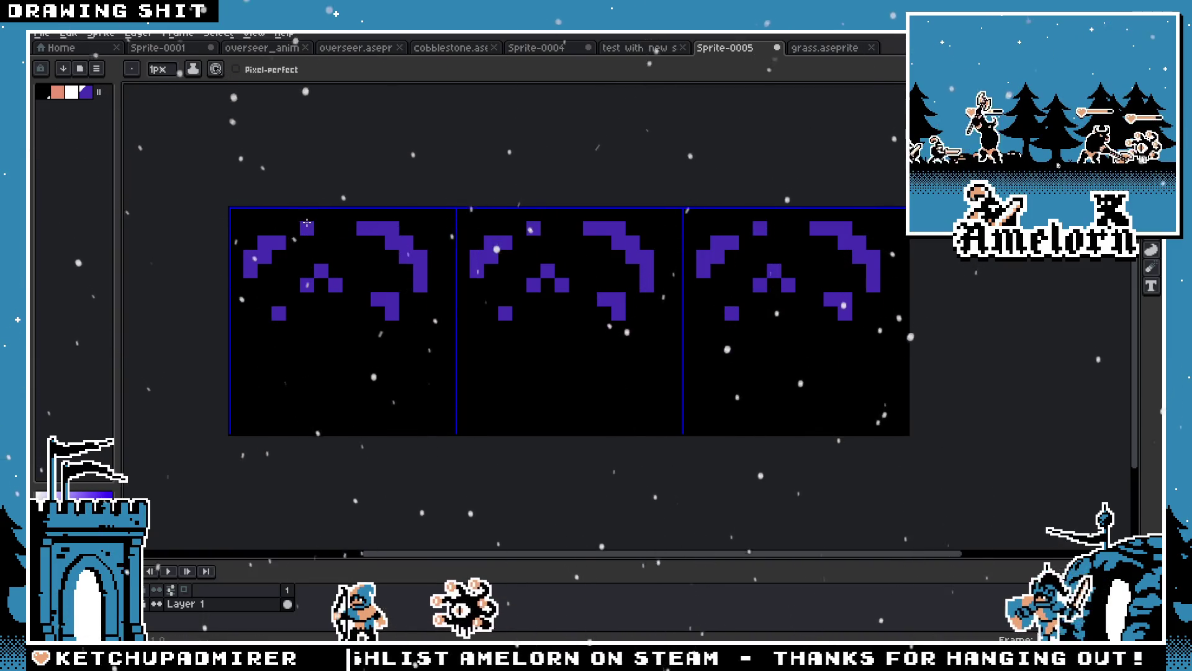
right_click(306, 225)
Try pixels at the lower right and lower left, clearing the old lower-left shape
click(433, 340)
right_click(400, 339)
click(251, 341)
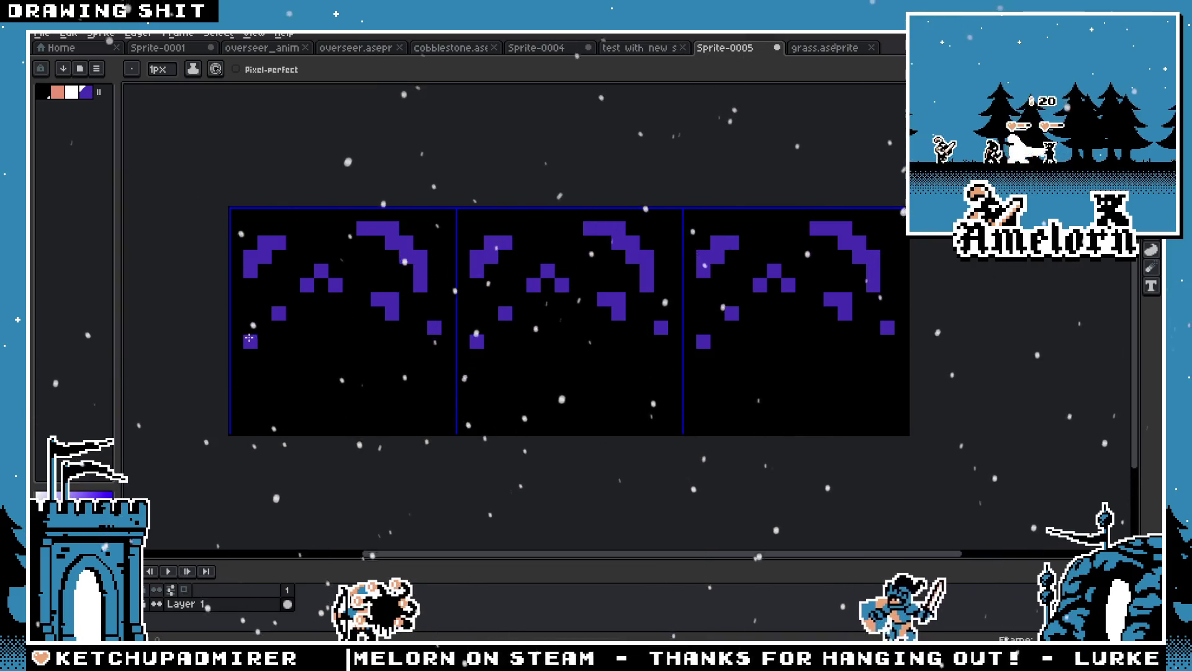
right_click(265, 341)
right_click(250, 356)
key(v)
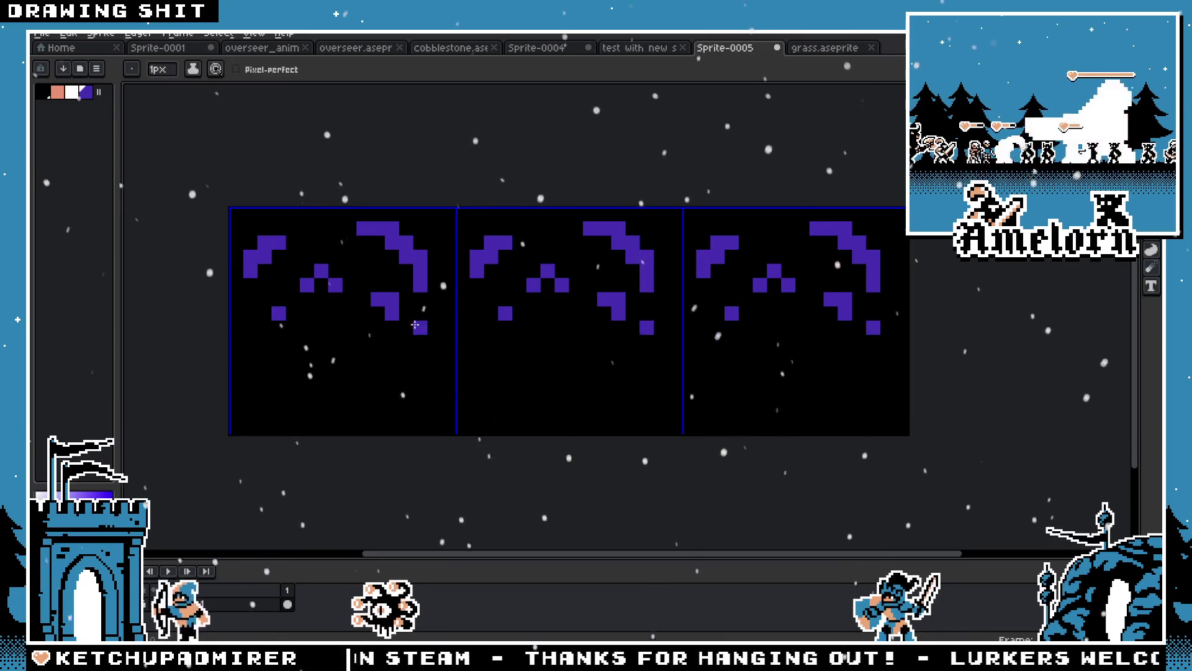
key(b)
right_click(250, 341)
Keep the small lower-right L shape and add pixels near the bottom right and lower left
right_click(392, 313)
right_click(378, 300)
right_click(391, 299)
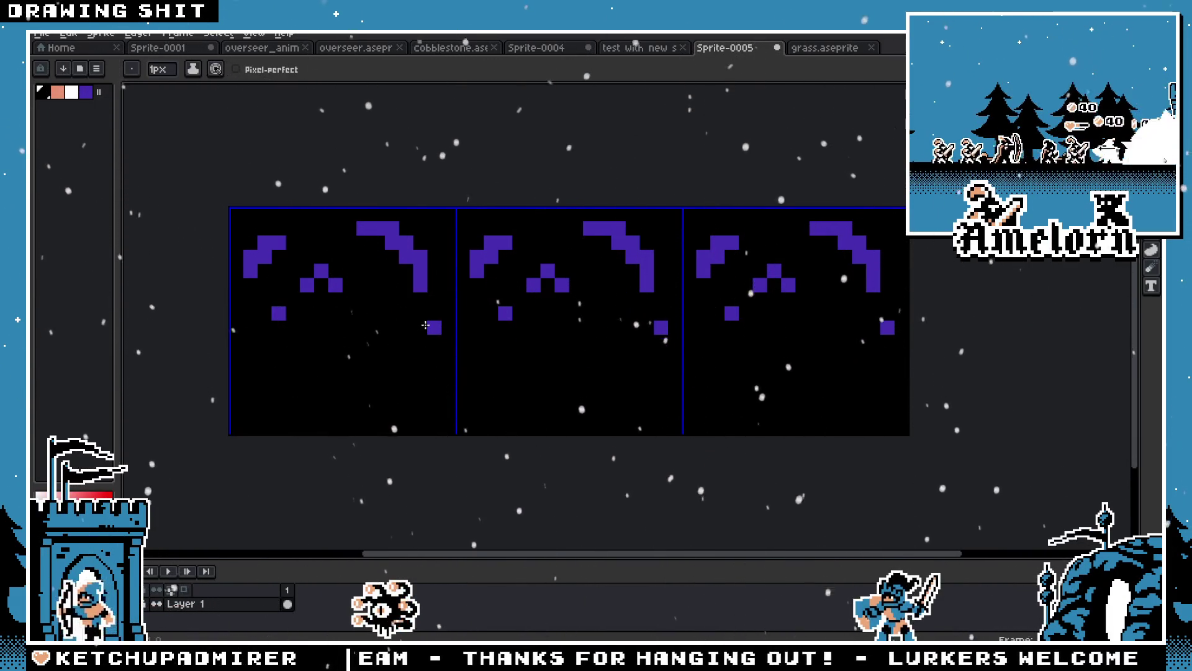
click(392, 342)
key(ctrl+z)
key(ctrl+z)
key(ctrl+z)
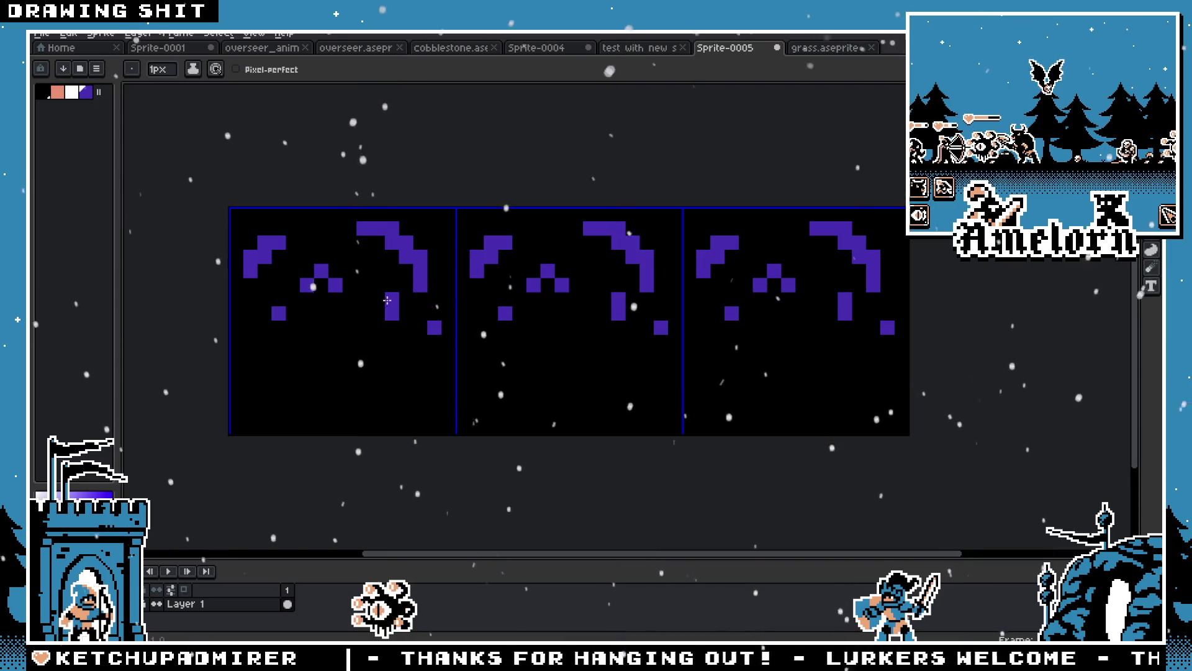
click(278, 342)
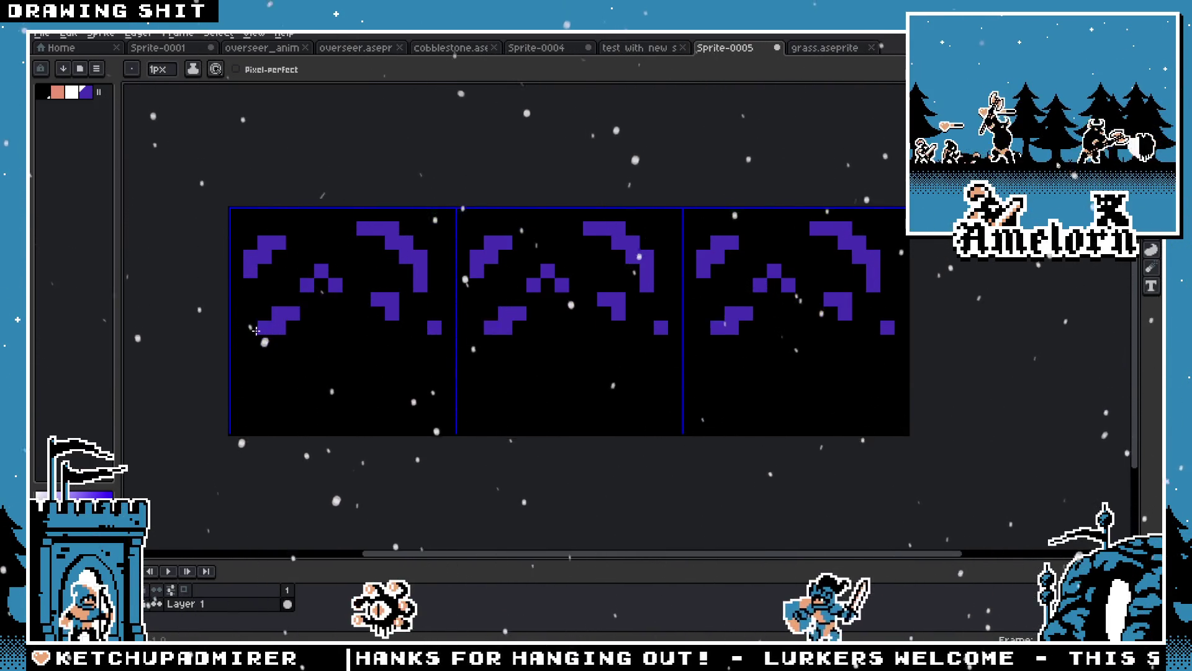
scroll(265, 326, down, 3)
scroll(266, 326, up, 3)
scroll(351, 365, down, 5)
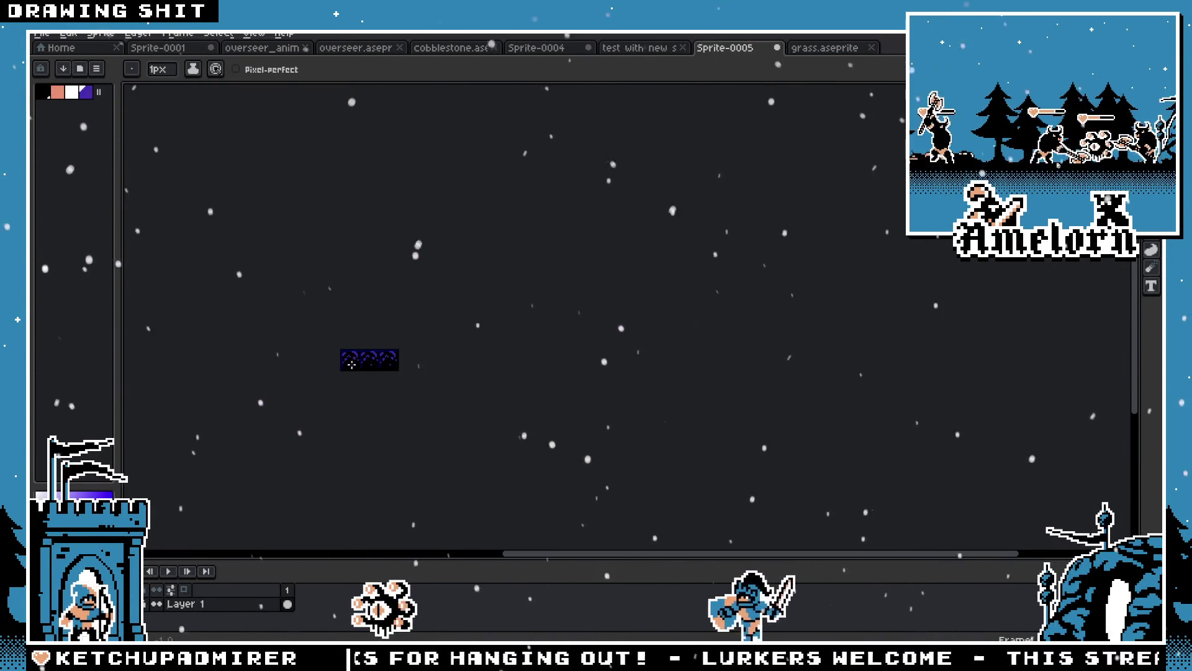
scroll(290, 374, up, 1)
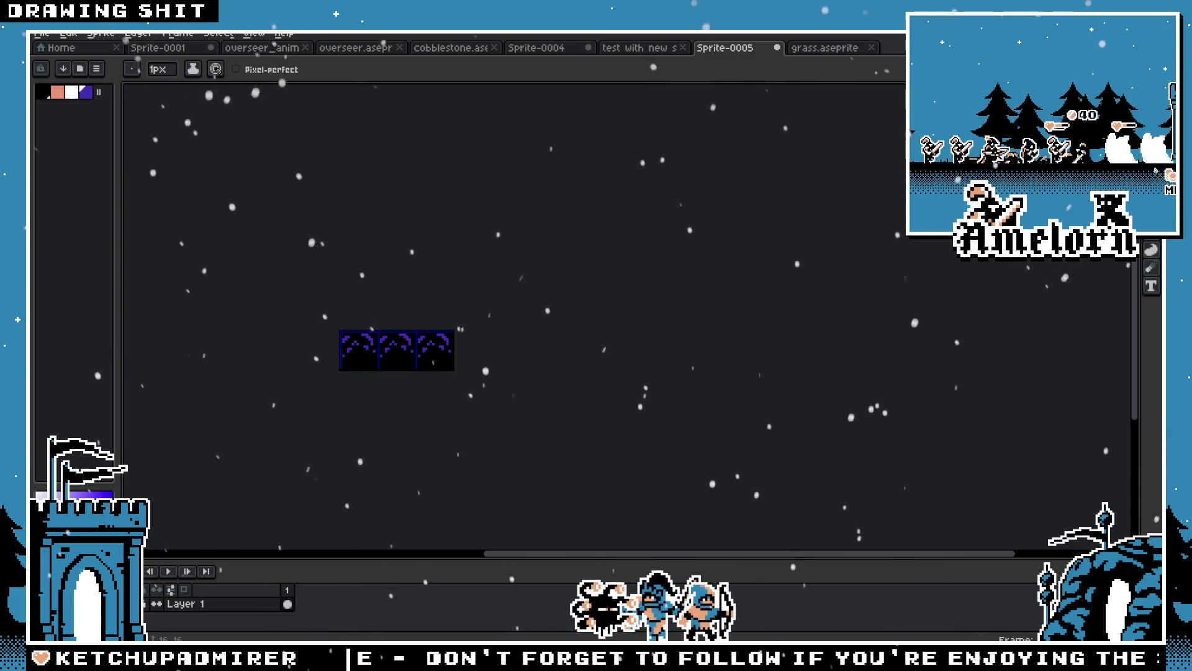
scroll(379, 335, up, 3)
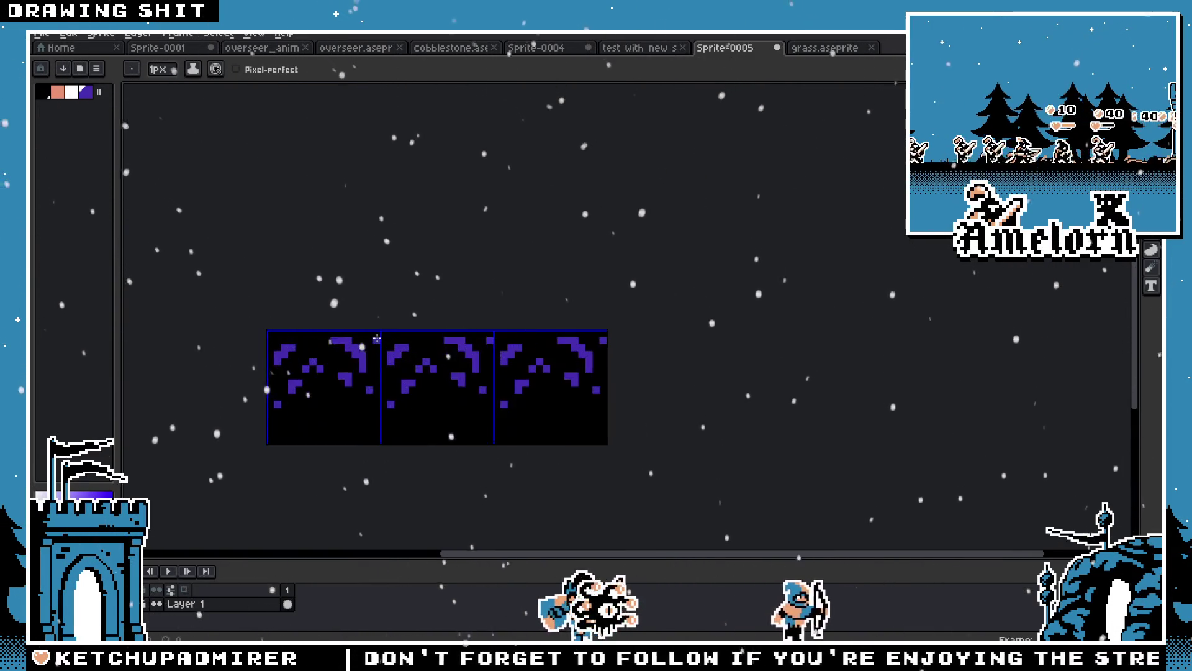
Place one purple pixel low in the tile, settling on the higher spot after two undone tries
scroll(383, 343, down, 1)
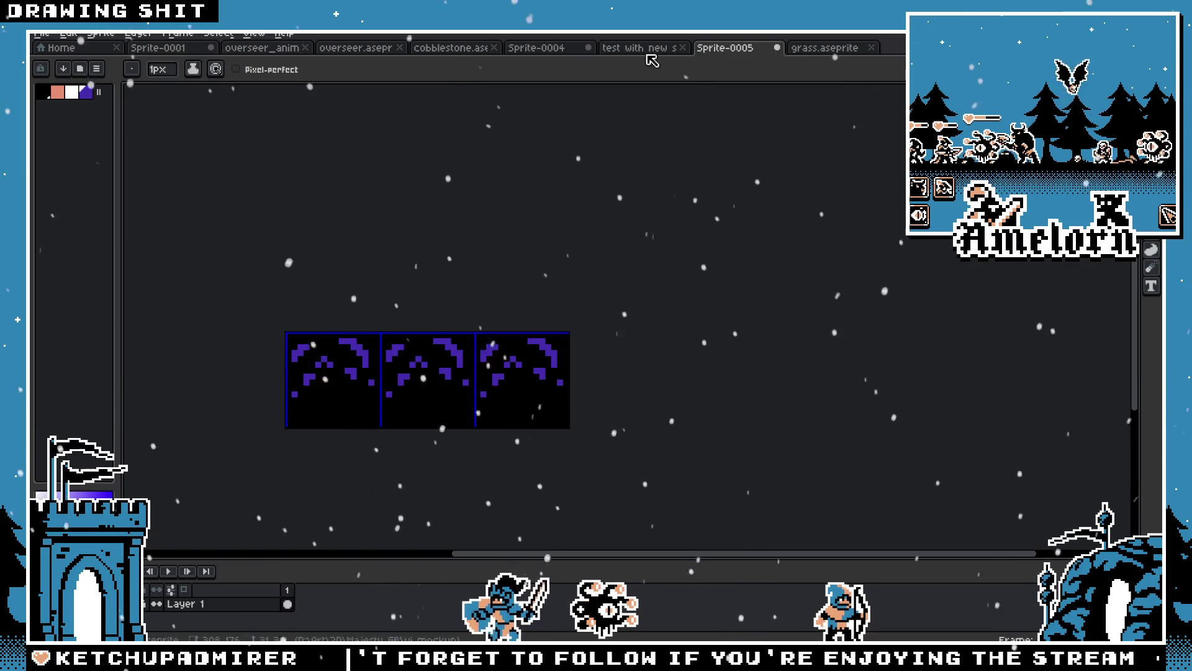
scroll(511, 331, up, 2)
key(m)
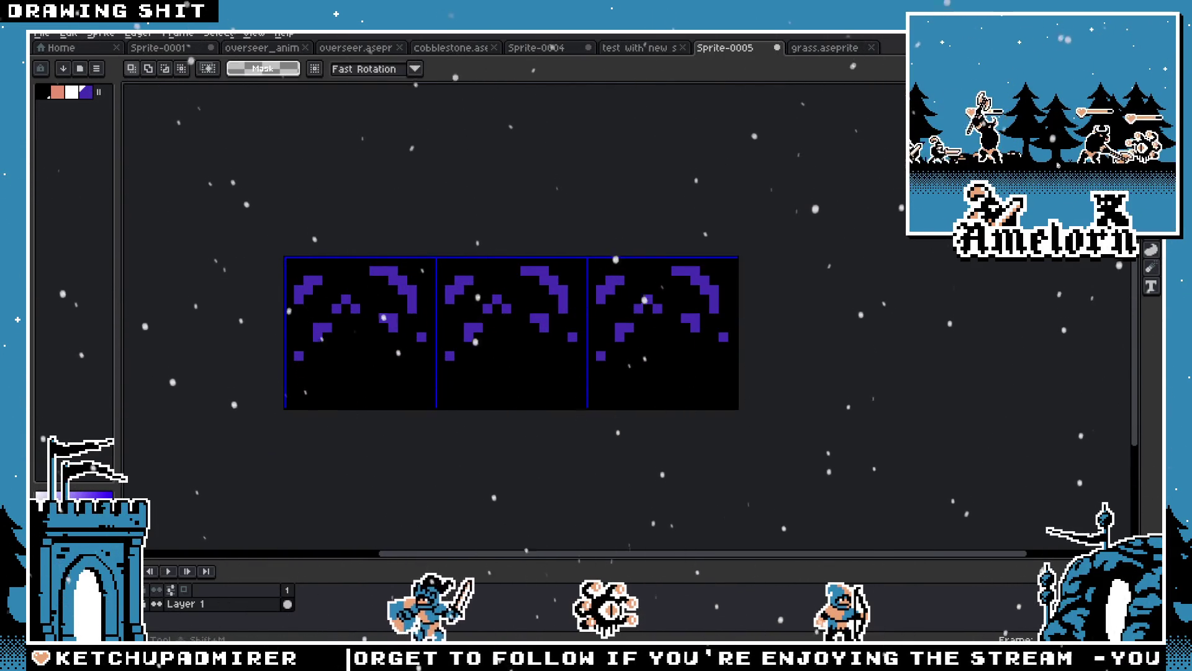
scroll(505, 293, up, 1)
scroll(597, 292, down, 2)
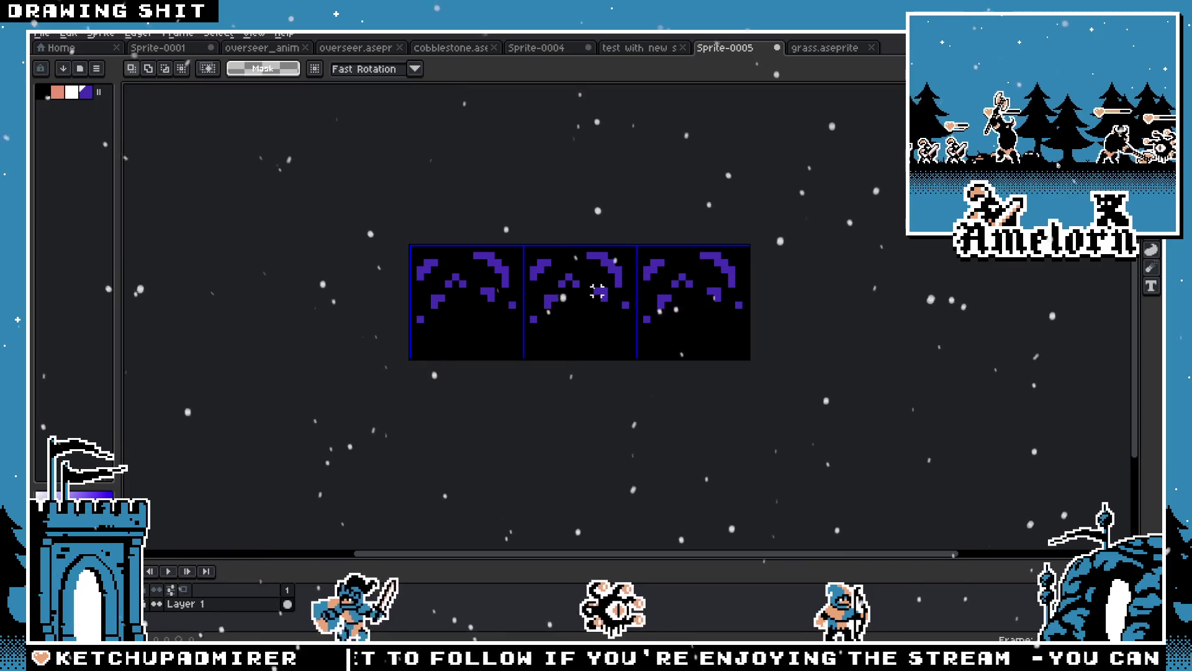
scroll(597, 292, up, 1)
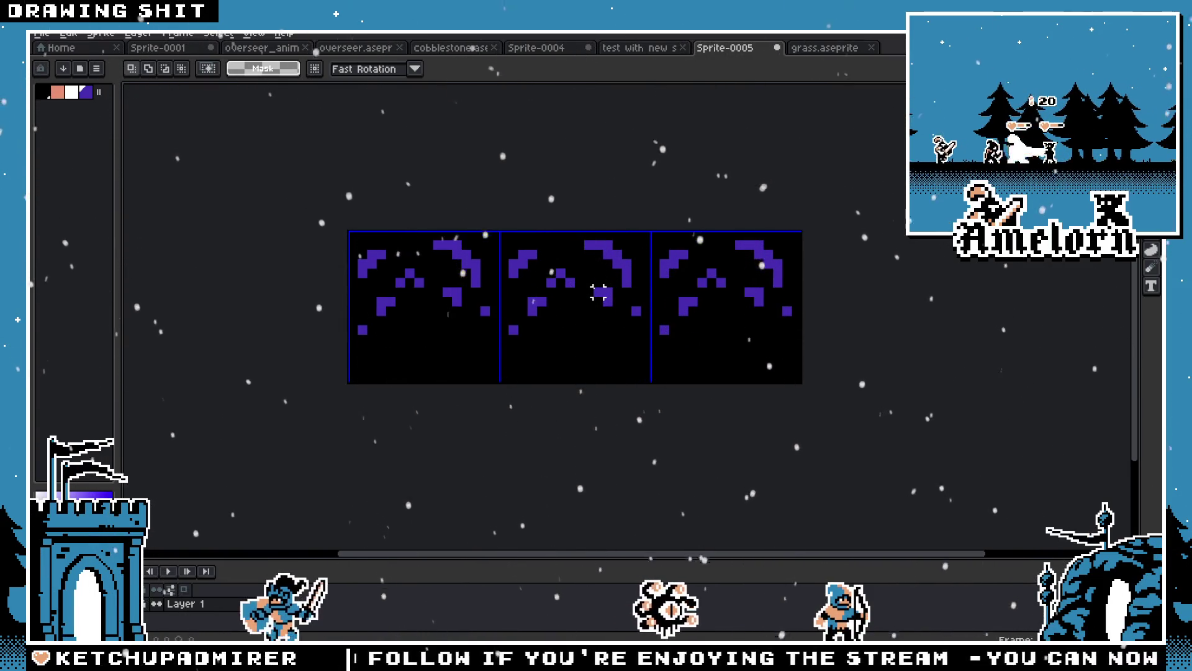
key(b)
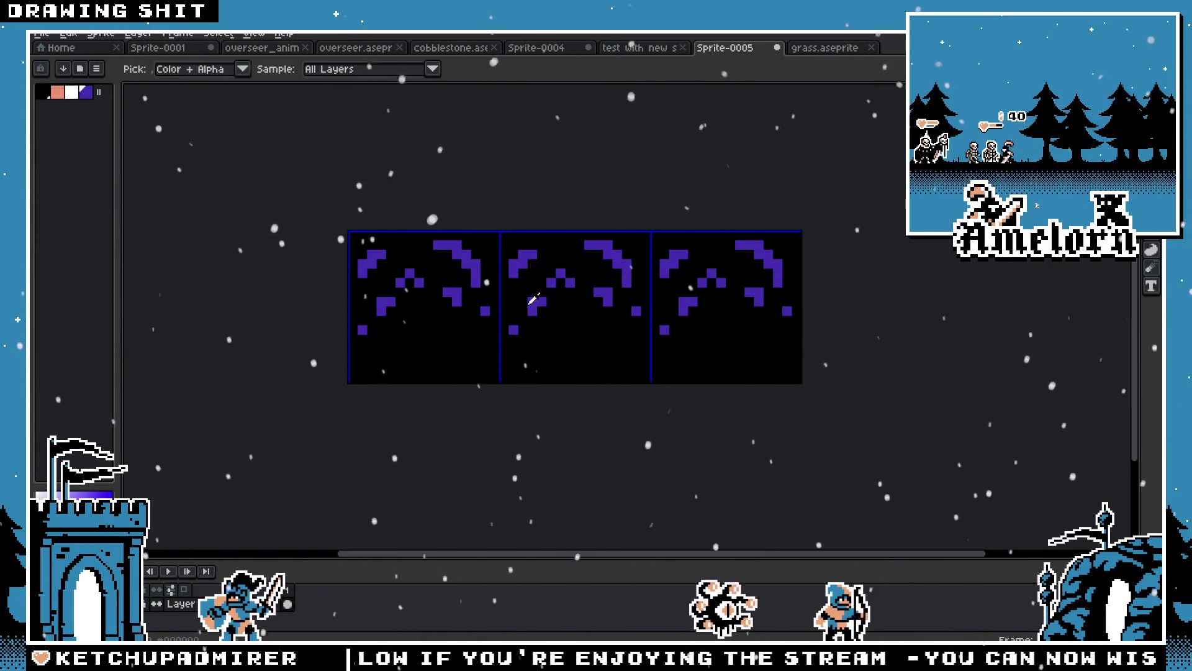
click(616, 340)
key(ctrl+z)
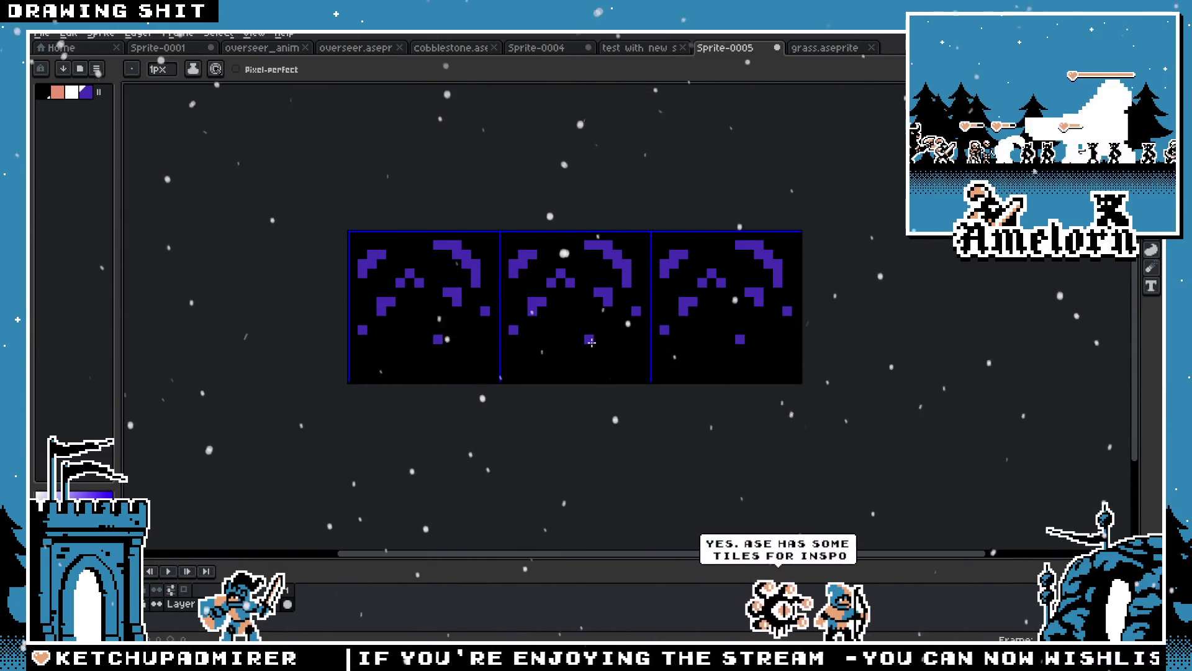
click(580, 349)
key(ctrl+z)
click(580, 321)
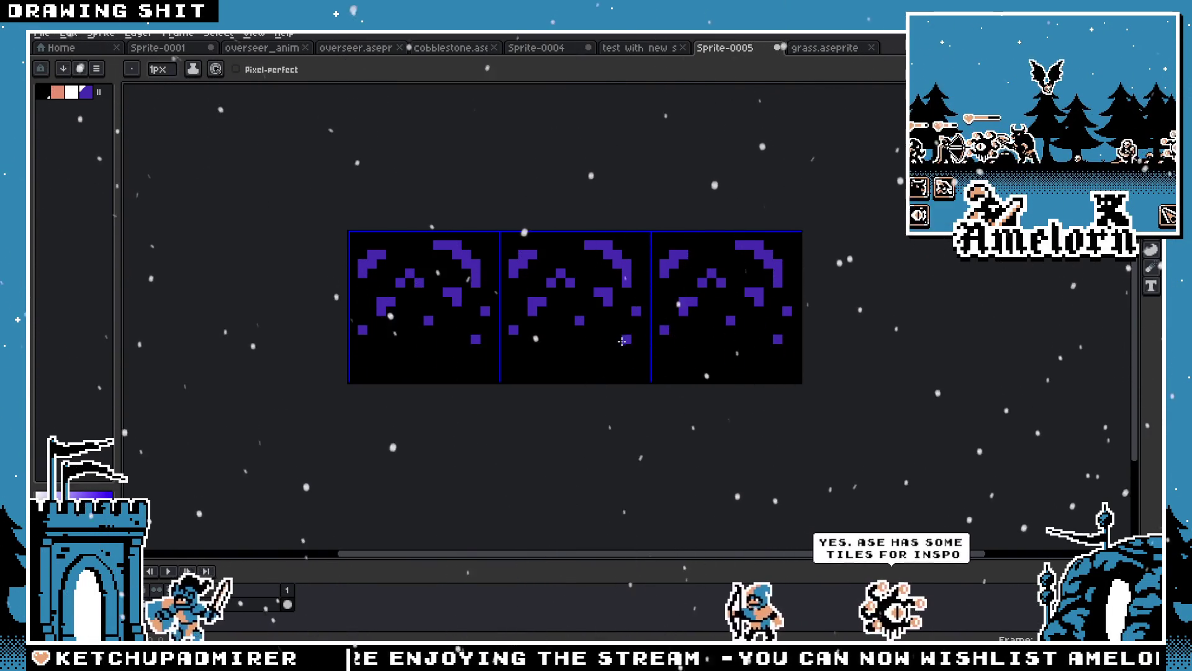
scroll(539, 401, down, 3)
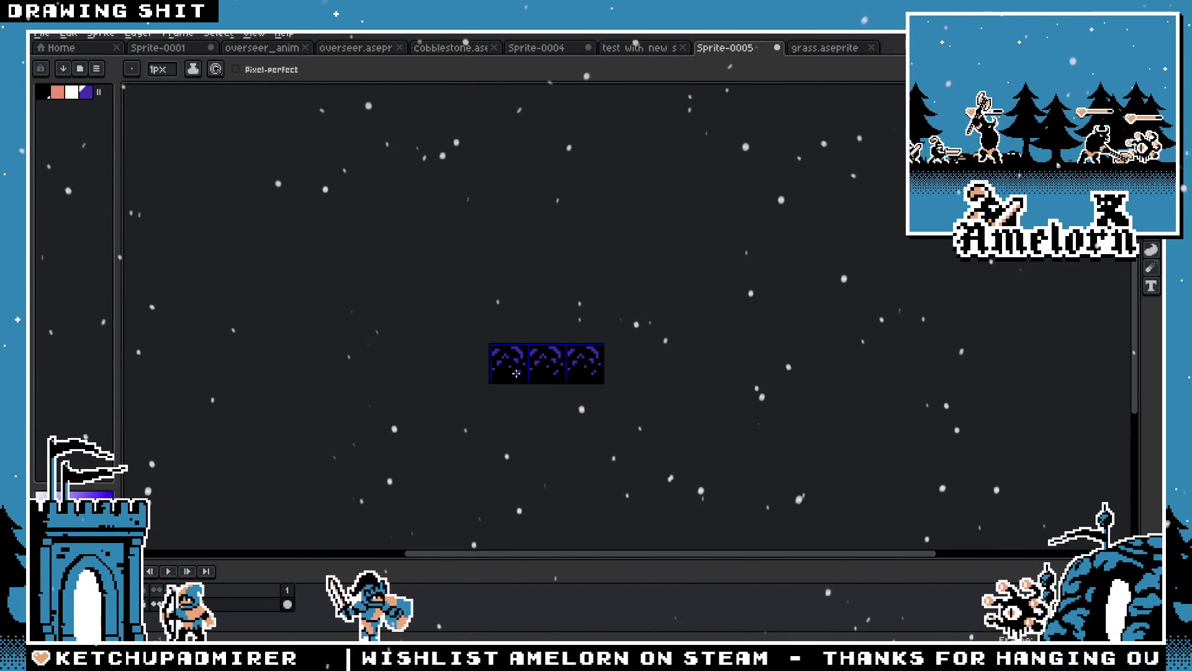
Paint scattered purple pixels along the sprite's top edge
key(m)
scroll(603, 369, up, 2)
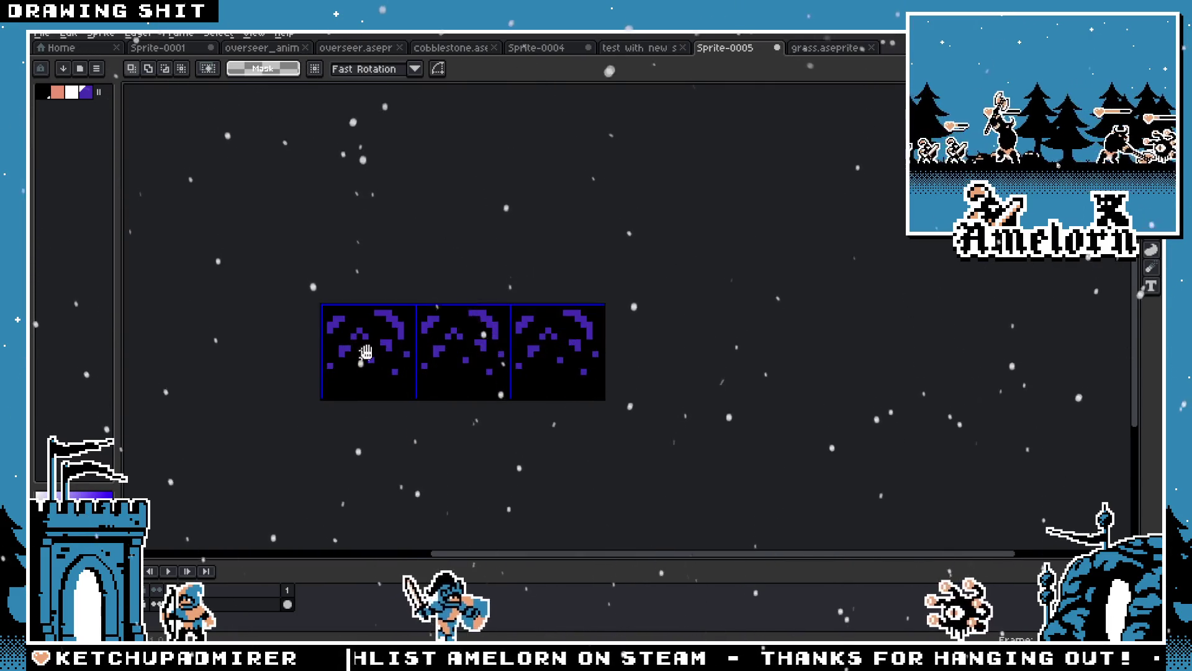
scroll(329, 361, up, 2)
key(b)
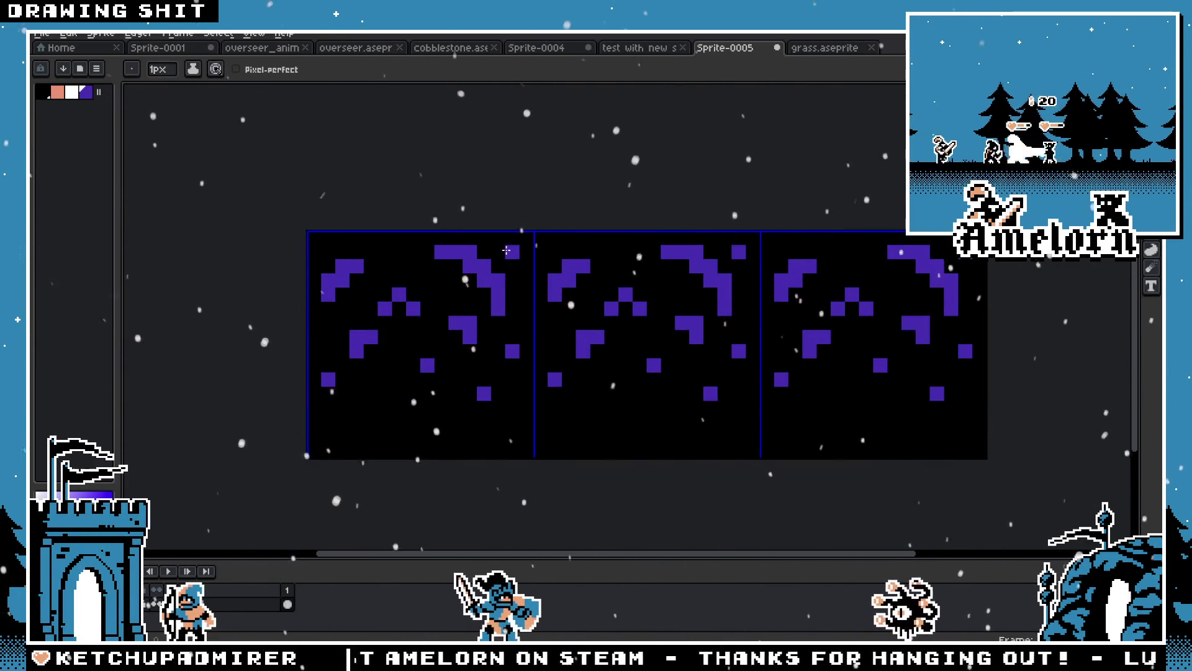
scroll(471, 248, up, 2)
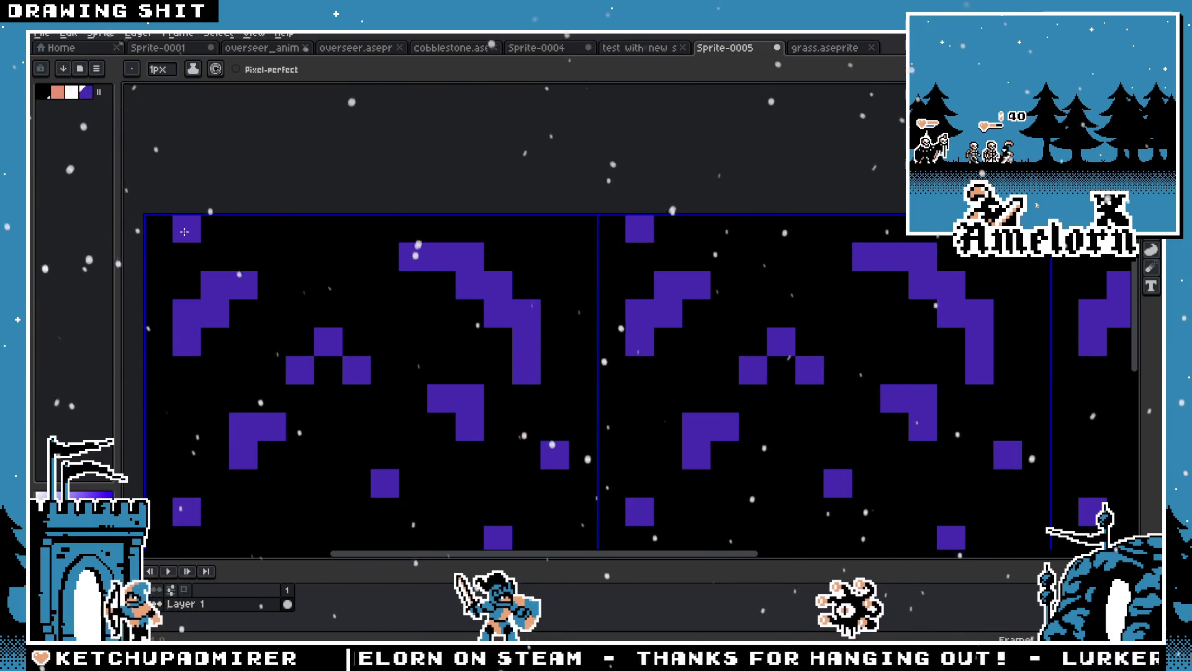
drag(187, 229, 215, 230)
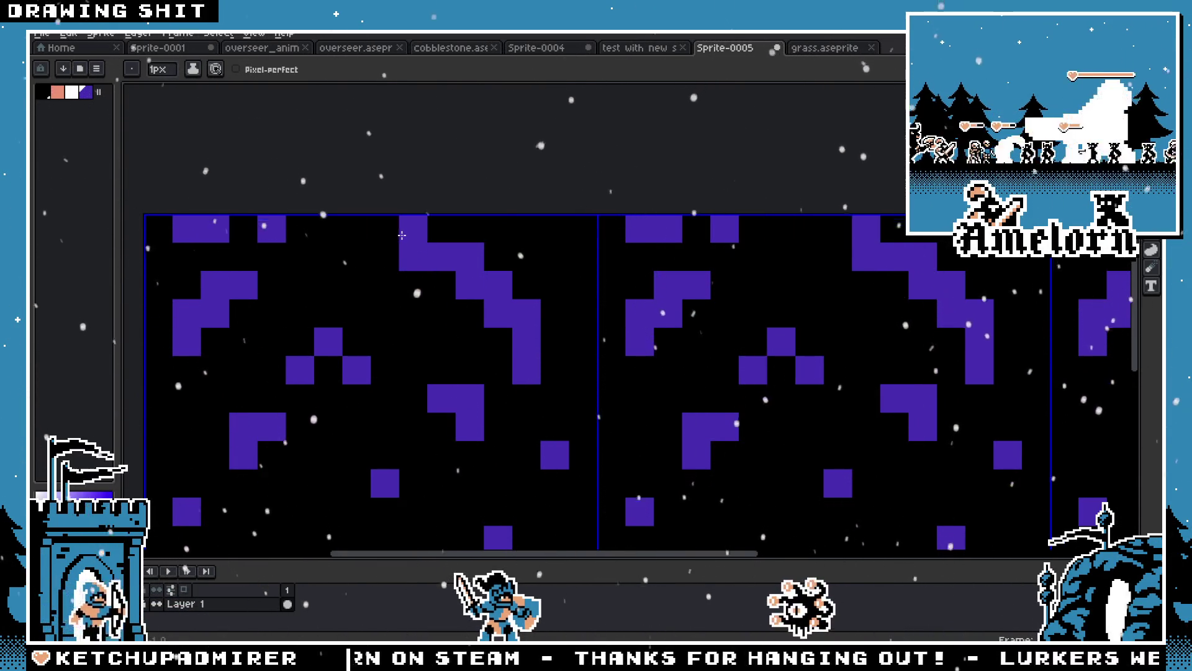
click(357, 230)
click(413, 229)
click(555, 230)
click(583, 229)
scroll(570, 318, down, 4)
scroll(586, 337, down, 2)
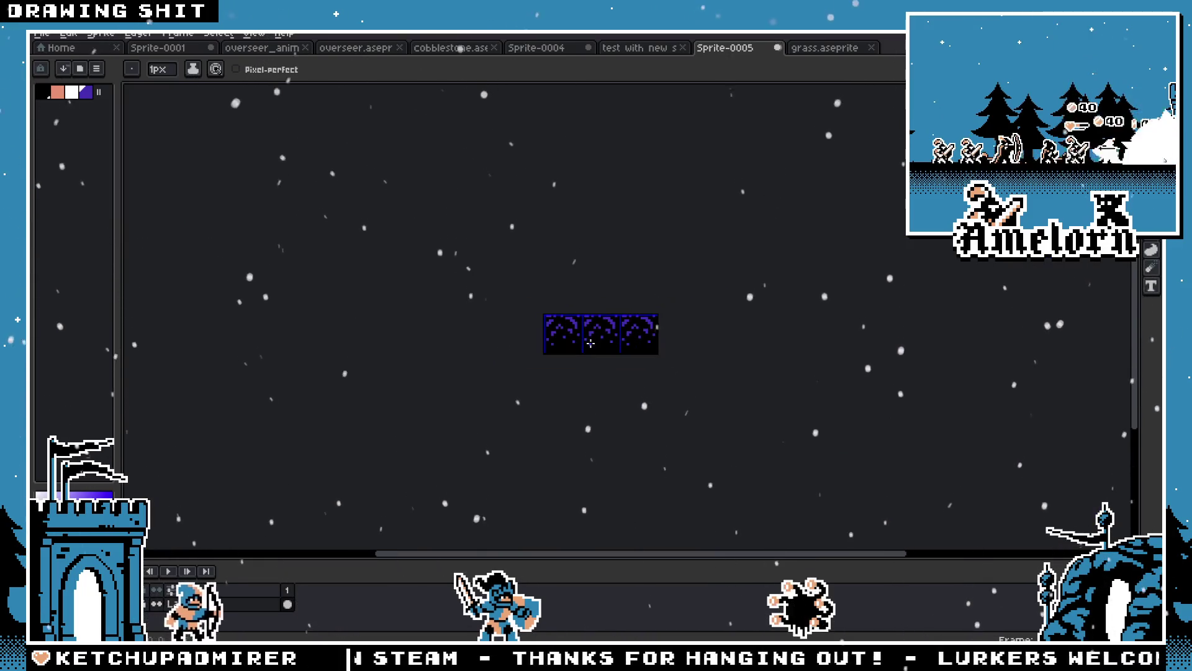
scroll(605, 352, up, 2)
scroll(687, 282, up, 2)
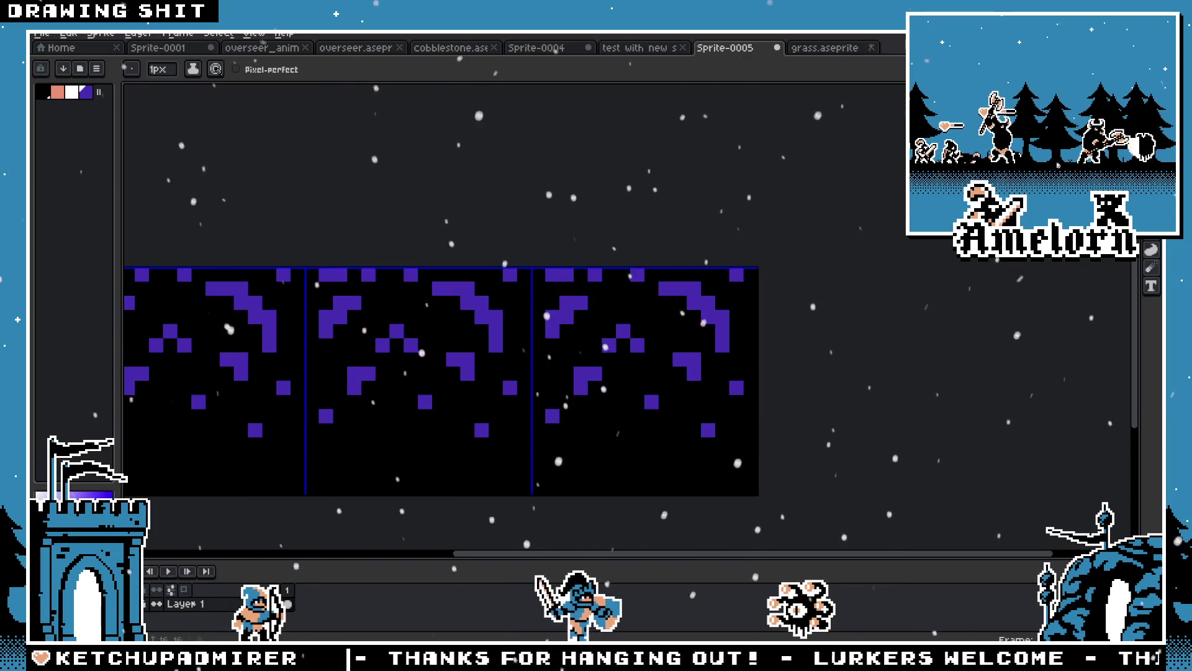
Select the tile's contents and shift them down one pixel
key(m)
scroll(610, 285, up, 1)
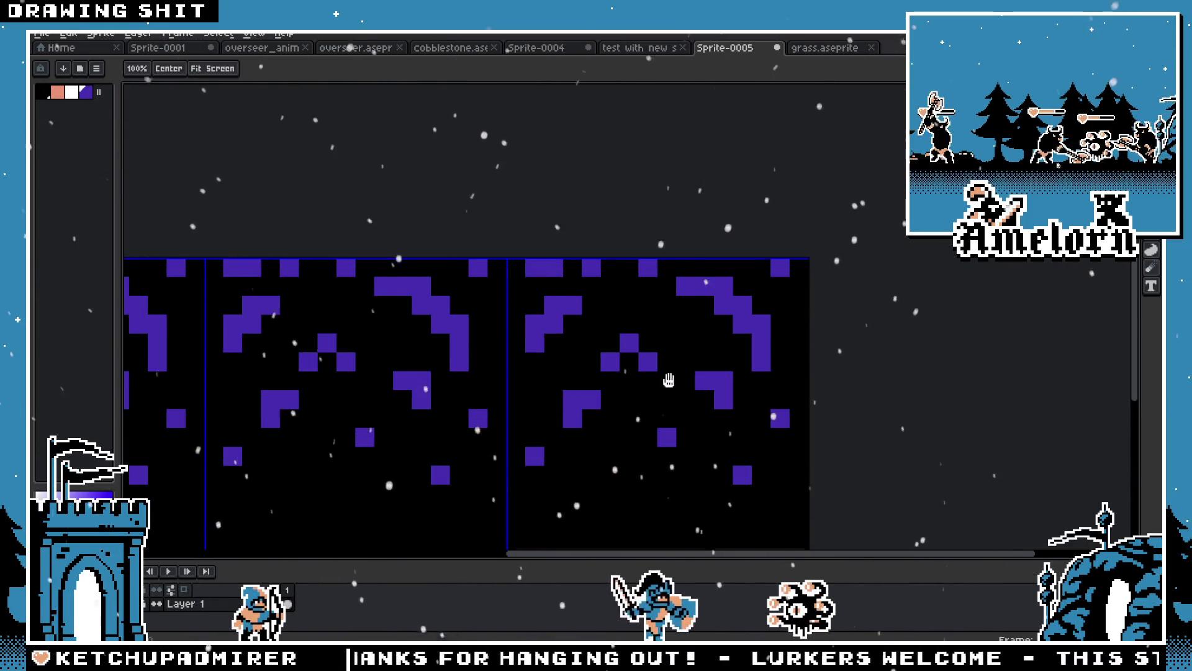
drag(666, 389, 662, 331)
mouse_move(212, 228)
mouse_down()
mouse_move(497, 390)
mouse_move(508, 472)
mouse_up()
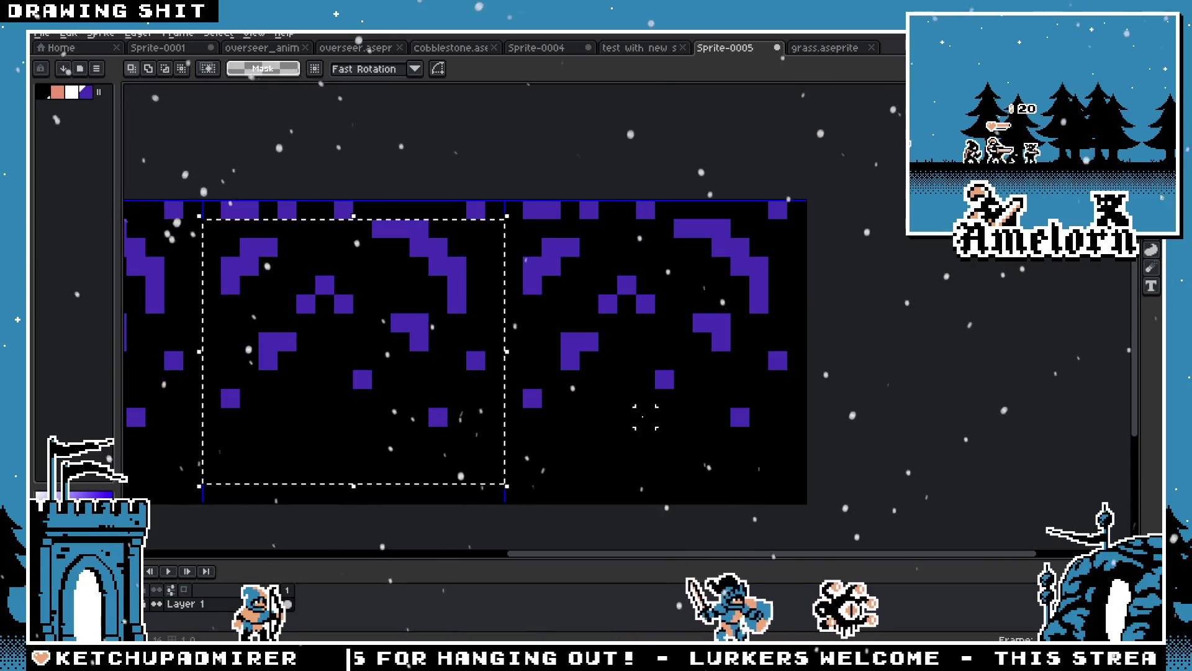
key(Down)
key(ctrl+d)
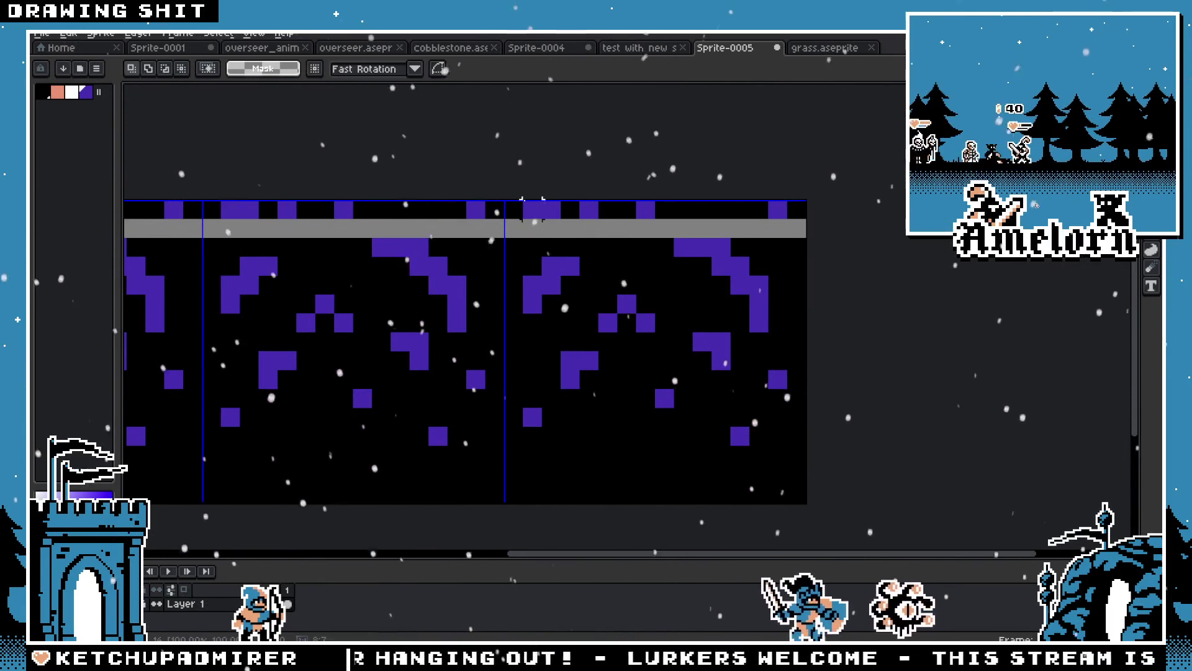
Paint the emptied top row black
key(b)
drag(291, 223, 545, 221)
click(312, 245)
drag(303, 242, 570, 239)
Add purple bars and pixels to the top row, then undo the latest of them
alt+click(342, 279)
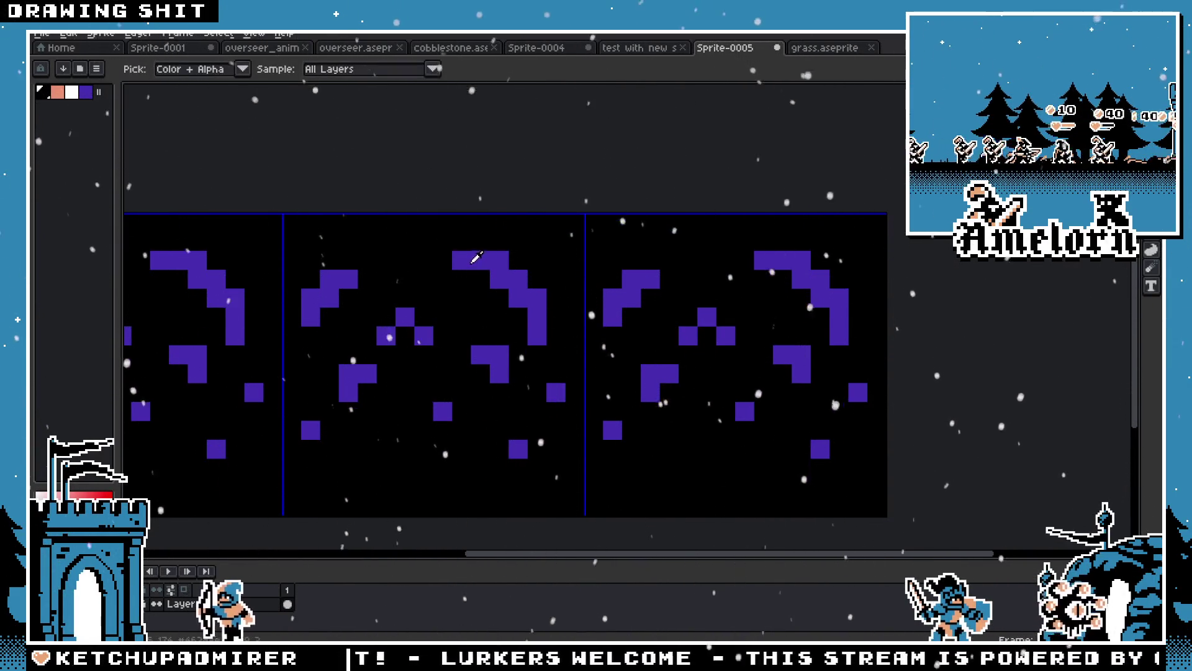
click(328, 225)
drag(329, 224, 362, 225)
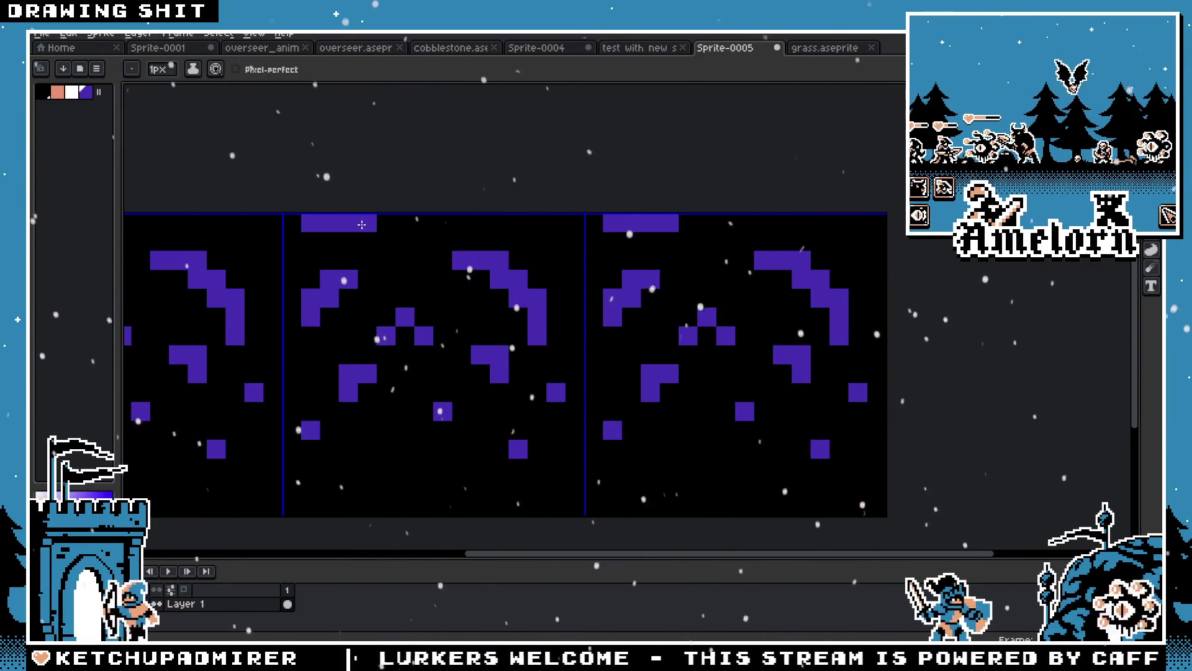
click(405, 224)
click(499, 223)
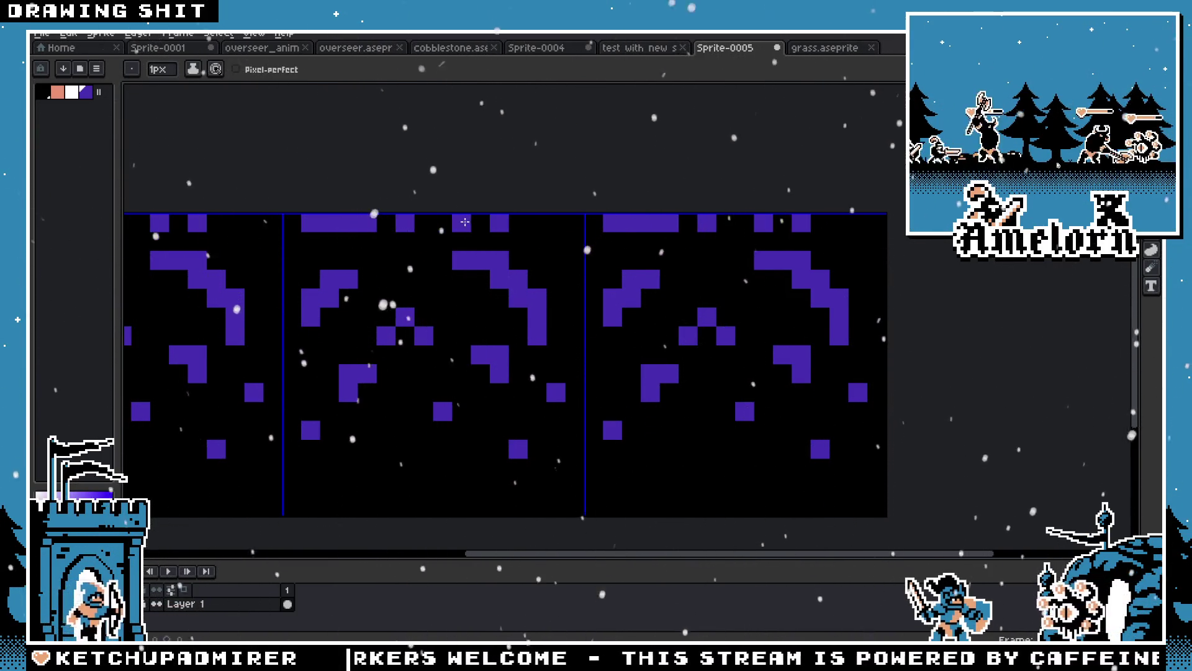
drag(542, 224, 569, 224)
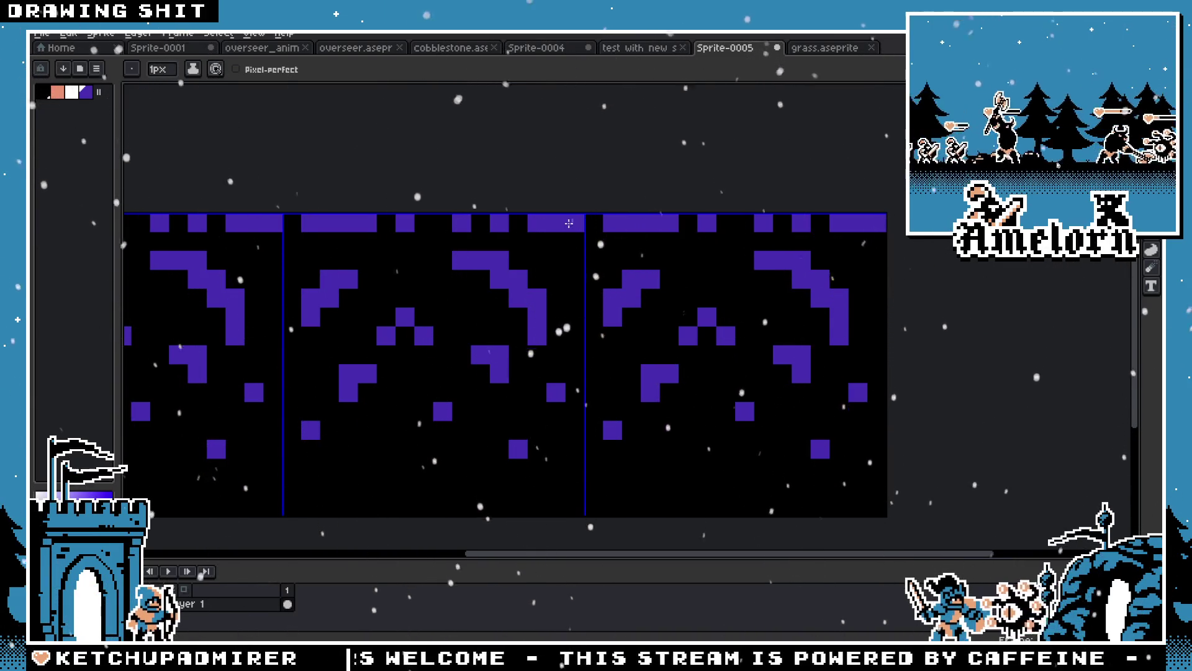
scroll(475, 268, down, 5)
scroll(447, 255, up, 5)
key(v)
key(ctrl+z)
key(ctrl+z)
key(ctrl+z)
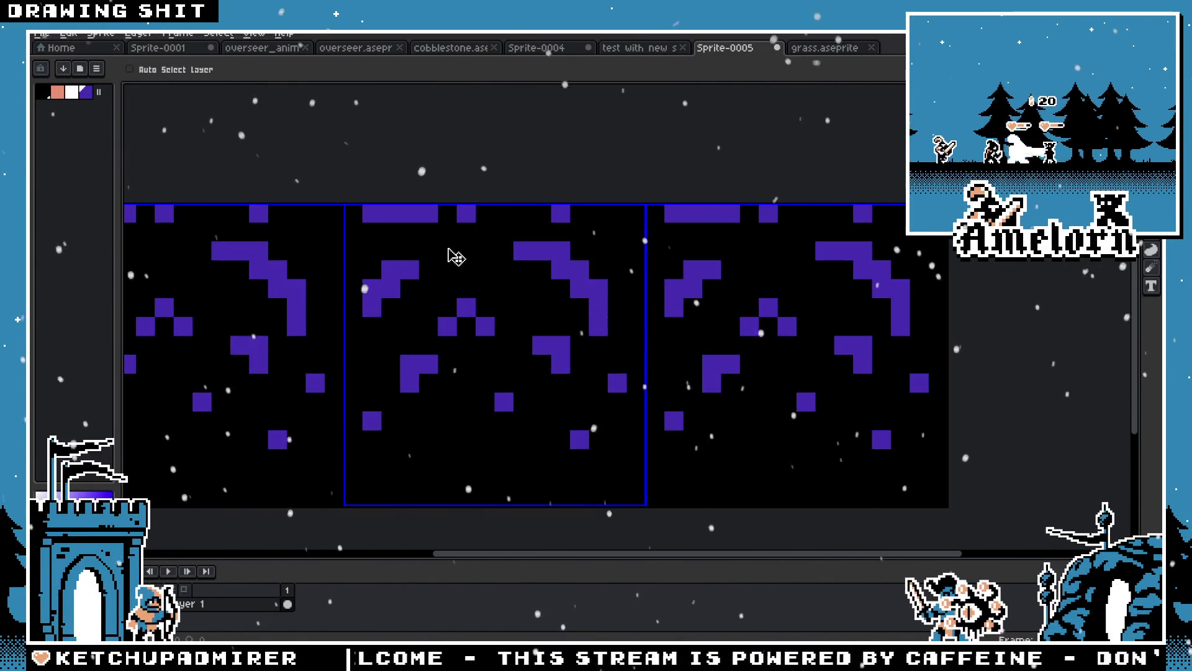
key(ctrl+z)
key(b)
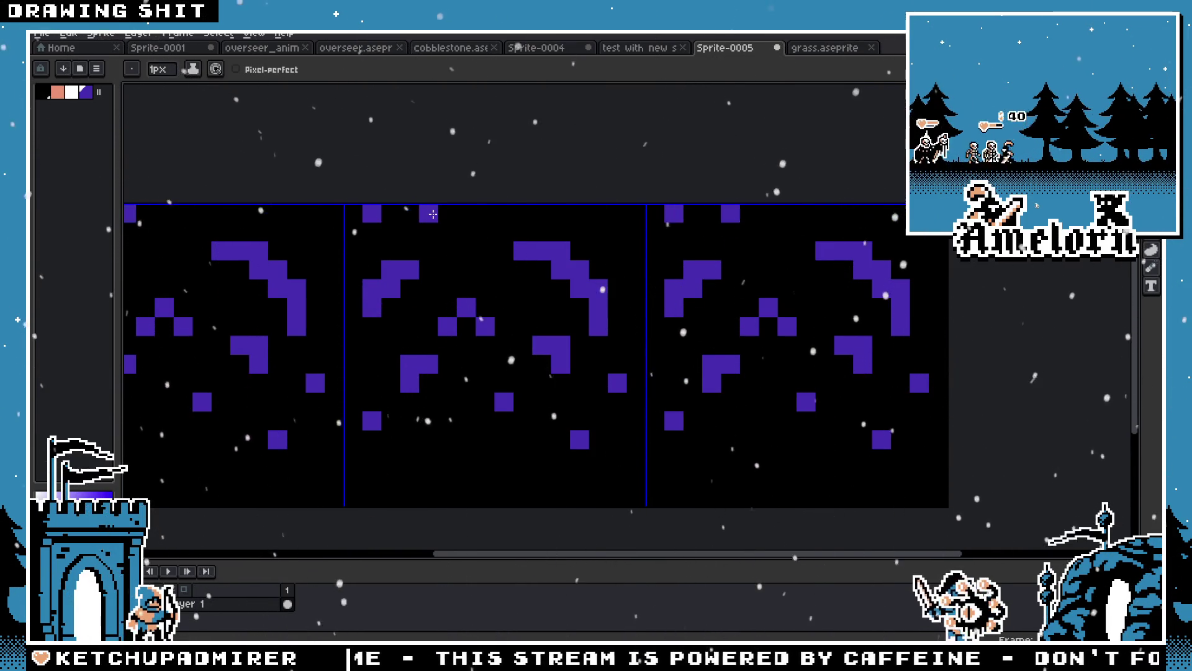
Place new purple pixels in the top row, moving one over and erasing another
click(466, 214)
click(520, 214)
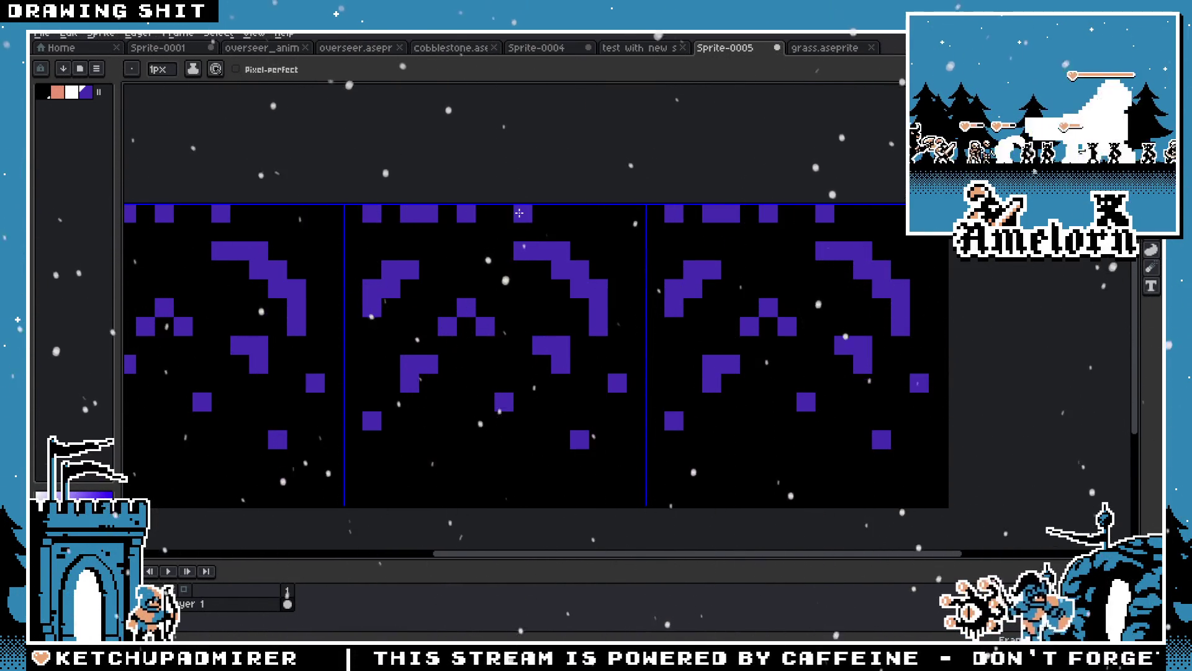
key(ctrl+z)
click(576, 214)
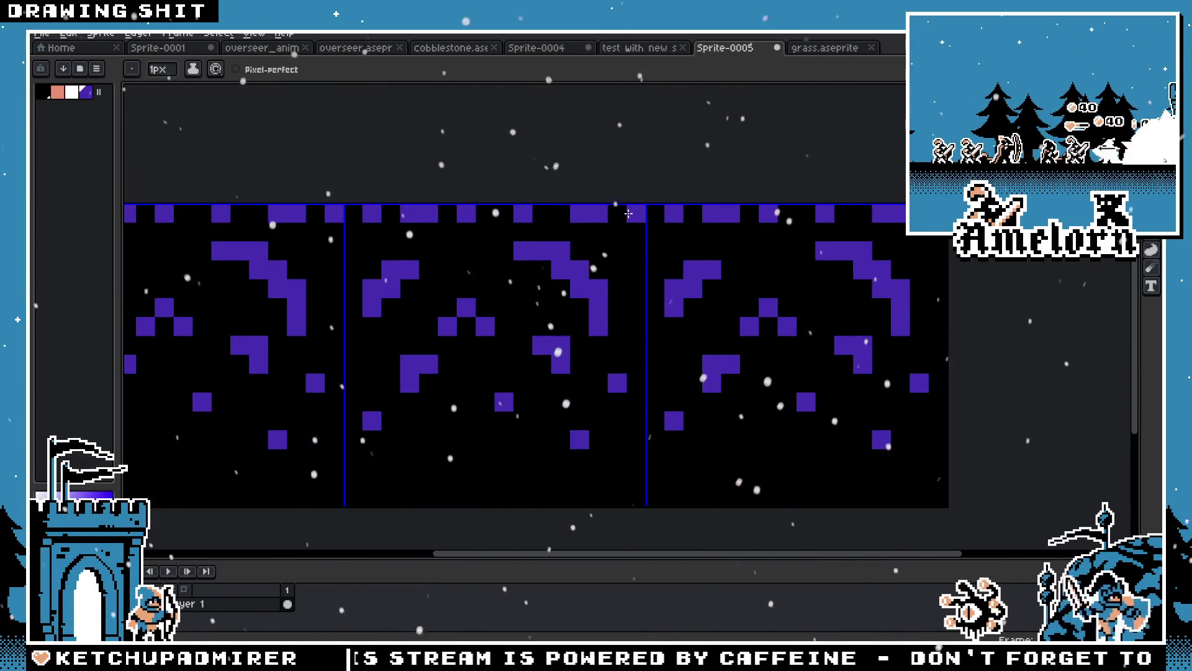
right_click(631, 214)
scroll(559, 249, down, 4)
scroll(524, 253, up, 3)
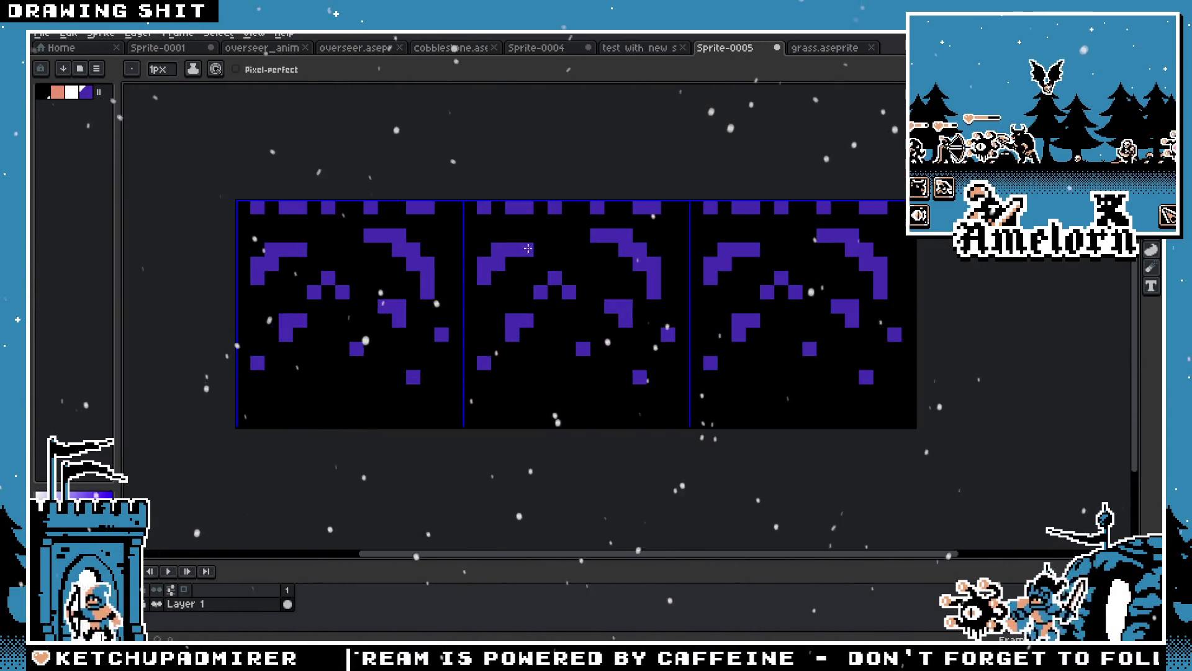
scroll(517, 245, down, 2)
scroll(505, 282, up, 1)
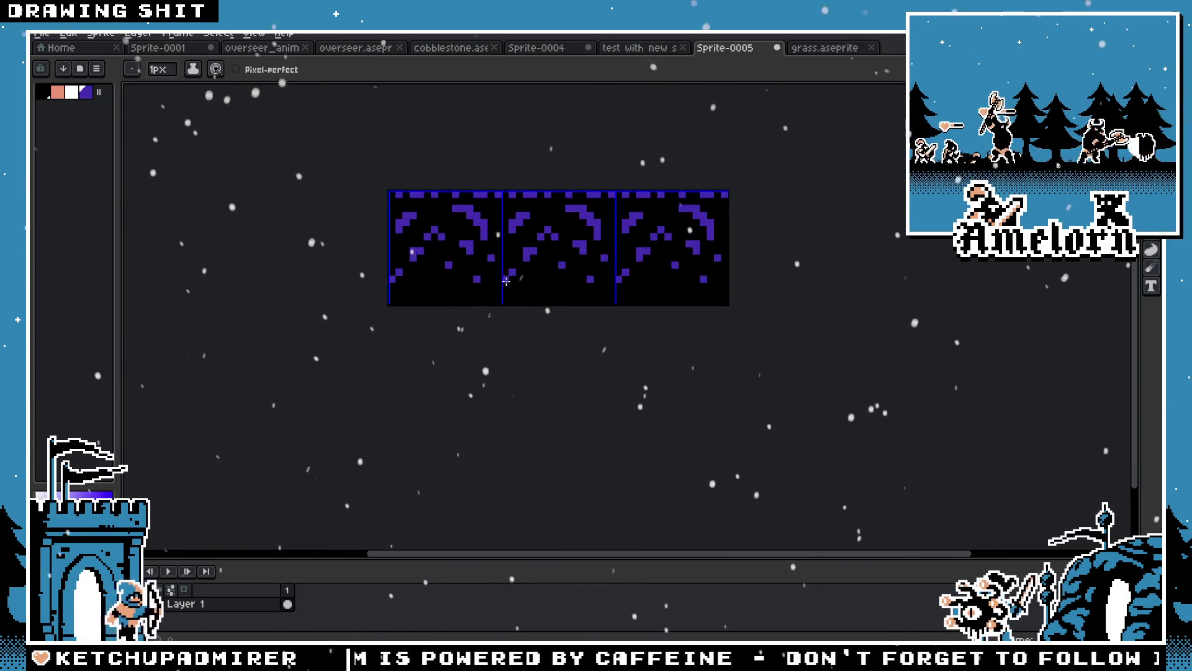
Extend the top-edge stones one pixel downward so they are two pixels deep
scroll(497, 303, up, 1)
click(496, 305)
scroll(497, 304, up, 1)
right_click(497, 304)
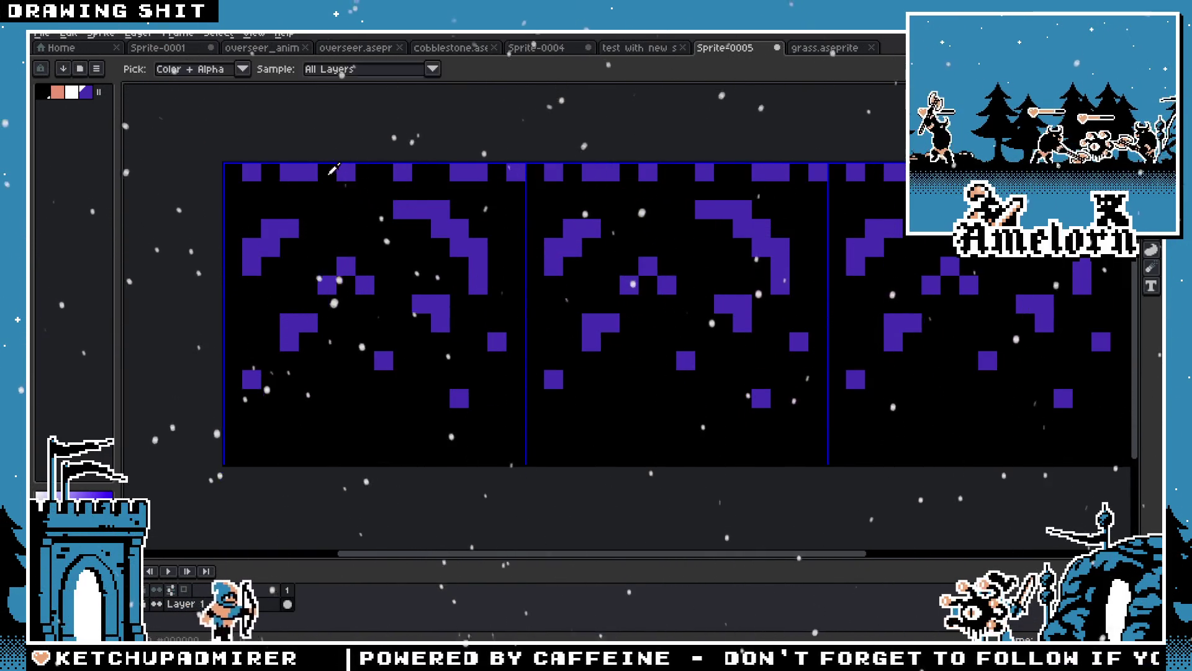
click(310, 190)
right_click(310, 191)
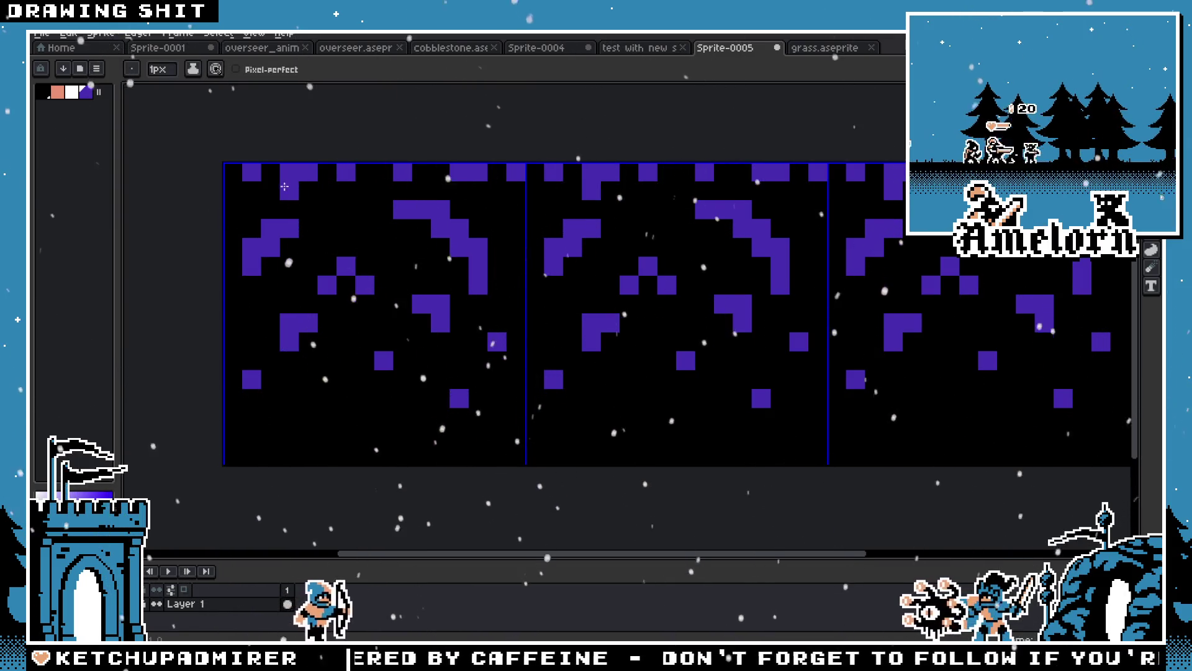
click(254, 189)
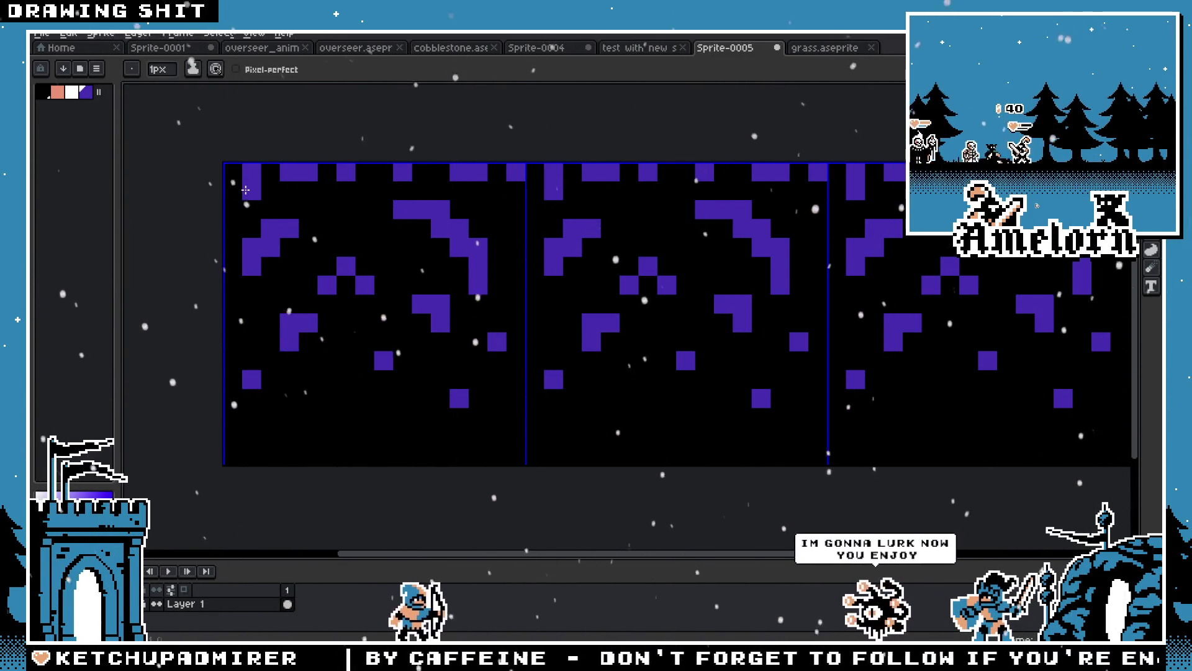
click(305, 191)
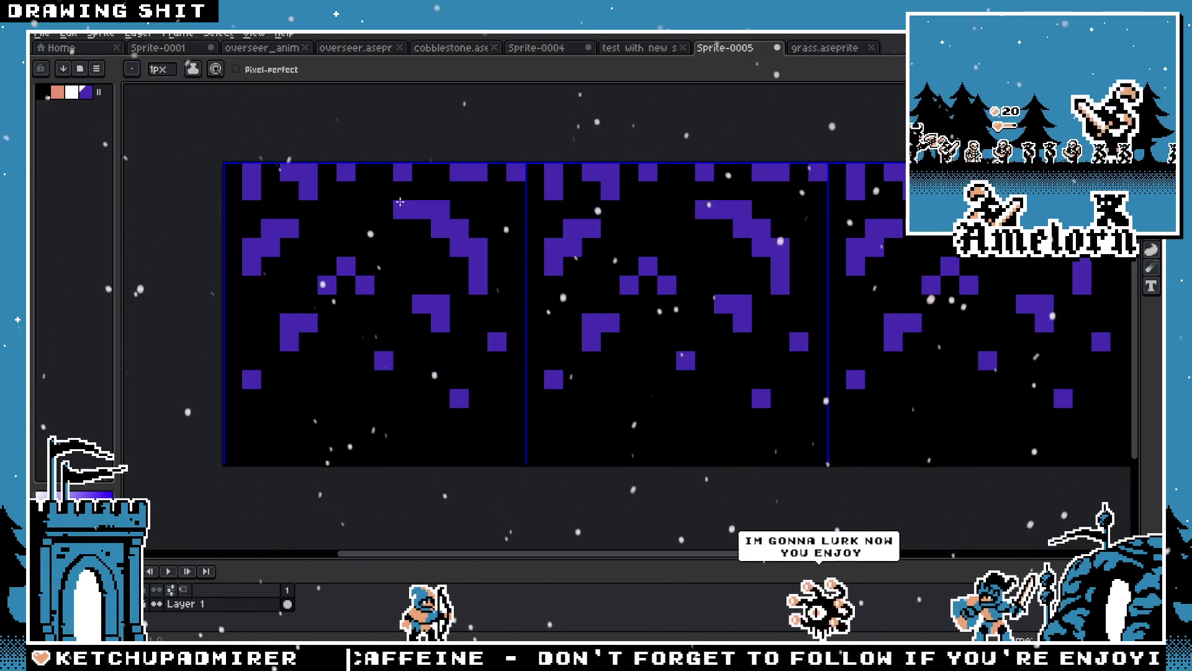
click(346, 191)
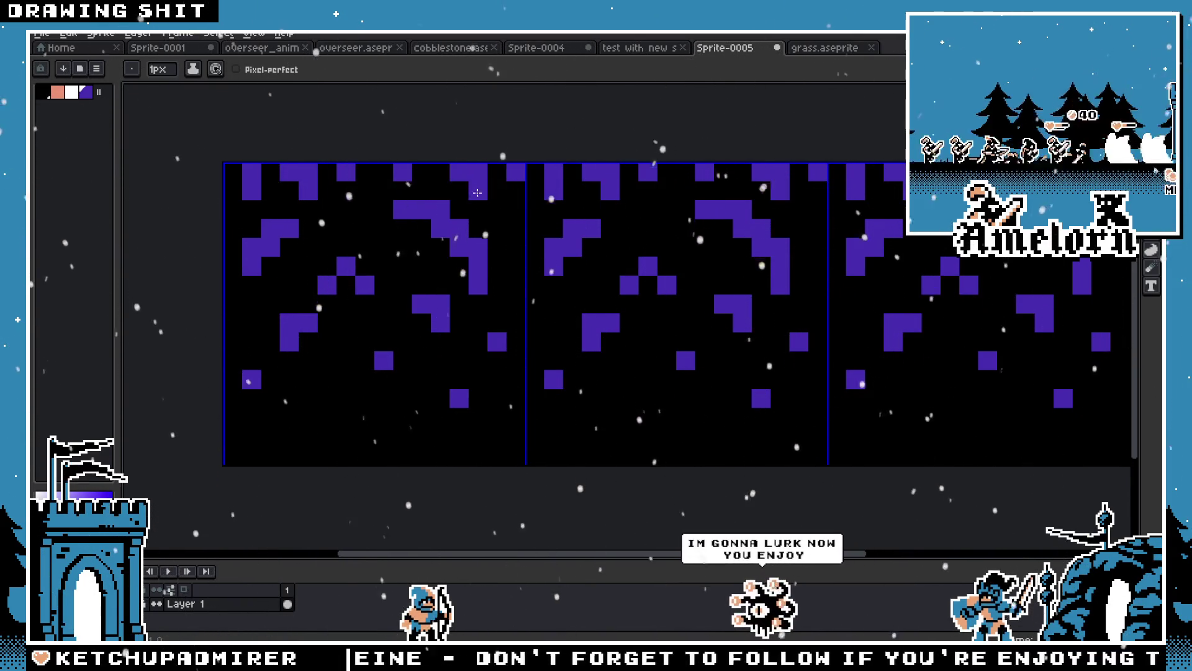
scroll(404, 272, down, 1)
scroll(403, 272, down, 1)
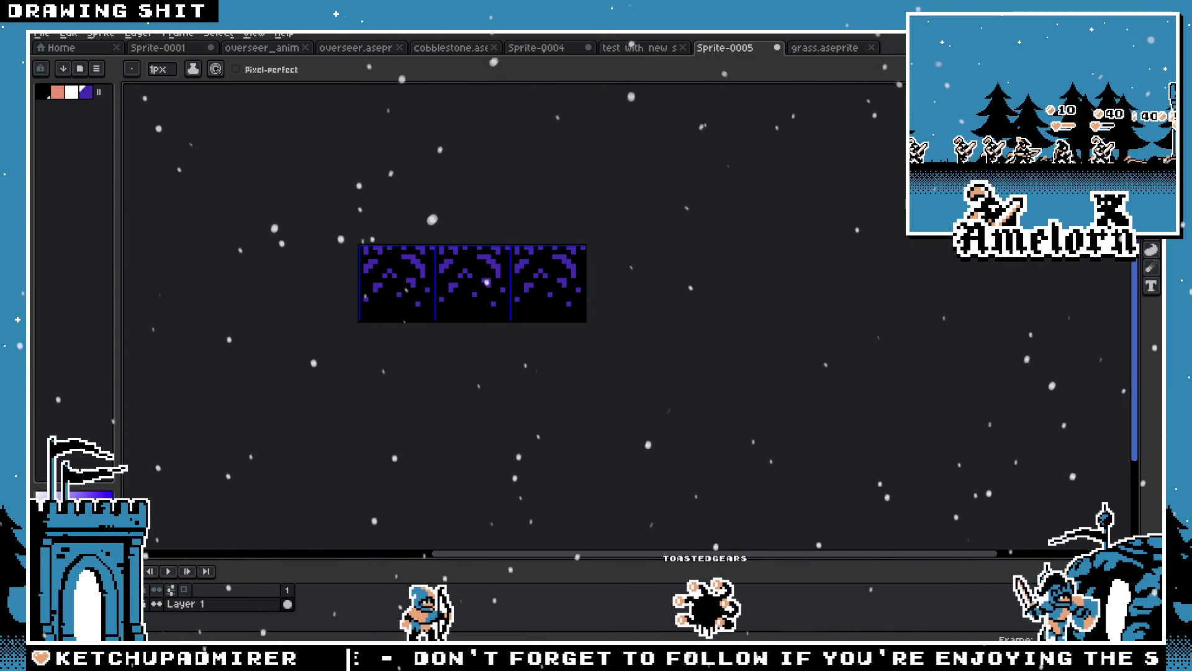
Paste the copied cobblestone tile into Sprite-0001 and place it beside the black square
key(m)
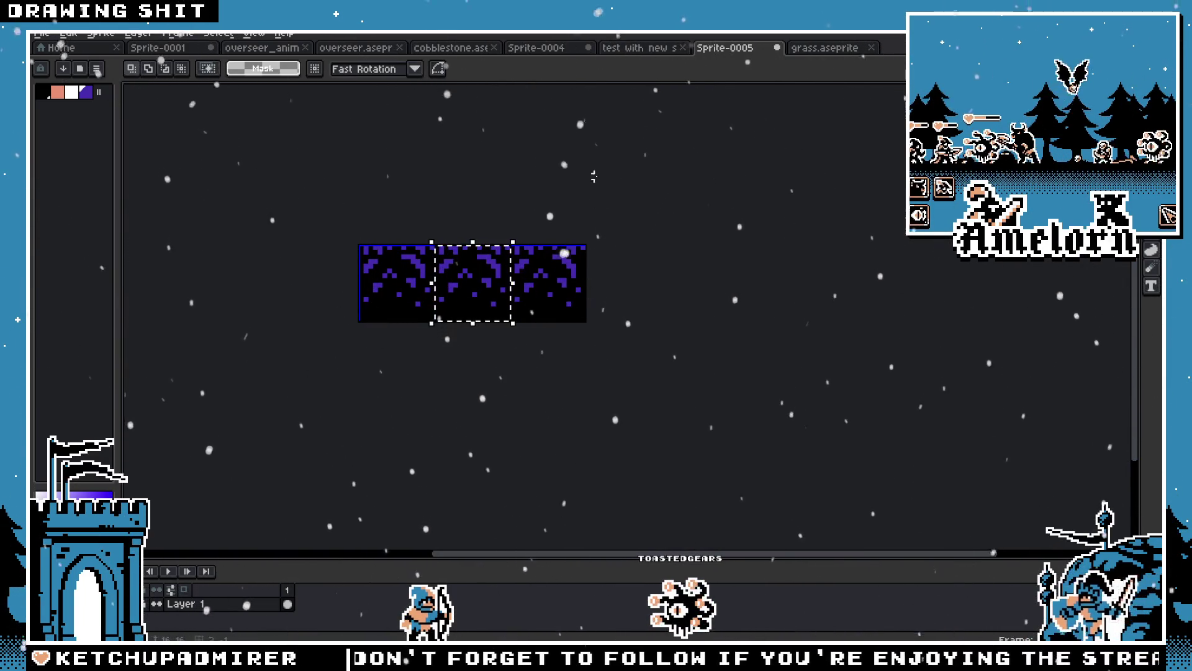
click(657, 50)
click(450, 50)
click(354, 50)
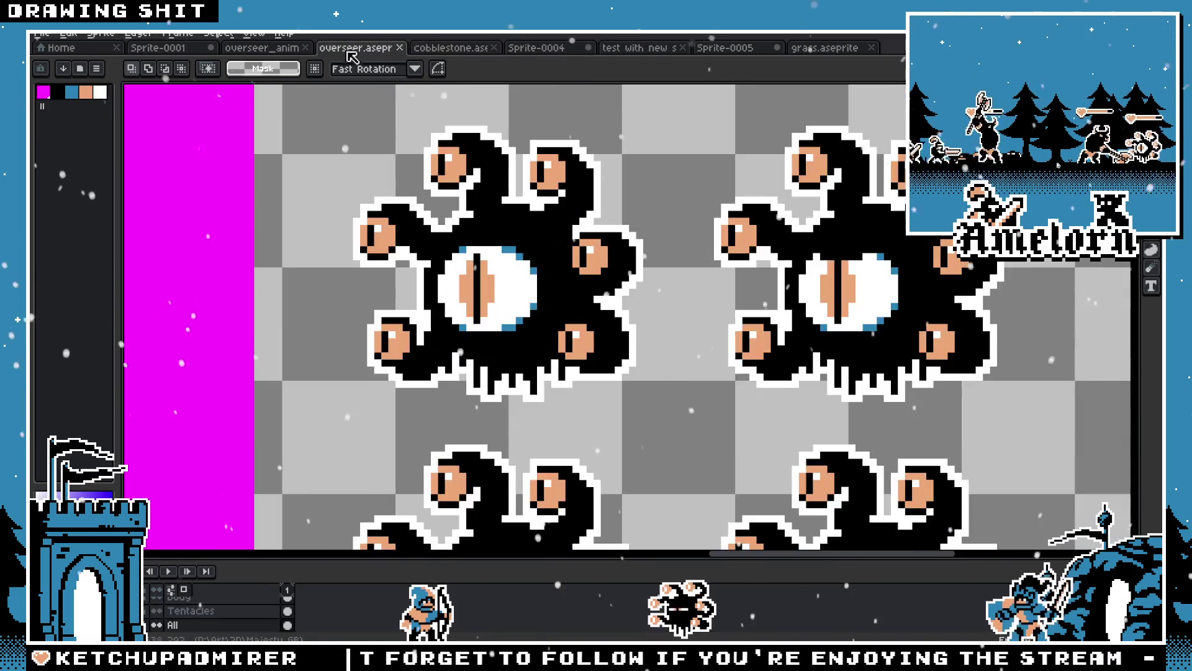
click(261, 50)
click(167, 49)
key(ctrl+v)
drag(210, 339, 310, 303)
scroll(397, 316, down, 4)
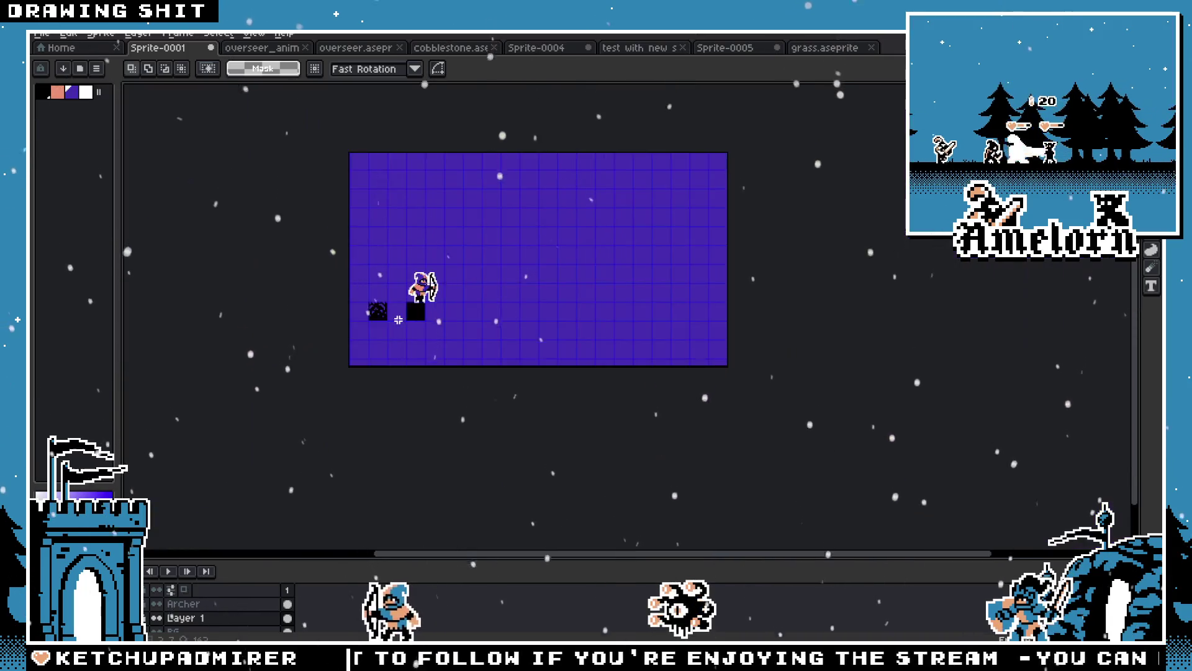
scroll(399, 319, up, 2)
scroll(383, 316, up, 1)
Select the hooded archer and move it left to stand on the cobblestone tile
drag(593, 112, 413, 278)
click(626, 245)
drag(528, 206, 352, 206)
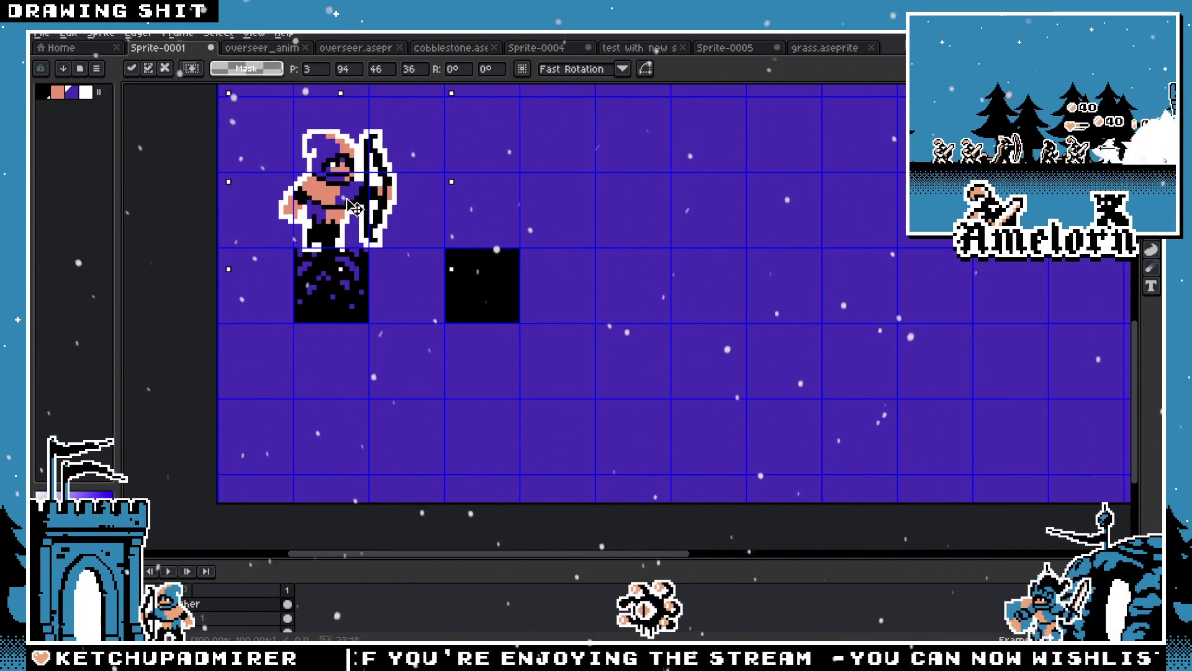
click(532, 195)
scroll(532, 198, down, 3)
scroll(542, 229, up, 4)
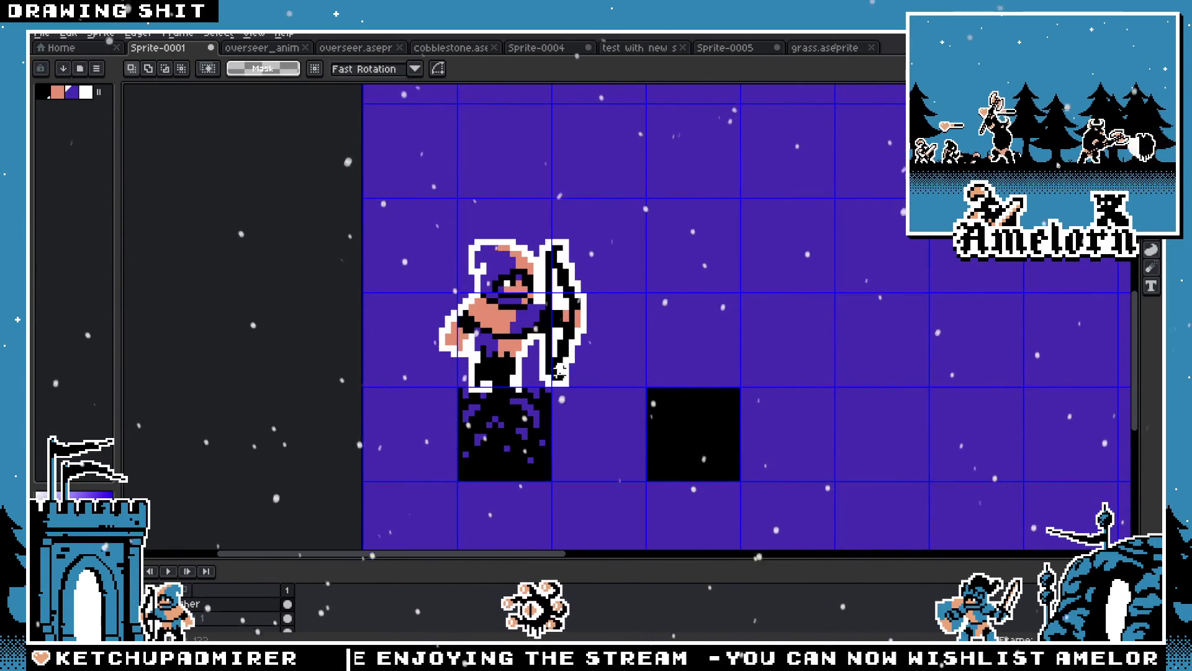
Raise the cobblestone tile up against the archer's feet
drag(506, 437, 475, 374)
scroll(445, 402, up, 1)
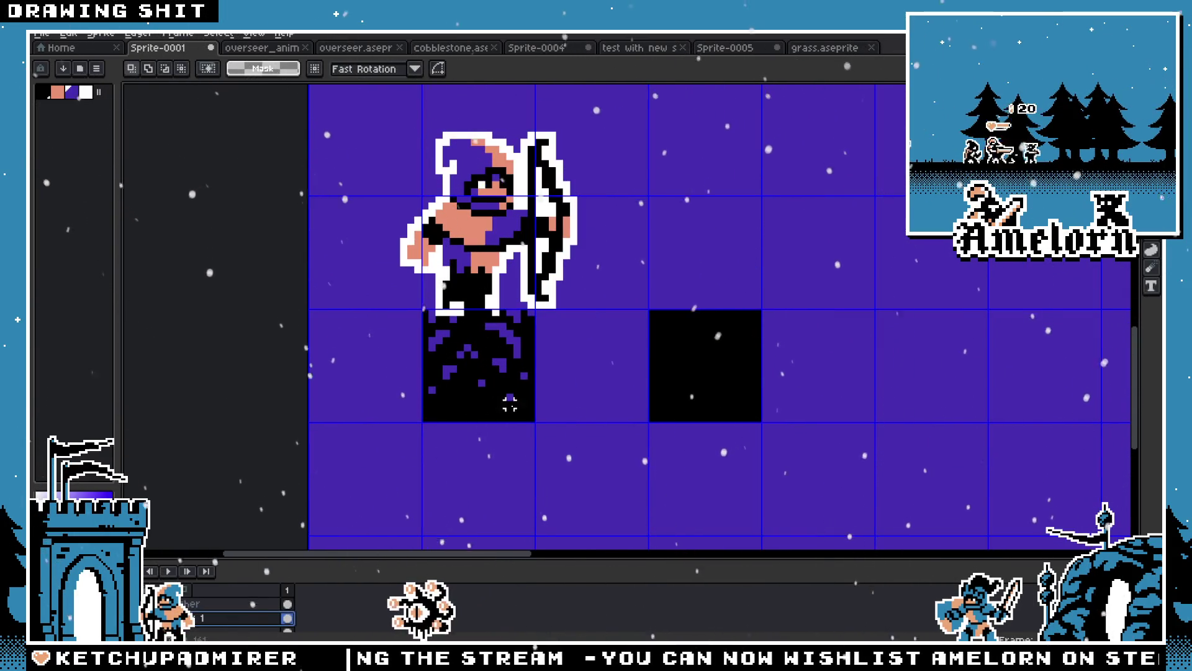
drag(559, 460, 370, 312)
mouse_move(487, 381)
mouse_down()
mouse_move(490, 362)
mouse_move(488, 379)
mouse_up()
key(Return)
scroll(599, 365, down, 4)
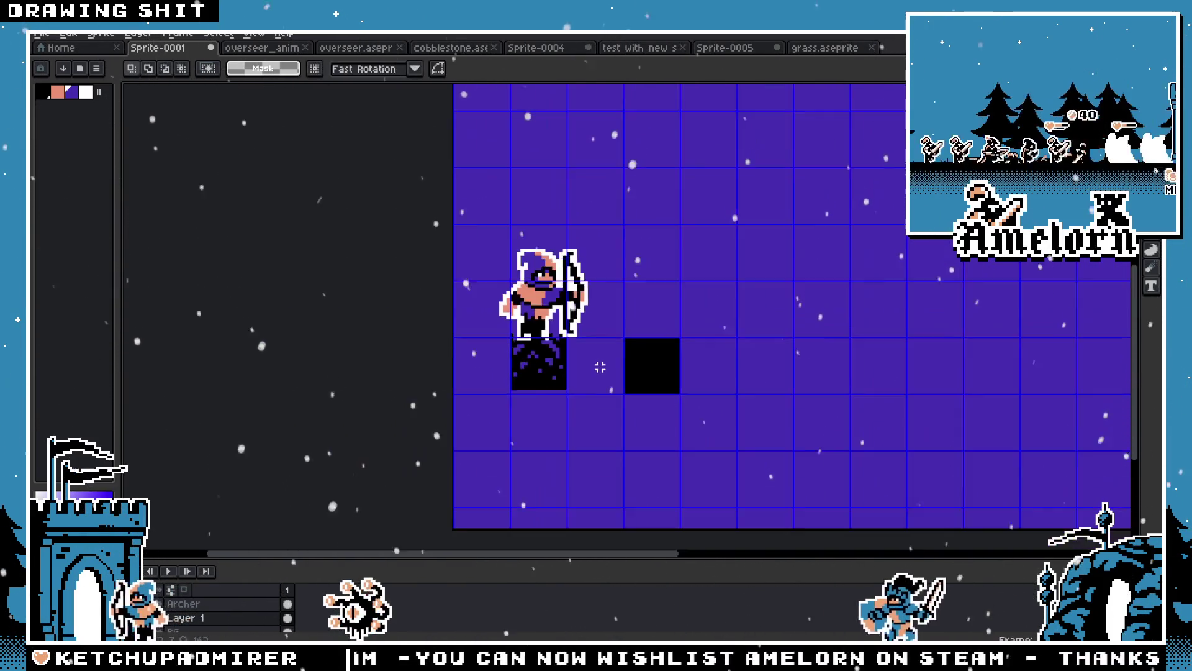
click(245, 35)
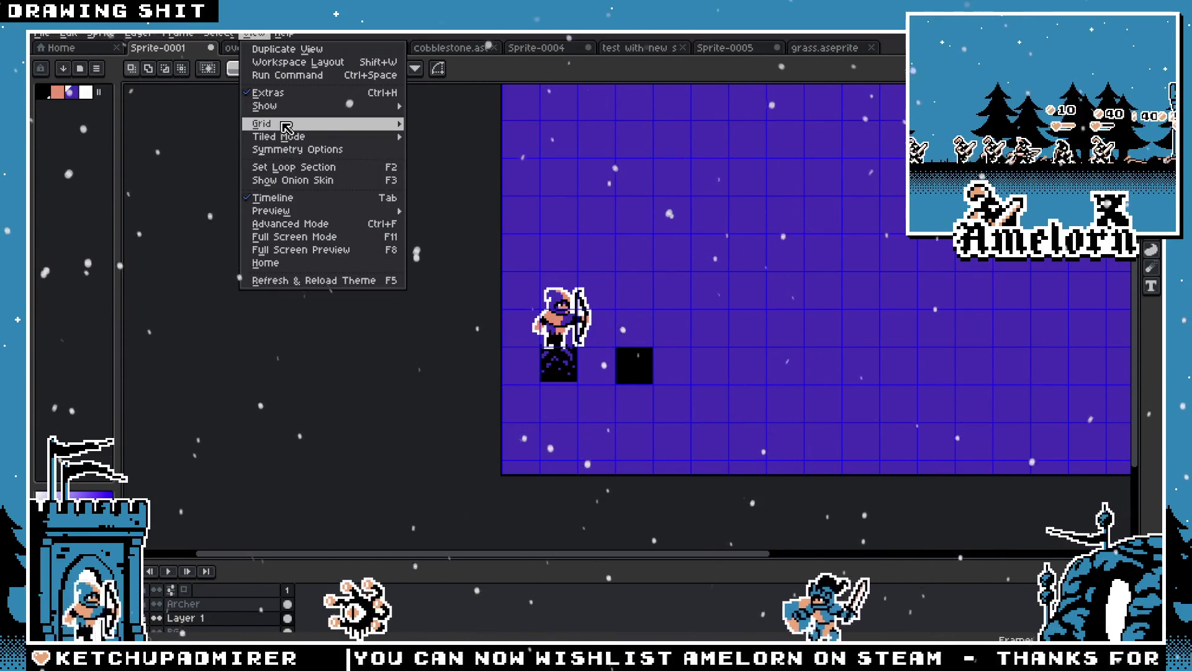
Hide the canvas grid from the View menu
mouse_move(323, 124)
click(435, 123)
click(650, 371)
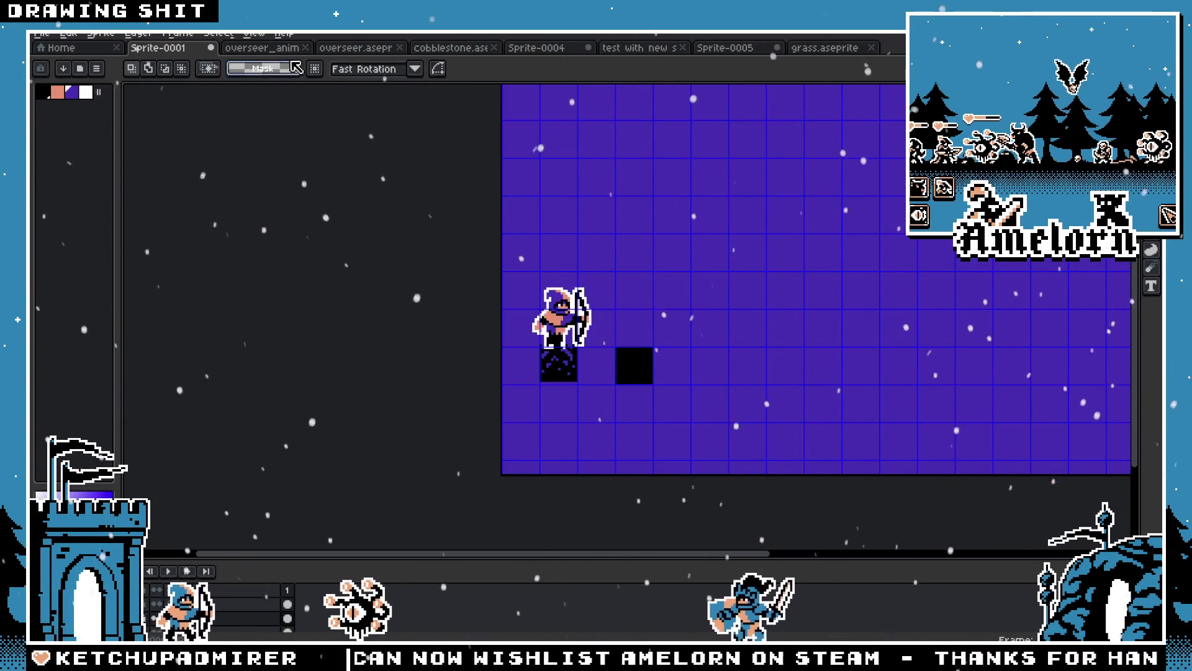
click(245, 35)
mouse_move(274, 126)
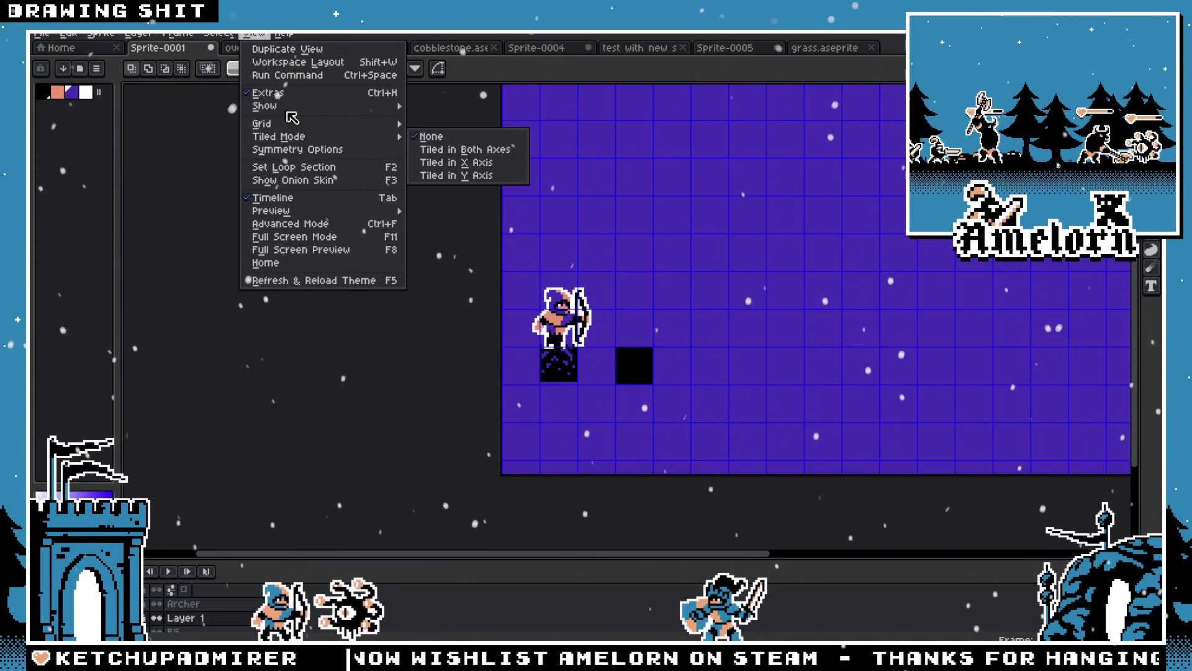
click(439, 138)
Select the plain black square and delete it
scroll(546, 326, up, 2)
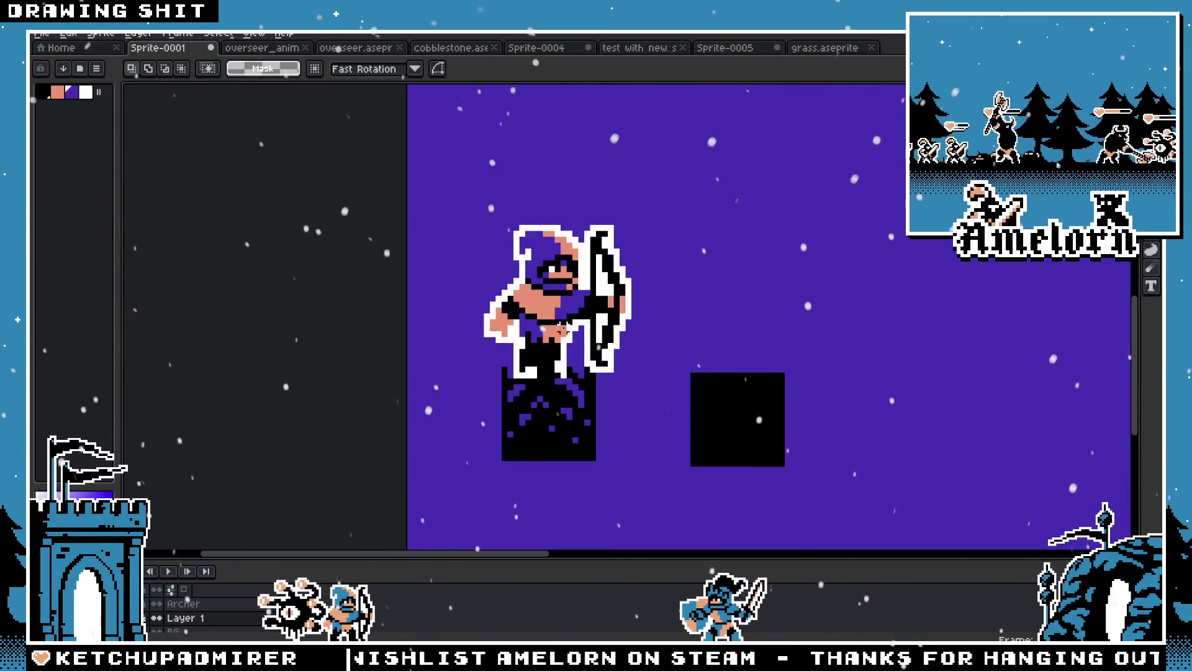
scroll(532, 319, down, 1)
drag(439, 333, 563, 458)
drag(580, 332, 737, 447)
key(Delete)
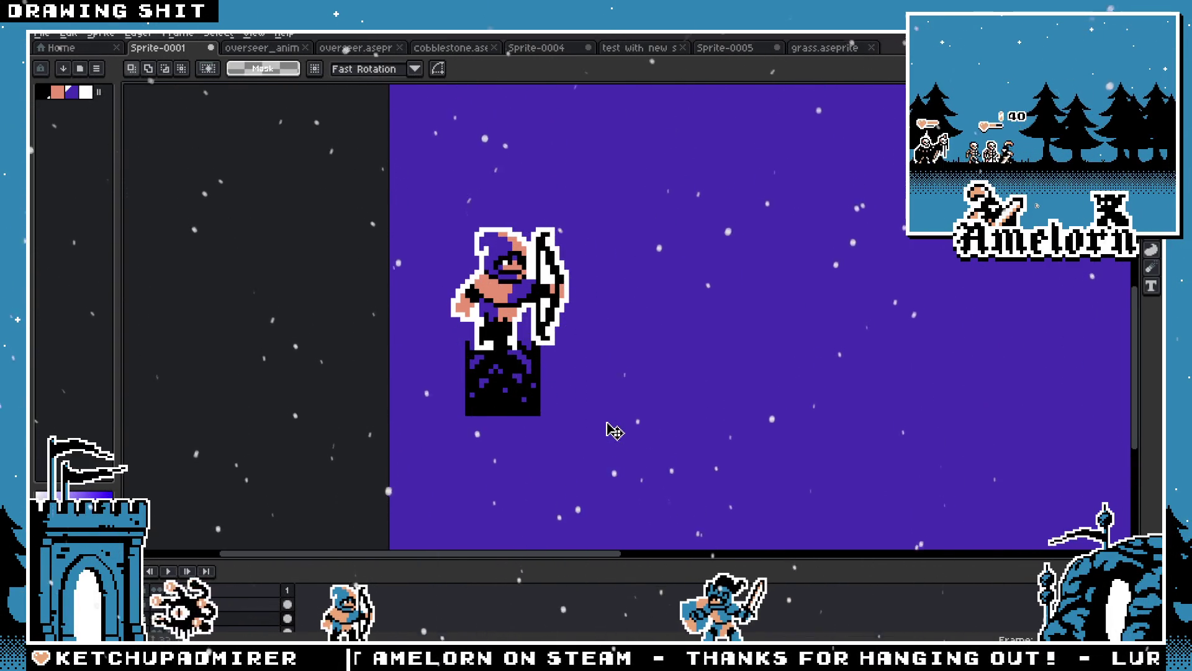
Duplicate the cobblestone tile rightward to lengthen the ground under the archer
drag(516, 417, 748, 392)
key(Return)
scroll(637, 367, down, 6)
scroll(636, 367, up, 2)
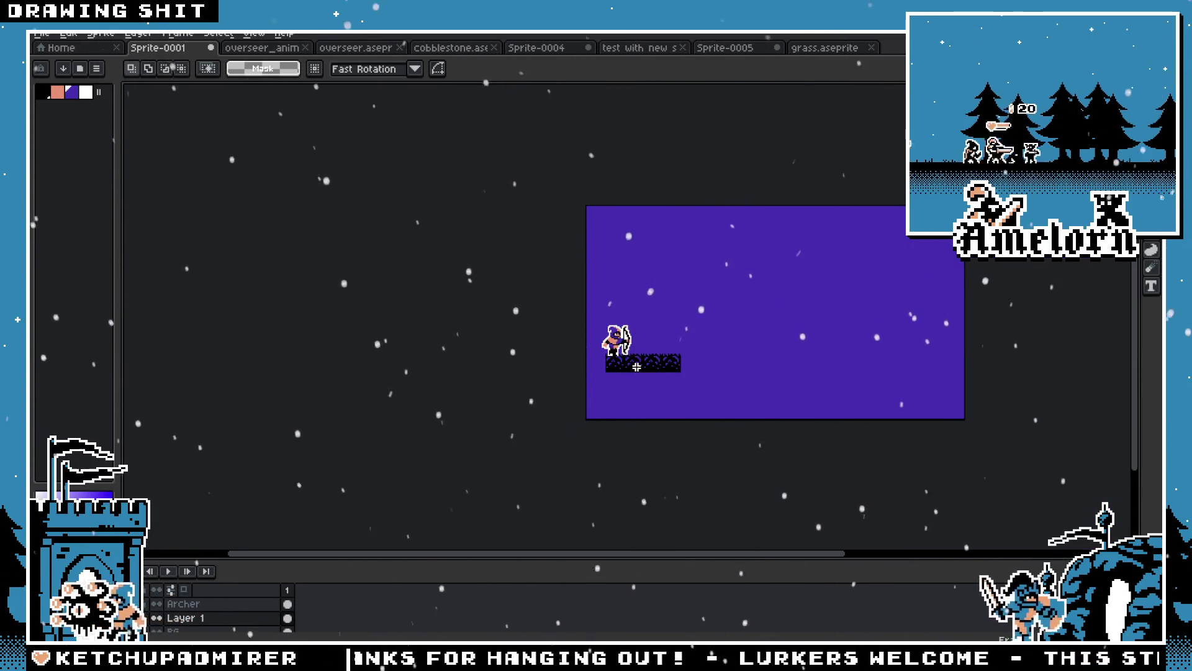
Draw a filled black rectangle from under the cobblestone strip down to the canvas bottom
scroll(636, 367, up, 3)
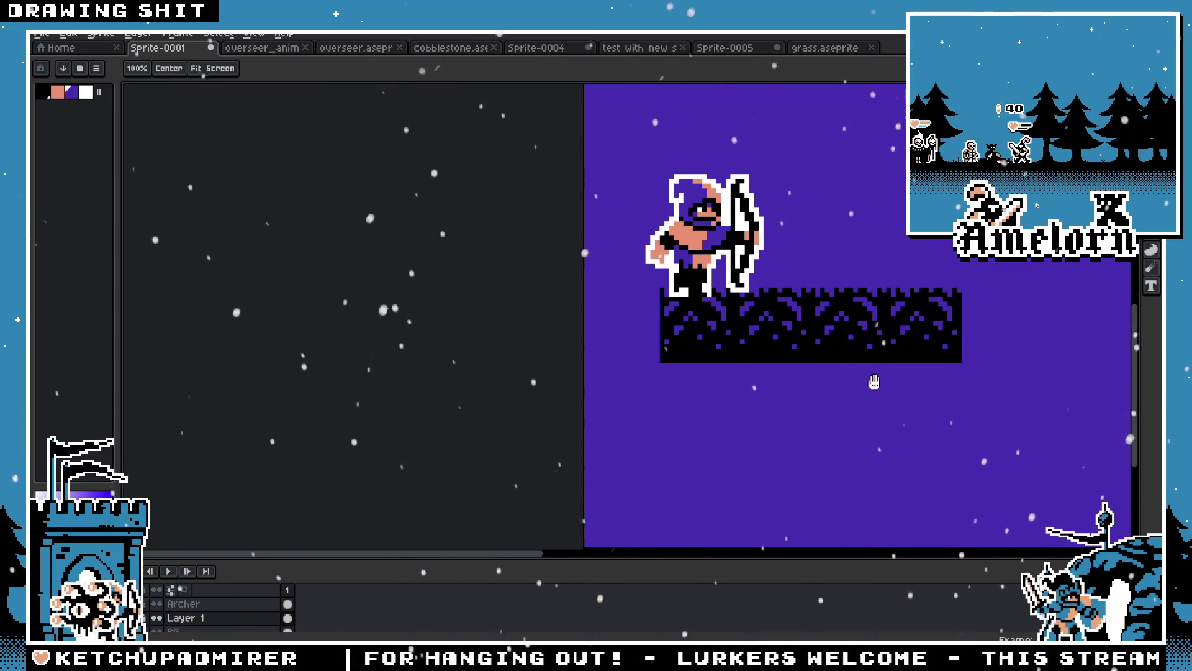
drag(876, 383, 664, 386)
click(1150, 249)
drag(493, 400, 453, 281)
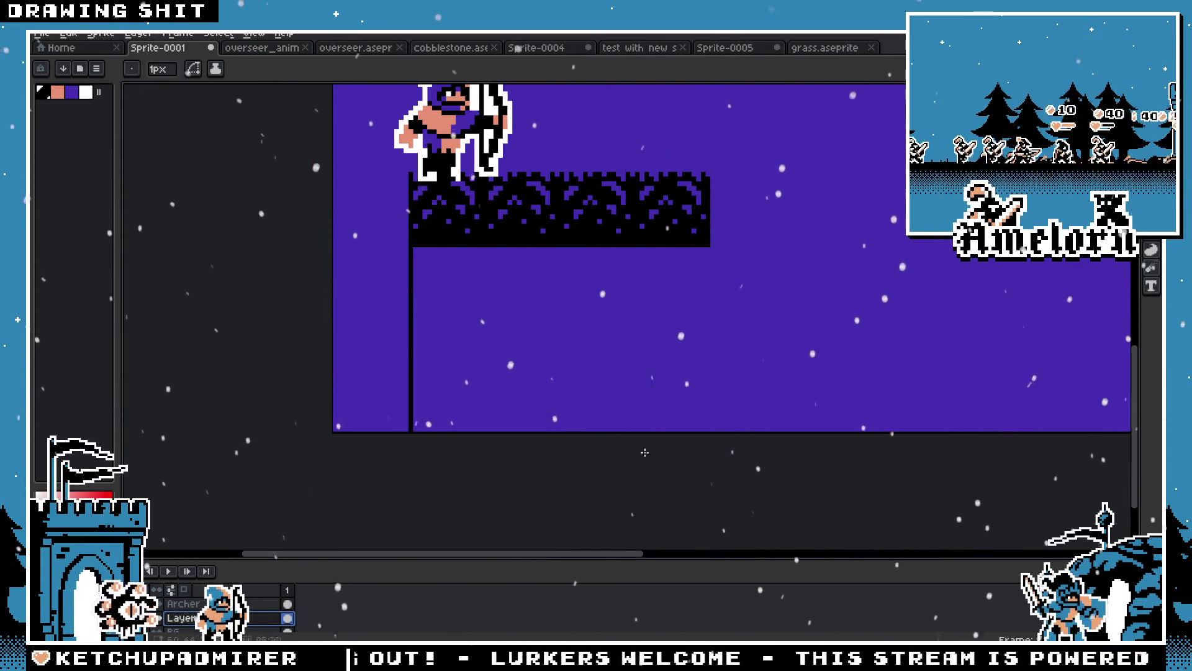
drag(632, 444, 708, 435)
scroll(560, 342, down, 3)
scroll(560, 342, up, 1)
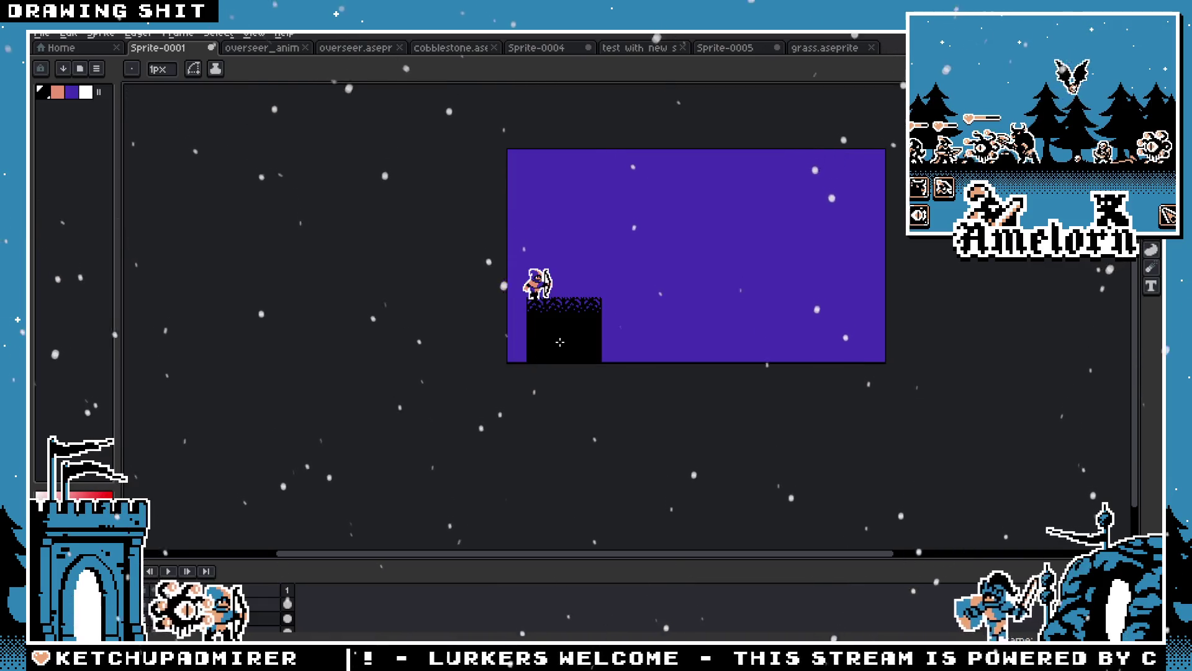
scroll(560, 342, up, 4)
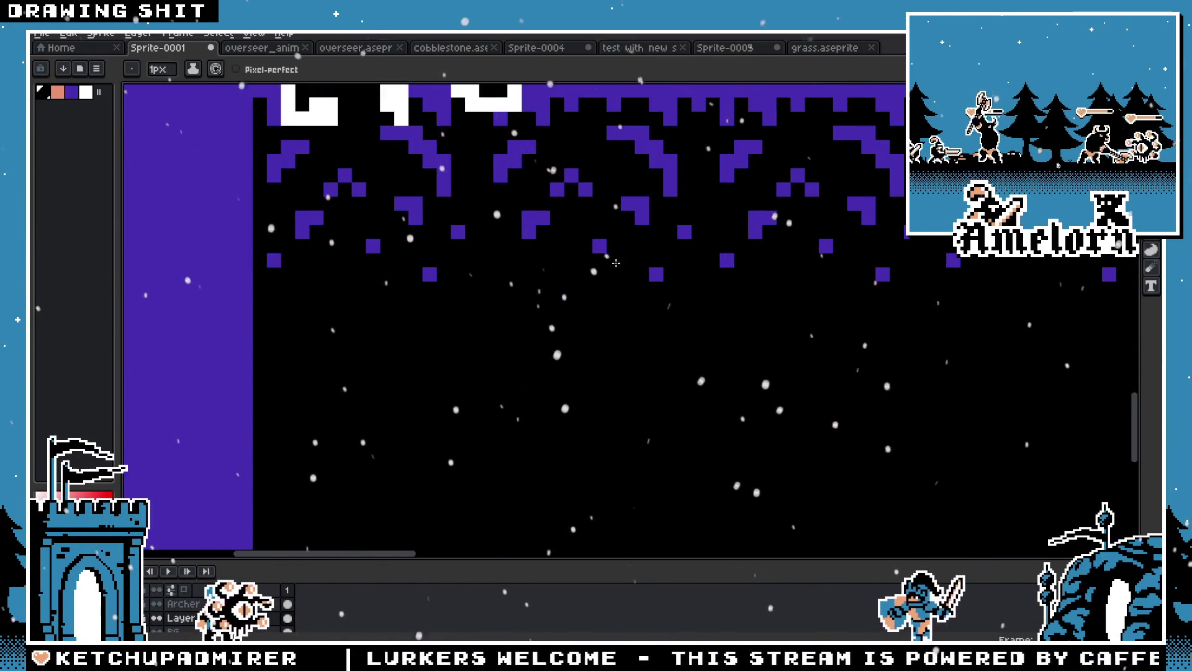
key(b)
scroll(616, 263, down, 3)
scroll(724, 287, up, 1)
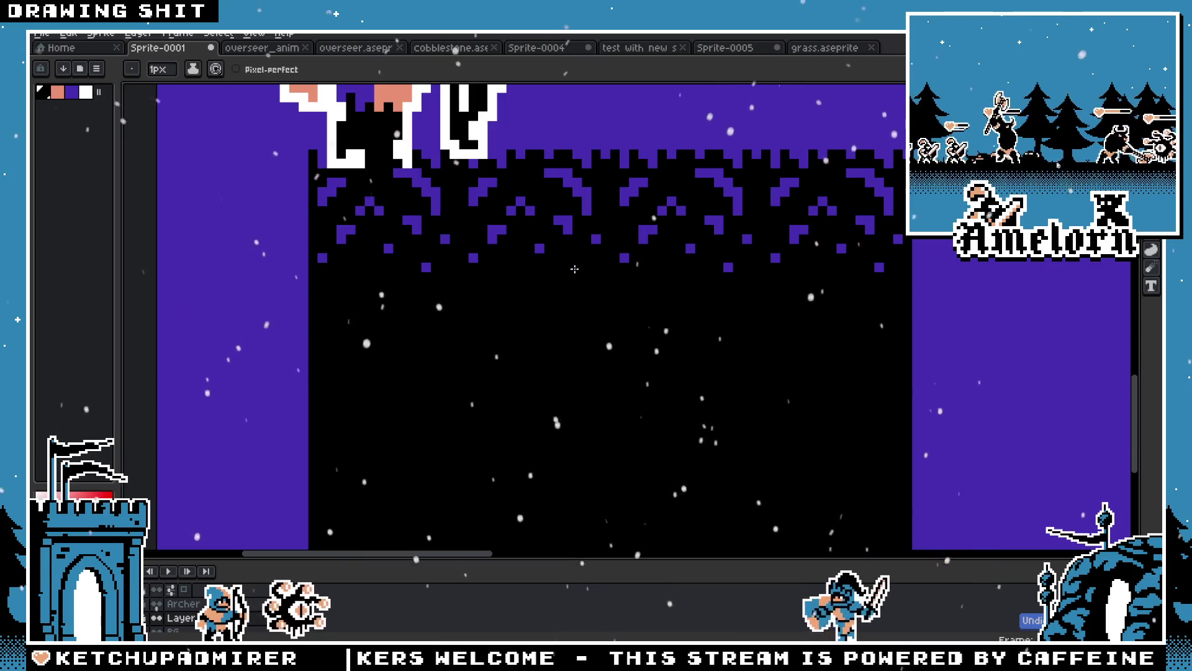
click(577, 267)
key(ctrl+z)
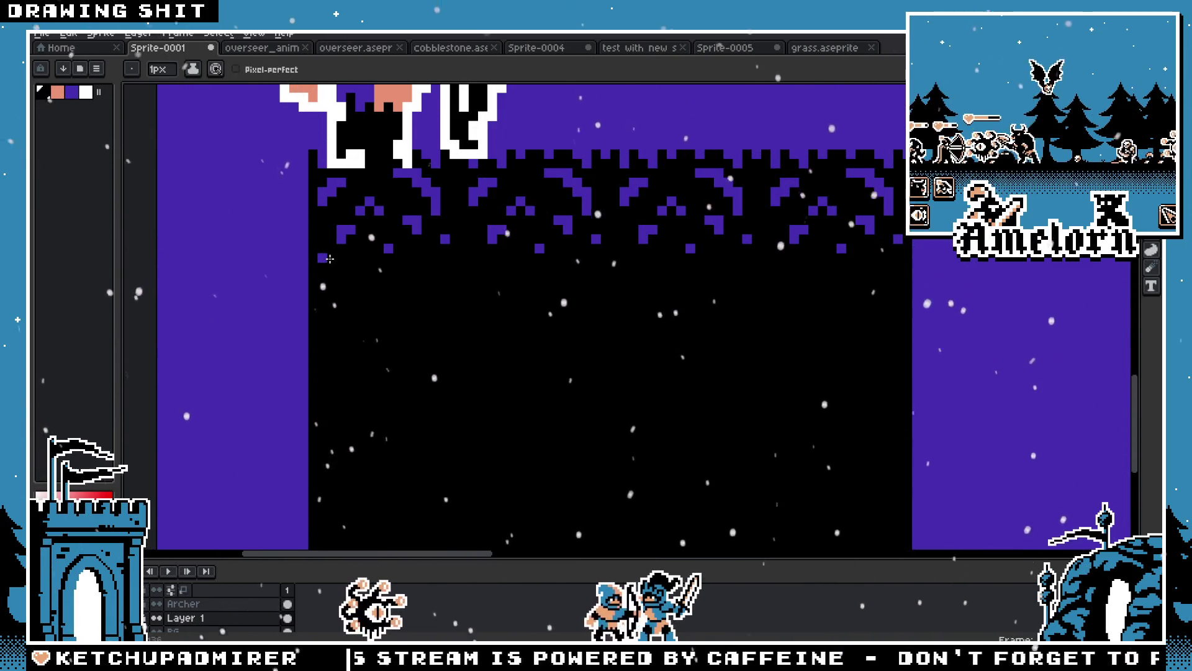
scroll(329, 258, down, 4)
scroll(492, 286, up, 4)
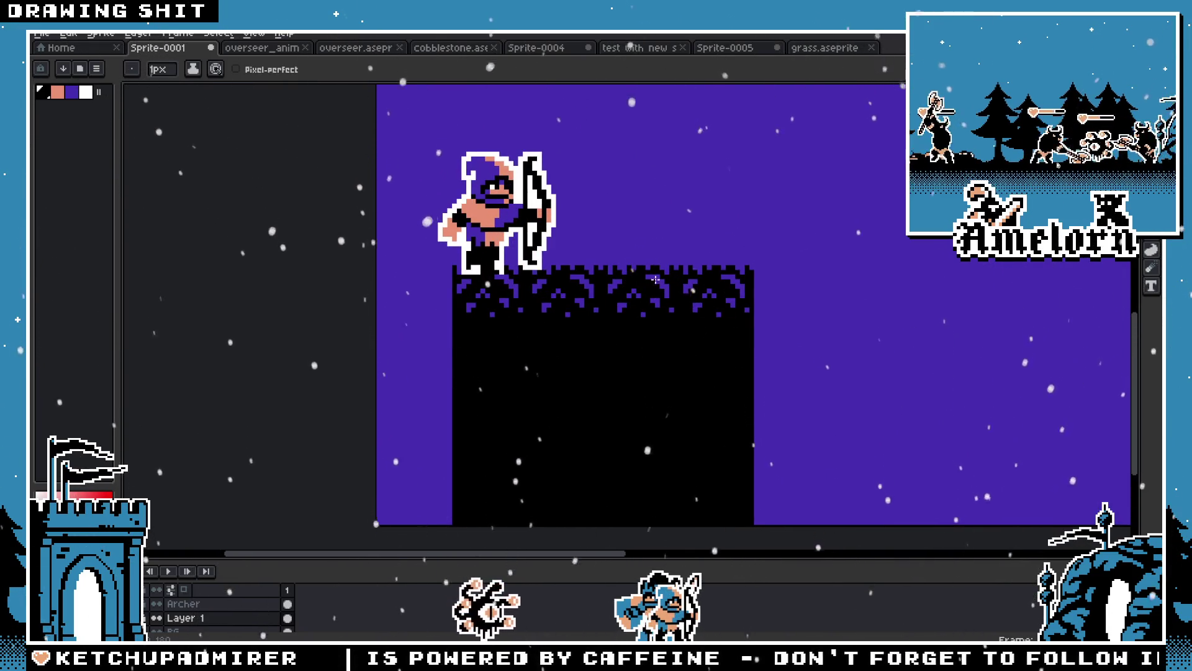
key(m)
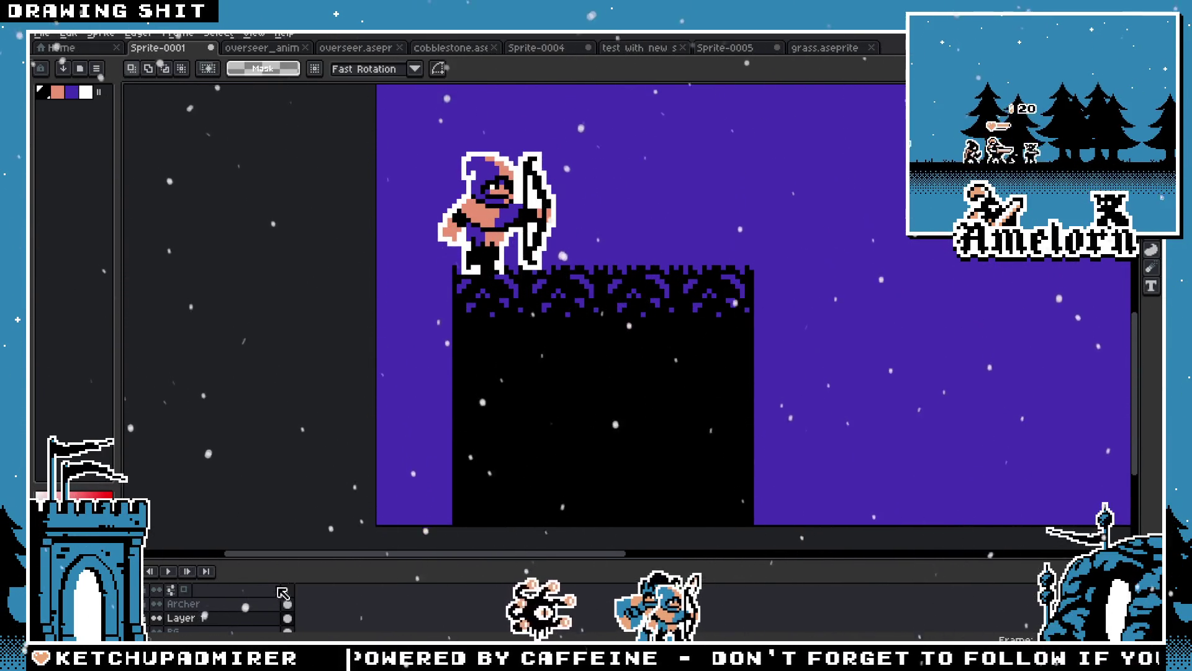
On the Archer layer, move the archer down onto the cobblestones
click(276, 600)
drag(577, 144, 385, 281)
mouse_move(490, 218)
mouse_down()
mouse_move(513, 256)
mouse_move(523, 240)
mouse_up()
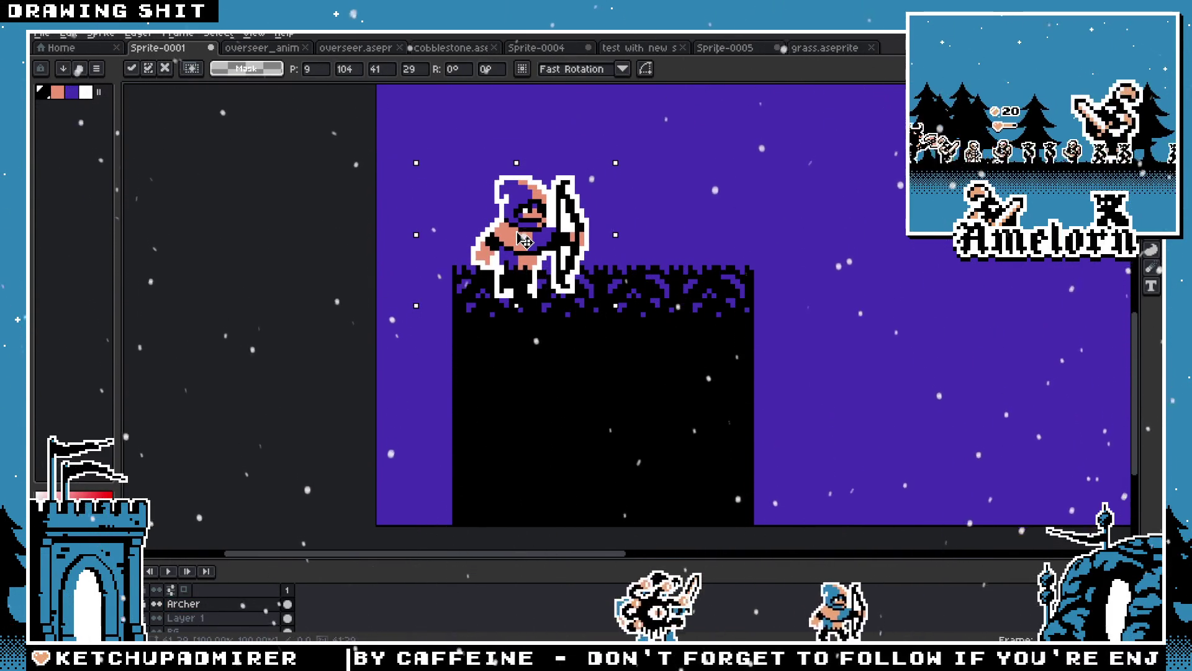
click(697, 243)
scroll(683, 260, down, 3)
scroll(632, 274, up, 1)
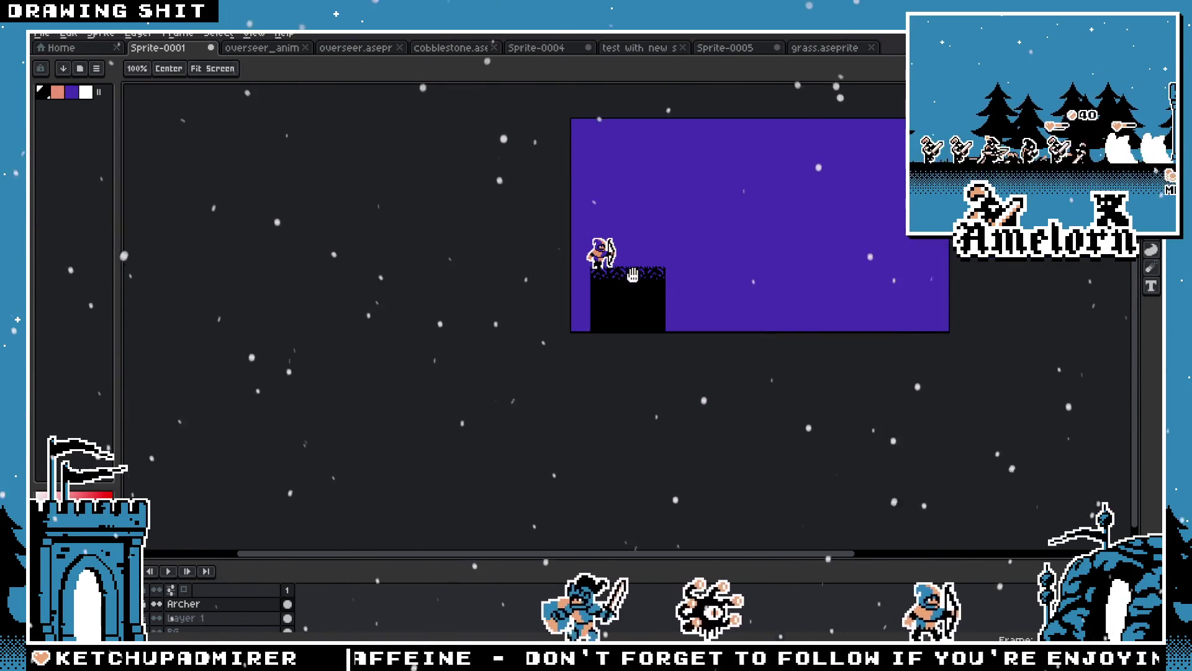
scroll(607, 305, up, 5)
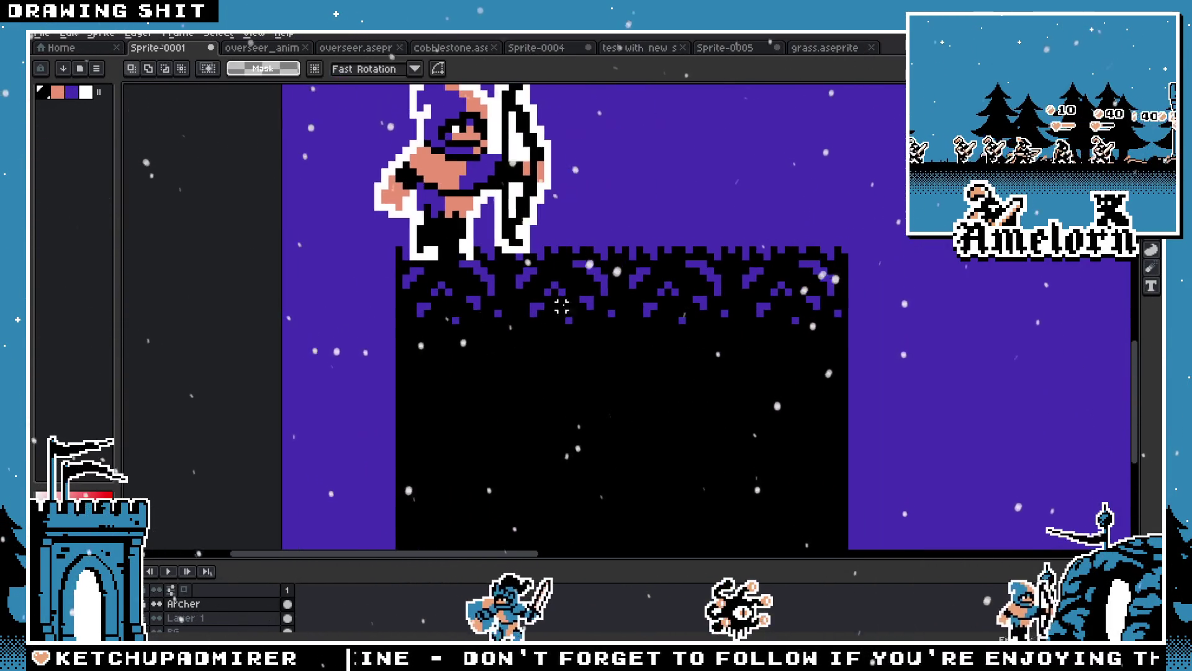
scroll(561, 306, up, 2)
On Layer 1, paint a solid black horizon line along the top of the cobblestones
key(b)
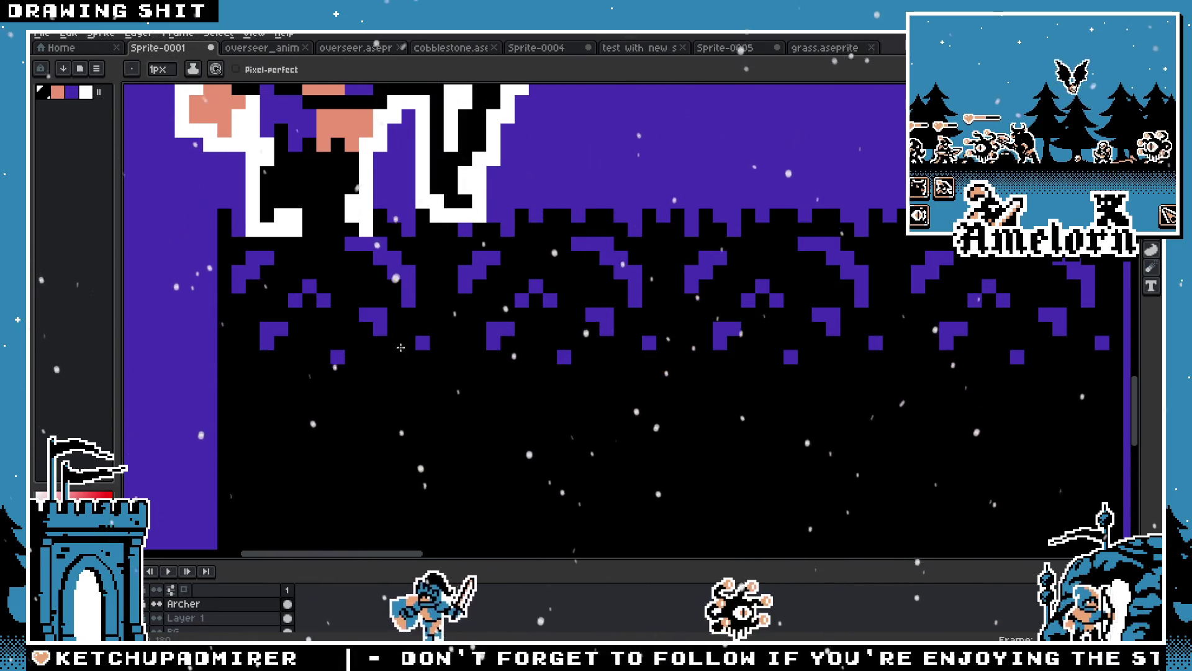
click(221, 619)
scroll(517, 261, down, 2)
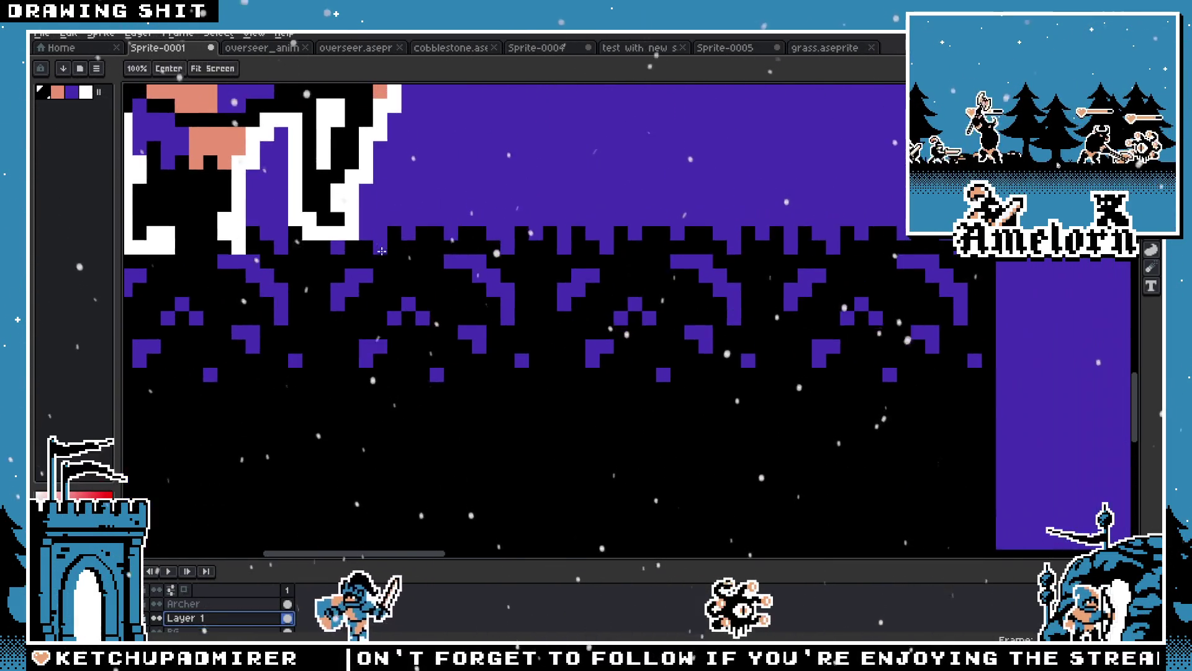
drag(393, 264, 194, 254)
key(ctrl+z)
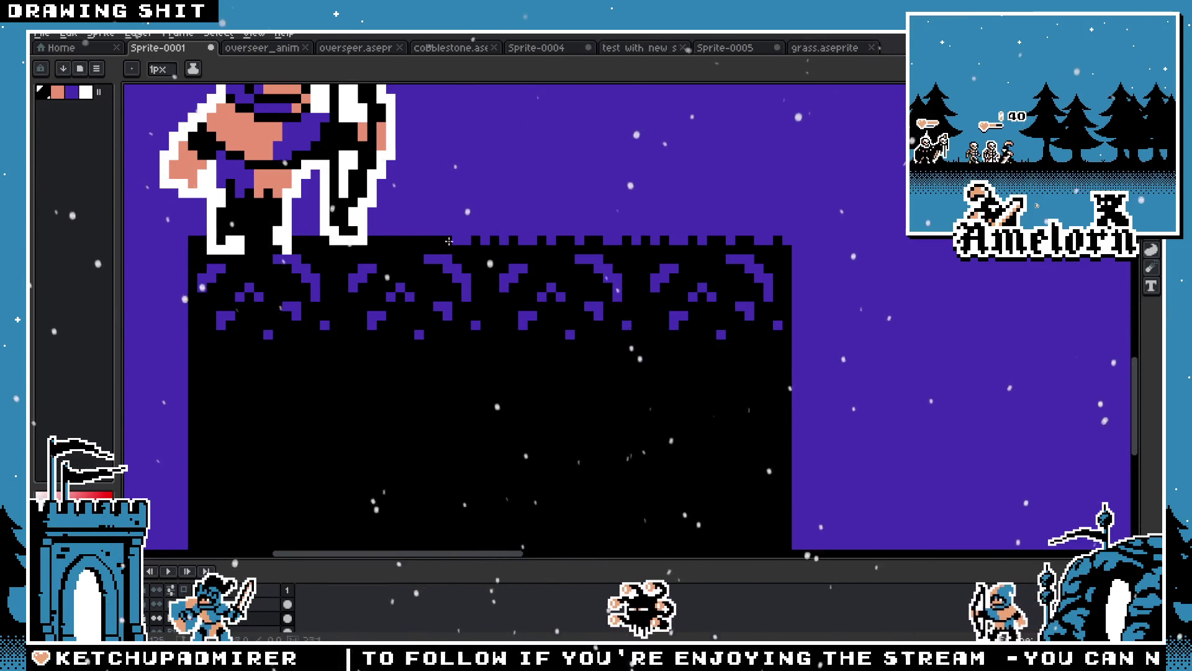
scroll(572, 277, down, 3)
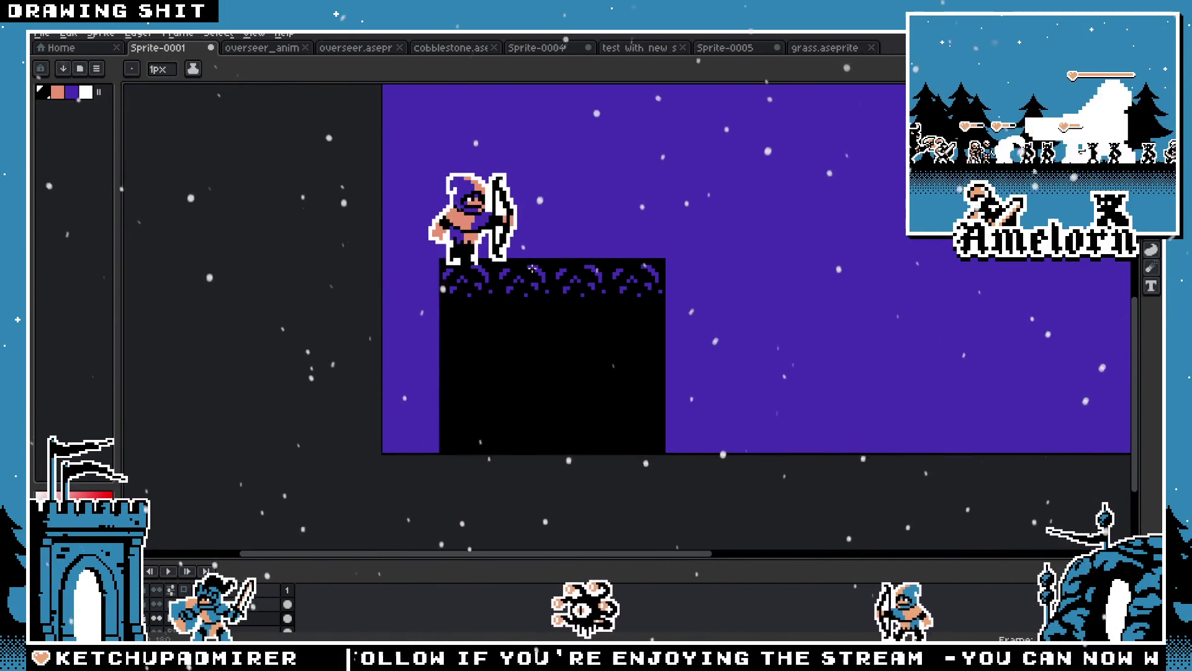
scroll(533, 268, up, 3)
drag(888, 246, 291, 243)
Pencil a purple pixel on the cobblestone strip's edge and inspect the ground block
key(b)
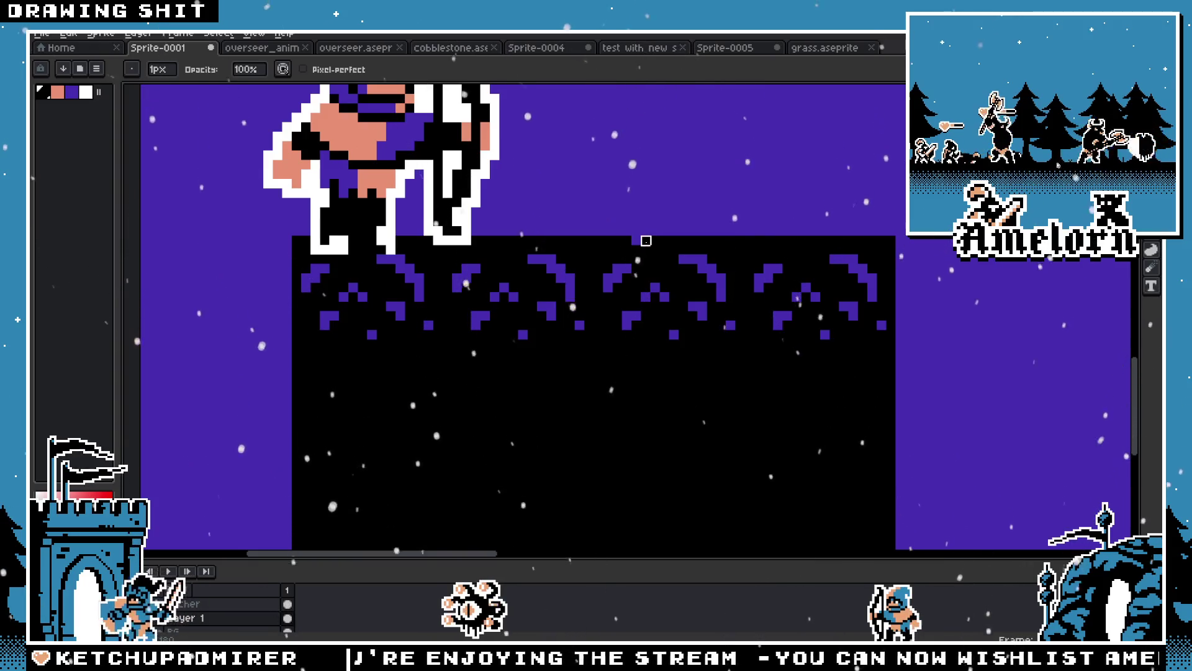
click(729, 241)
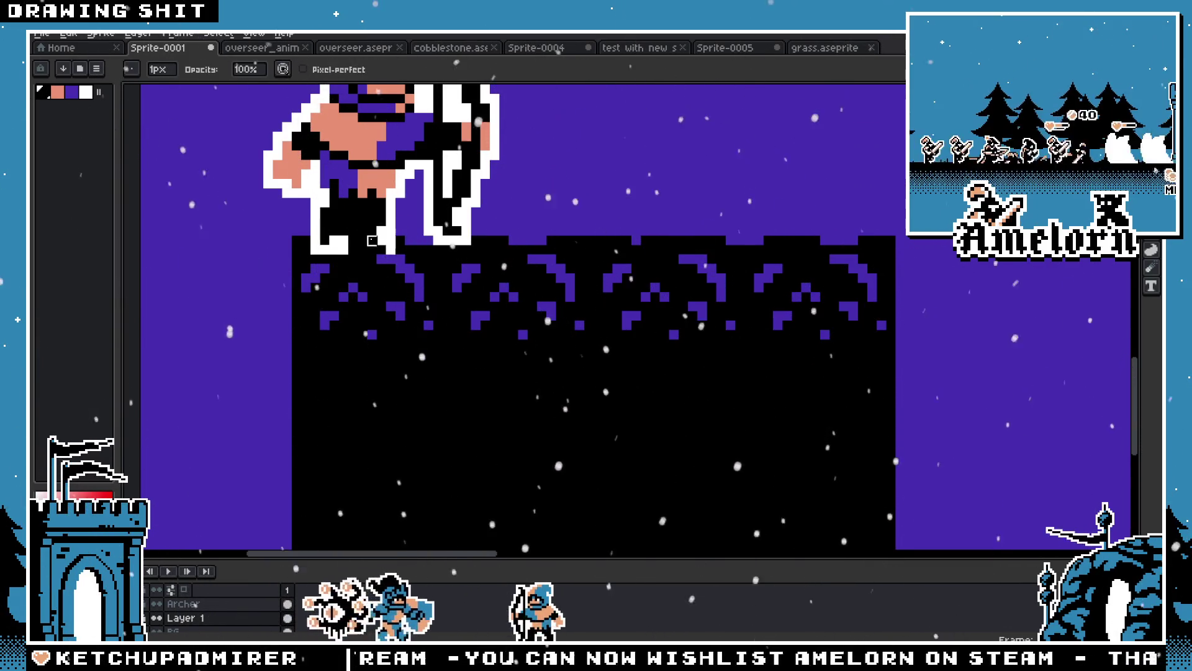
scroll(324, 250, down, 3)
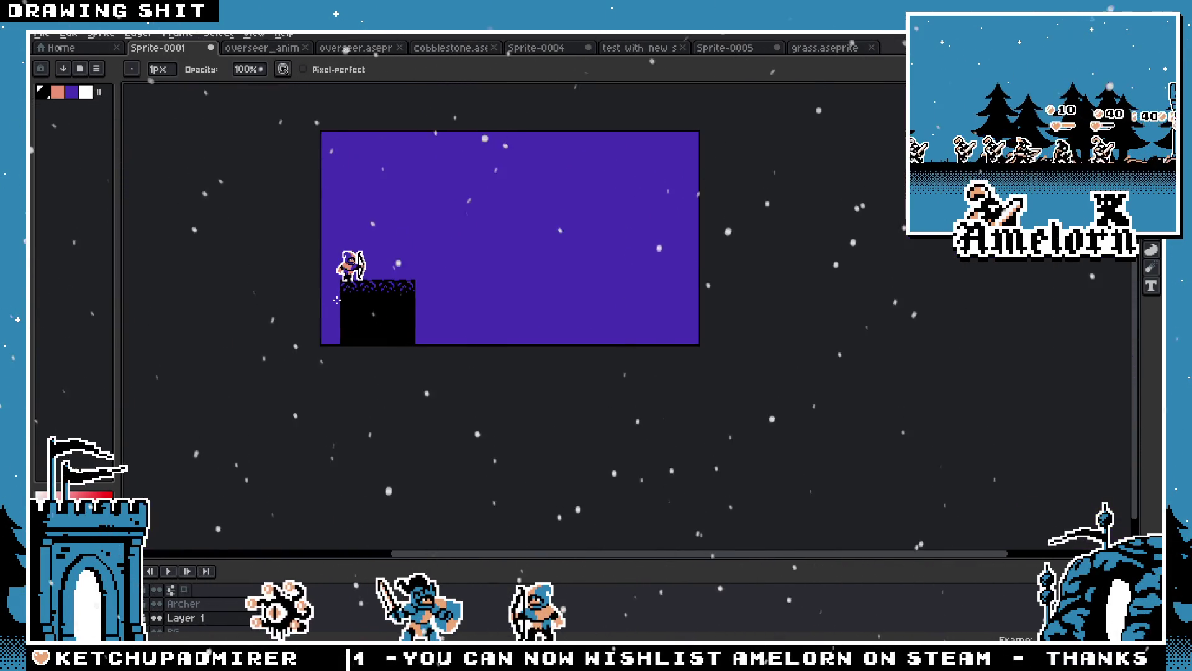
scroll(347, 267, up, 5)
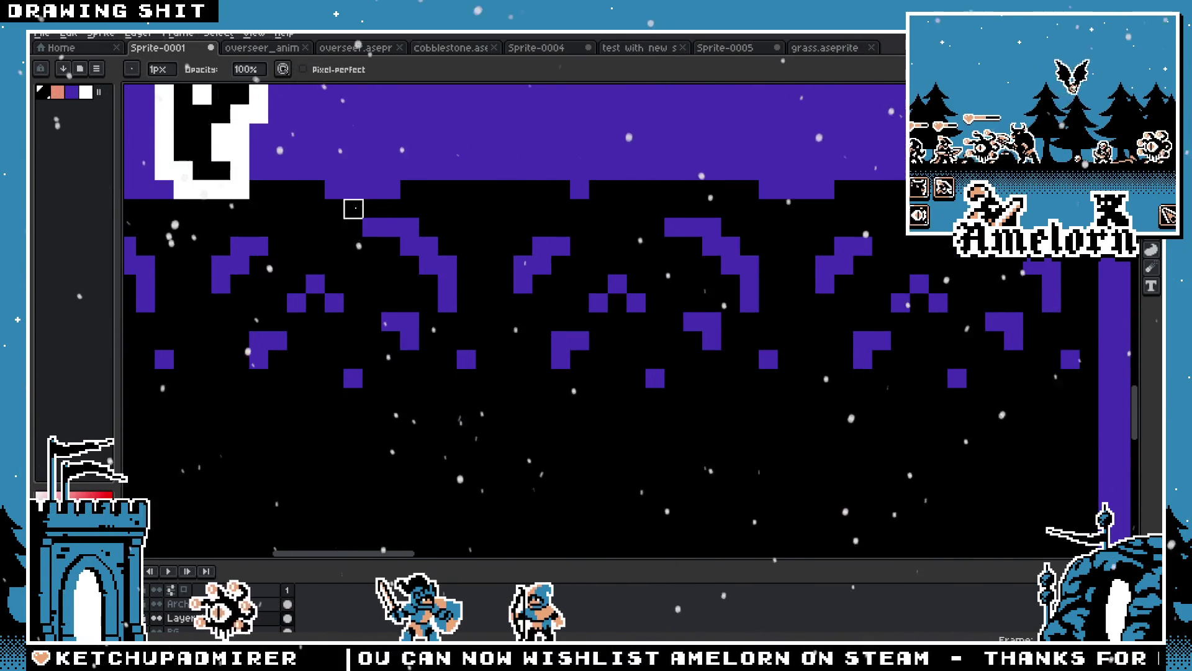
scroll(354, 209, down, 1)
scroll(484, 245, down, 2)
scroll(764, 282, up, 2)
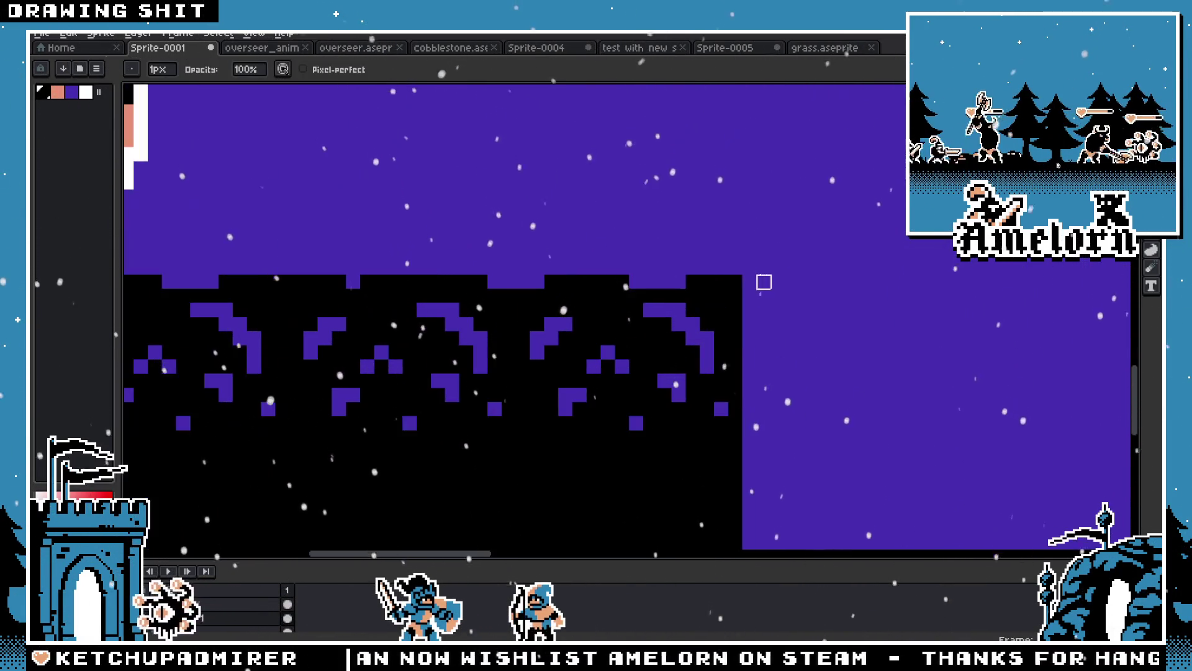
scroll(607, 282, left, 3)
scroll(399, 276, down, 2)
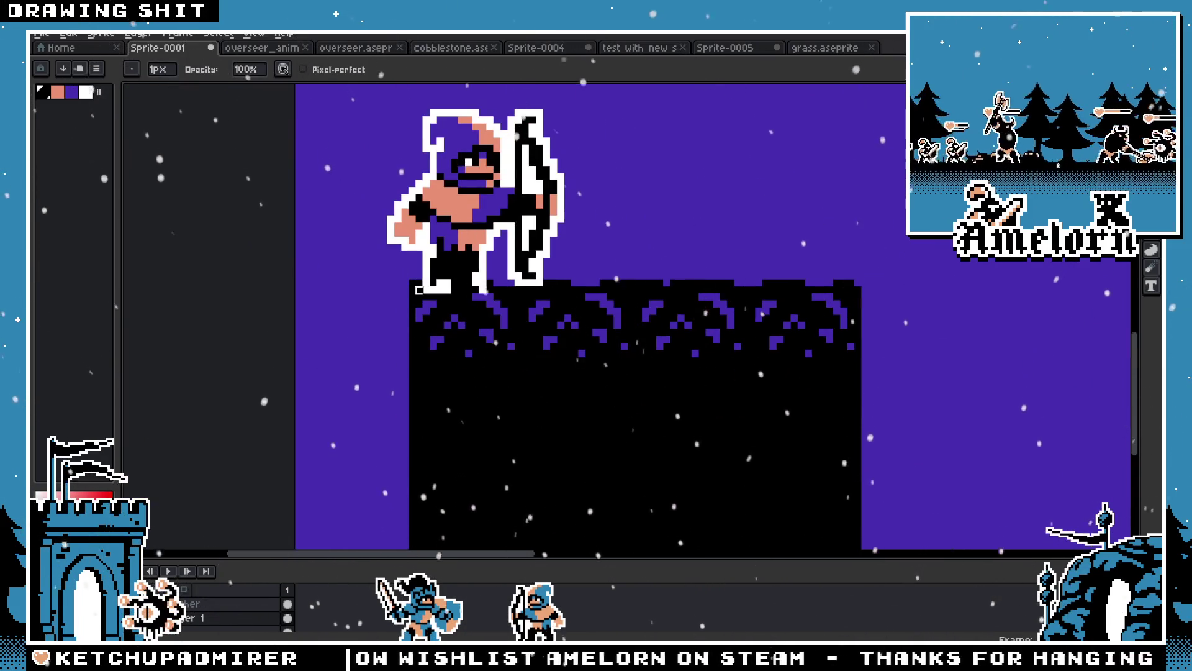
scroll(412, 283, down, 5)
scroll(373, 291, up, 4)
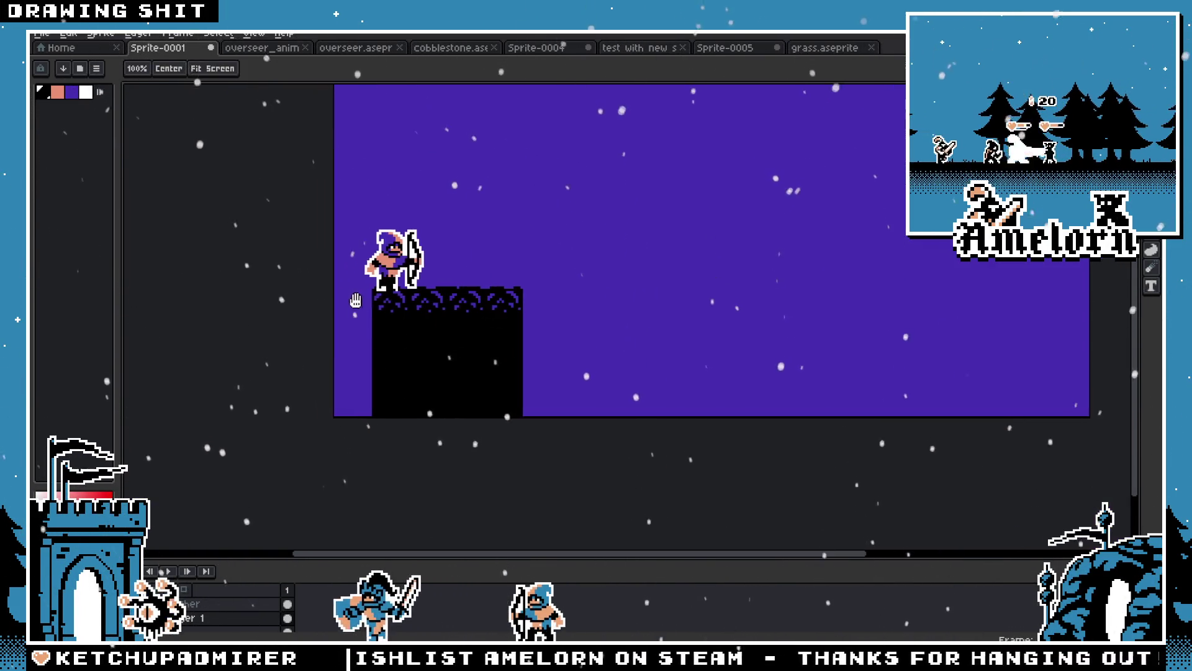
scroll(389, 301, down, 1)
scroll(237, 177, up, 1)
scroll(540, 311, down, 1)
scroll(534, 308, up, 1)
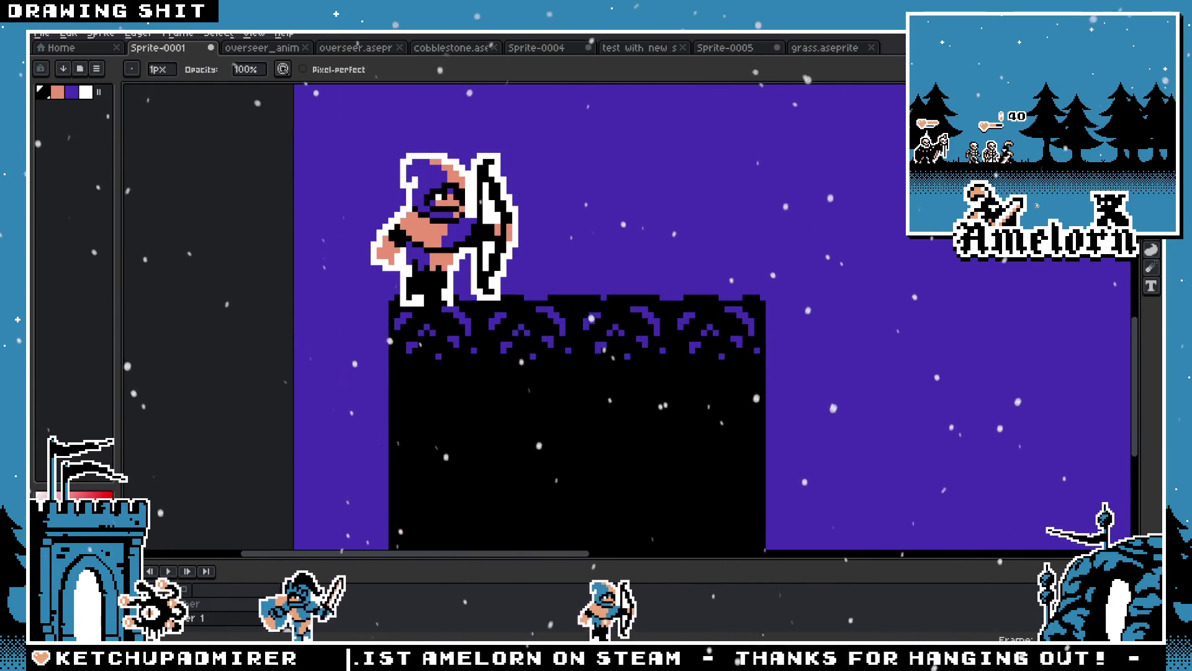
Switch to the marquee, then the eyedropper to pick the sky's purple
key(m)
scroll(697, 192, down, 3)
scroll(632, 259, up, 2)
scroll(559, 292, up, 1)
scroll(478, 322, up, 1)
key(i)
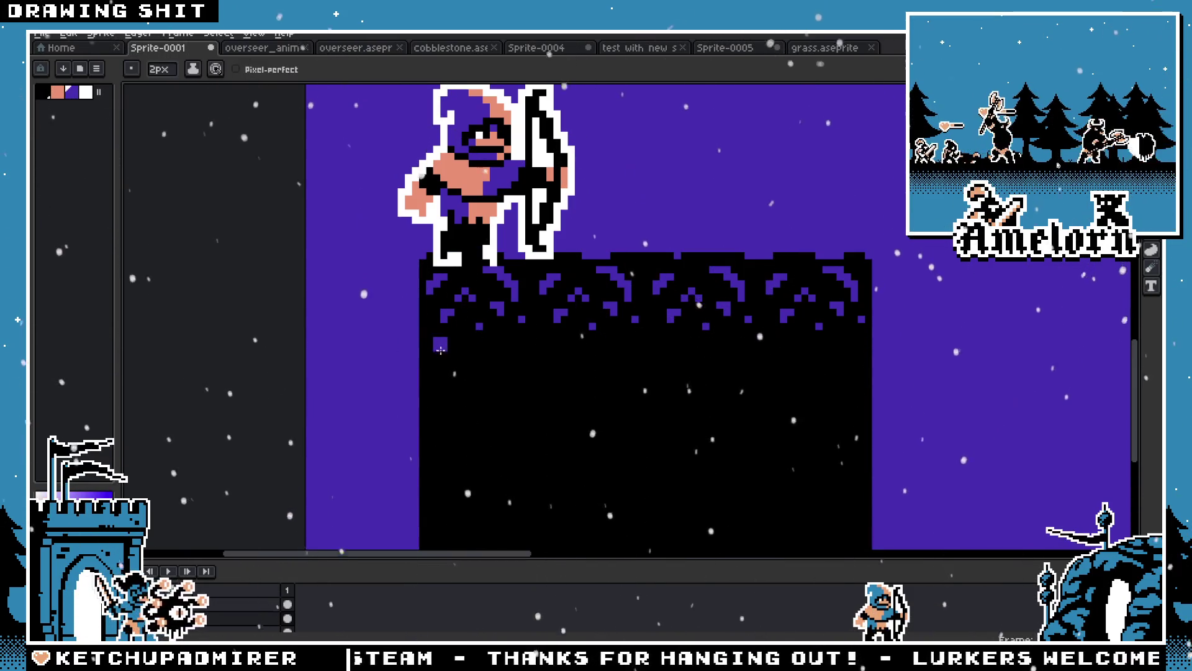
Paint purple into the ground's left edge and a band under the cobblestones, then undo
scroll(420, 346, up, 1)
drag(453, 354, 273, 302)
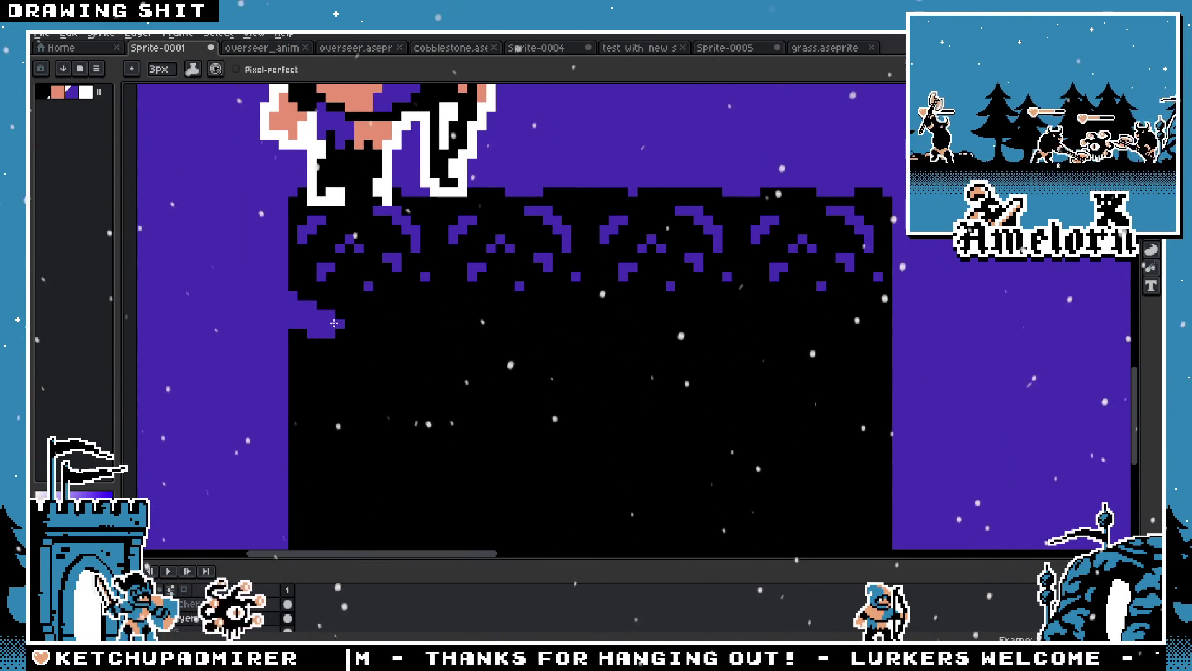
drag(502, 325, 680, 325)
key(ctrl+z)
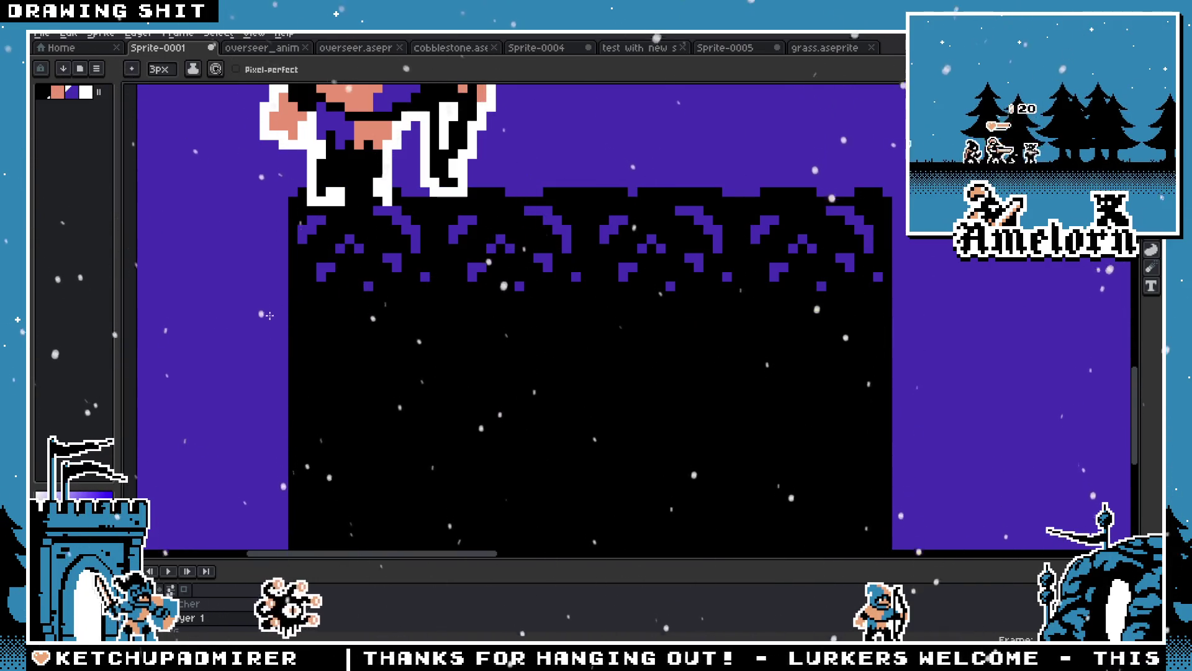
scroll(298, 330, down, 4)
scroll(380, 321, up, 3)
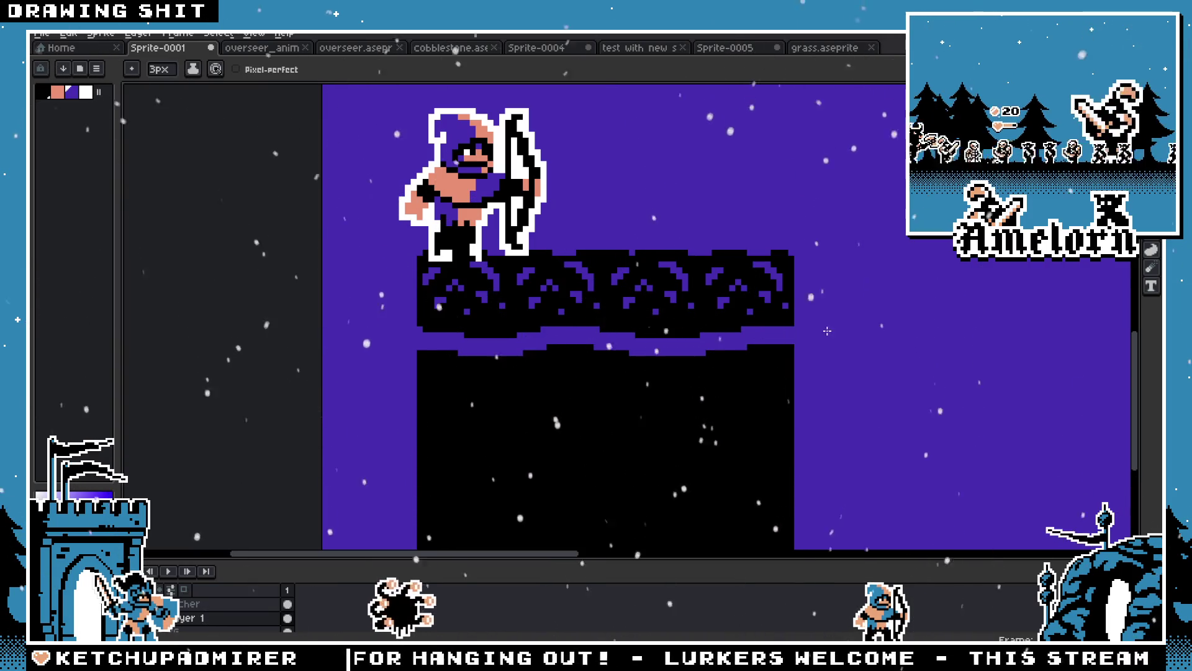
Recentre the view on the ground block and remove the remaining purple band
scroll(820, 332, down, 4)
scroll(770, 336, up, 1)
drag(770, 373, 590, 368)
scroll(590, 368, up, 2)
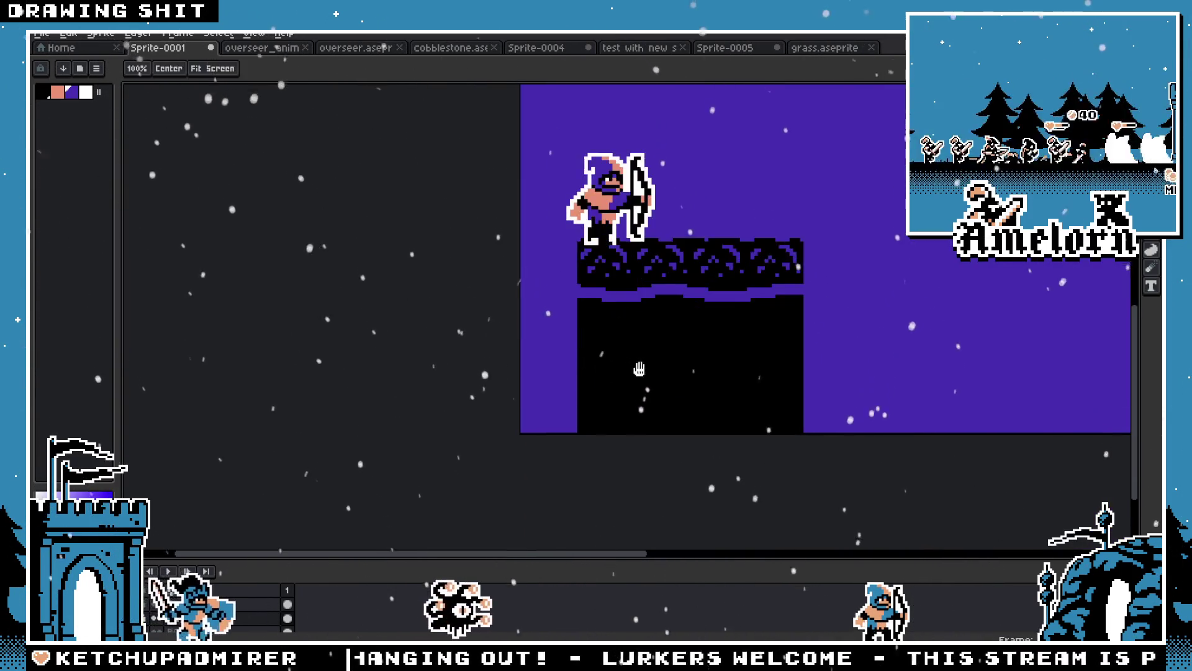
scroll(554, 341, up, 2)
drag(554, 269, 514, 330)
key(b)
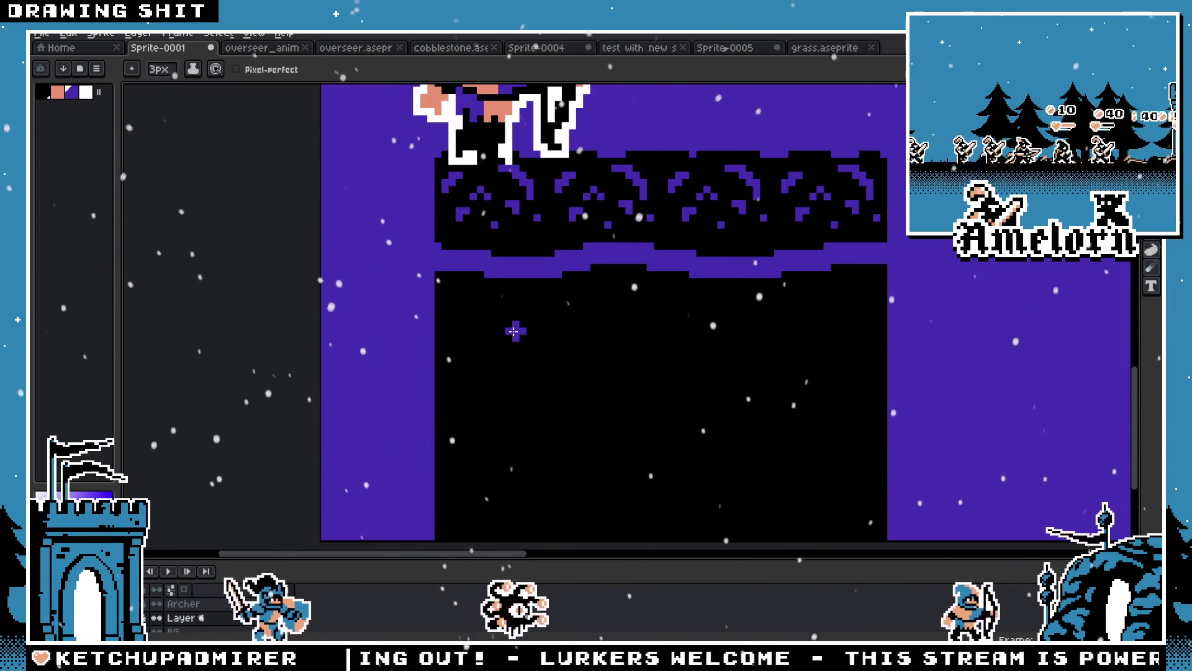
scroll(514, 323, down, 1)
key(minus)
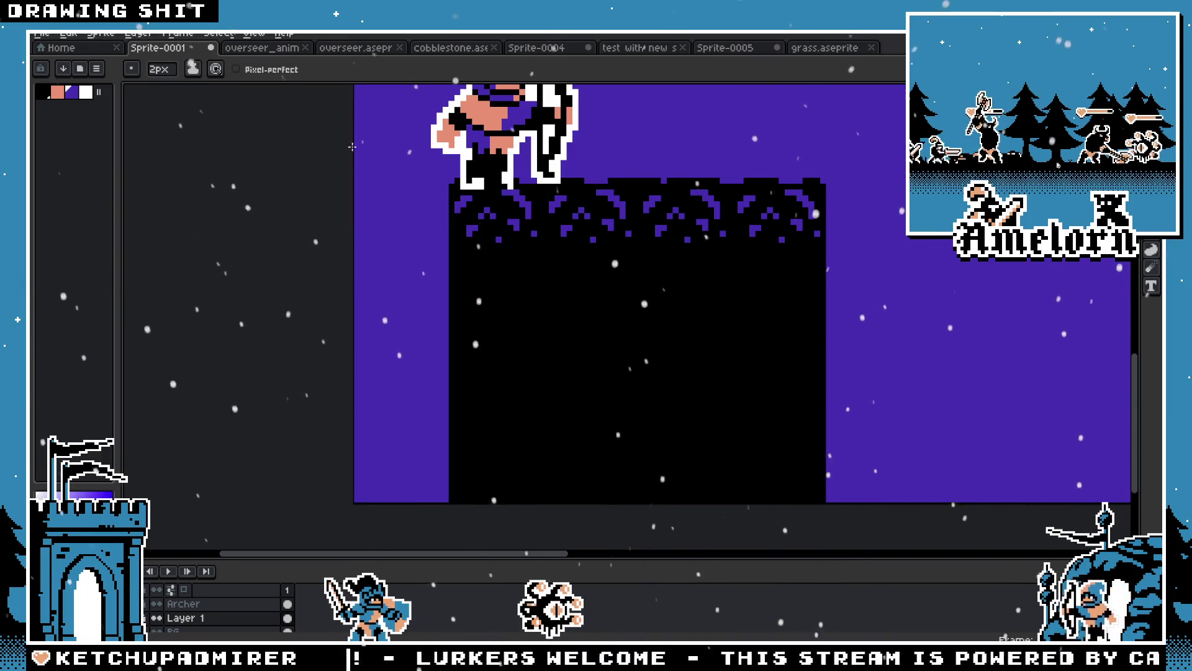
Switch to the Sprite-0005 cobblestone tile document and clear its selection
click(810, 54)
click(713, 56)
scroll(440, 275, up, 2)
key(ctrl+d)
scroll(305, 348, up, 2)
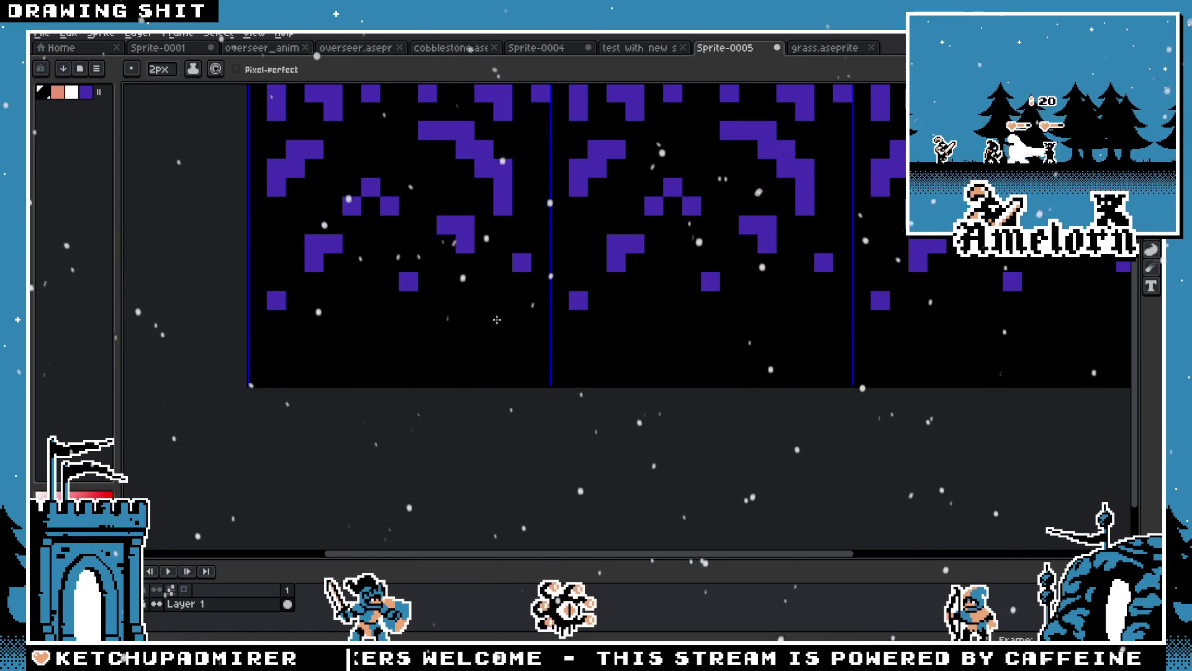
Pencil a purple block at the lower left and a purple strip along the tile bottoms
scroll(282, 301, down, 2)
scroll(372, 269, up, 2)
click(343, 303)
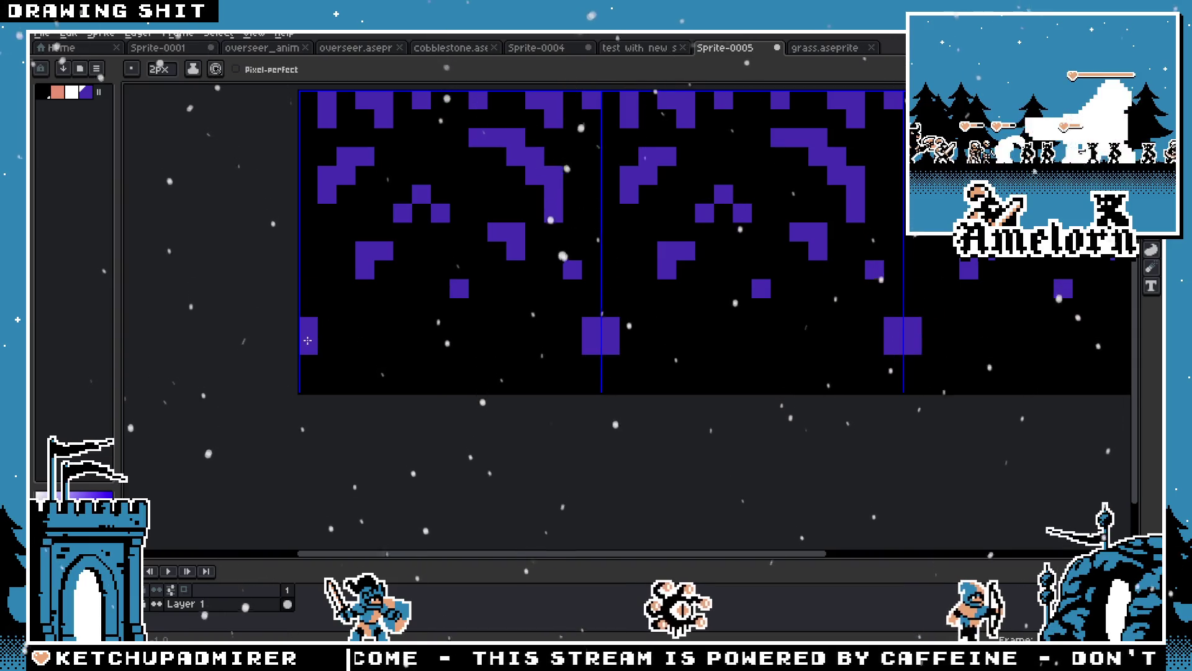
mouse_move(293, 401)
mouse_down()
mouse_move(398, 366)
mouse_move(447, 365)
mouse_move(563, 398)
mouse_up()
scroll(563, 398, down, 3)
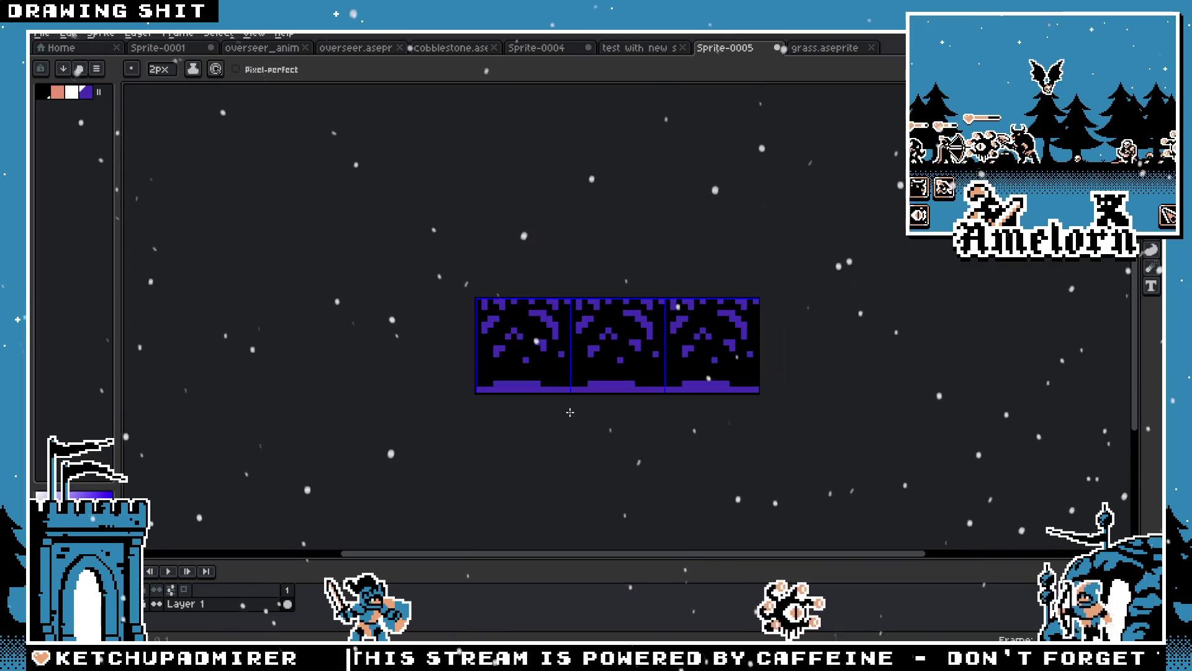
Select the middle tile of the strip and return to the Sprite-0001 archer scene
key(m)
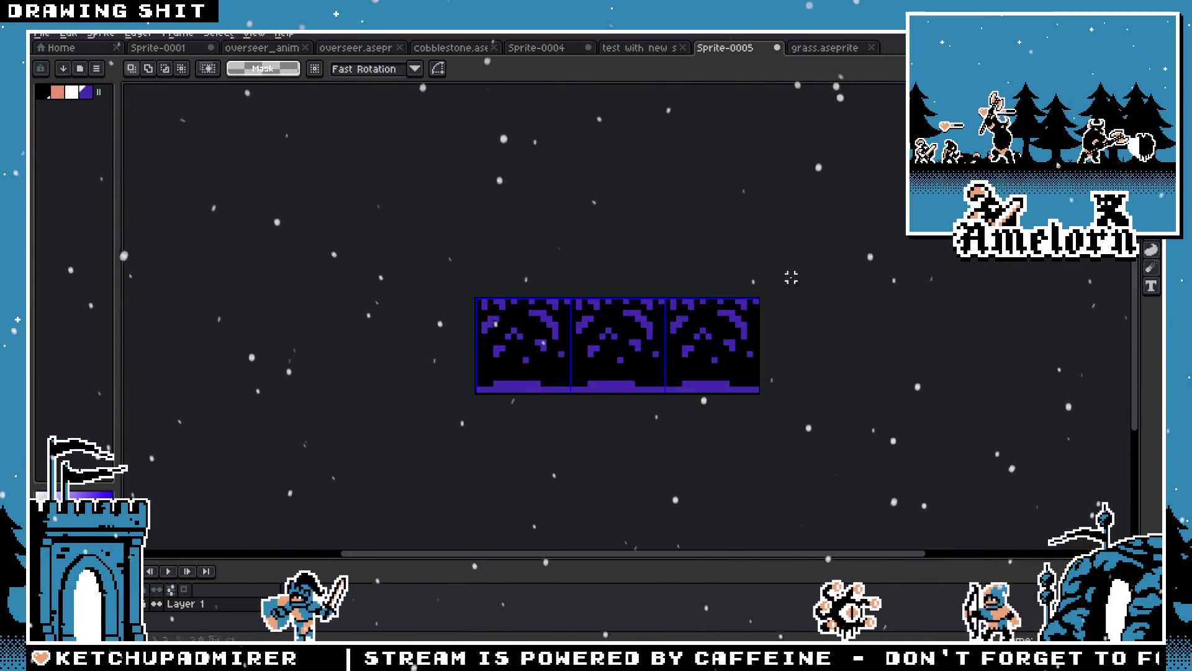
drag(668, 297, 568, 392)
key(ctrl+shift+Tab)
key(ctrl+shift+Tab)
key(ctrl+shift+Tab)
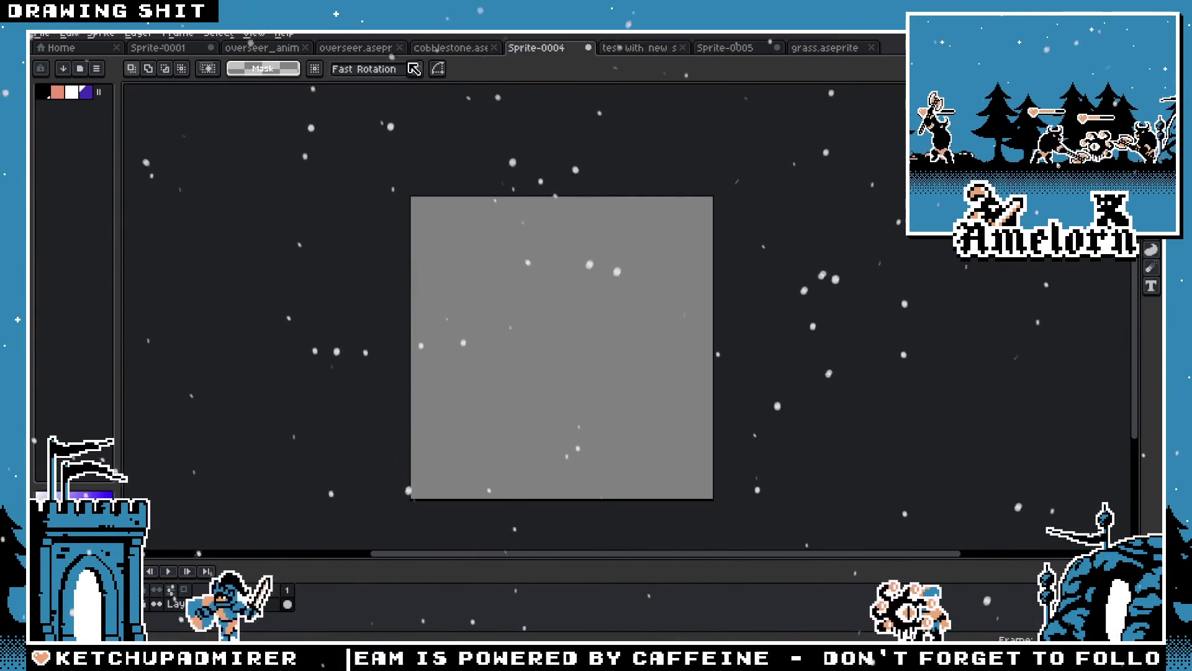
key(ctrl+z)
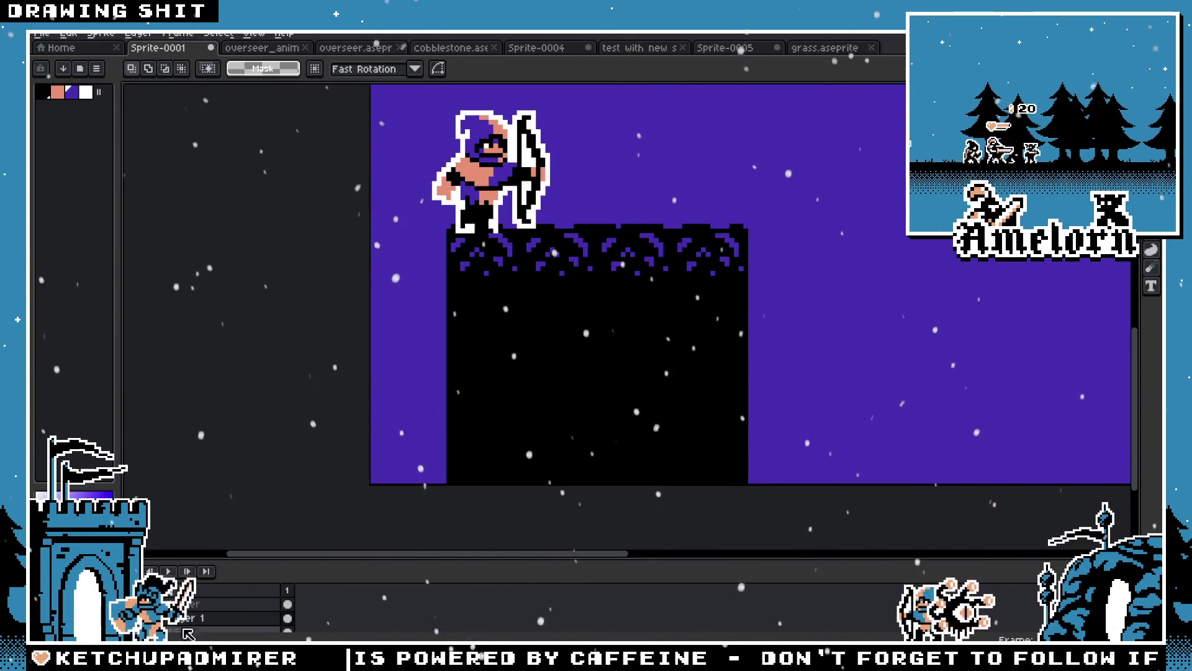
Remove the old tall black ground layer from the scene
key(ctrl+z)
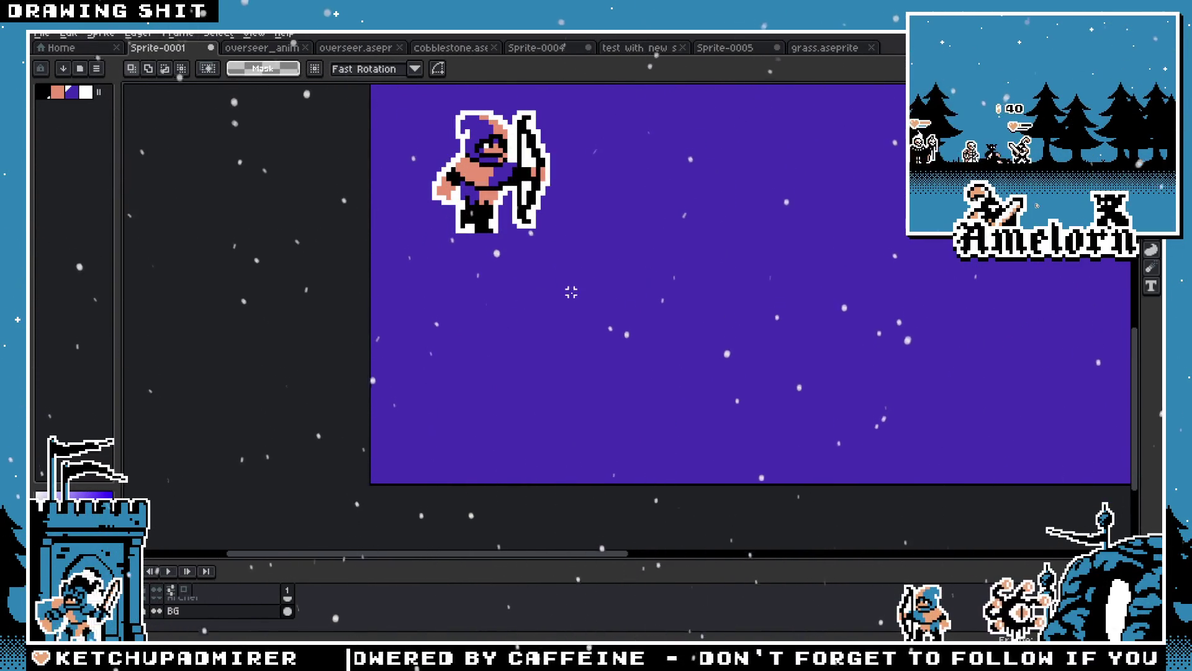
drag(570, 290, 526, 350)
key(ctrl+y)
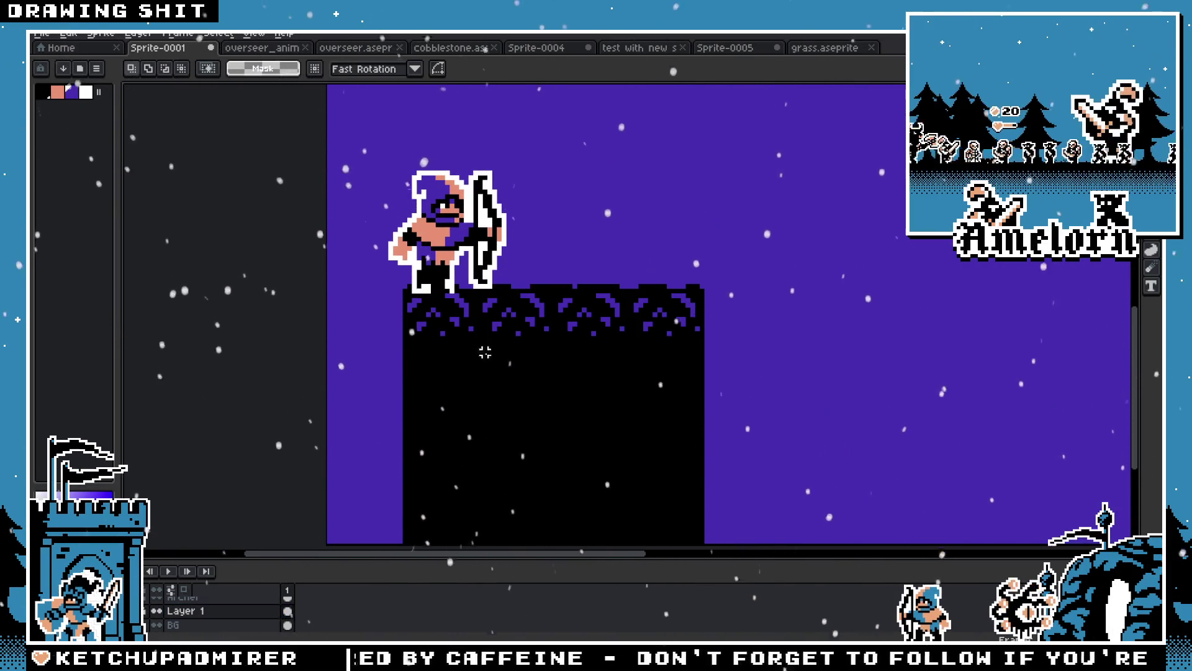
scroll(633, 359, down, 1)
key(ctrl+z)
scroll(633, 359, up, 1)
Paste the updated cobblestone tile and position it beneath the archer
key(ctrl+v)
drag(456, 320, 546, 271)
scroll(476, 339, up, 1)
mouse_move(477, 338)
mouse_down()
mouse_move(443, 329)
mouse_move(458, 332)
mouse_up()
scroll(355, 263, up, 3)
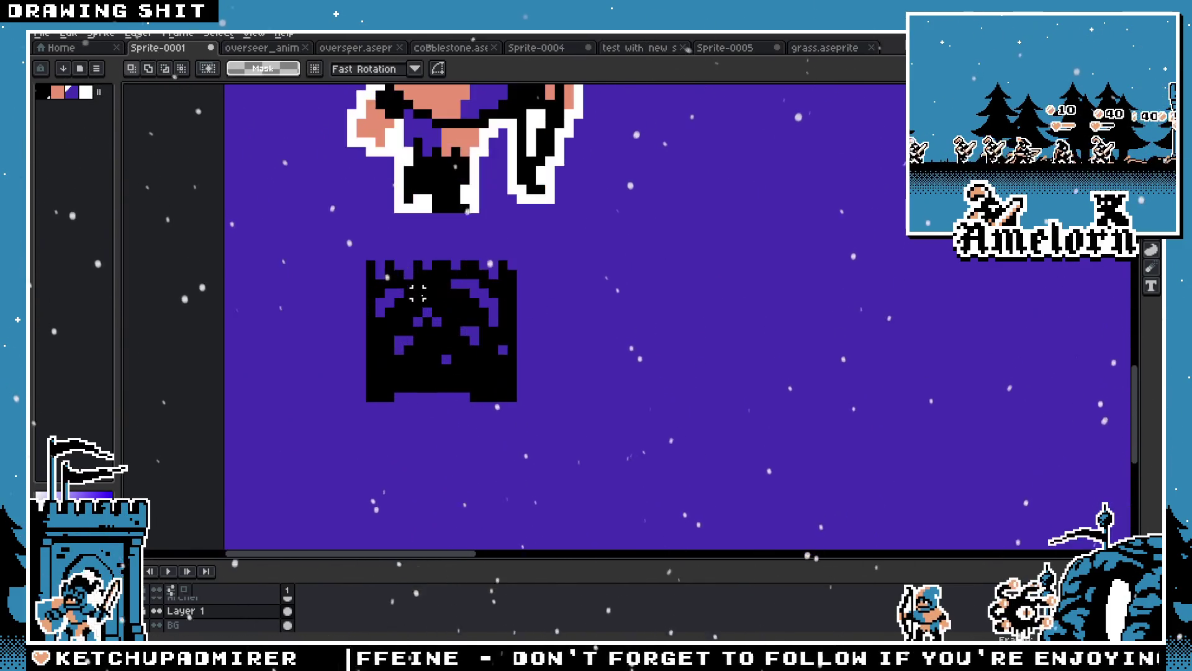
With a 1-pixel pencil, turn the black pixels at both ends of the tile's top row purple
key(b)
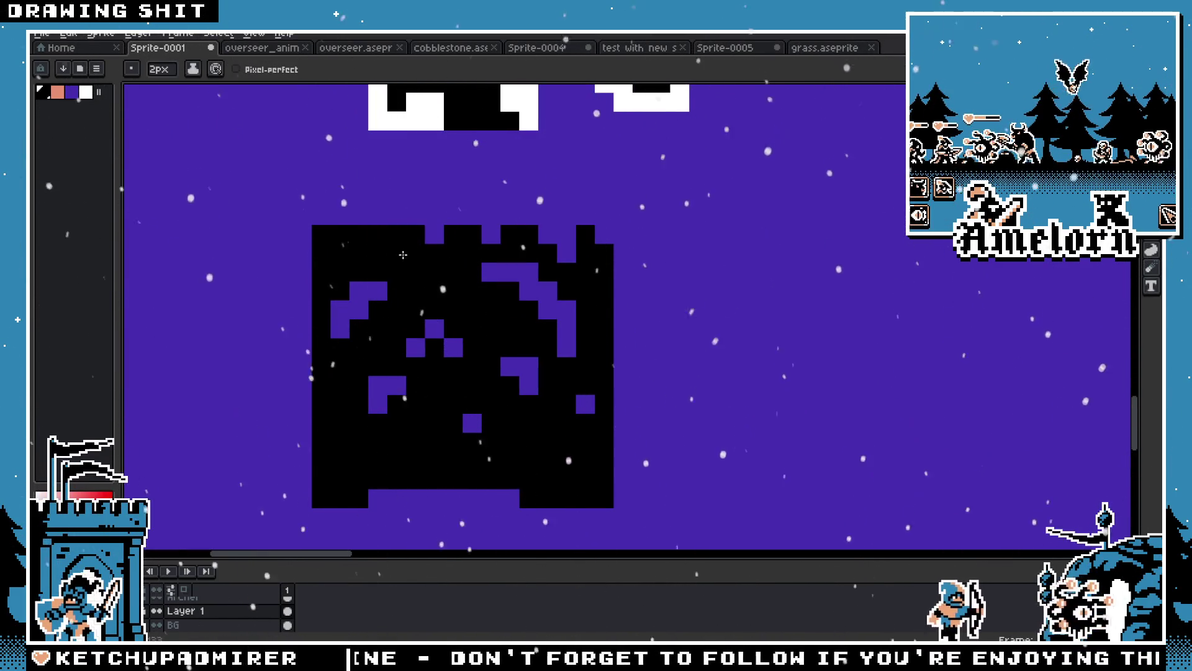
key(minus)
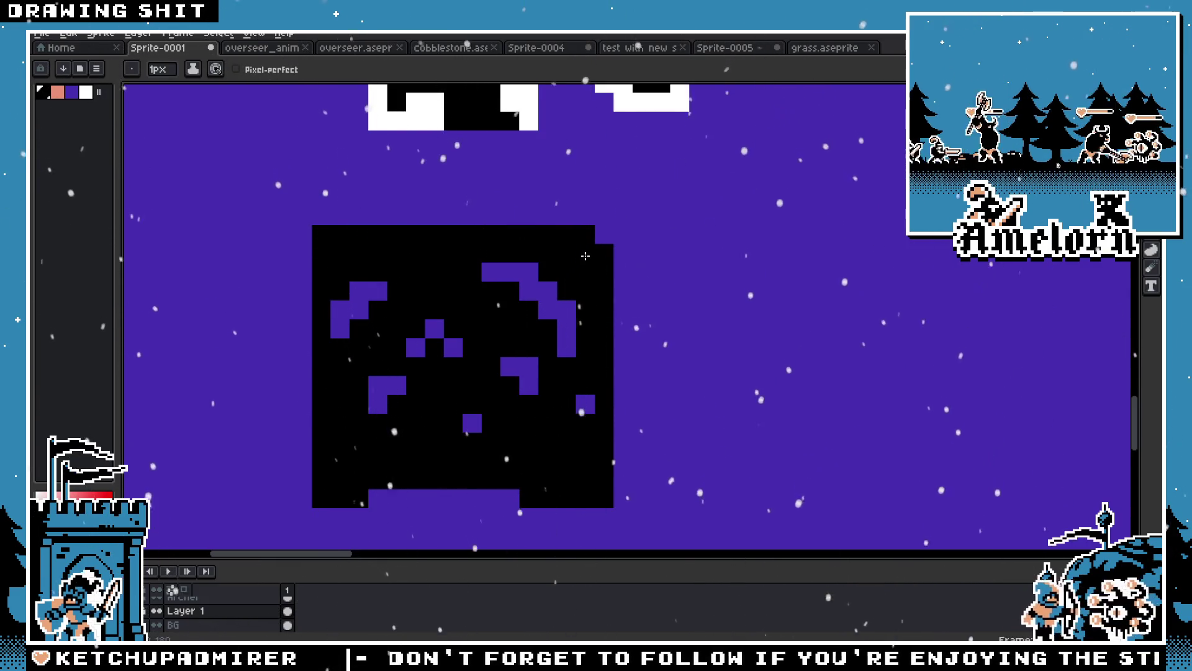
drag(341, 235, 378, 235)
drag(582, 235, 527, 235)
scroll(527, 234, down, 3)
scroll(448, 244, down, 2)
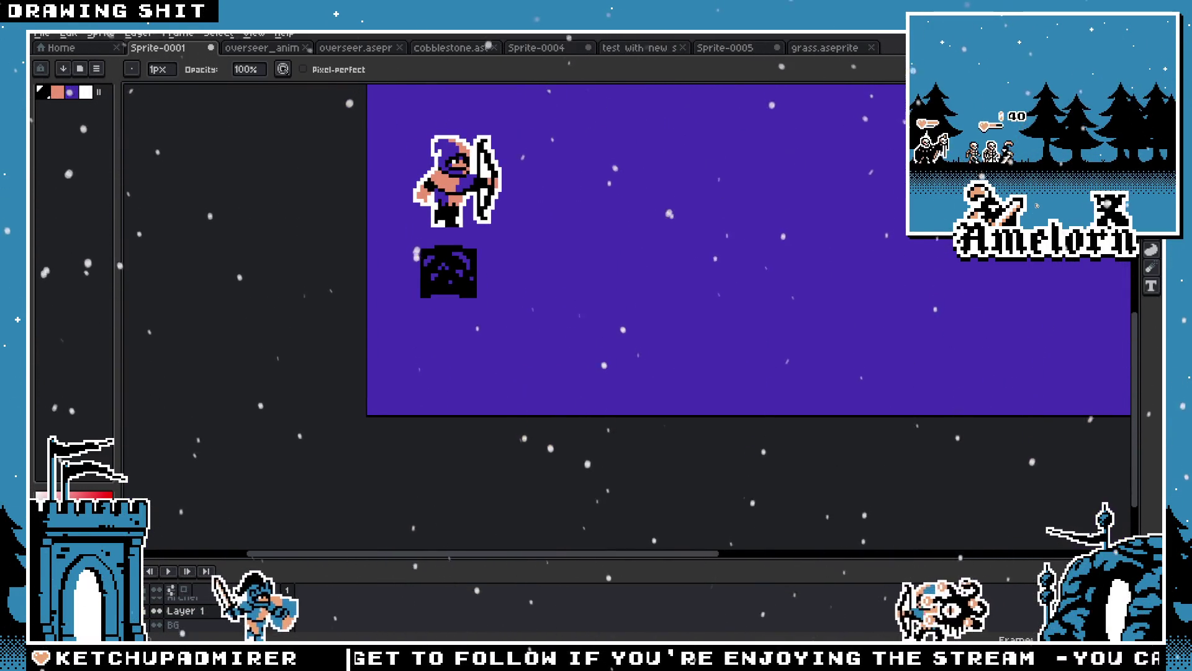
Copy the tile rightward into a row of four beneath the archer
key(m)
scroll(419, 265, up, 1)
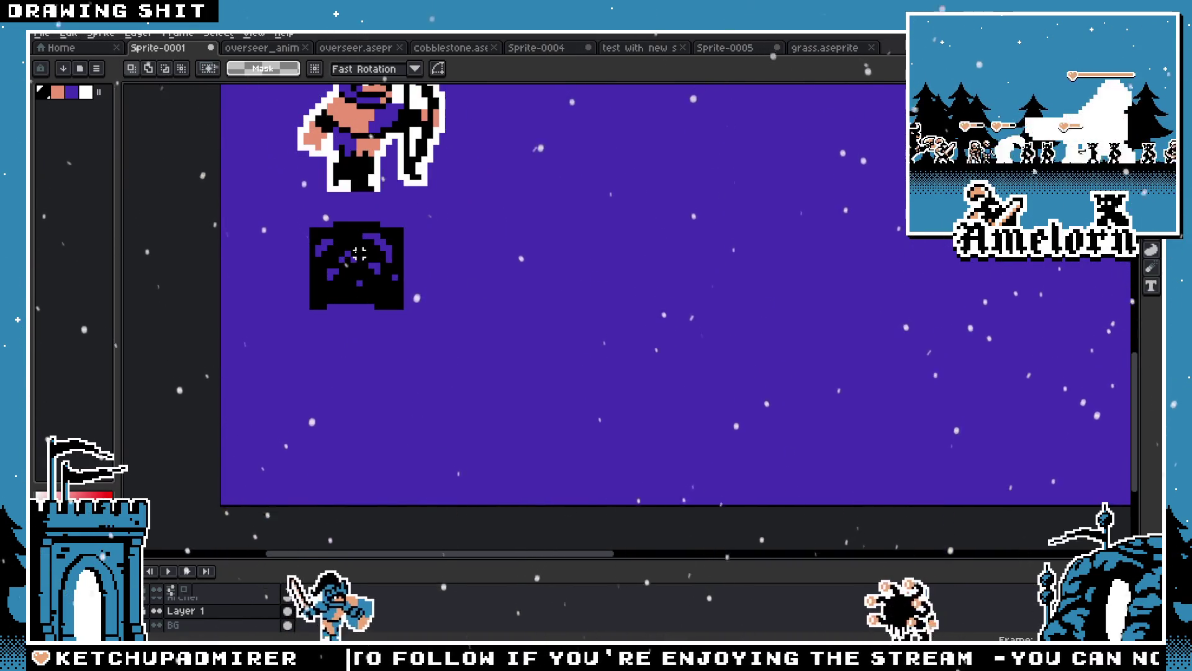
click(366, 298)
mouse_move(419, 293)
mouse_down()
mouse_move(473, 293)
mouse_move(407, 288)
mouse_move(580, 293)
mouse_move(523, 298)
mouse_up()
mouse_move(369, 283)
mouse_down()
mouse_move(655, 288)
mouse_move(644, 292)
mouse_up()
key(ctrl+d)
scroll(404, 271, down, 4)
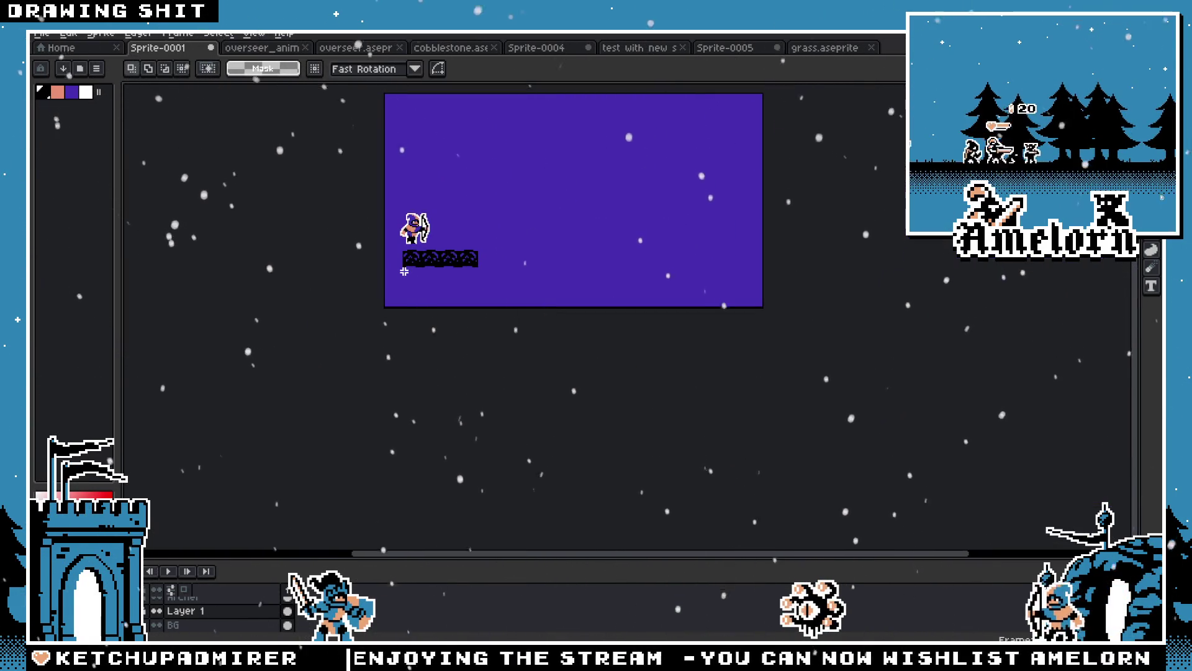
Hide the purple sky background again and switch to the Pencil
scroll(404, 272, up, 4)
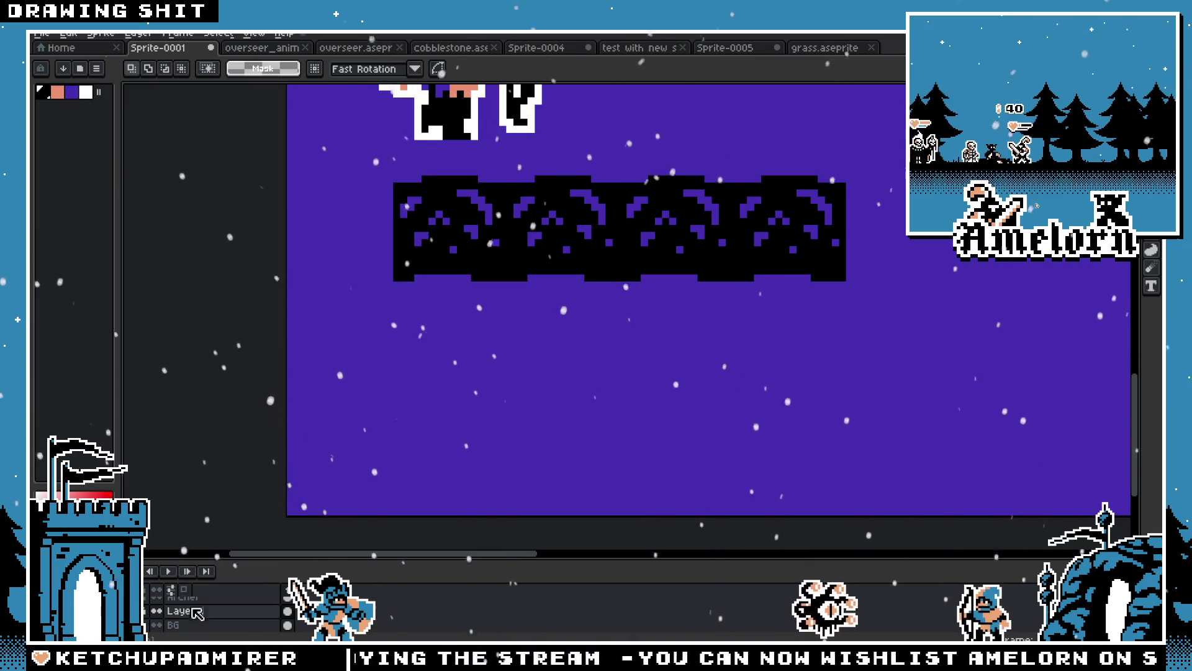
key(ctrl+z)
key(b)
scroll(514, 197, up, 3)
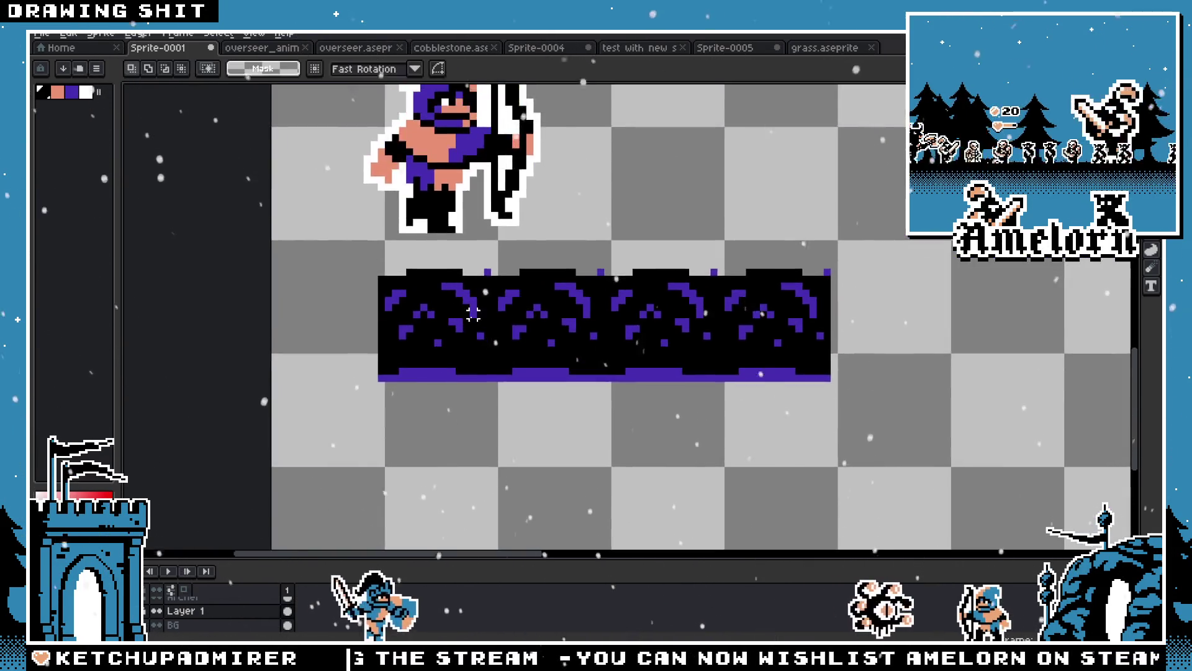
drag(637, 216, 584, 216)
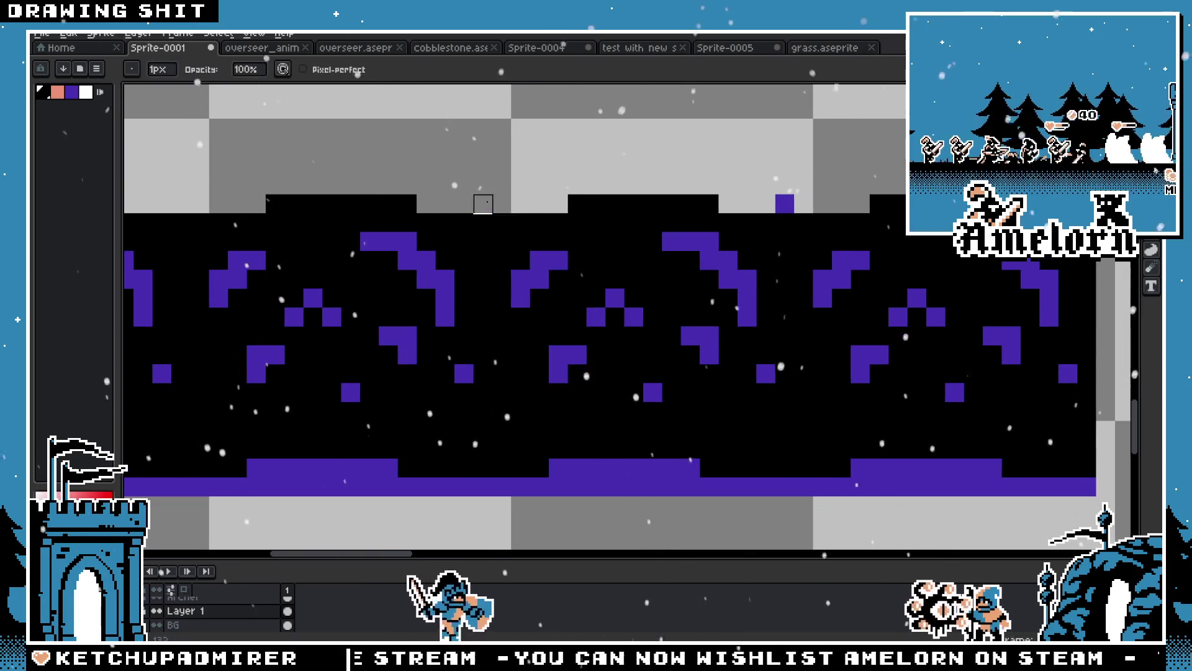
scroll(500, 291, down, 2)
scroll(501, 291, up, 1)
scroll(431, 323, down, 2)
scroll(434, 329, up, 2)
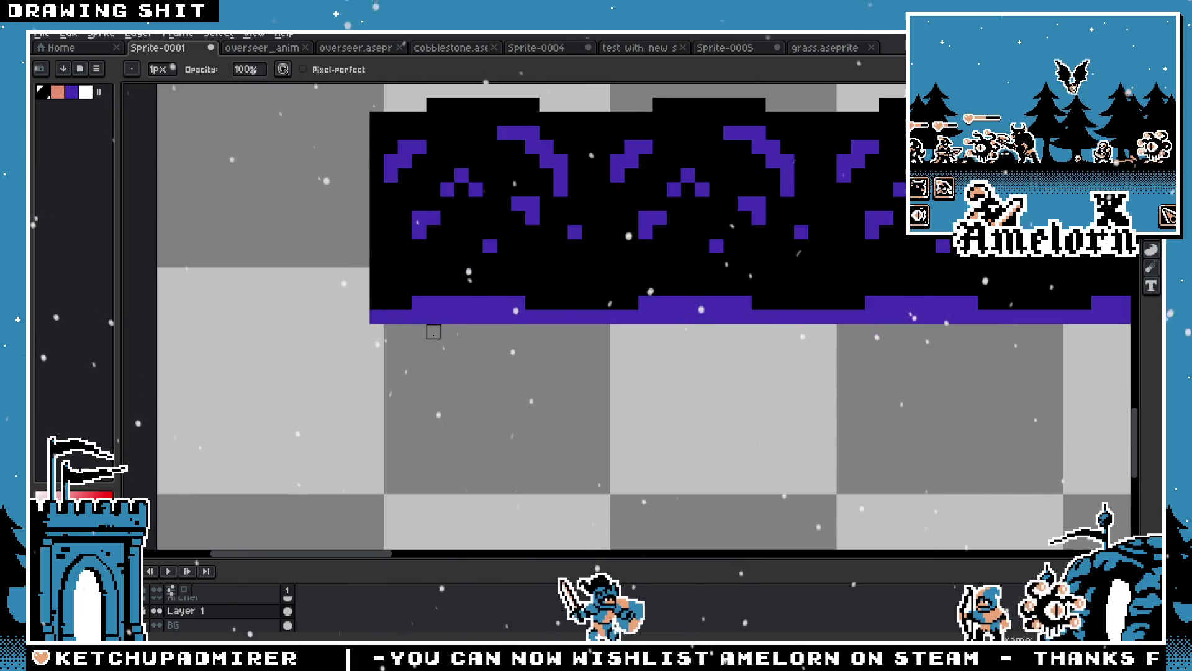
scroll(447, 323, down, 1)
scroll(421, 283, up, 2)
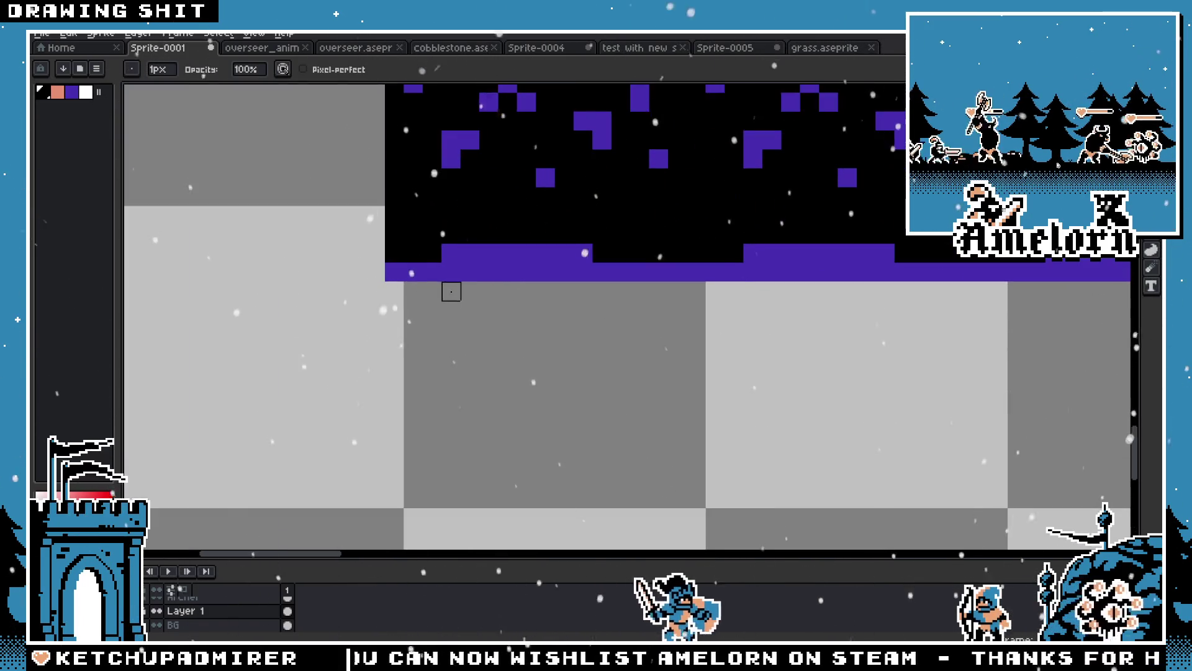
Return to the Sprite-0005 tile document and pick up its purple floor colour
click(813, 49)
click(746, 49)
scroll(575, 349, up, 2)
key(ctrl+d)
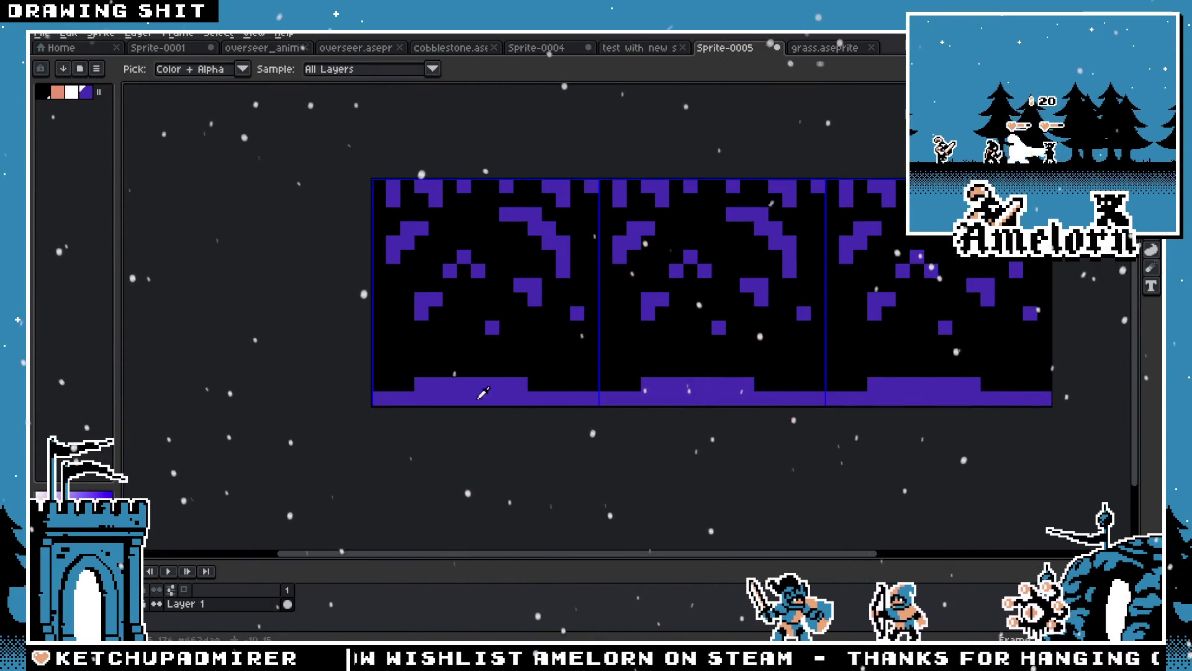
Widen the tile's purple floor bump further to the right
drag(606, 384, 822, 388)
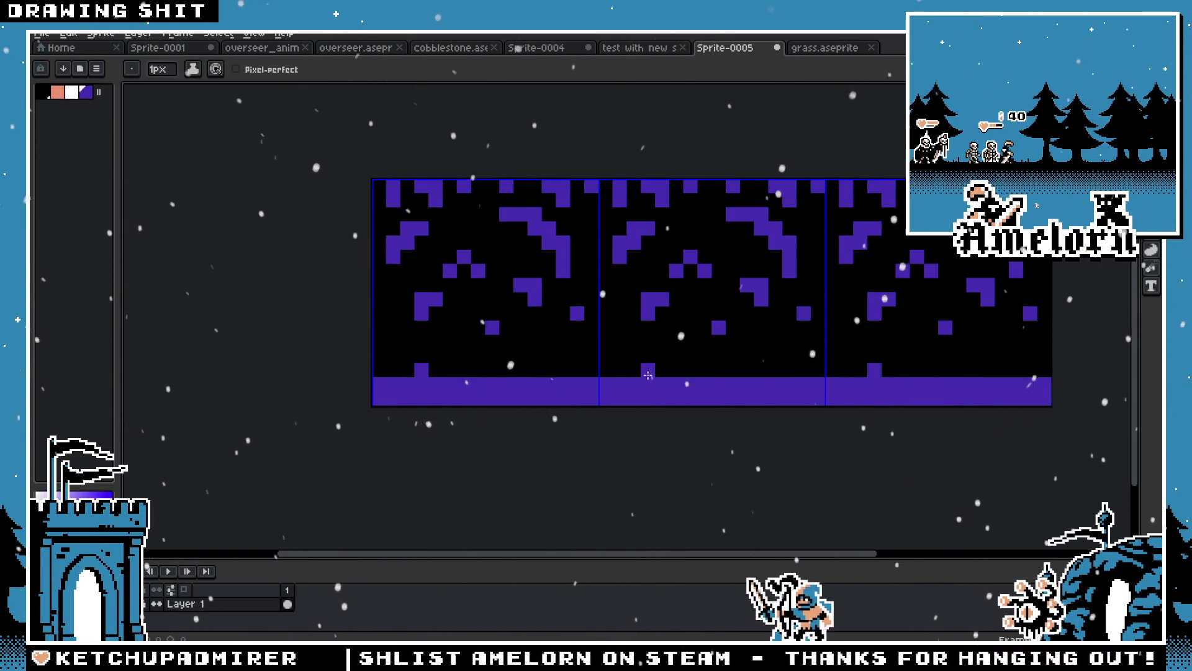
drag(632, 375, 675, 369)
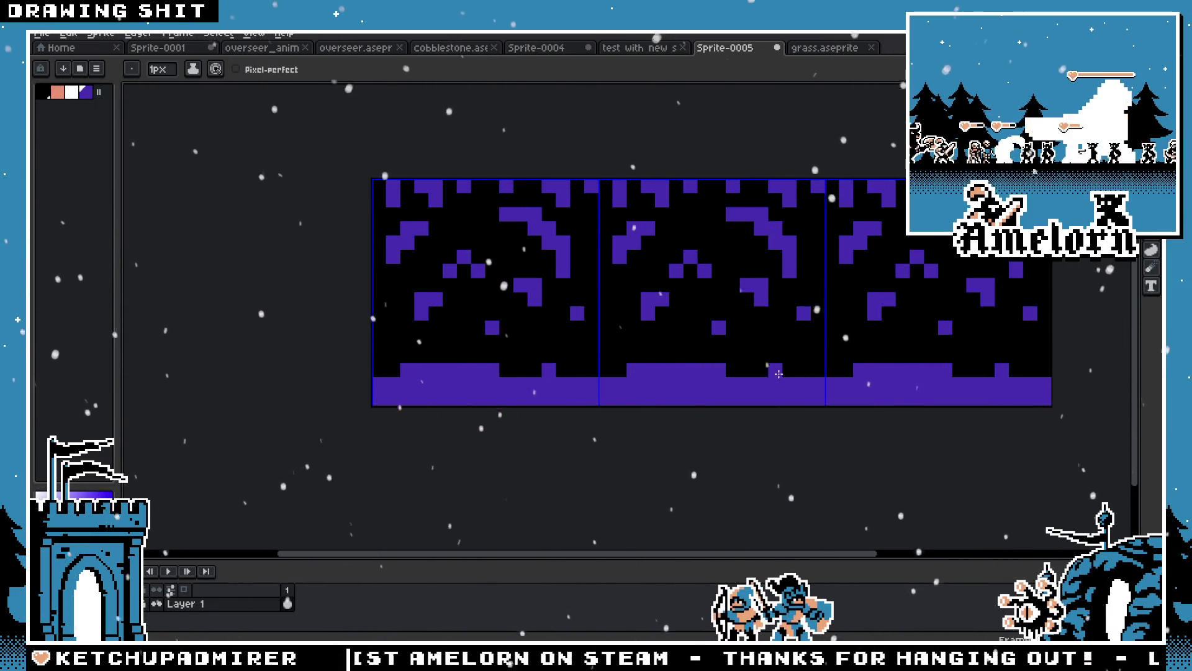
scroll(717, 375, down, 1)
scroll(560, 389, up, 2)
Paint black gaps along the floor's bottom row
drag(587, 374, 702, 374)
click(861, 374)
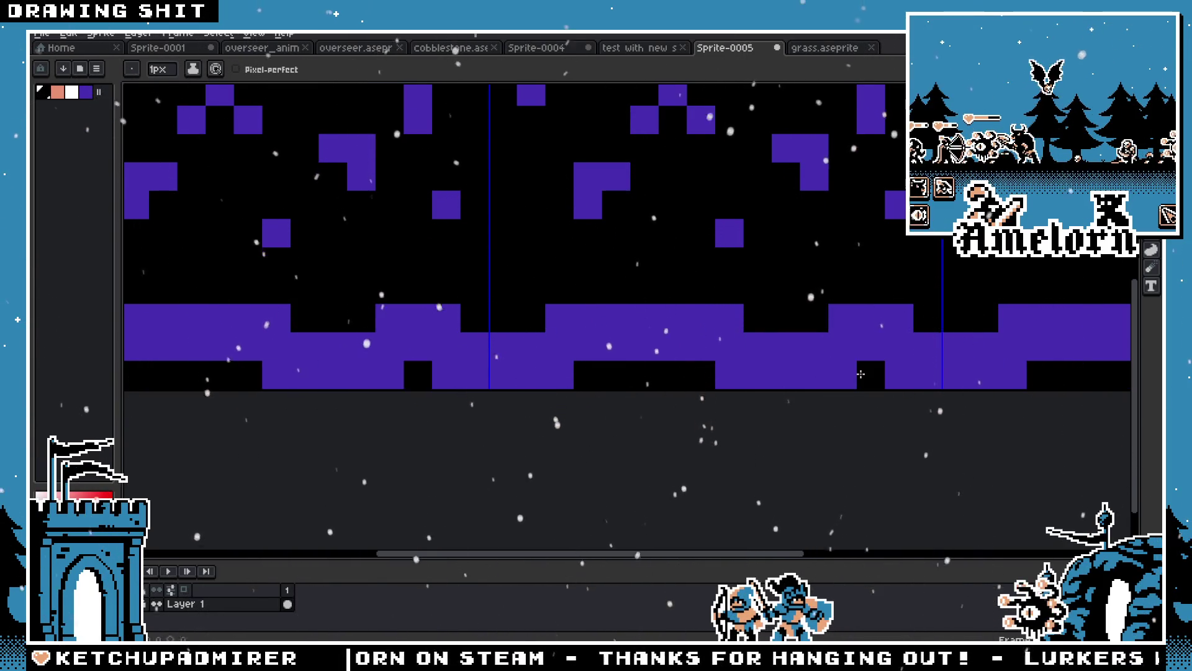
click(843, 374)
scroll(739, 369, down, 4)
scroll(702, 367, up, 3)
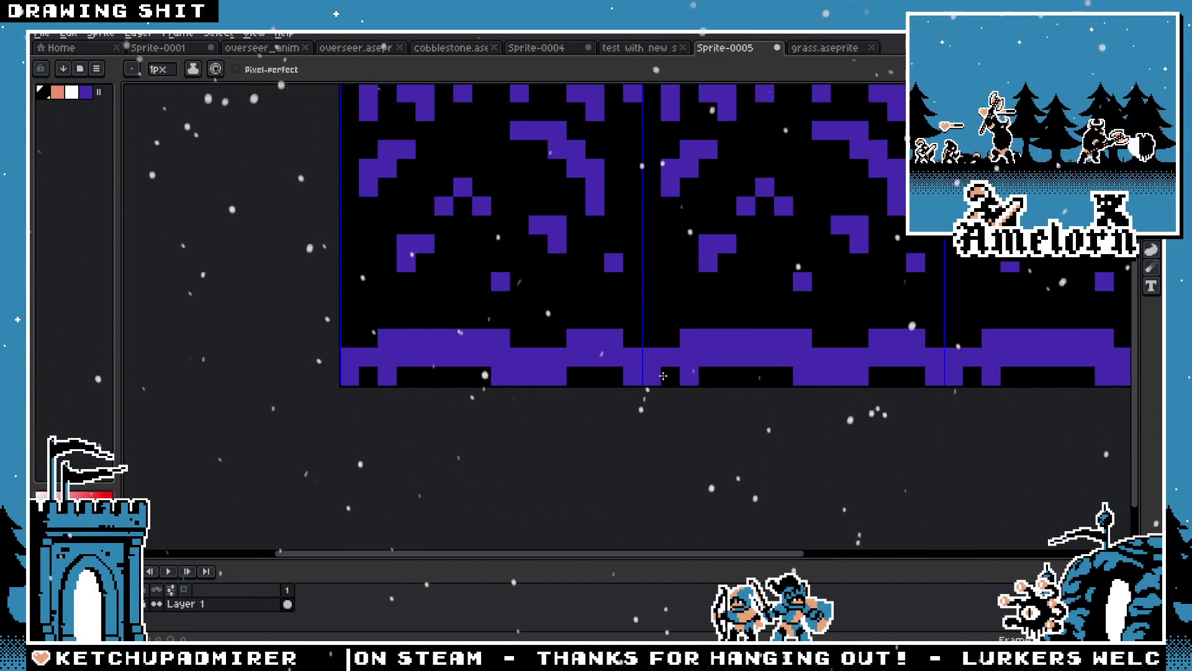
click(652, 377)
scroll(653, 378, down, 3)
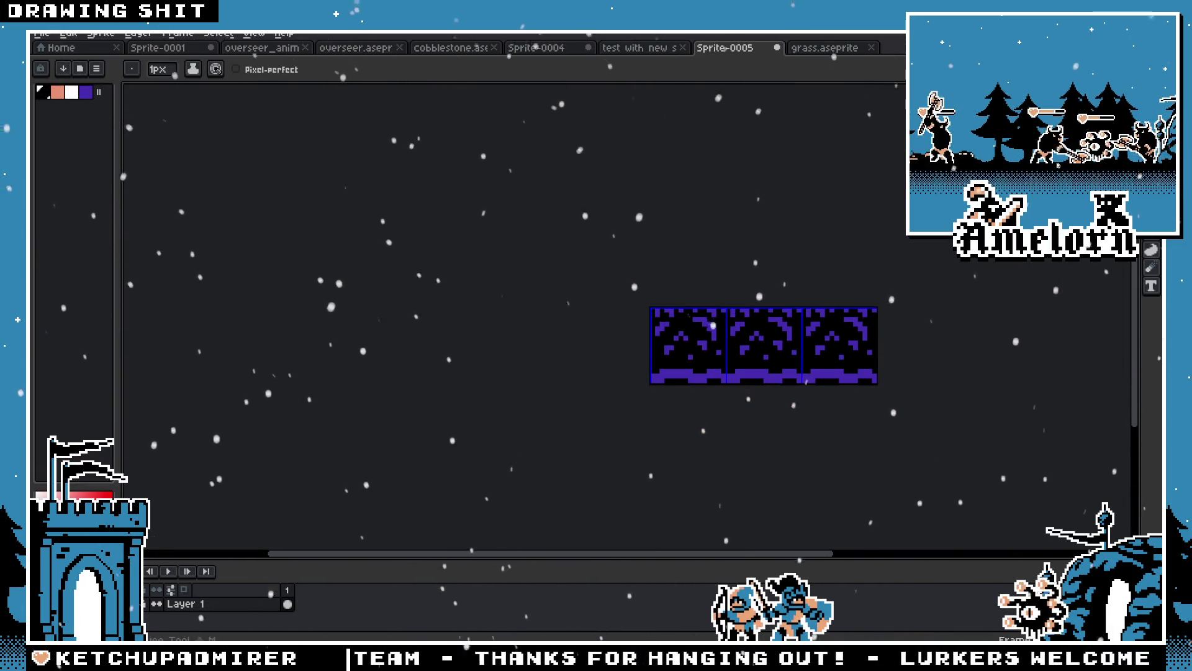
Copy the whole tile and replace the old purple strip under the archer in Sprite-0001 with it
key(shift+m)
key(ctrl+a)
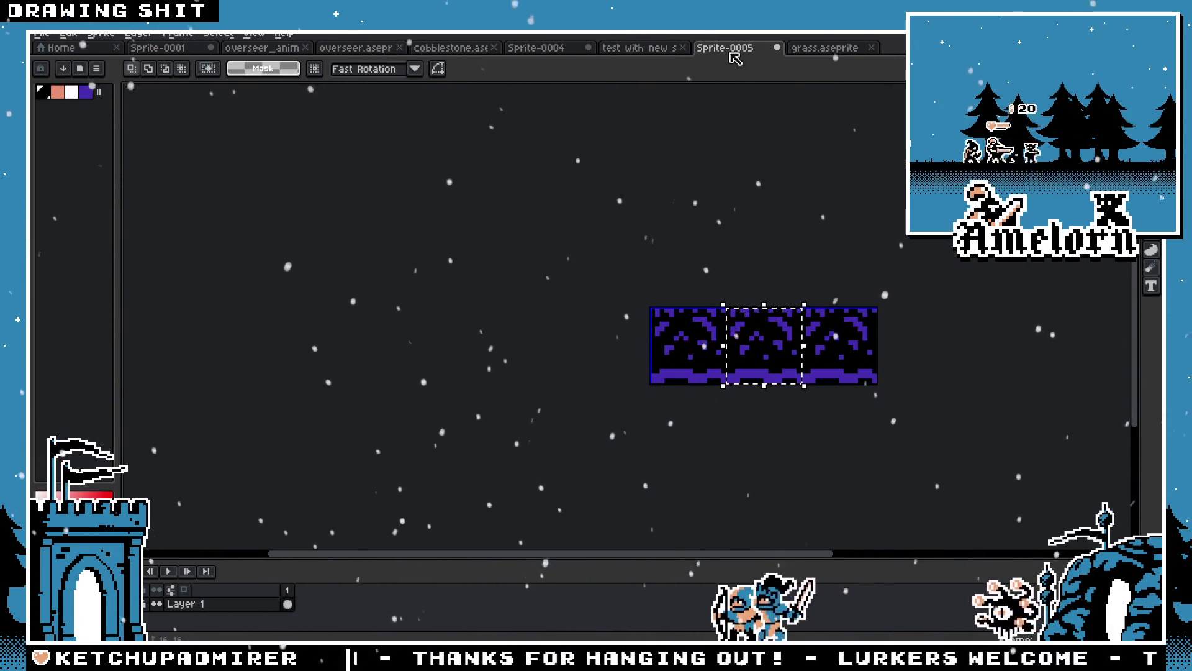
key(ctrl+Tab)
click(169, 52)
scroll(621, 311, down, 3)
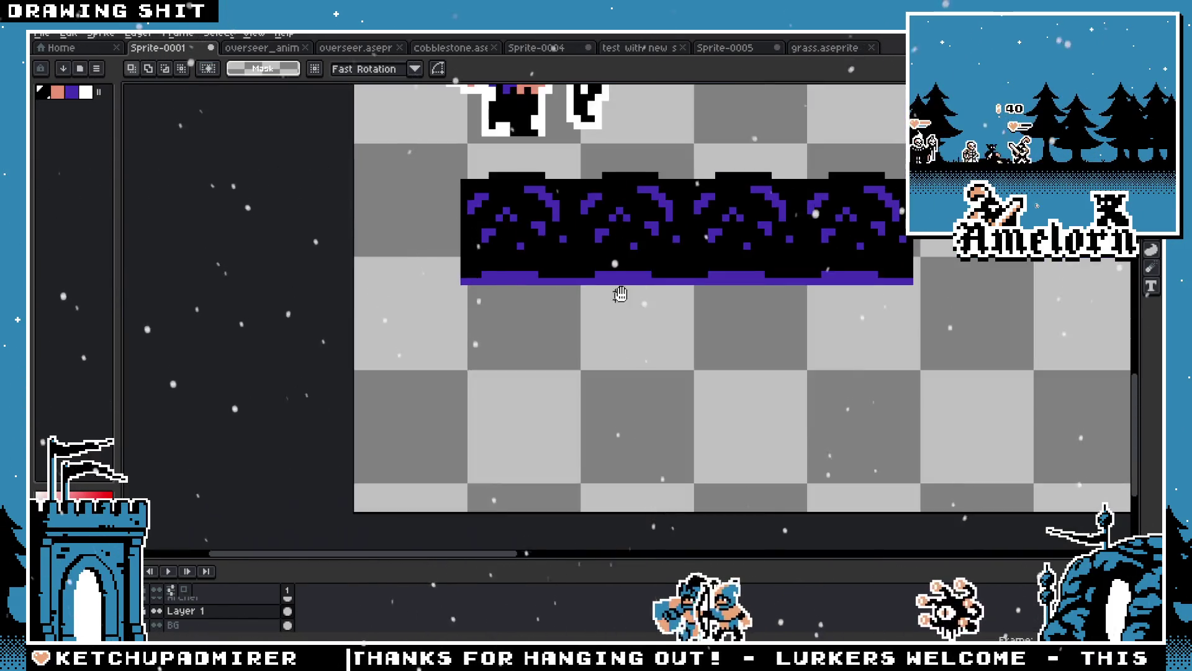
drag(831, 236, 325, 392)
key(Delete)
key(ctrl+v)
mouse_move(297, 335)
mouse_down()
mouse_move(412, 301)
mouse_move(410, 281)
mouse_move(484, 277)
mouse_move(524, 298)
mouse_move(510, 300)
mouse_move(525, 287)
mouse_up()
Drop the second tile level with the first and show the grid
key(Return)
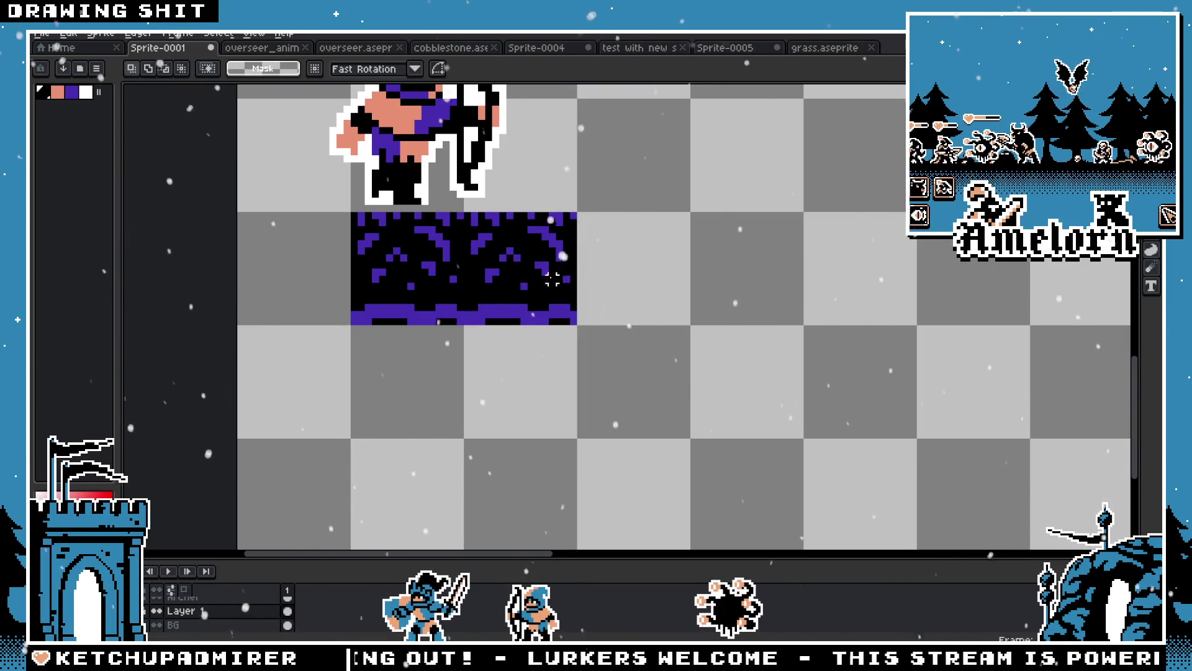
click(254, 34)
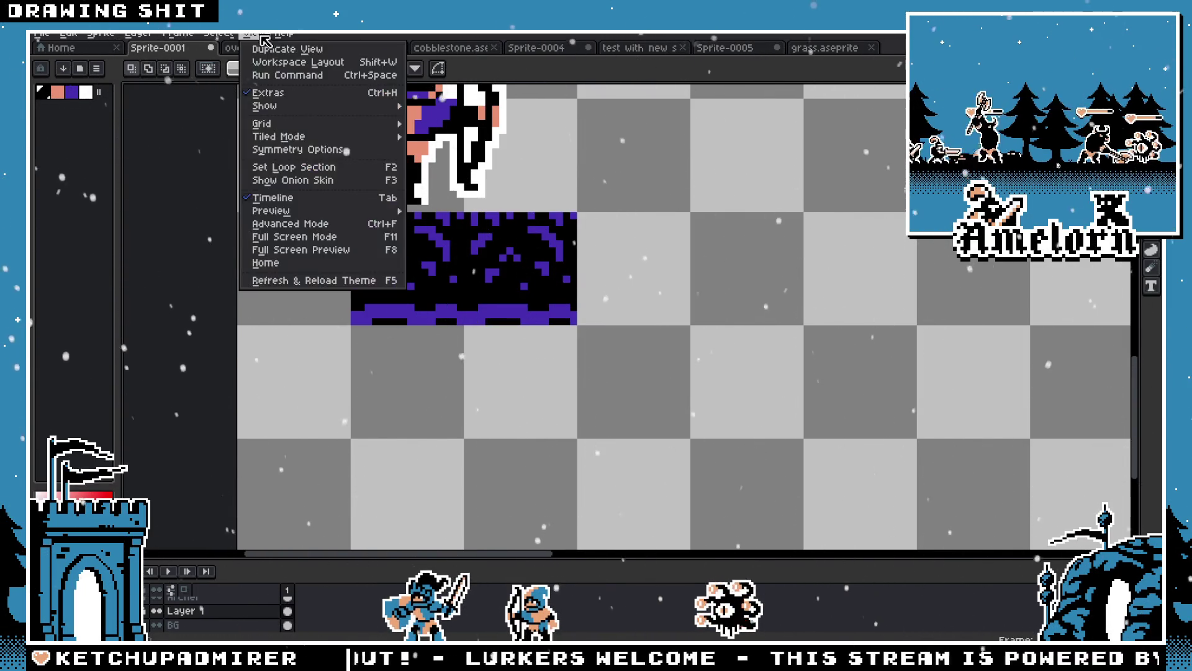
mouse_move(283, 126)
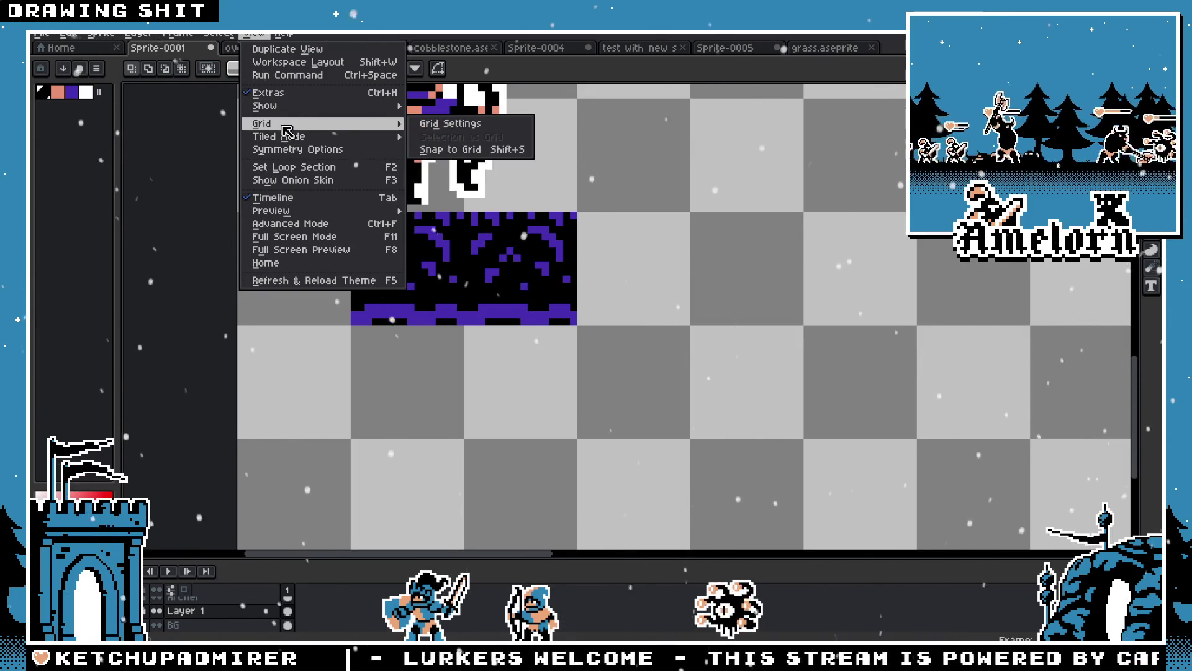
click(447, 125)
Set a new grid offset in Grid Settings
click(236, 35)
mouse_move(254, 35)
mouse_move(274, 124)
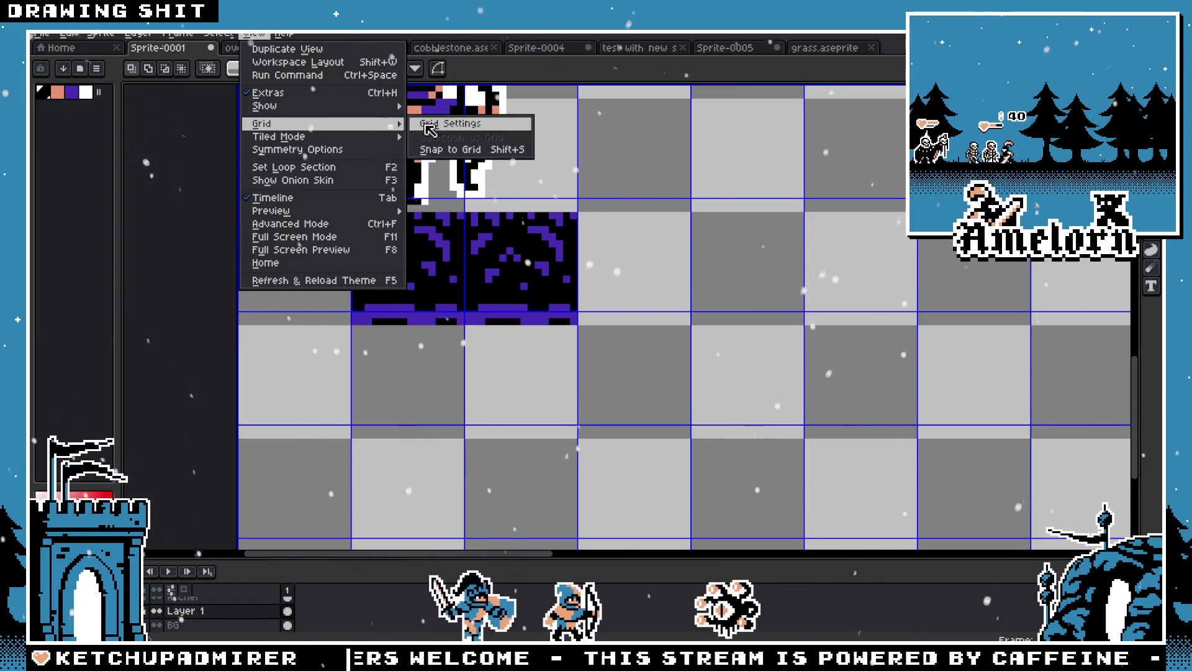
click(435, 123)
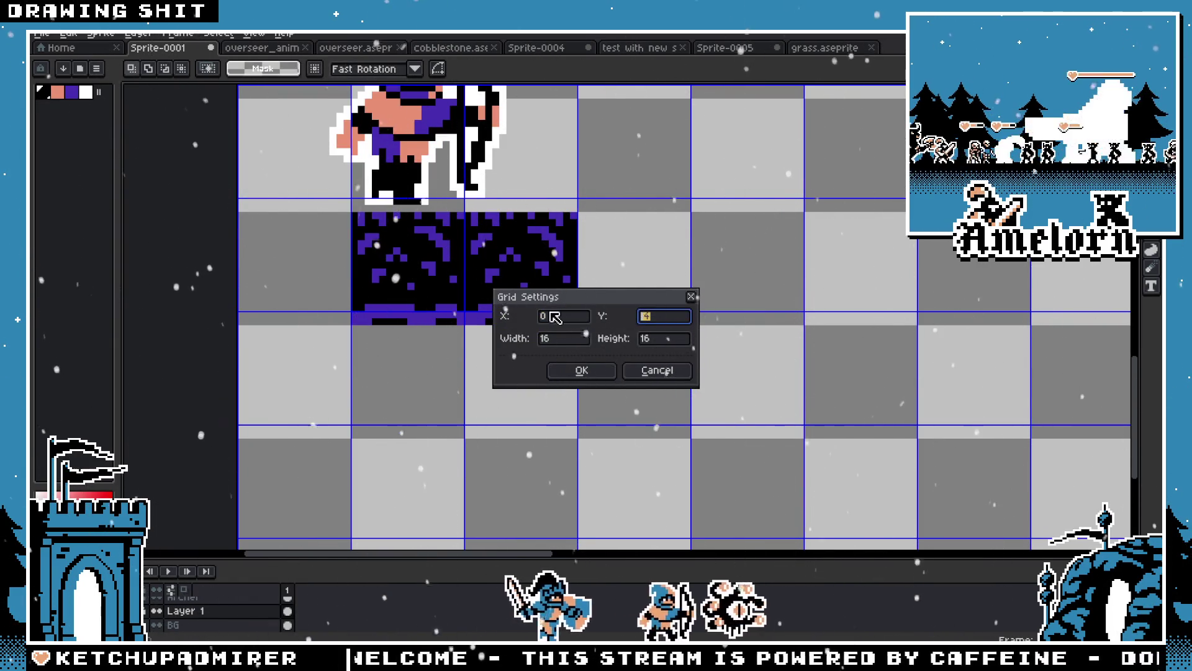
click(581, 370)
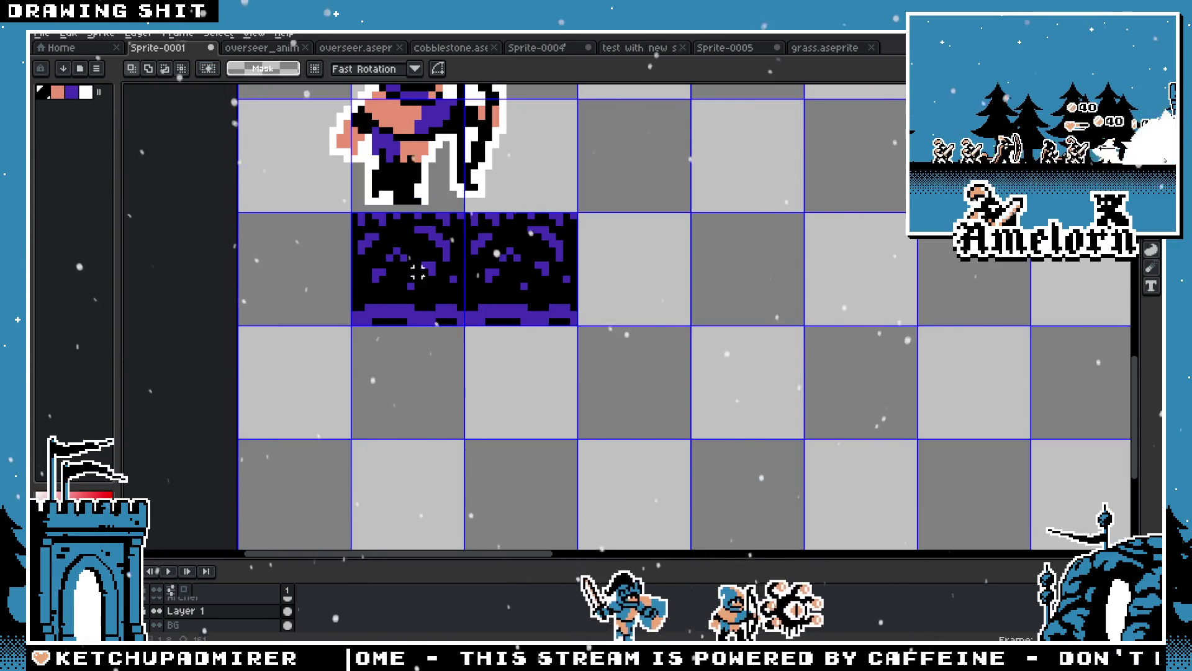
Hide the grid and move a tile copy one tile right, adding a fourth tile
click(242, 36)
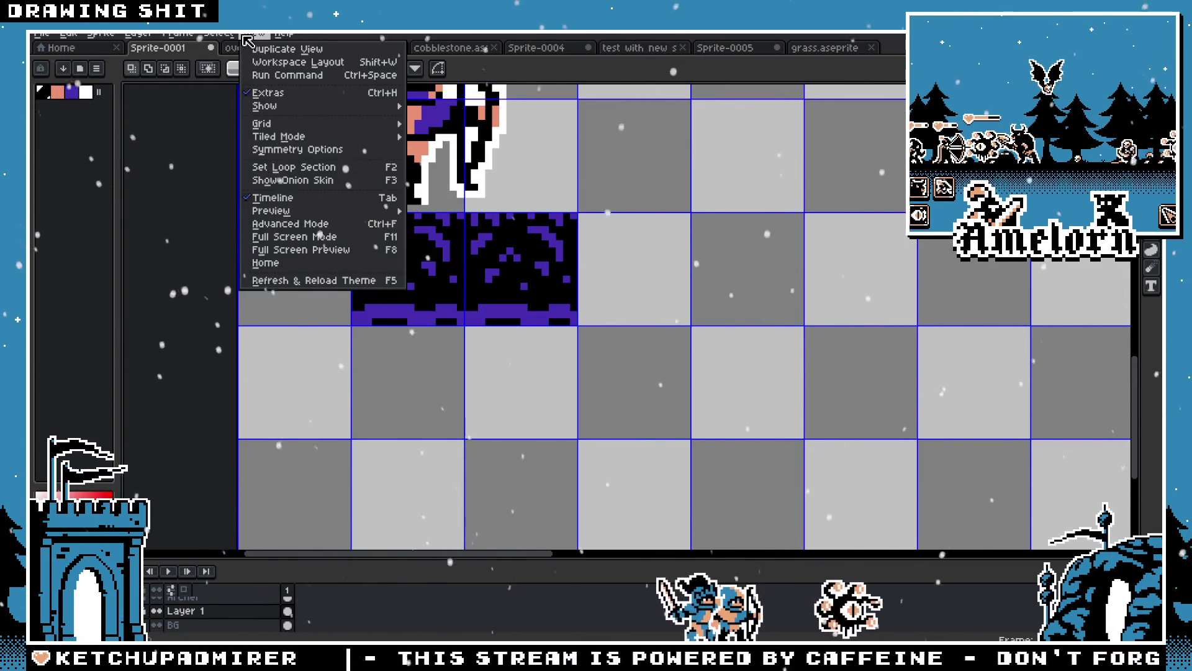
mouse_move(283, 107)
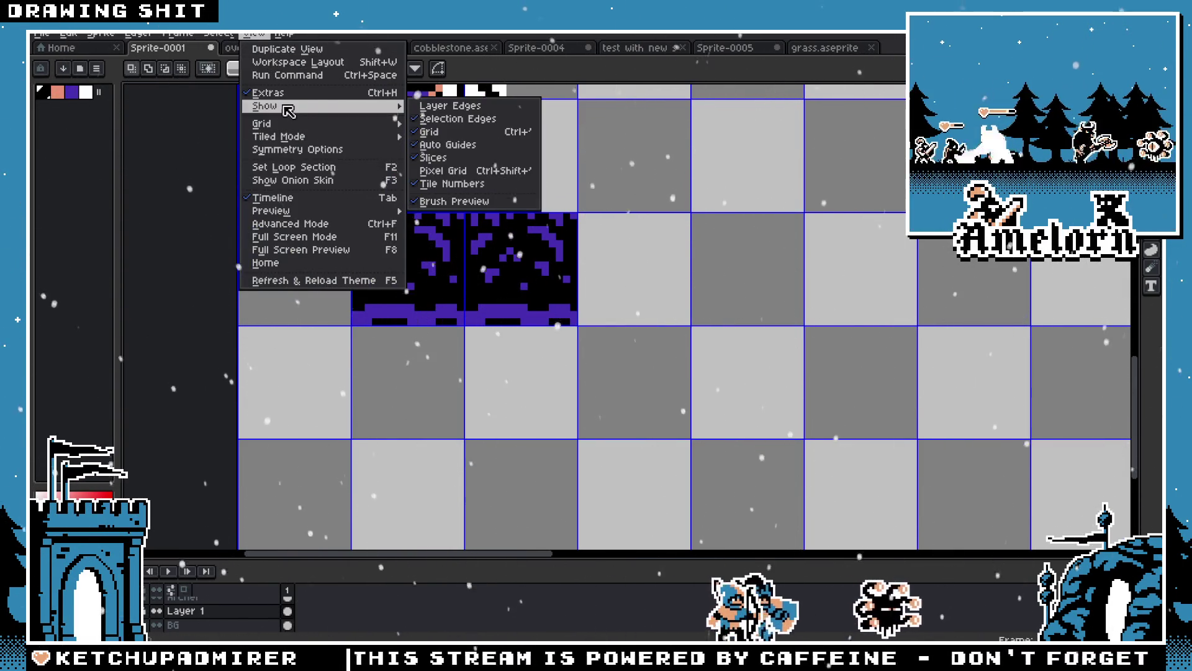
click(435, 132)
mouse_move(514, 326)
mouse_down()
mouse_move(527, 296)
mouse_move(722, 274)
mouse_up()
key(Return)
scroll(596, 217, down, 3)
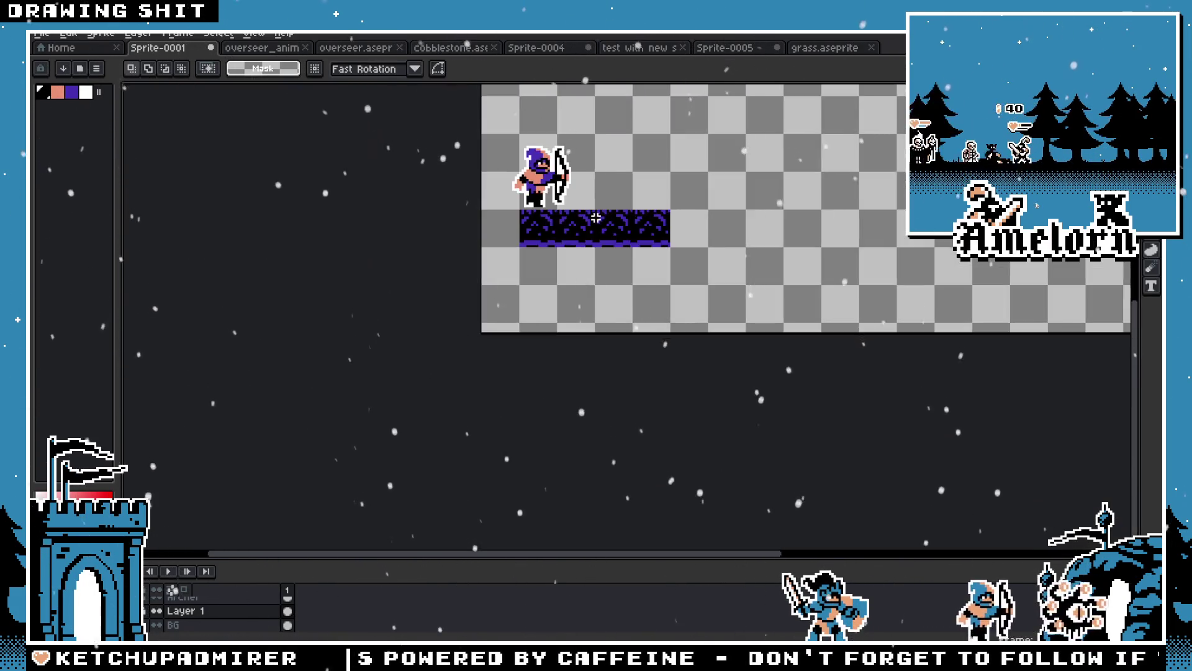
Back in Sprite-0005, paint the top row and two second-row purple pixels black
scroll(596, 217, up, 3)
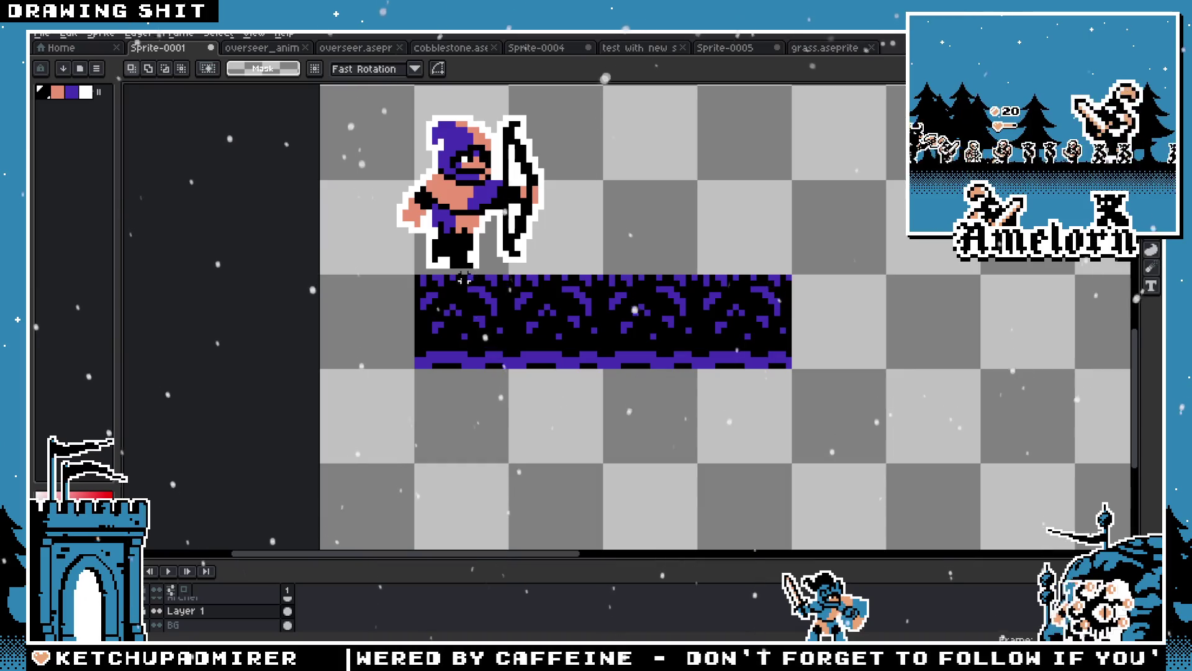
scroll(464, 277, up, 1)
click(813, 48)
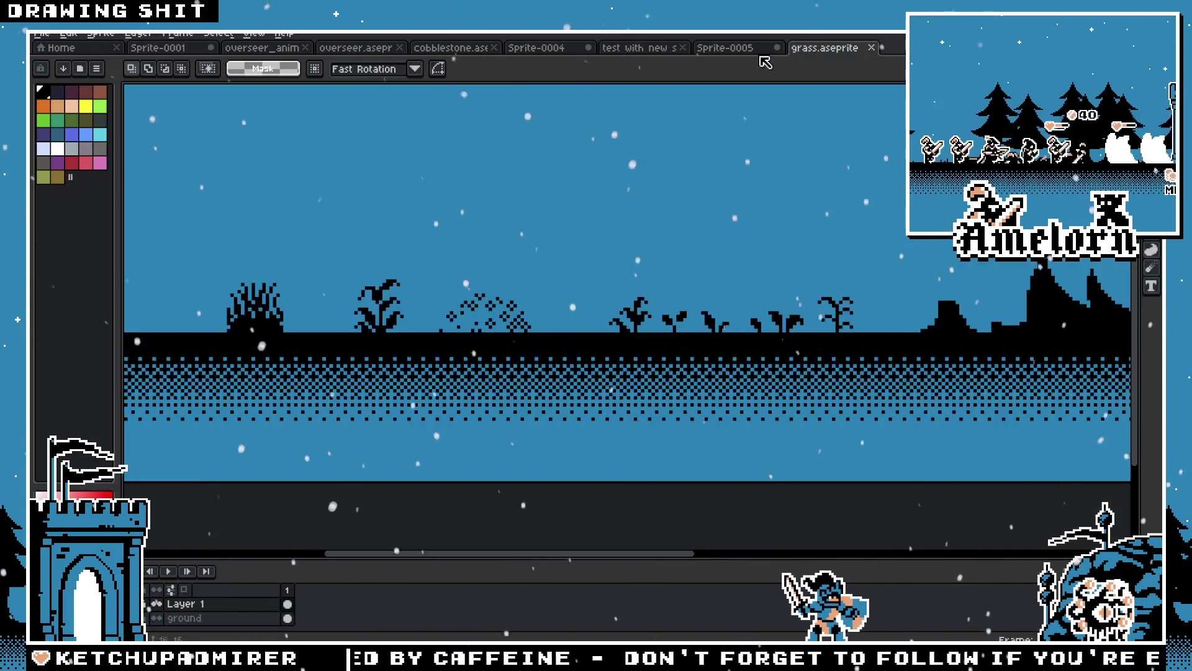
click(705, 49)
scroll(684, 274, up, 4)
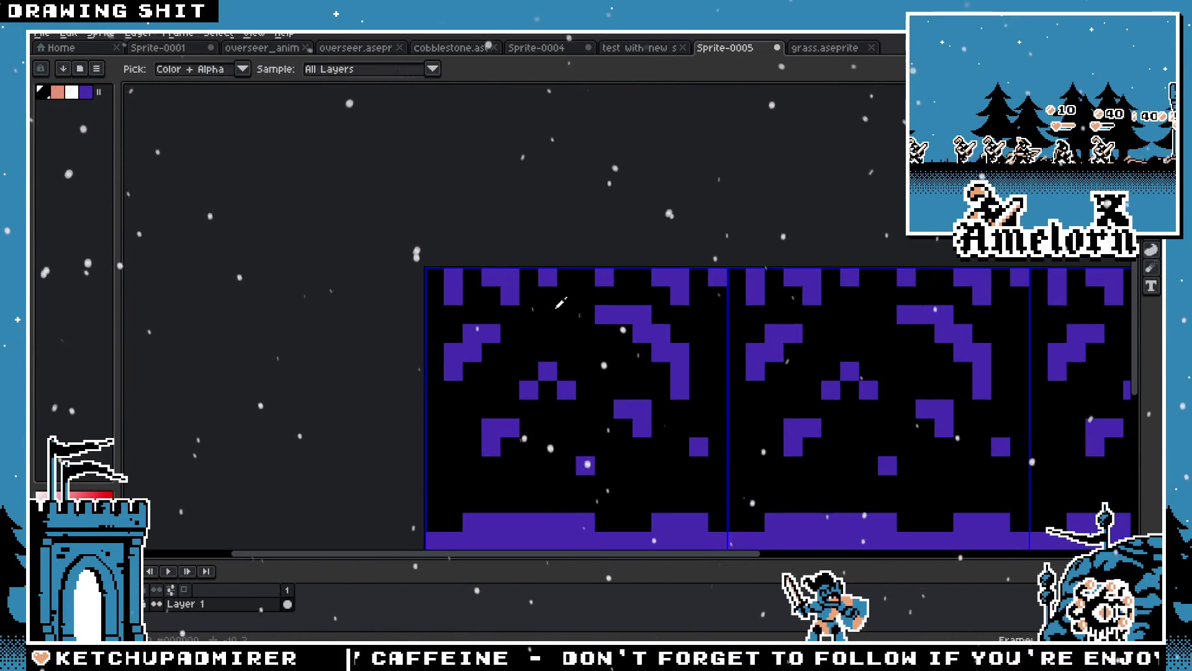
drag(448, 304, 545, 299)
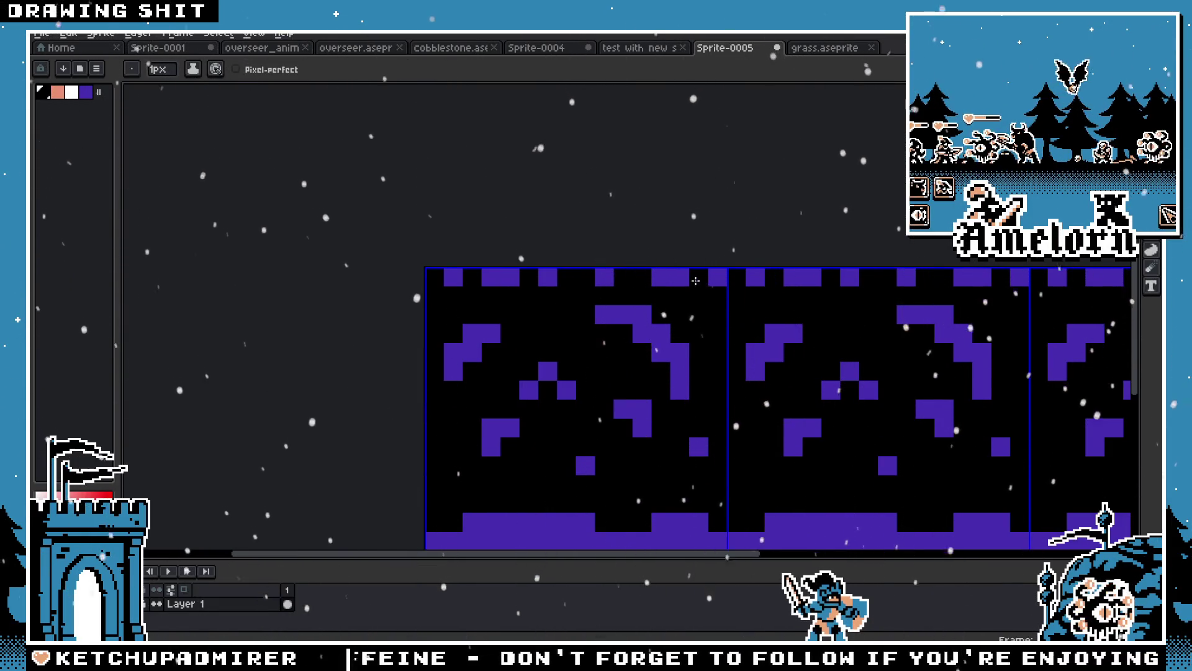
drag(694, 278, 444, 278)
Repaint broken purple segments along the top row using eyedropped purple
alt+click(627, 314)
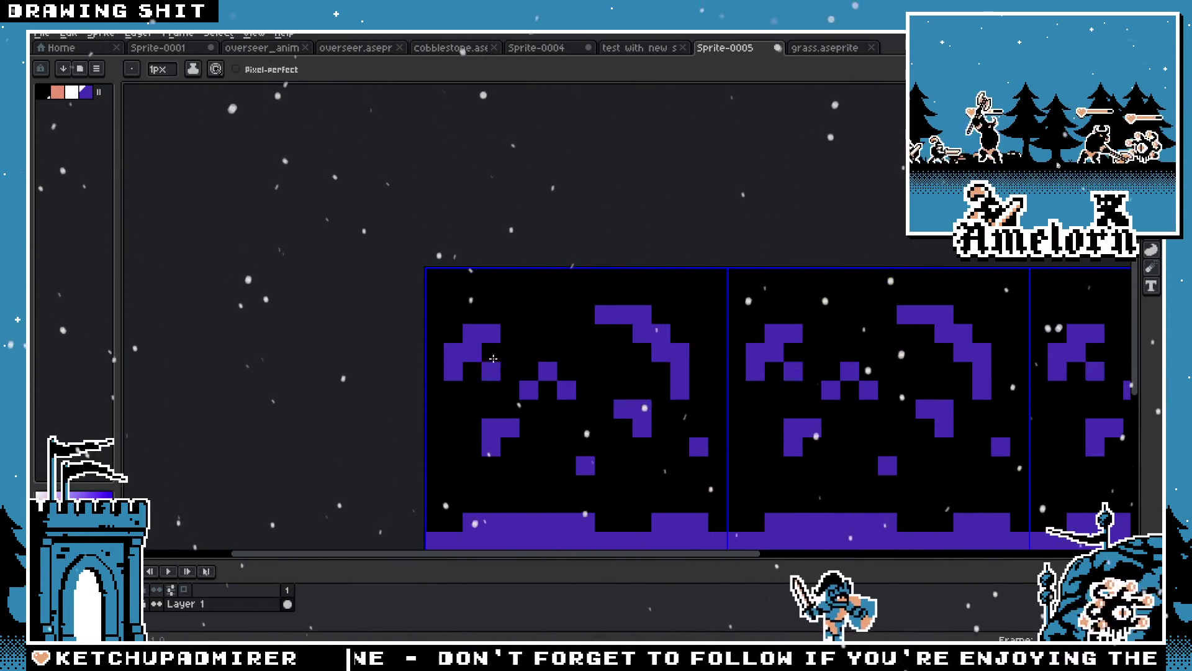
click(636, 278)
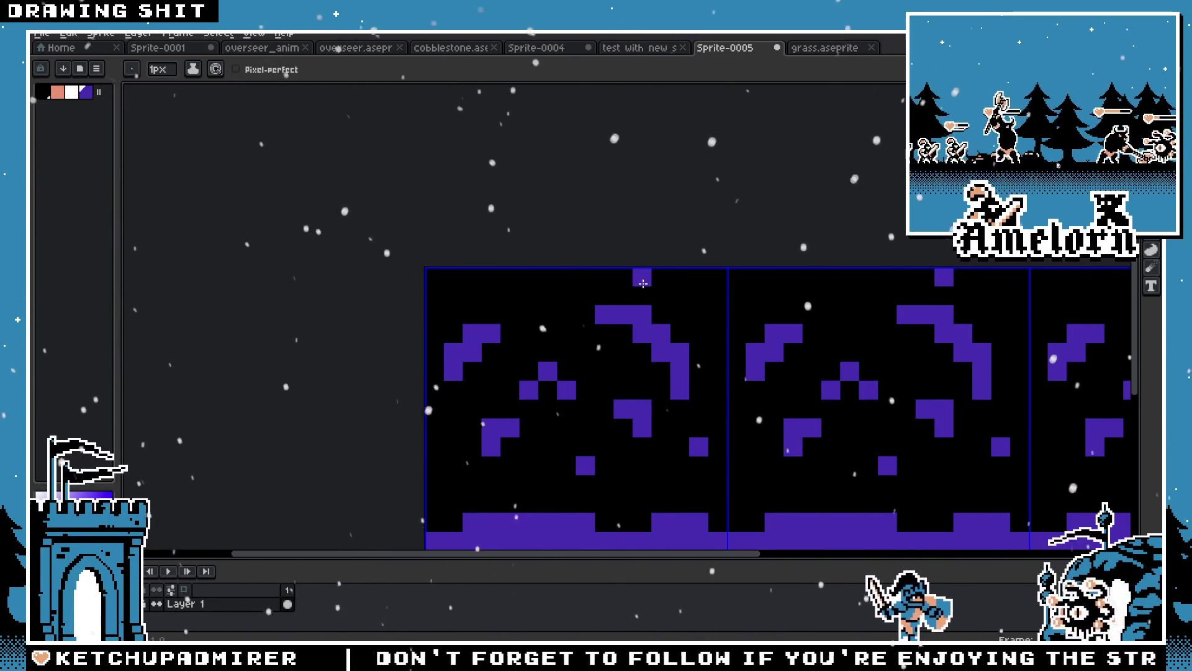
drag(664, 280, 546, 278)
click(435, 278)
scroll(730, 292, down, 4)
scroll(716, 313, up, 3)
drag(748, 266, 672, 266)
mouse_move(571, 266)
mouse_down()
mouse_move(597, 266)
mouse_move(541, 266)
mouse_up()
scroll(537, 310, down, 4)
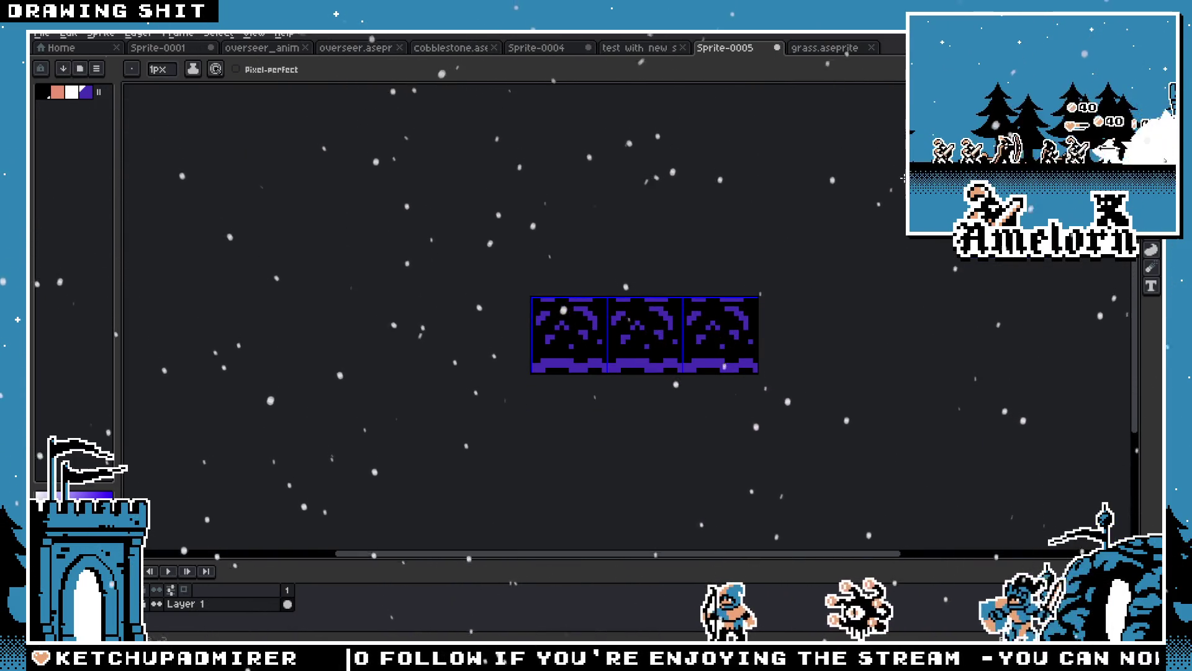
scroll(577, 298, up, 2)
mouse_move(658, 302)
mouse_down()
mouse_move(571, 301)
mouse_move(629, 302)
mouse_up()
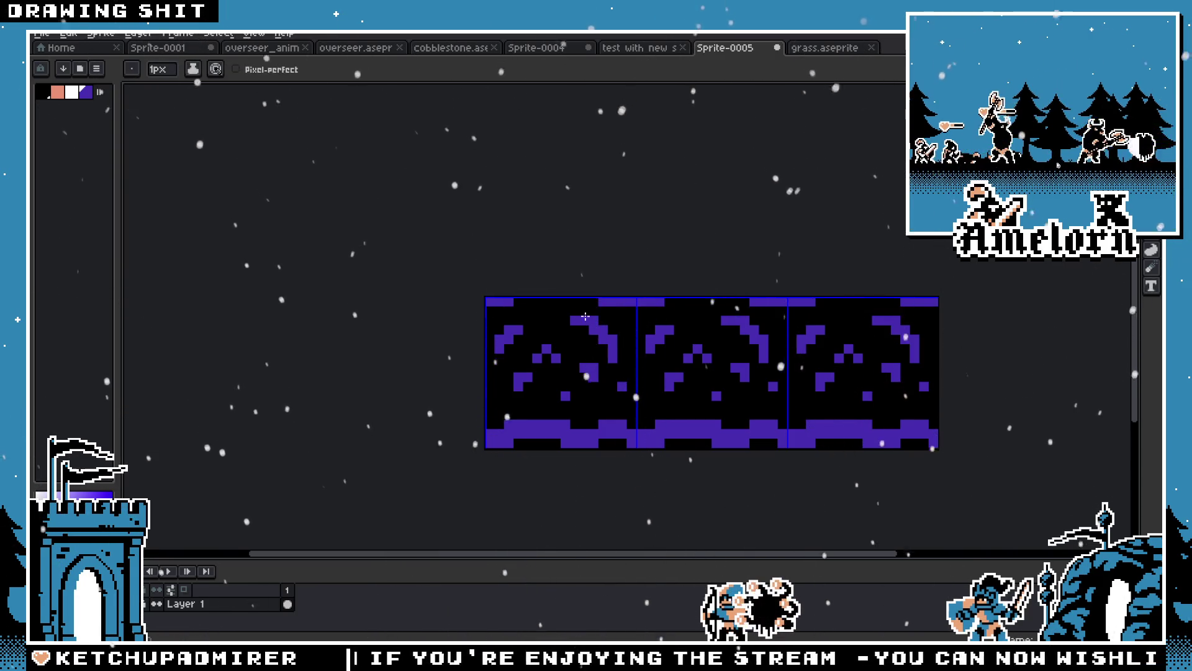
scroll(588, 315, down, 2)
scroll(652, 288, down, 1)
scroll(660, 297, up, 5)
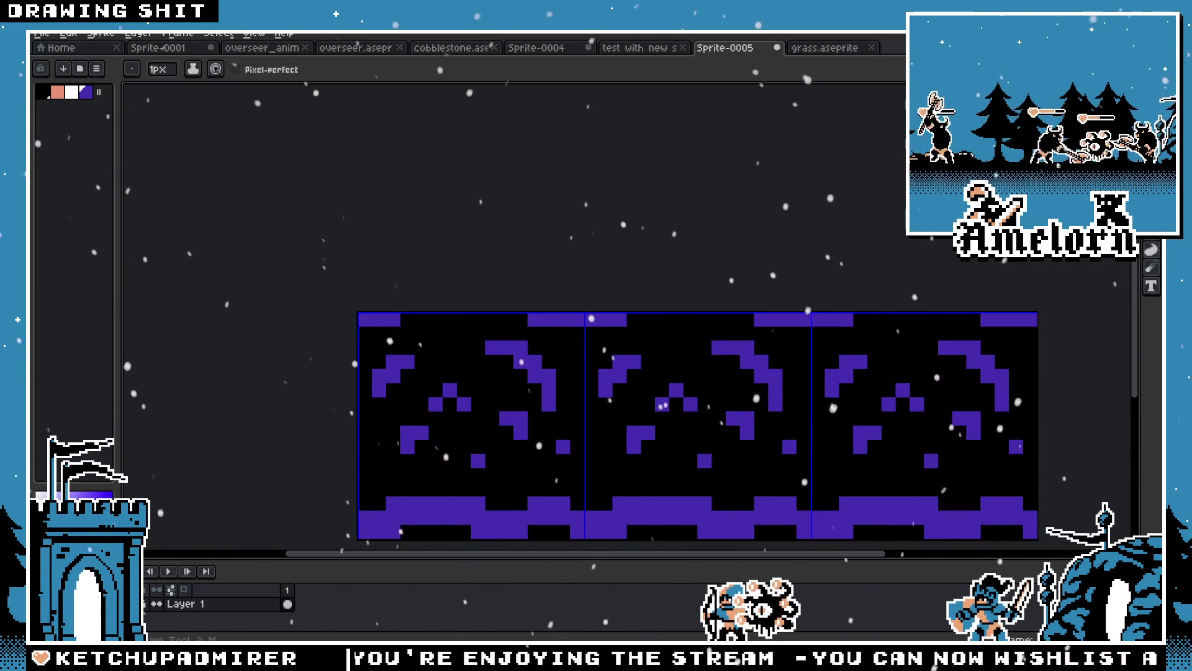
Select the whole tile with the rectangular marquee
key(m)
scroll(674, 290, down, 1)
key(ctrl+a)
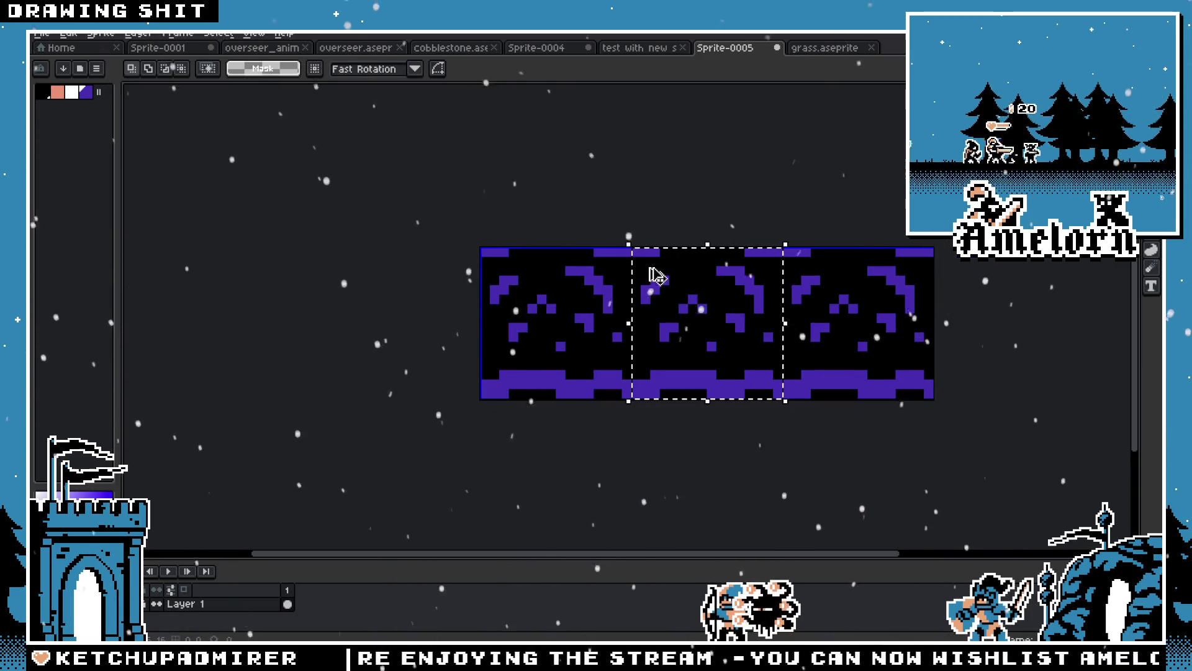
Paste the updated tile onto the ground strip in Sprite-0001
click(292, 48)
click(159, 48)
key(ctrl+v)
mouse_move(340, 351)
mouse_down()
mouse_move(484, 366)
mouse_move(492, 351)
mouse_move(391, 351)
mouse_move(625, 386)
mouse_move(520, 346)
mouse_move(726, 371)
mouse_move(360, 311)
mouse_move(817, 357)
mouse_up()
scroll(612, 420, down, 3)
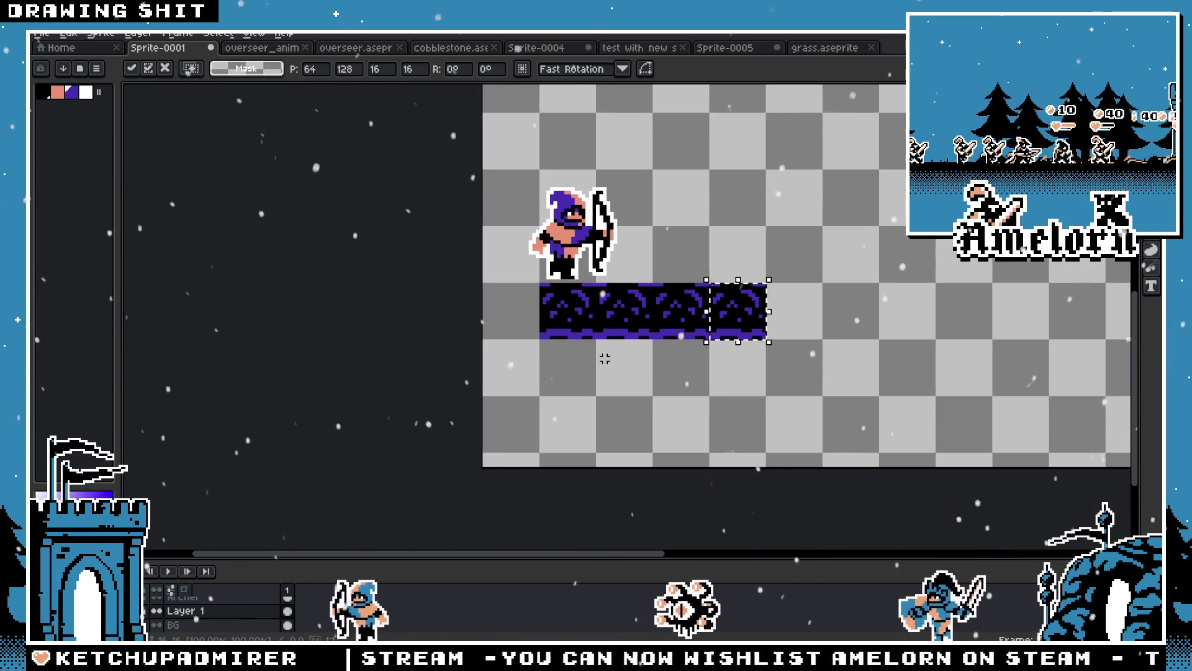
click(607, 354)
Enlarge the timeline panel and bucket-fill the empty area around the tiles purple
scroll(582, 356, up, 3)
scroll(560, 334, up, 1)
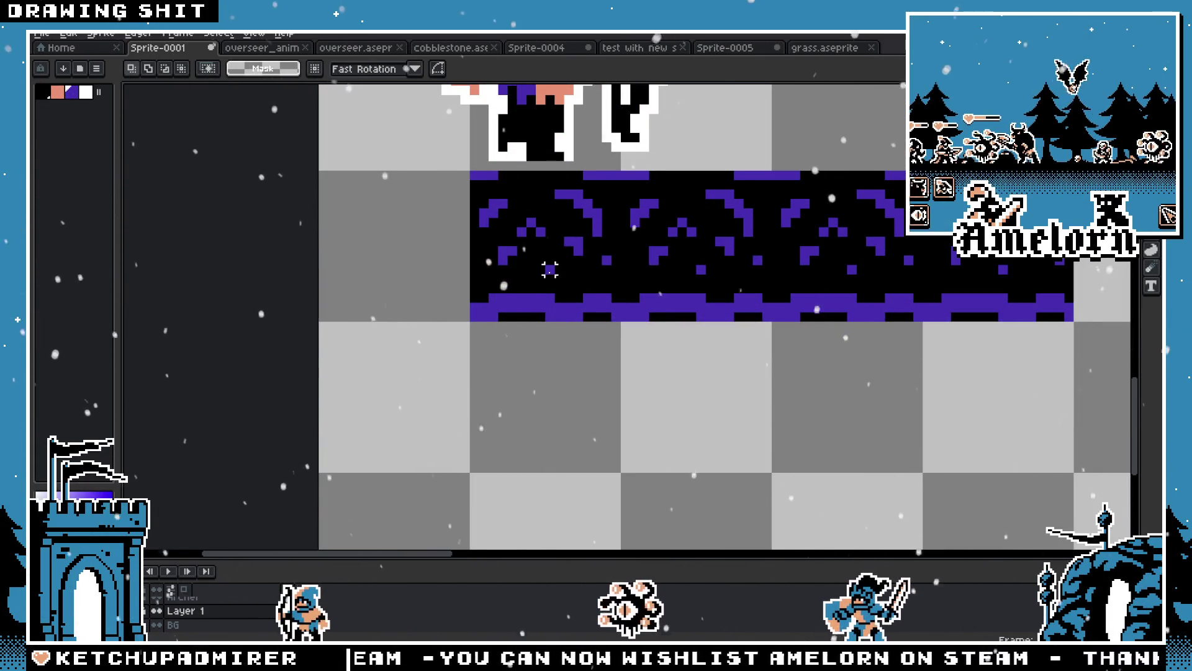
scroll(522, 373, right, 2)
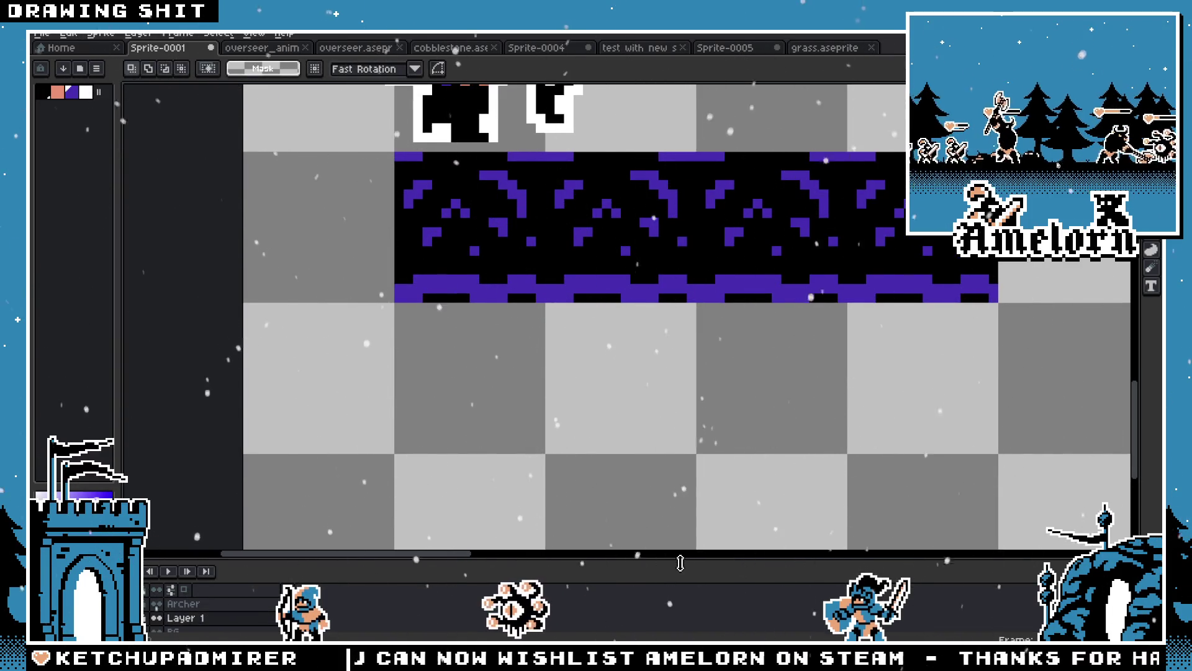
drag(680, 563, 680, 510)
click(621, 385)
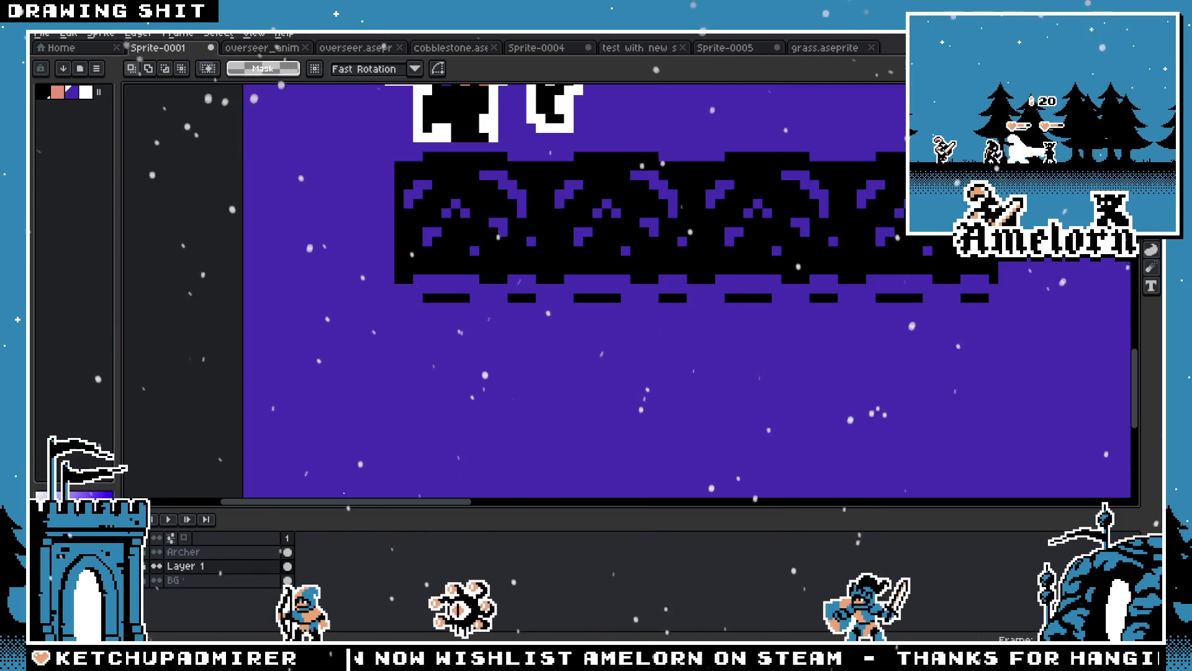
Cancel out of the file browser and undo the purple background fill
key(b)
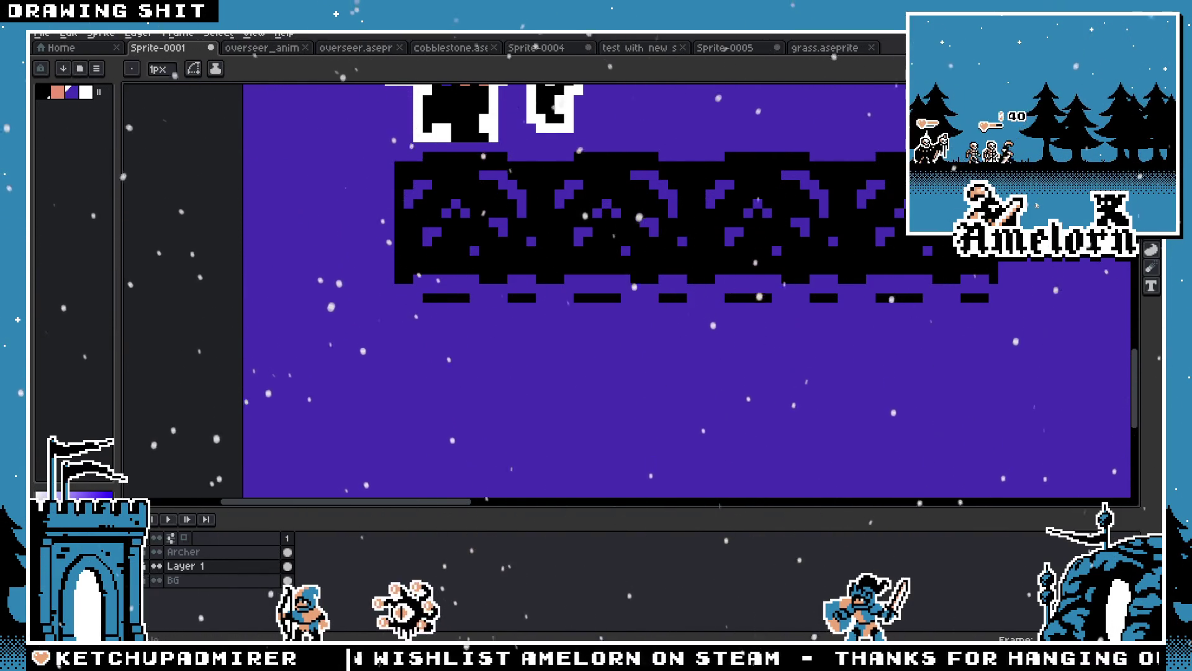
click(44, 35)
click(62, 59)
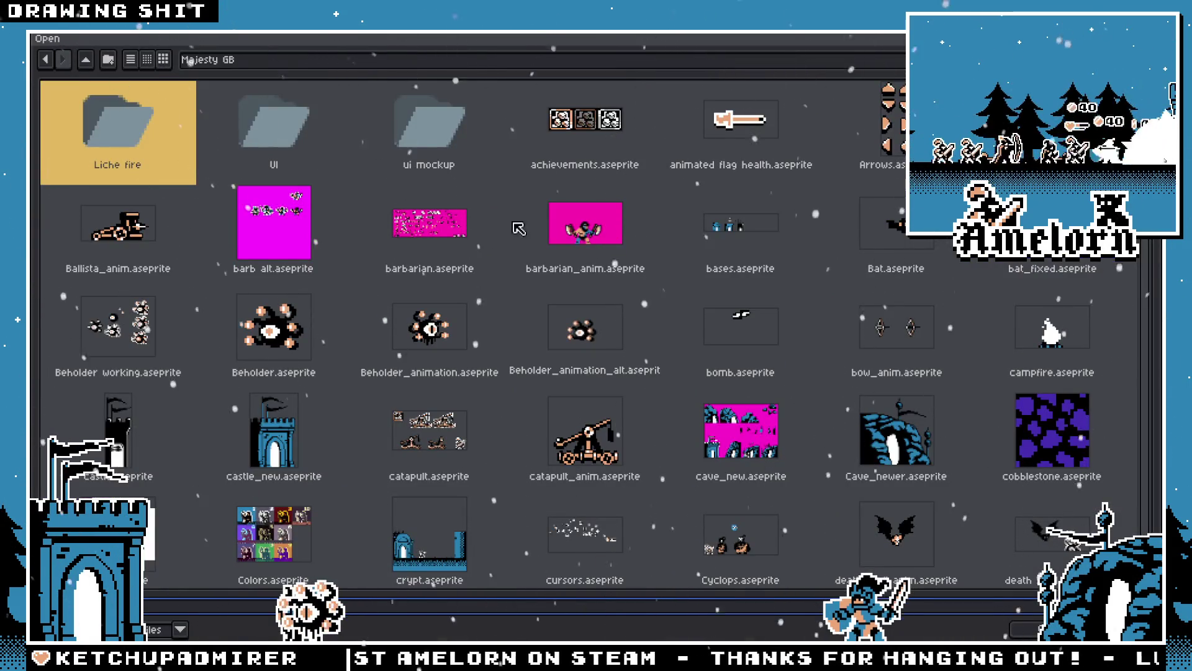
click(1026, 628)
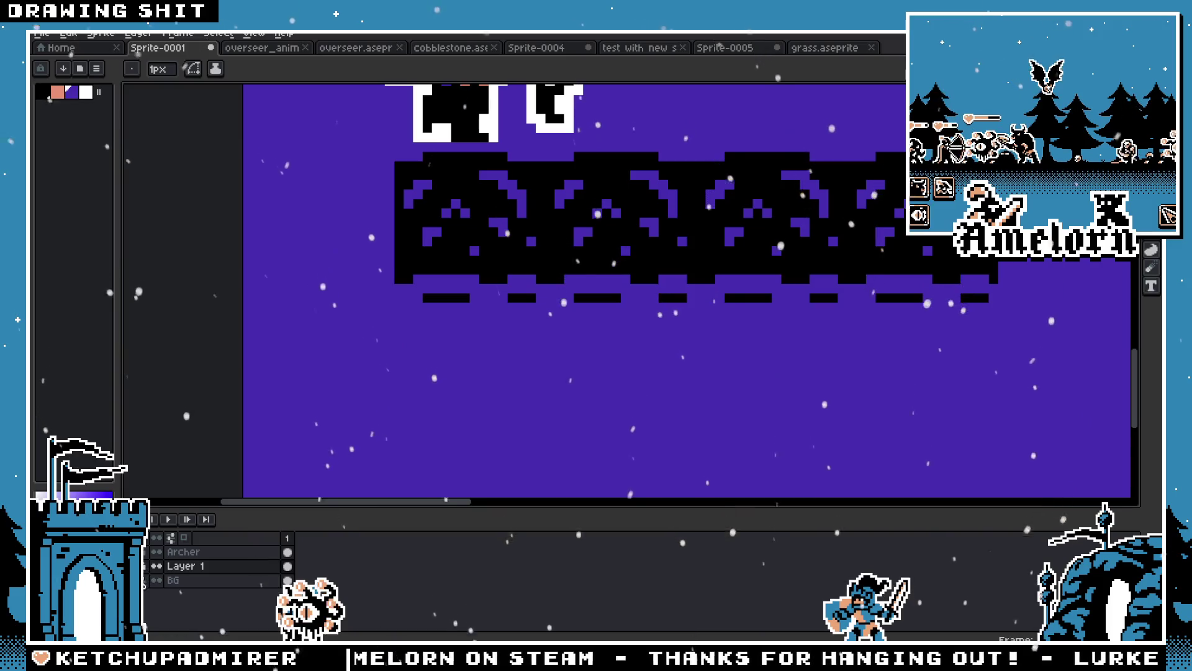
key(ctrl+z)
Draw a solid black square below the left end of the purple border
alt+click(418, 318)
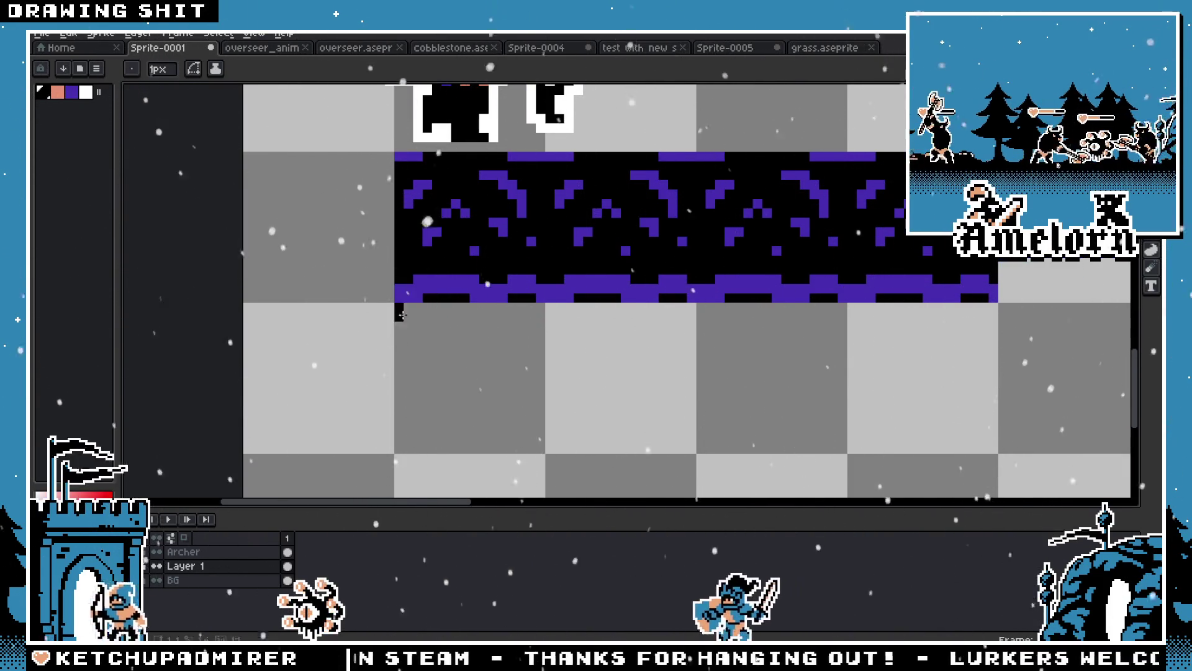
drag(414, 325, 538, 447)
scroll(386, 468, up, 3)
scroll(347, 373, up, 2)
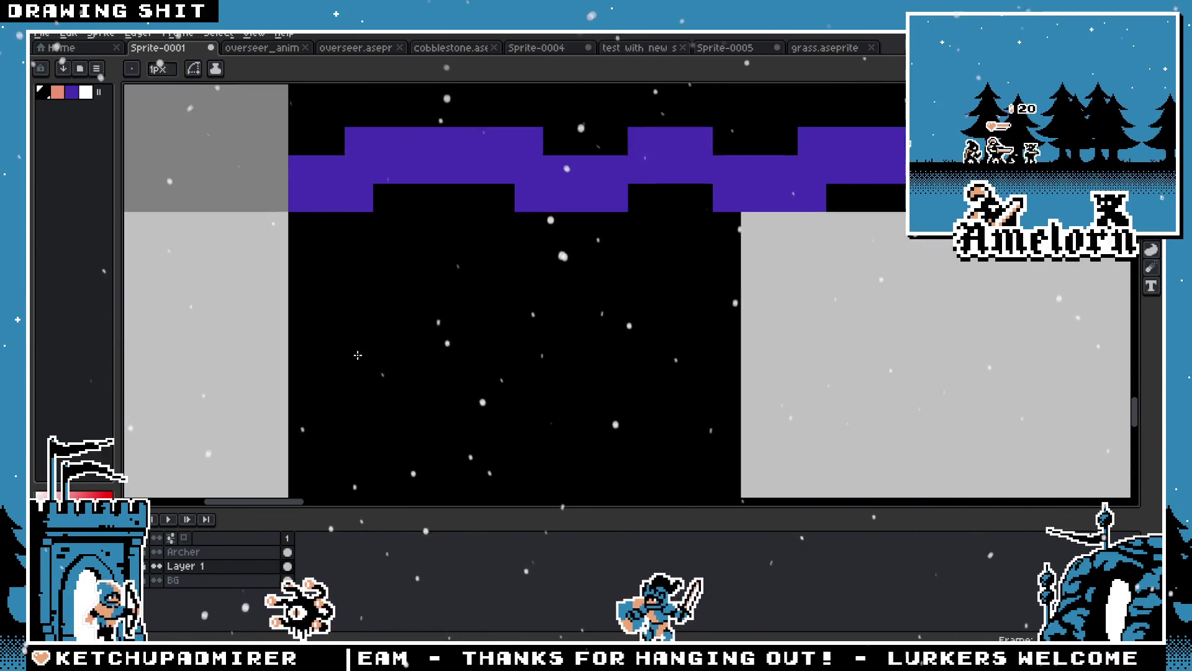
Pick the purple border colour and switch to the rectangular marquee
key(b)
alt+click(435, 168)
click(378, 260)
scroll(357, 254, down, 2)
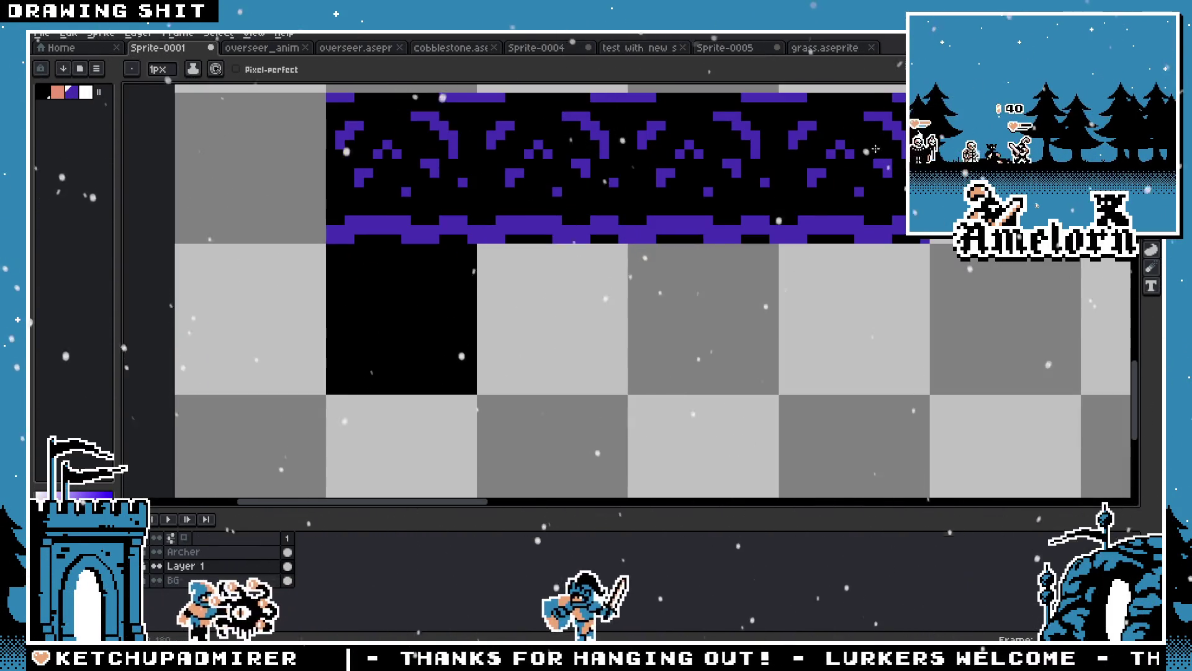
key(m)
click(60, 34)
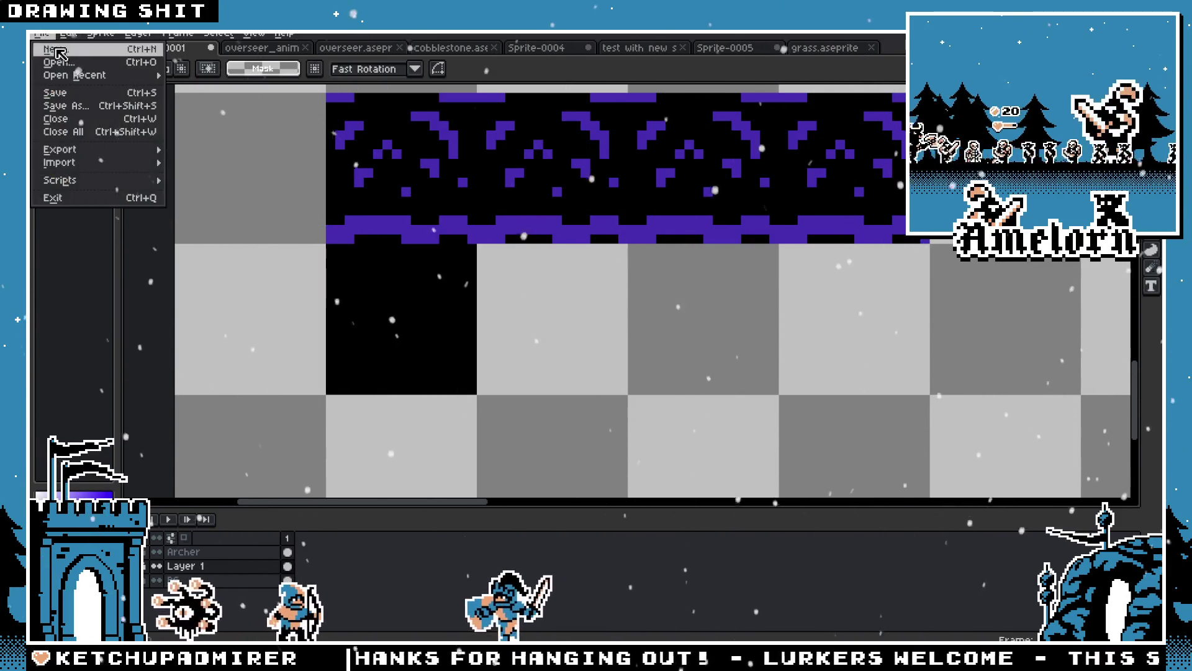
Create a new sprite and set Tiled Mode to tiled in both axes
click(53, 48)
key(Return)
click(217, 34)
mouse_move(254, 34)
mouse_move(329, 106)
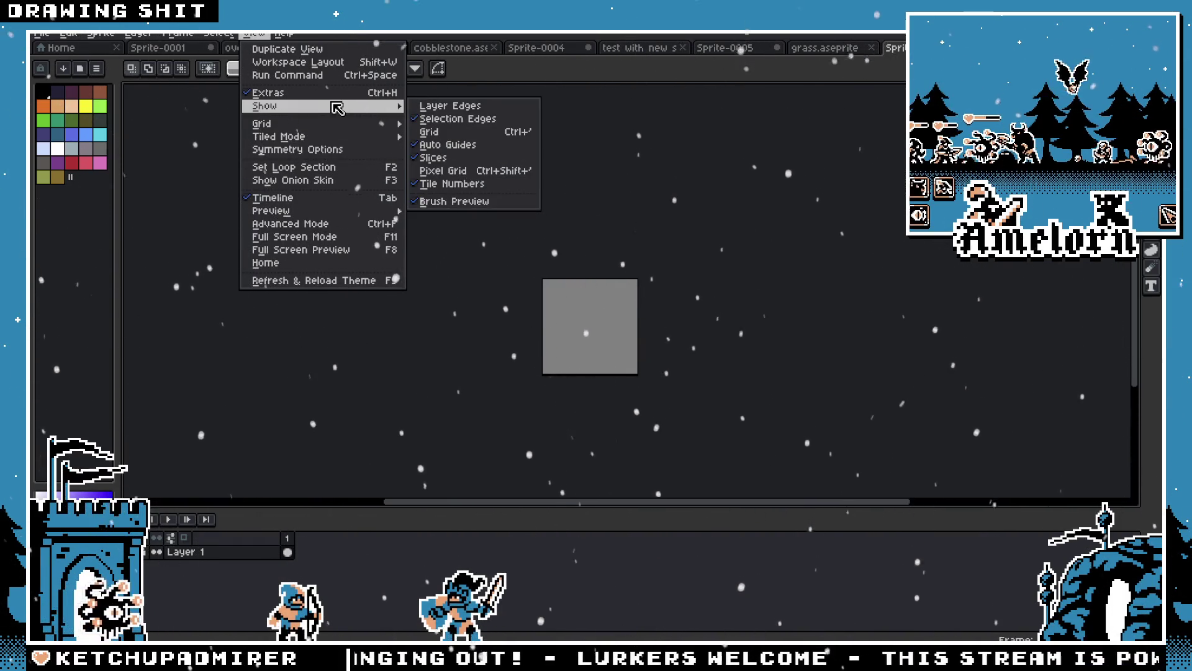
mouse_move(350, 144)
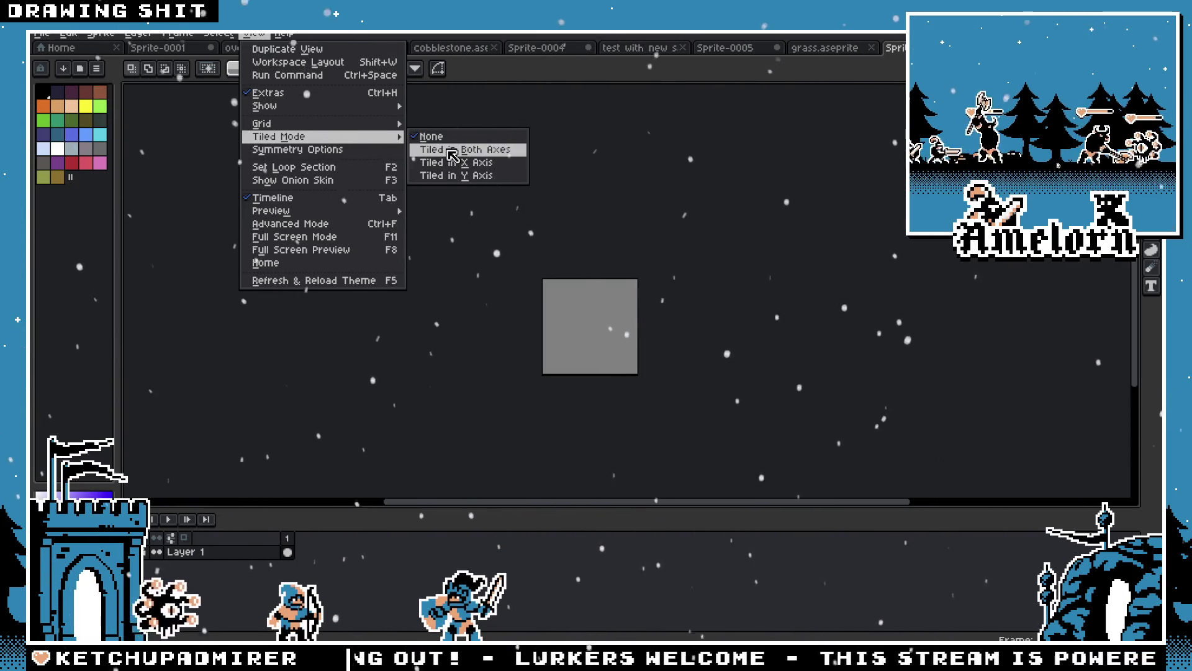
click(453, 155)
Set the grid to 16×16 in Grid Settings
click(177, 34)
mouse_move(218, 34)
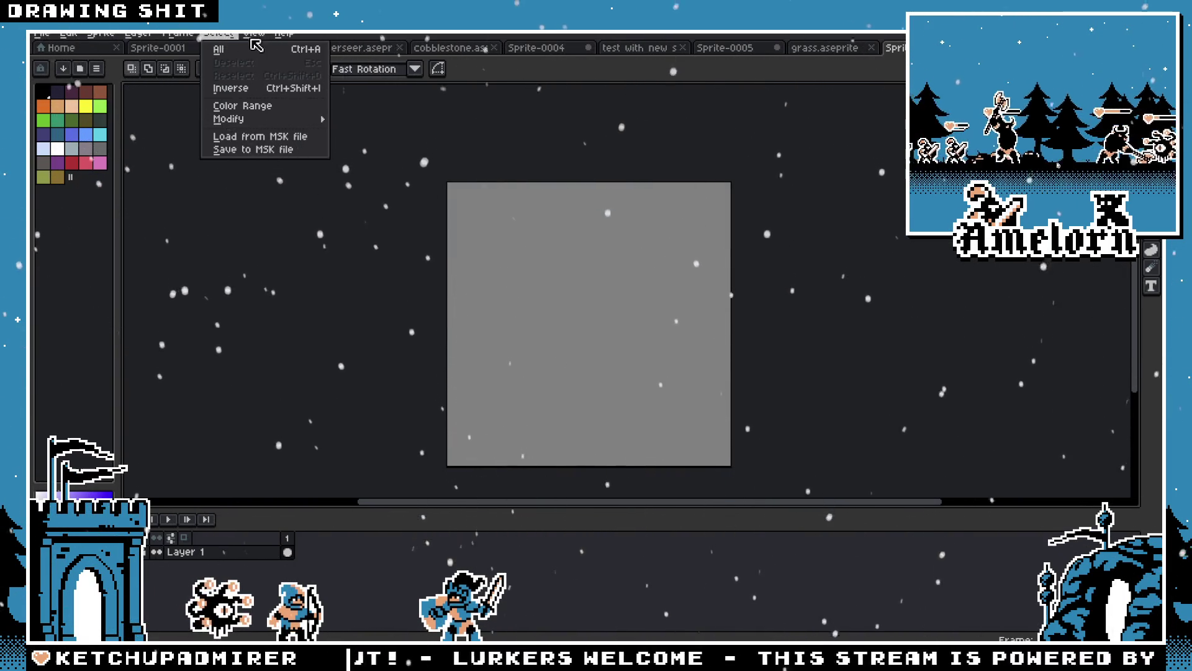
mouse_move(254, 33)
mouse_move(348, 120)
click(434, 119)
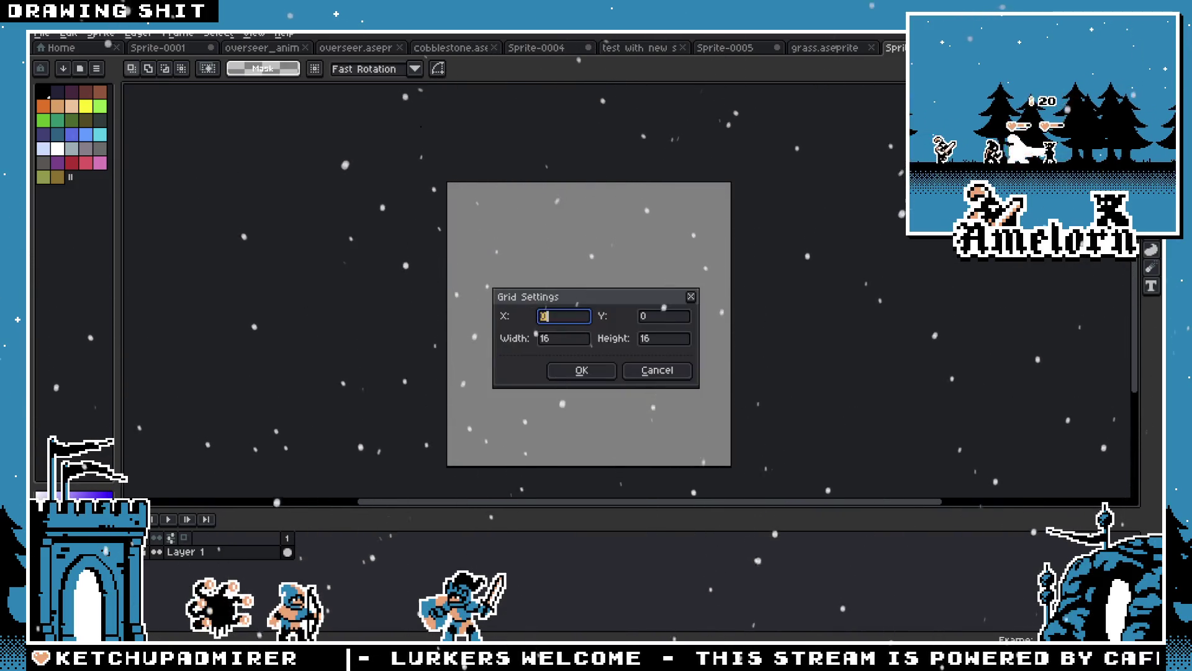
click(567, 375)
scroll(506, 314, up, 3)
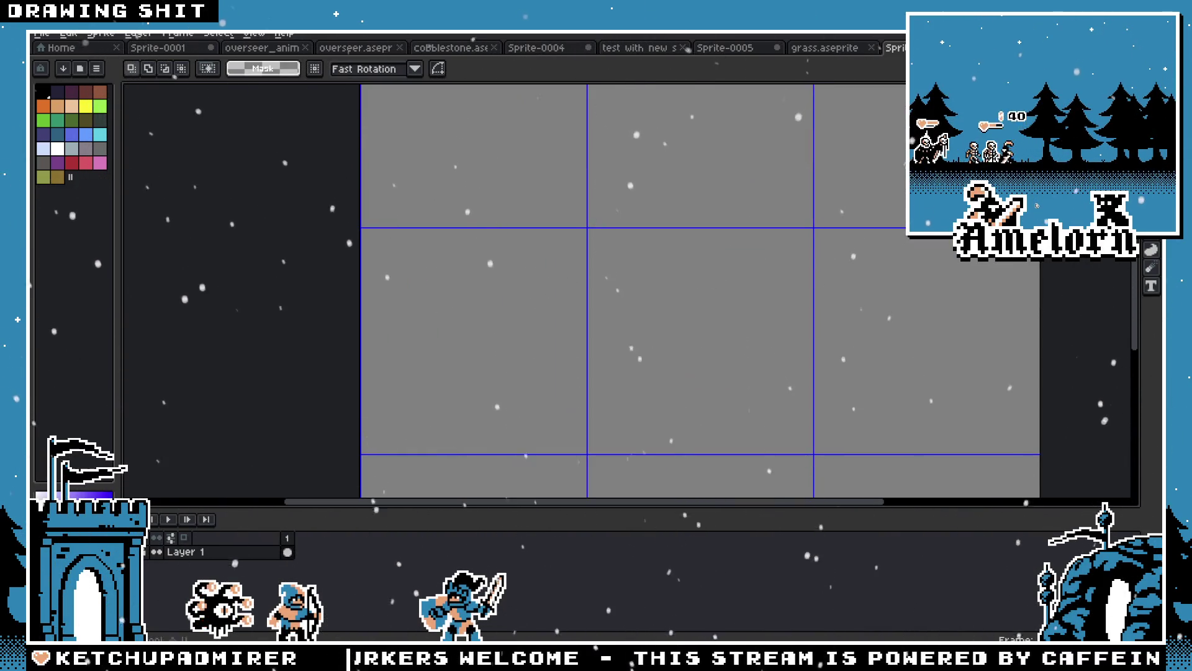
Close grass.aseprite and copy the four purple palette colours from Sprite-0005 into Sprite-0006
key(g)
click(818, 49)
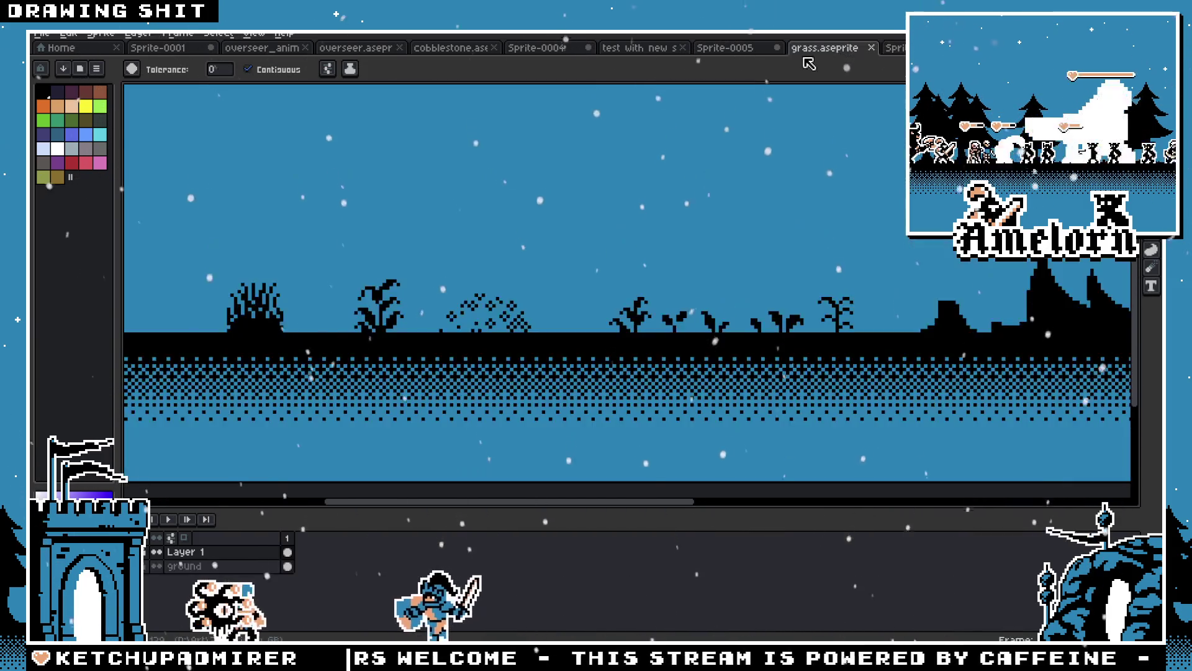
click(870, 49)
click(725, 48)
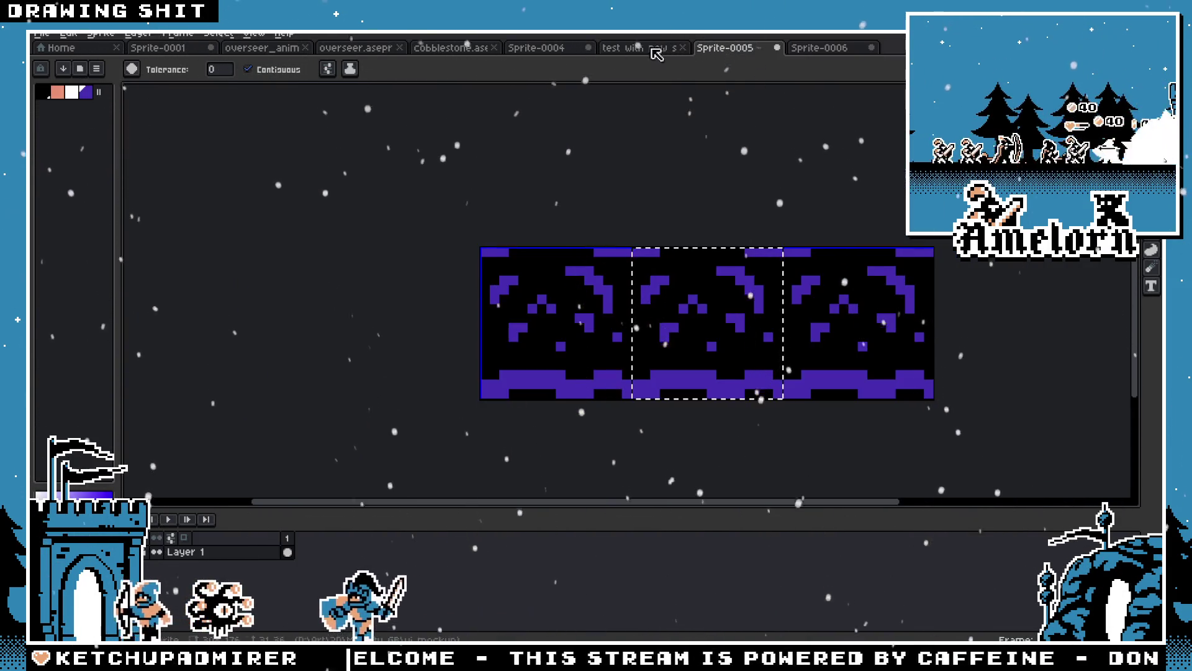
key(m)
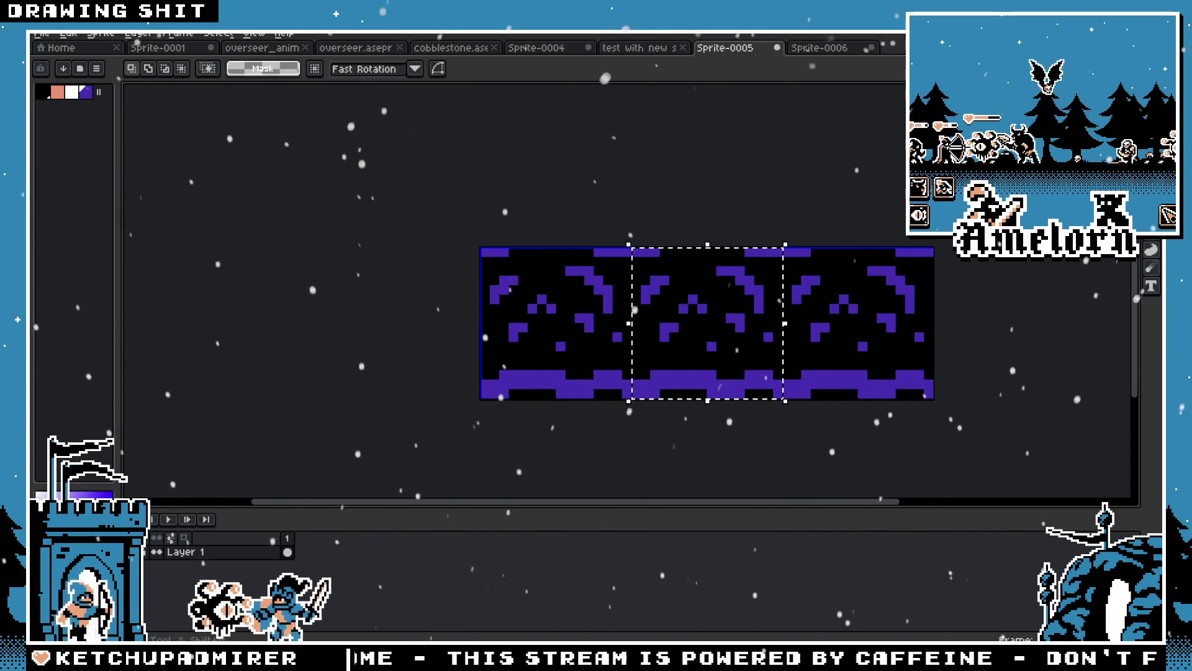
key(x)
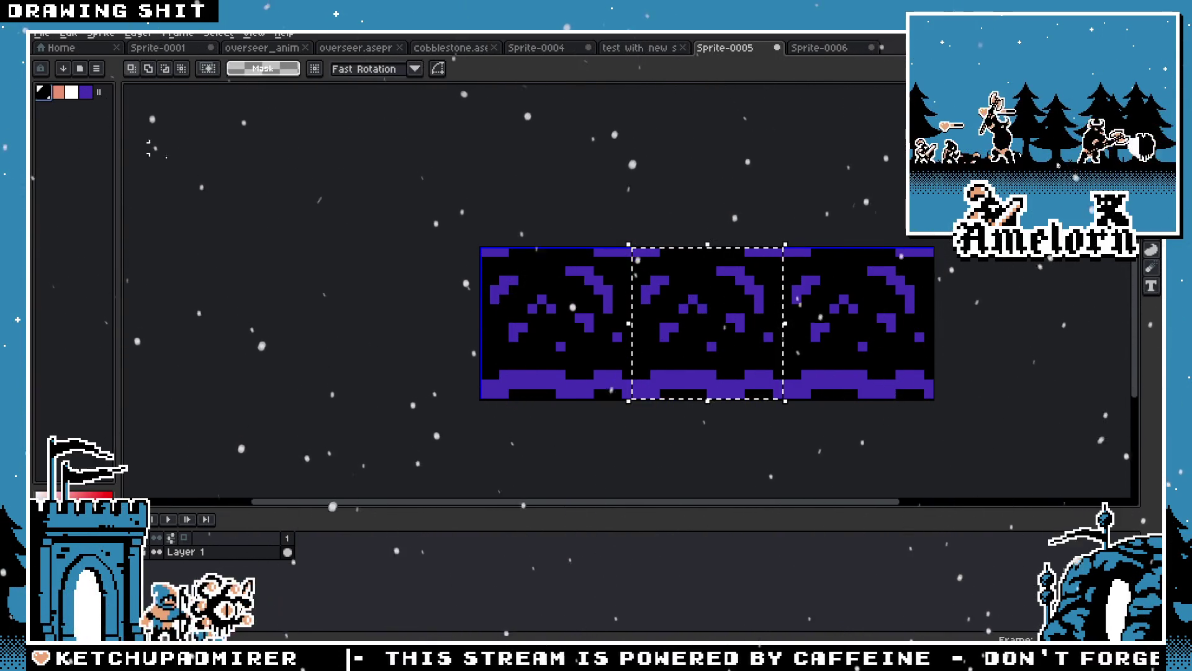
drag(85, 92, 41, 92)
click(834, 53)
drag(72, 172, 47, 118)
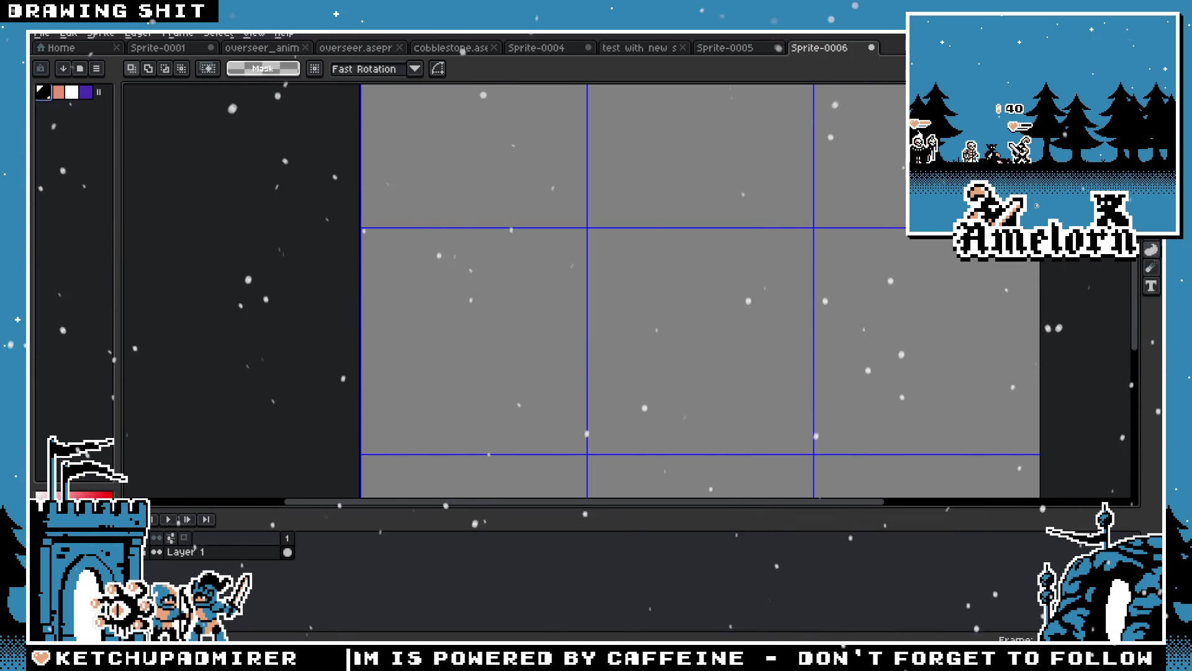
Fill the tile canvas with black and place a small purple square on it
key(g)
click(644, 322)
scroll(644, 322, down, 2)
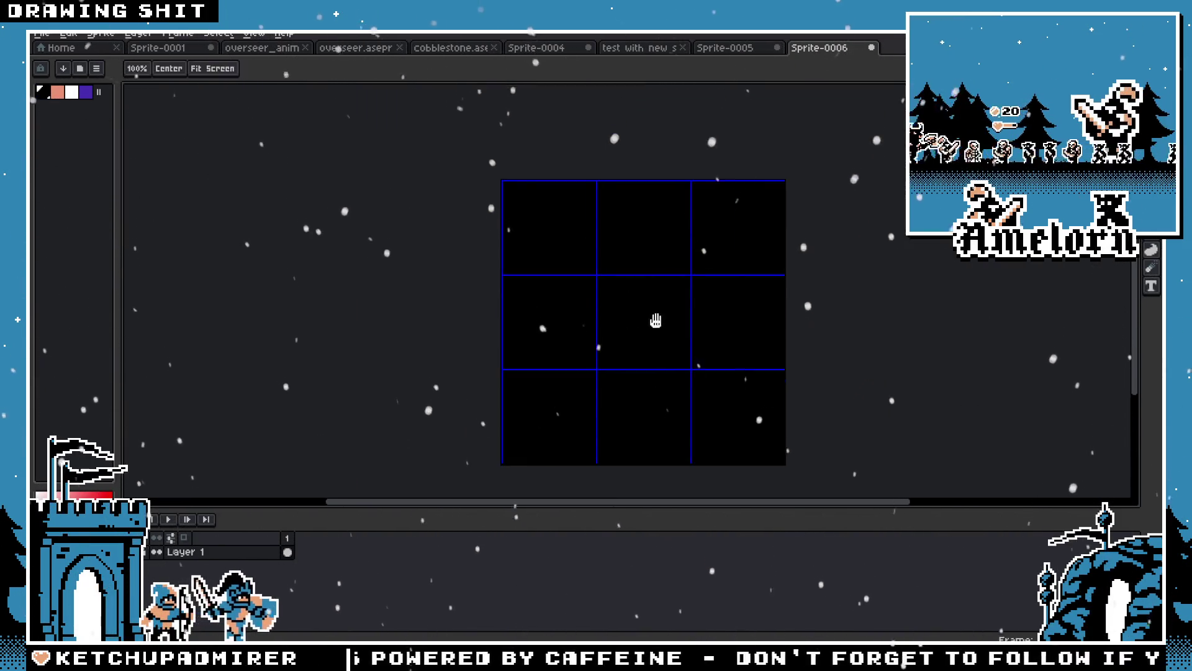
scroll(557, 326, down, 1)
click(86, 92)
click(623, 307)
With the Pencil, paint a purple stone blob and a hook shape, filling their holes
scroll(549, 231, up, 1)
key(b)
scroll(448, 215, up, 1)
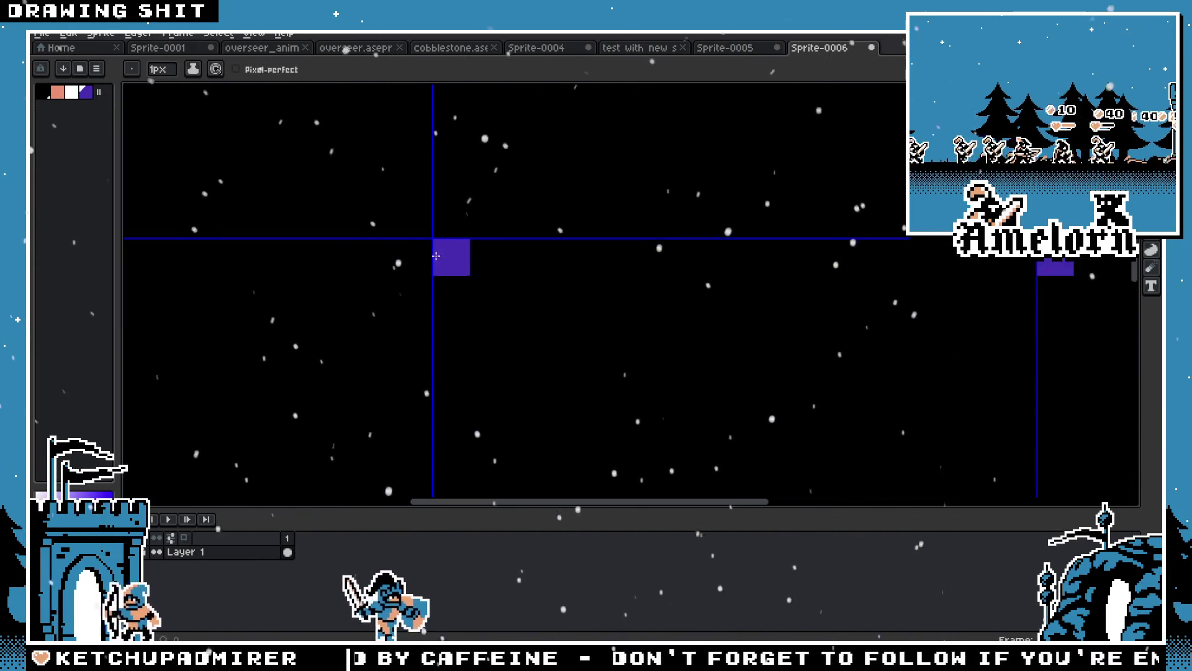
mouse_move(448, 214)
mouse_down()
mouse_move(413, 217)
mouse_move(413, 295)
mouse_move(487, 242)
mouse_move(526, 183)
mouse_move(526, 217)
mouse_move(412, 143)
mouse_move(492, 144)
mouse_up()
scroll(492, 144, down, 3)
scroll(526, 223, up, 1)
click(531, 227)
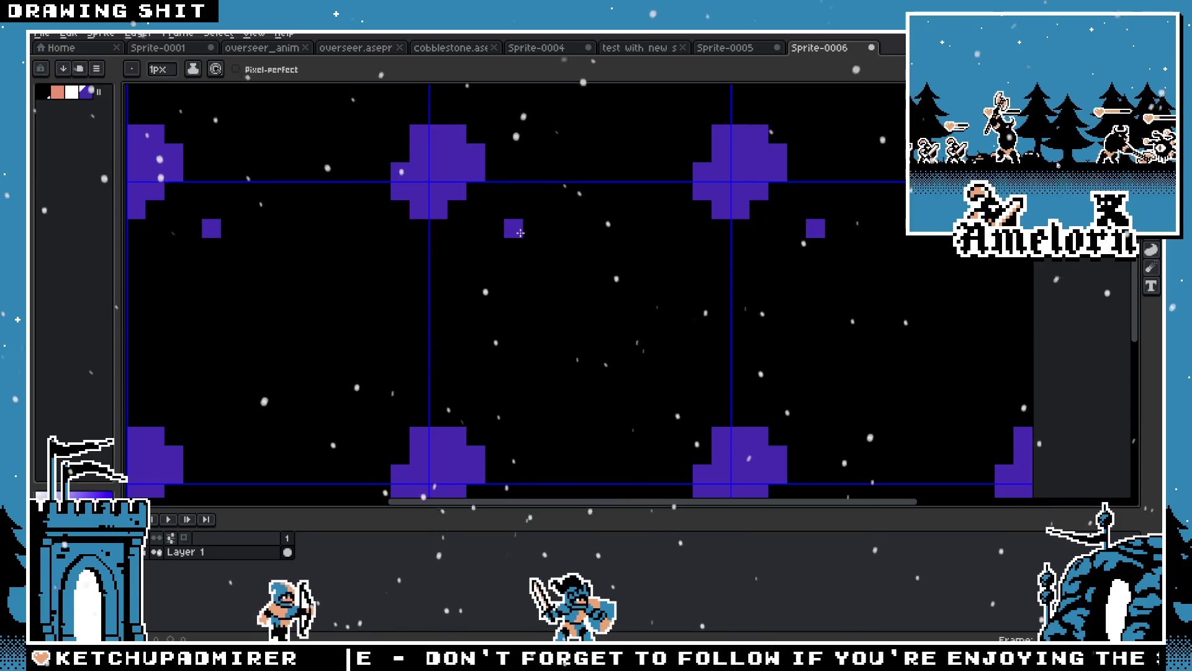
mouse_move(526, 222)
mouse_down()
mouse_move(456, 286)
mouse_move(494, 287)
mouse_move(495, 323)
mouse_move(565, 335)
mouse_move(540, 304)
mouse_move(561, 285)
mouse_move(565, 258)
mouse_move(531, 231)
mouse_move(515, 267)
mouse_move(487, 273)
mouse_up()
click(475, 285)
click(513, 247)
scroll(497, 261, down, 3)
scroll(515, 223, up, 3)
Draw another purple stone, make the hook's top solid, and re-pick purple from the canvas
drag(524, 207, 399, 323)
click(403, 272)
mouse_move(404, 271)
mouse_down()
mouse_move(414, 348)
mouse_move(367, 289)
mouse_up()
drag(378, 234, 402, 244)
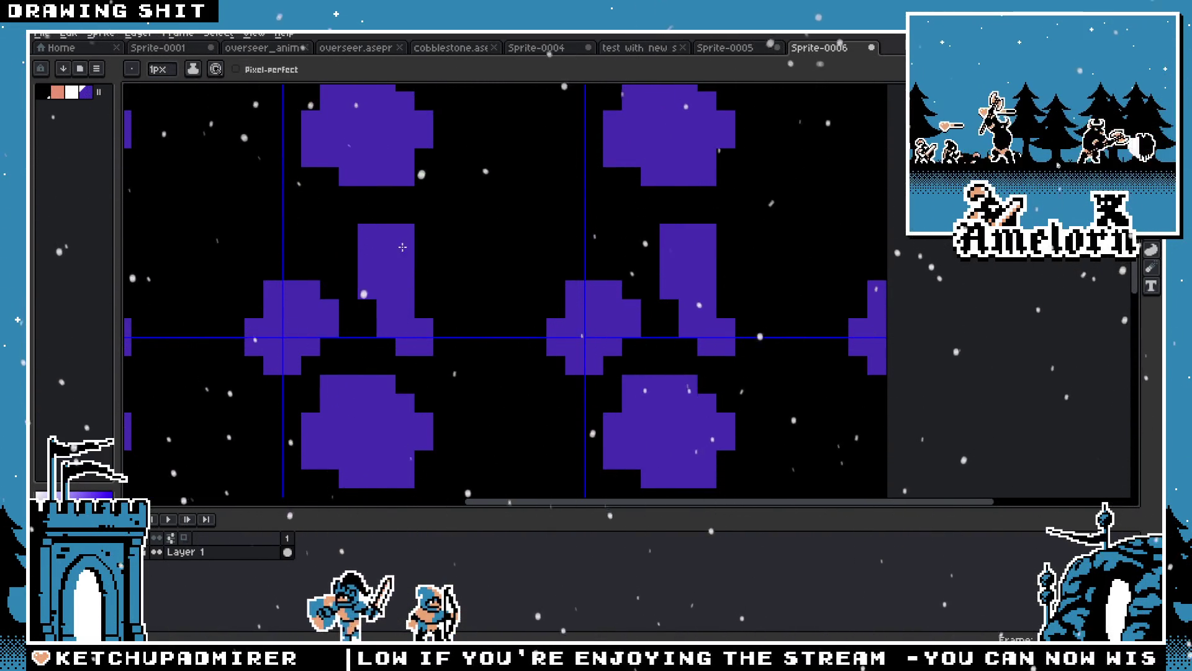
key(i)
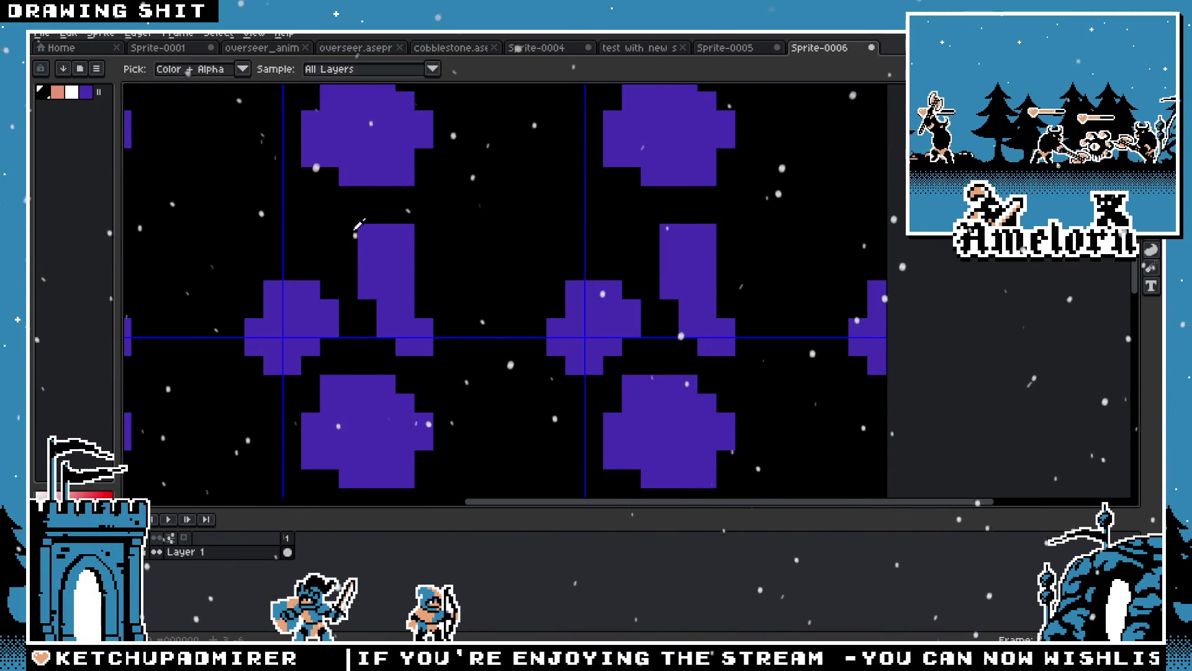
key(ctrl+z)
click(343, 264)
key(b)
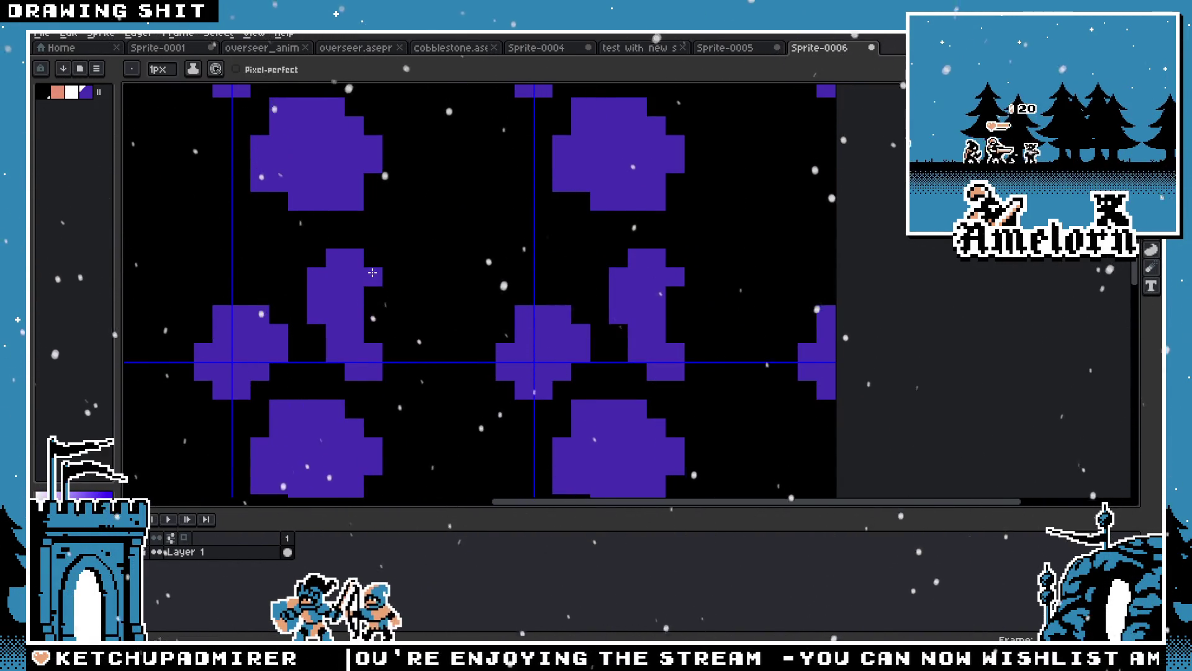
Reshape the small stone by adding purple pixels and blackening its bottom pixel
scroll(323, 341, down, 2)
scroll(323, 341, up, 1)
scroll(323, 341, up, 2)
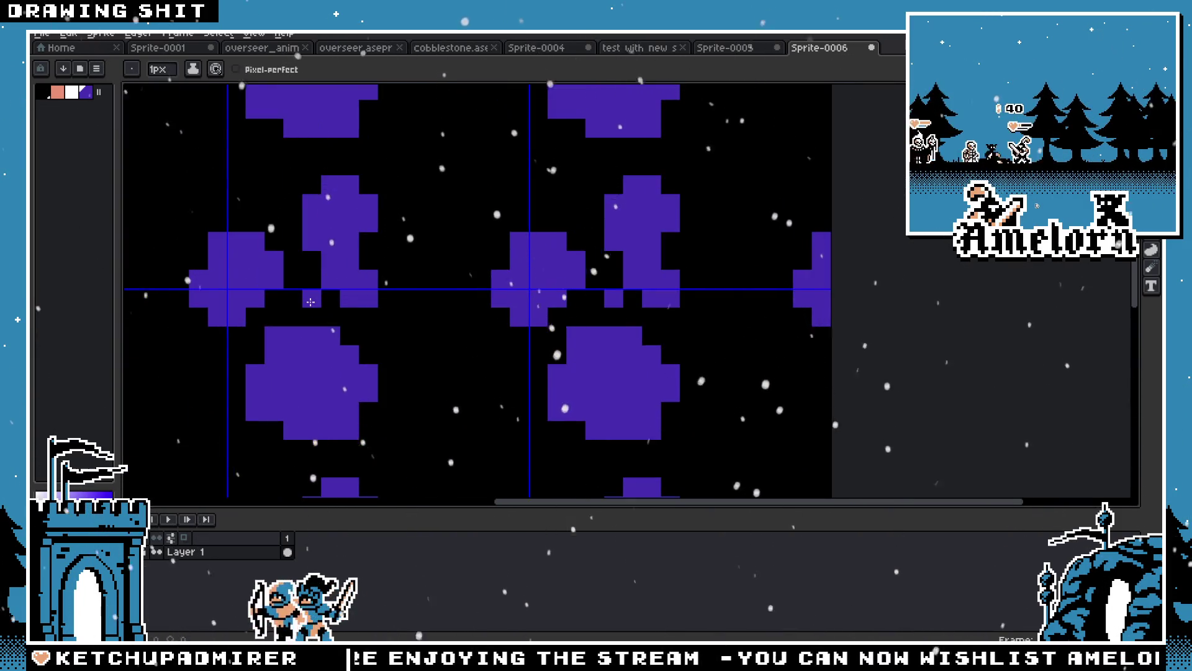
drag(360, 245, 441, 279)
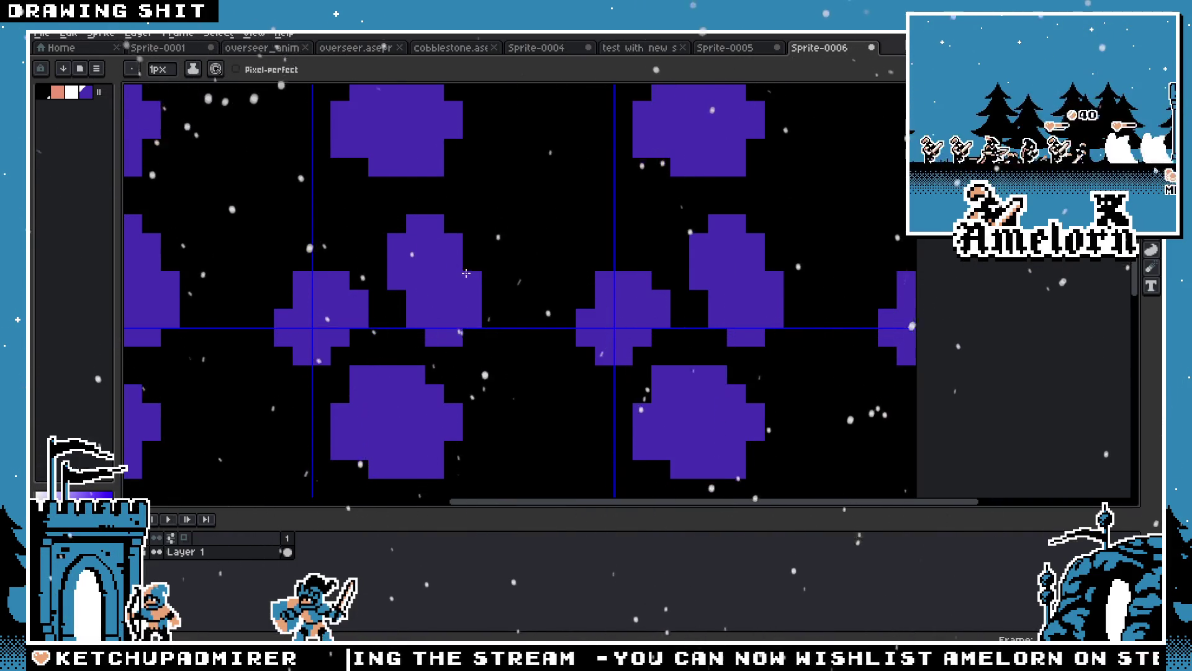
scroll(467, 273, down, 3)
scroll(464, 234, up, 1)
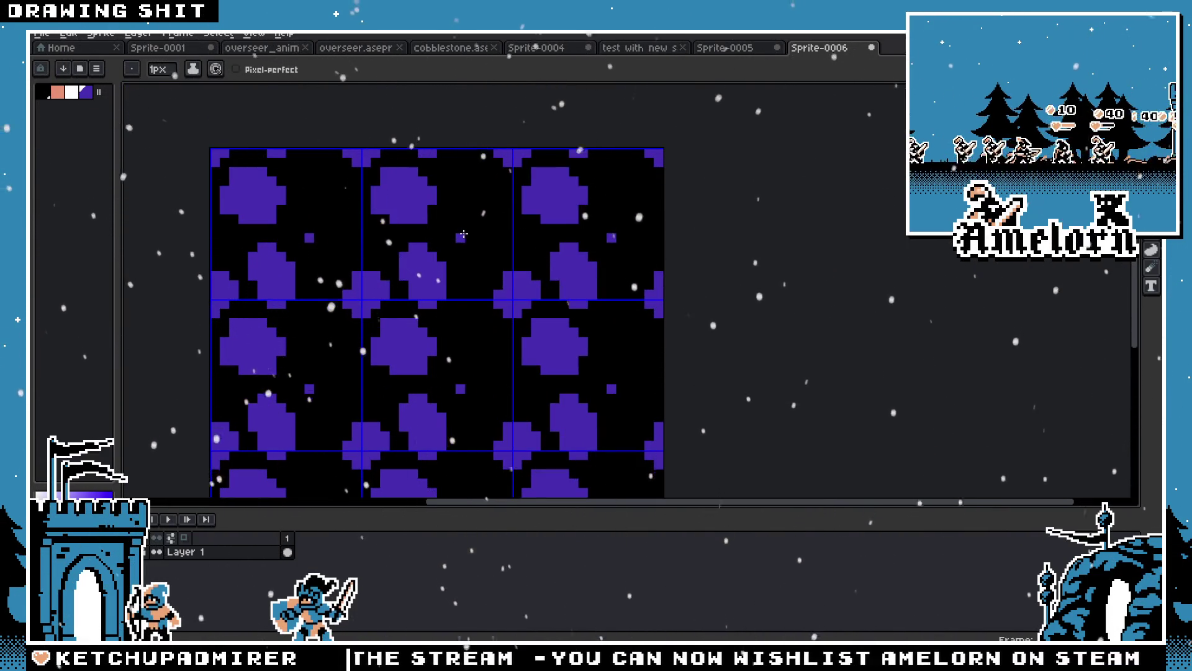
scroll(463, 234, up, 2)
mouse_move(460, 209)
mouse_down()
mouse_move(489, 180)
mouse_move(474, 157)
mouse_up()
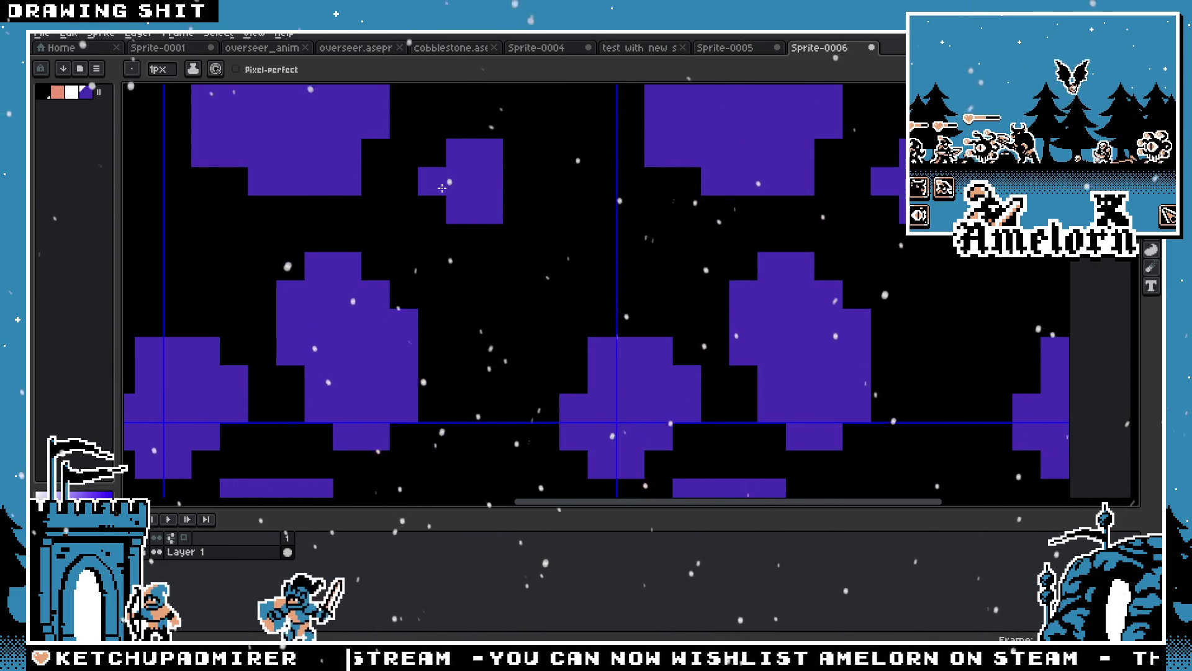
scroll(446, 237, down, 3)
scroll(438, 271, up, 2)
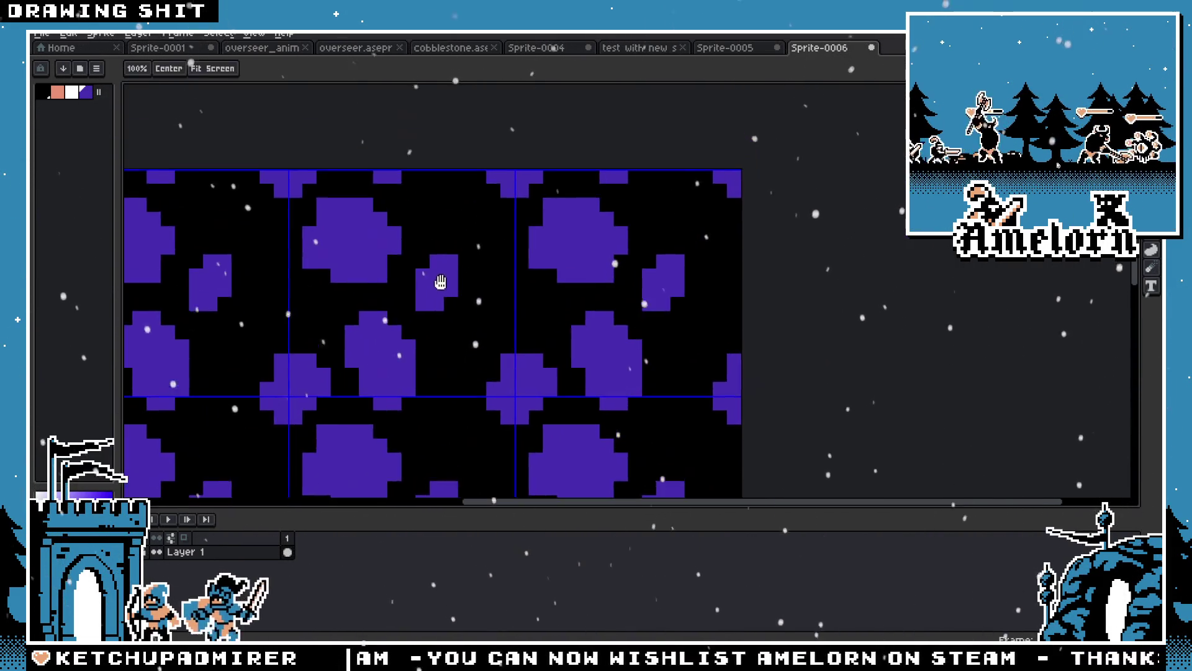
right_click(435, 327)
click(440, 235)
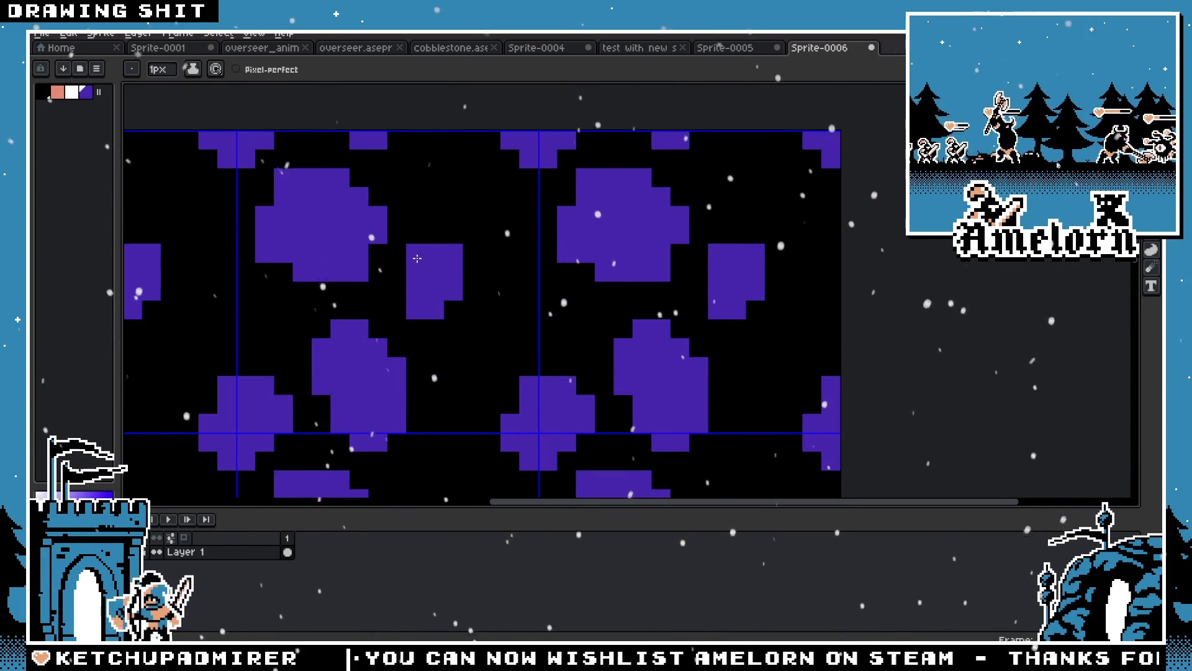
scroll(416, 229, down, 3)
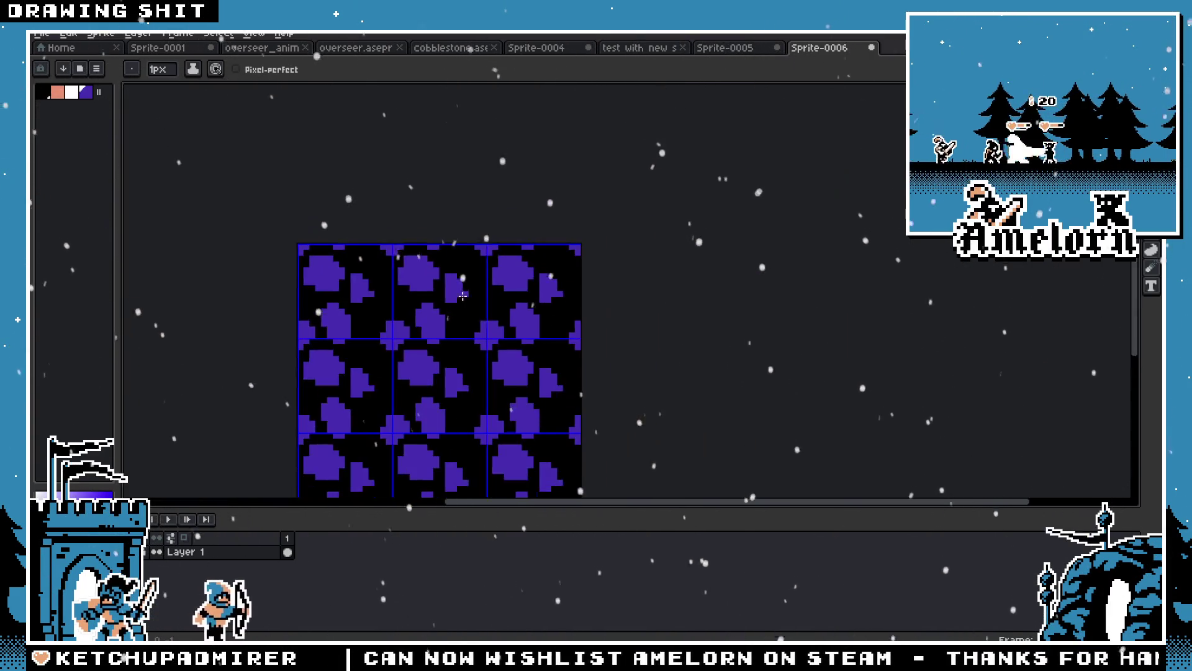
scroll(416, 350, up, 3)
scroll(416, 351, down, 4)
scroll(416, 350, up, 3)
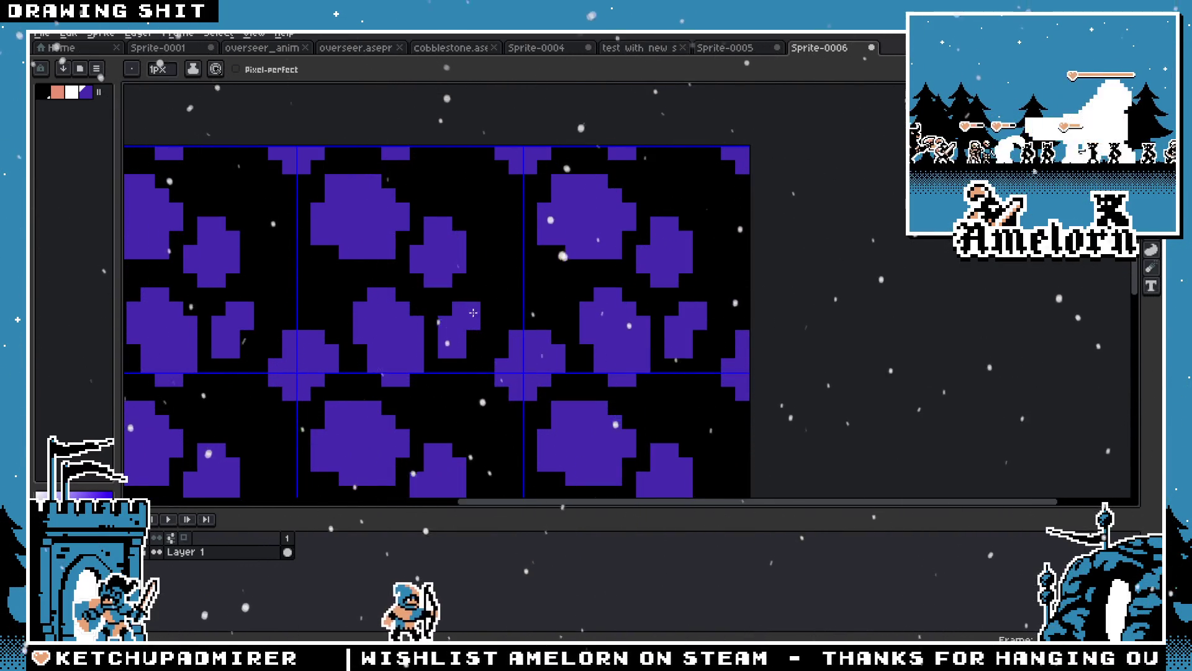
scroll(475, 348, down, 3)
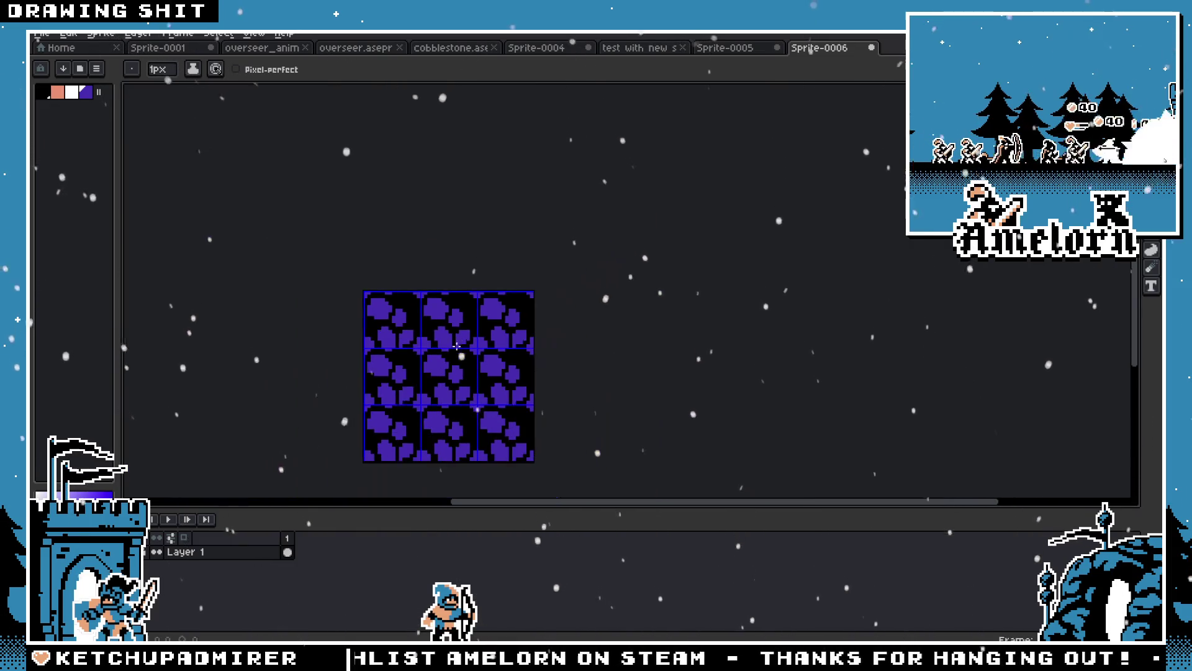
scroll(453, 342, up, 5)
Enlarge the stones with diagonal, L-shaped and rightward runs of purple pixels
mouse_move(592, 383)
mouse_down()
mouse_move(559, 359)
mouse_move(540, 316)
mouse_up()
mouse_move(580, 347)
mouse_down()
mouse_move(624, 385)
mouse_move(596, 415)
mouse_move(597, 329)
mouse_move(566, 279)
mouse_up()
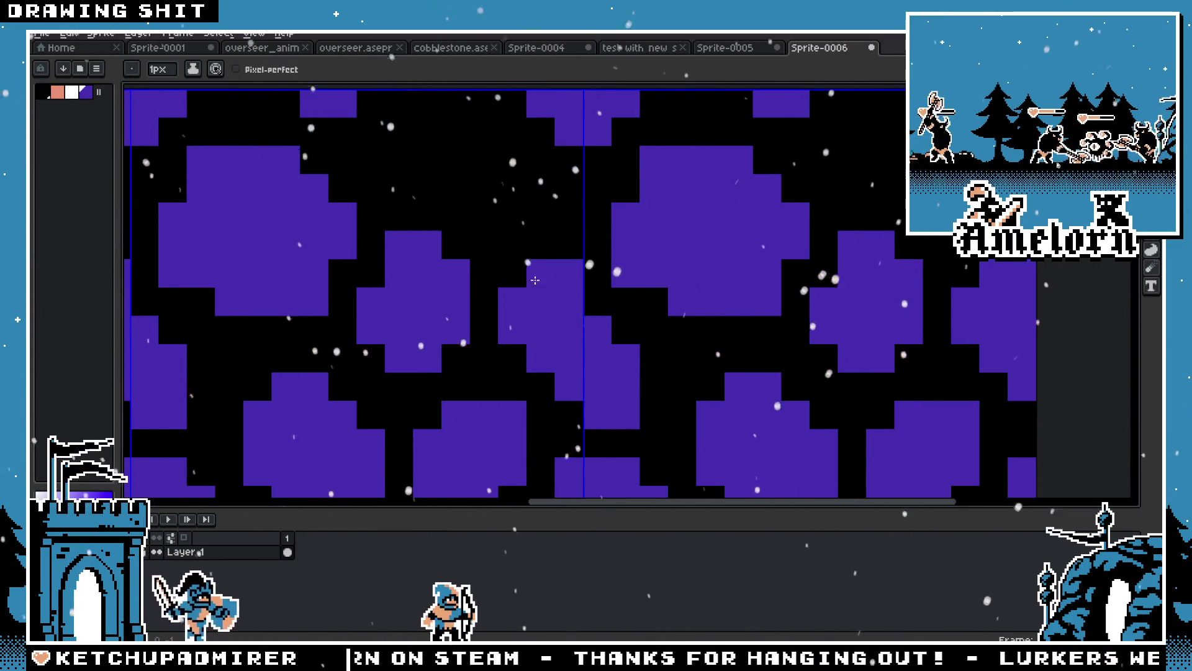
scroll(566, 279, down, 4)
scroll(484, 287, up, 2)
mouse_move(484, 287)
mouse_down()
mouse_move(528, 296)
mouse_move(541, 318)
mouse_up()
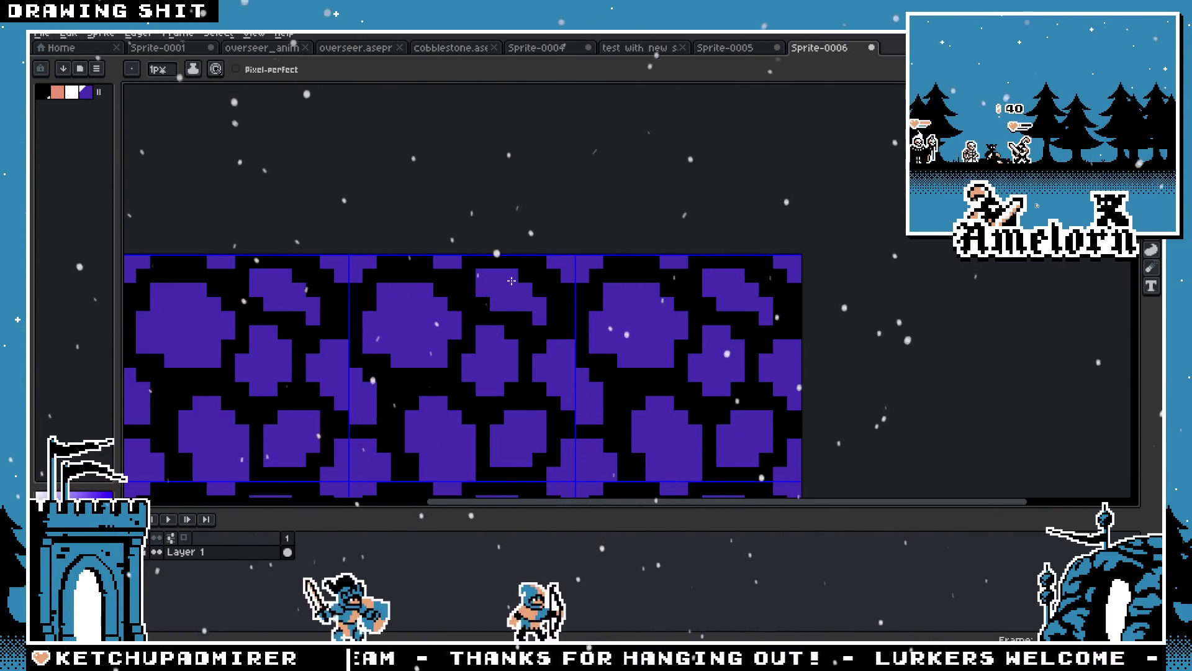
scroll(501, 282, up, 2)
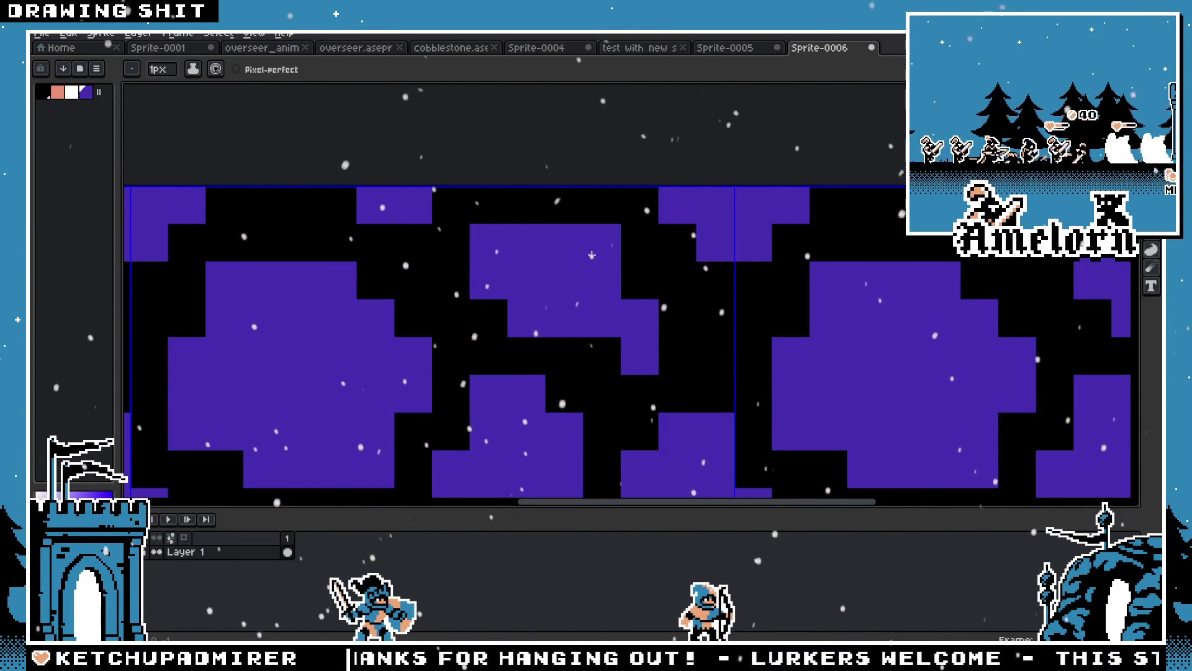
drag(676, 357, 674, 339)
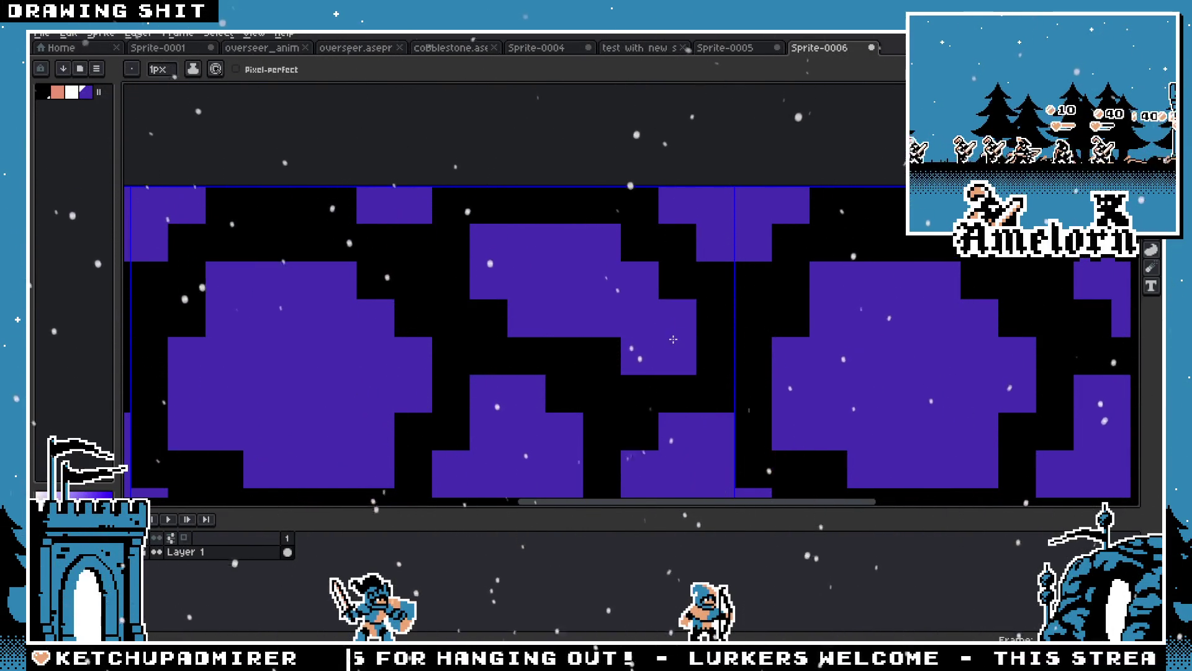
scroll(578, 337, down, 8)
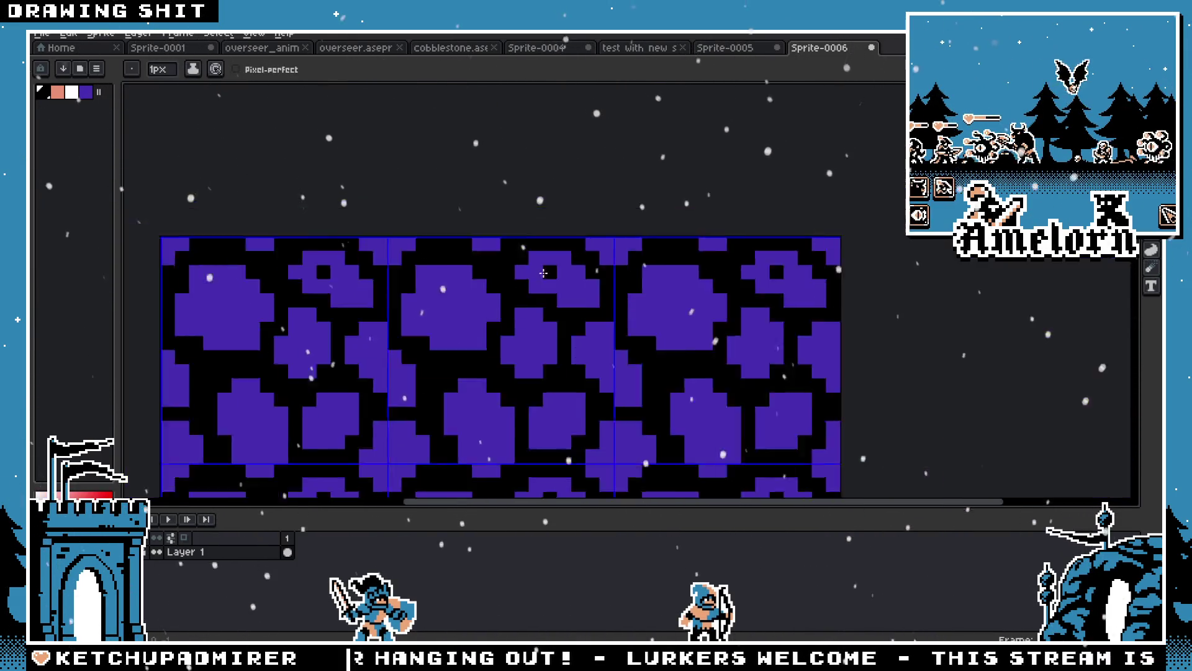
scroll(578, 337, up, 8)
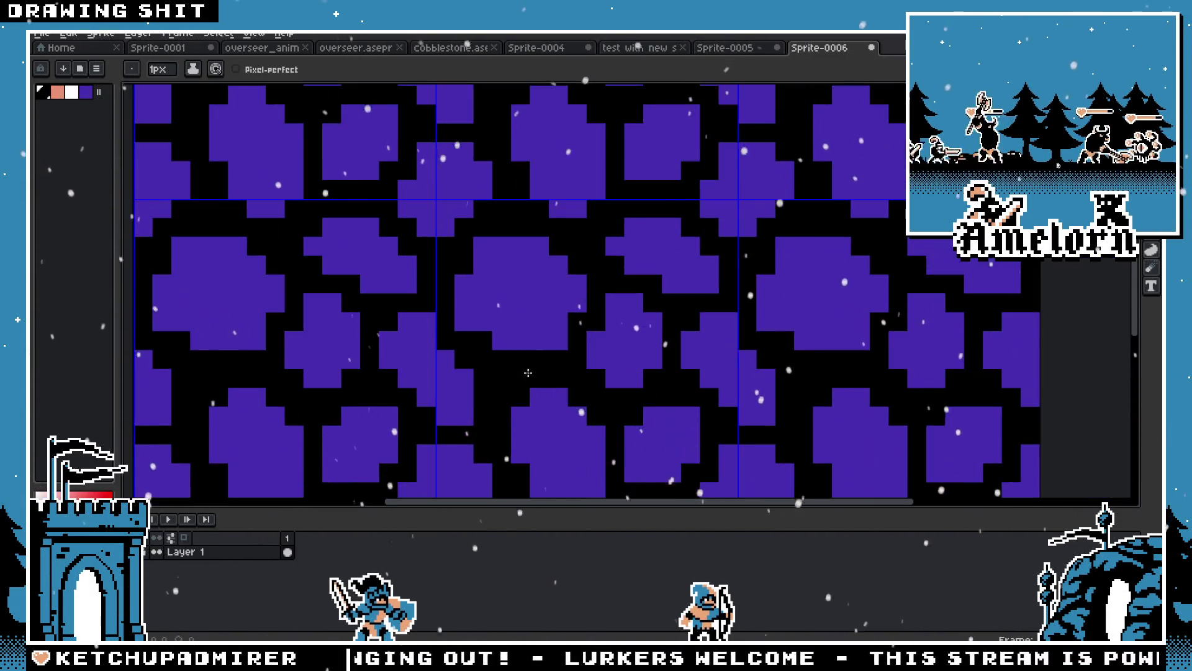
scroll(487, 382, down, 7)
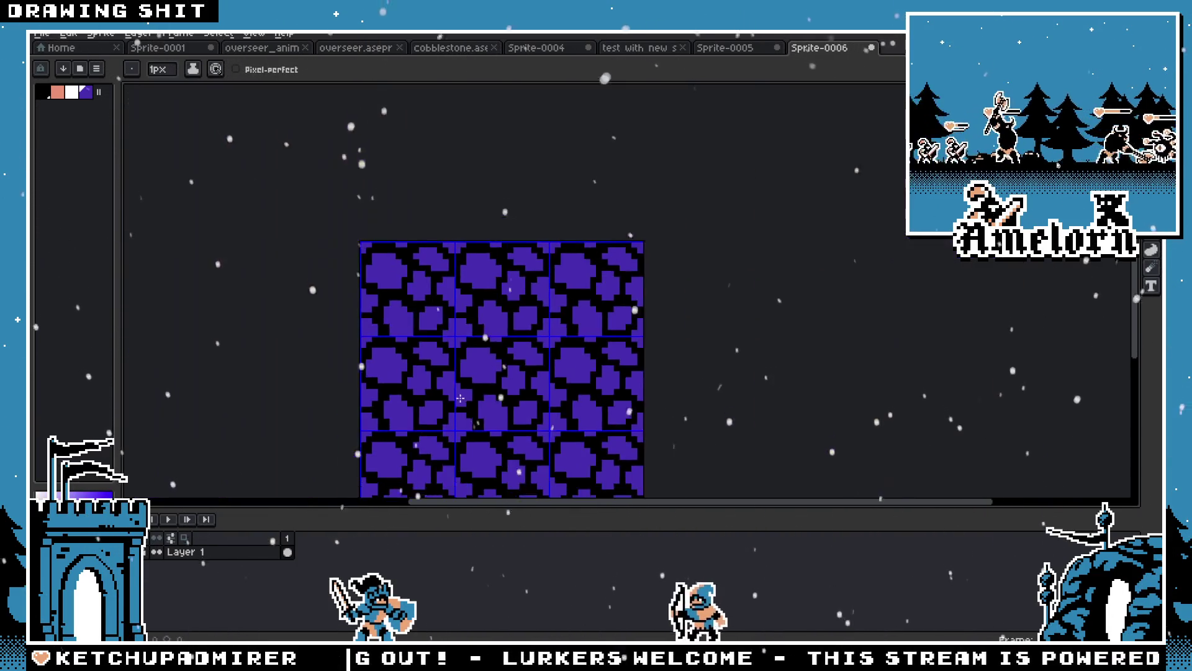
scroll(562, 285, up, 3)
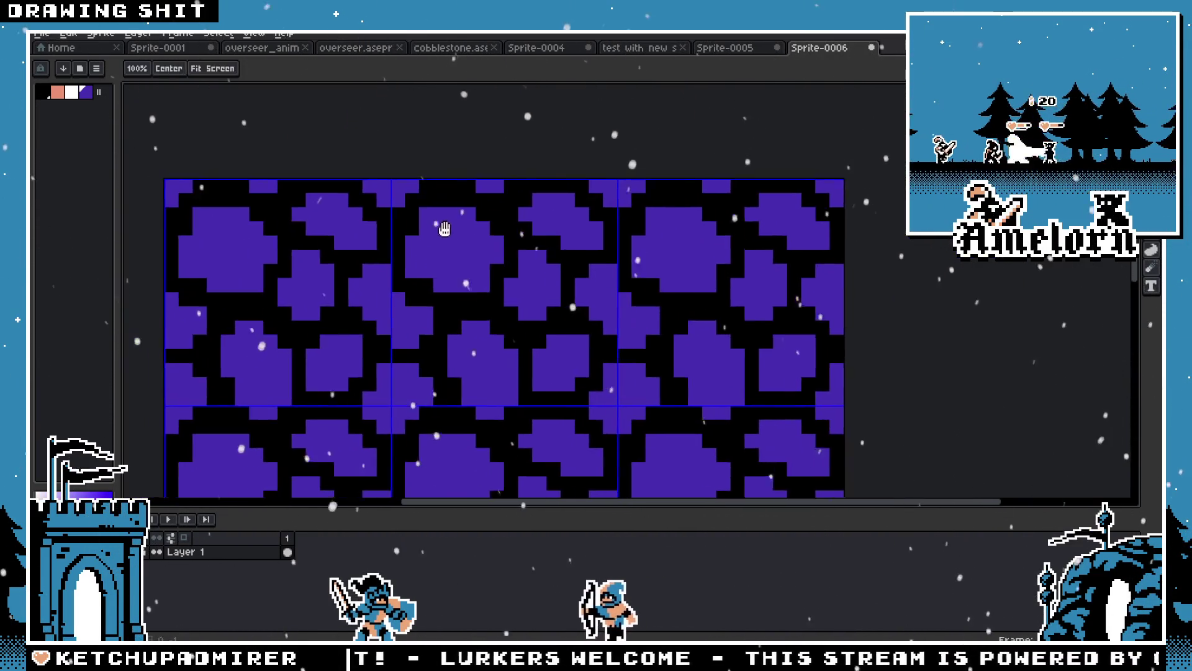
Try white highlight pixels on the stones, undo them all, then select the whole tile
click(476, 254)
scroll(497, 248, up, 1)
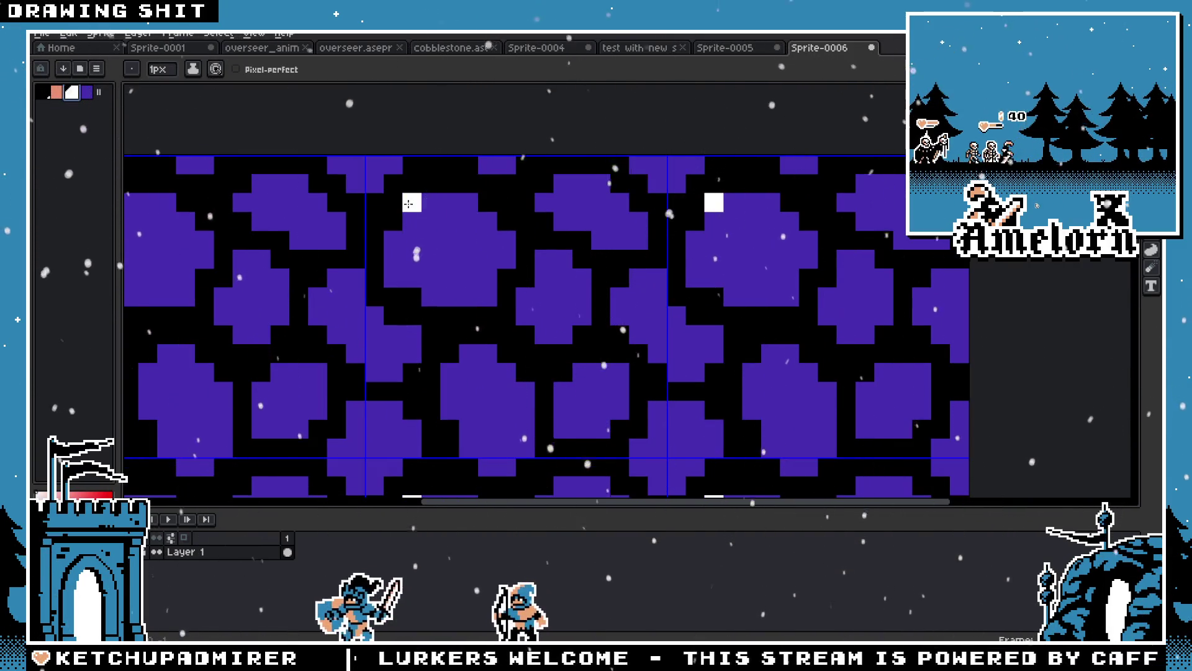
click(537, 238)
key(ctrl+z)
click(601, 203)
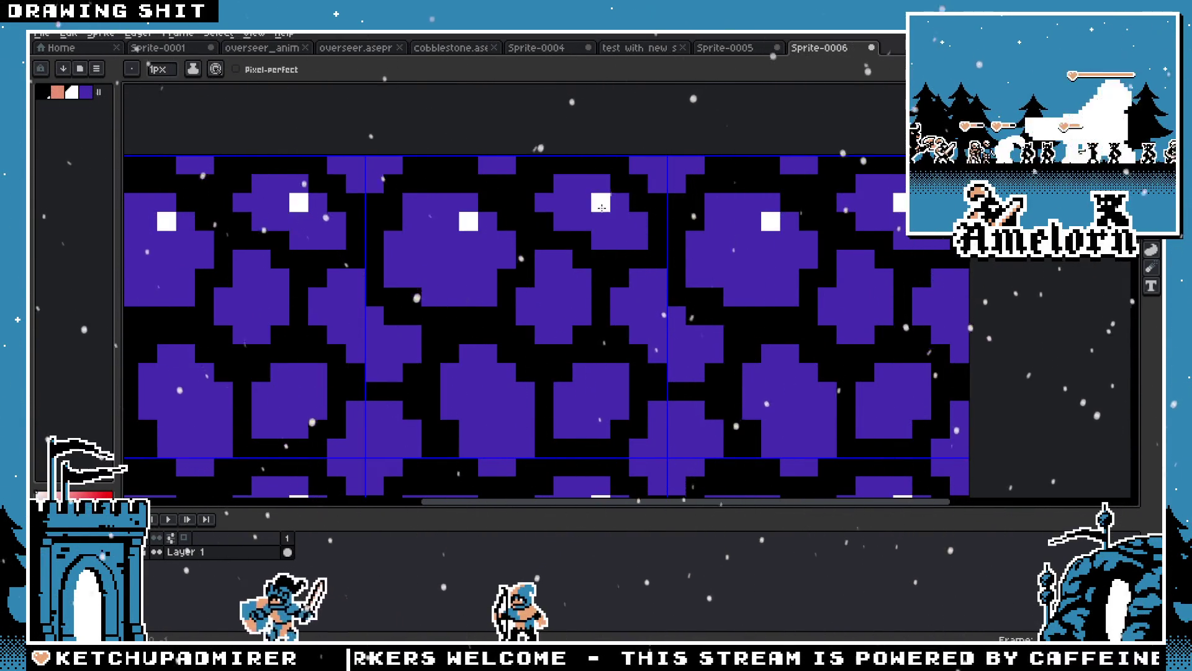
key(v)
key(b)
scroll(571, 310, down, 4)
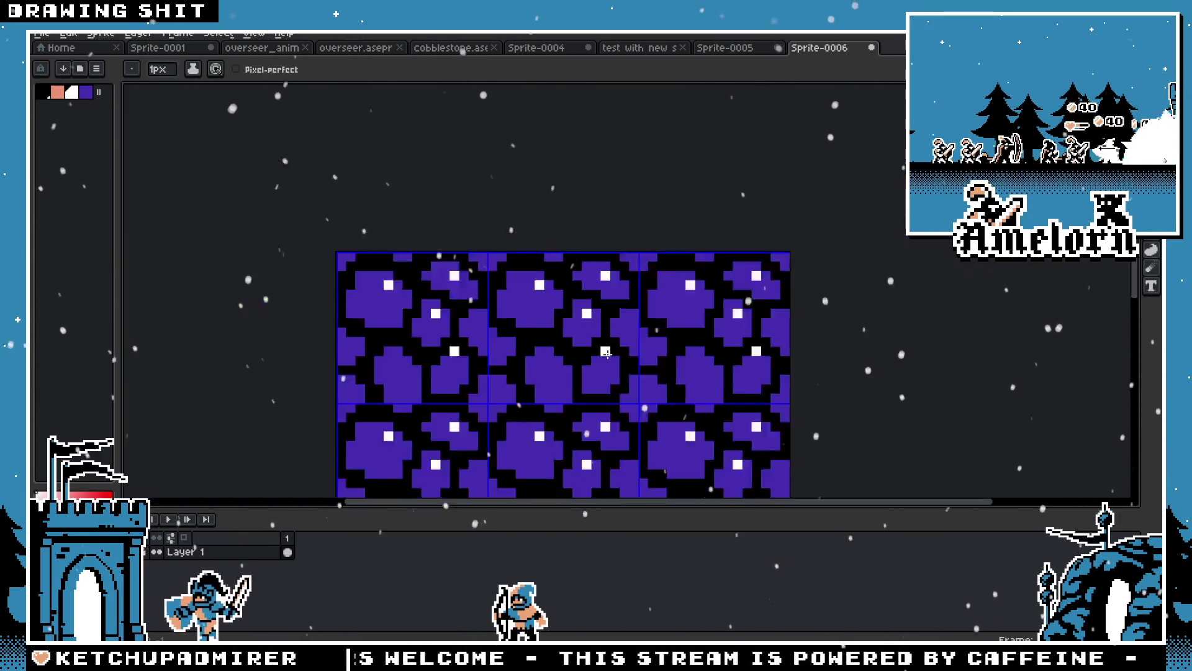
scroll(552, 340, up, 4)
click(552, 341)
key(ctrl+z)
key(ctrl+z)
key(ctrl+z)
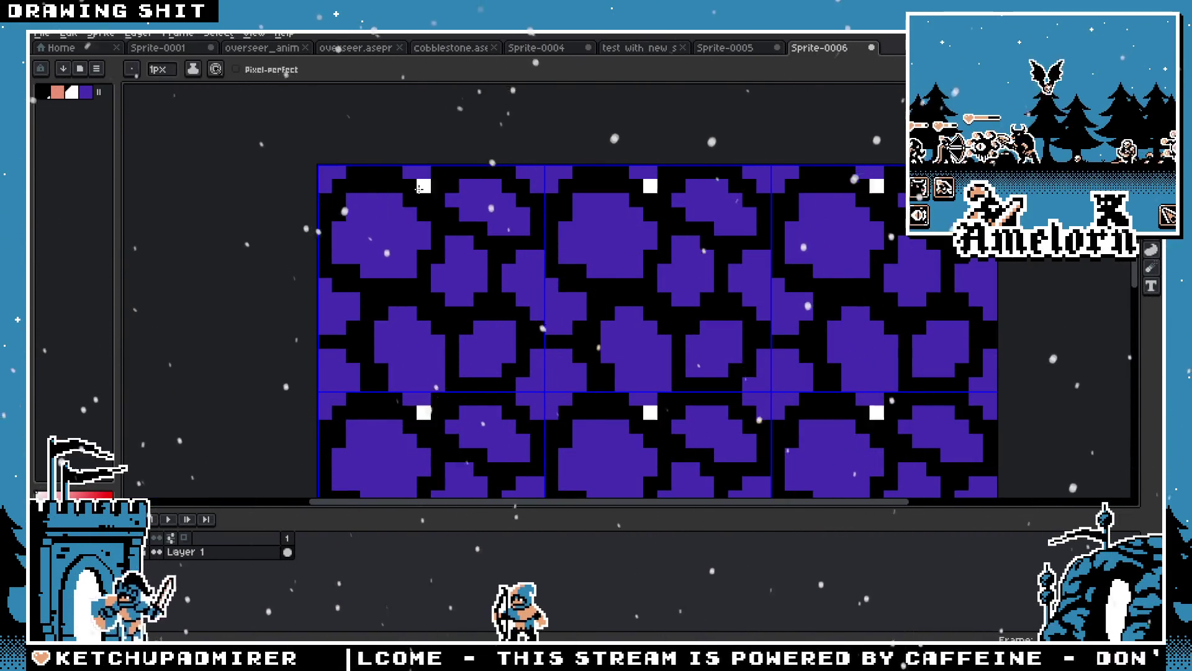
key(m)
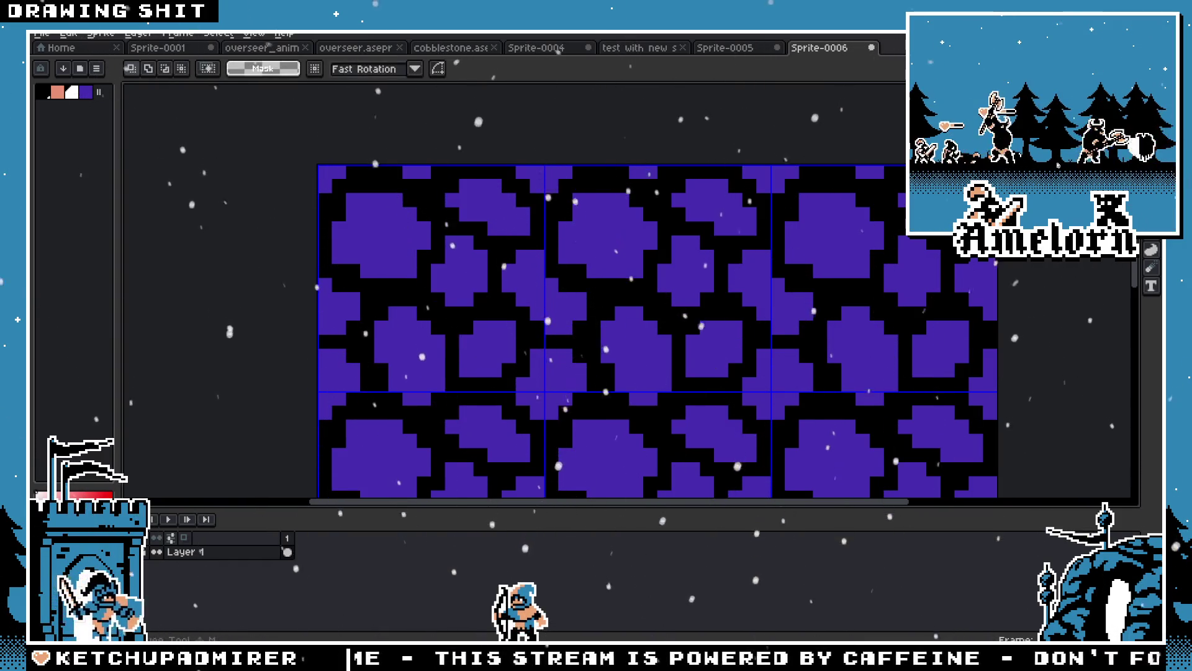
key(ctrl+a)
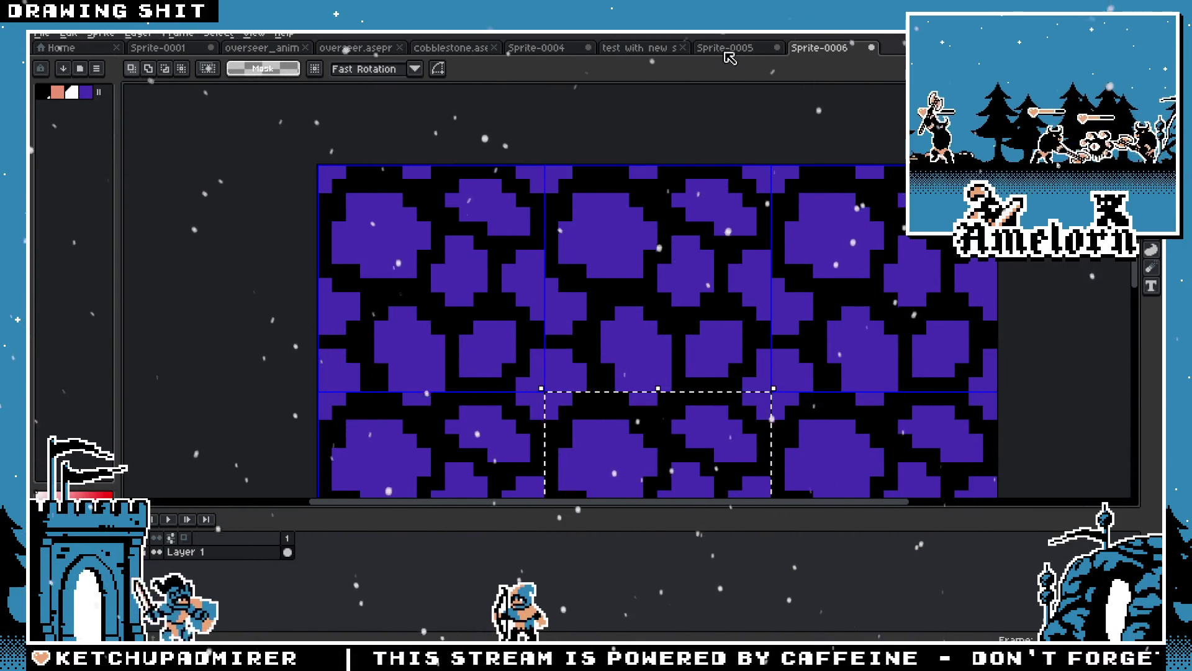
In Sprite-0001, paste four cobblestone tiles in a row below the dark horizon strip
click(722, 54)
click(646, 50)
click(182, 51)
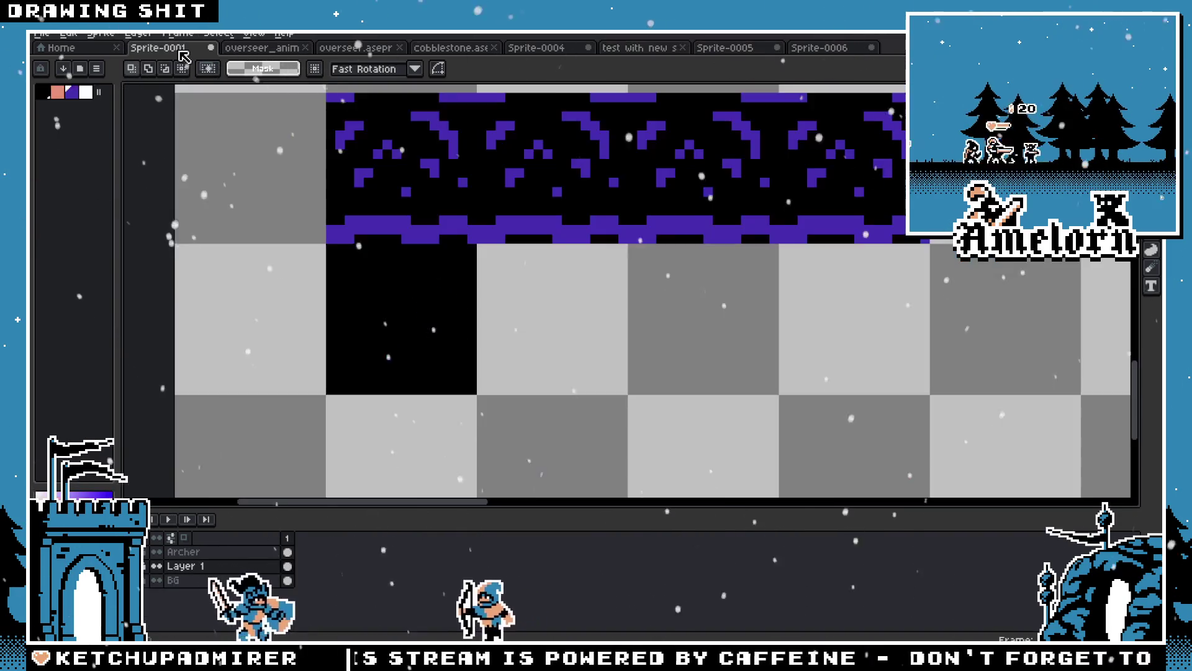
key(ctrl+v)
mouse_move(272, 299)
mouse_down()
mouse_move(385, 337)
mouse_move(411, 333)
mouse_up()
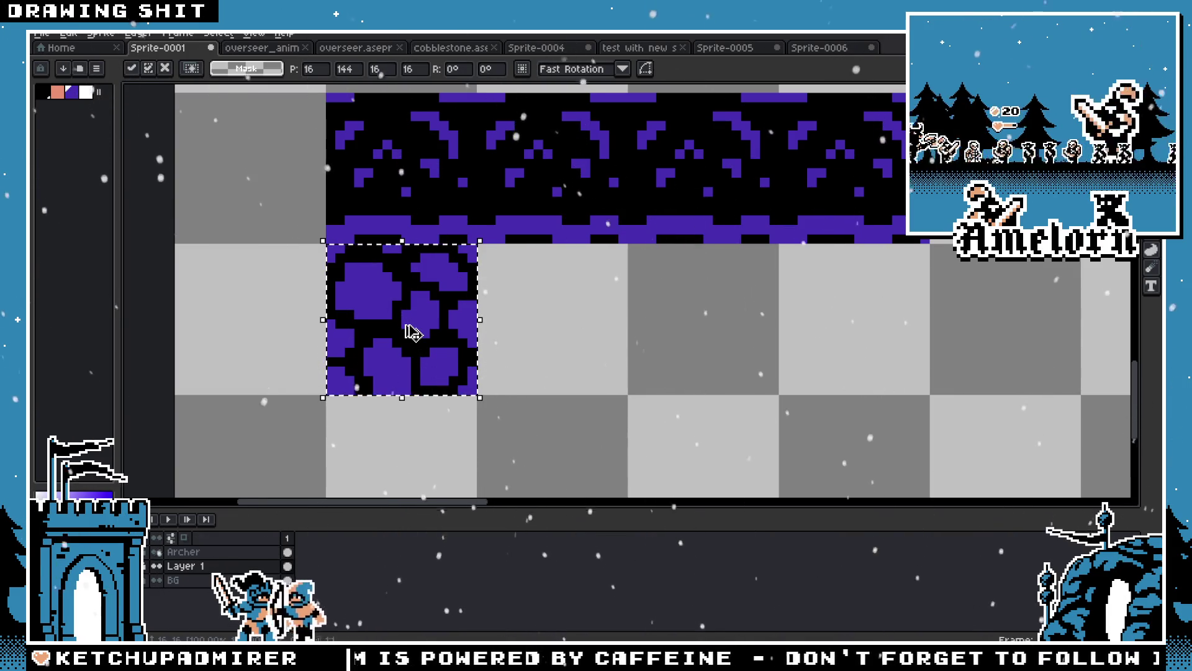
key(ctrl+v)
drag(285, 314, 587, 343)
key(ctrl+v)
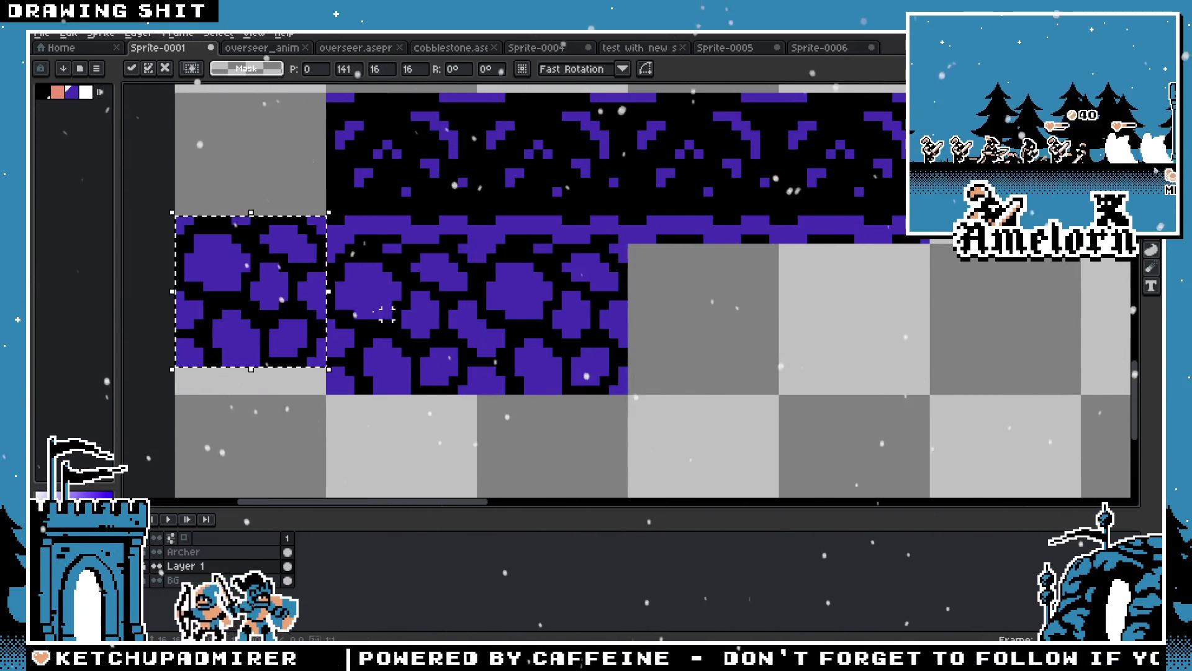
drag(230, 310, 679, 359)
key(ctrl+v)
mouse_move(249, 311)
mouse_down()
mouse_move(798, 365)
mouse_move(765, 360)
mouse_up()
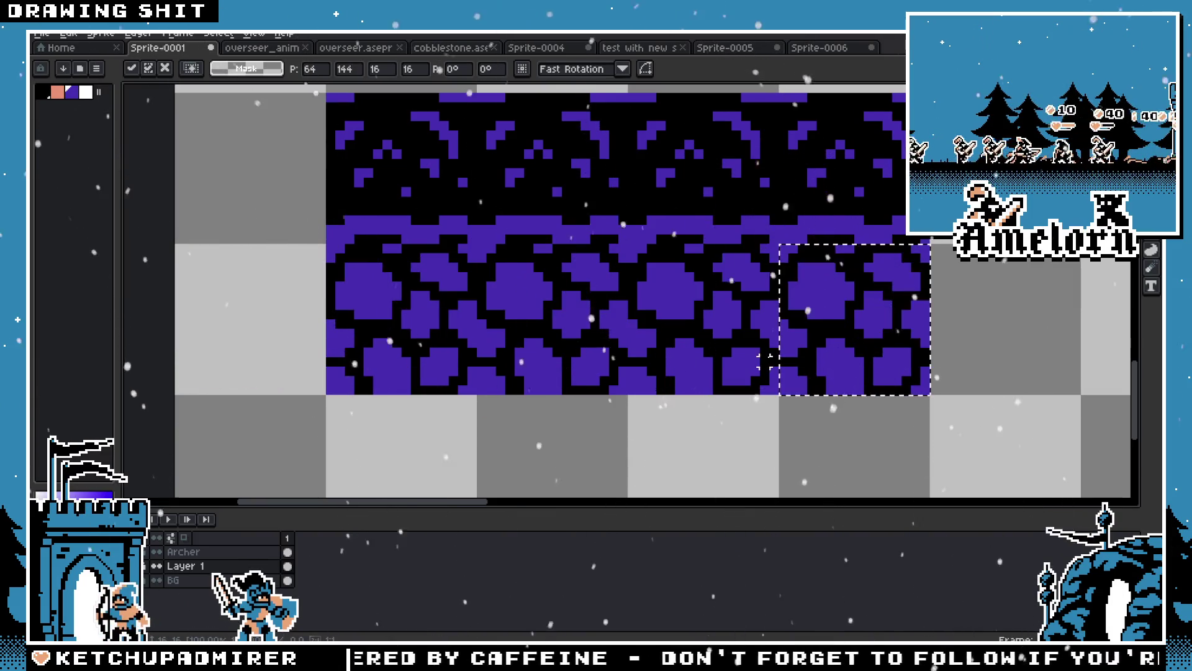
Copy the cobblestone row and paste it one tile lower
scroll(766, 361, down, 3)
scroll(613, 323, up, 2)
mouse_move(469, 237)
mouse_down()
mouse_move(563, 333)
mouse_move(846, 332)
mouse_up()
key(ctrl+c)
key(ctrl+v)
mouse_move(625, 301)
mouse_down()
mouse_move(620, 371)
mouse_move(607, 341)
mouse_move(612, 474)
mouse_up()
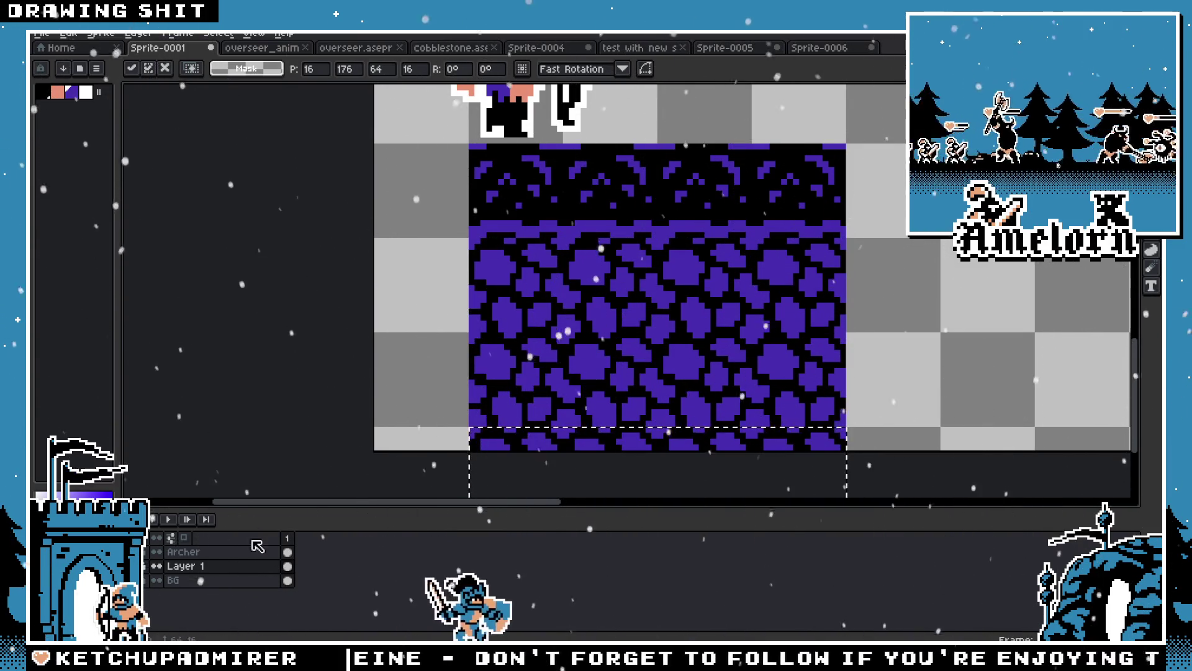
Duplicate the cobblestone block further right to lengthen the ground
scroll(426, 399, down, 5)
scroll(513, 352, up, 4)
drag(513, 352, 487, 347)
key(Return)
mouse_move(363, 205)
mouse_down()
mouse_move(595, 404)
mouse_move(845, 397)
mouse_up()
drag(543, 391, 1051, 407)
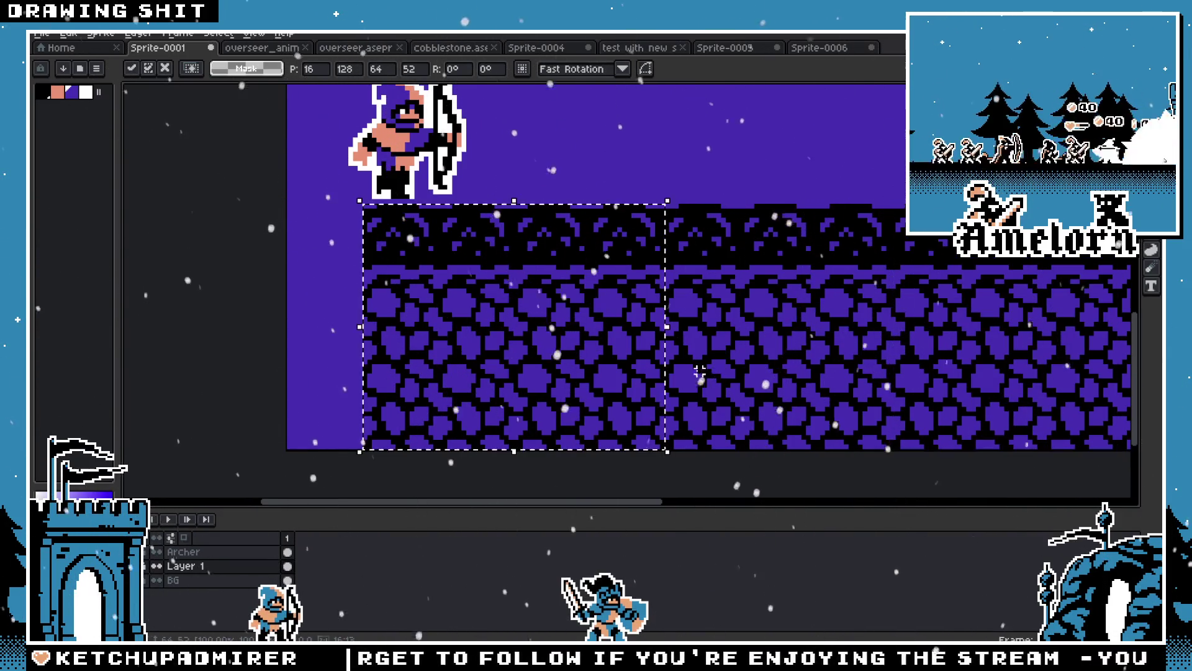
key(Return)
scroll(652, 354, down, 1)
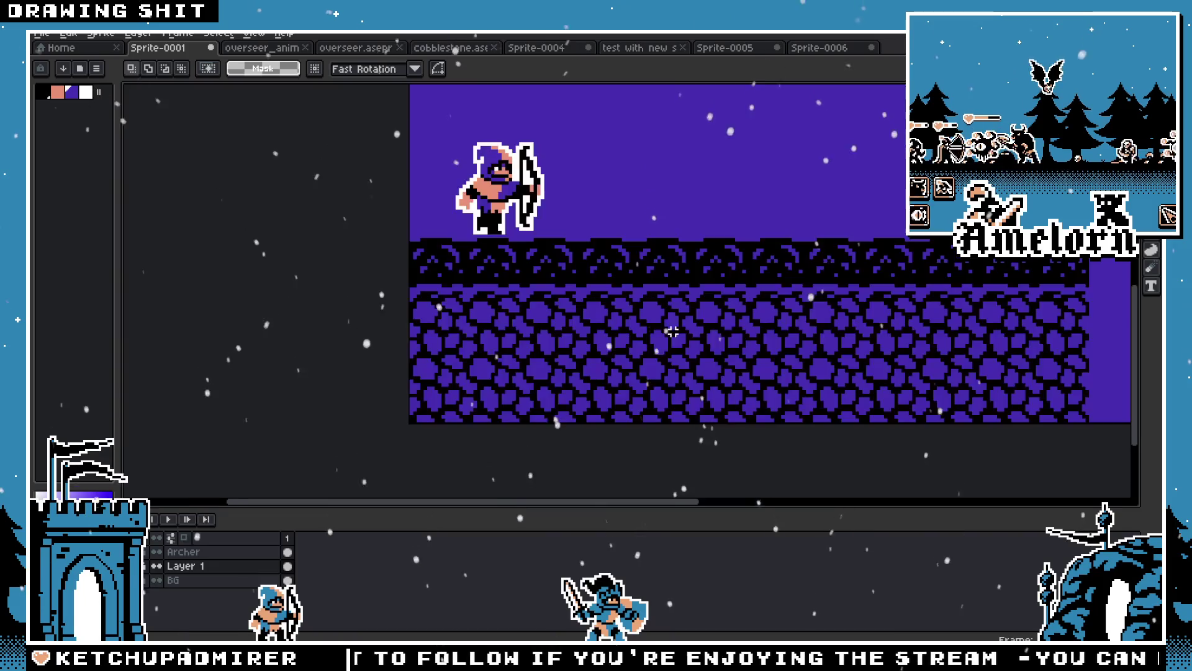
Shift a copy of the whole cobblestone strip 16 px to the right
drag(411, 240, 1090, 423)
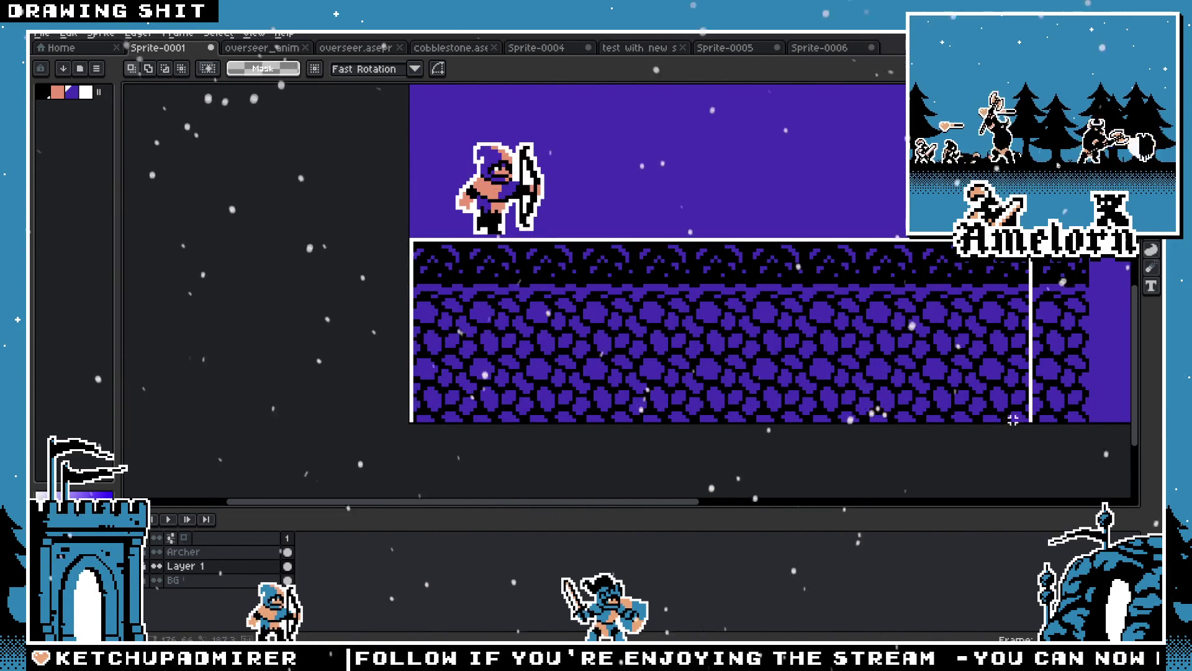
ctrl+drag(558, 382, 615, 382)
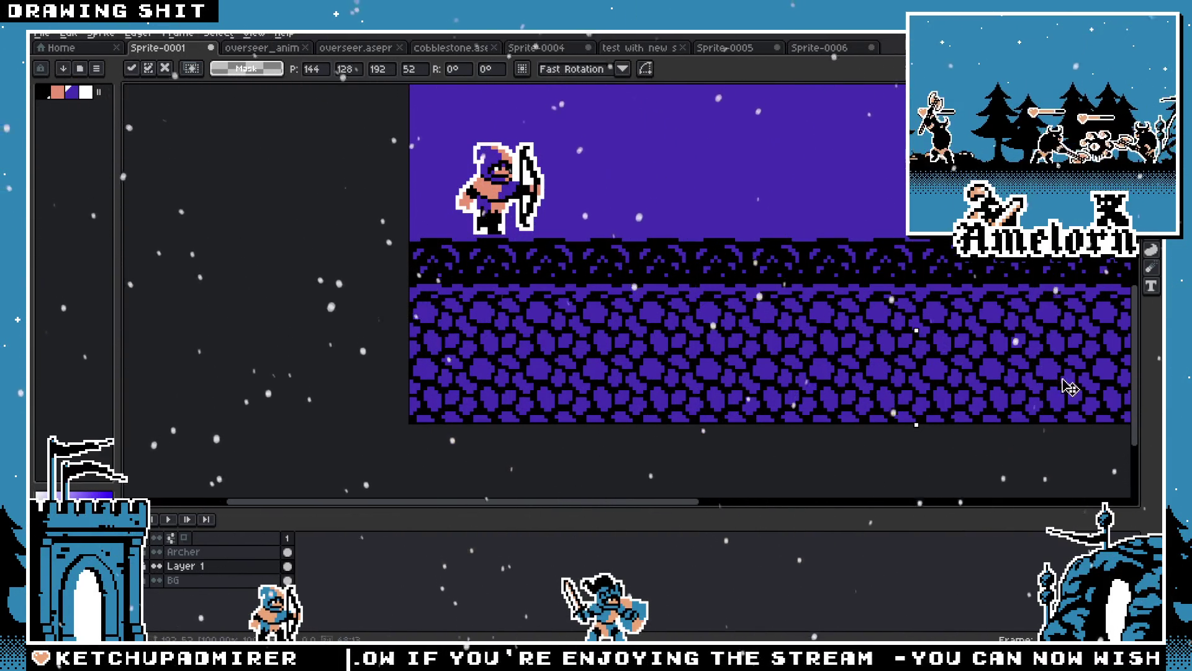
key(Return)
scroll(559, 173, up, 1)
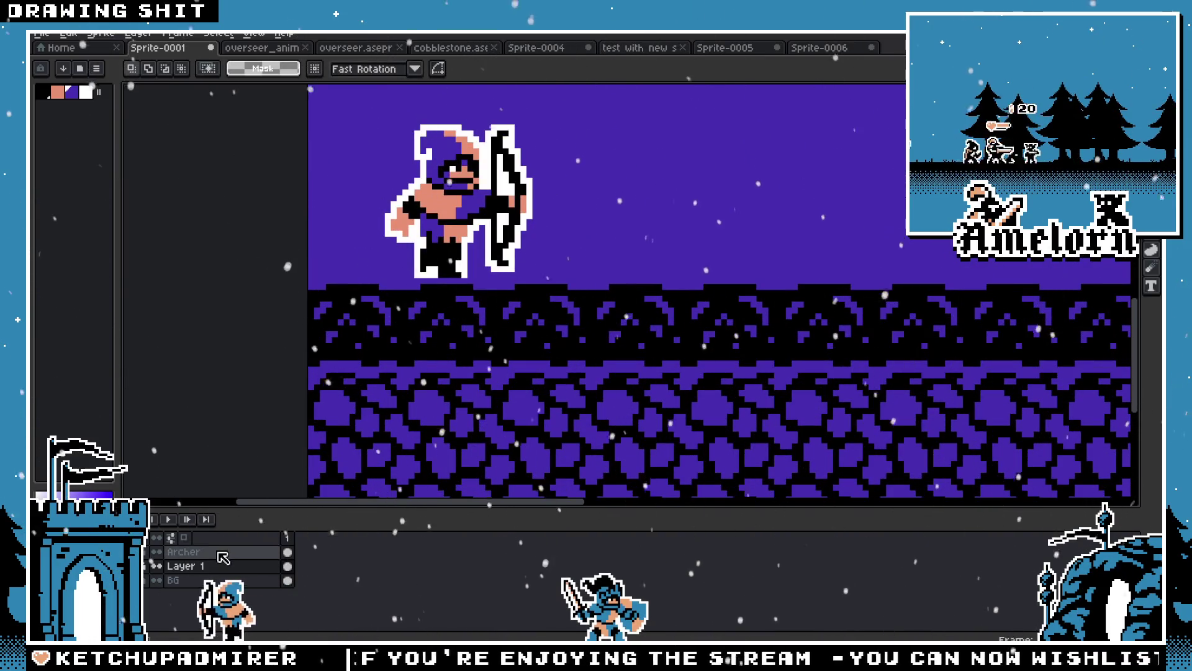
Reposition the archer up and right so he stands on the ground
drag(582, 115, 324, 333)
ctrl+drag(473, 223, 461, 278)
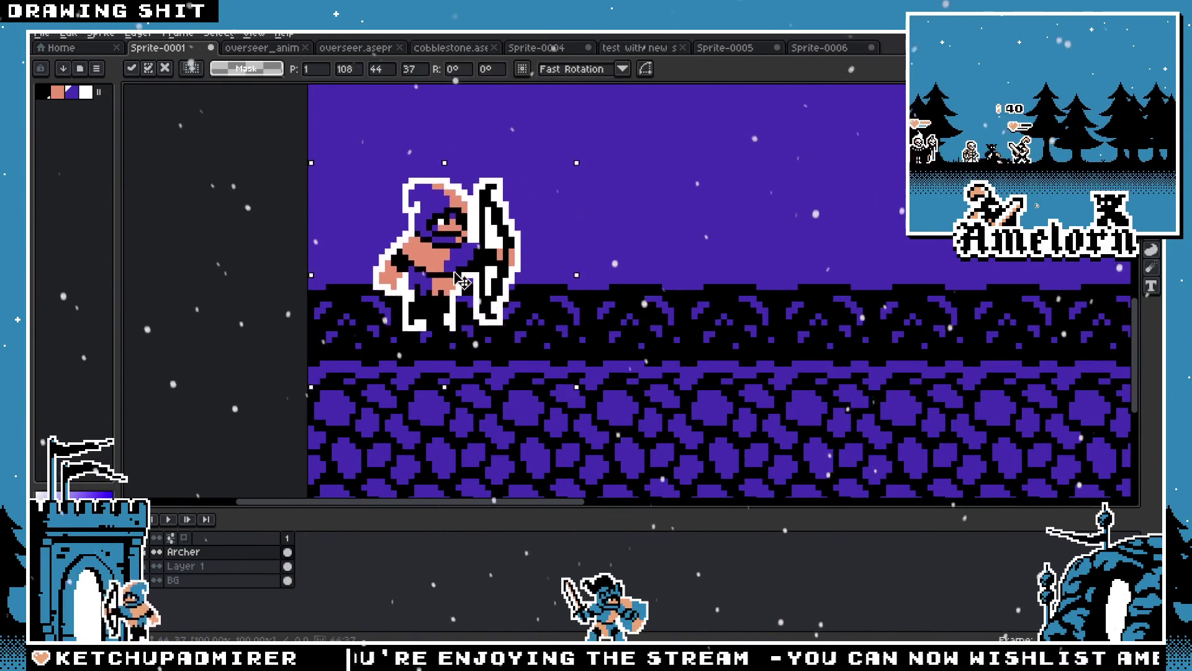
scroll(470, 311, down, 2)
key(ctrl+d)
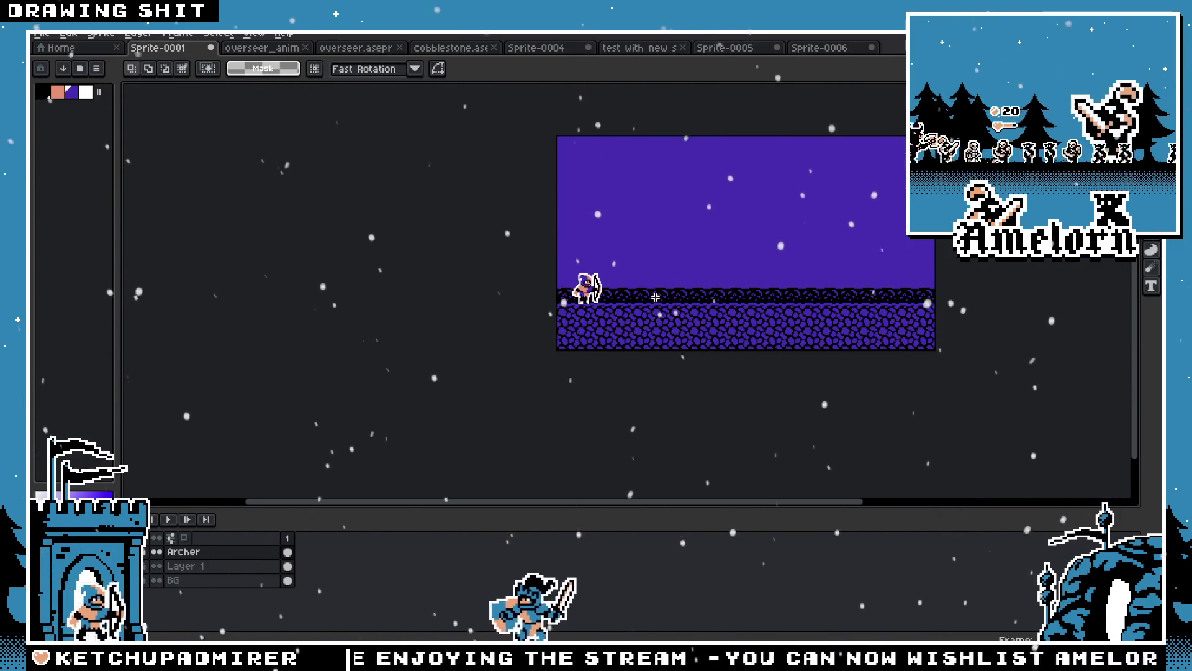
scroll(484, 170, up, 2)
drag(483, 170, 259, 354)
mouse_move(379, 278)
ctrl+mouse_down()
mouse_move(407, 269)
mouse_move(416, 208)
mouse_move(413, 232)
mouse_move(409, 221)
ctrl+mouse_up()
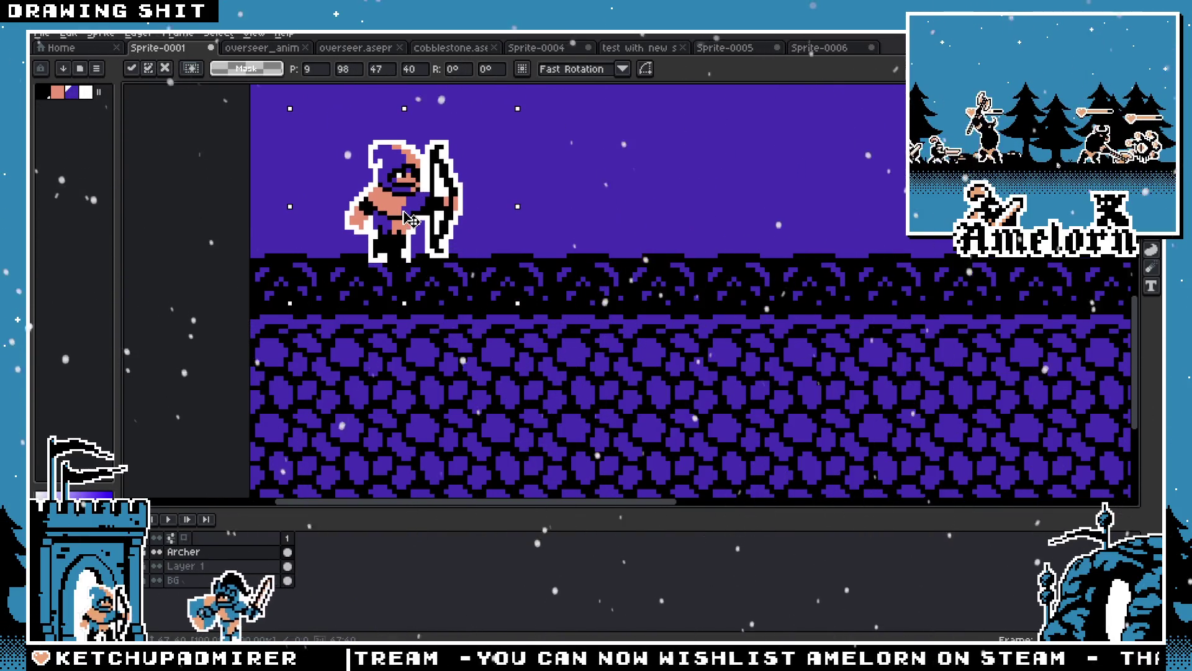
click(268, 237)
Bring the archer and ground into view and make Layer 1 the active layer
scroll(269, 236, down, 2)
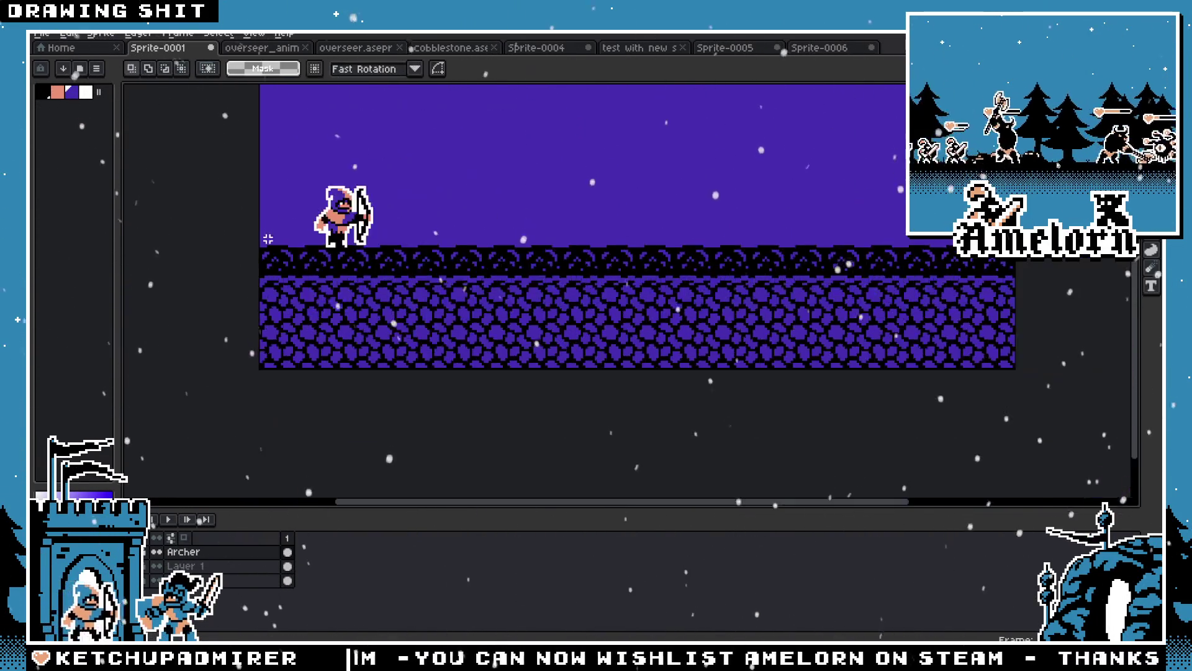
scroll(268, 237, down, 1)
drag(296, 261, 321, 309)
scroll(320, 309, up, 2)
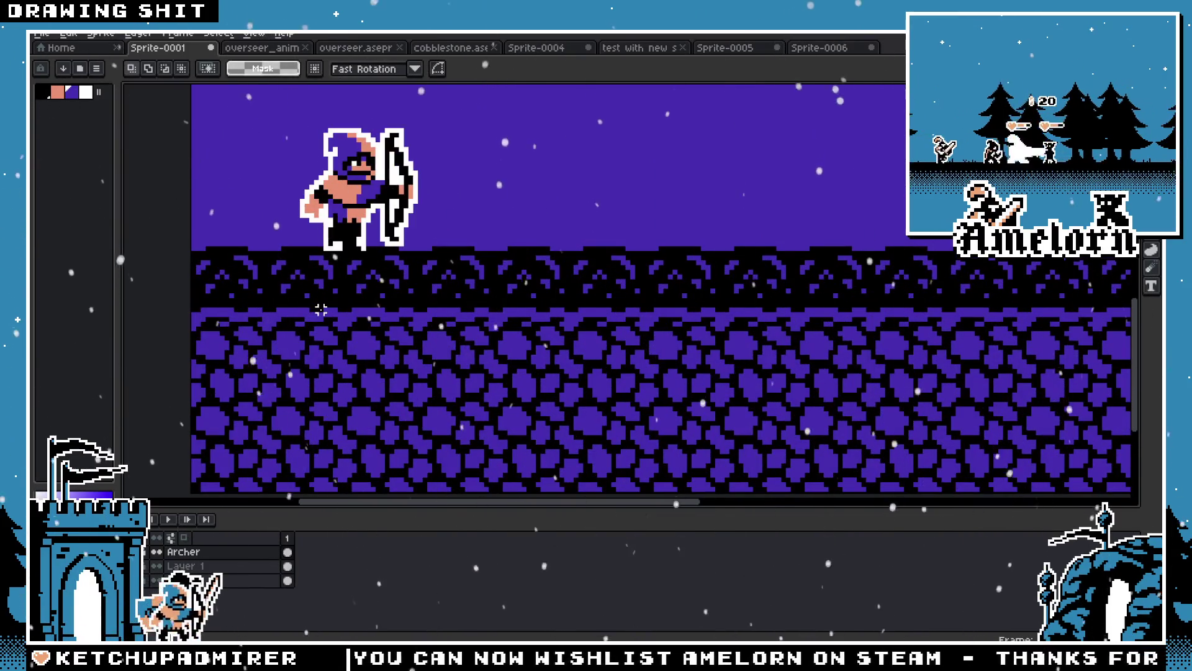
scroll(320, 309, down, 1)
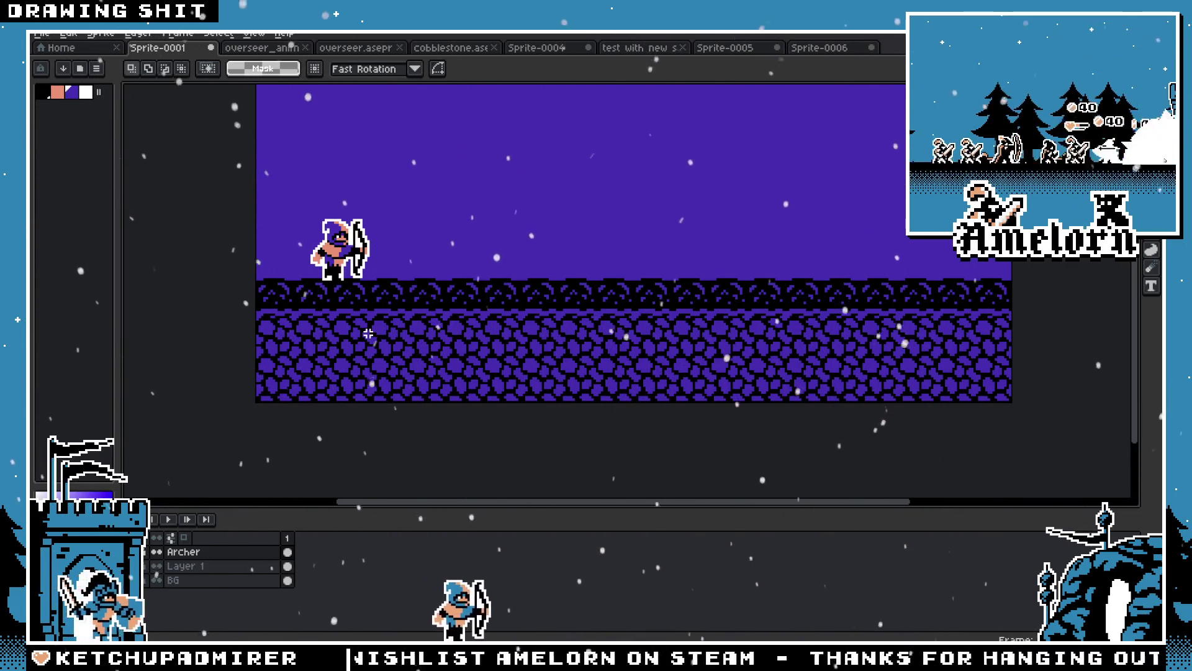
click(273, 565)
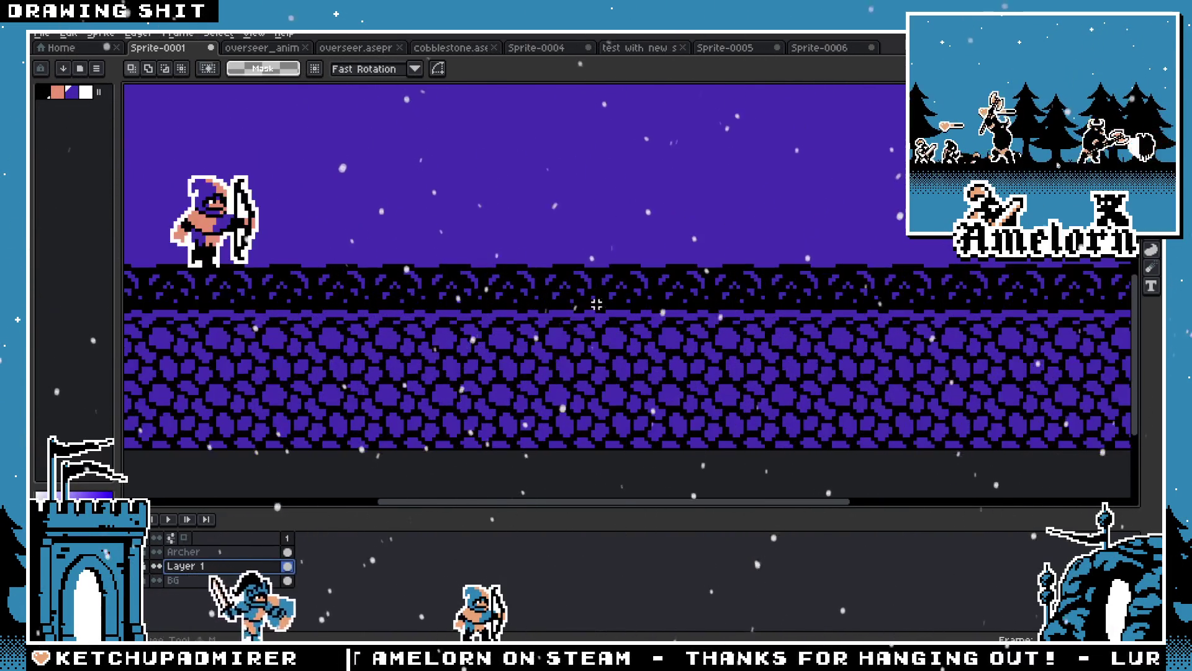
scroll(509, 298, up, 1)
scroll(475, 283, up, 1)
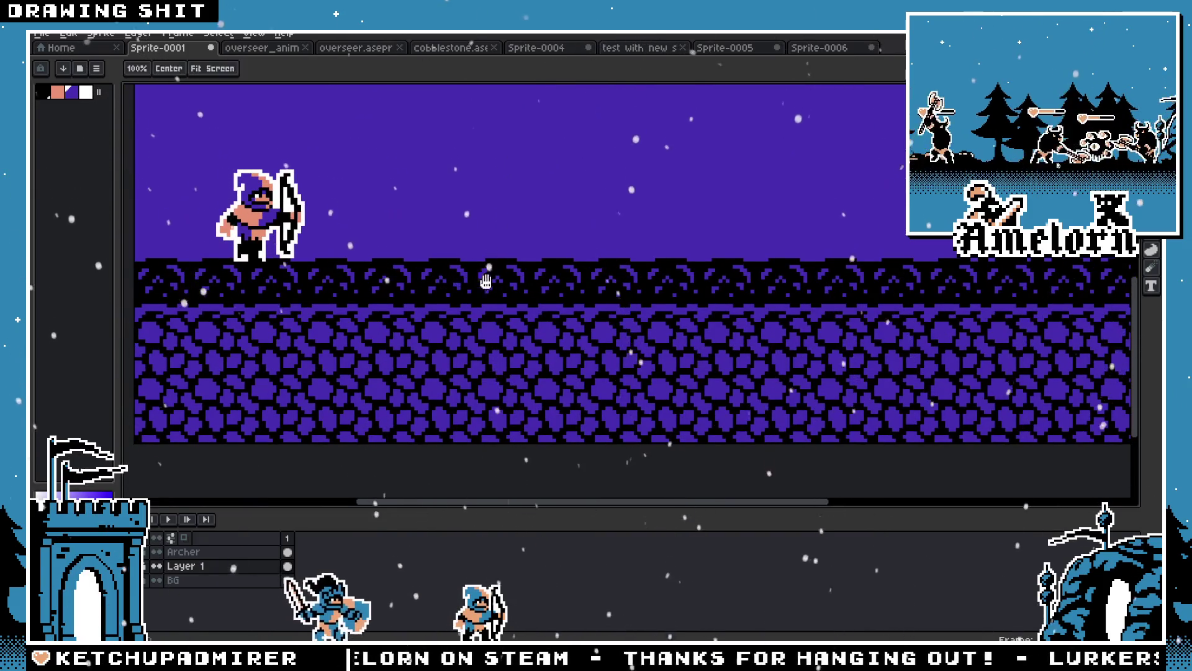
Select and delete the dark decorative strip above the cobblestones, then deselect
scroll(474, 274, down, 3)
scroll(474, 274, up, 2)
mouse_move(213, 240)
mouse_down()
mouse_move(375, 277)
mouse_move(970, 319)
mouse_move(970, 338)
mouse_up()
key(Delete)
key(ctrl+d)
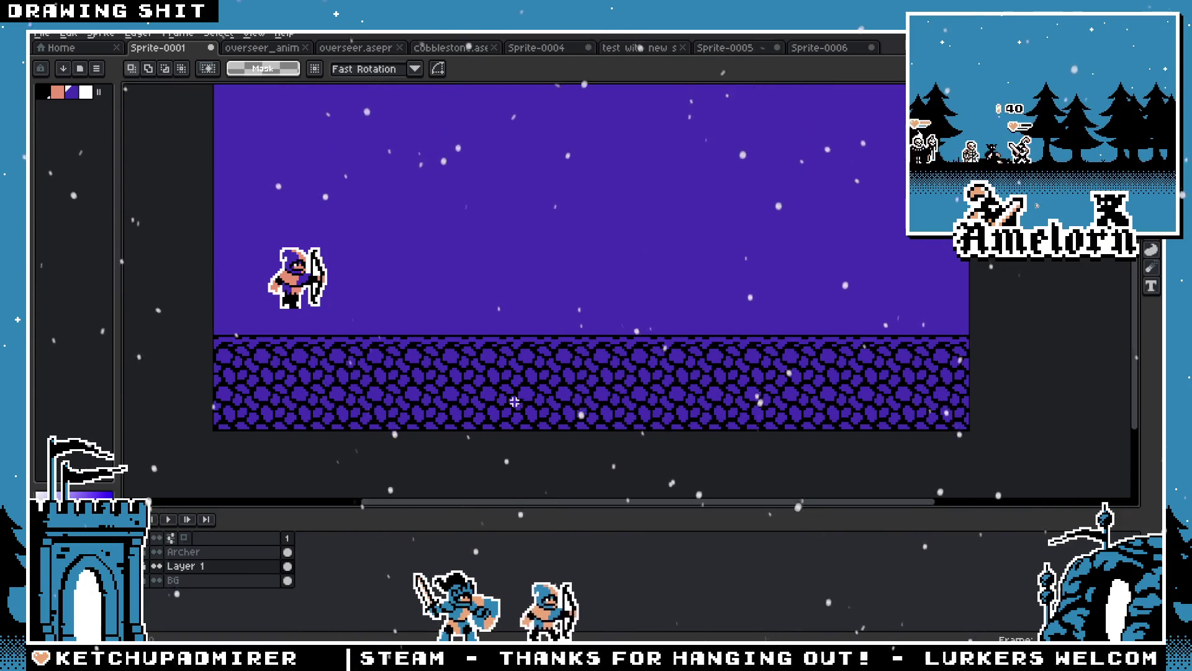
scroll(564, 375, up, 2)
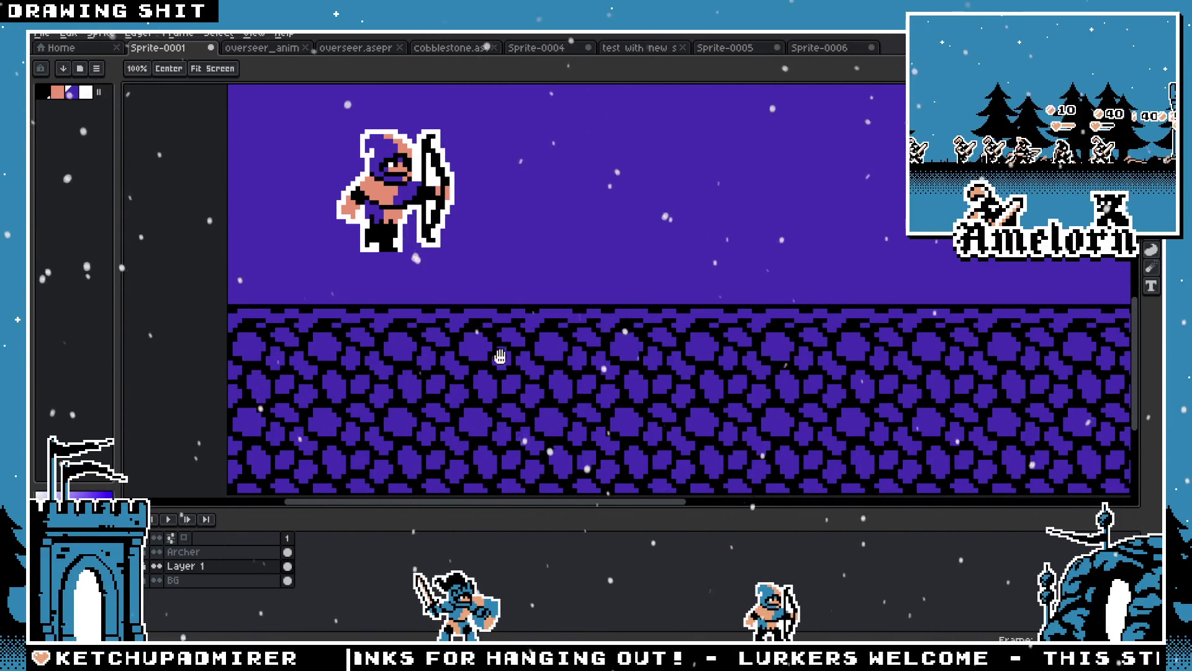
drag(457, 420, 409, 305)
Cycle among the Paint Bucket, Eyedropper and Pencil tools, ending on the Pencil
key(g)
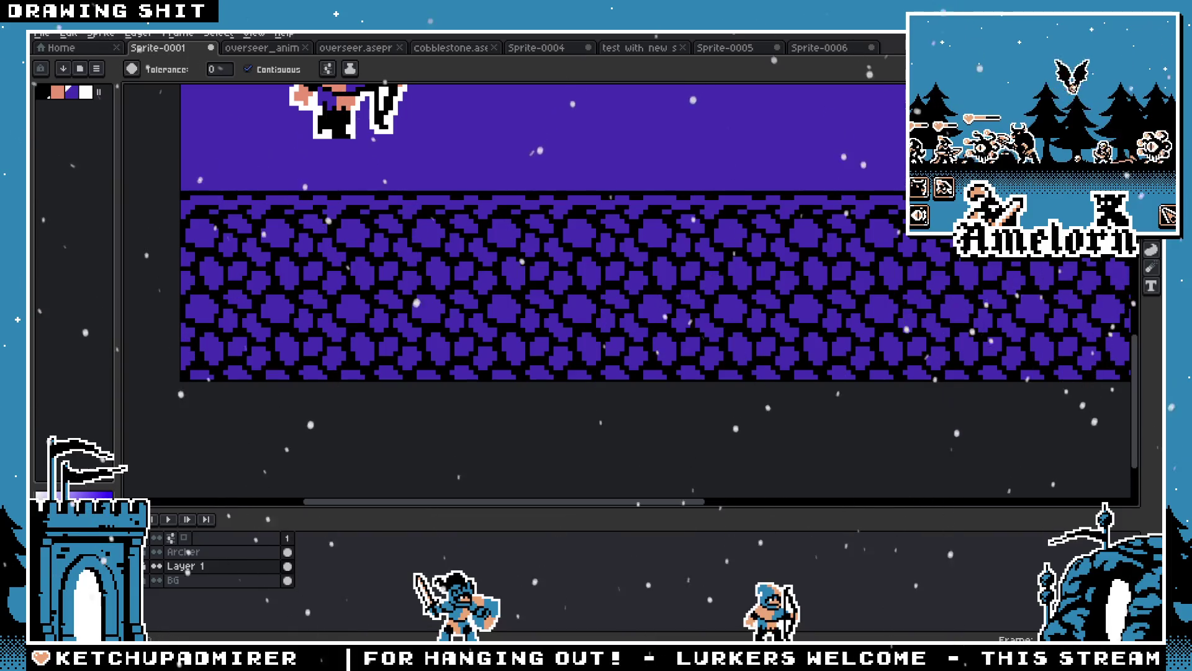
key(i)
key(b)
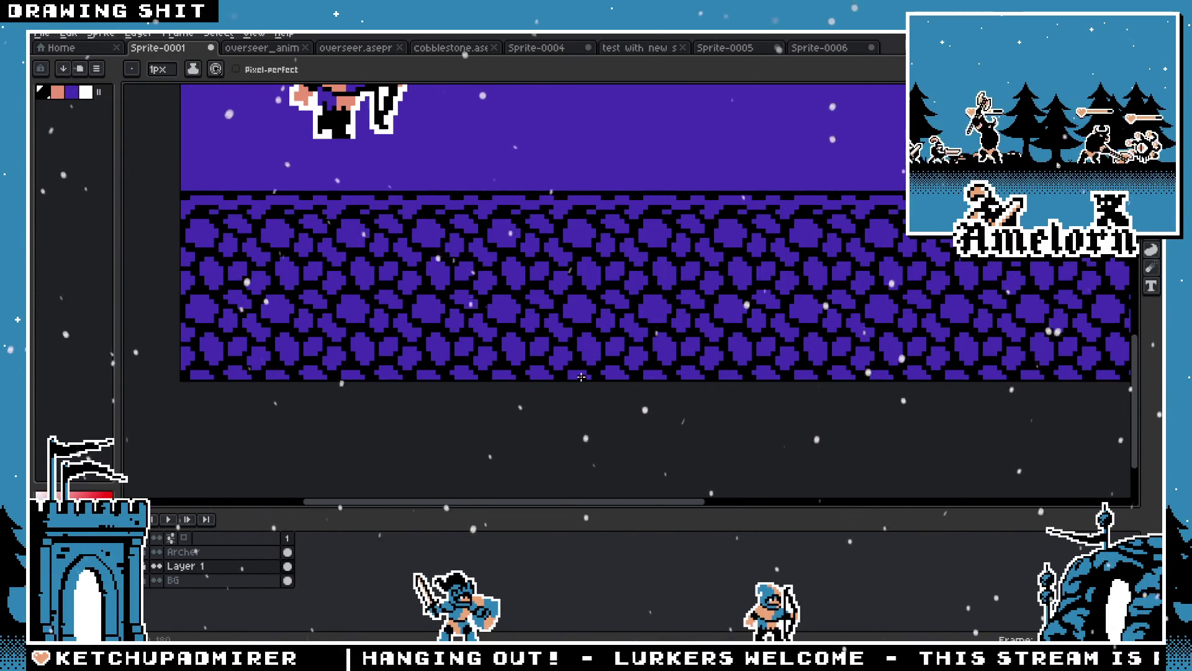
key(g)
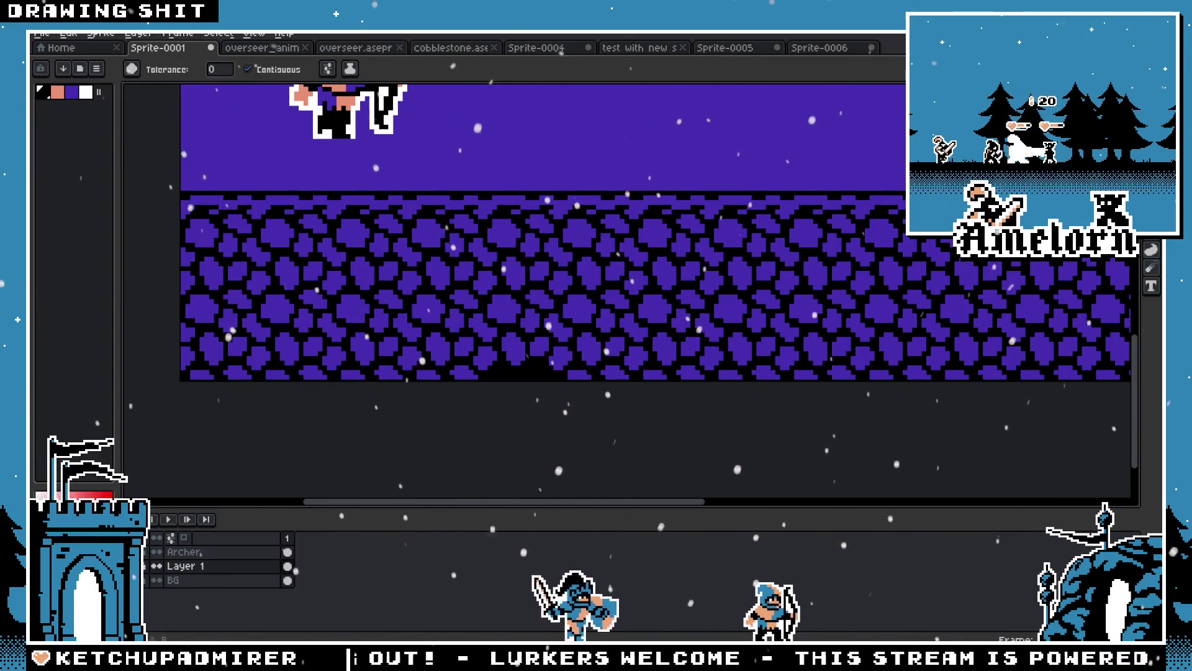
key(b)
key(i)
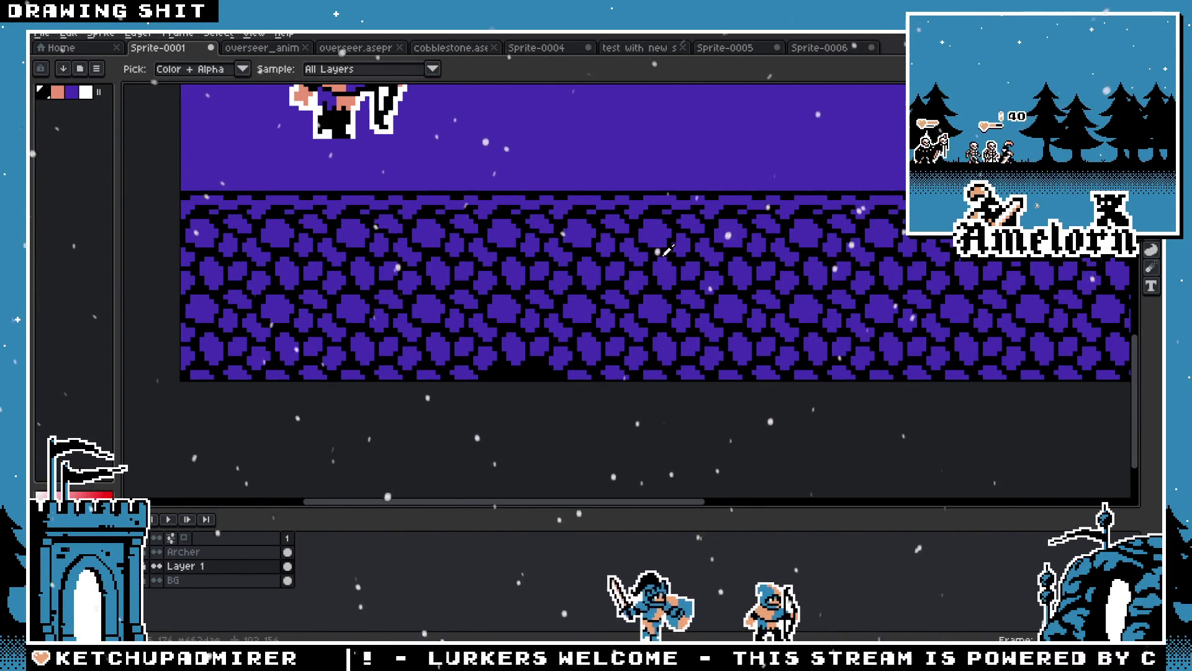
key(b)
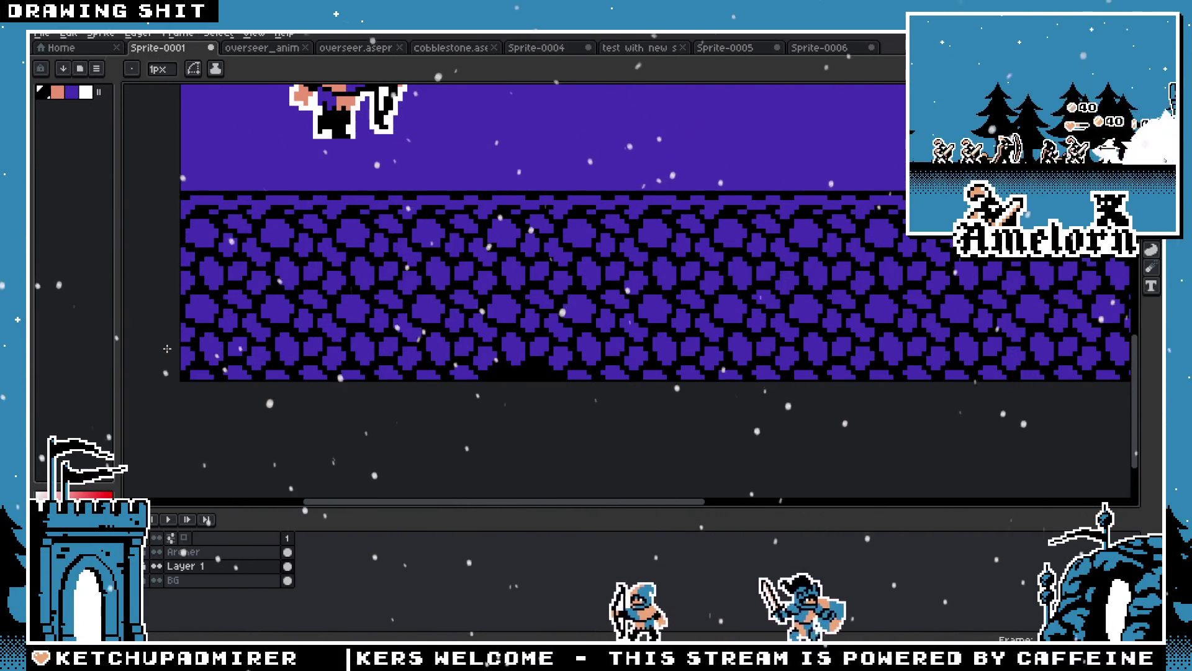
scroll(1134, 402, right, 3)
scroll(1134, 401, right, 3)
With the Paint Bucket, fill bottom-row cobblestones black, undoing the last wrong fill
key(h)
mouse_move(514, 295)
mouse_down()
mouse_move(498, 298)
mouse_move(638, 315)
mouse_up()
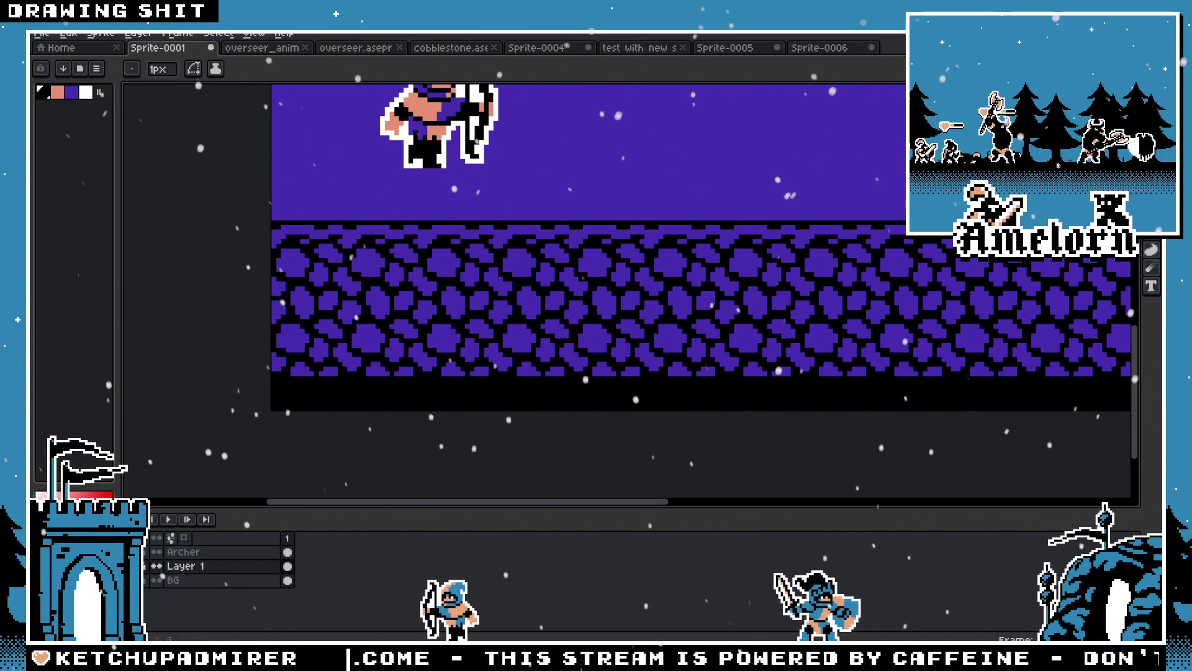
key(g)
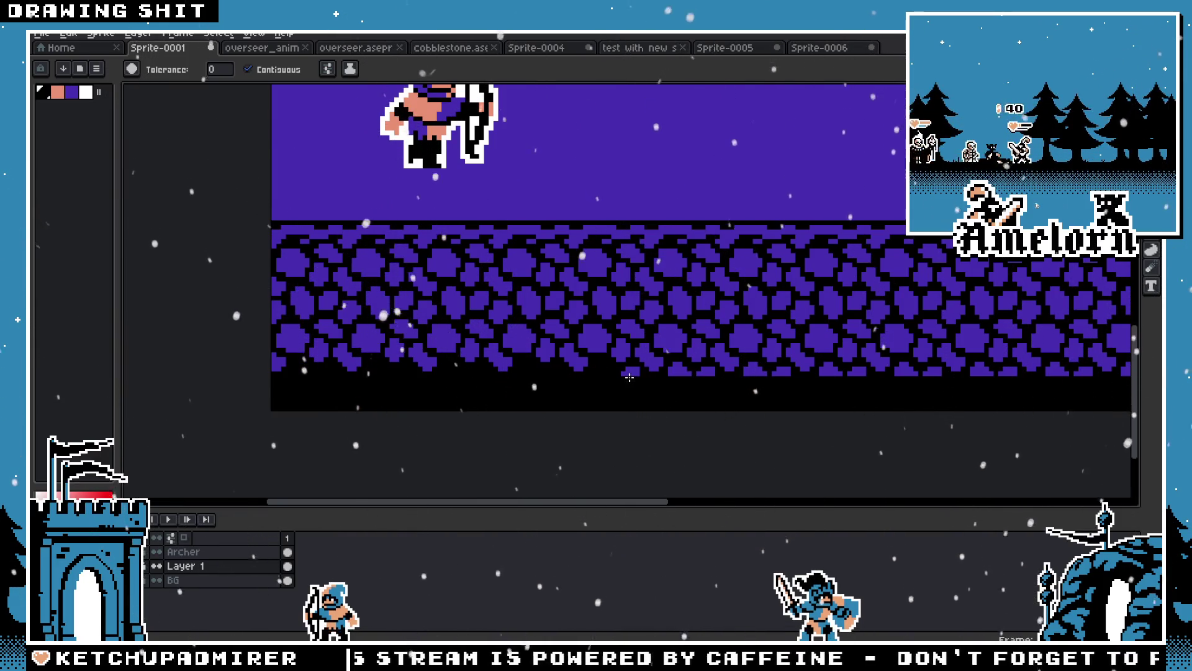
drag(780, 377, 619, 379)
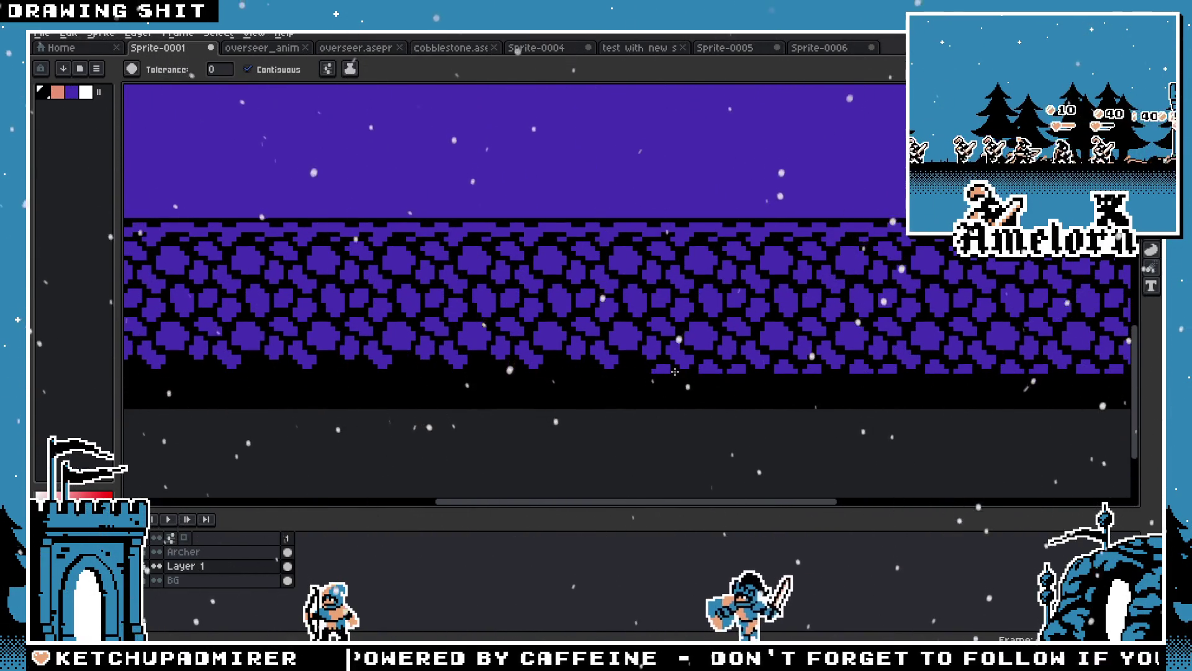
mouse_move(173, 354)
mouse_down()
mouse_move(378, 354)
mouse_move(405, 328)
mouse_move(386, 299)
mouse_move(477, 343)
mouse_up()
scroll(334, 397, up, 1)
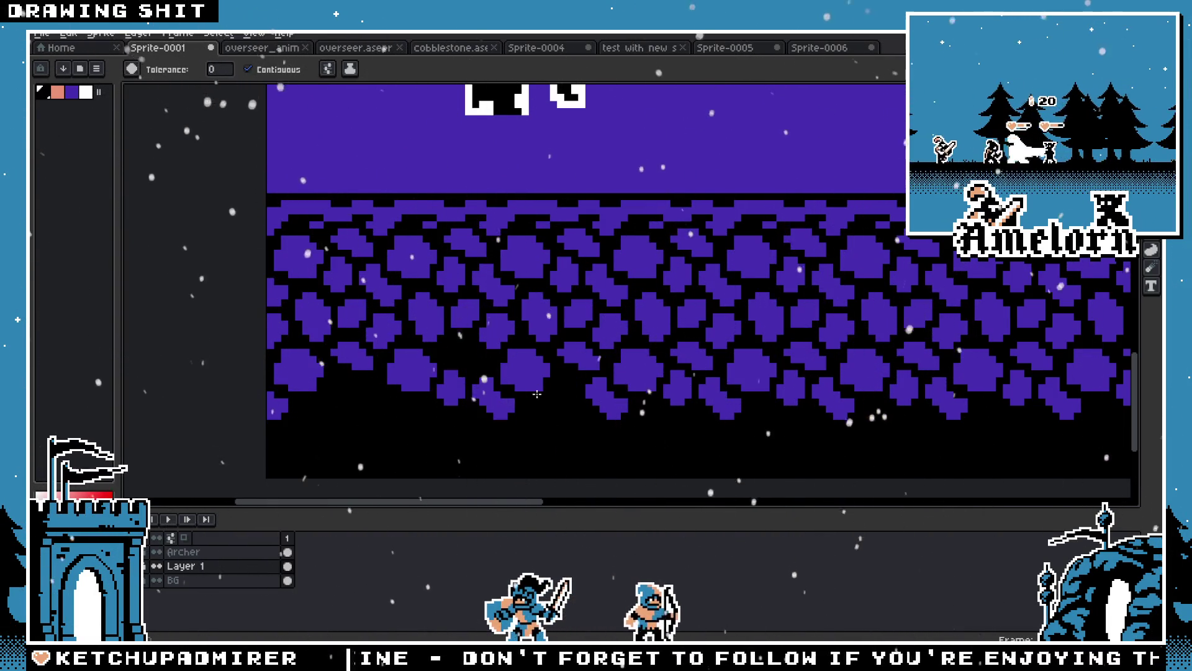
click(617, 404)
click(639, 375)
click(718, 399)
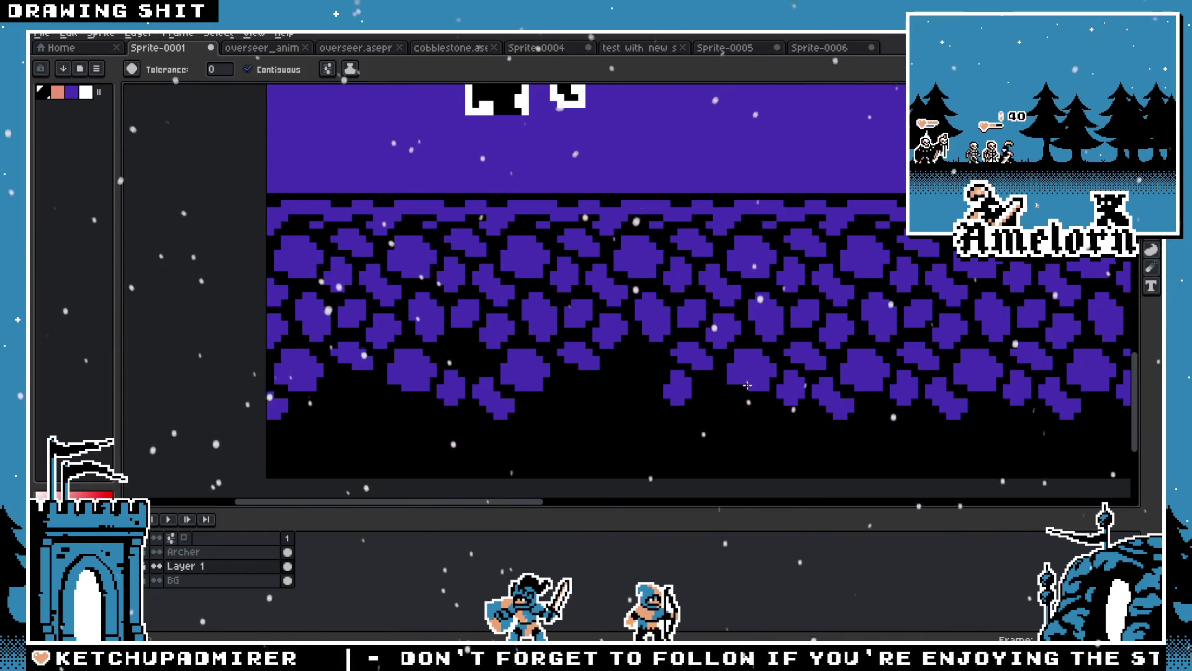
click(751, 370)
click(805, 356)
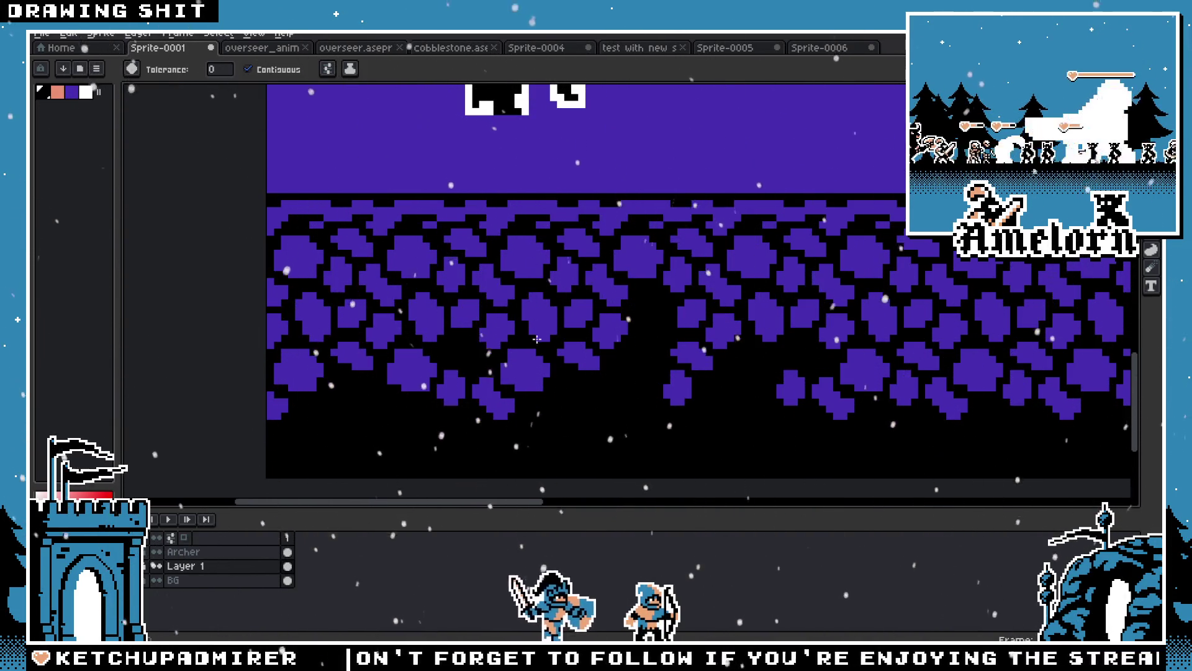
key(ctrl+z)
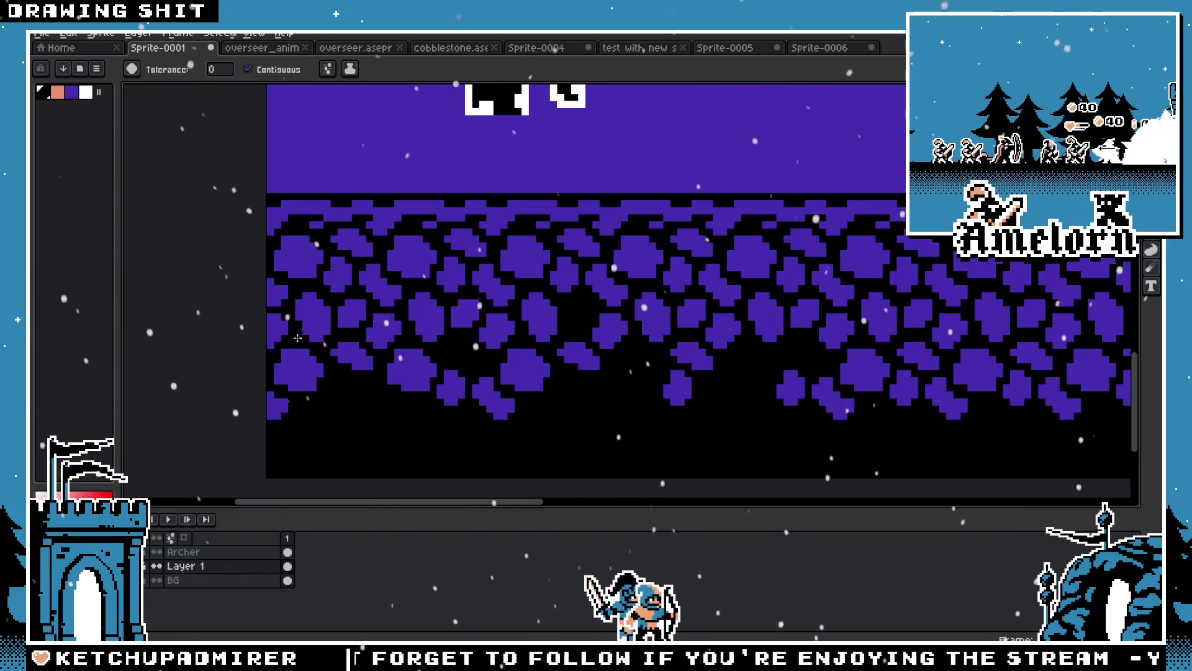
Fill seven more lower cobblestones black across the ground
drag(765, 378, 647, 352)
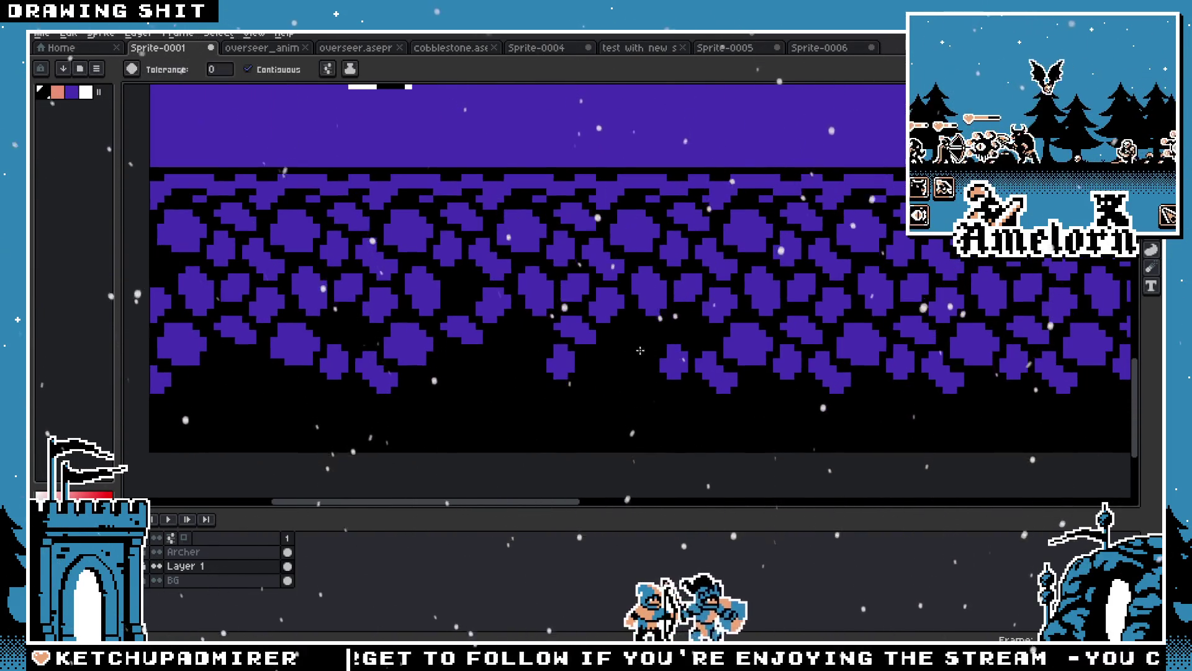
click(574, 299)
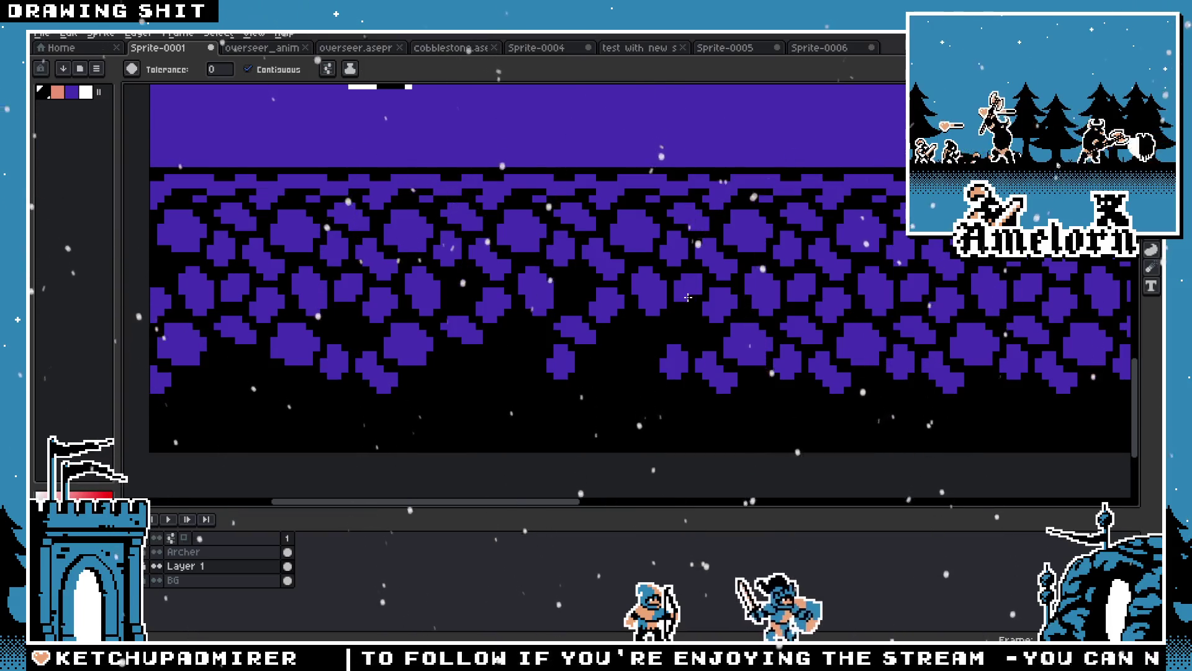
drag(799, 347, 606, 339)
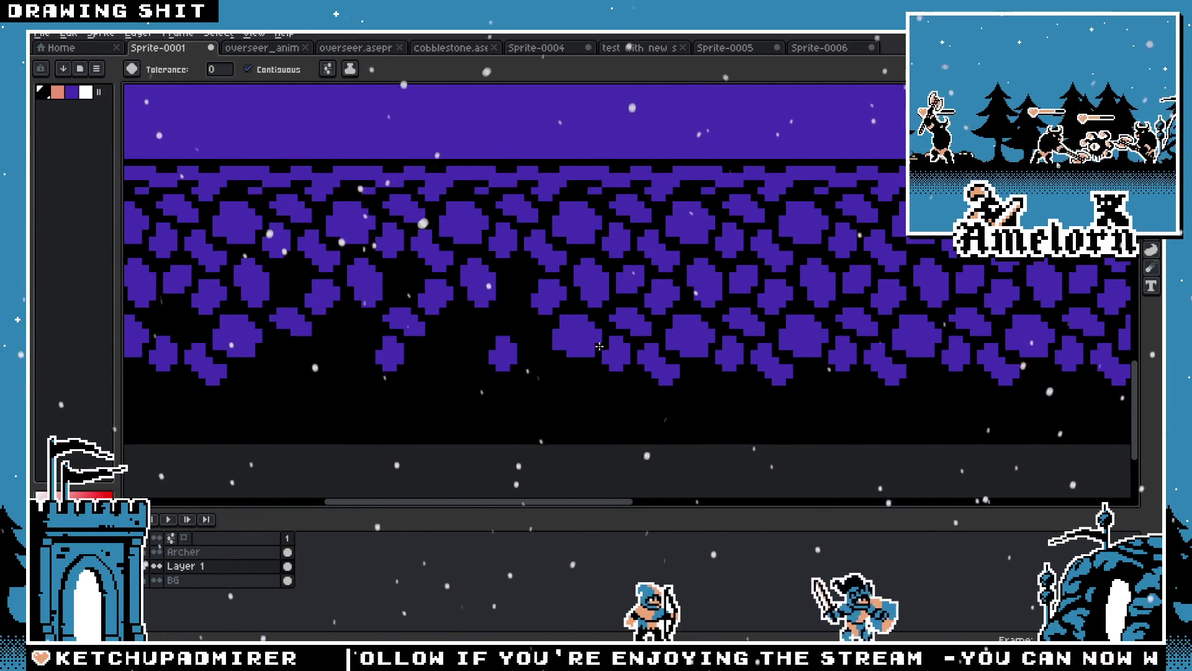
click(570, 334)
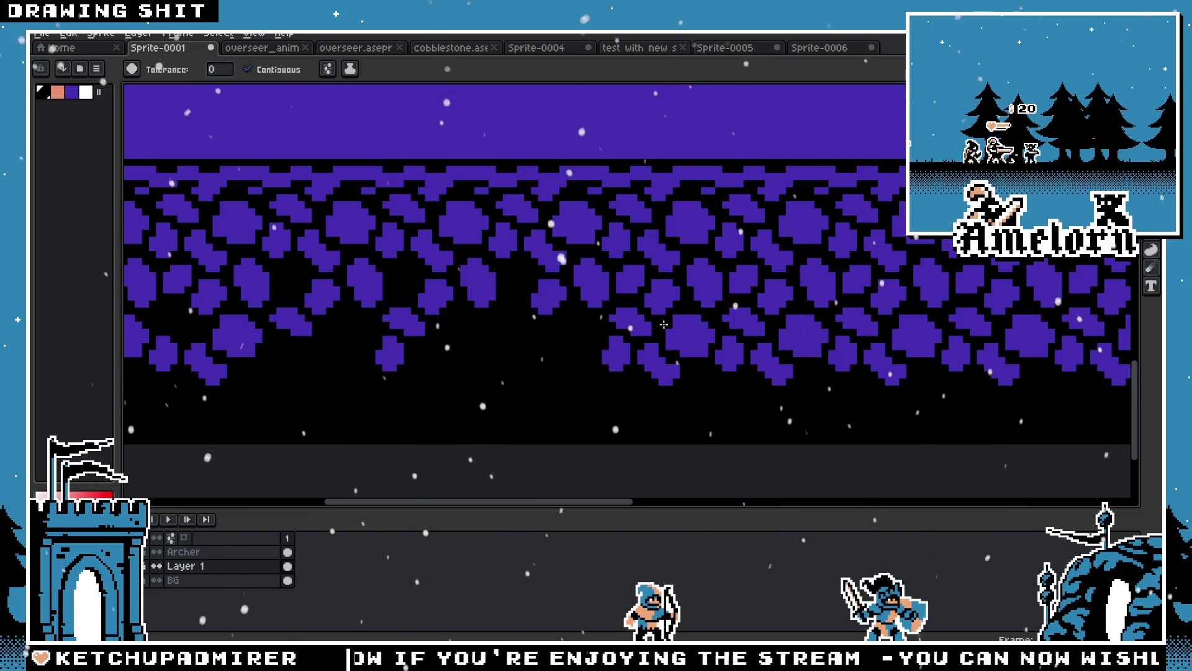
click(667, 332)
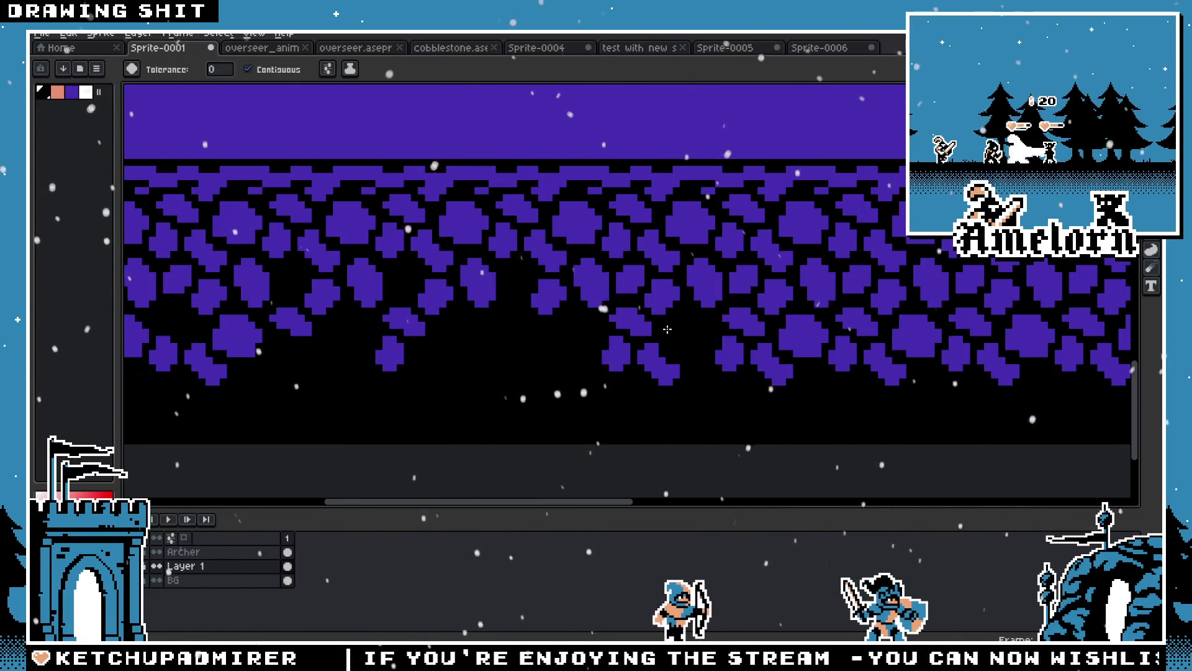
click(720, 297)
click(795, 330)
click(888, 298)
click(899, 340)
Fill five more cobblestones black, including a higher one, for a ragged fading edge
scroll(872, 330, right, 5)
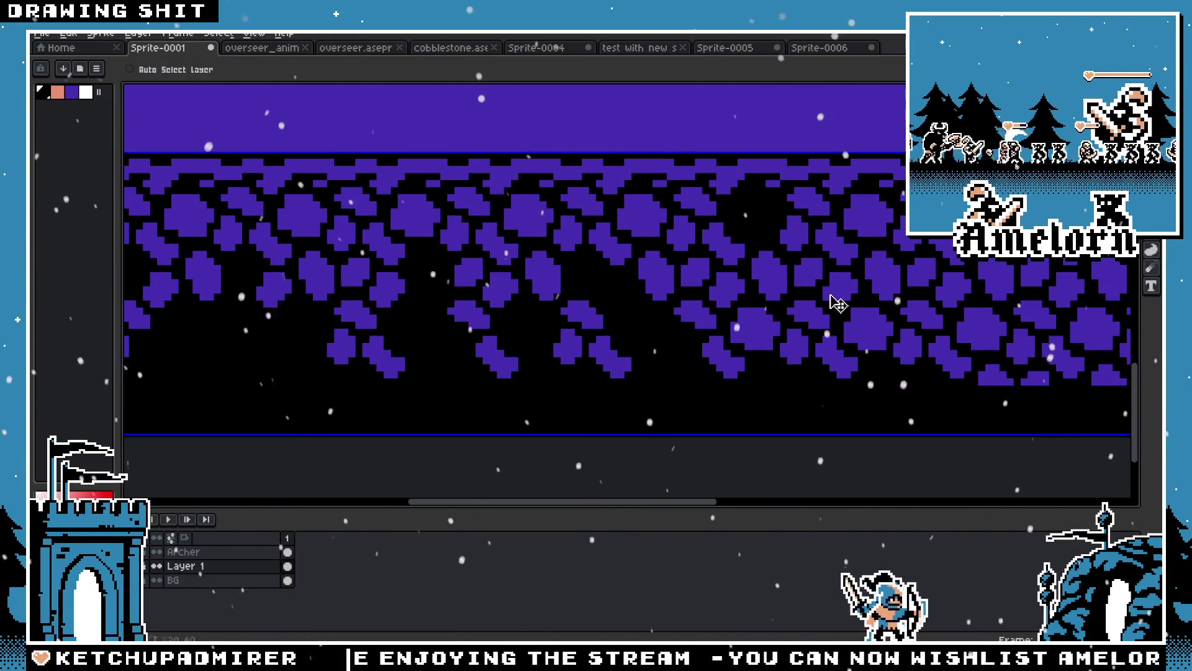
click(720, 260)
click(869, 330)
click(794, 348)
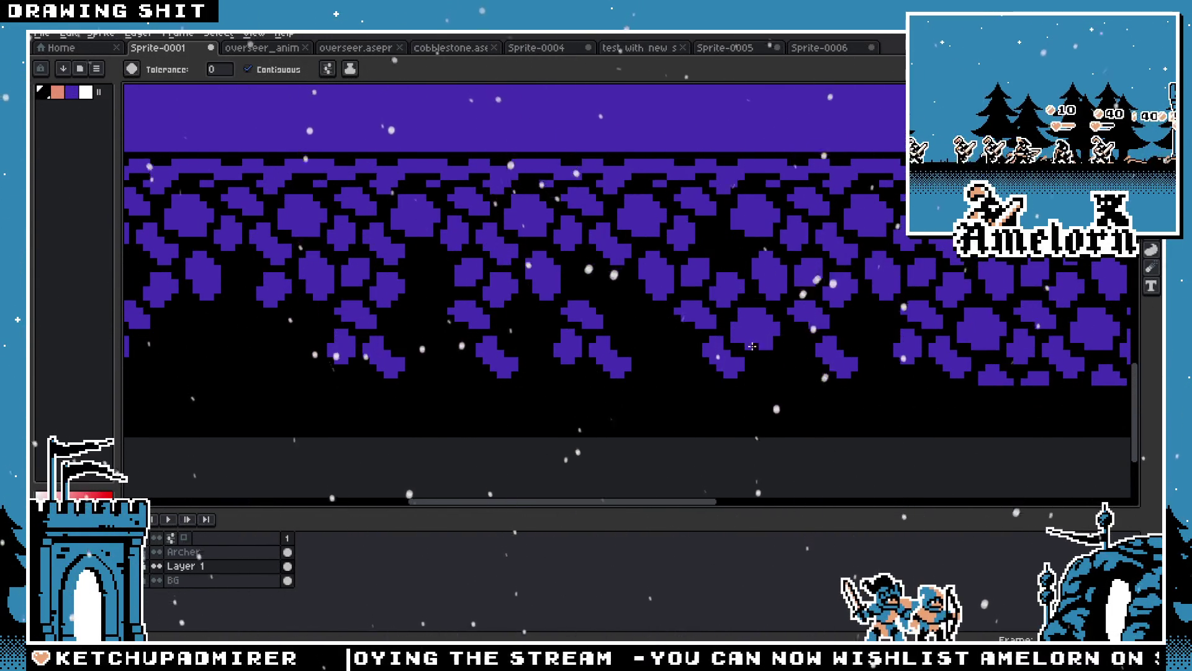
click(838, 359)
click(723, 357)
scroll(683, 356, right, 5)
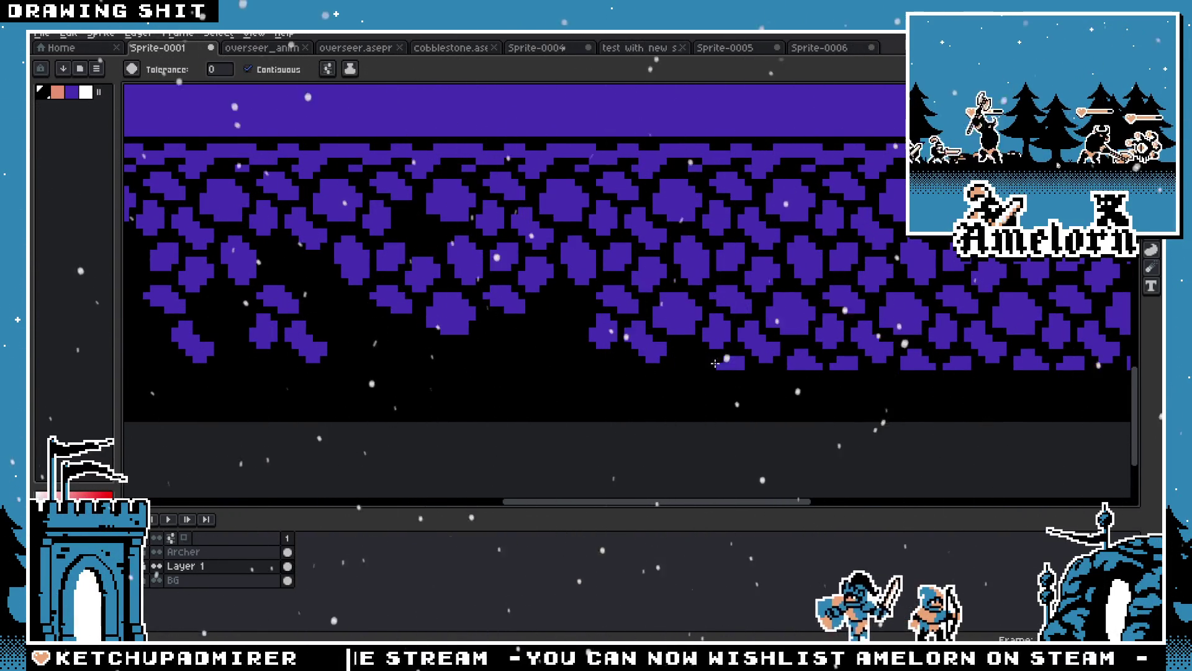
scroll(699, 347, down, 5)
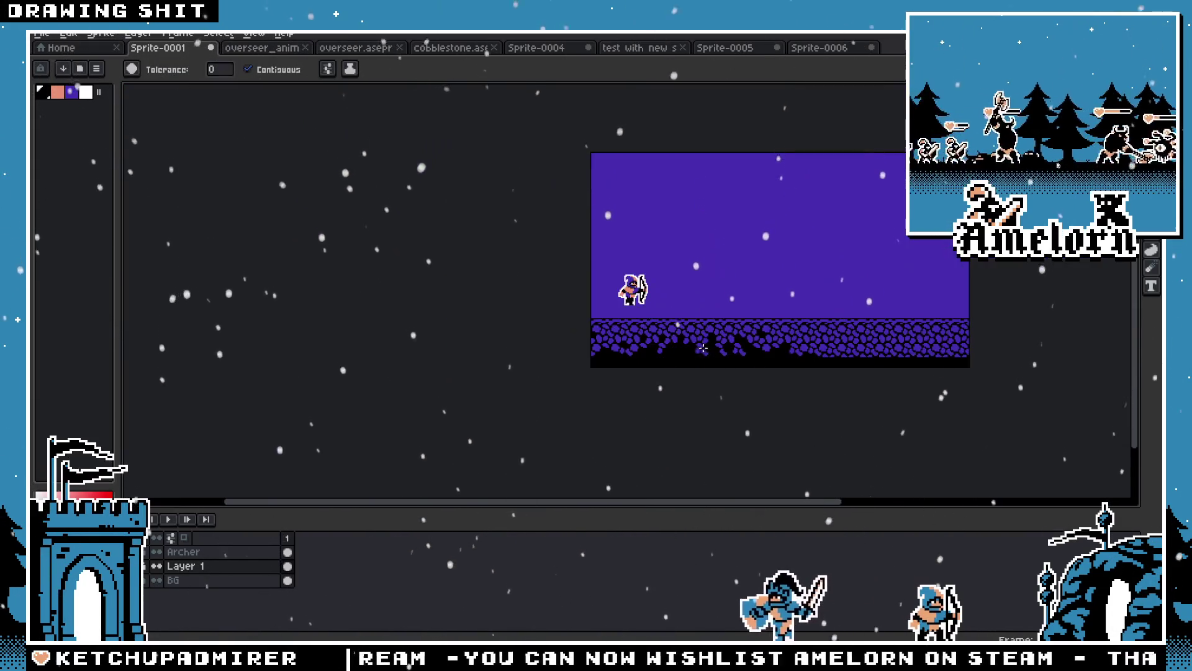
Zoom in and out to inspect the finished cobblestone ground
scroll(699, 348, up, 5)
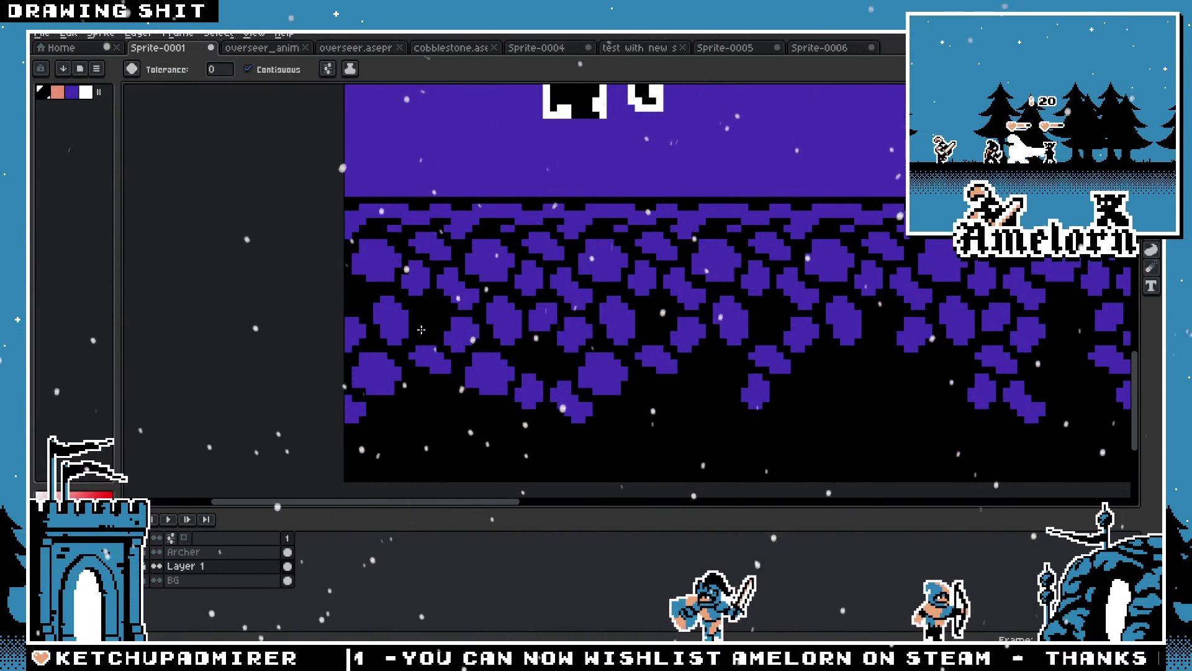
scroll(441, 360, down, 5)
scroll(446, 348, up, 5)
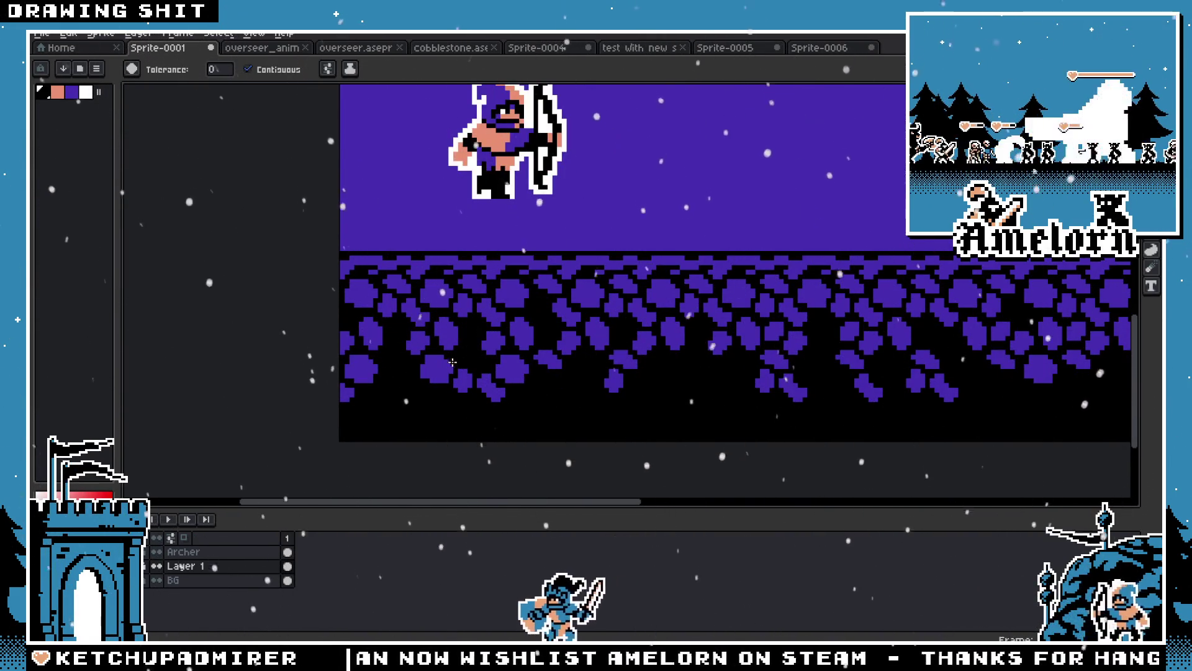
scroll(552, 396, down, 3)
scroll(552, 396, up, 2)
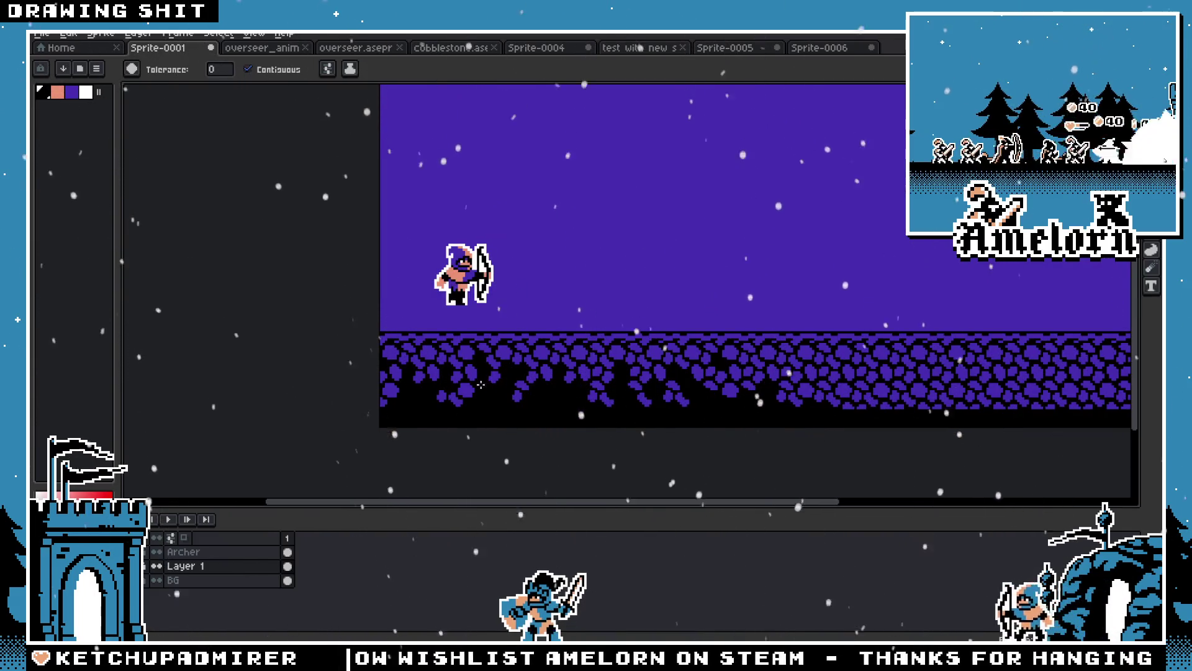
scroll(462, 384, down, 3)
scroll(453, 360, up, 5)
scroll(448, 353, up, 1)
scroll(631, 332, up, 1)
scroll(551, 352, down, 3)
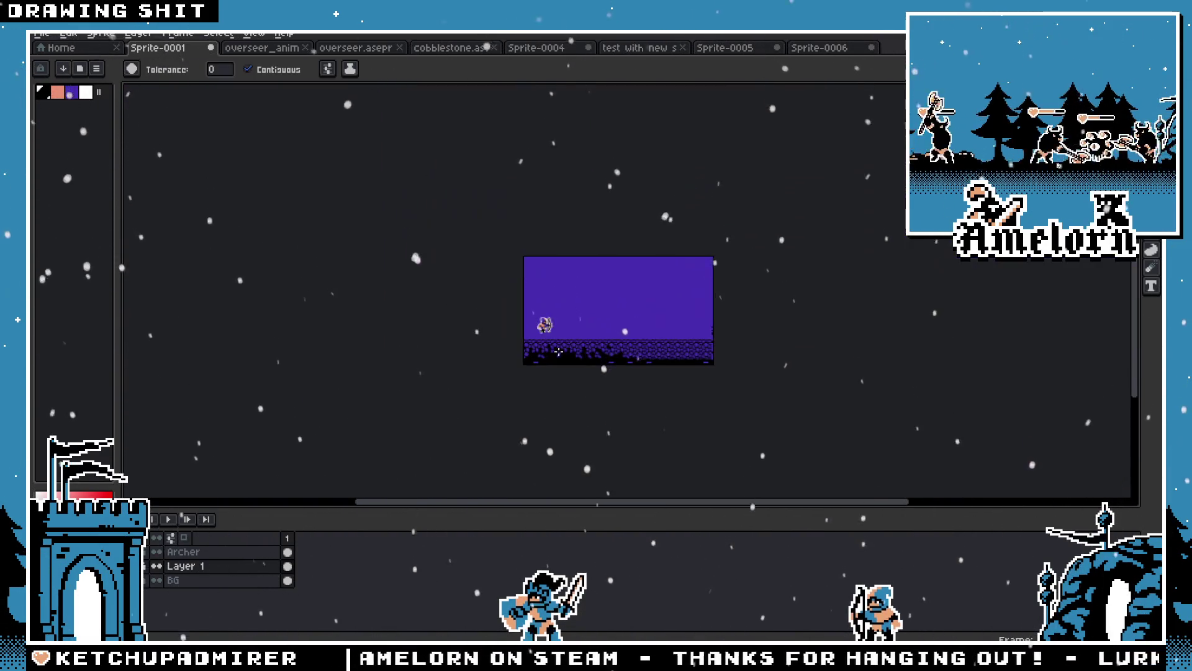
scroll(439, 307, up, 3)
scroll(319, 280, up, 1)
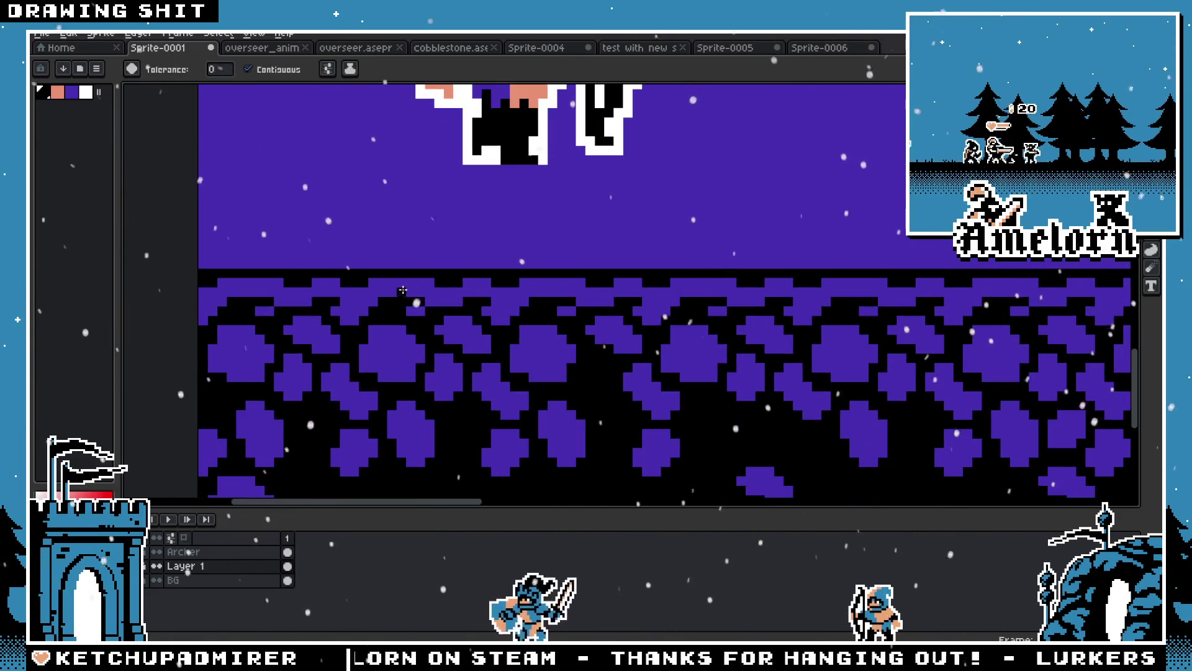
Switch to the pencil, pan across the sprite, and bring up the Sprite-0006 cobblestone tile
key(b)
scroll(416, 286, down, 4)
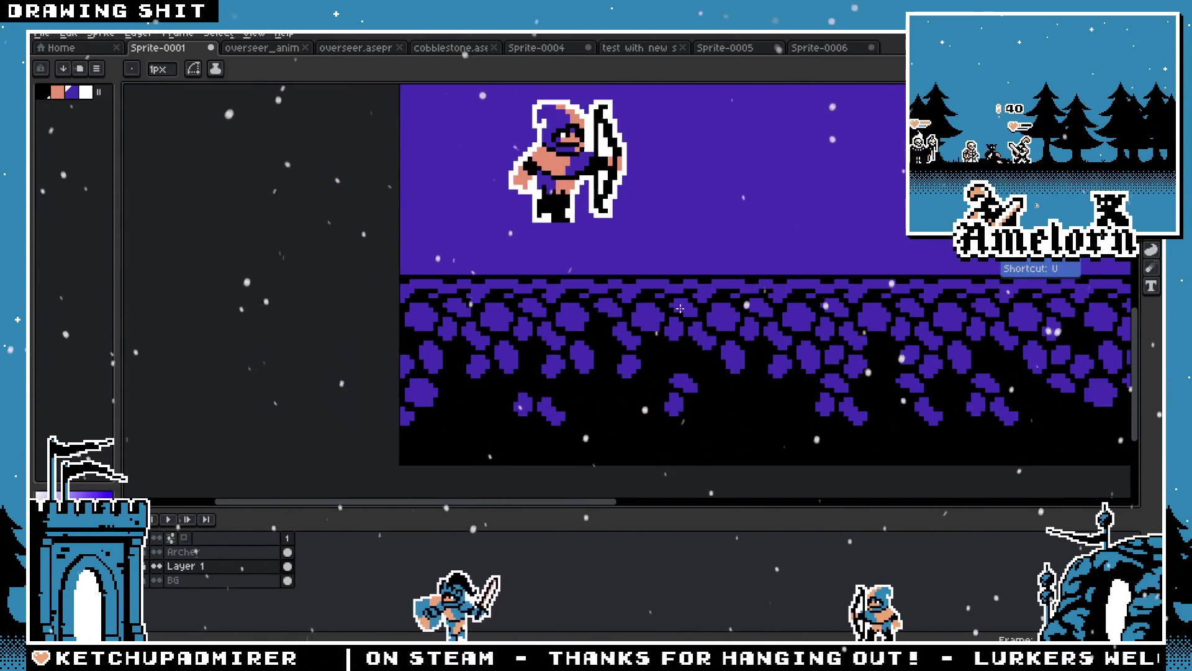
scroll(415, 285, up, 2)
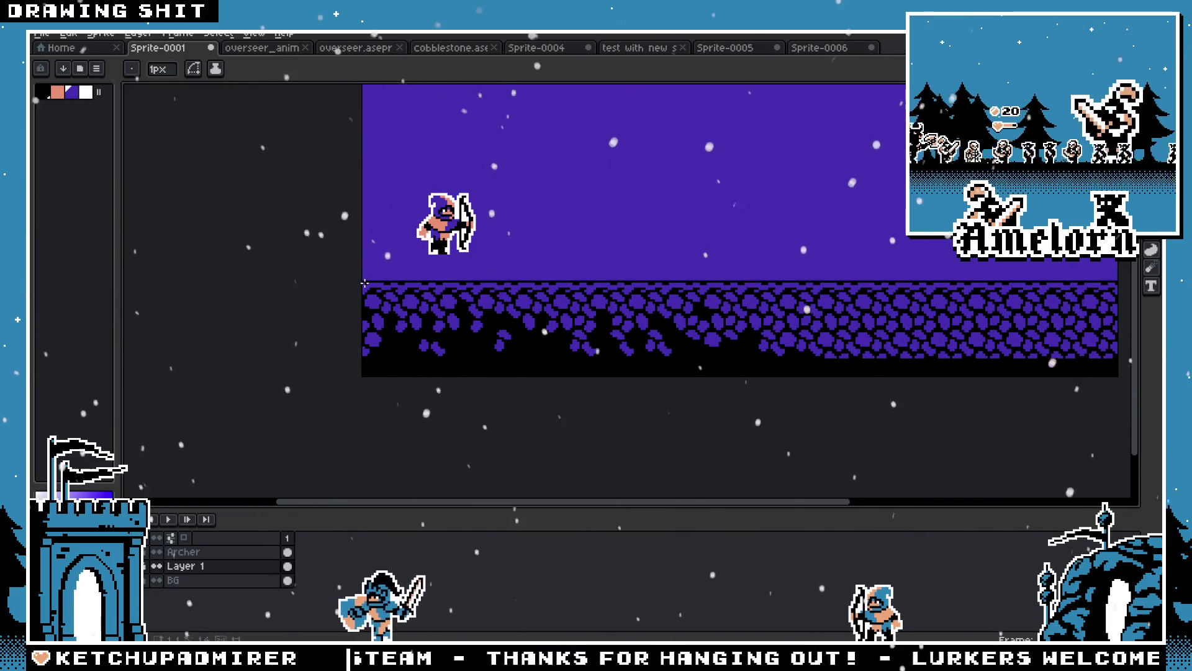
scroll(907, 279, right, 5)
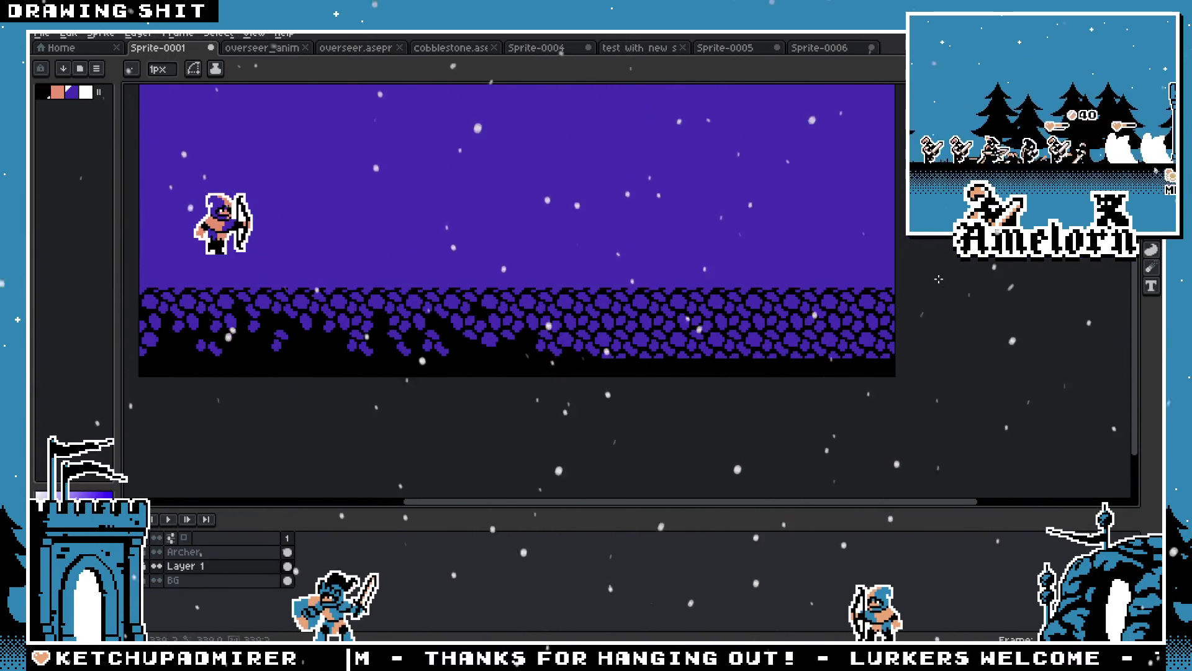
drag(341, 268, 664, 271)
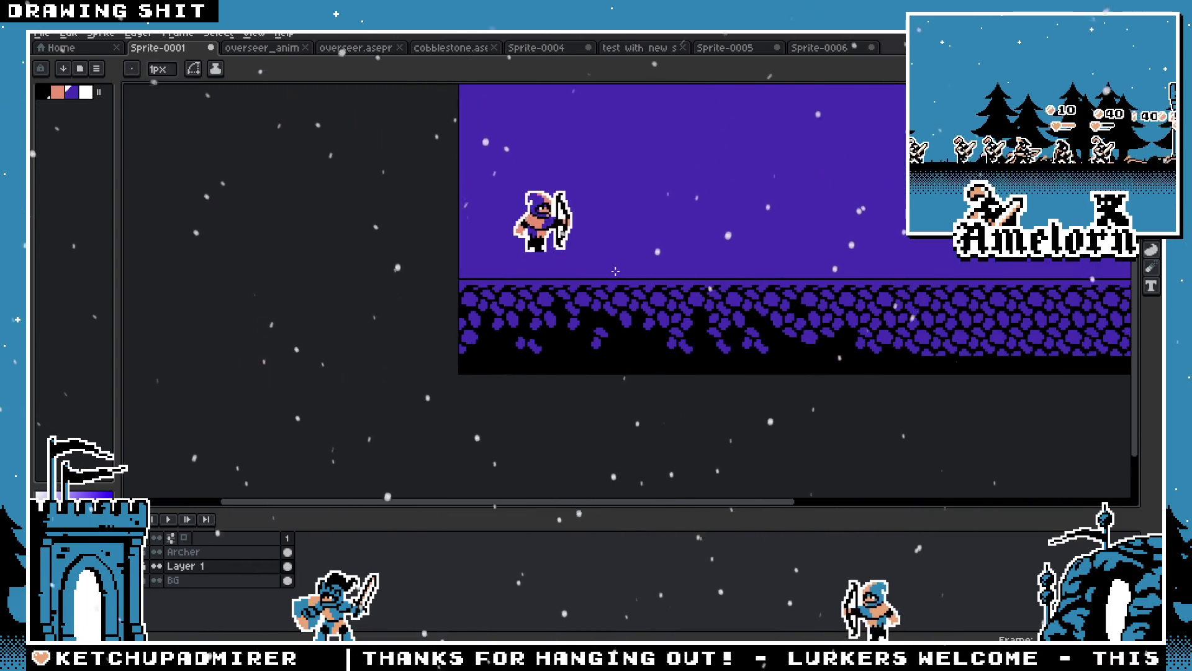
scroll(693, 245, up, 1)
scroll(521, 320, down, 3)
scroll(522, 320, up, 1)
scroll(531, 325, up, 3)
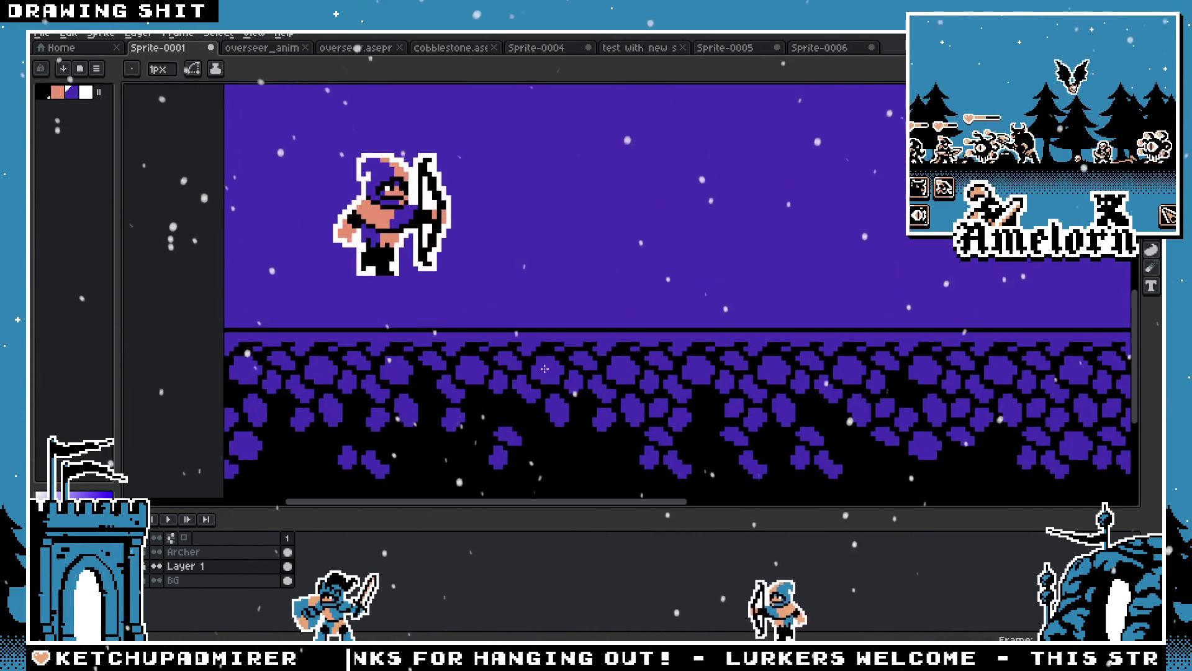
click(818, 48)
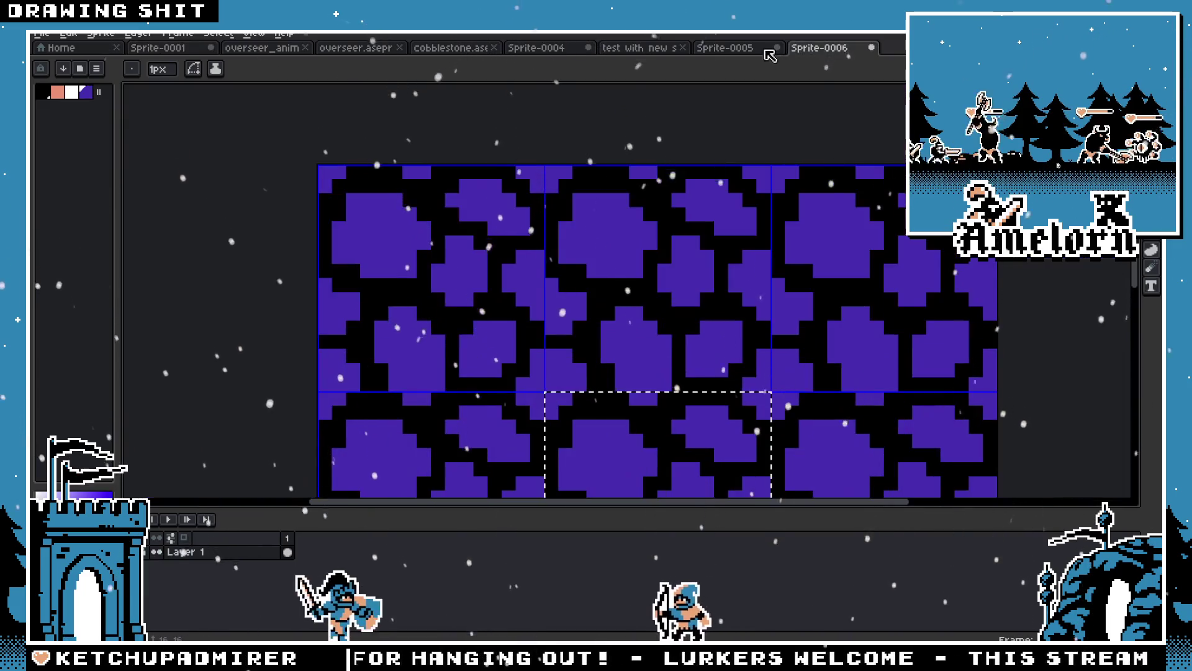
Cycle through the open documents, including the cobblestone tile and overseer animation
click(725, 48)
click(638, 47)
click(467, 48)
click(356, 48)
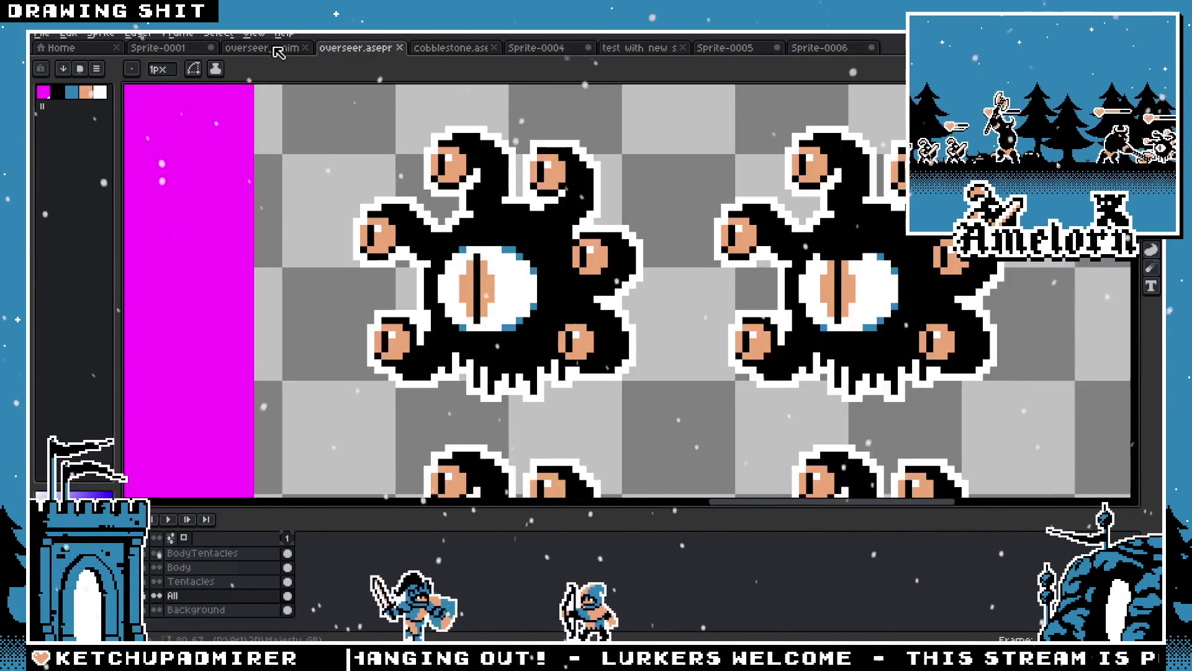
click(261, 47)
Open grass.aseprite from the file browser
click(42, 33)
scroll(807, 273, down, 3)
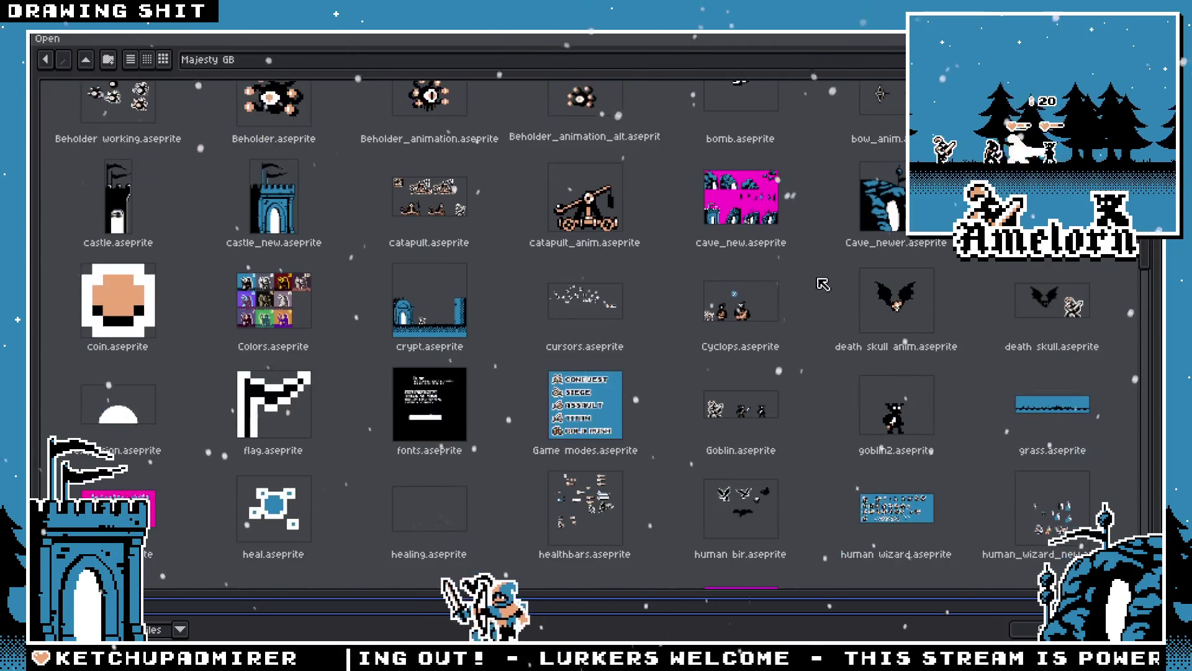
double_click(1050, 404)
scroll(1050, 404, up, 2)
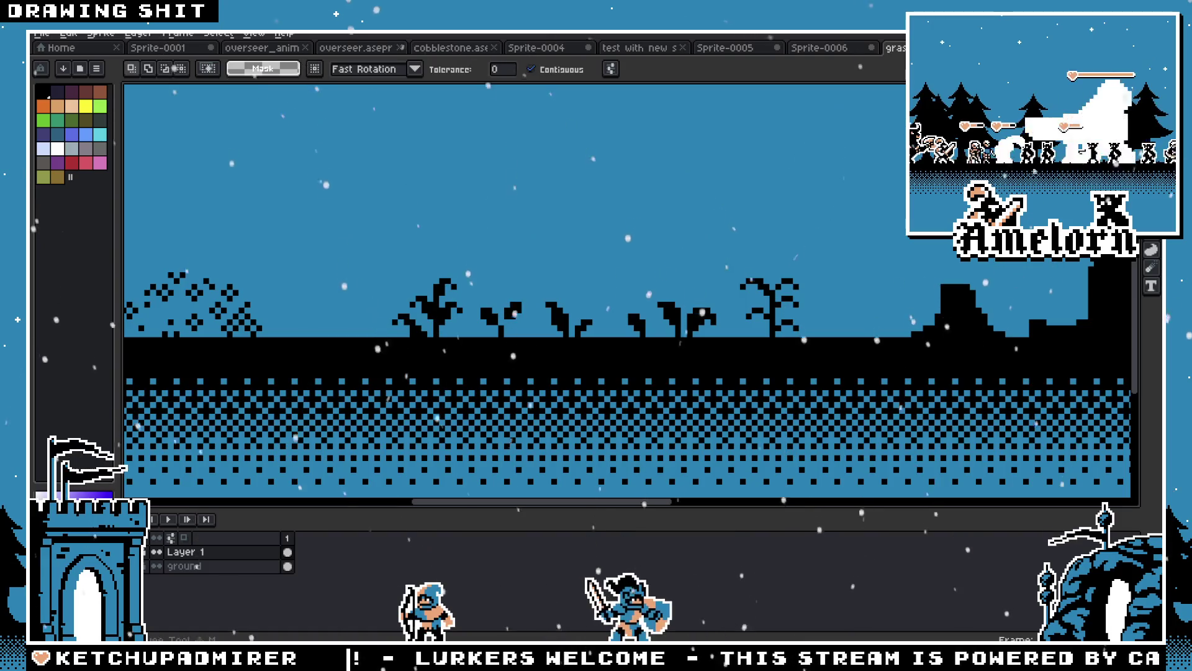
Paste the row of plant silhouettes from grass.aseprite onto the left of the archer's ground
mouse_move(720, 269)
mouse_down()
mouse_move(527, 335)
mouse_move(471, 334)
mouse_up()
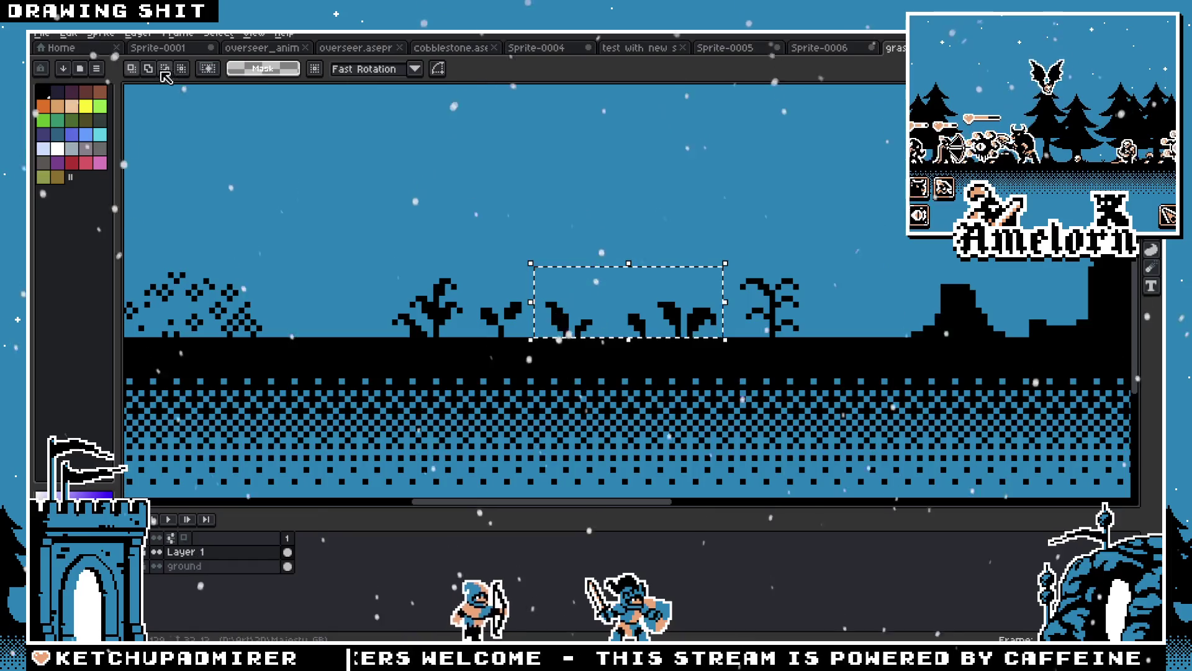
click(163, 48)
key(ctrl+v)
drag(390, 304, 269, 320)
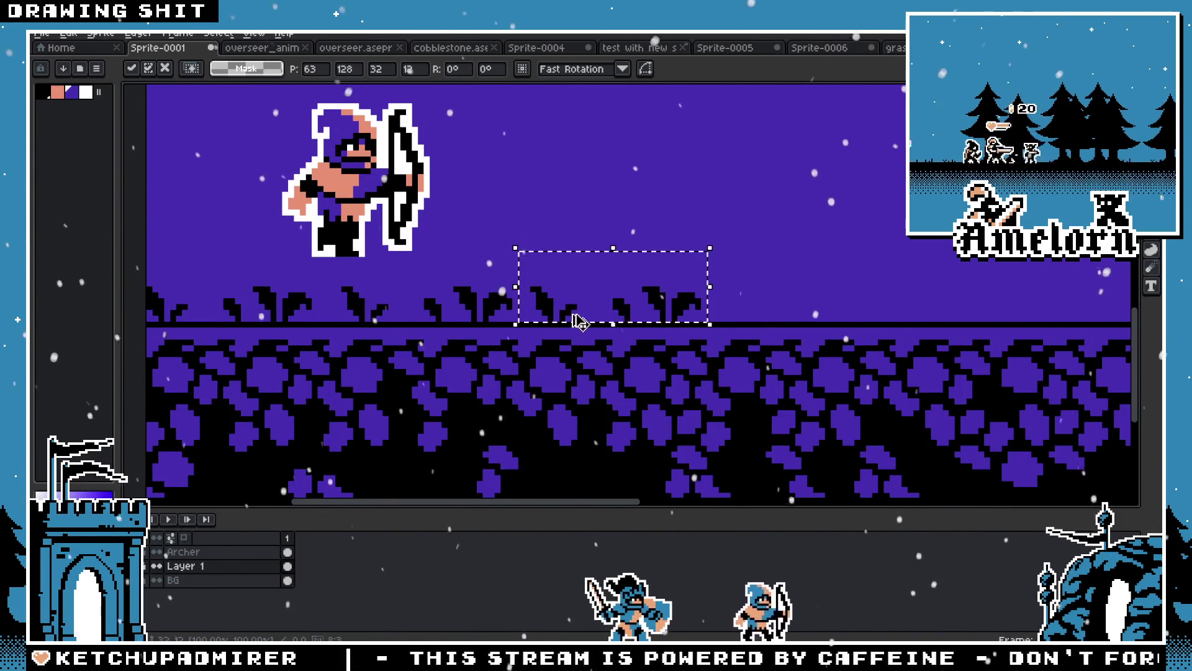
key(Return)
scroll(621, 272, down, 3)
scroll(621, 272, up, 5)
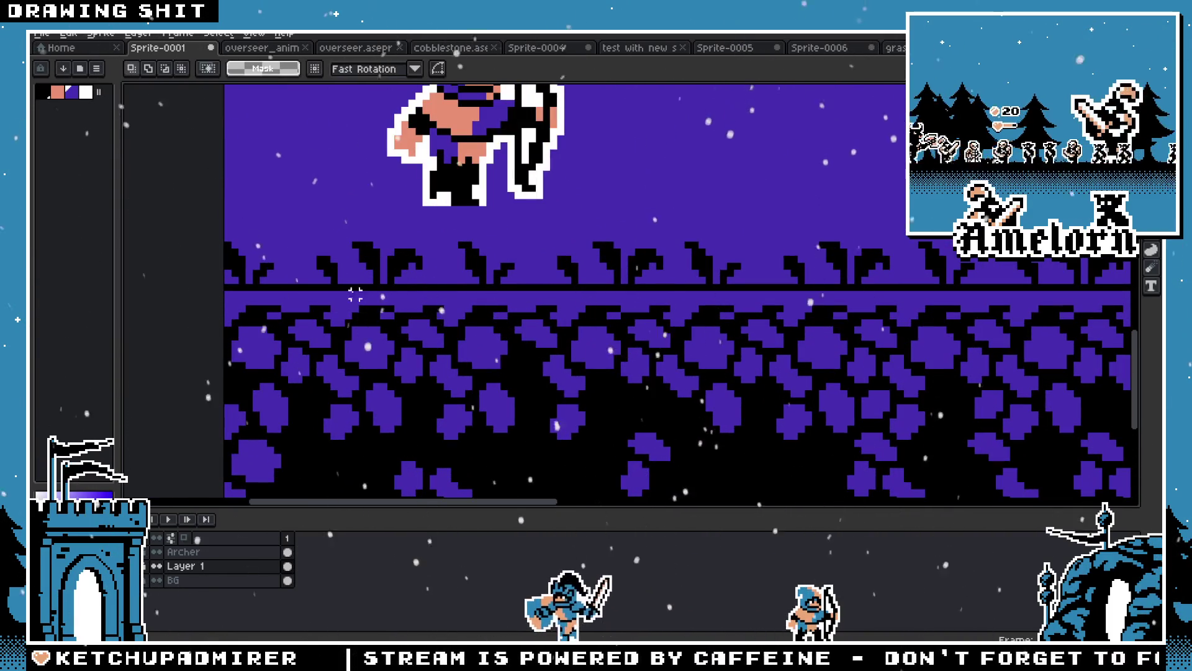
Lower the dark line onto the ground's top edge and sample the sky's purple
key(b)
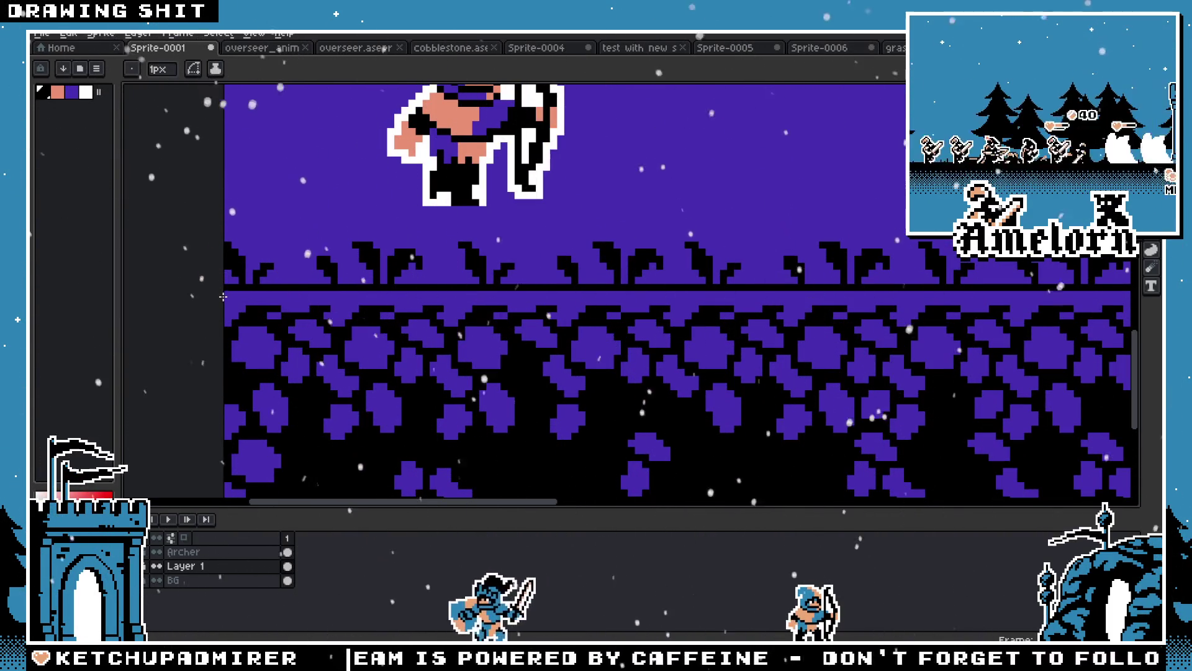
scroll(788, 243, right, 10)
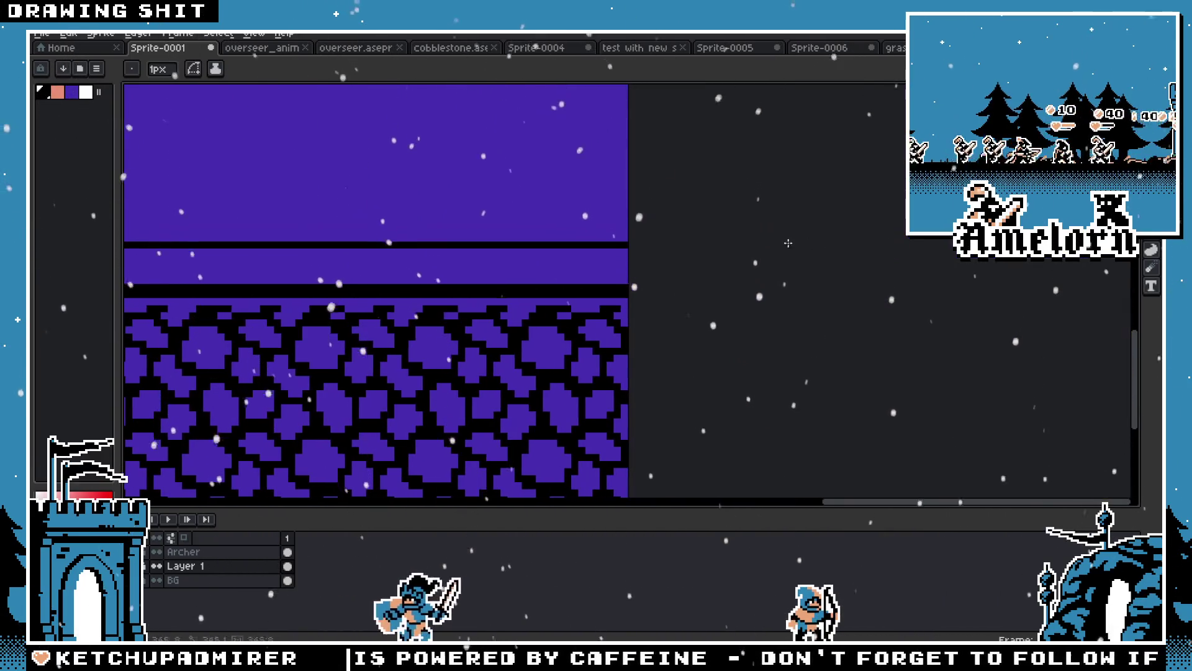
drag(788, 242, 449, 287)
scroll(449, 287, down, 3)
scroll(513, 335, up, 3)
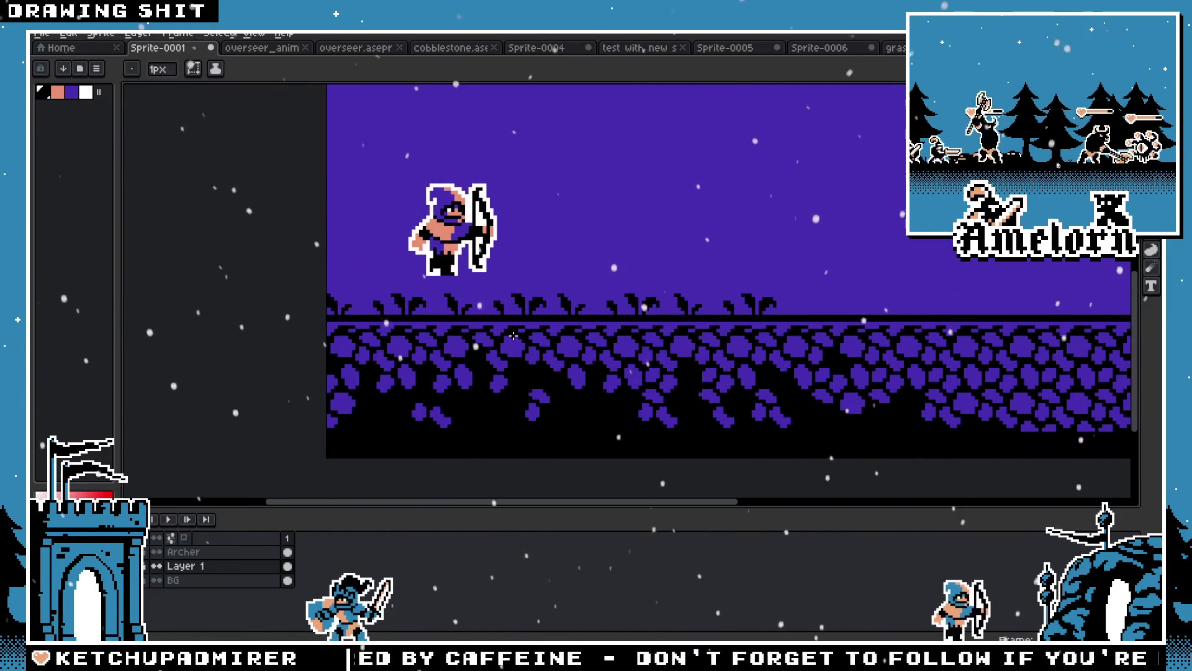
scroll(515, 339, down, 2)
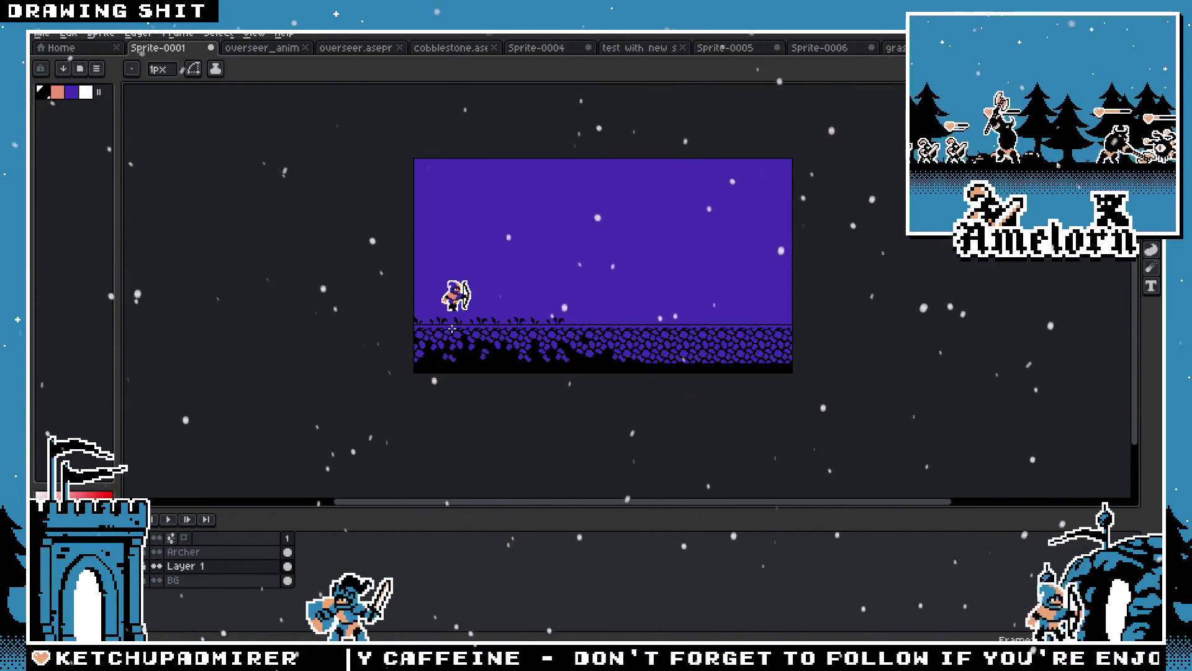
scroll(452, 329, up, 3)
alt+click(452, 329)
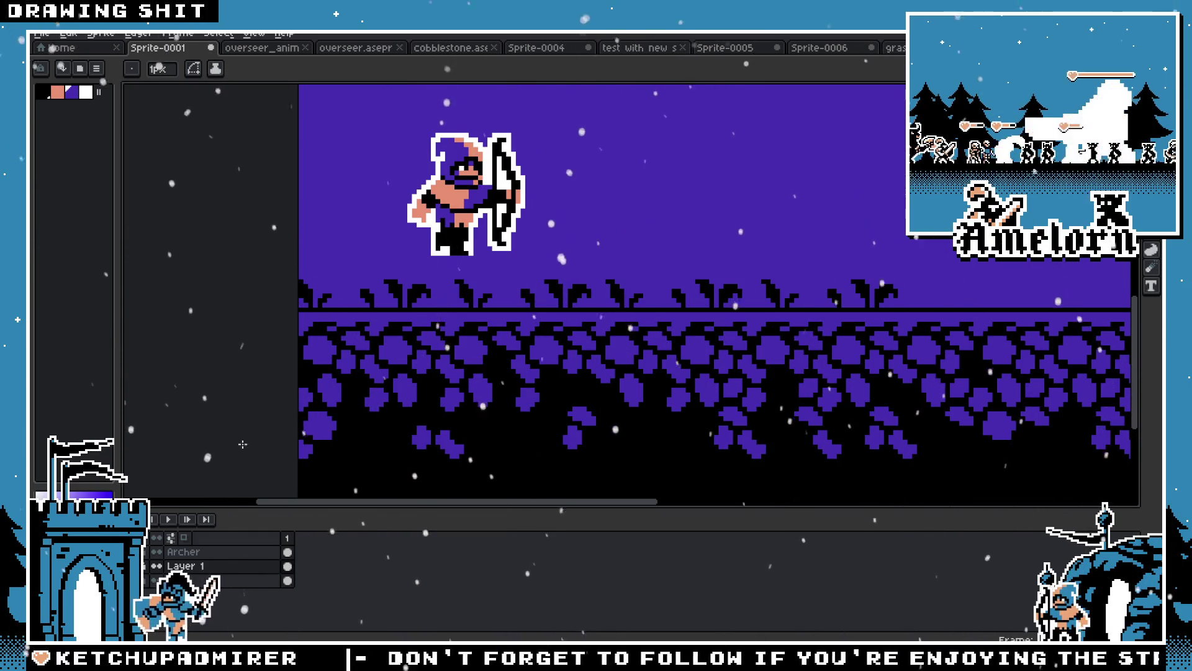
key(ctrl+z)
Undo the pasted plant strip and paste the plants again further right along the ground
scroll(664, 292, right, 3)
key(m)
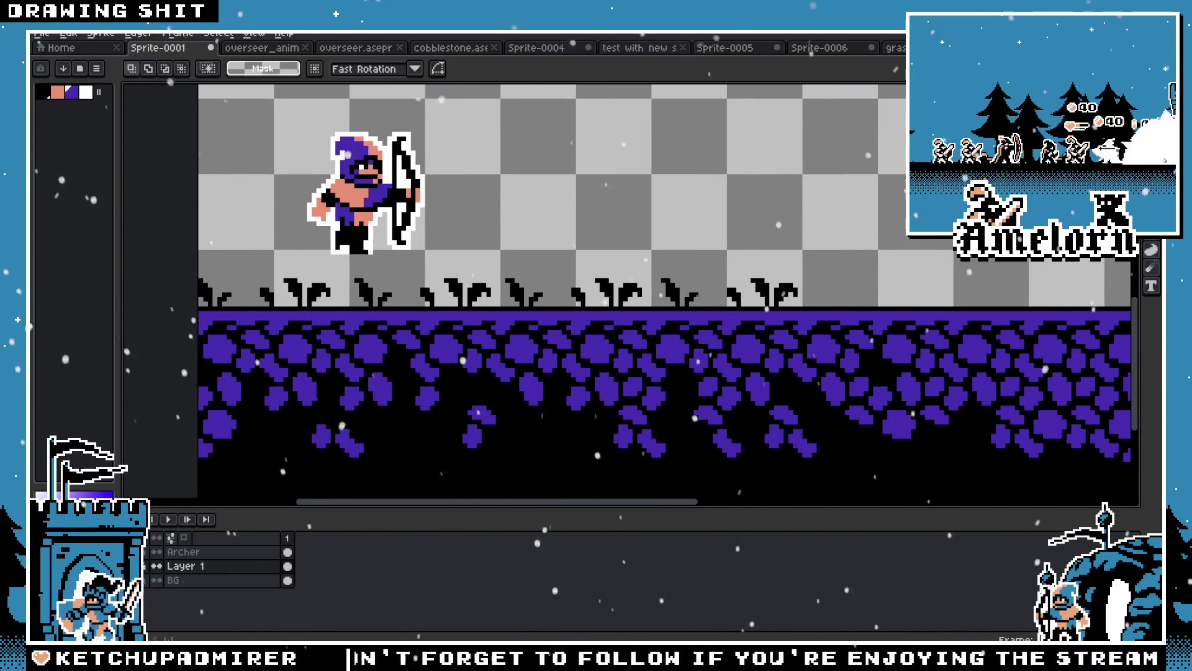
scroll(747, 247, right, 5)
scroll(748, 247, left, 8)
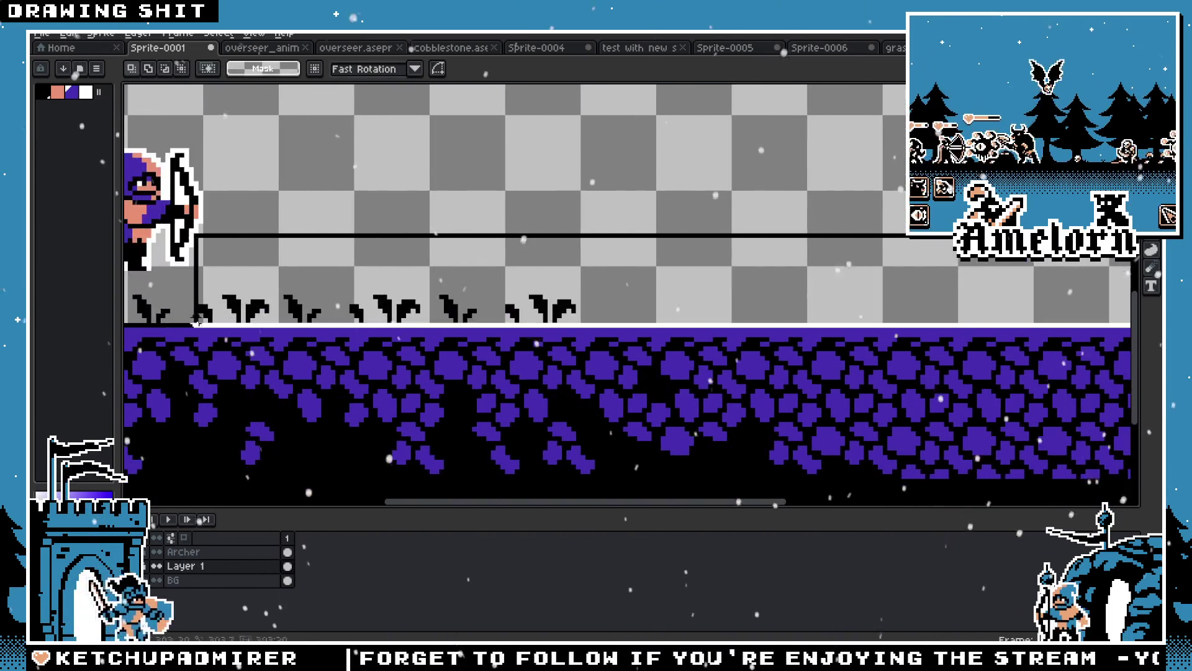
key(ctrl+z)
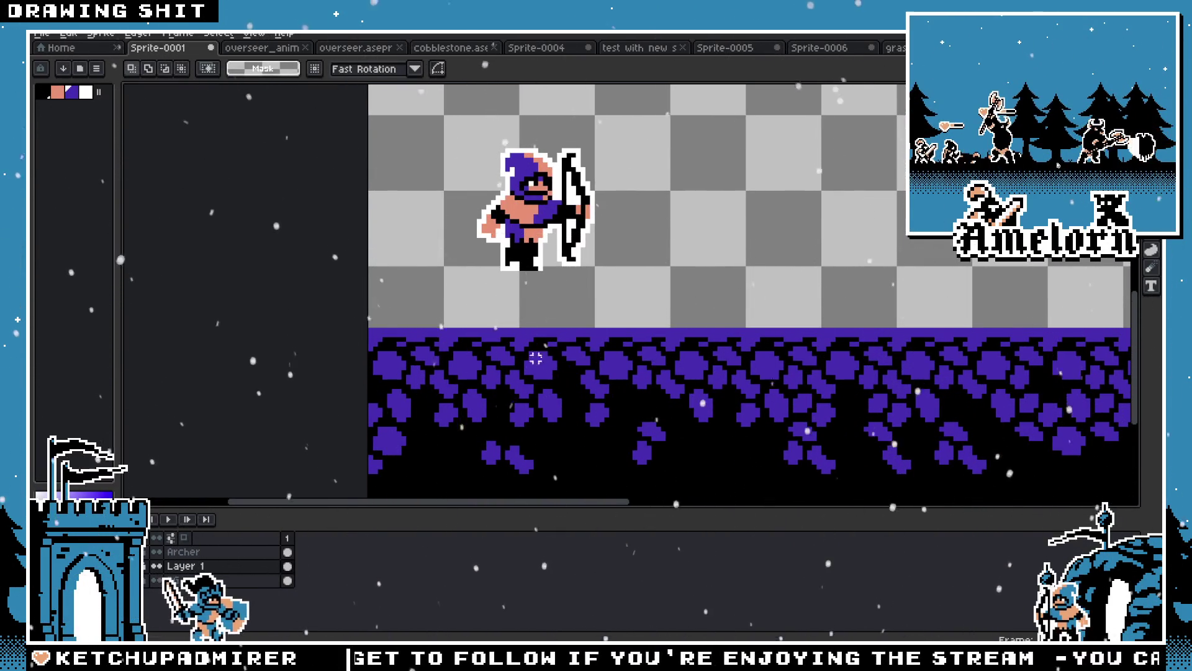
click(894, 48)
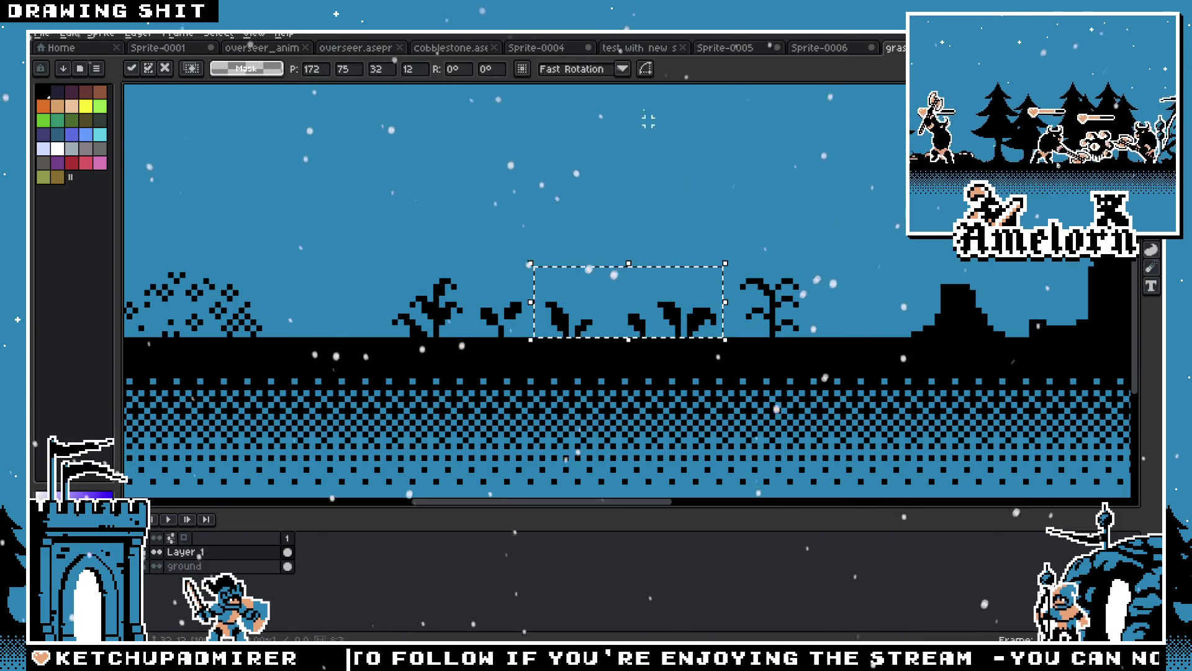
click(808, 48)
click(172, 51)
key(ctrl+v)
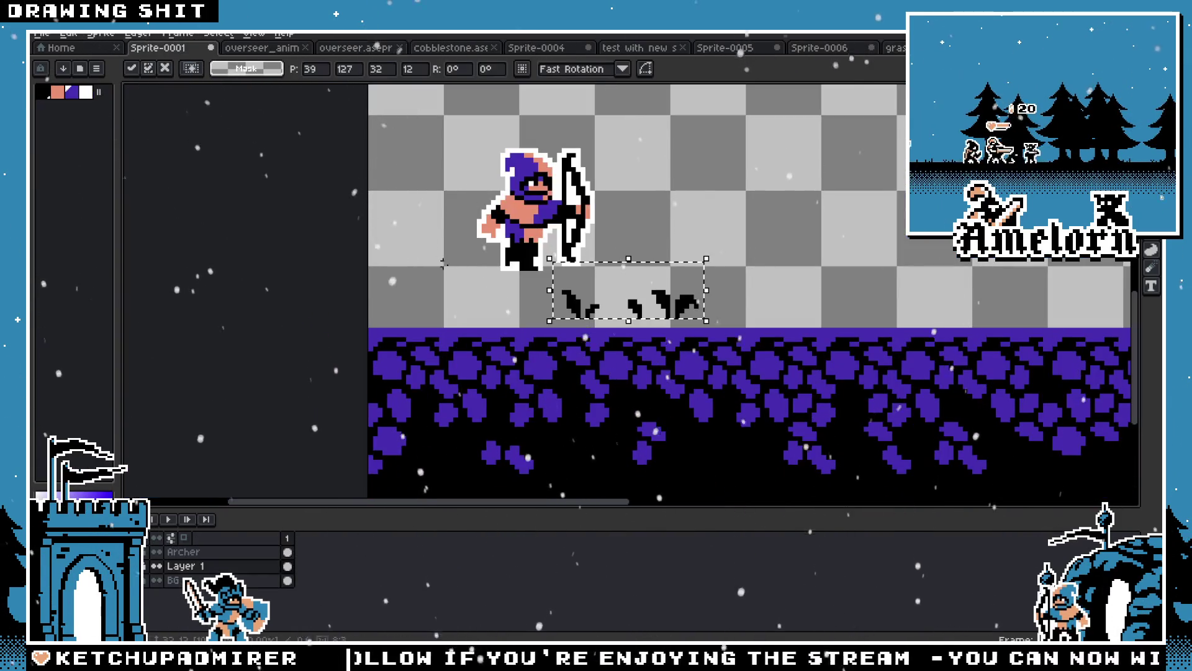
drag(540, 315, 852, 325)
Copy a single plant from grass.aseprite and place it further right on the ground
click(894, 48)
mouse_move(531, 263)
mouse_down()
mouse_move(487, 303)
mouse_move(482, 329)
mouse_up()
key(ctrl+c)
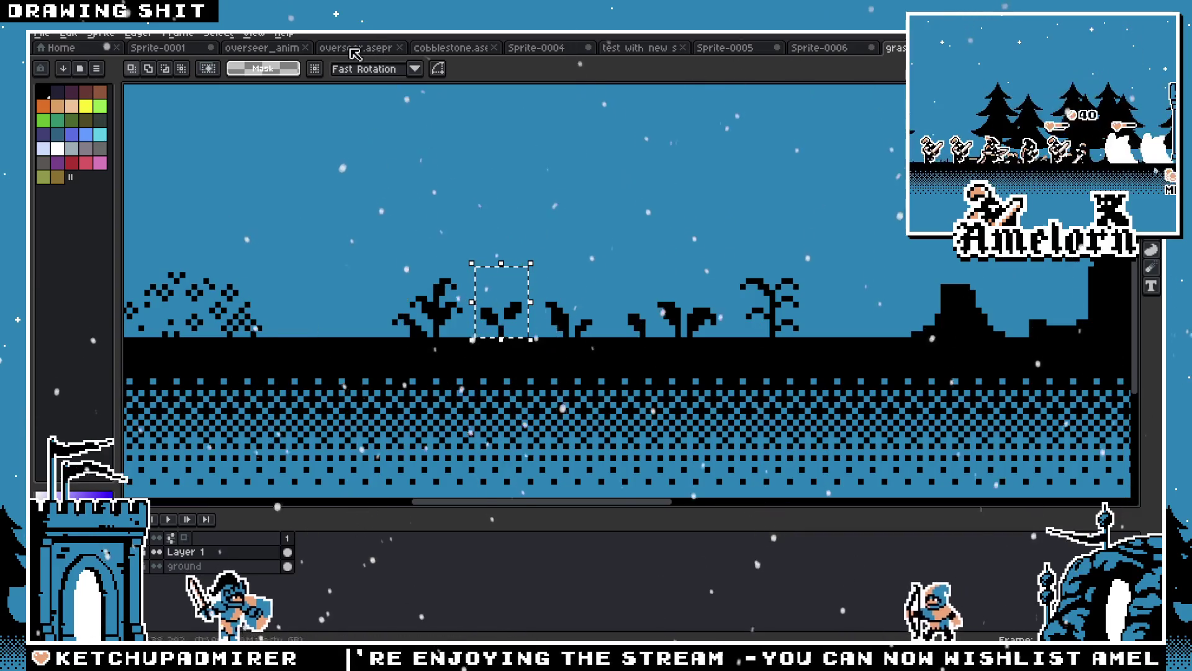
click(172, 50)
key(ctrl+v)
mouse_move(657, 323)
mouse_down()
mouse_move(771, 324)
mouse_move(389, 323)
mouse_move(1068, 320)
mouse_move(1035, 323)
mouse_up()
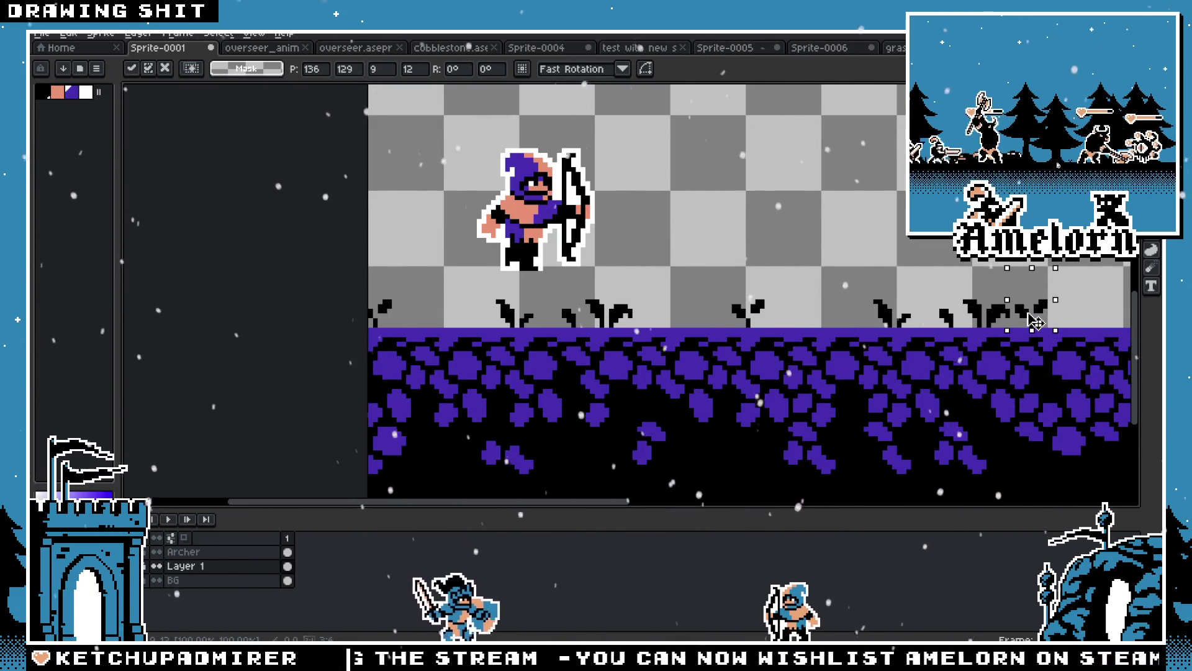
key(Return)
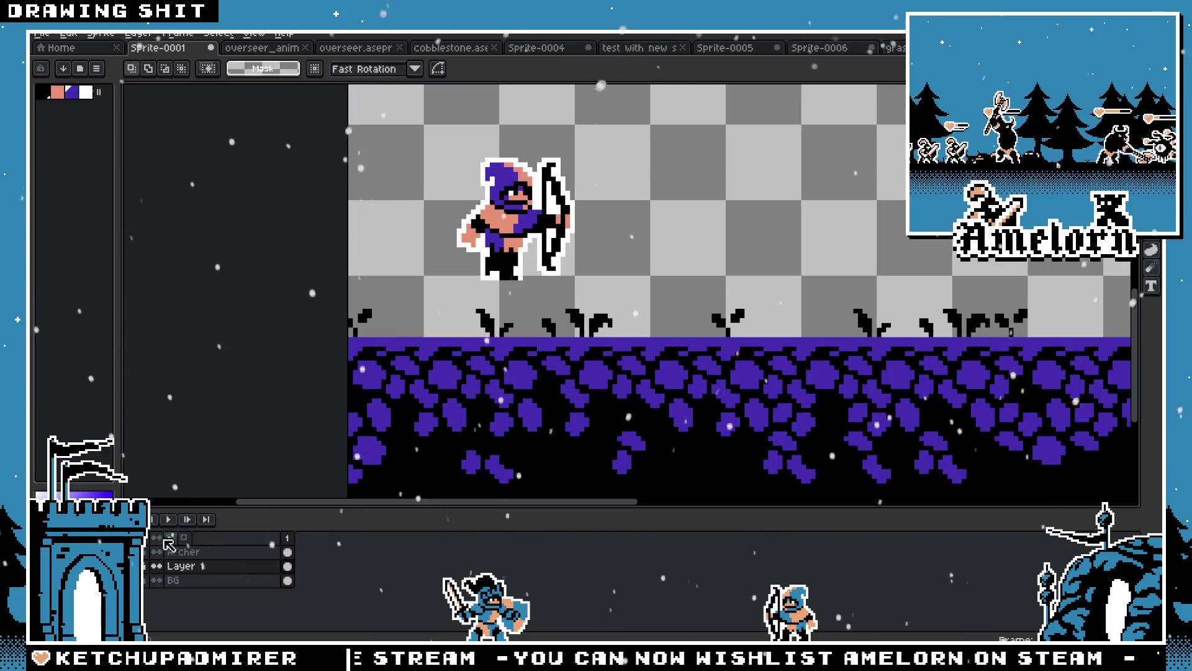
click(250, 551)
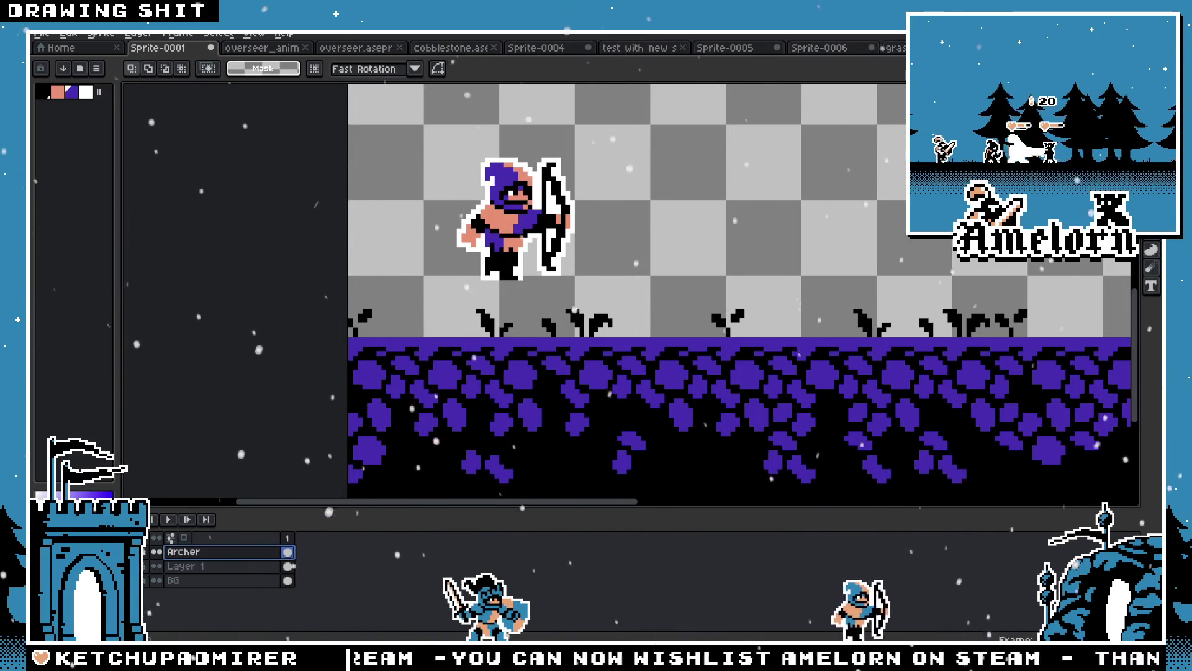
Select the archer and nudge it slightly left and down onto the ground
scroll(435, 379, down, 5)
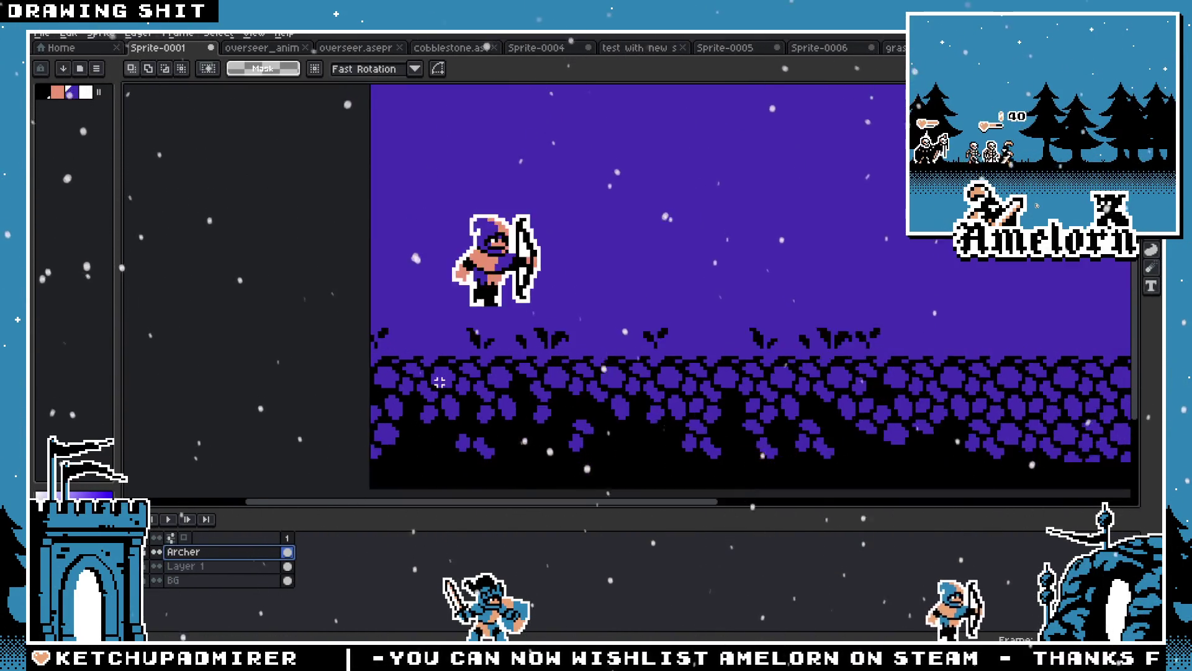
scroll(458, 362, up, 4)
drag(296, 217, 525, 374)
click(436, 310)
drag(436, 311, 404, 334)
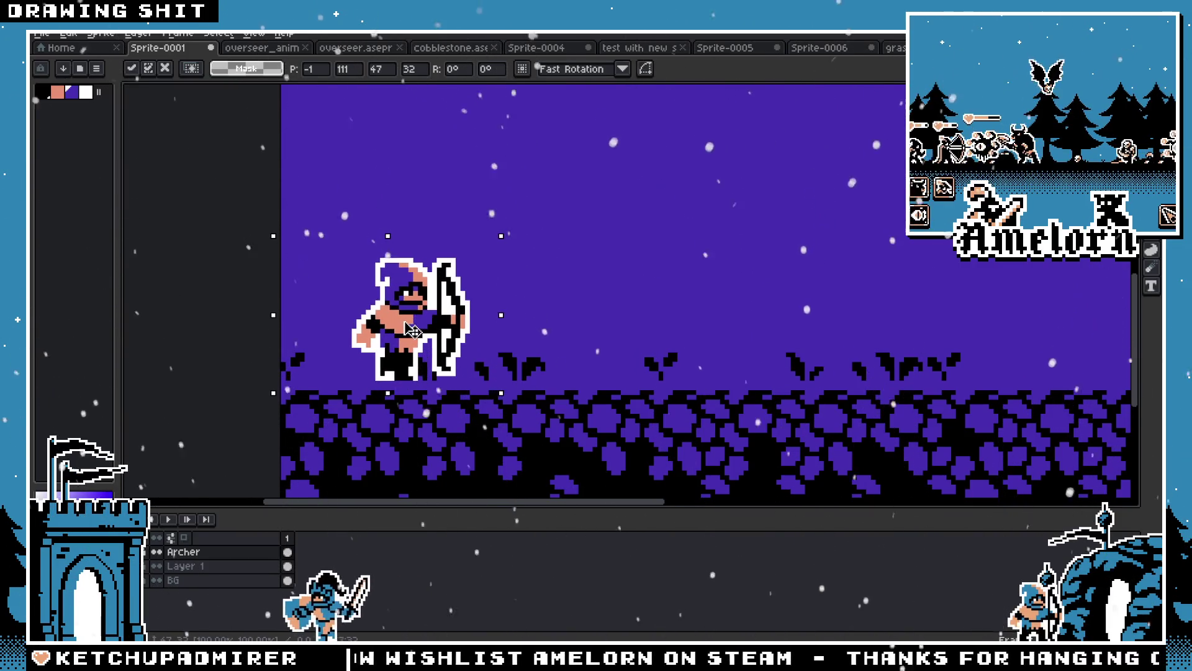
key(ctrl+d)
Zoom around the scene to check the result, then select Layer 1
scroll(573, 311, down, 4)
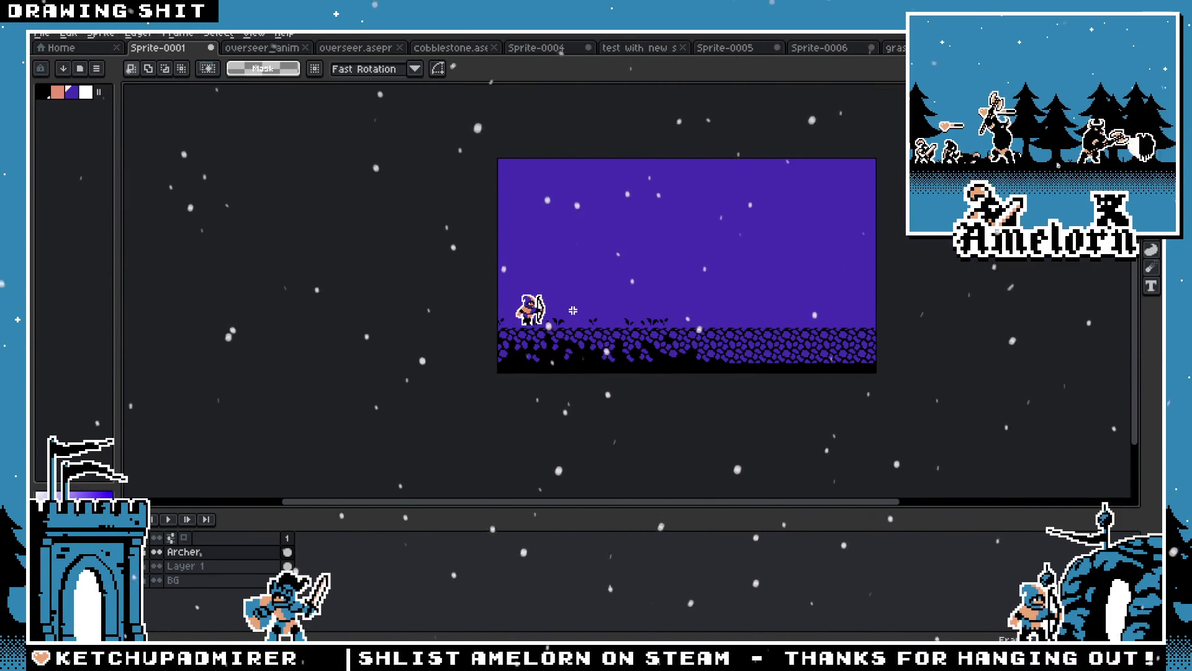
scroll(573, 310, up, 4)
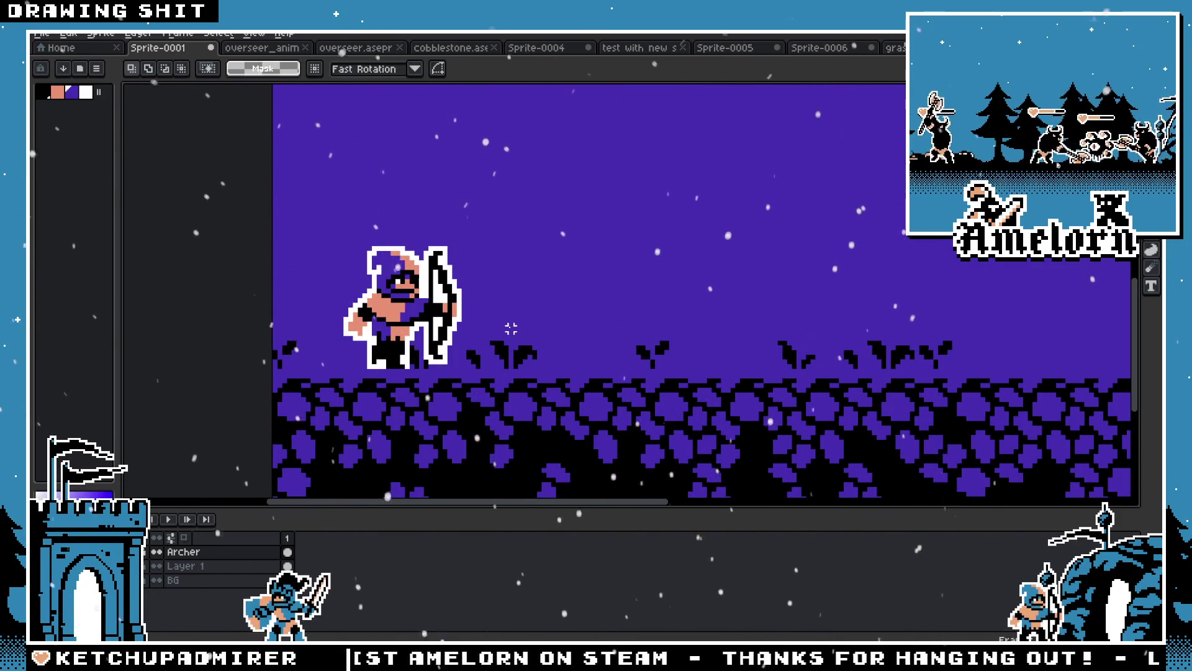
scroll(607, 319, right, 2)
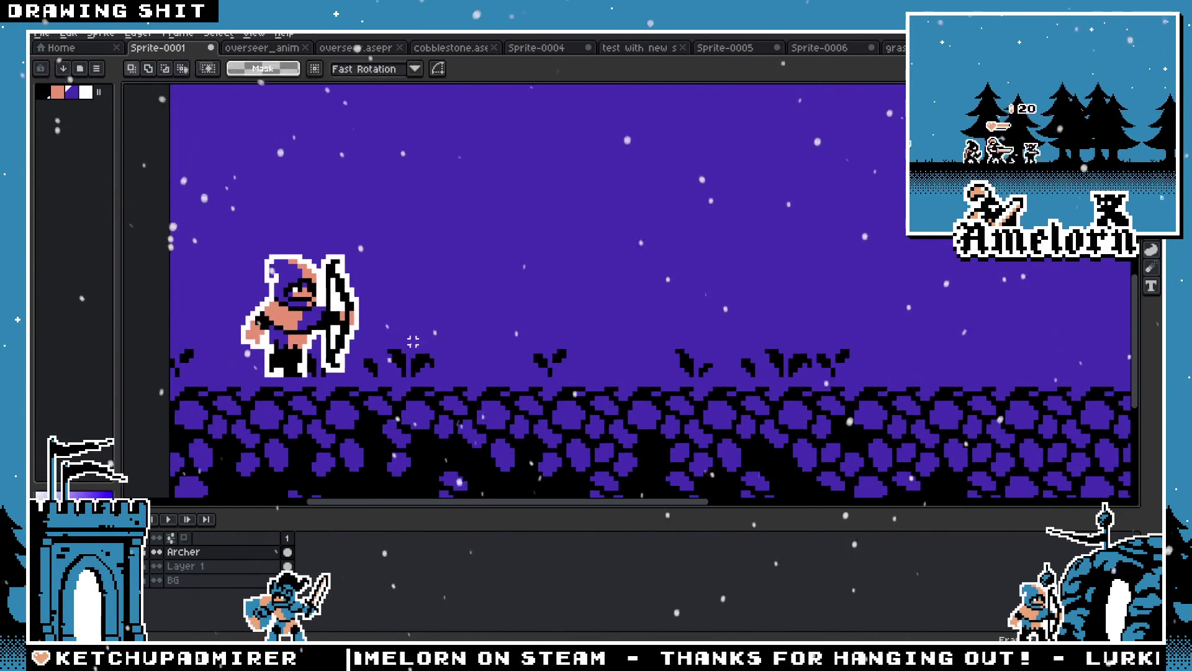
scroll(474, 304, down, 2)
scroll(546, 338, down, 4)
scroll(534, 338, up, 2)
scroll(608, 327, right, 1)
scroll(607, 327, left, 1)
scroll(579, 330, up, 1)
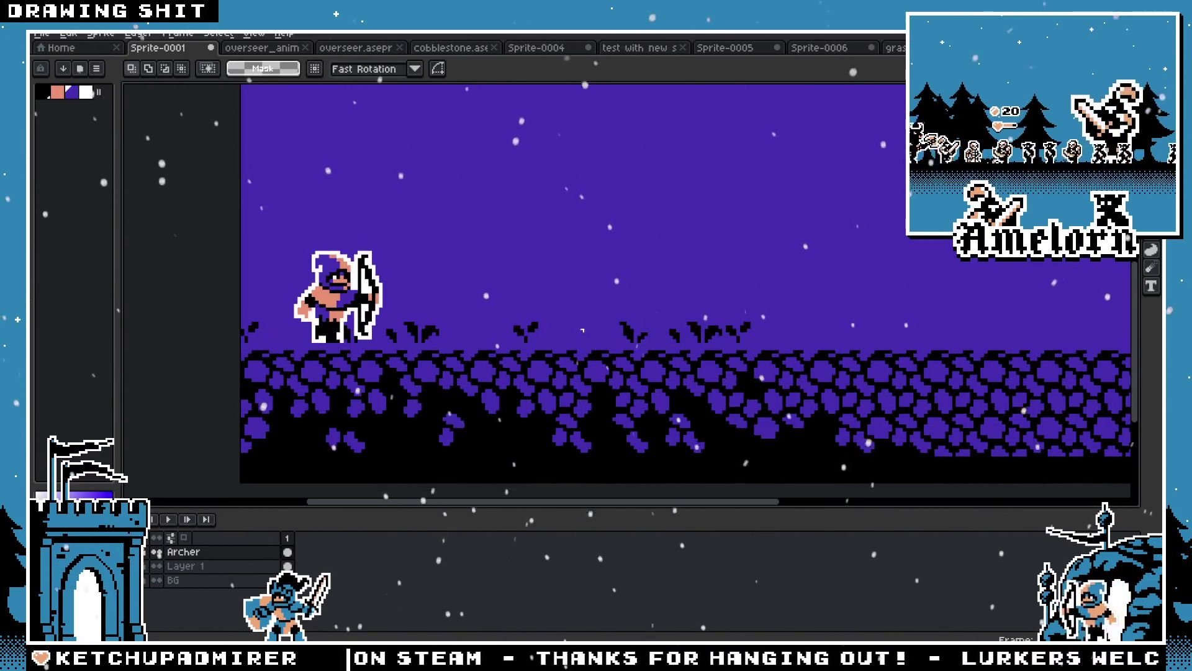
scroll(476, 305, right, 1)
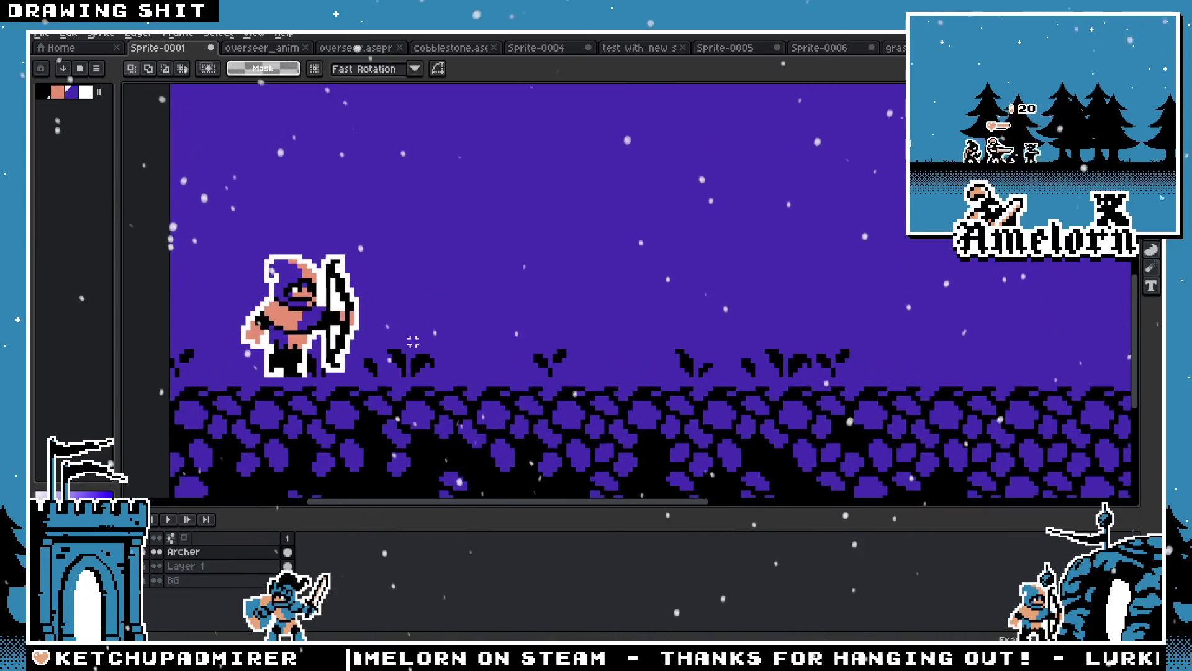
scroll(476, 305, up, 1)
scroll(545, 338, down, 3)
scroll(535, 338, up, 2)
scroll(607, 327, right, 1)
scroll(607, 328, left, 1)
scroll(579, 330, up, 1)
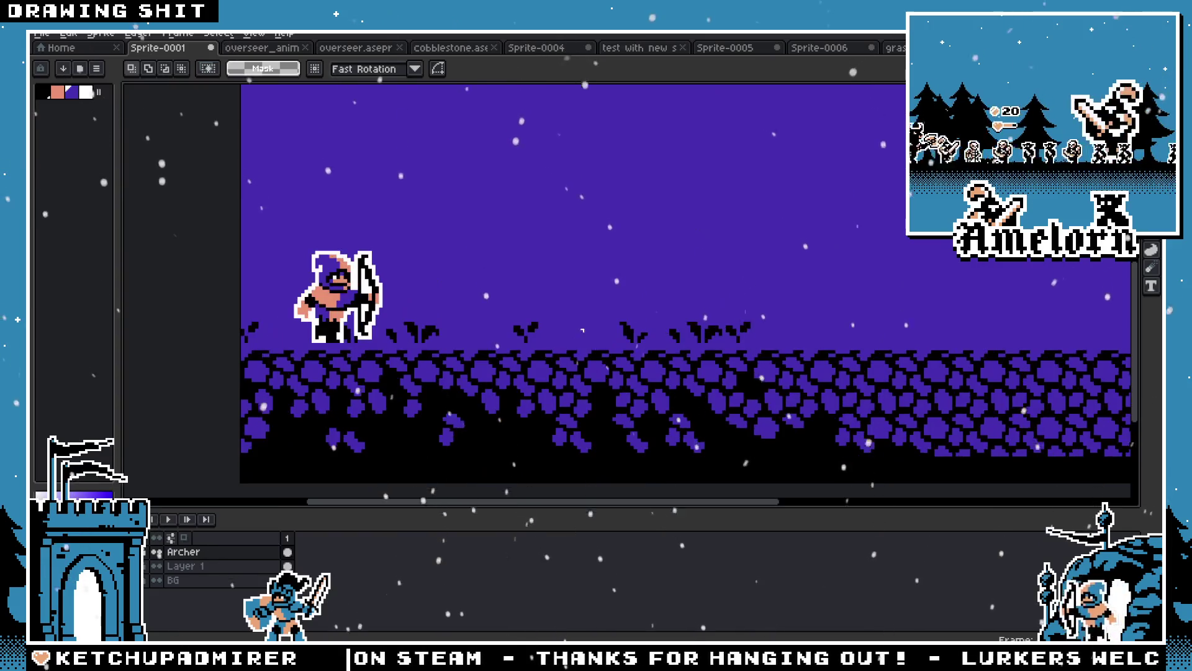
click(197, 565)
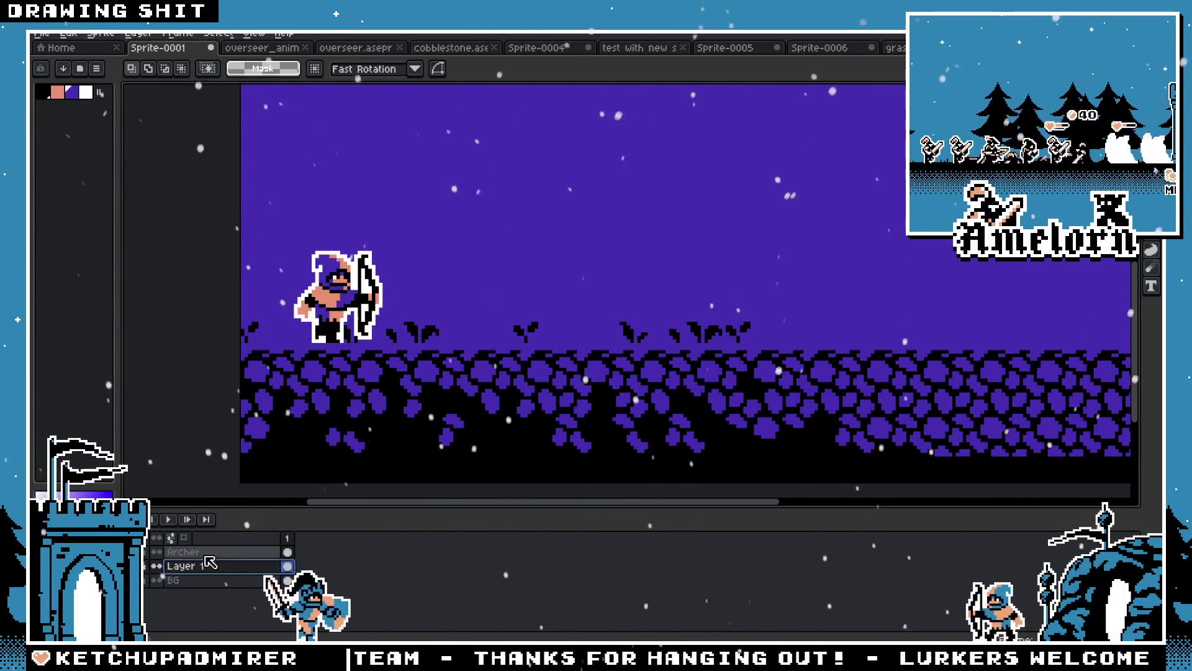
Reselect and reposition the archer several times, finally moving it up-left and committing
drag(808, 296, 685, 353)
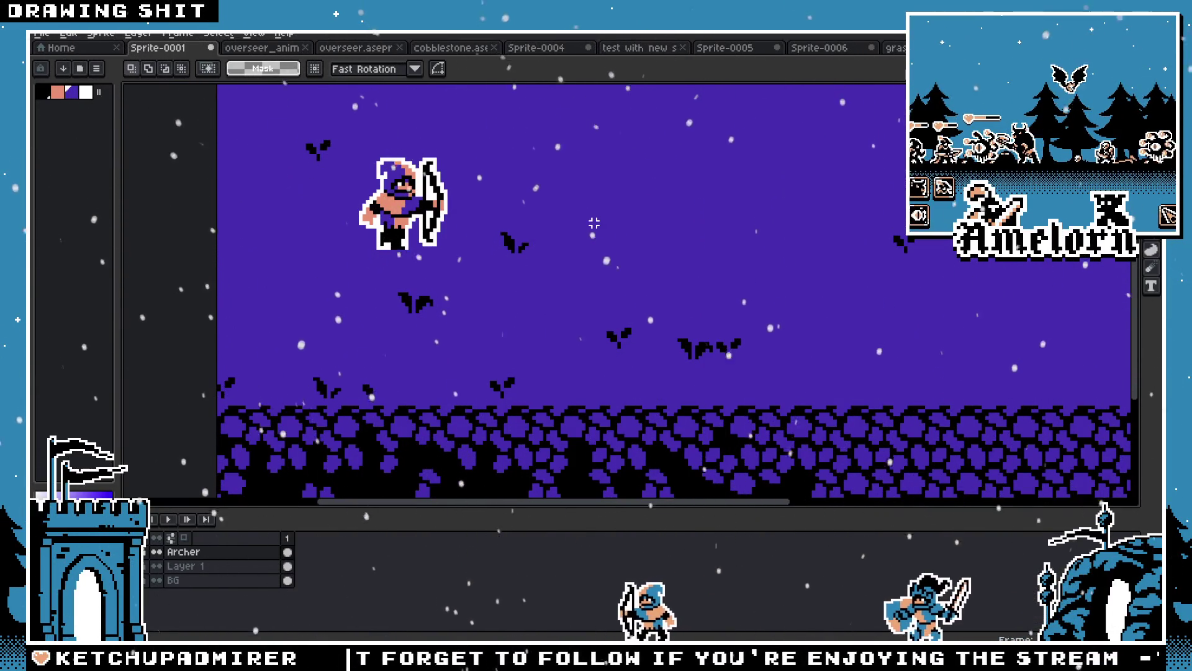
drag(489, 124, 298, 267)
drag(418, 219, 458, 351)
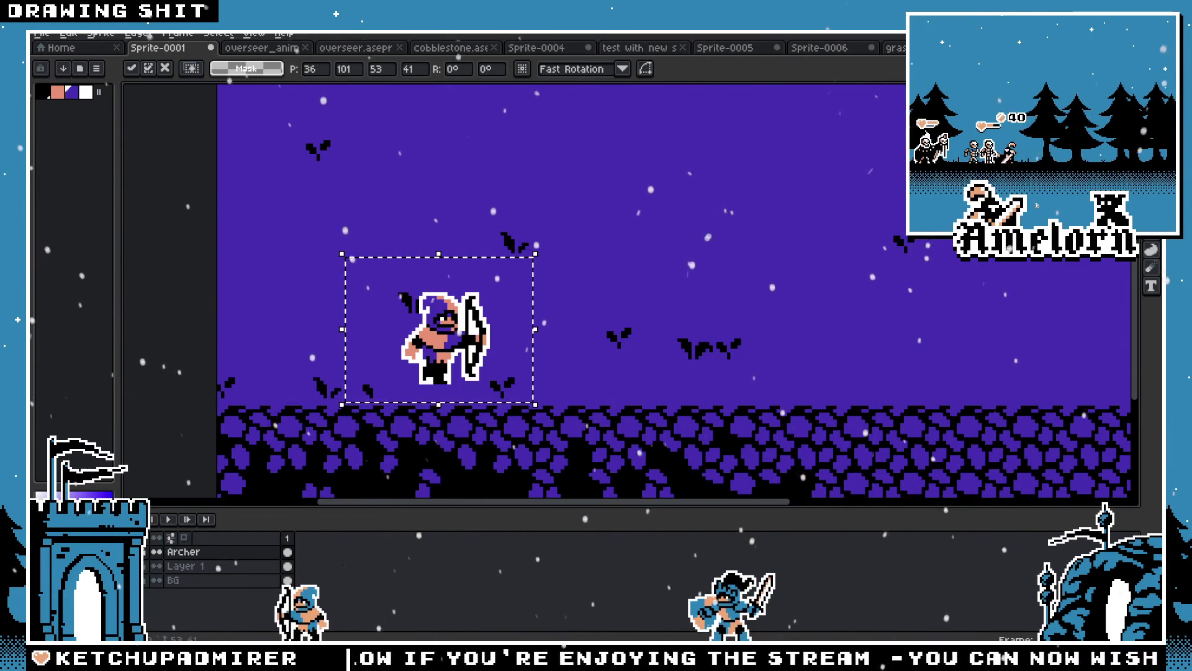
mouse_move(570, 244)
mouse_down()
mouse_move(546, 277)
mouse_move(358, 385)
mouse_up()
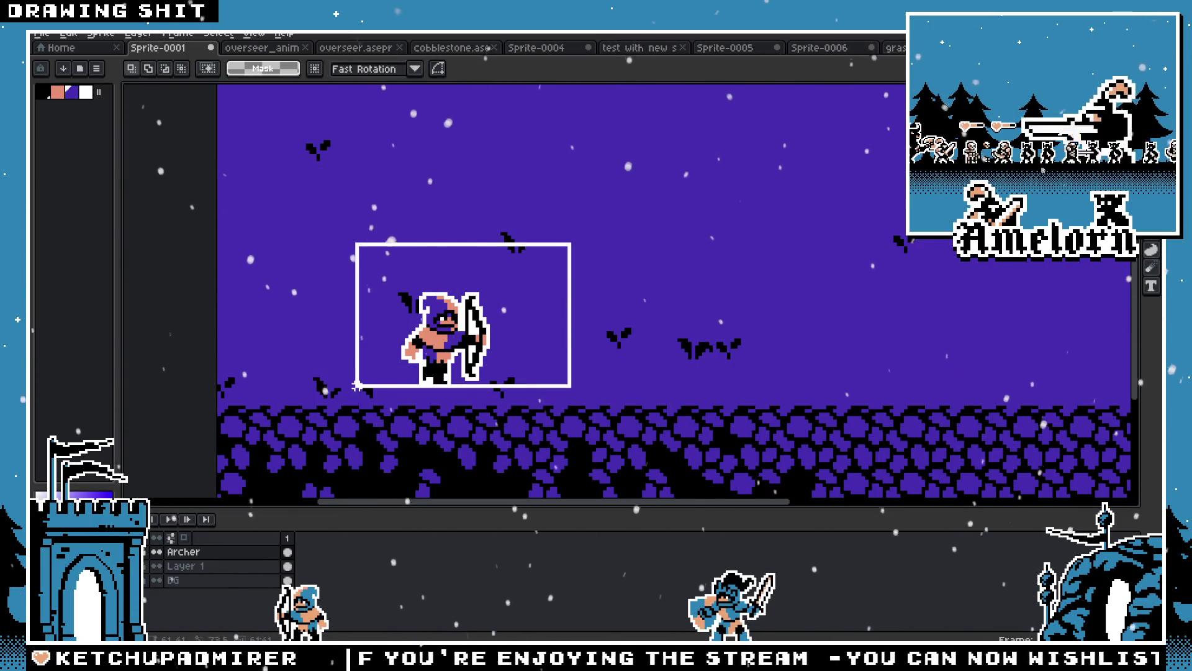
drag(461, 359, 477, 344)
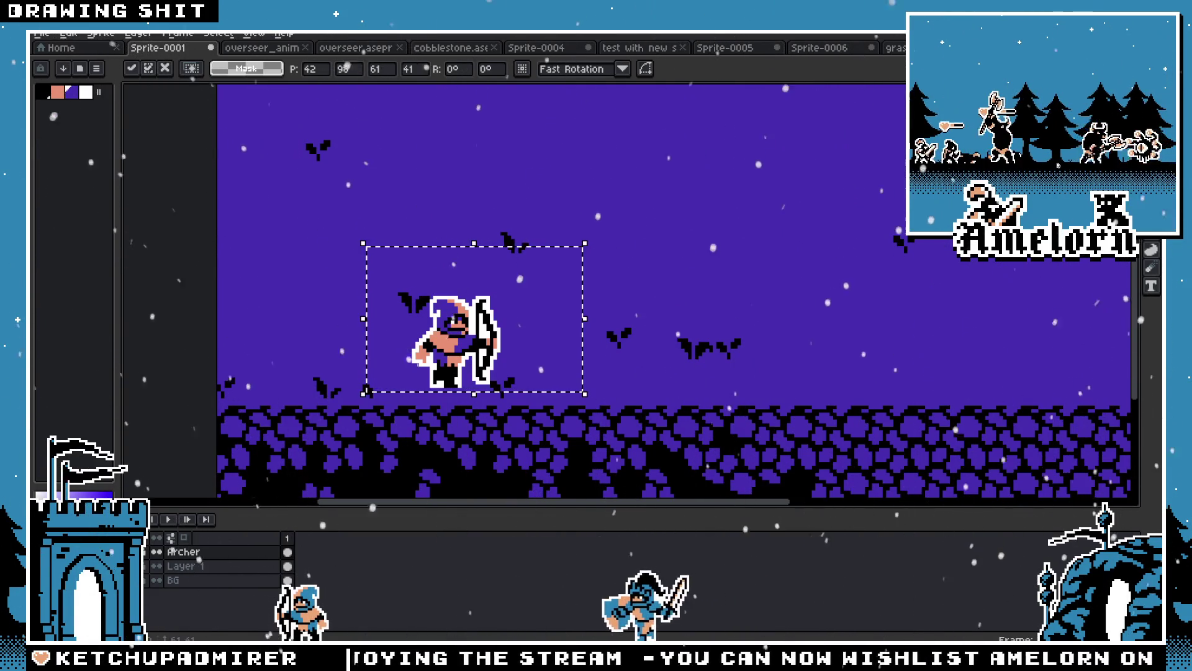
mouse_move(575, 266)
mouse_down()
mouse_move(404, 388)
mouse_move(410, 224)
mouse_up()
key(Return)
scroll(539, 261, down, 3)
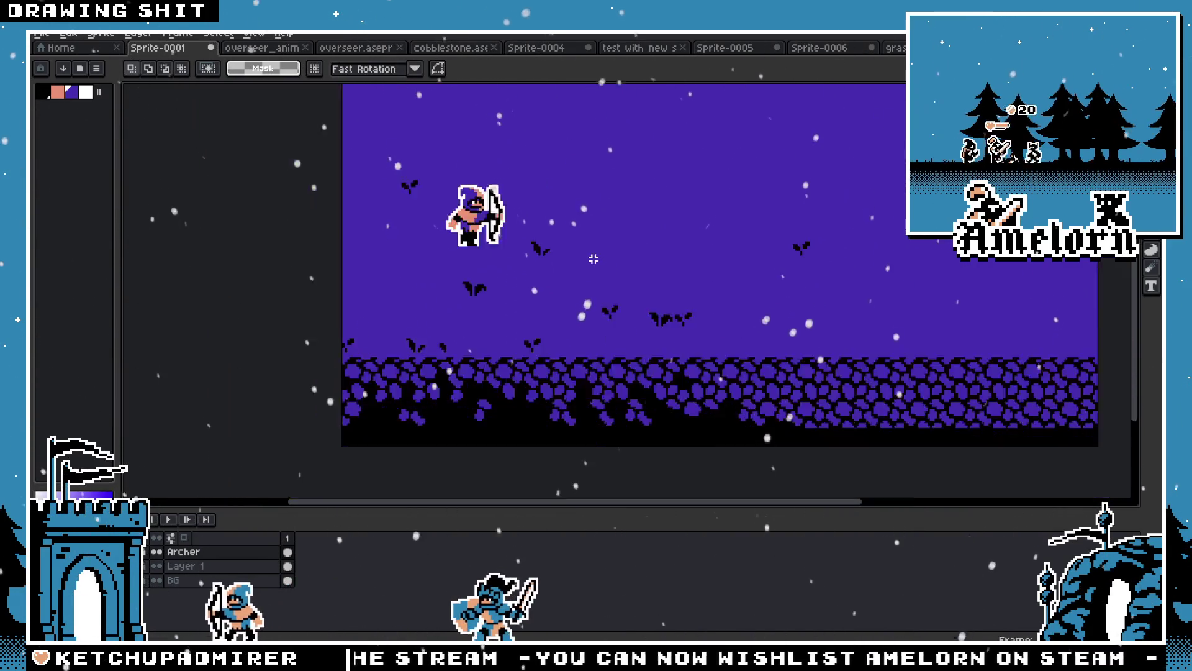
scroll(540, 261, up, 2)
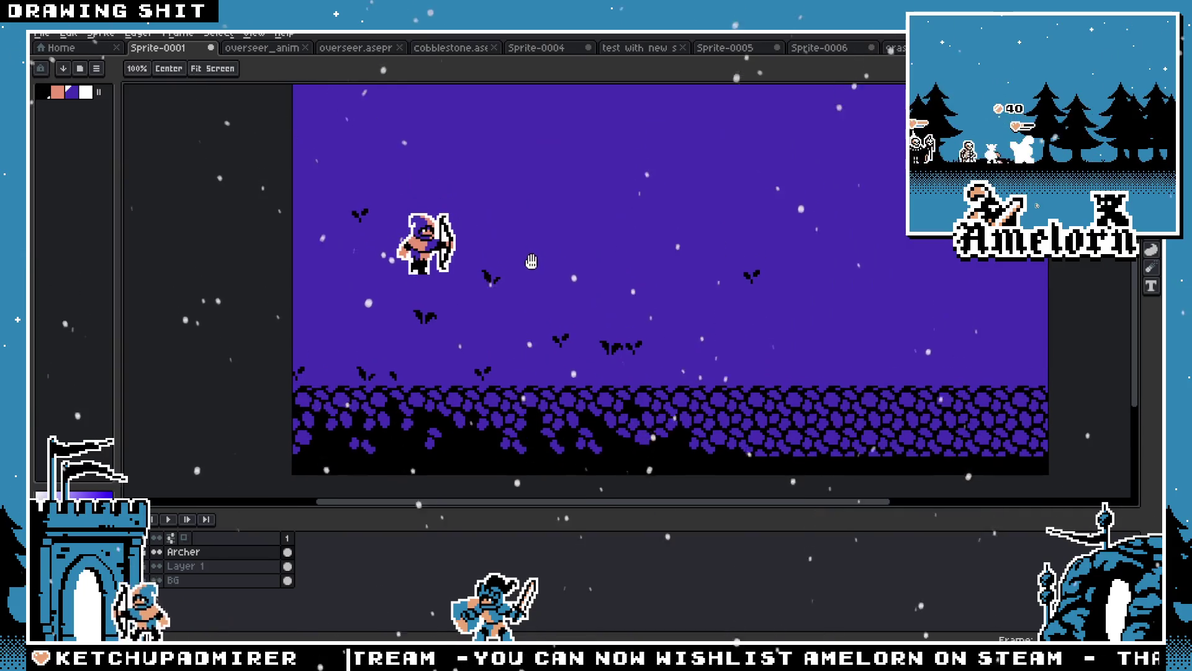
drag(369, 195, 504, 281)
click(430, 262)
ctrl+drag(430, 263, 496, 328)
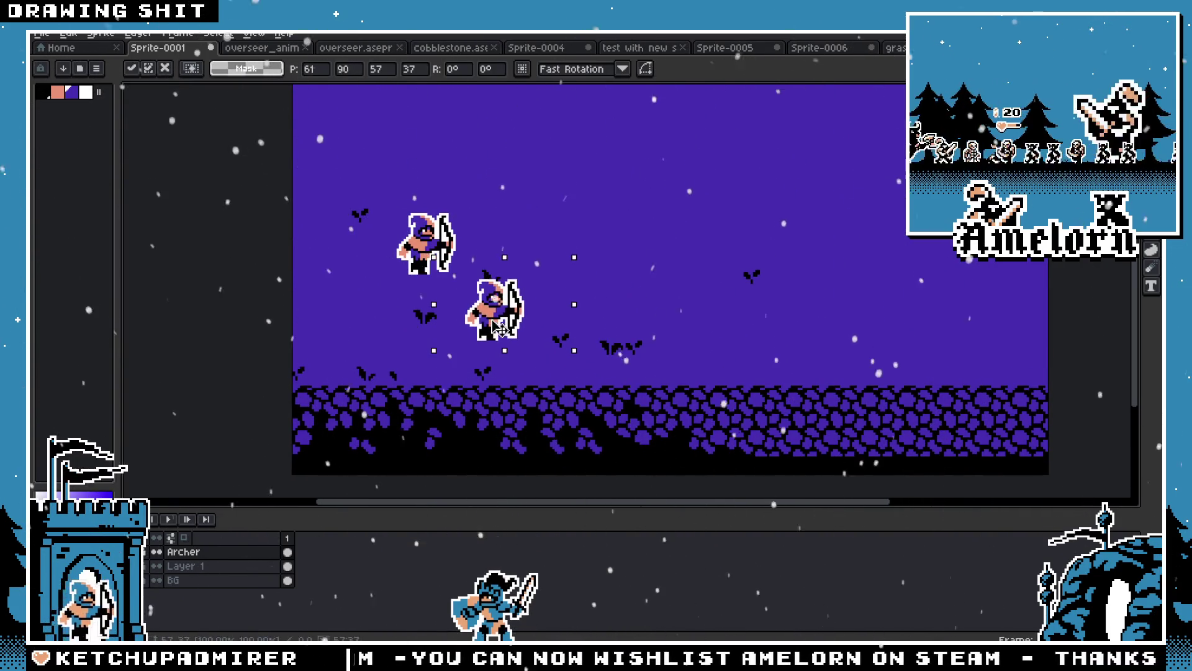
key(Return)
scroll(497, 276, up, 2)
scroll(496, 277, down, 2)
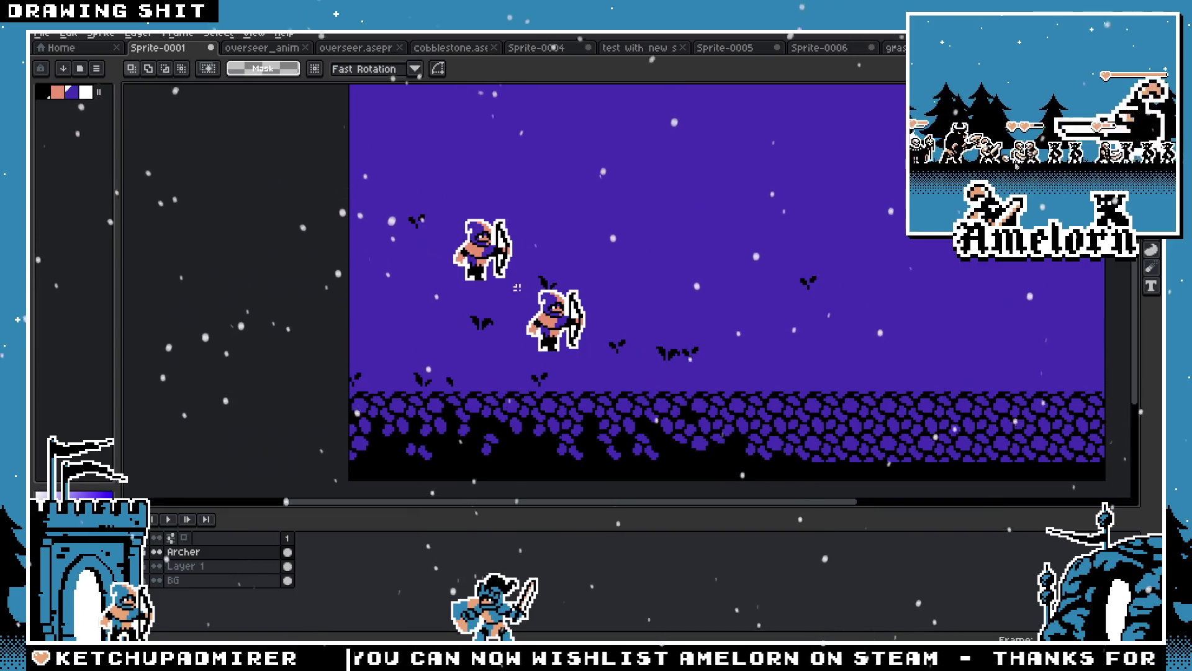
scroll(492, 365, up, 2)
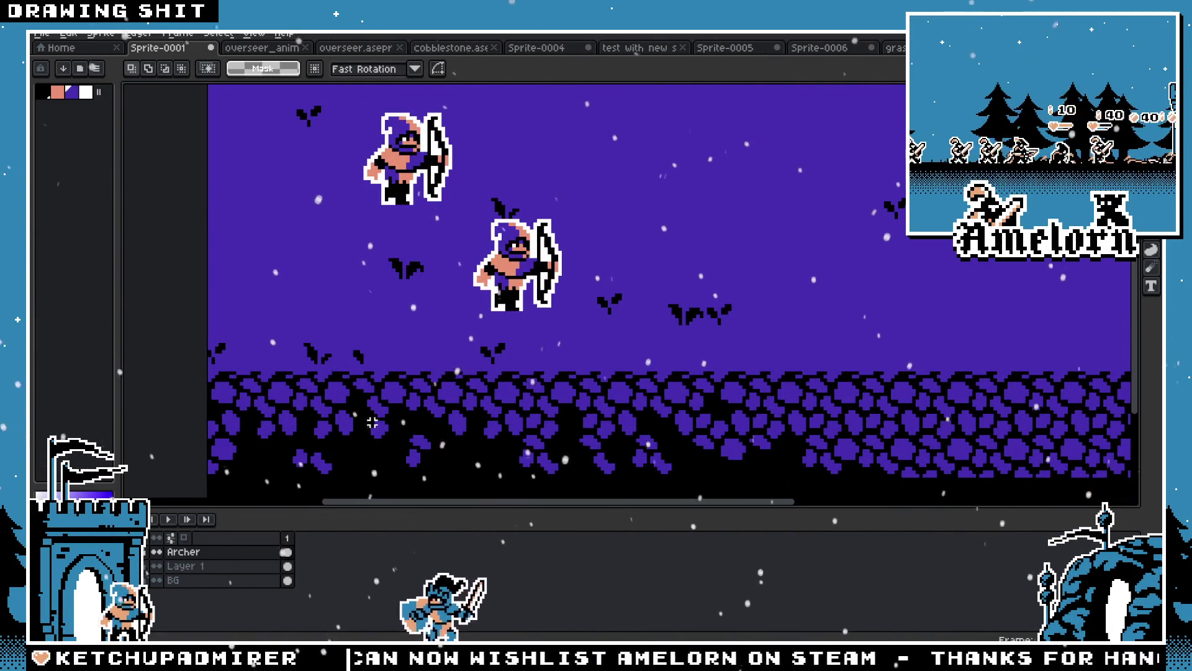
scroll(385, 420, up, 2)
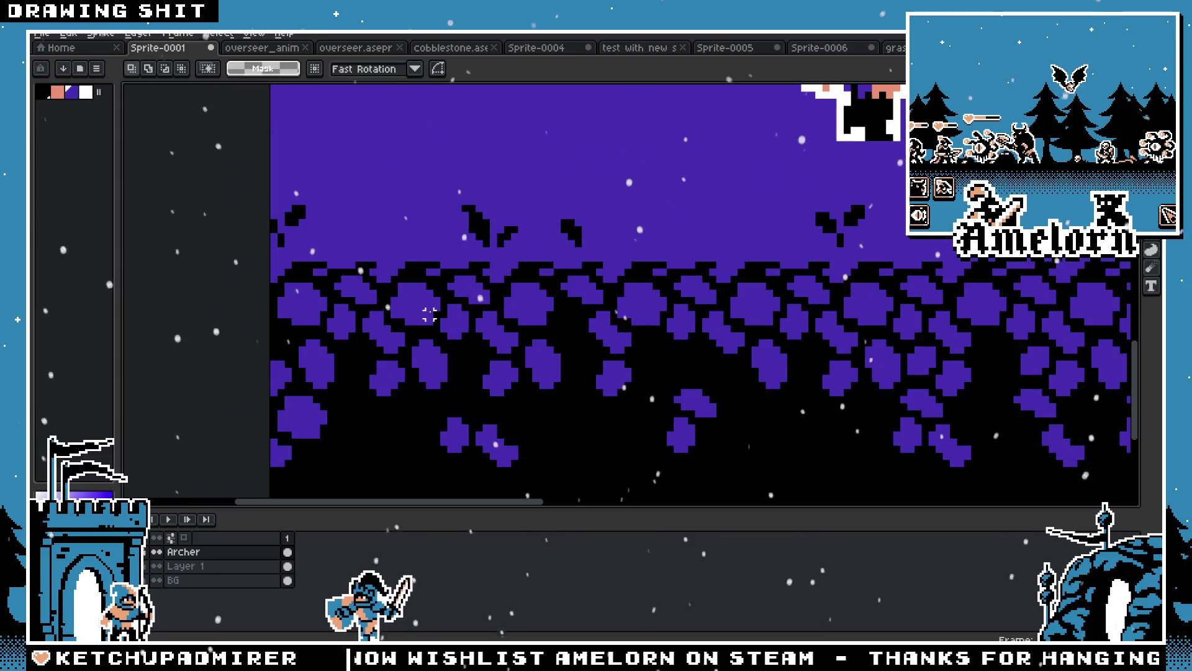
scroll(435, 323, down, 2)
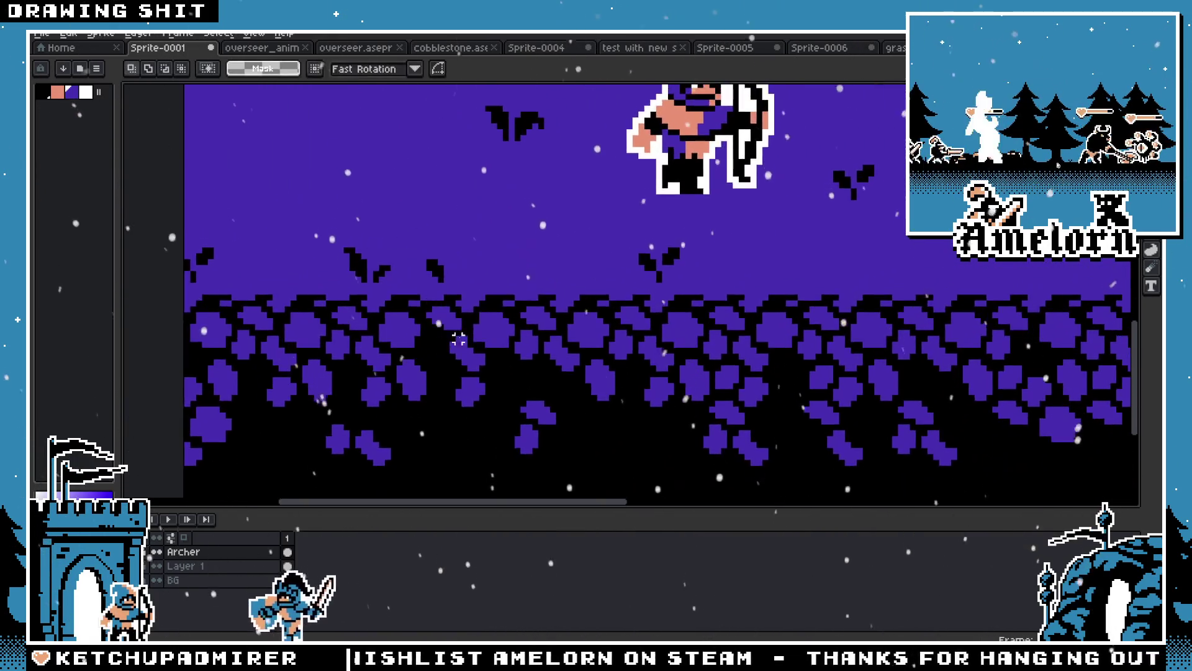
scroll(485, 332, down, 2)
scroll(533, 350, up, 2)
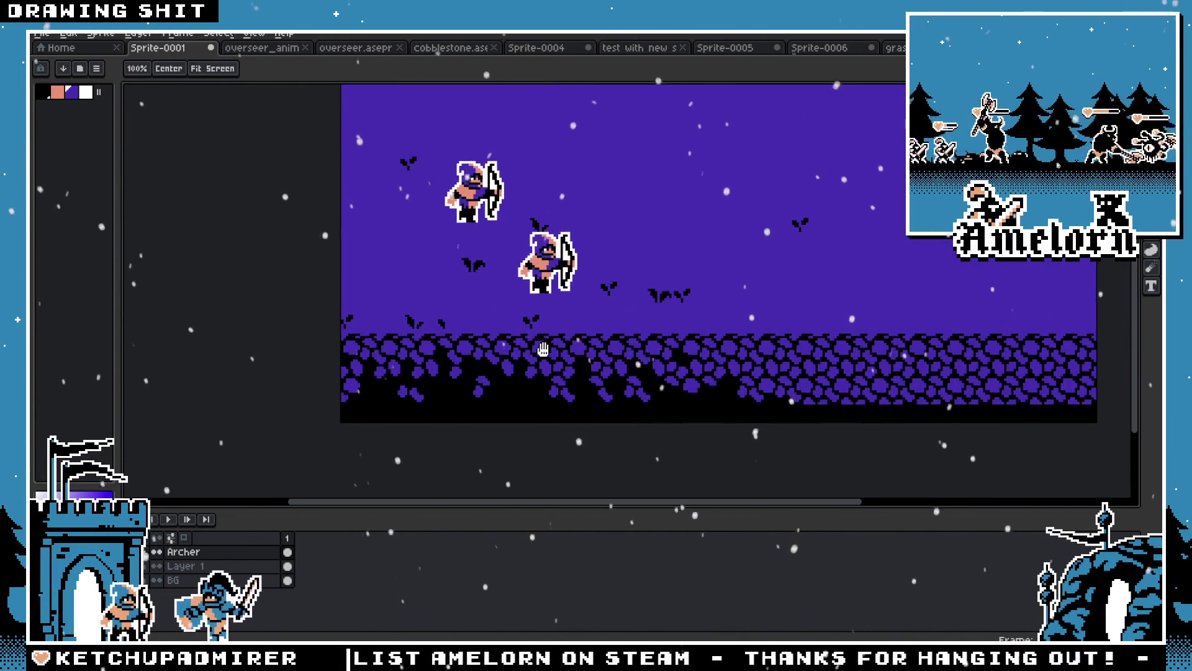
scroll(533, 350, down, 1)
scroll(537, 356, up, 1)
key(ctrl+z)
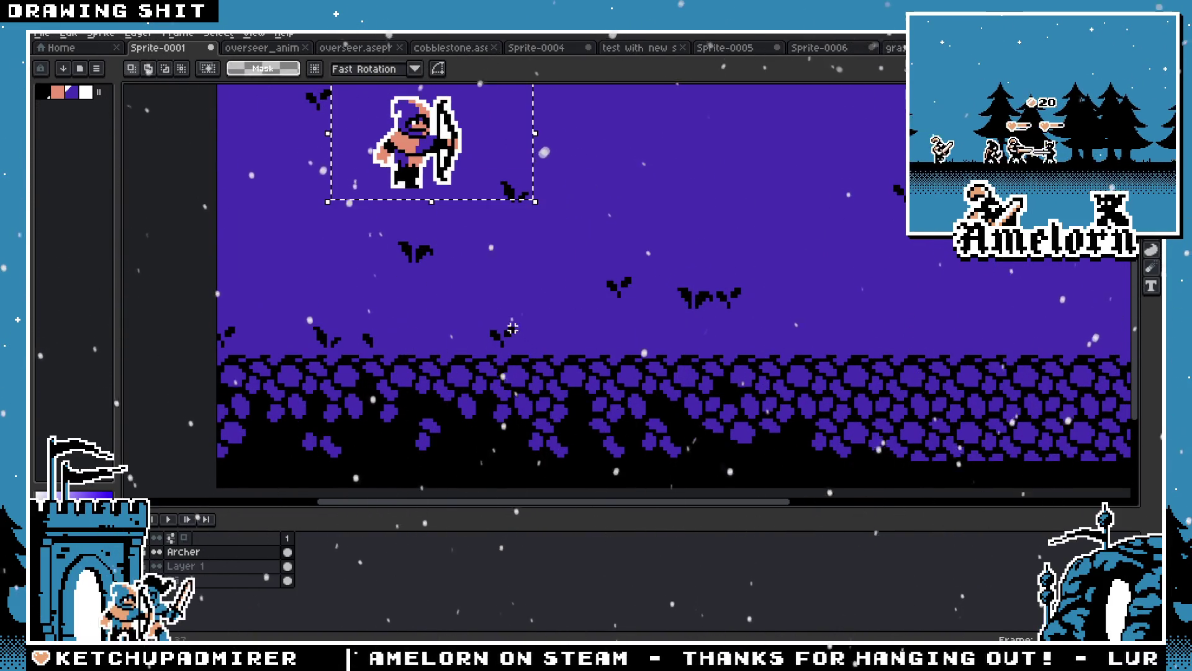
Undo three edits to bring back the grounded archer with grass tufts
key(ctrl+z)
key(ctrl+z)
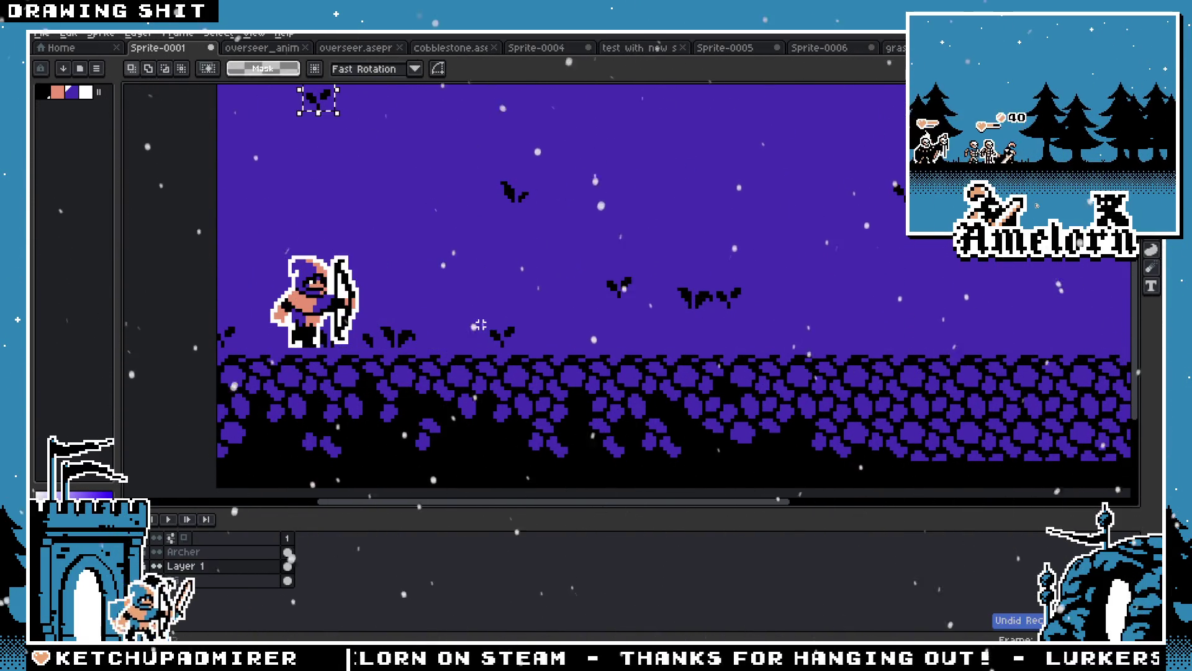
key(ctrl+z)
key(ctrl+z)
key(ctrl+z)
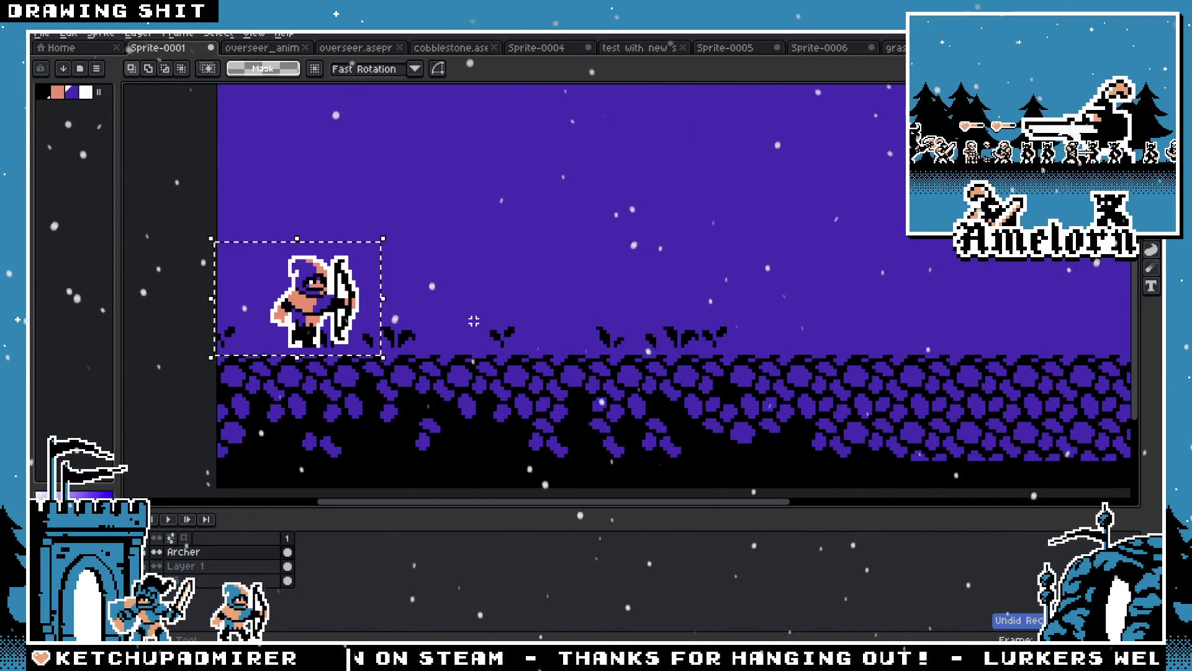
key(ctrl+z)
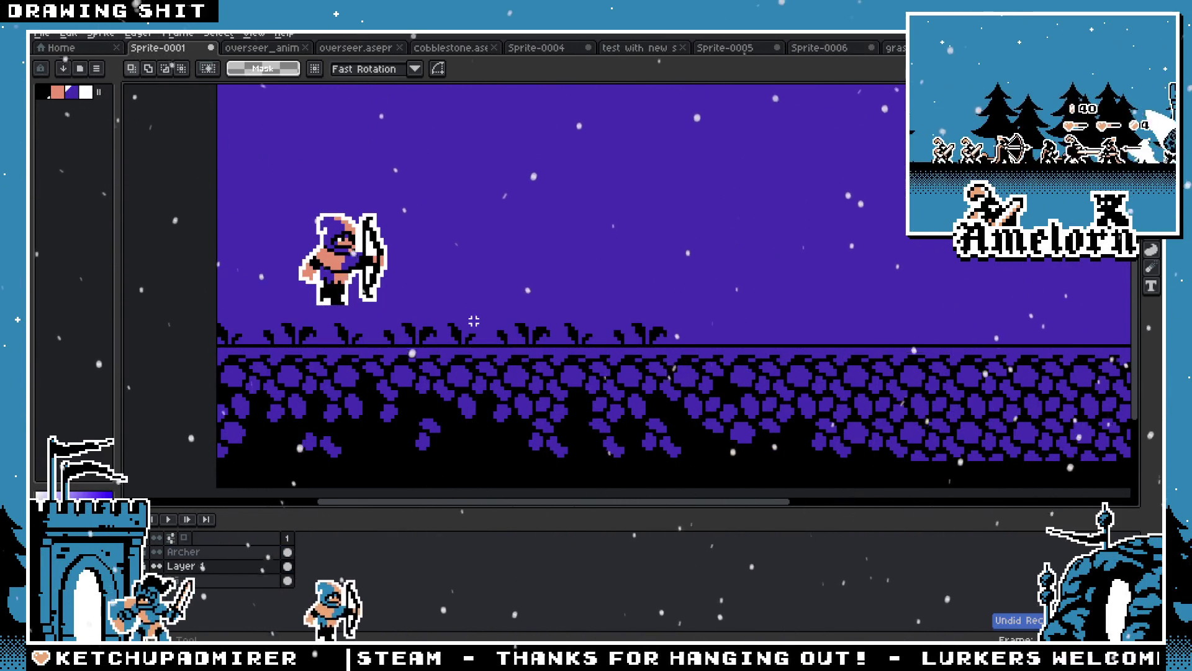
Select the row of grass tufts on Layer 1 and delete them, leaving bare cobblestones
scroll(463, 321, down, 3)
scroll(453, 321, up, 4)
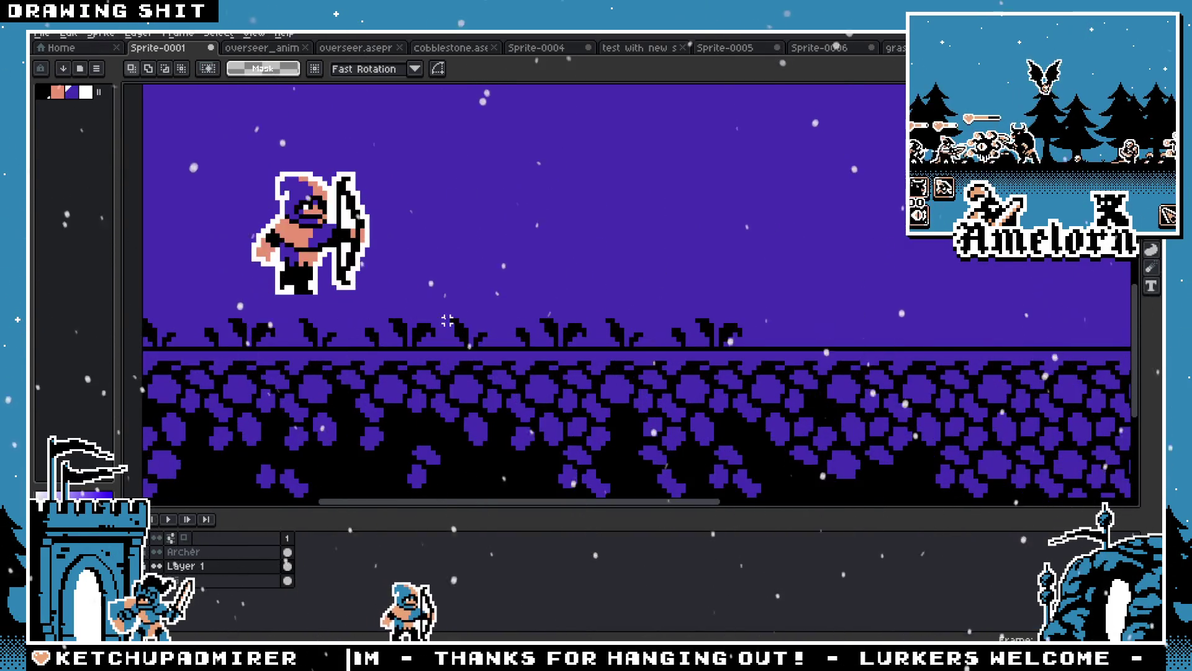
scroll(621, 313, left, 1)
mouse_move(800, 302)
mouse_down()
mouse_move(147, 336)
mouse_move(159, 340)
mouse_up()
key(Delete)
key(i)
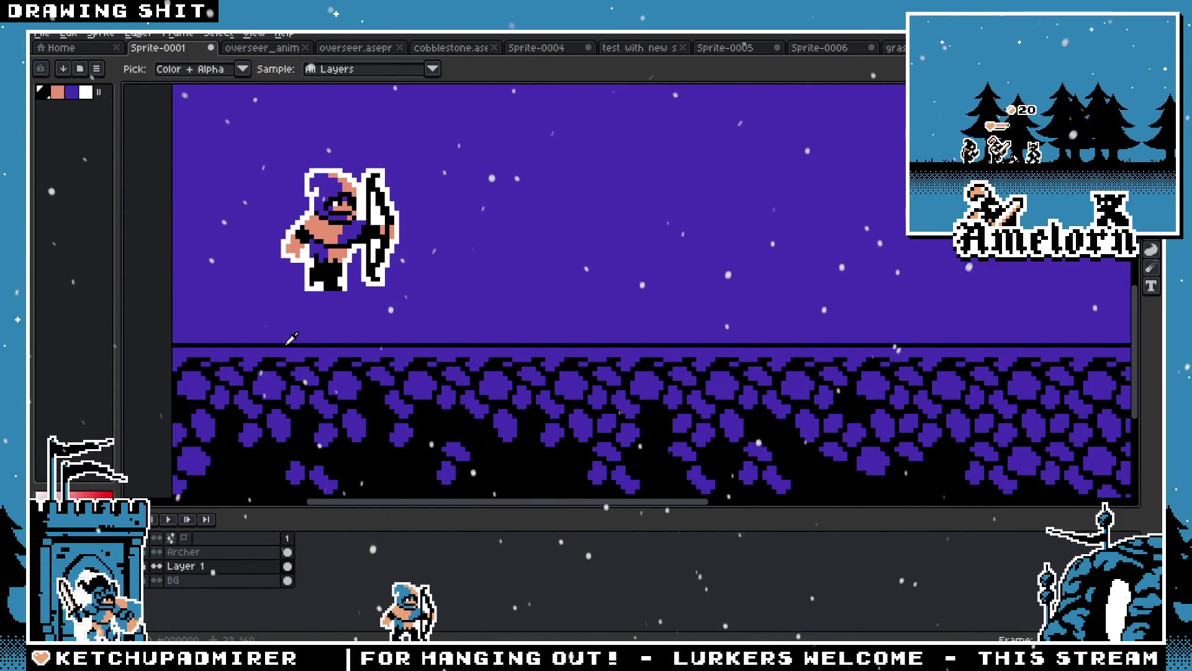
key(m)
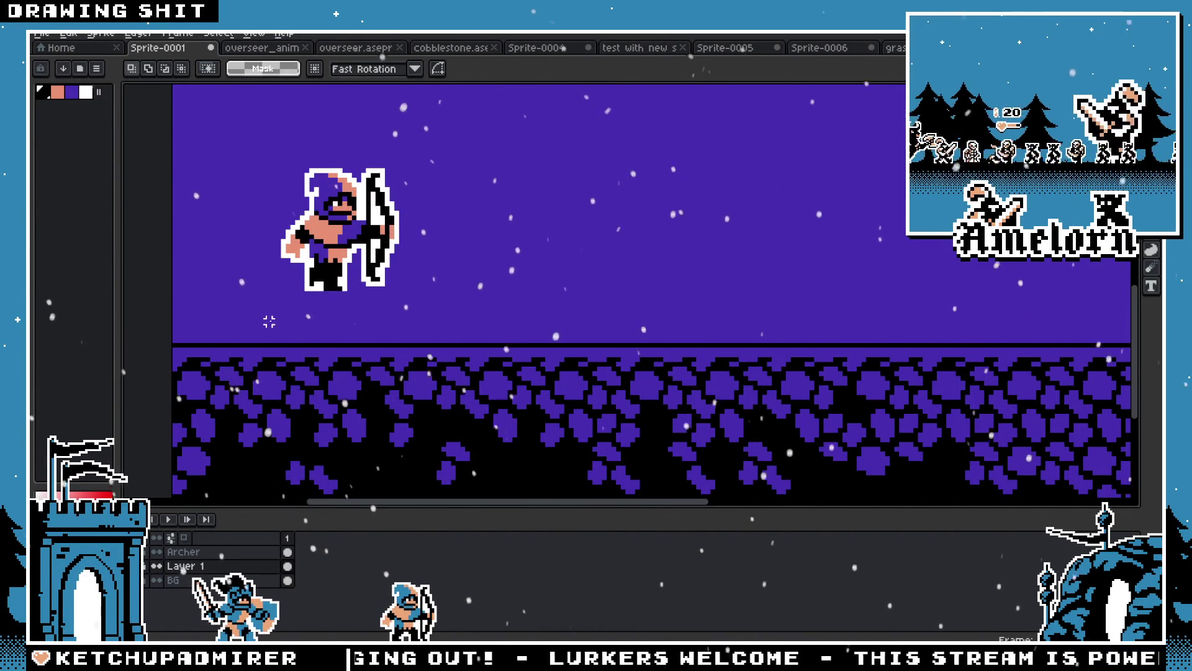
key(b)
scroll(198, 337, up, 2)
drag(189, 339, 206, 339)
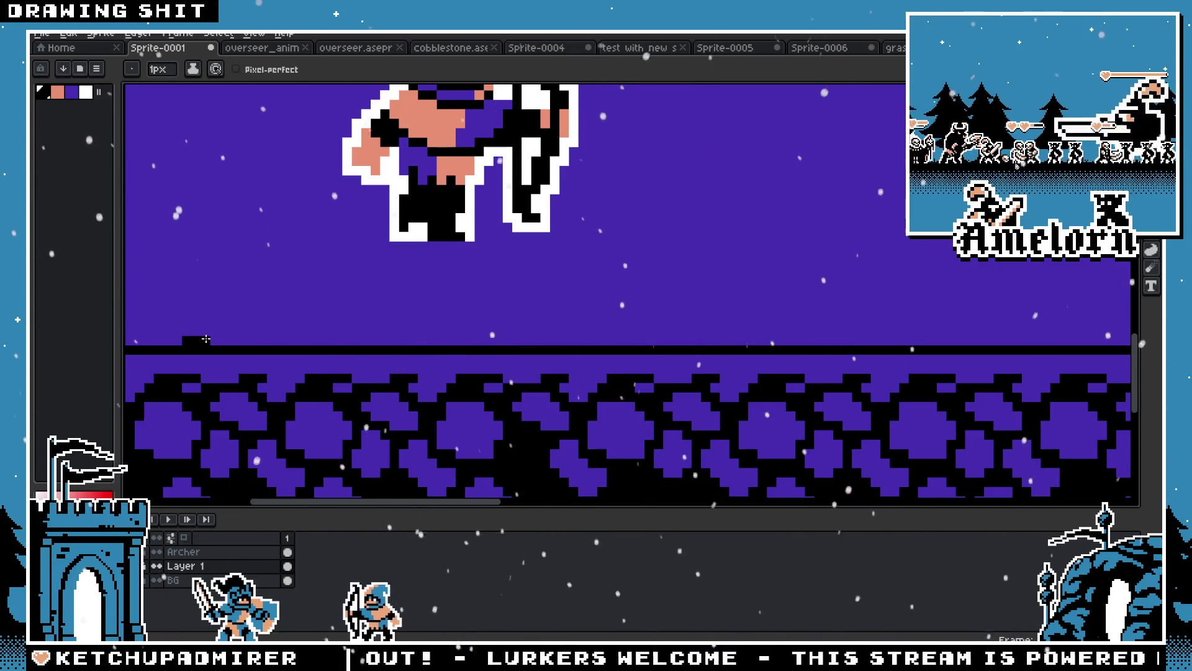
key(ctrl+z)
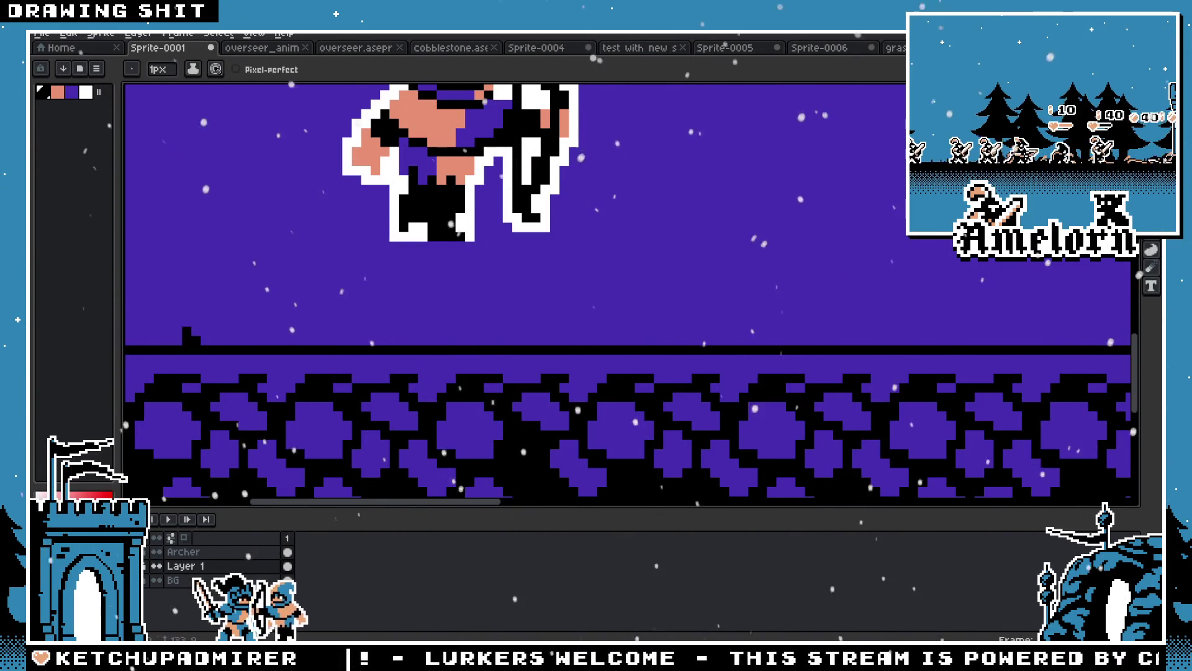
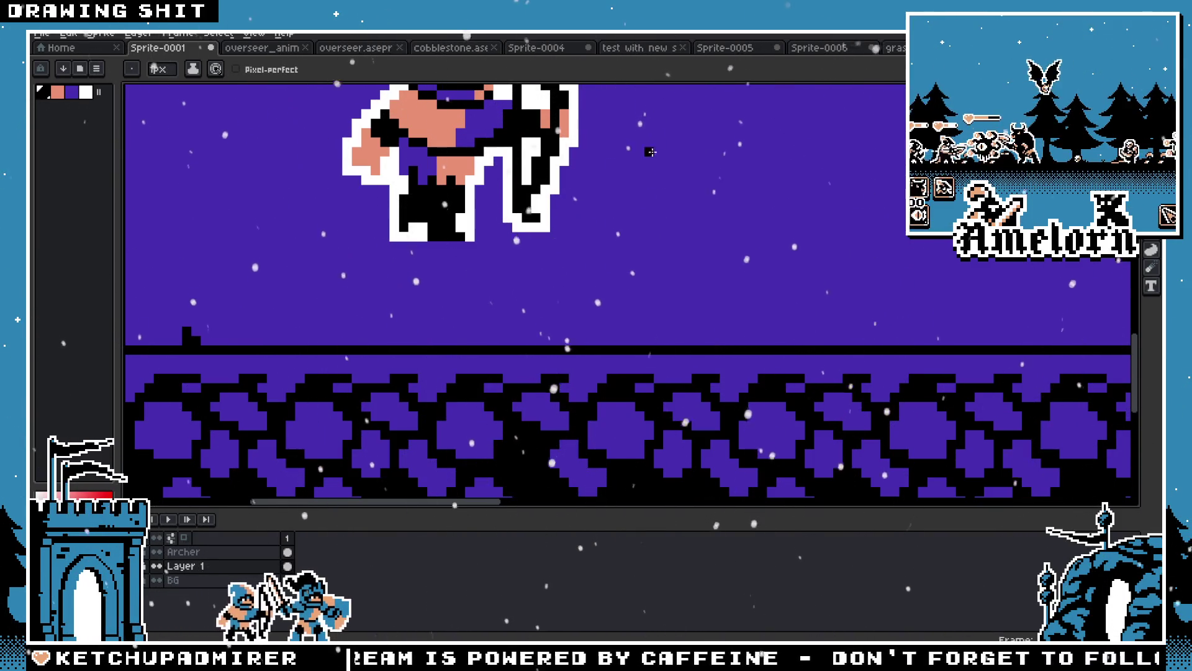
Select the archer on the Archer layer and drag it down-left onto the cobblestone ground
key(m)
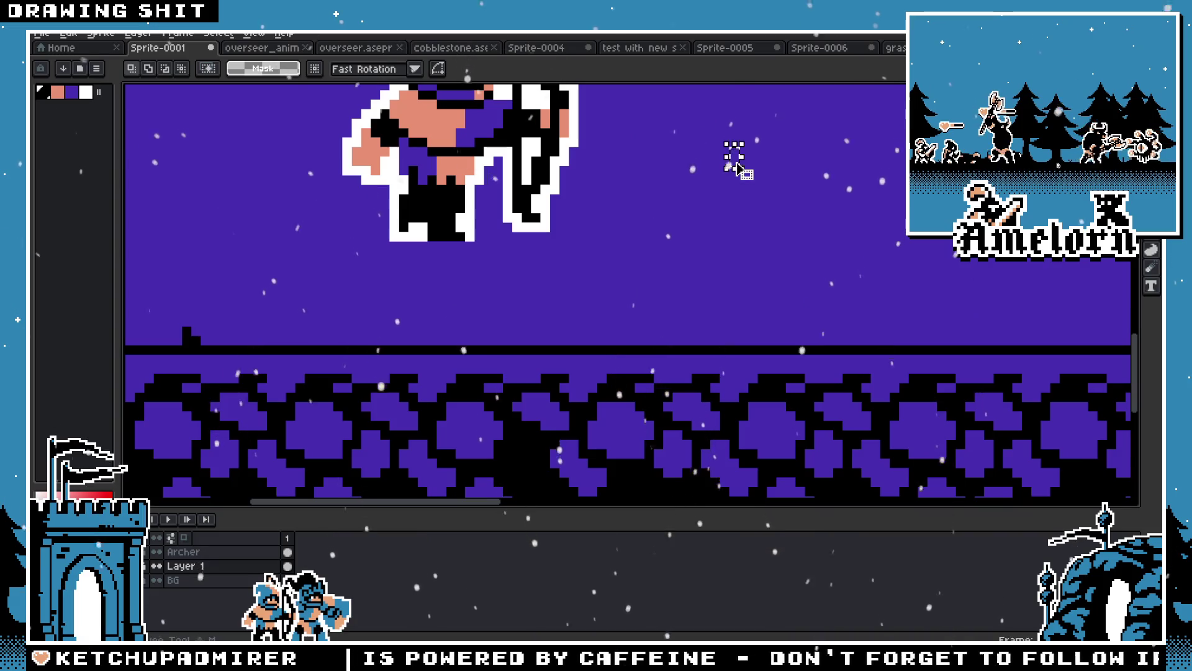
scroll(658, 161, down, 2)
drag(438, 120, 661, 295)
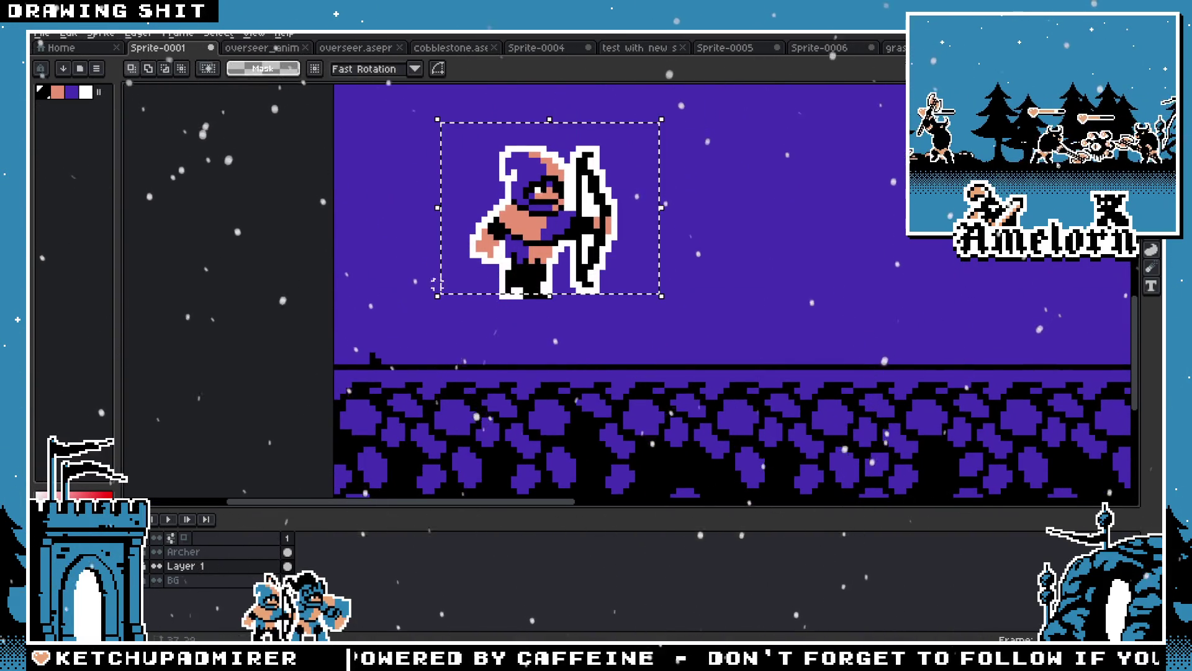
click(714, 217)
drag(414, 131, 667, 349)
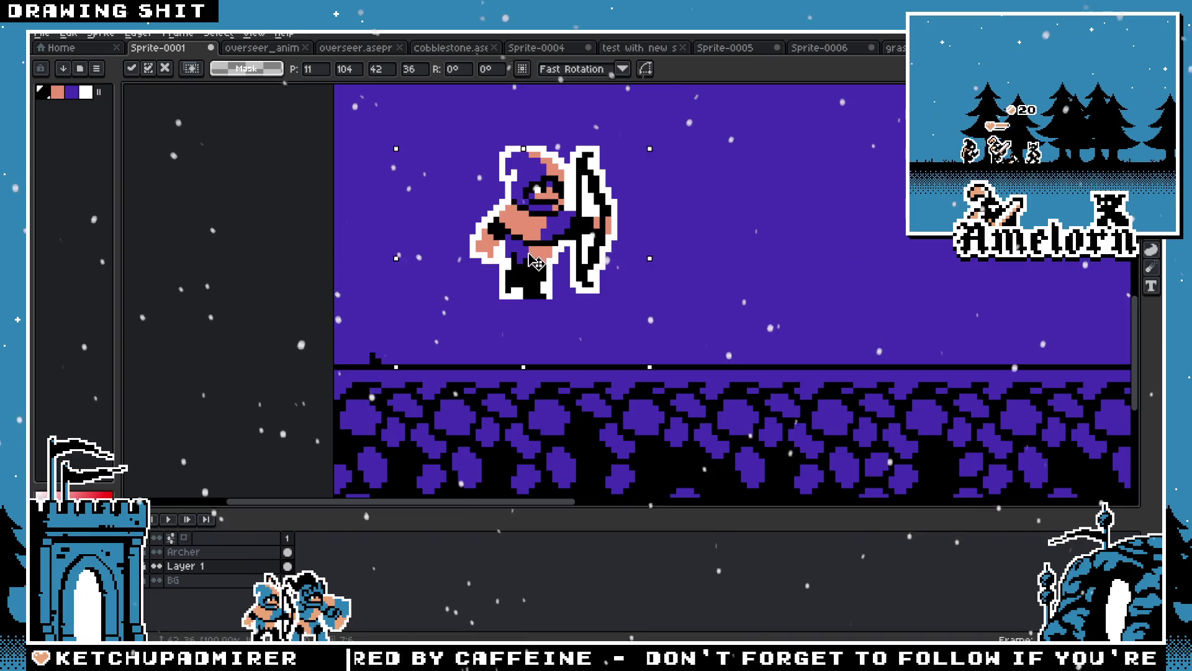
click(174, 551)
drag(521, 261, 444, 332)
click(694, 269)
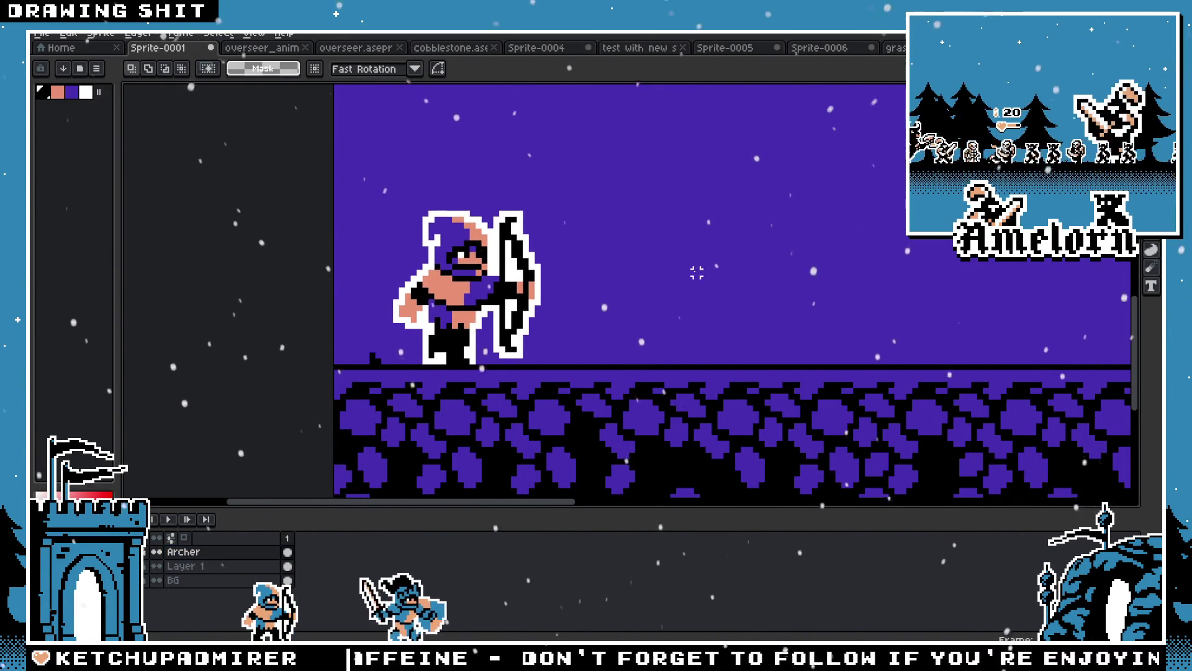
Mark the strip of sky just above the ground with a rectangular selection
scroll(680, 281, down, 3)
scroll(683, 280, up, 3)
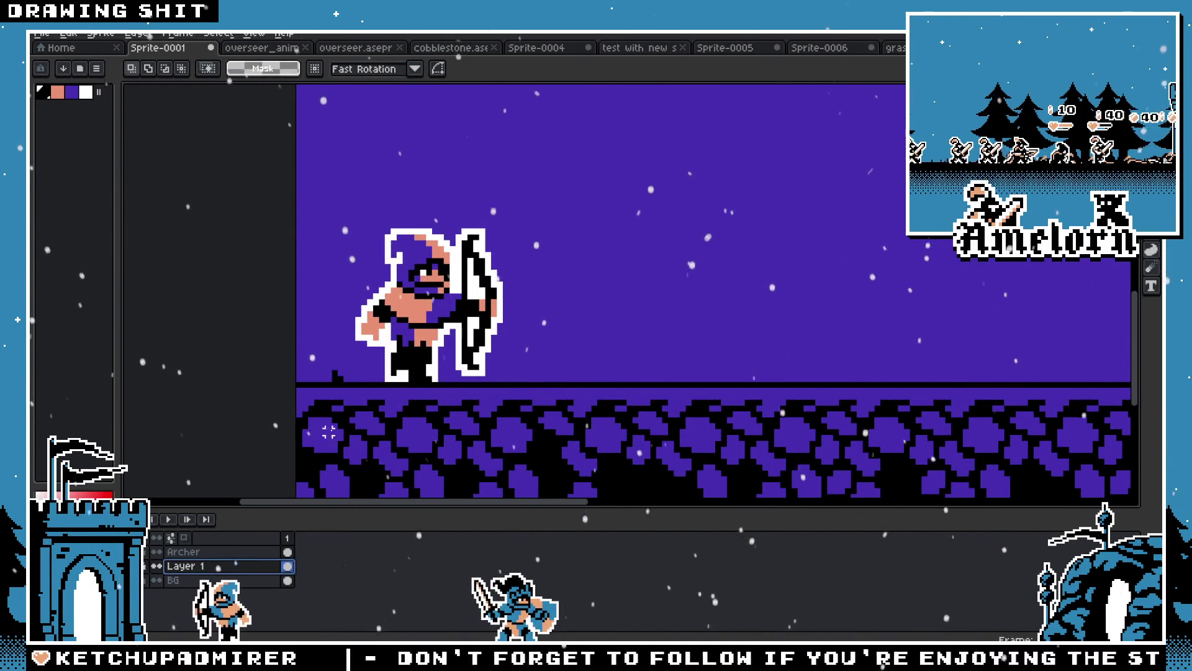
scroll(329, 431, down, 1)
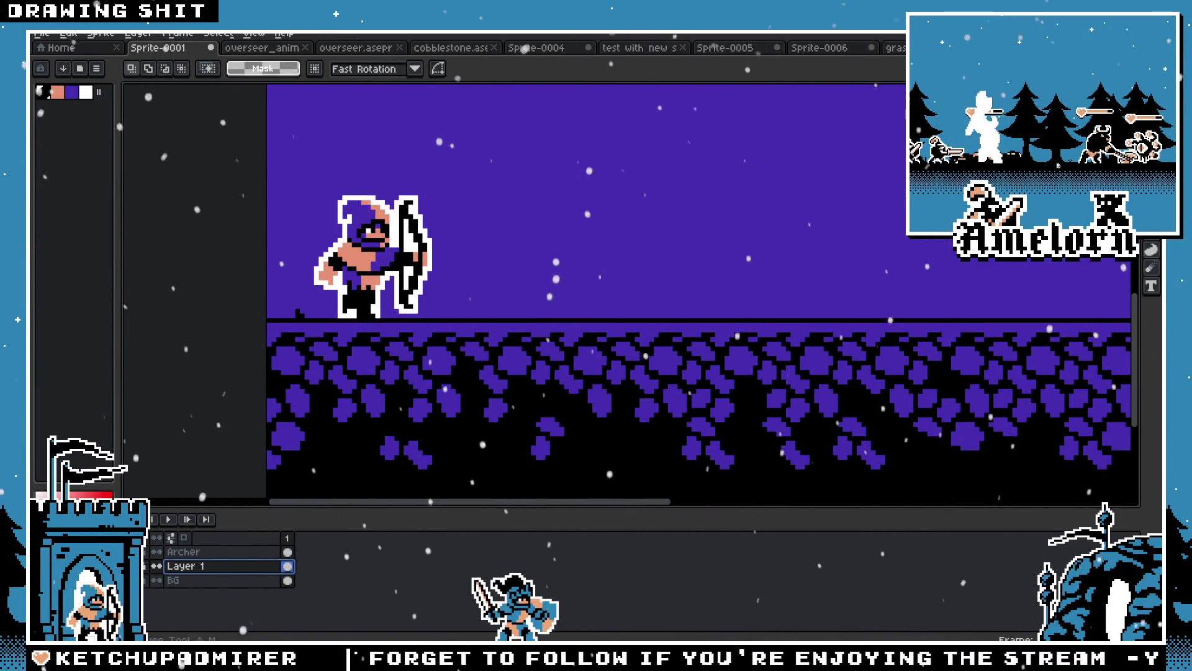
scroll(828, 218, down, 3)
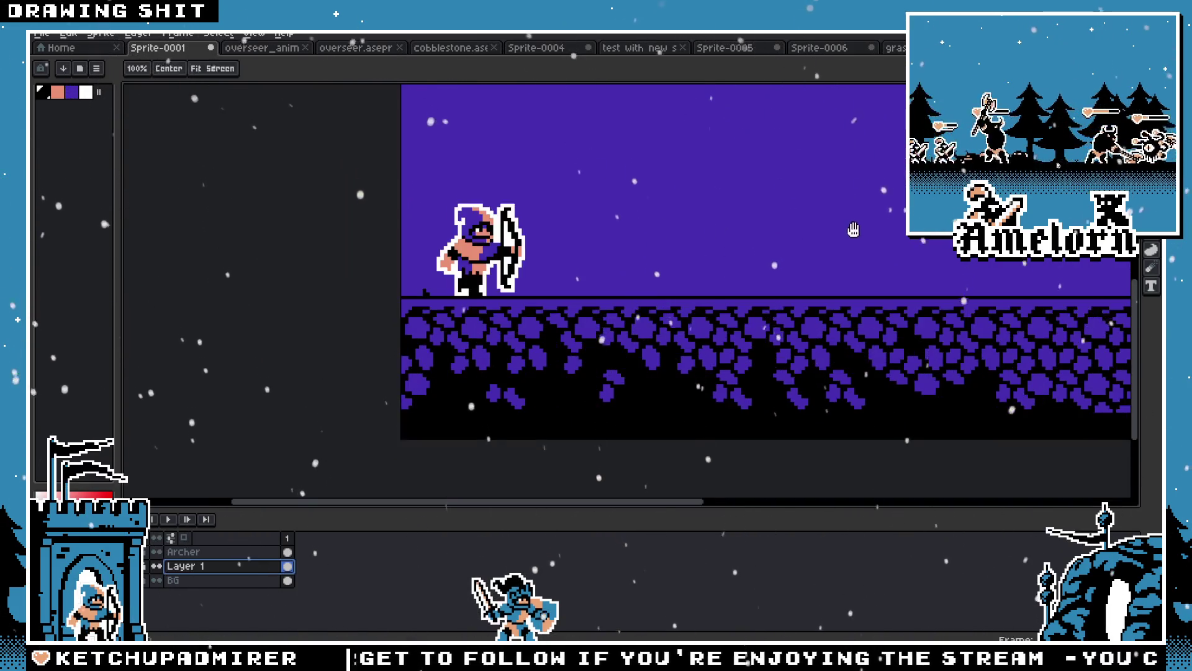
scroll(829, 218, up, 2)
mouse_move(1027, 183)
mouse_down()
mouse_move(851, 274)
mouse_move(269, 349)
mouse_move(268, 368)
mouse_up()
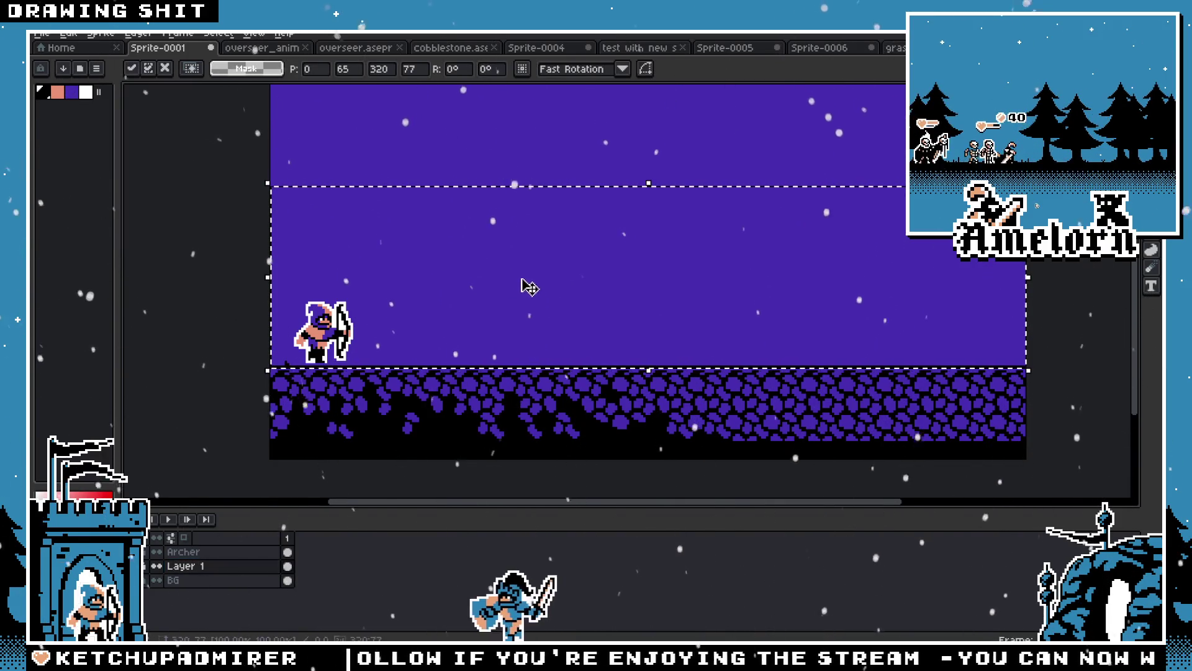
key(ctrl+d)
drag(1028, 310, 268, 372)
key(ctrl+d)
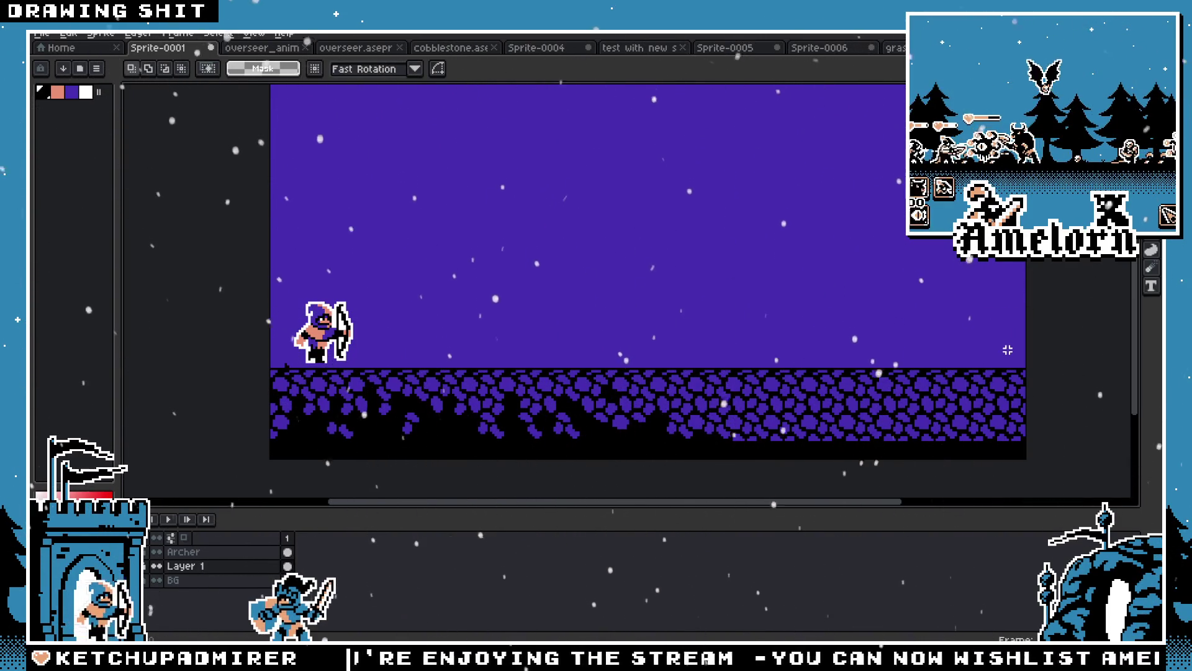
key(ctrl+z)
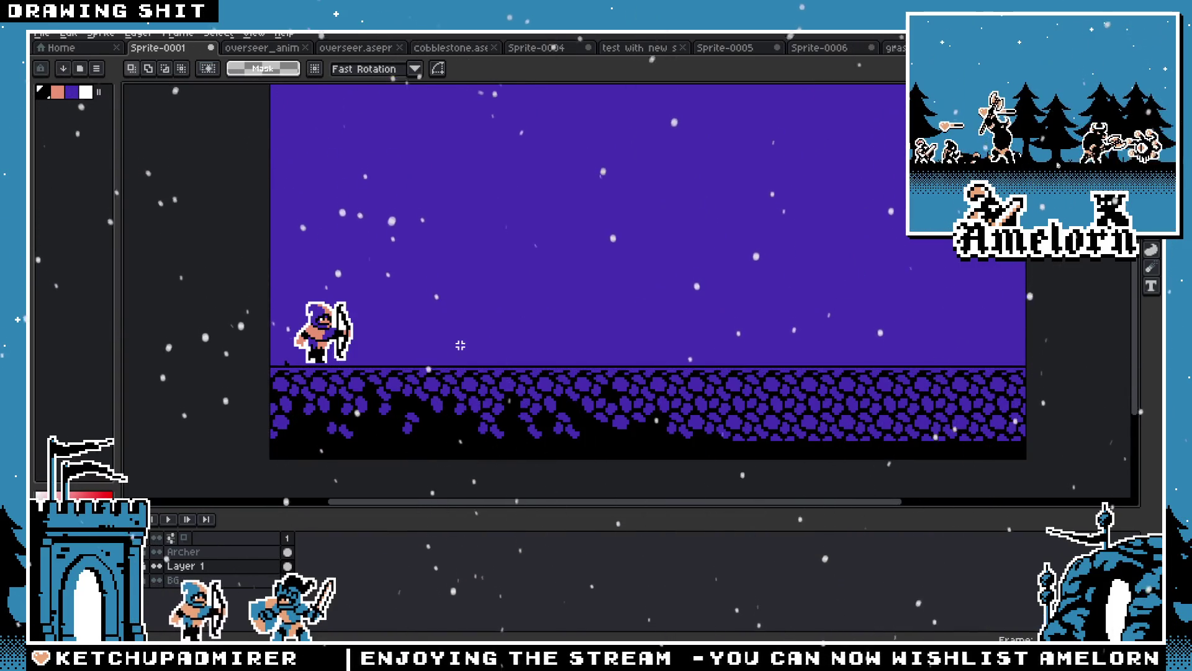
Reselect the archer, nudge it one pixel right and one pixel down, and drop it
scroll(415, 341, up, 4)
click(184, 551)
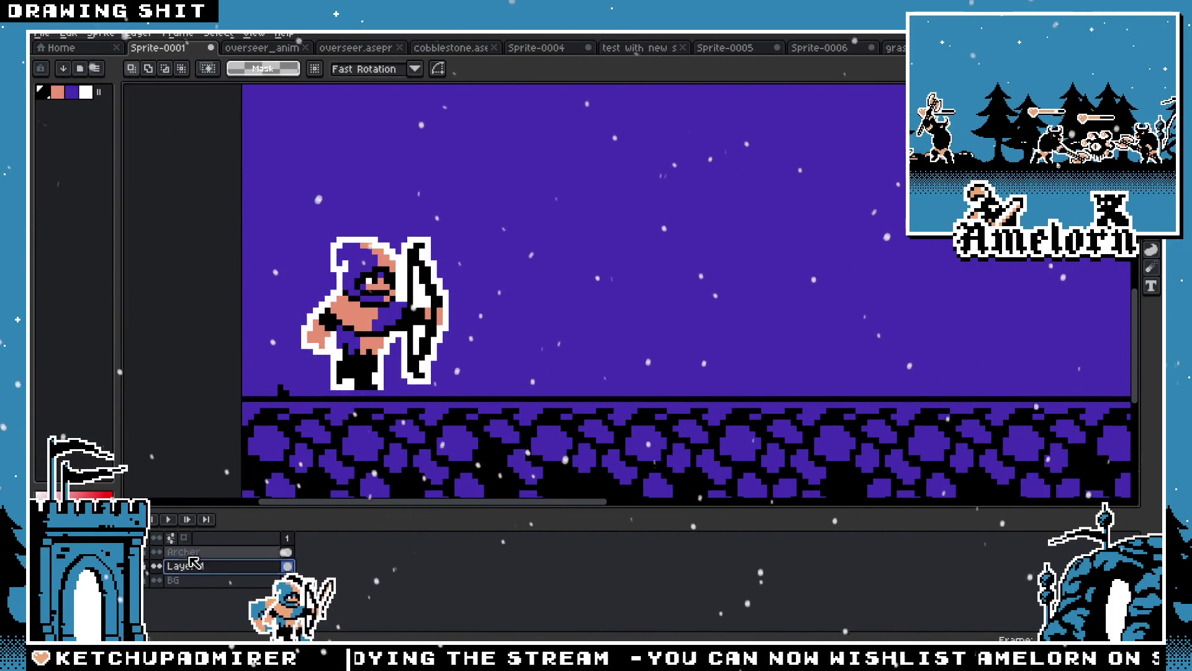
drag(569, 192, 240, 452)
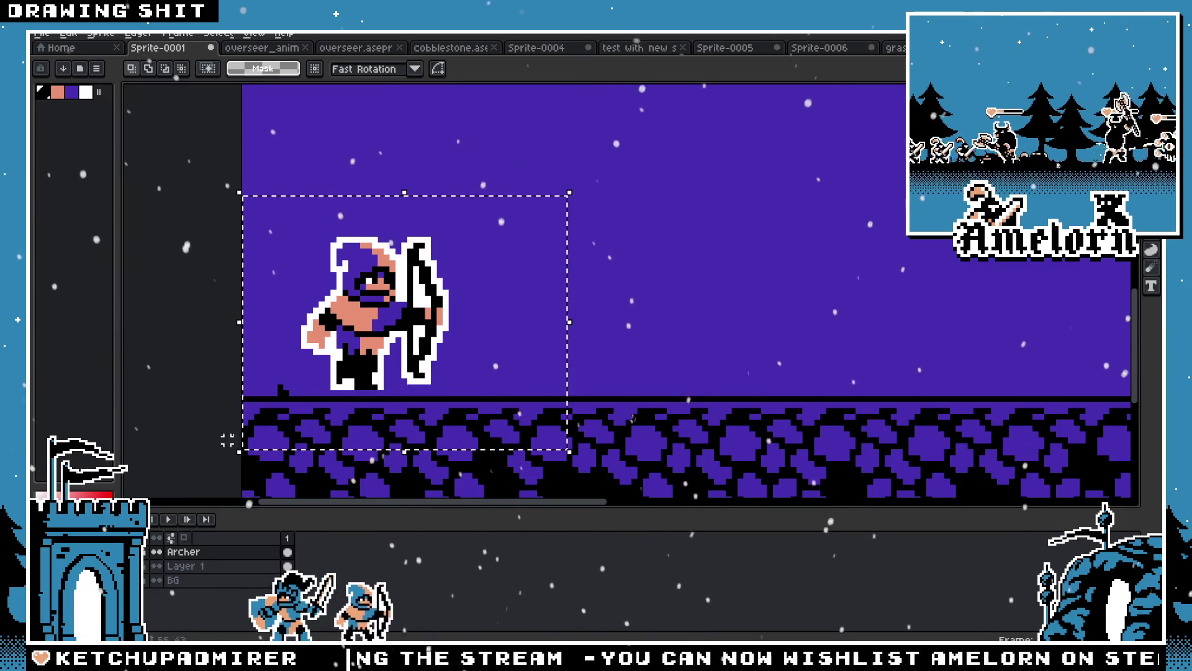
key(Right)
key(Down)
click(580, 322)
scroll(580, 321, down, 4)
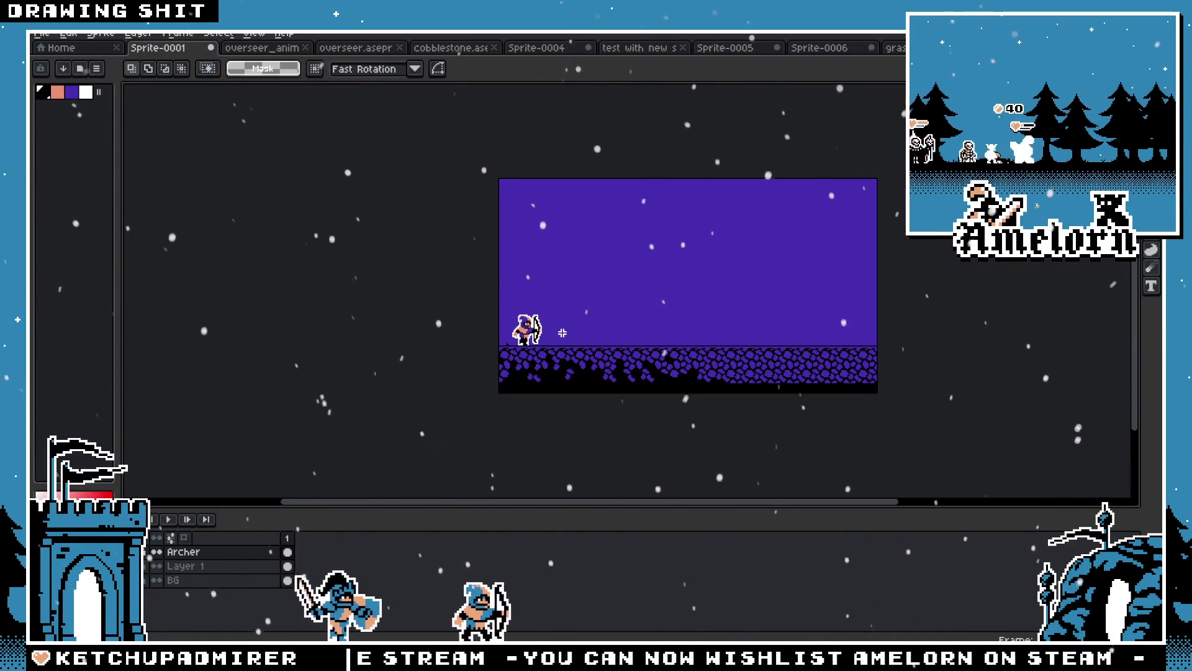
scroll(527, 340, up, 6)
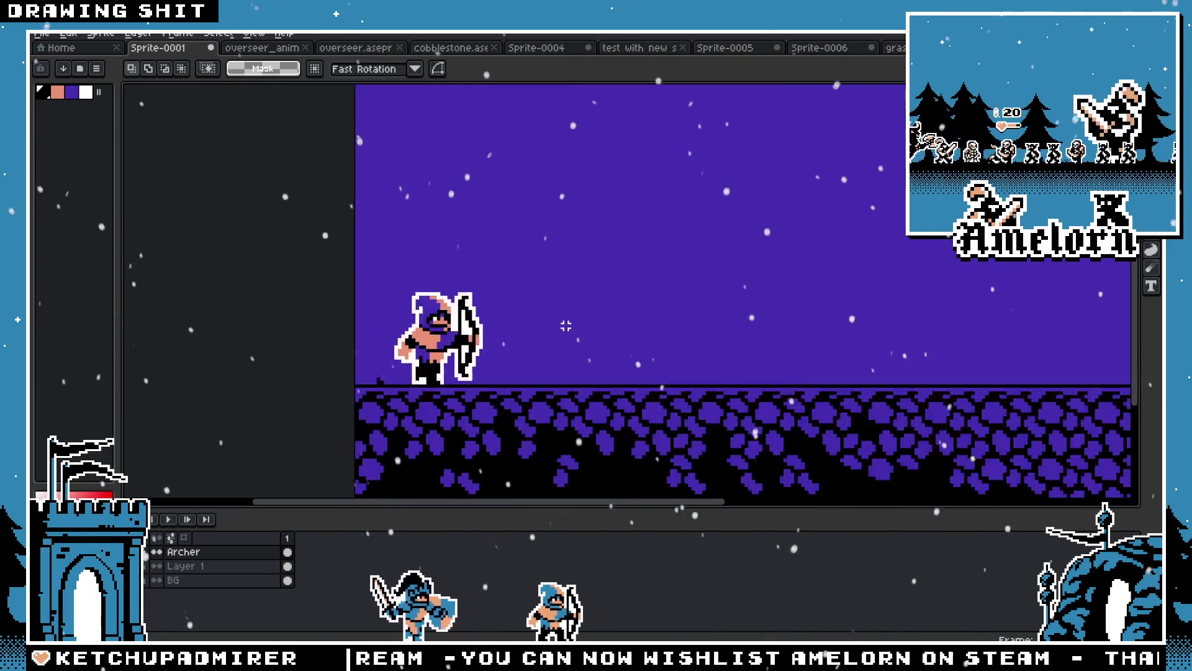
scroll(354, 395, up, 1)
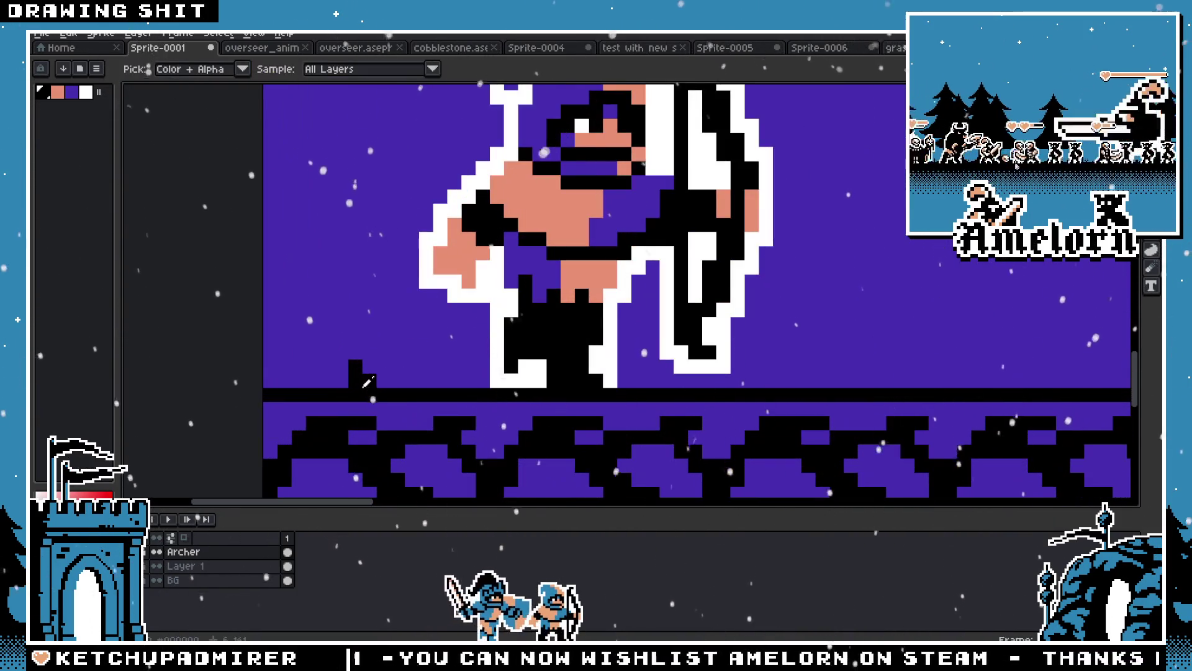
With the Pencil, draw a short black grass tuft on the ground's top edge
key(b)
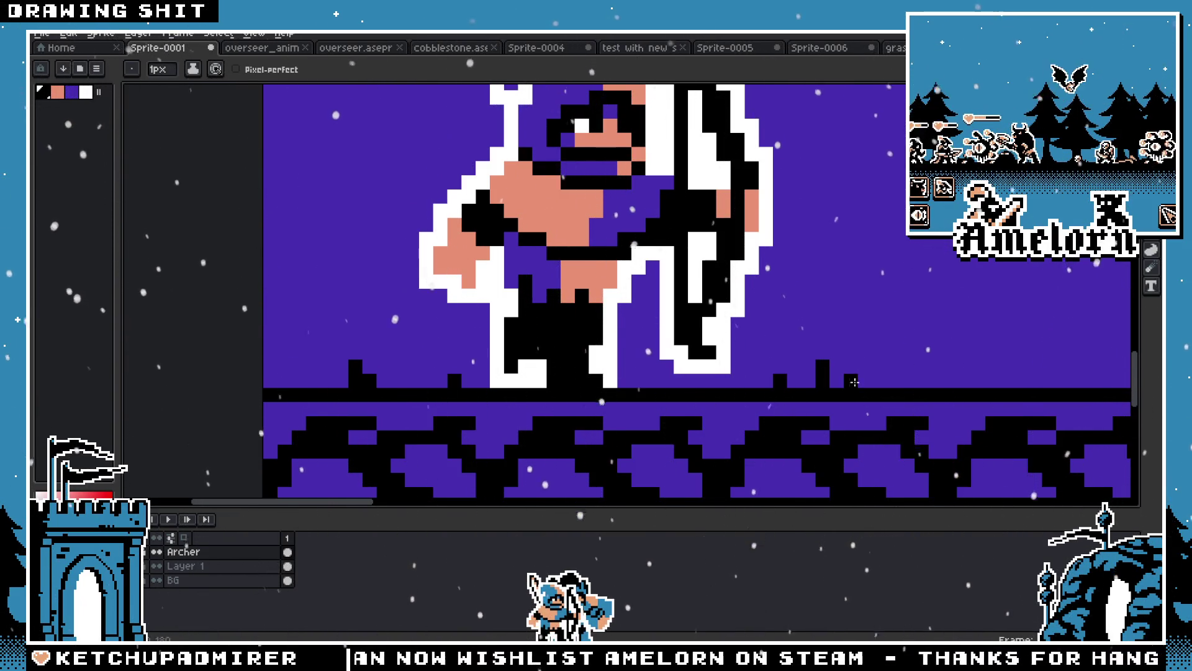
scroll(854, 382, down, 4)
scroll(614, 364, up, 3)
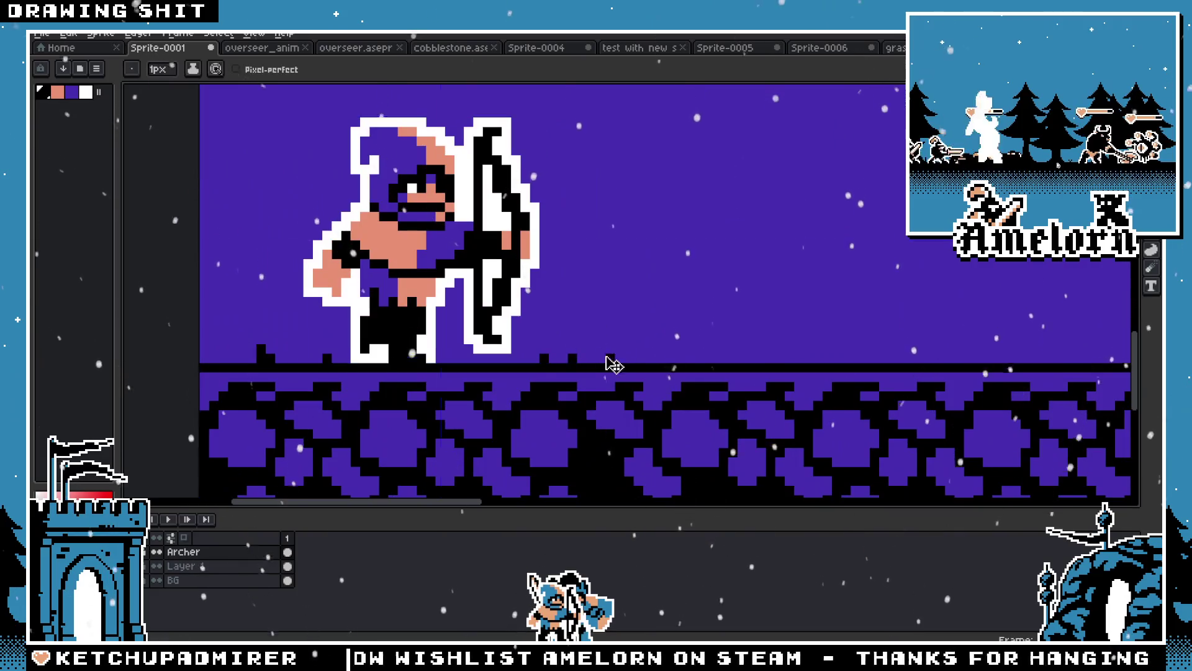
key(ctrl+z)
drag(609, 358, 609, 348)
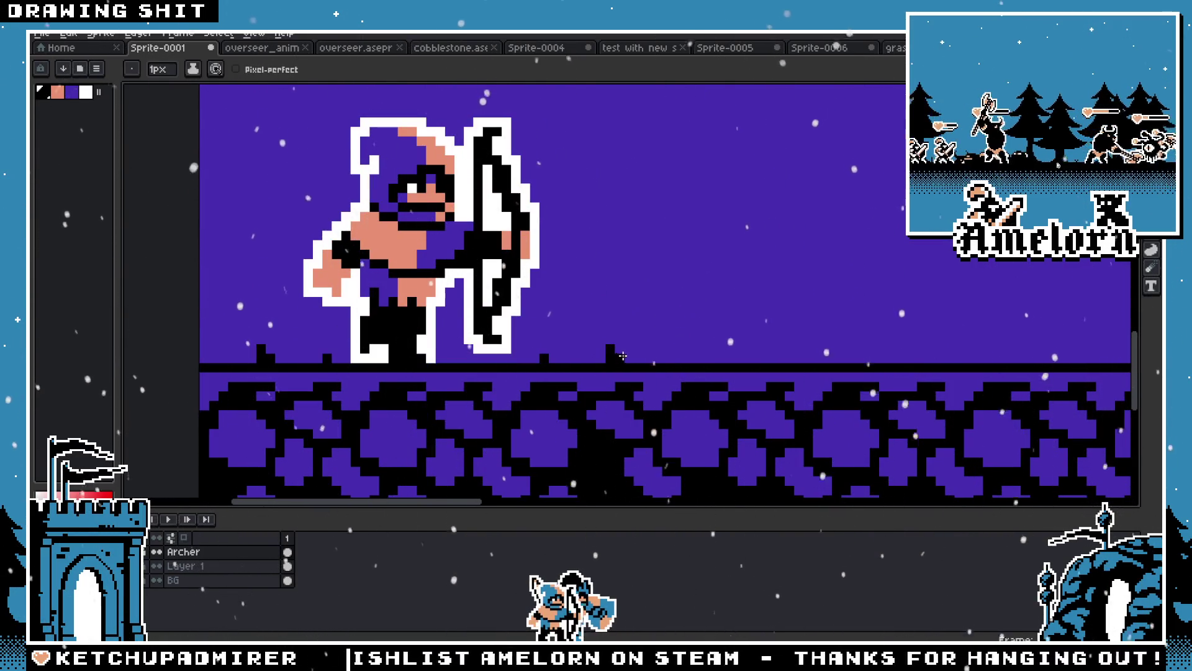
scroll(814, 358, down, 4)
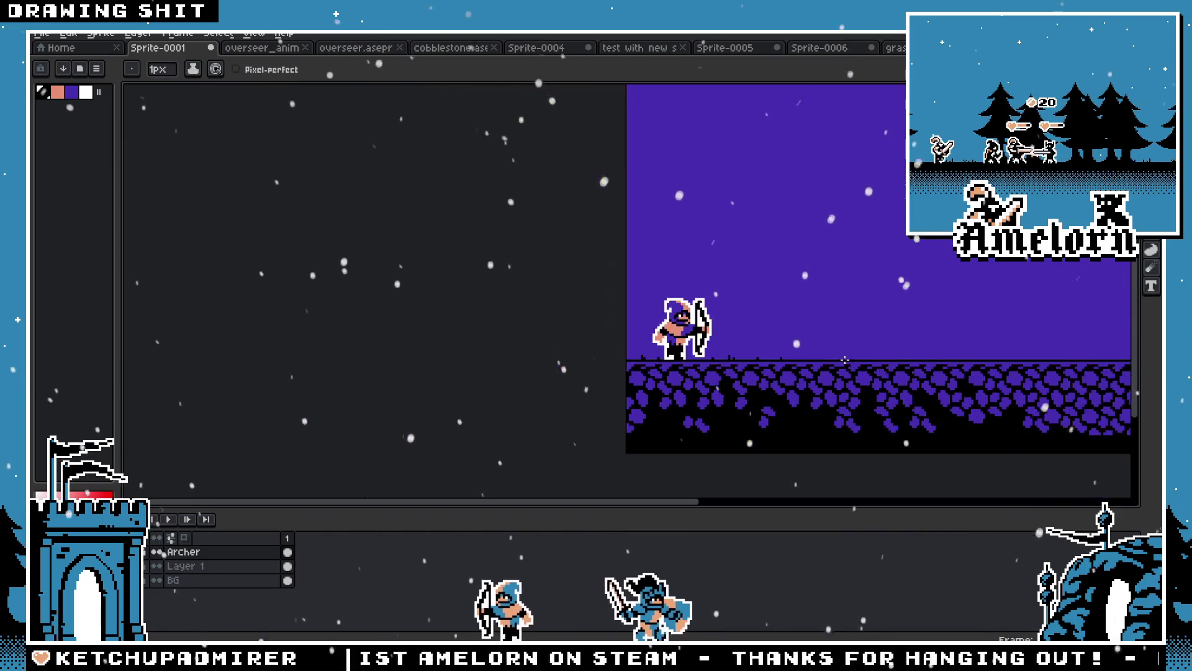
scroll(844, 367, up, 1)
scroll(708, 354, up, 1)
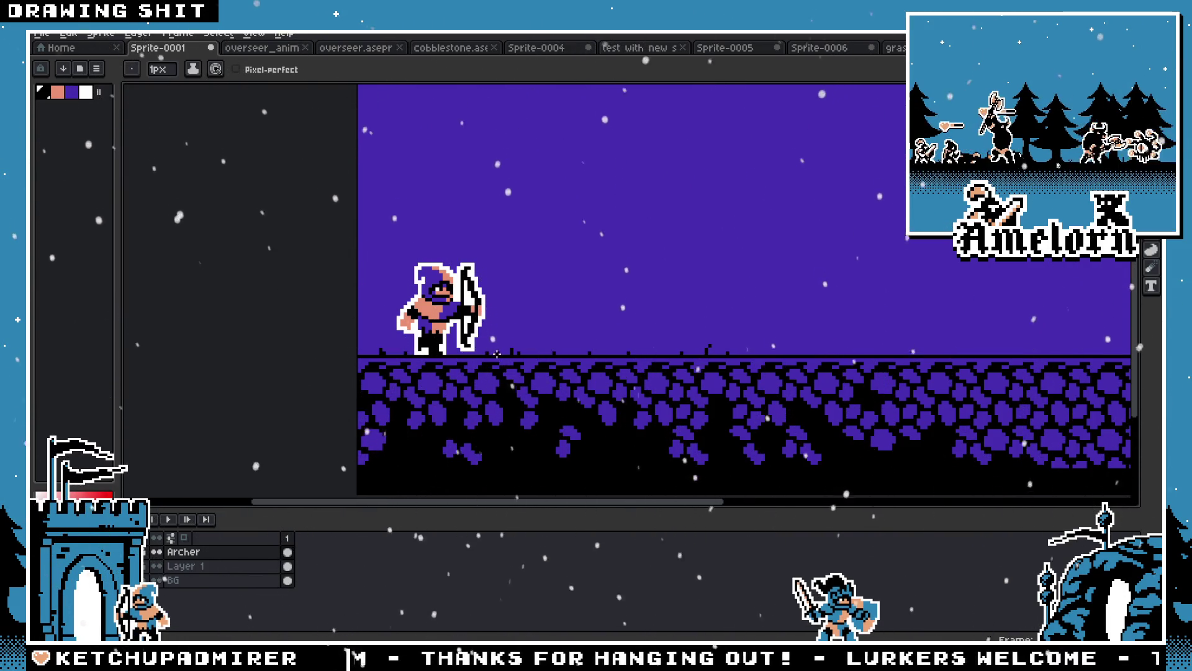
scroll(628, 349, down, 3)
scroll(519, 298, up, 4)
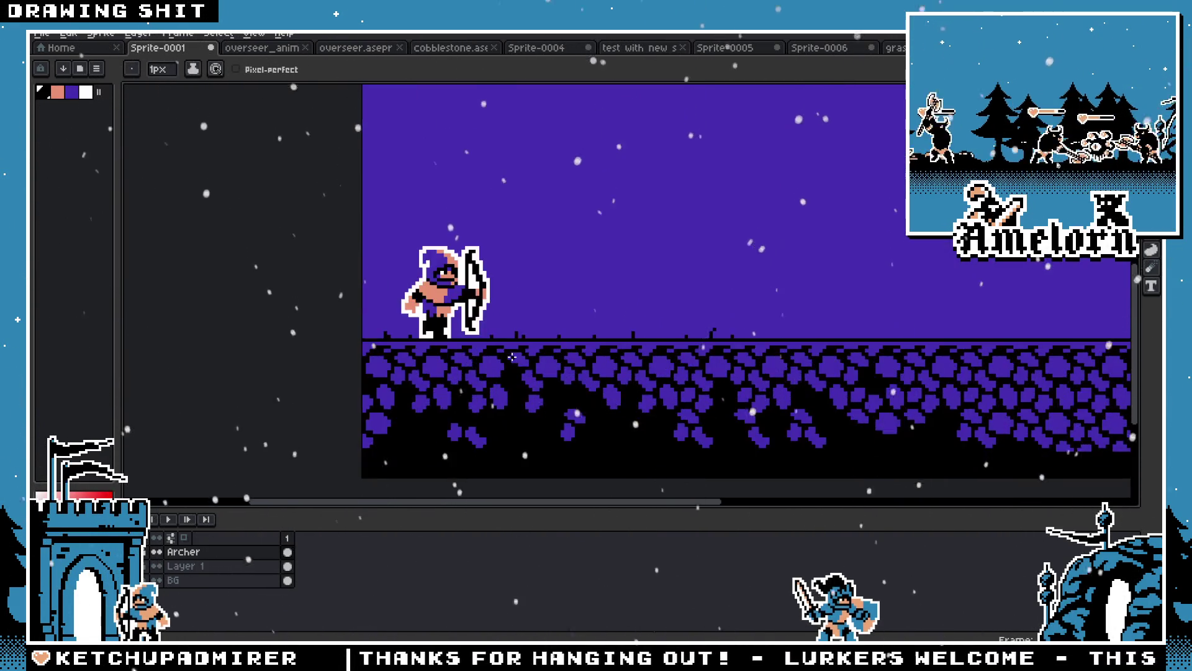
scroll(519, 298, down, 4)
scroll(372, 95, up, 3)
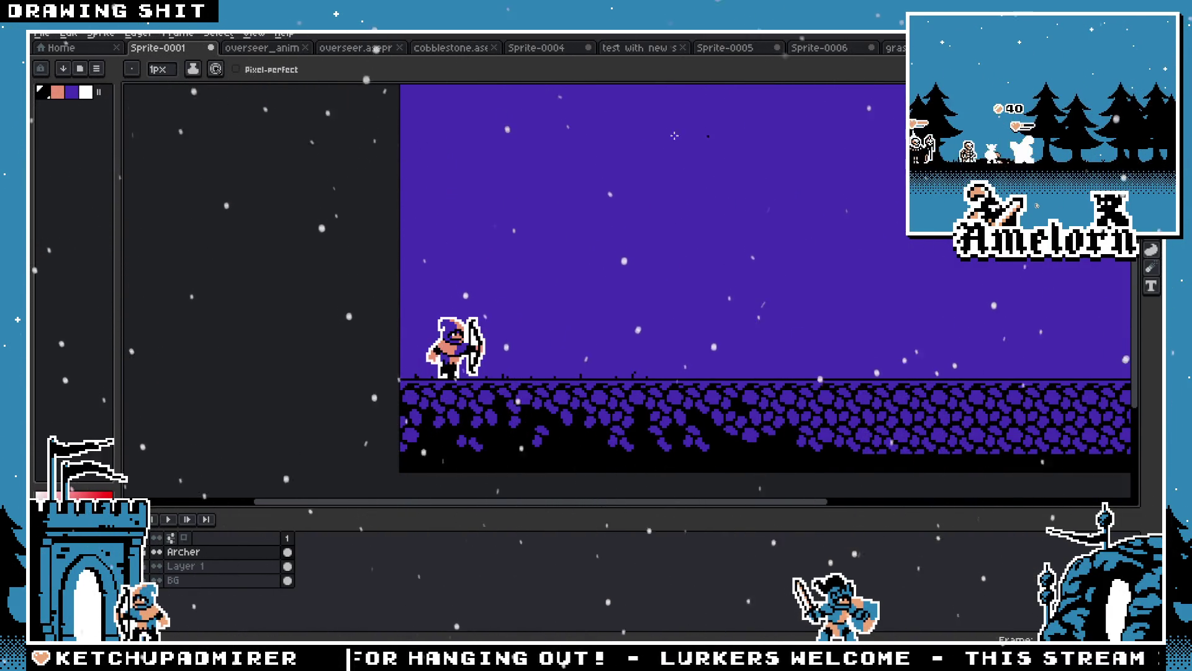
scroll(494, 290, down, 2)
scroll(494, 290, up, 2)
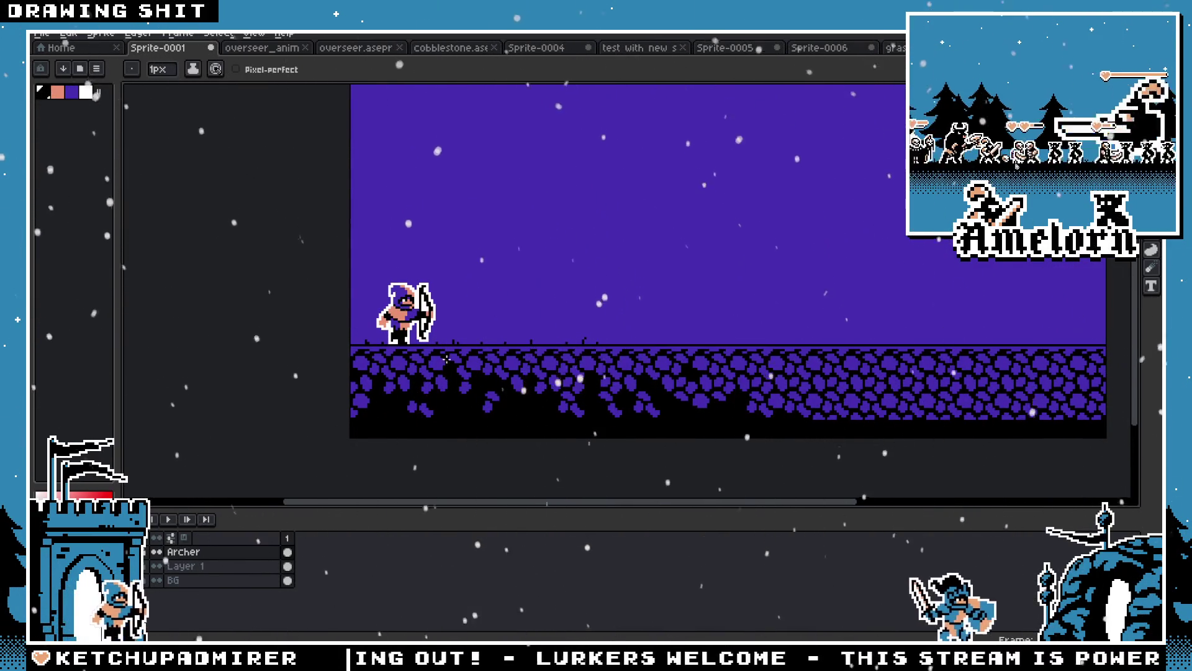
Hide the timeline and bring up the Sprite-0006 cobblestone tile document
scroll(383, 358, up, 3)
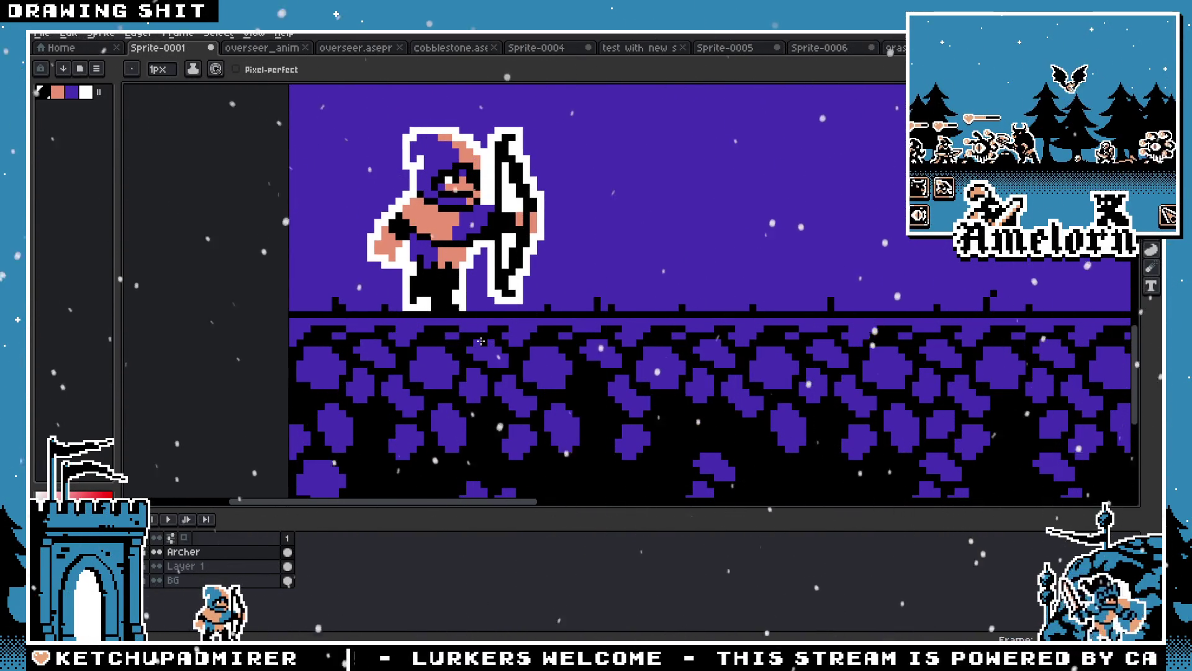
scroll(480, 341, down, 1)
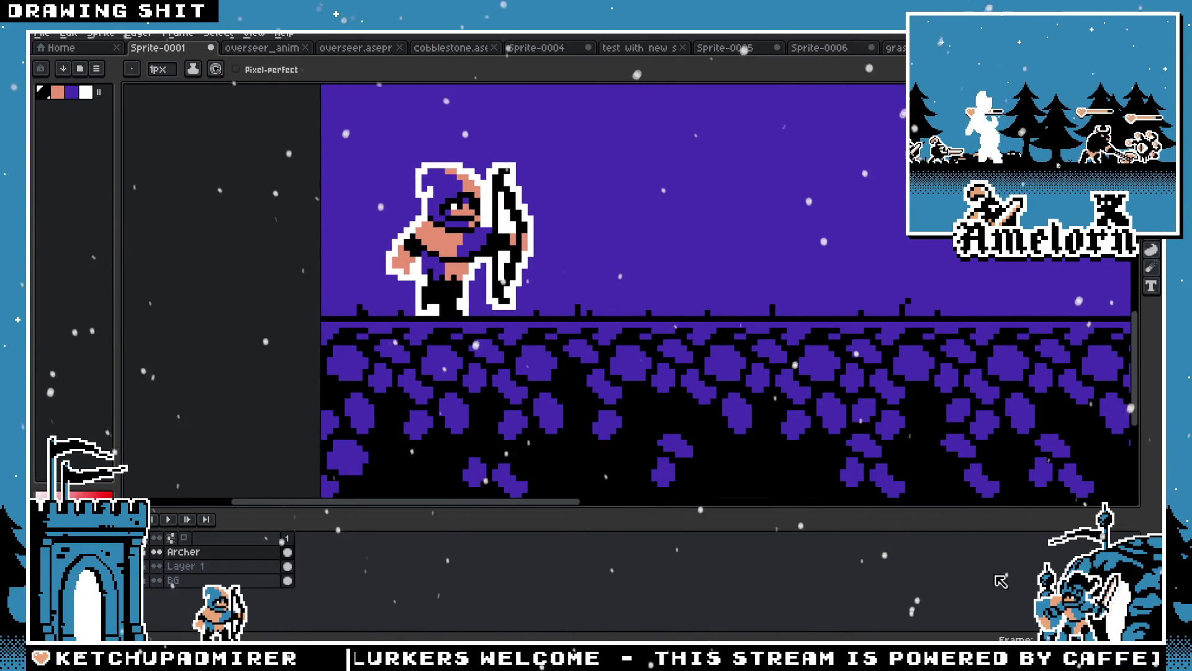
key(Tab)
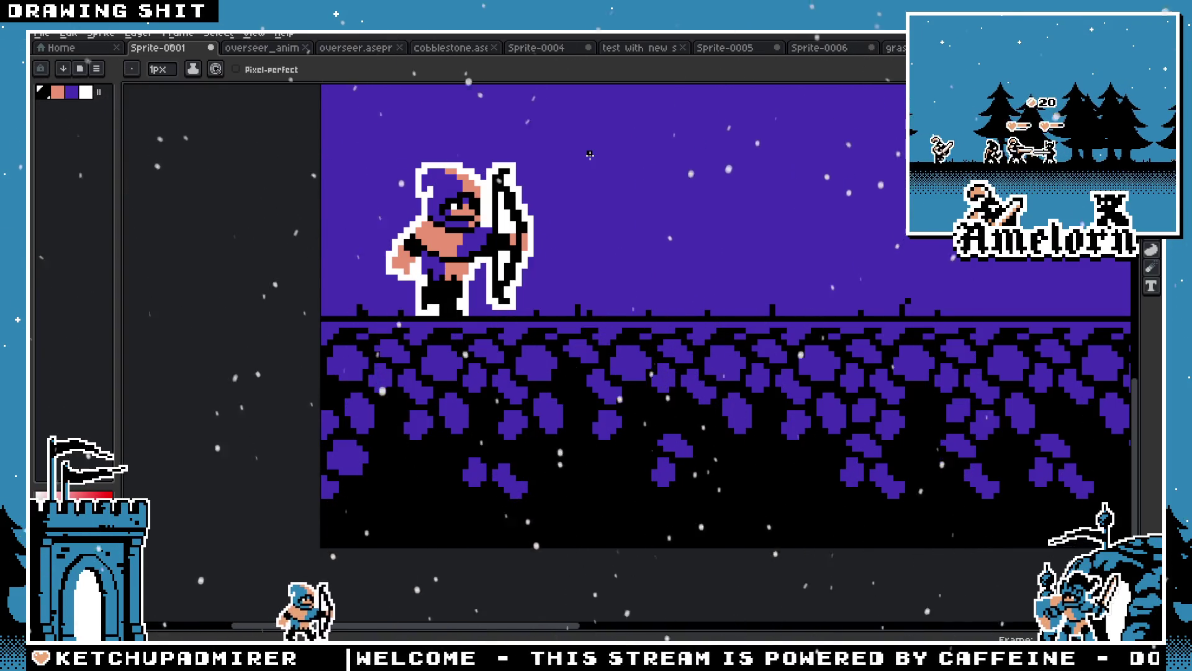
click(820, 48)
Create a new blank sprite sized 16×48 px
scroll(632, 367, down, 1)
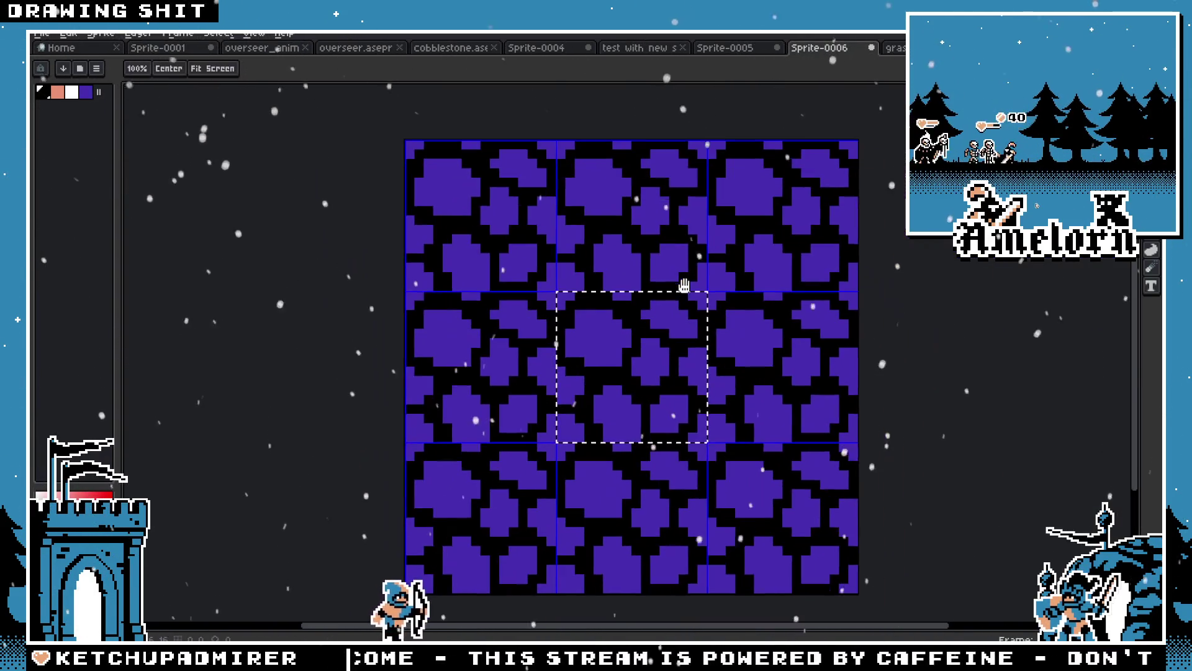
key(m)
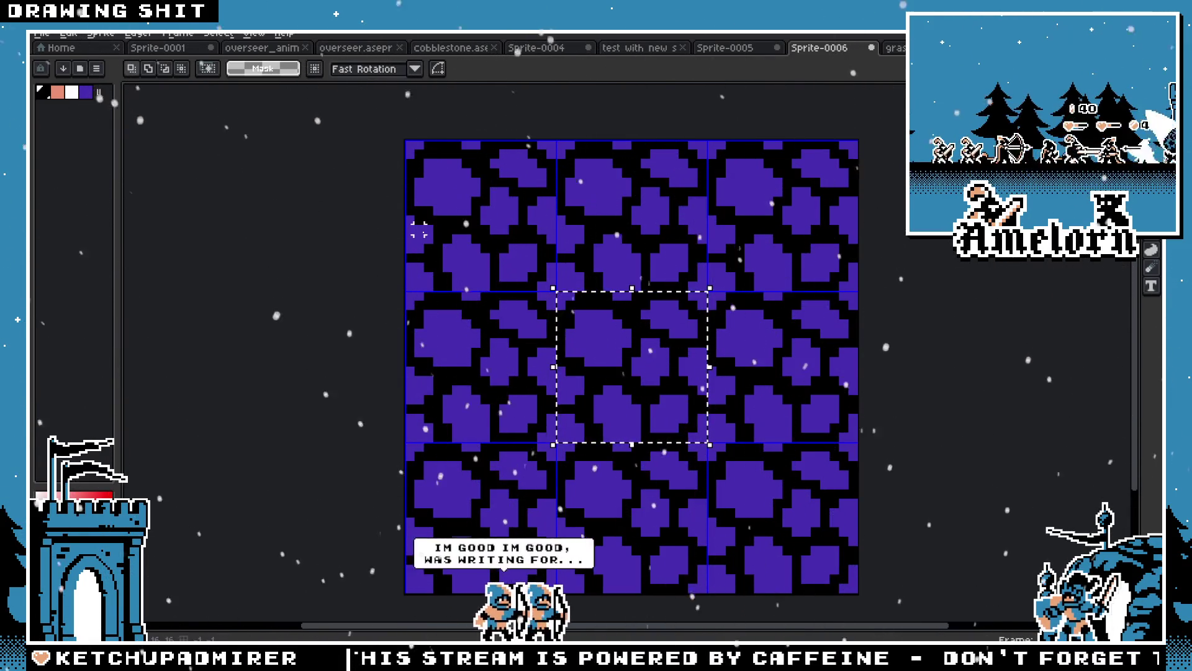
click(41, 33)
click(65, 52)
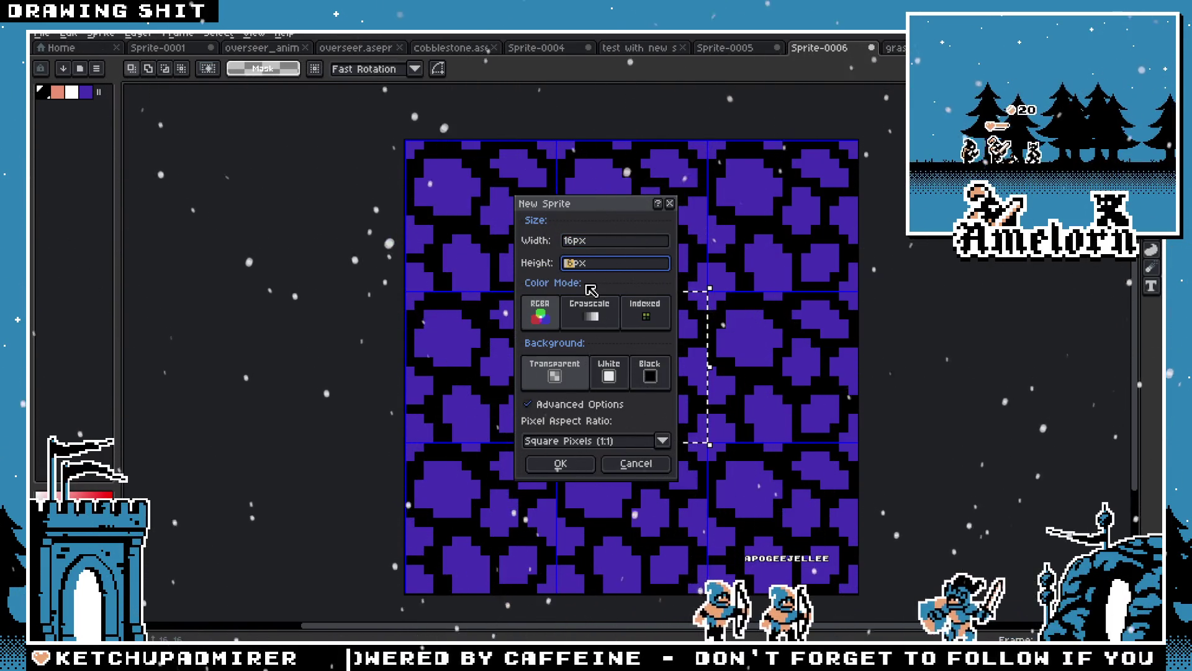
text(3)
key(Return)
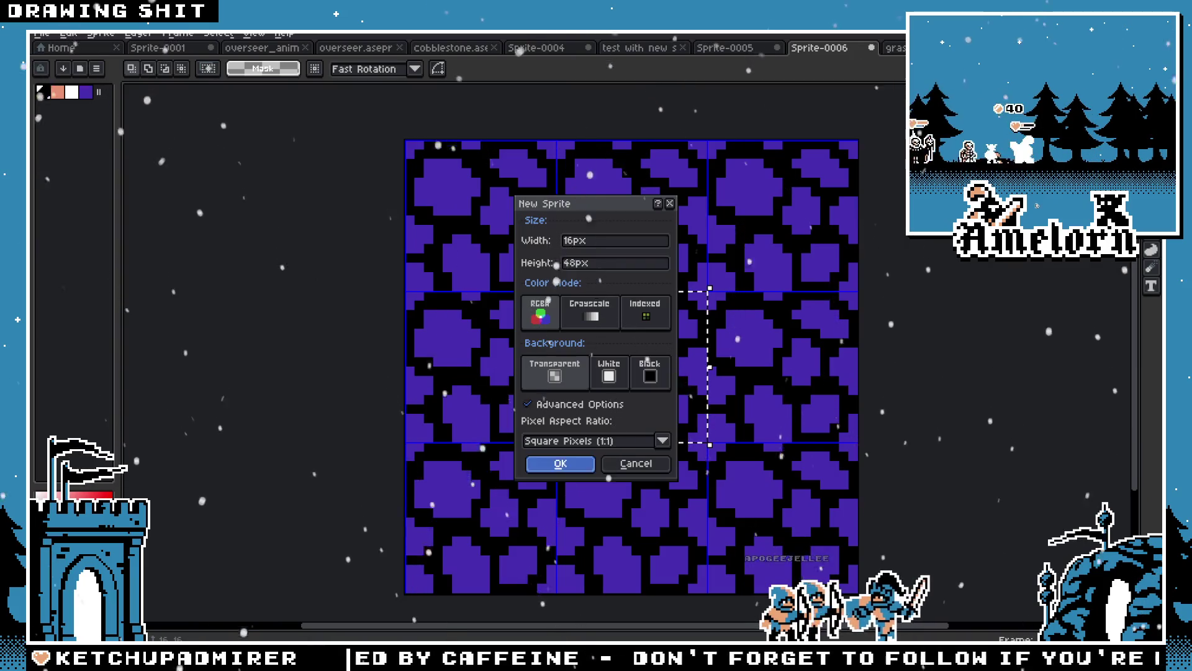
Paste the cobblestone tile and move it down into the sprite's middle square
scroll(624, 348, up, 5)
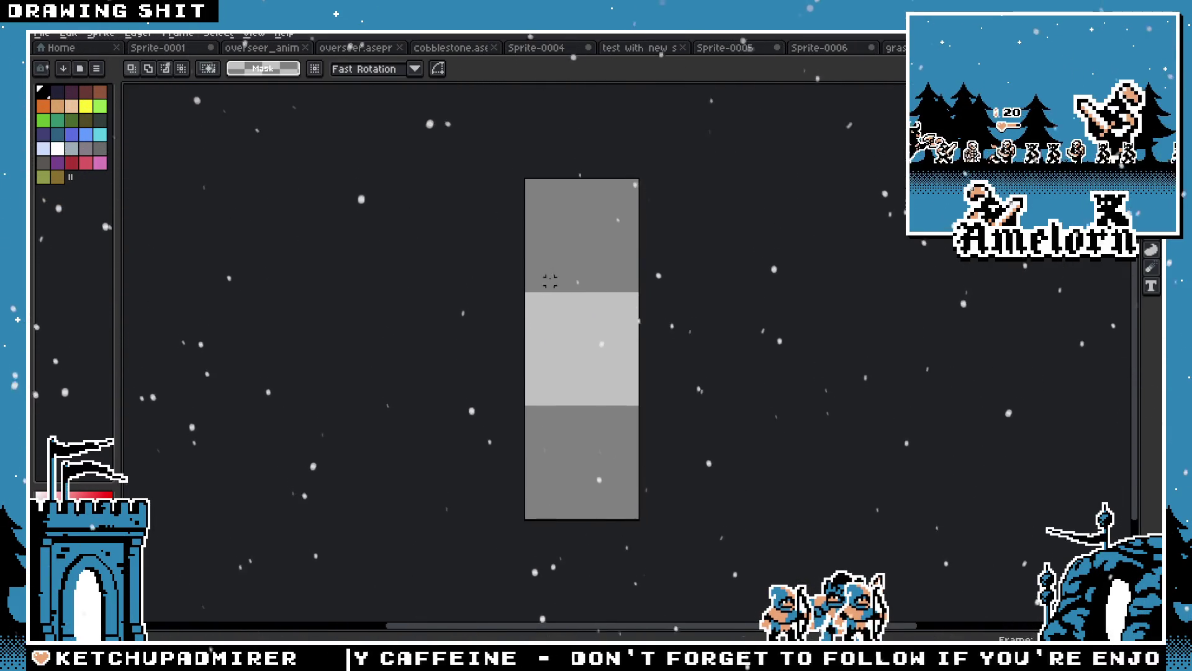
key(ctrl+v)
drag(584, 258, 567, 364)
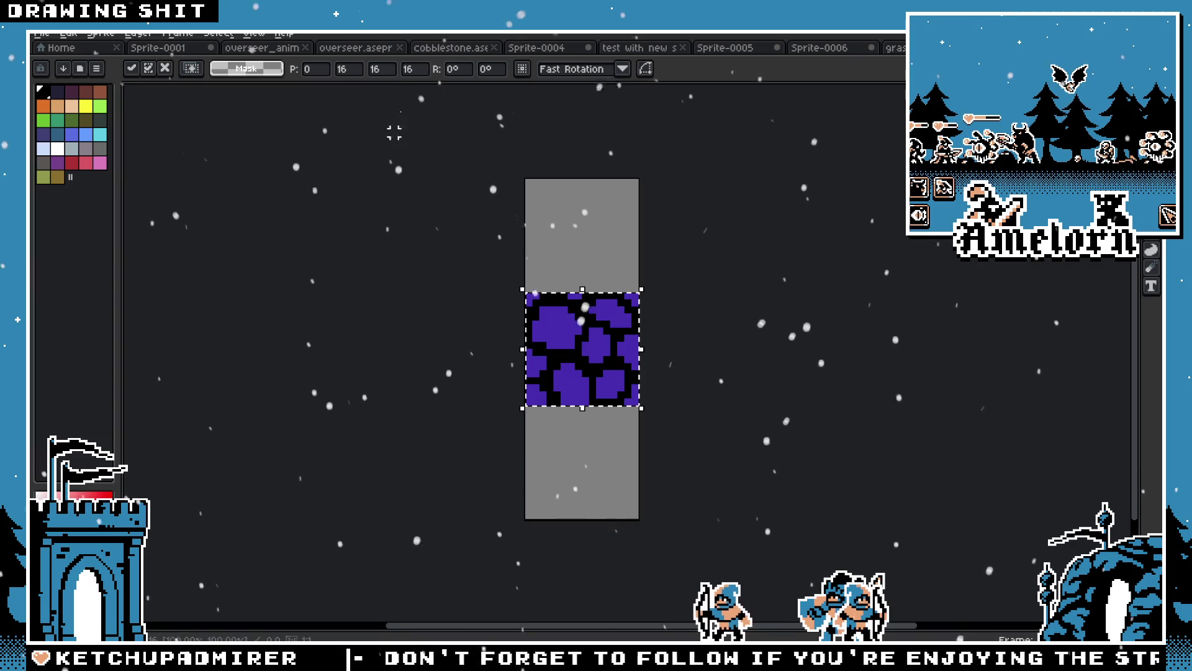
click(254, 34)
Turn on X-axis tiled mode and set the grid to 16×16
mouse_move(323, 136)
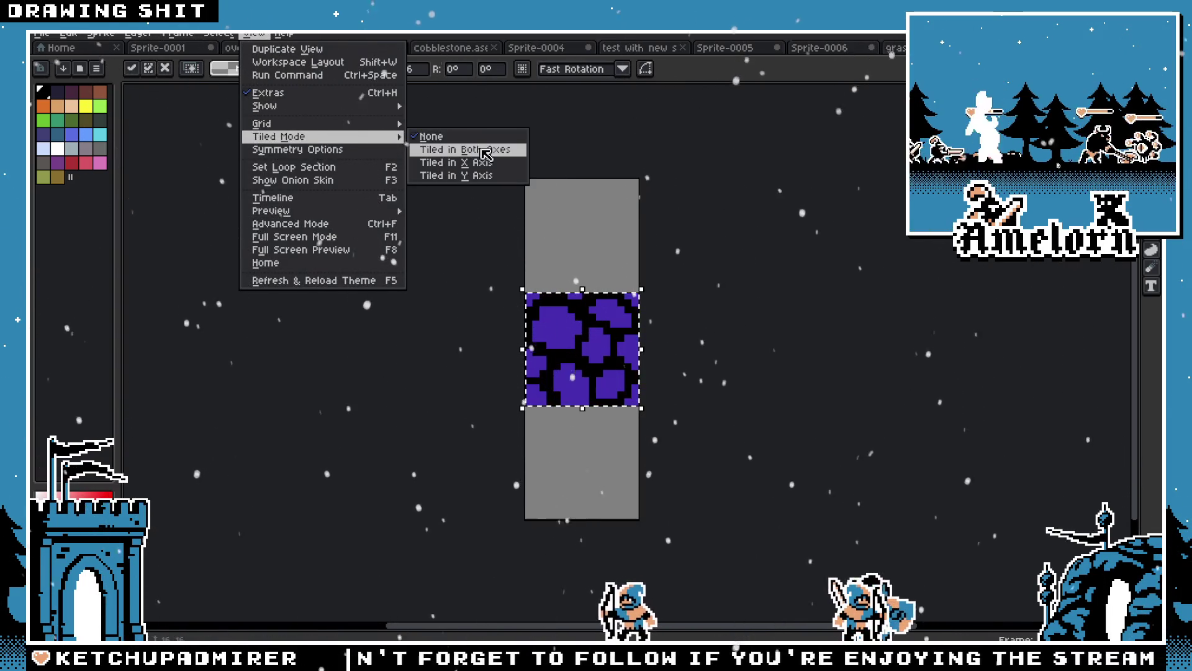
click(477, 162)
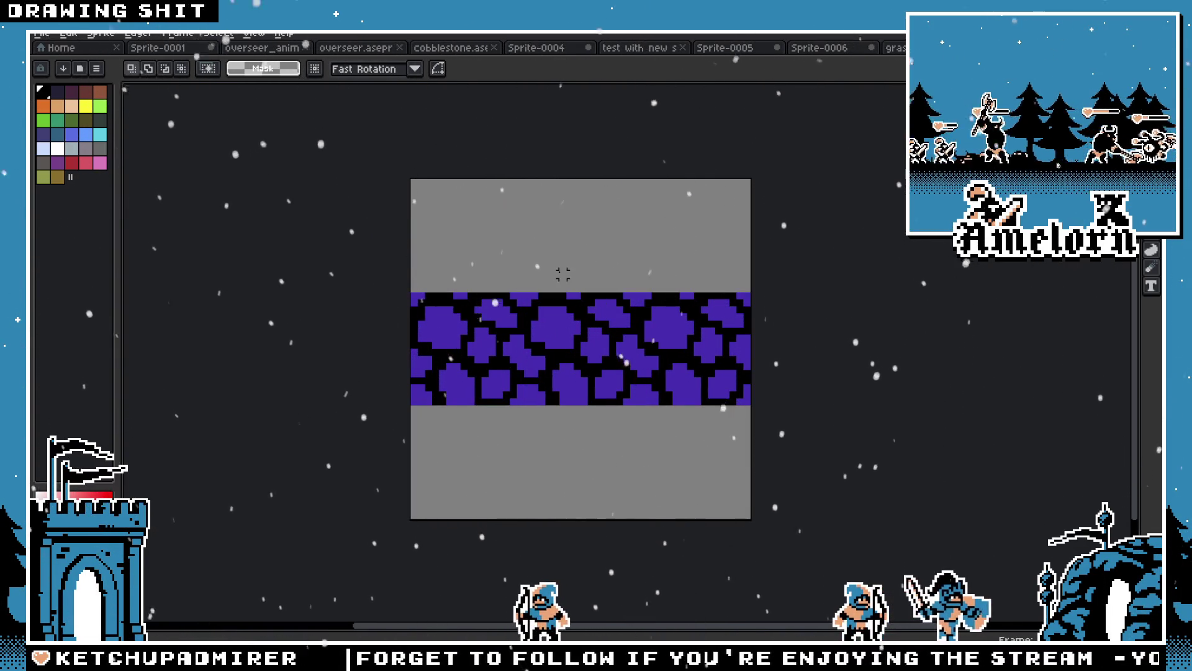
click(254, 34)
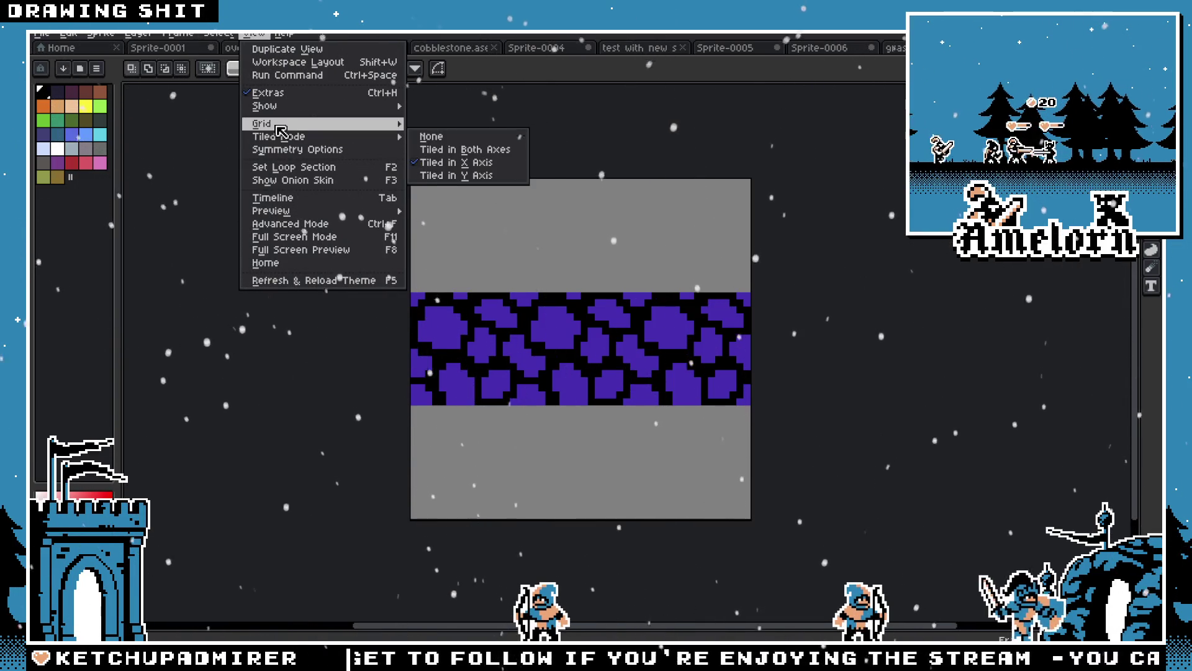
mouse_move(338, 131)
click(410, 124)
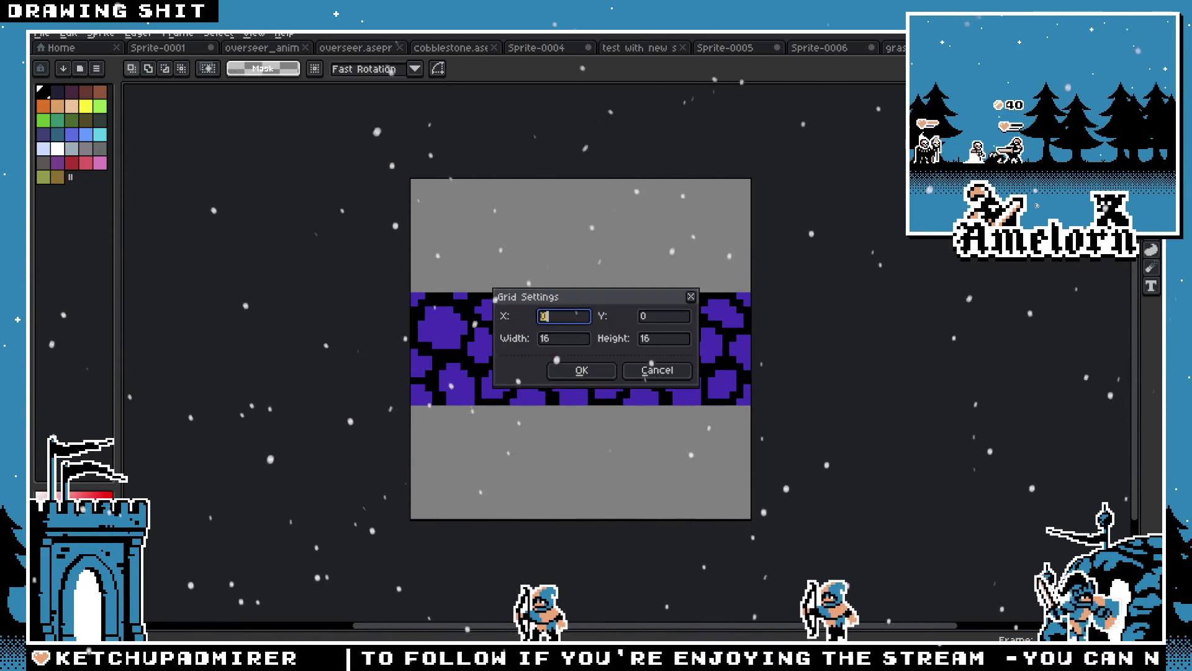
click(606, 377)
Bucket-fill the top and bottom tiles black
scroll(553, 330, up, 3)
scroll(615, 295, down, 2)
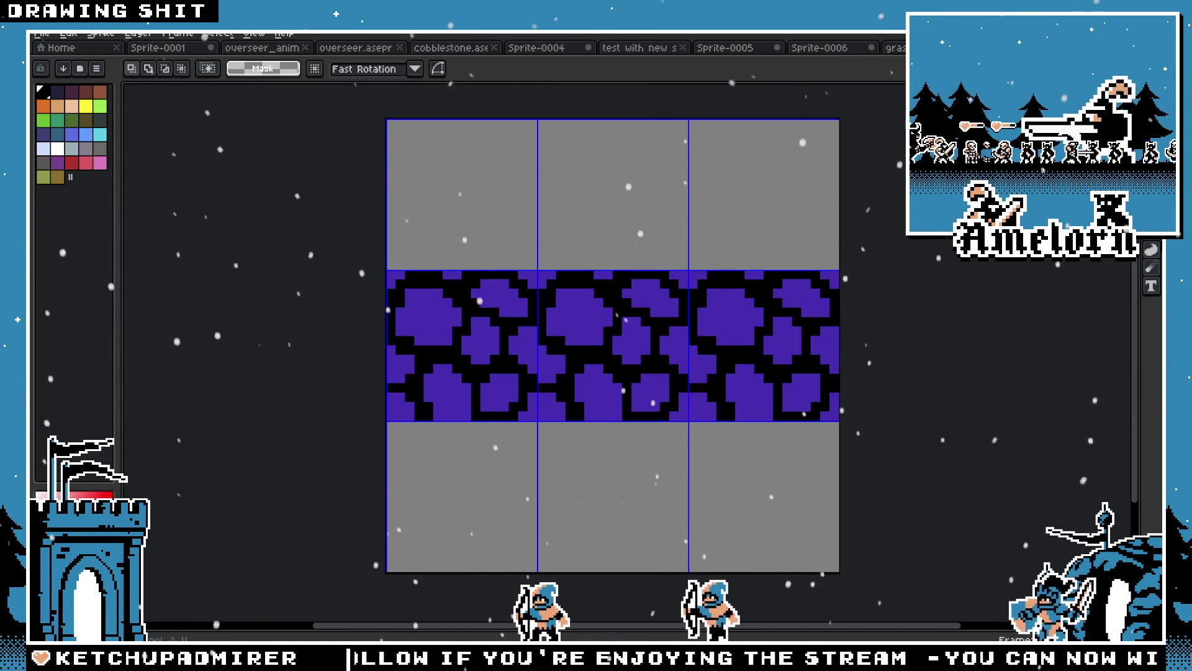
click(1150, 269)
click(758, 189)
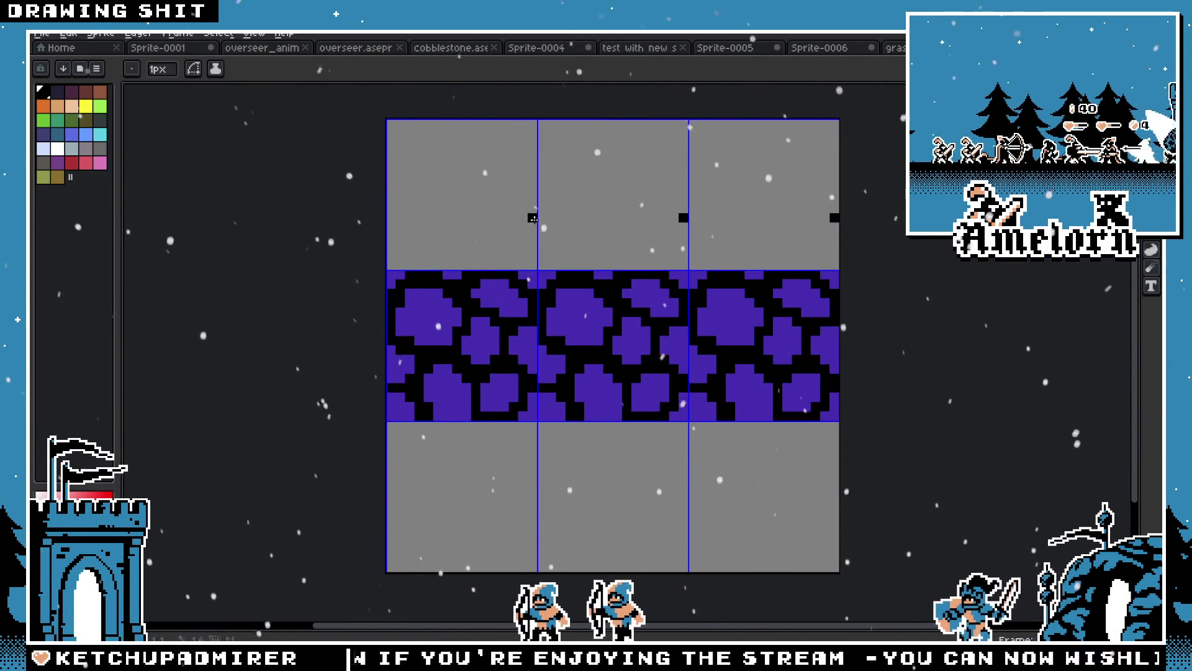
key(ctrl+z)
key(g)
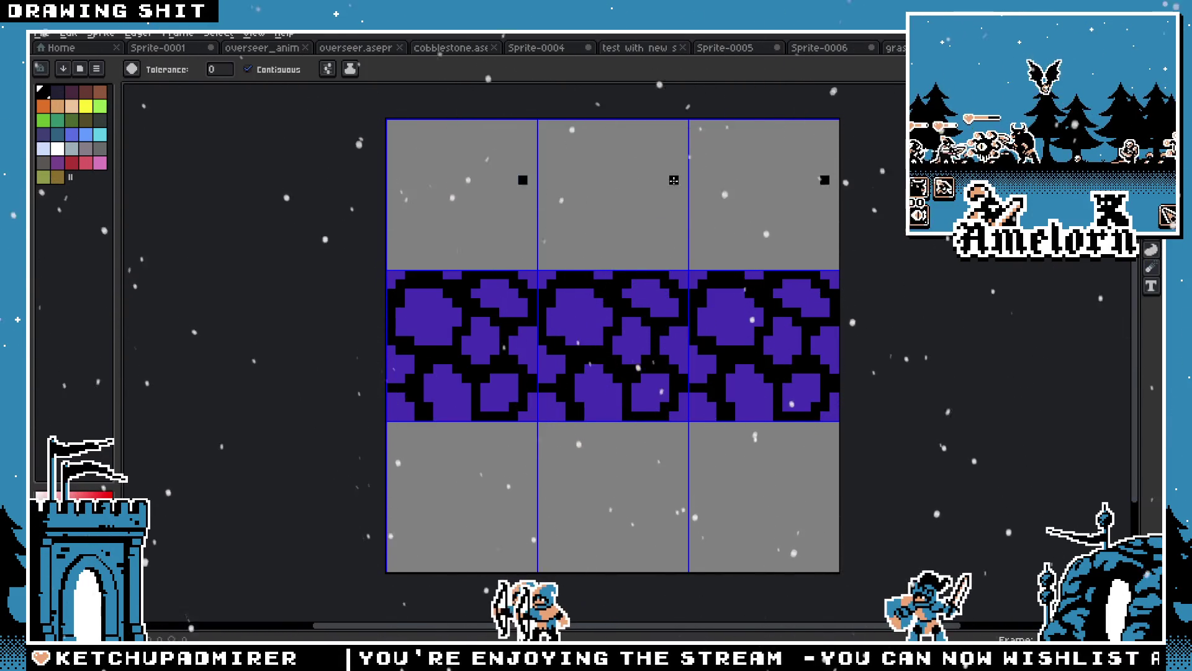
click(673, 181)
click(614, 497)
scroll(556, 286, up, 1)
Place a copy of the cobblestone into the bottom tile
key(m)
scroll(658, 319, down, 1)
mouse_move(612, 273)
mouse_down()
mouse_move(666, 344)
mouse_move(676, 454)
mouse_up()
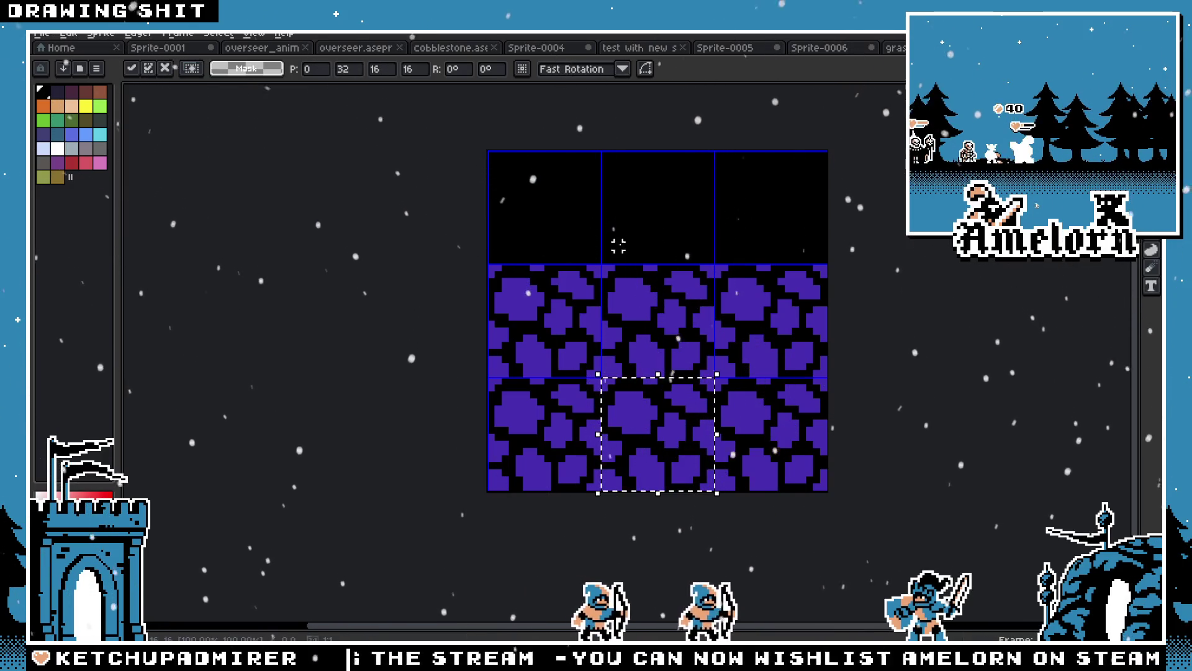
click(654, 217)
scroll(607, 263, up, 1)
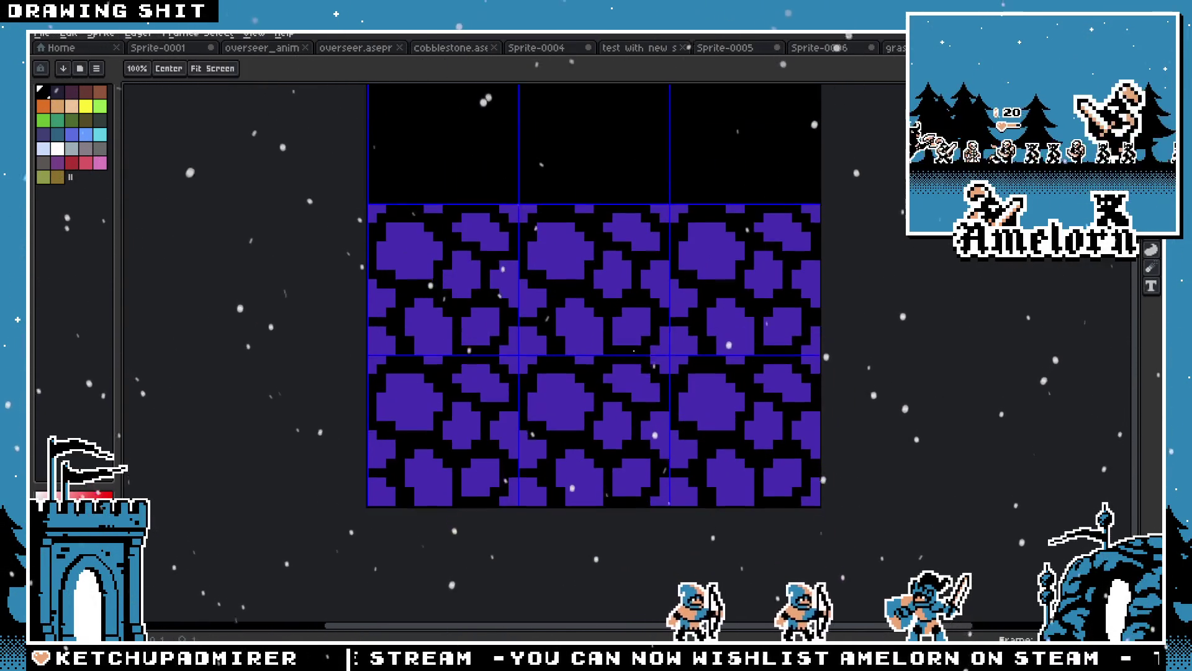
Fill several bottom-tile stones black and patch holes in two stones with purple
key(g)
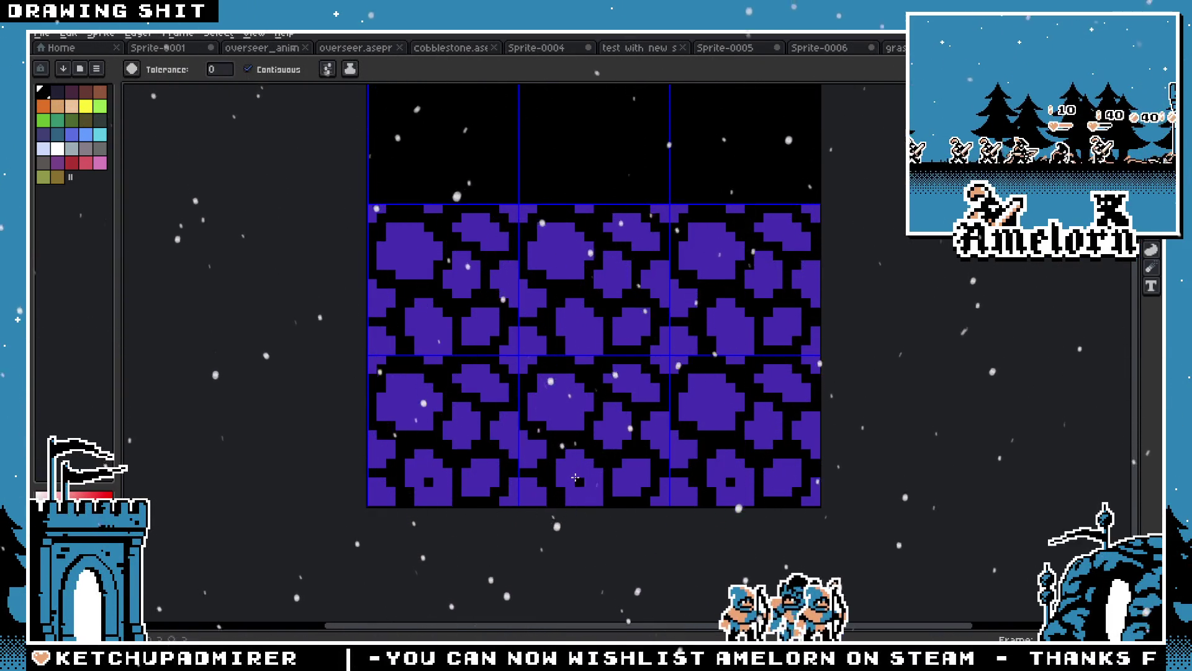
click(575, 477)
click(627, 483)
click(632, 475)
click(535, 498)
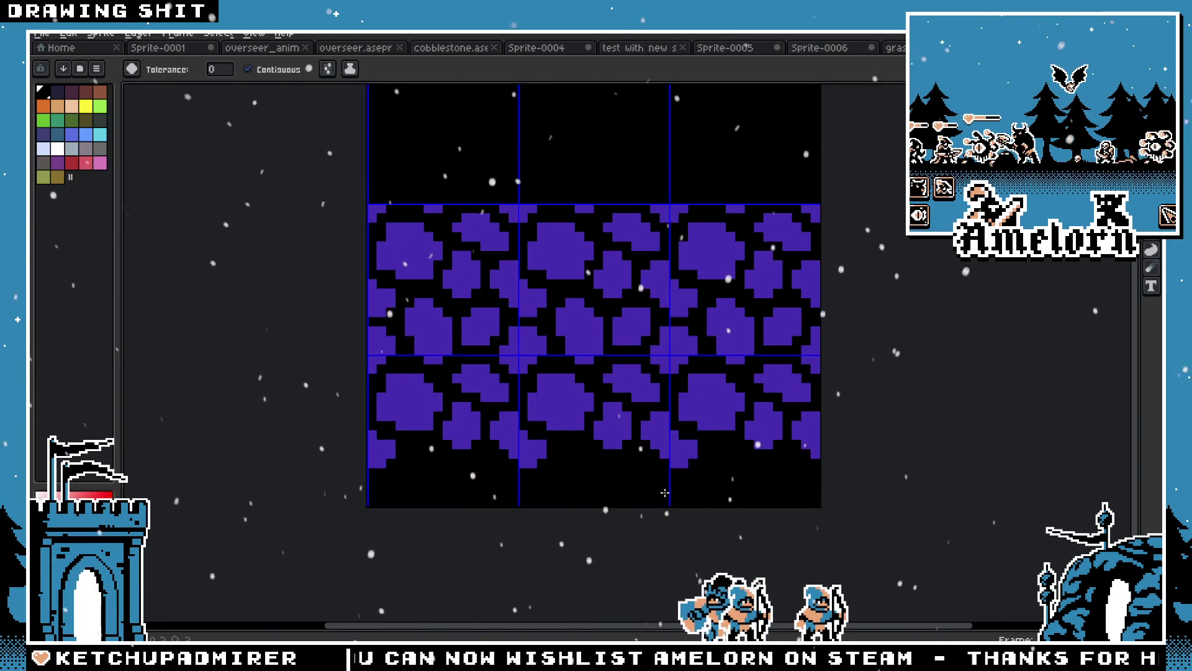
click(539, 446)
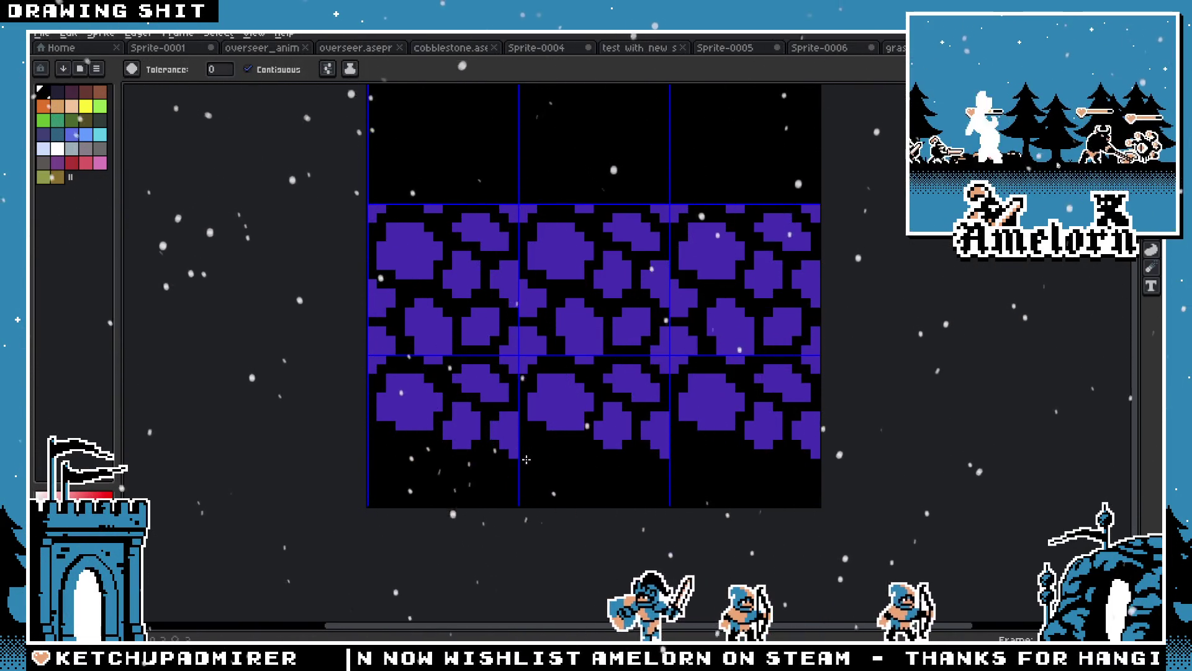
click(646, 447)
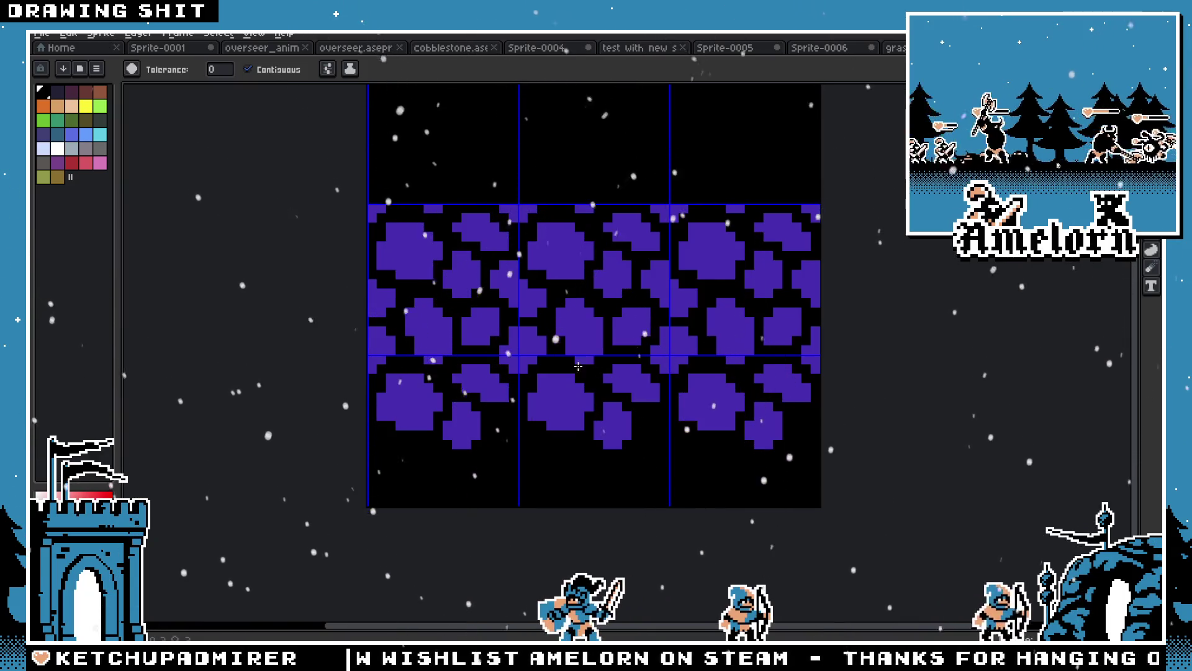
click(406, 395)
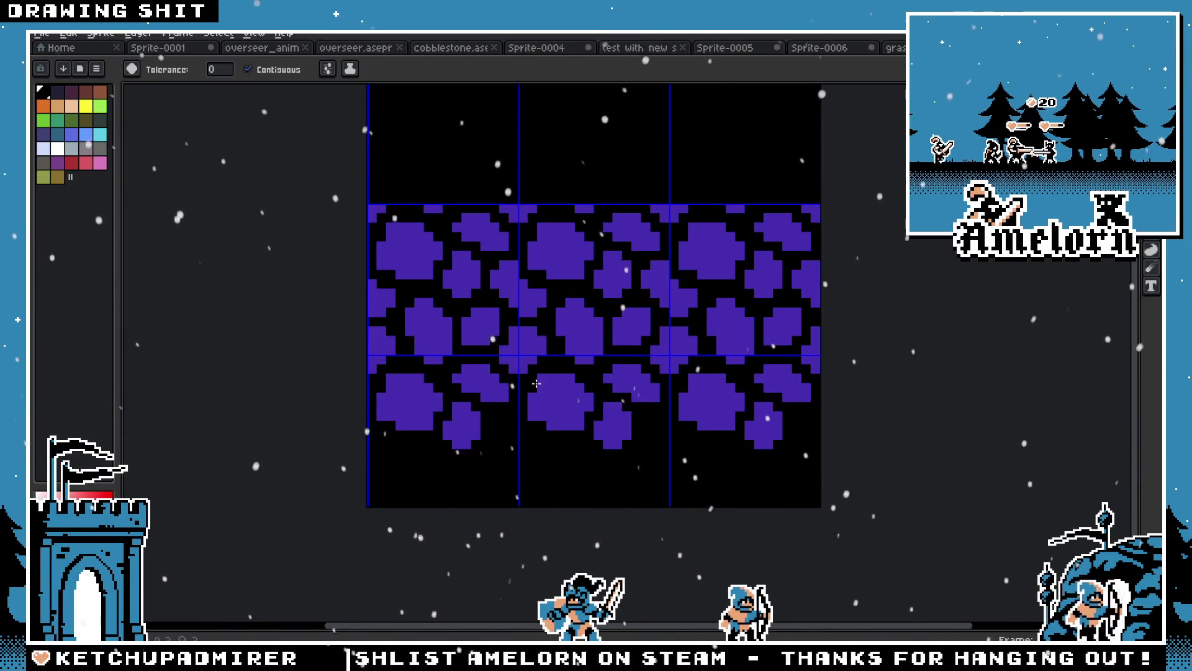
scroll(625, 361, down, 2)
scroll(608, 351, up, 2)
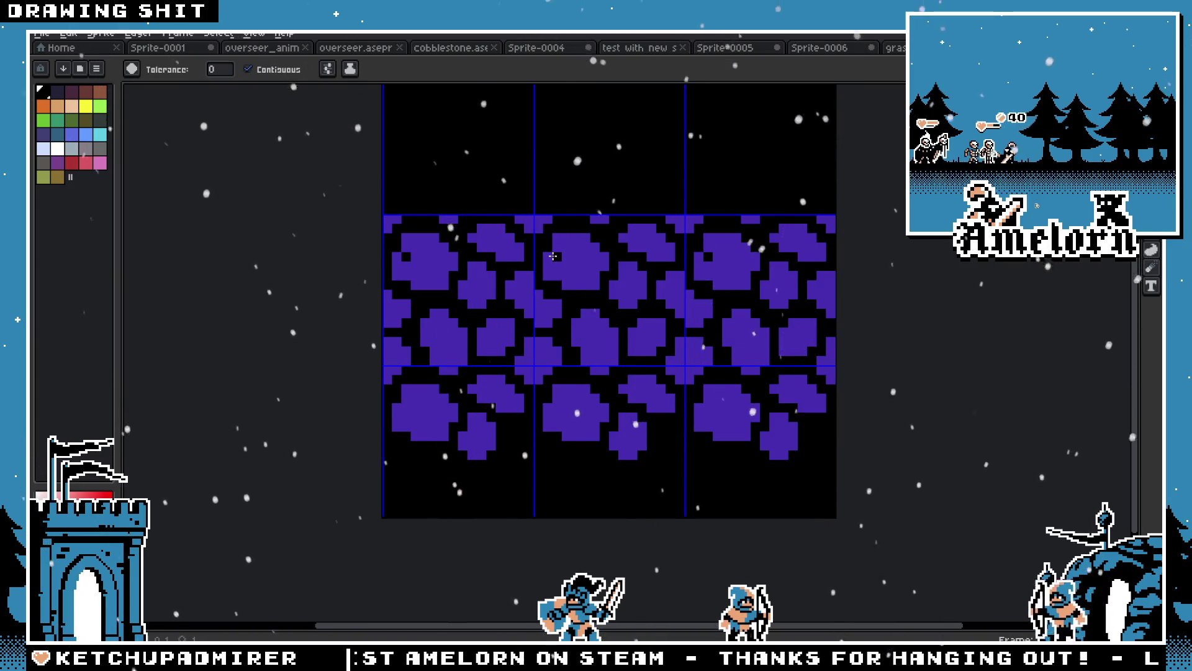
click(577, 279)
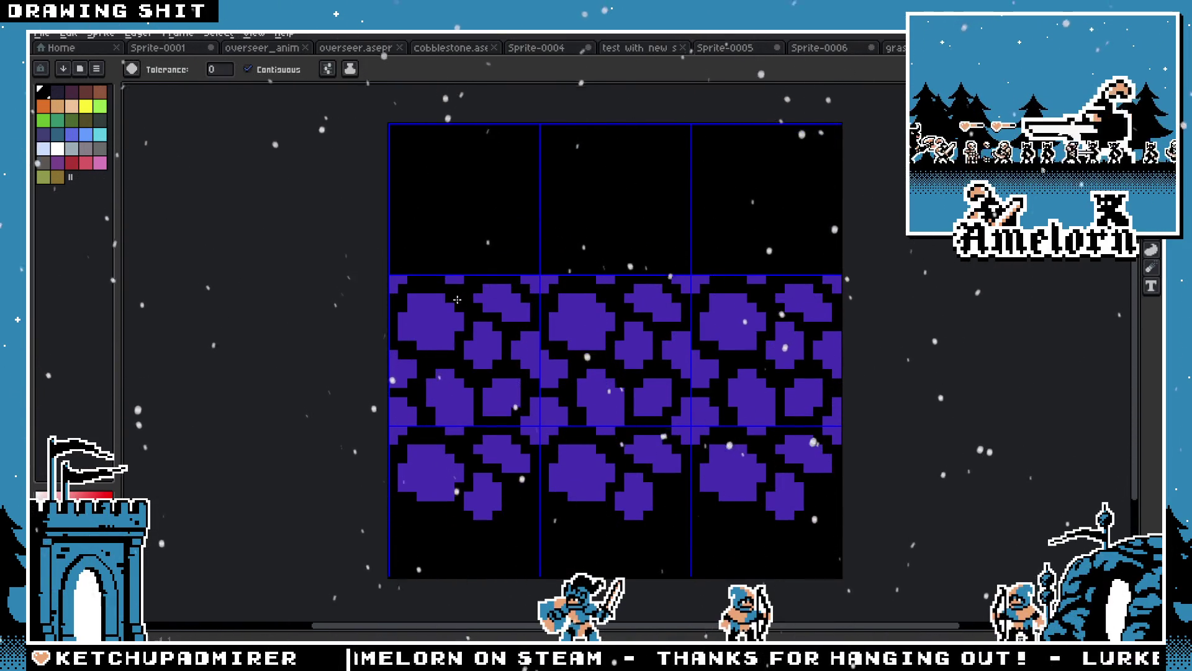
click(506, 398)
click(440, 401)
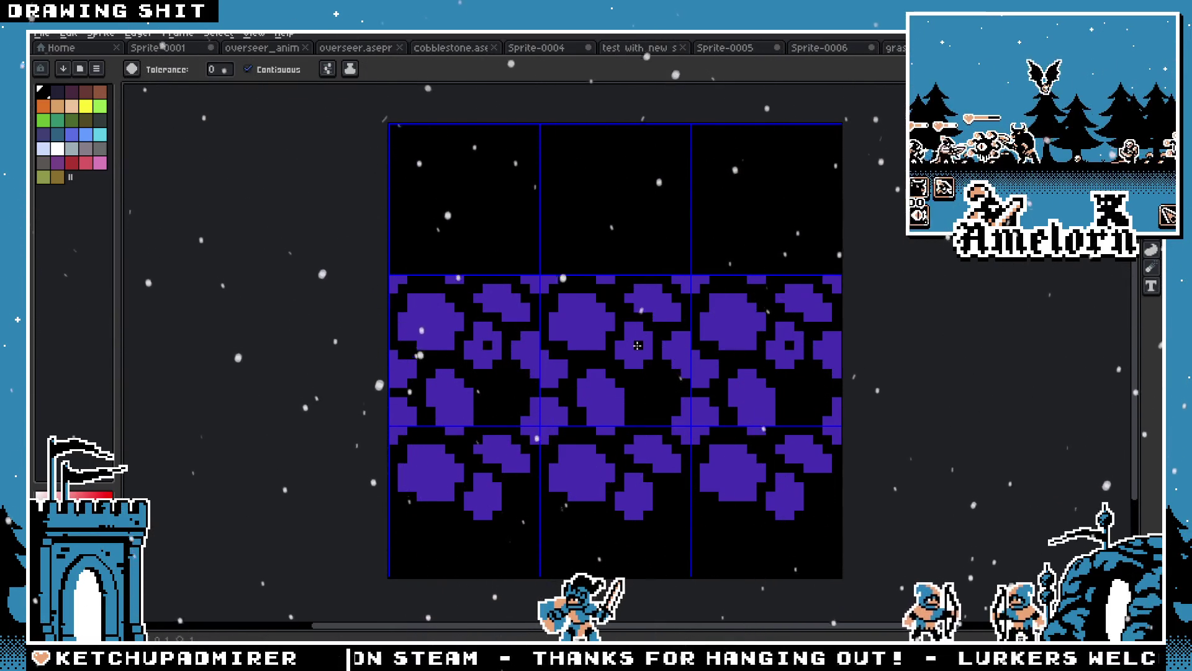
Undo the unwanted black fills, then blacken a few small gaps and a middle-row stone
key(ctrl+z)
scroll(590, 476, down, 1)
scroll(613, 474, up, 1)
key(ctrl+z)
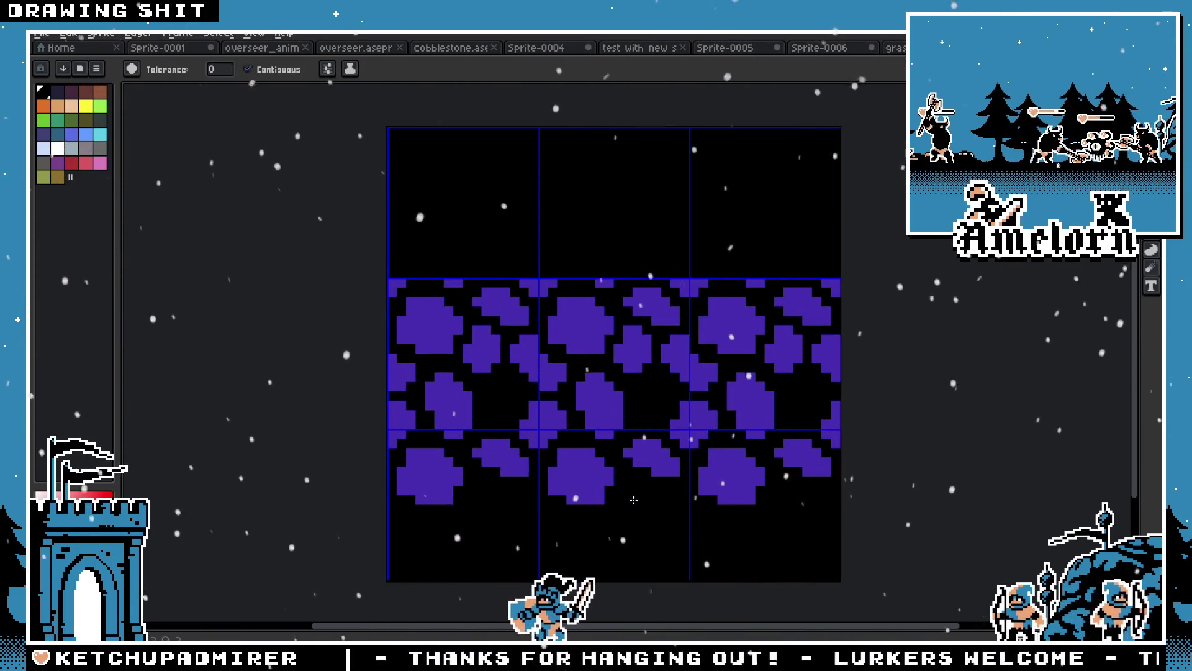
scroll(708, 465, down, 1)
scroll(708, 461, up, 1)
click(738, 469)
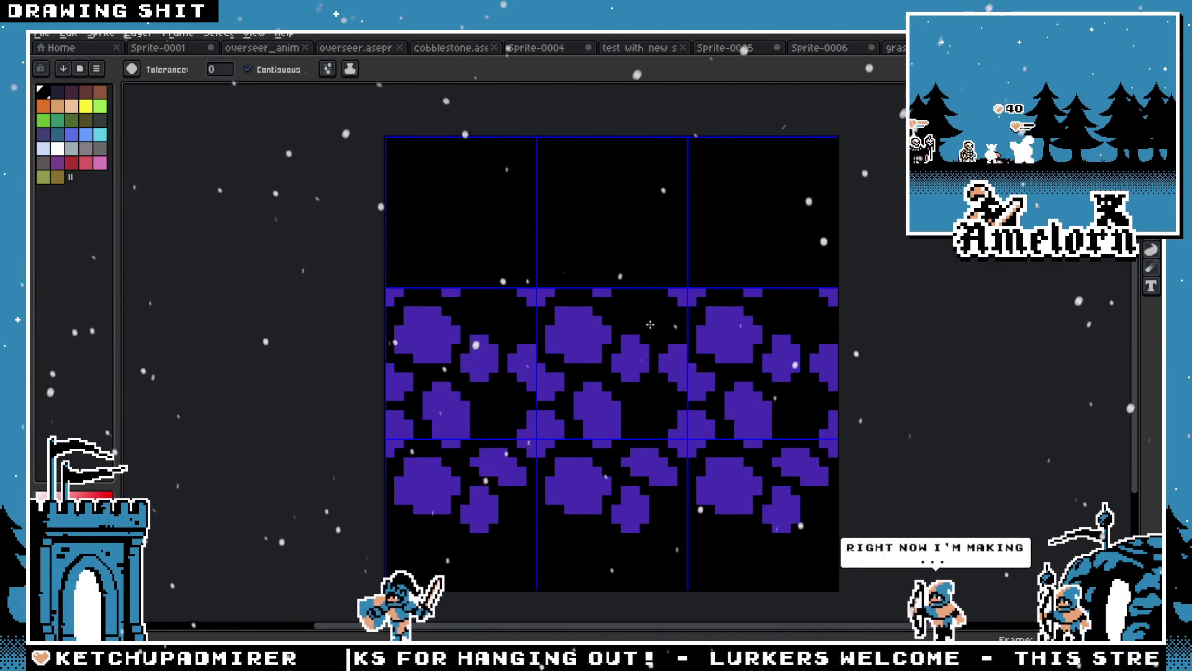
scroll(515, 371, down, 6)
scroll(496, 371, up, 6)
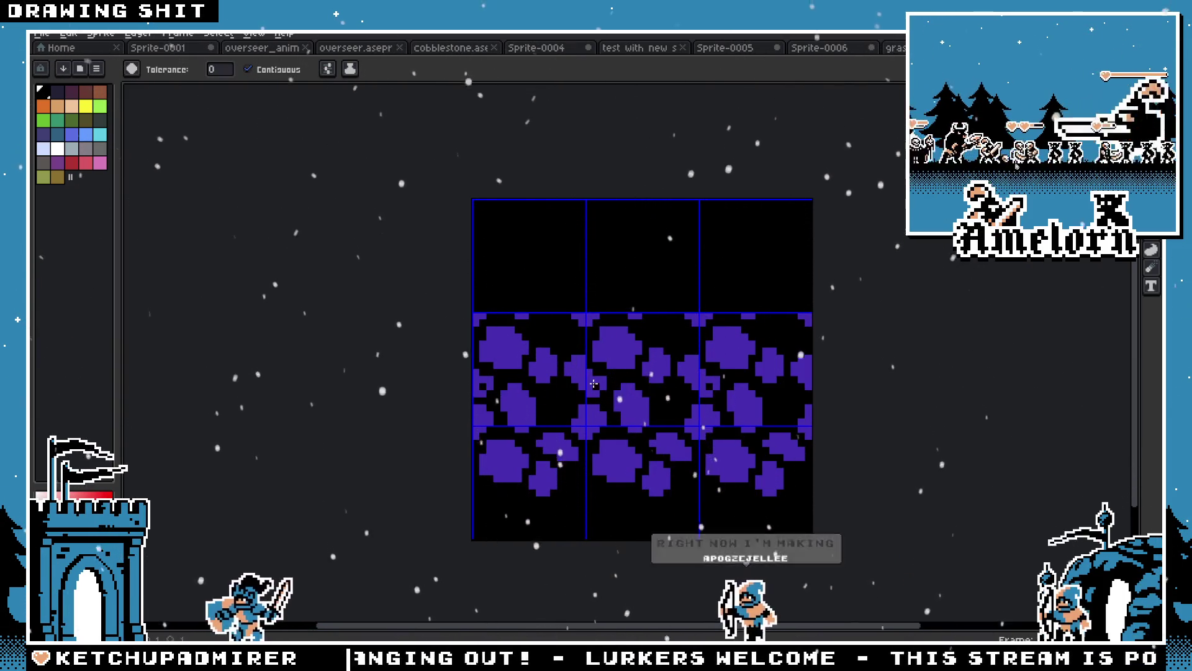
scroll(553, 392, down, 3)
scroll(553, 393, up, 3)
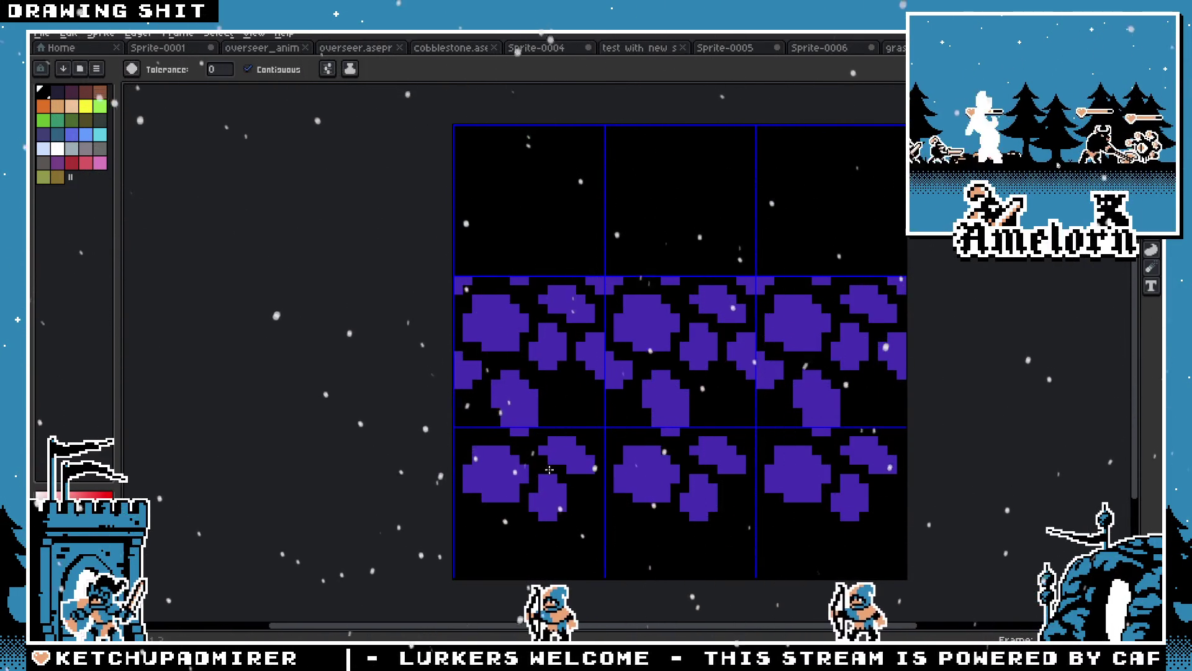
scroll(549, 486, down, 3)
scroll(525, 434, up, 2)
scroll(526, 433, up, 1)
click(554, 375)
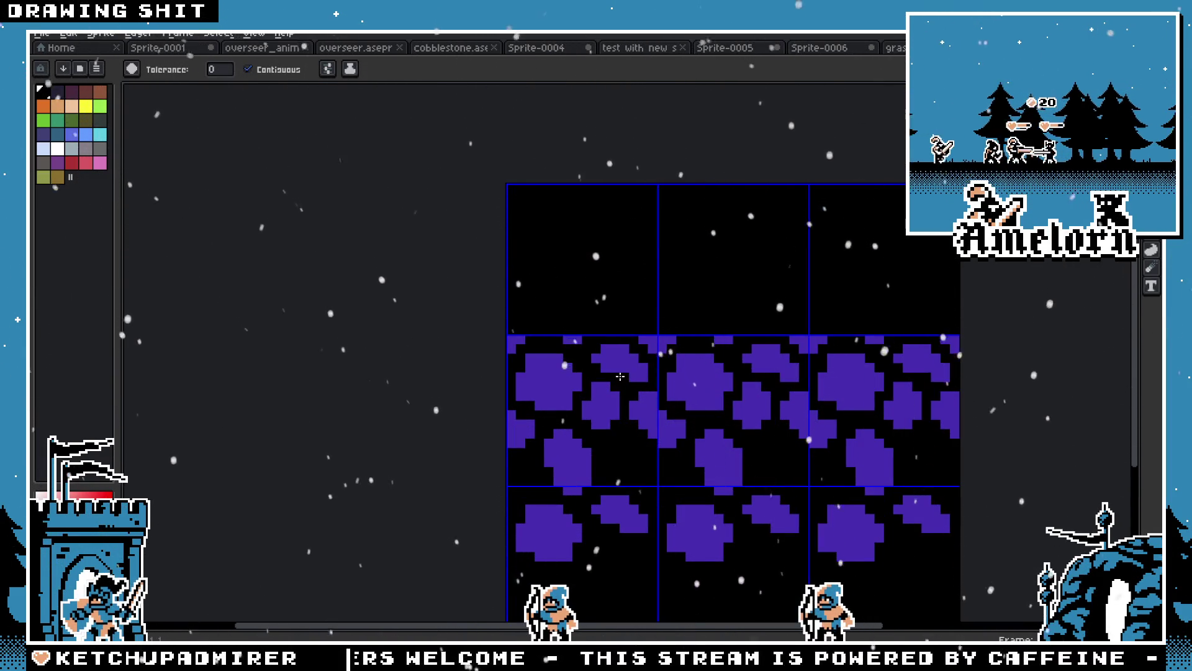
click(620, 376)
scroll(589, 436, down, 3)
Move the middle tile's cobblestone up into the top tile and commit it
scroll(618, 442, up, 2)
key(v)
key(g)
key(m)
key(ctrl+a)
drag(602, 415, 606, 323)
key(Return)
key(ctrl+d)
With the Paint Bucket, place a black pixel among the stones
scroll(590, 289, up, 1)
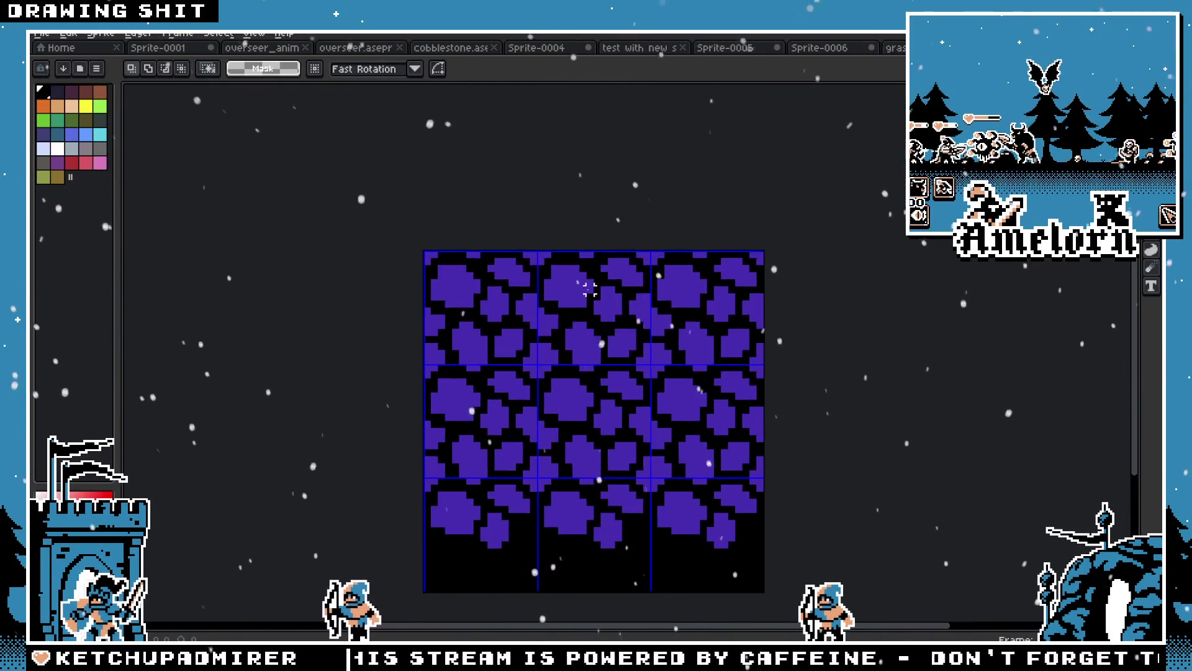
scroll(590, 289, up, 1)
drag(590, 289, 611, 240)
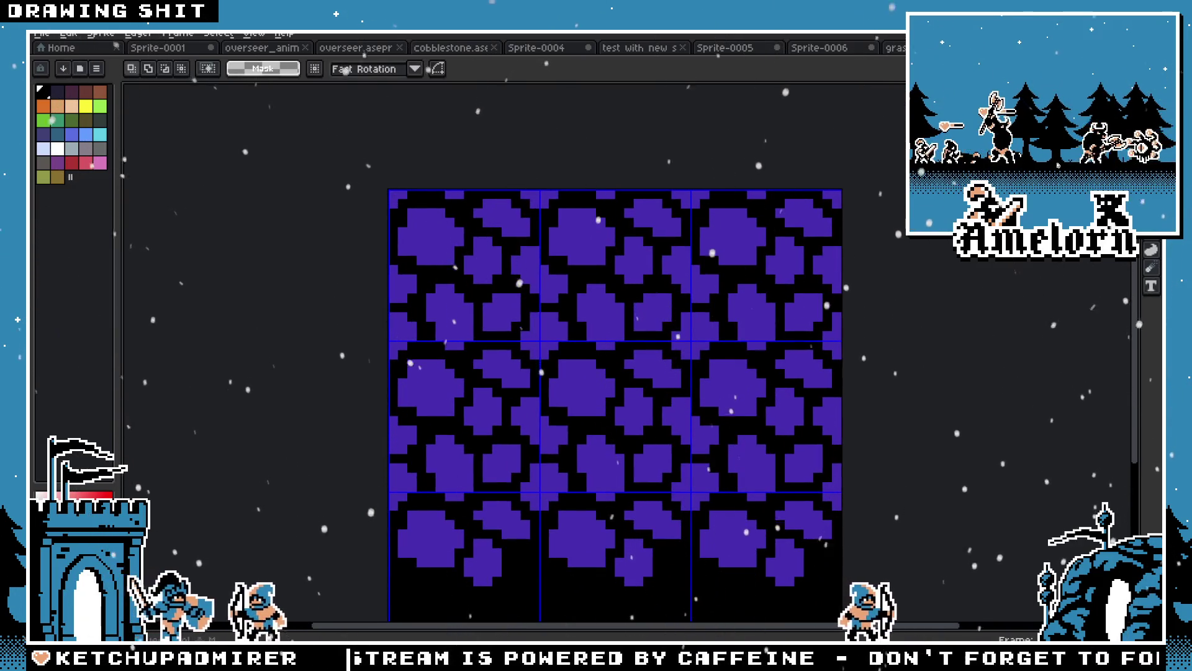
key(g)
scroll(739, 346, down, 1)
scroll(704, 380, up, 1)
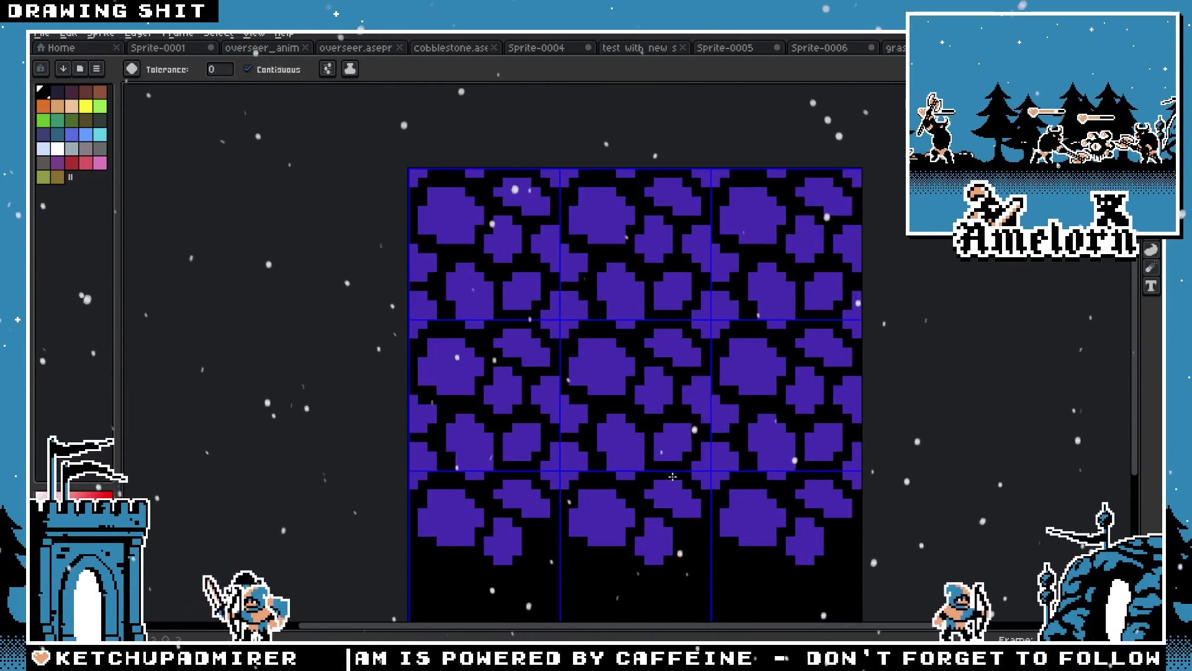
scroll(673, 476, down, 1)
scroll(646, 529, up, 1)
drag(632, 508, 648, 437)
click(648, 437)
Redo the stray black pixel and fill four purple stones black, including one at the tile boundary
key(ctrl+z)
click(654, 420)
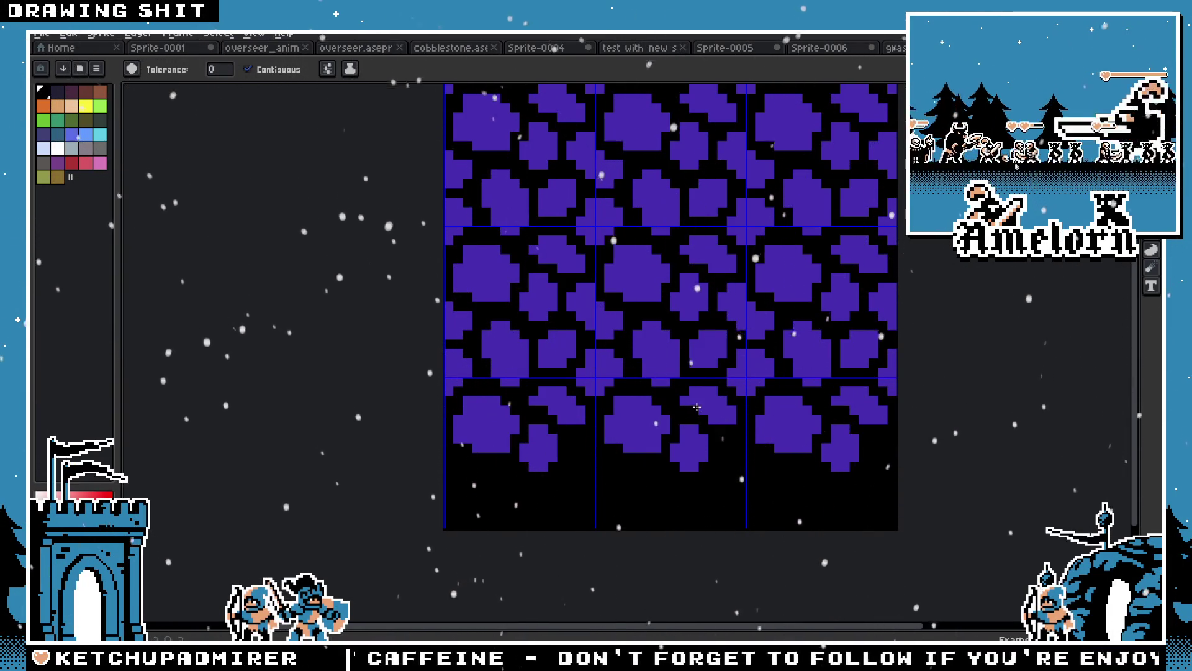
click(682, 448)
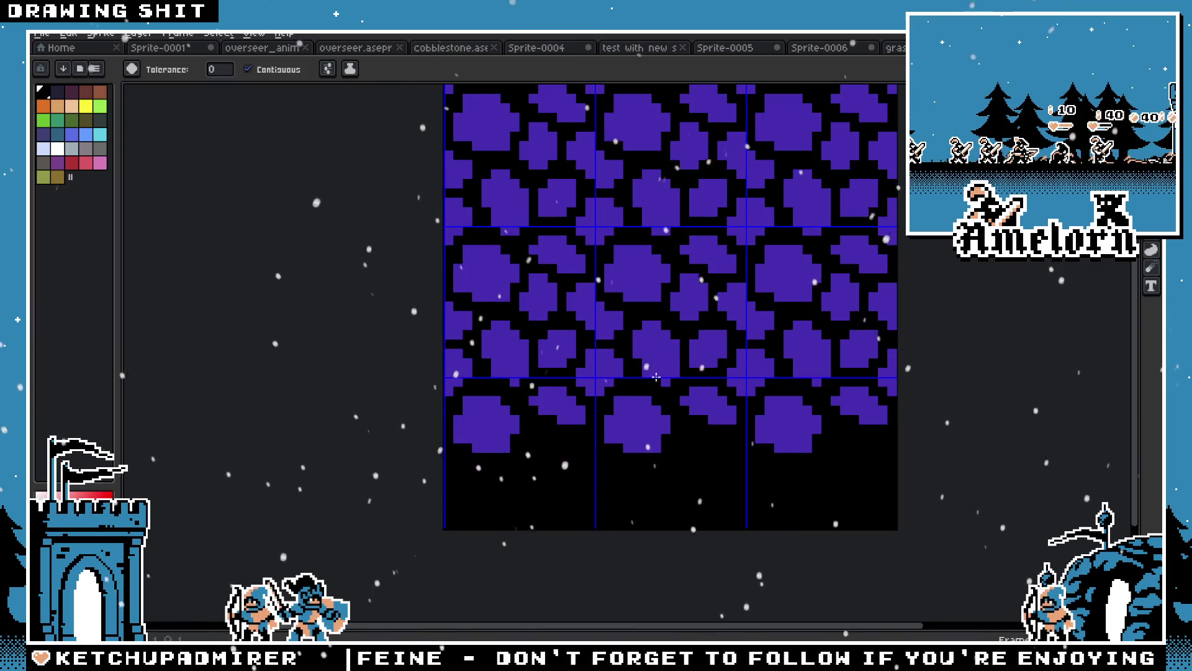
click(598, 387)
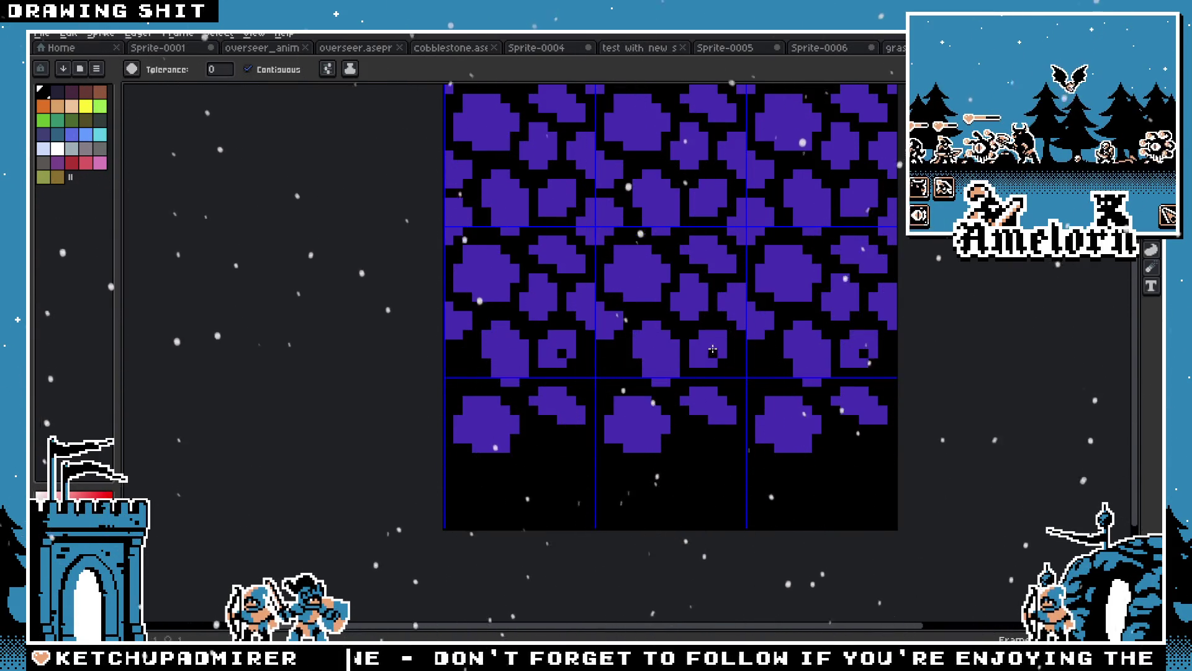
click(721, 342)
click(706, 261)
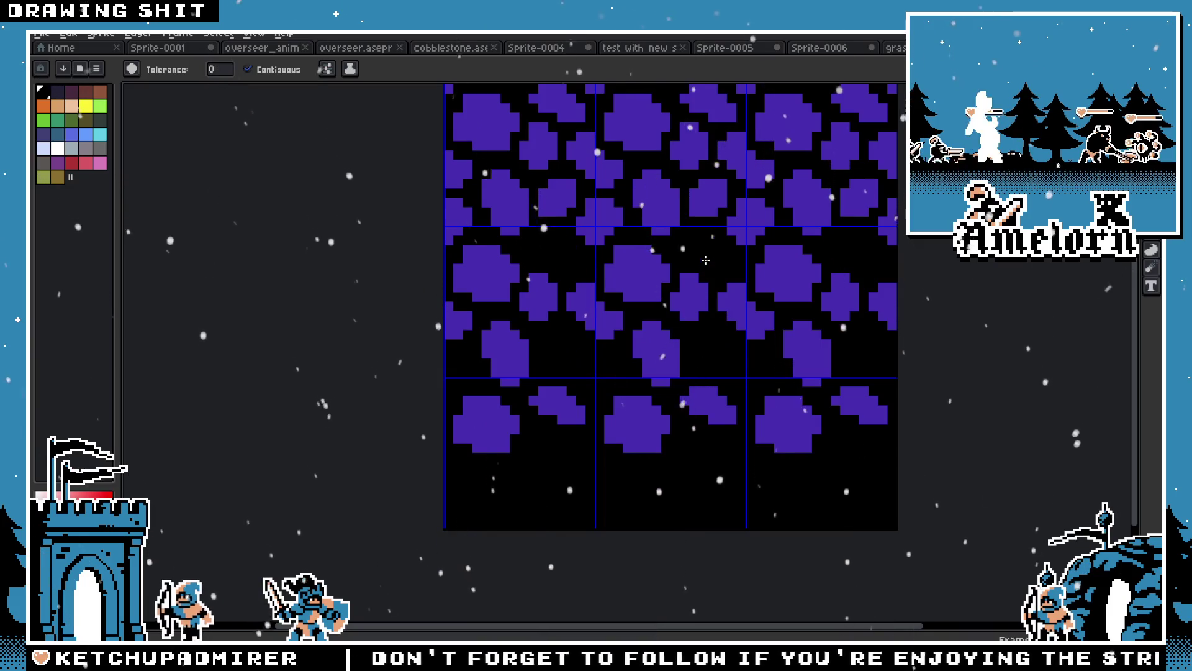
drag(572, 267, 597, 344)
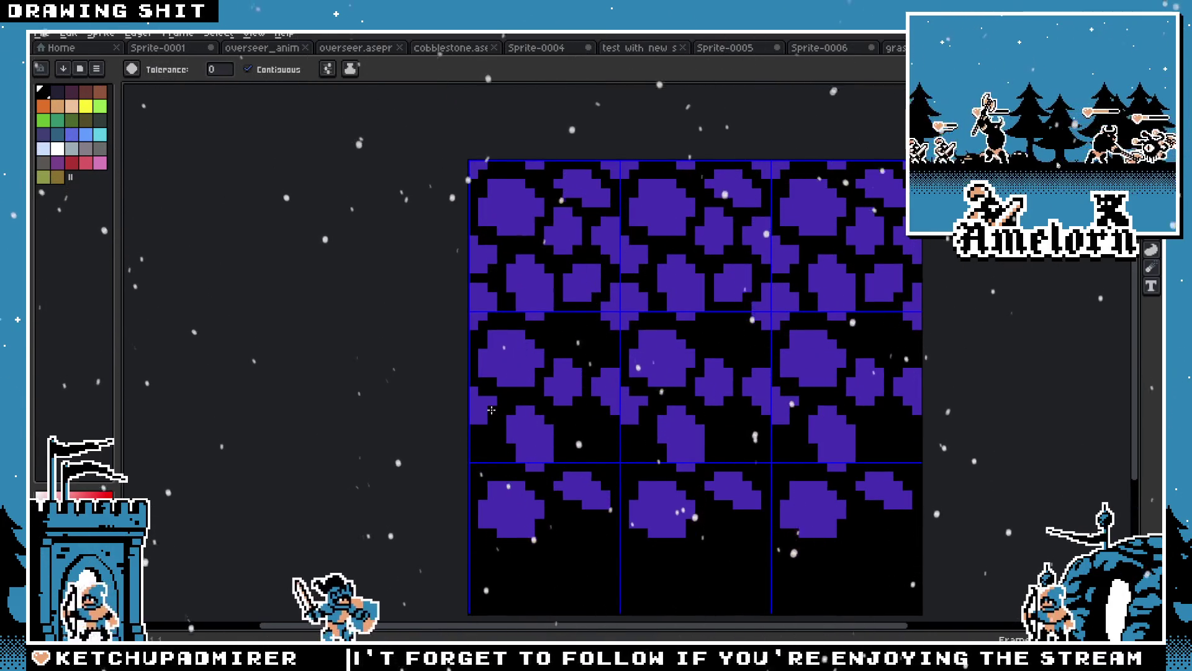
Fill the lower middle-row stones black, undoing the mistaken and bottom-row fills
click(491, 411)
scroll(503, 410, down, 2)
key(ctrl+z)
scroll(520, 408, up, 2)
key(ctrl+z)
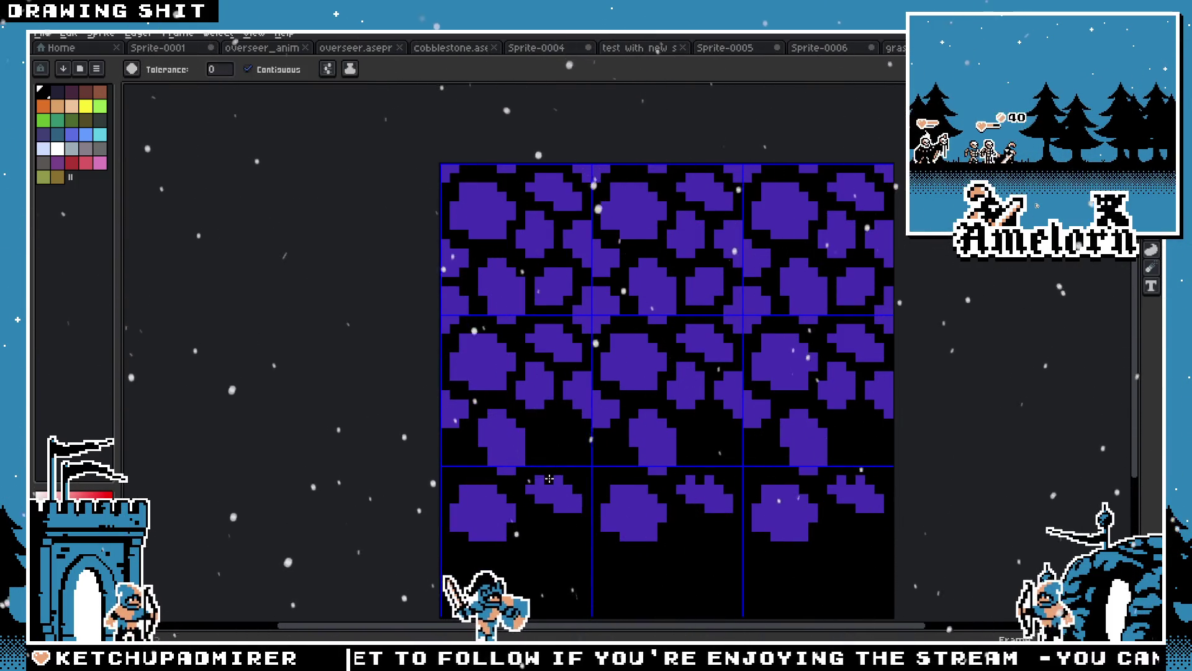
click(500, 438)
click(482, 511)
key(ctrl+z)
Draw a larger purple stone in the cobblestone tile's lower rows with the Pencil
key(v)
key(b)
drag(549, 500, 595, 451)
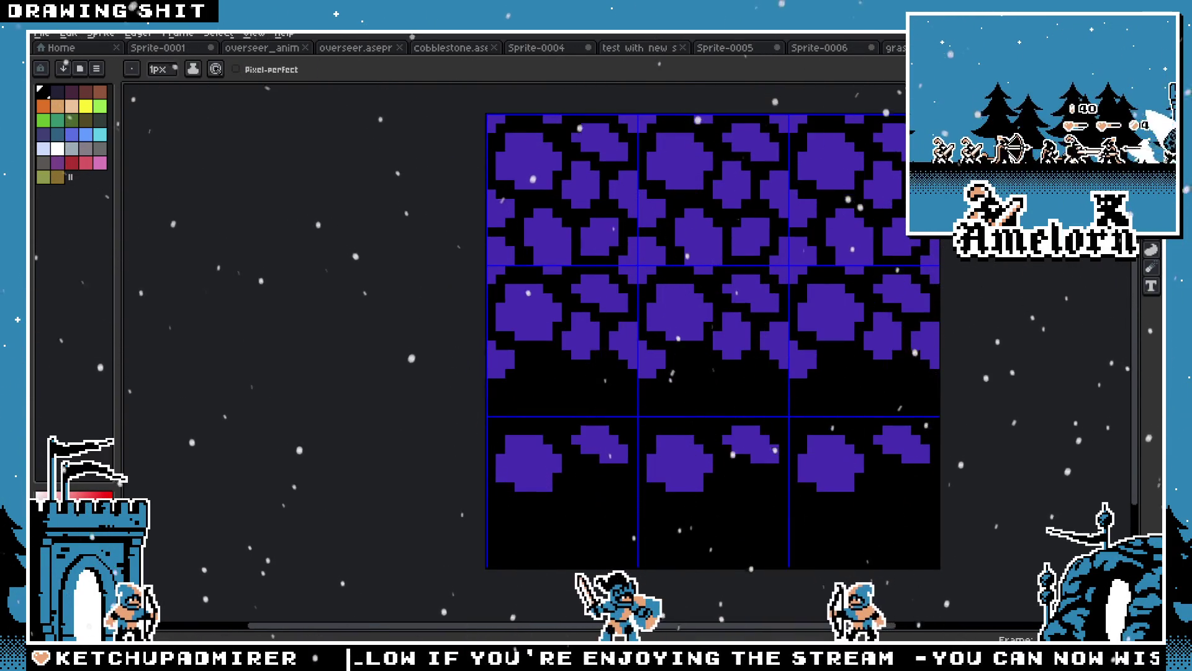
scroll(673, 321, up, 2)
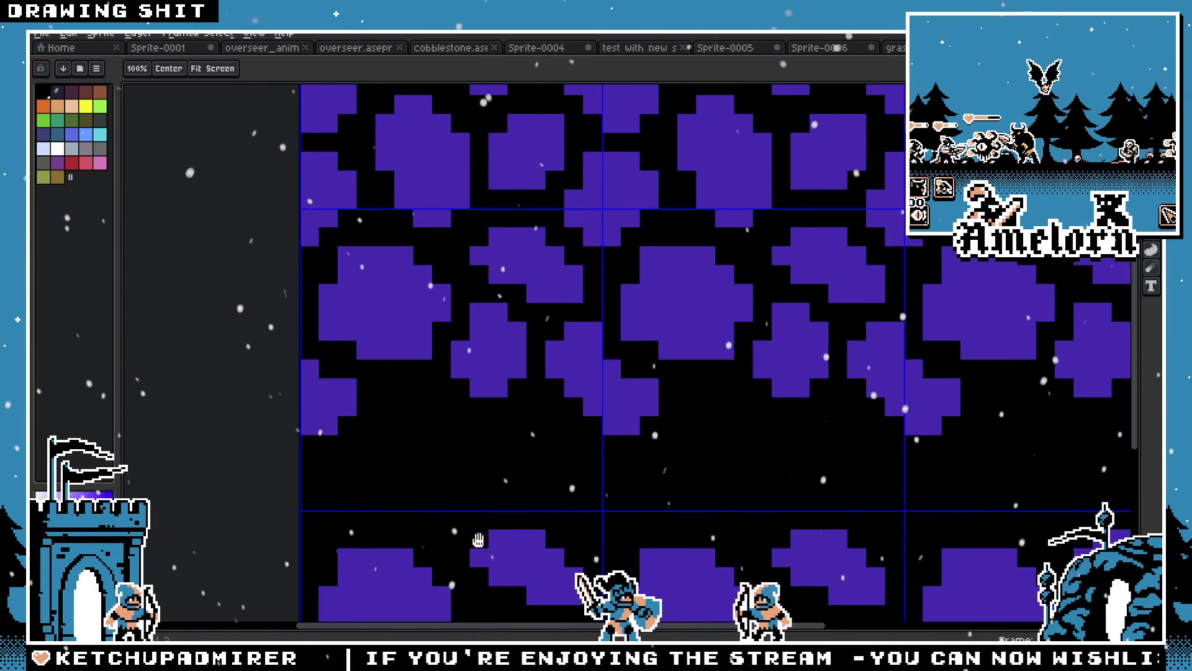
drag(474, 539, 443, 349)
mouse_move(499, 479)
mouse_down()
mouse_move(492, 517)
mouse_move(524, 516)
mouse_move(487, 524)
mouse_move(466, 493)
mouse_up()
scroll(466, 493, down, 4)
scroll(450, 469, up, 3)
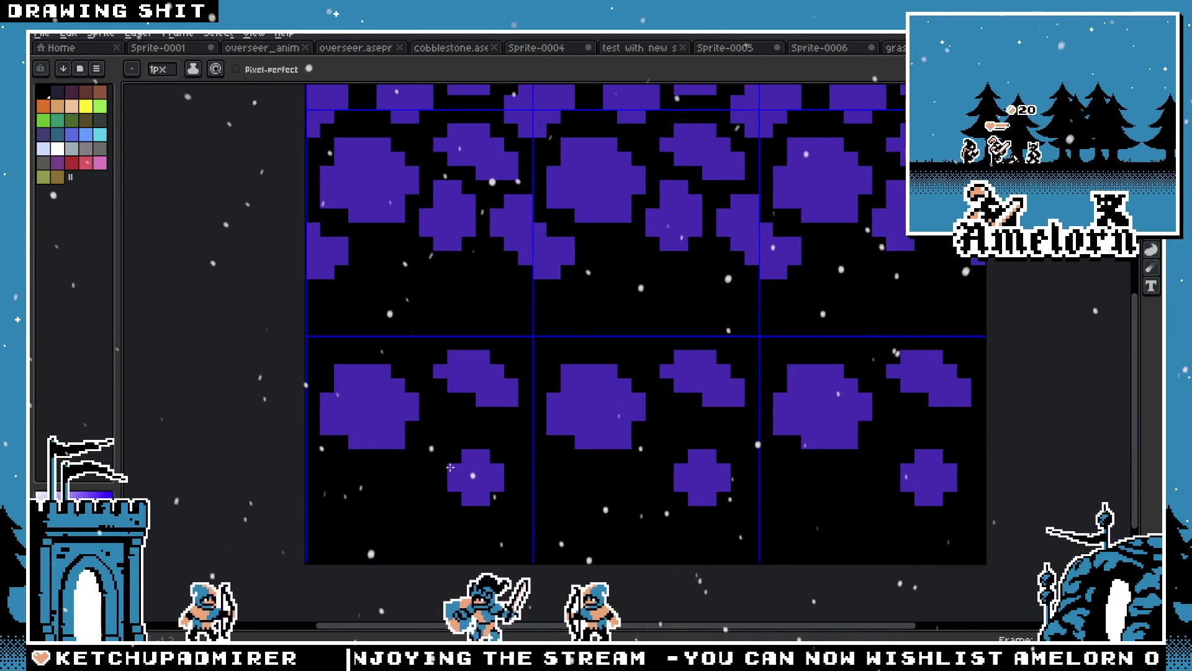
scroll(408, 492, down, 5)
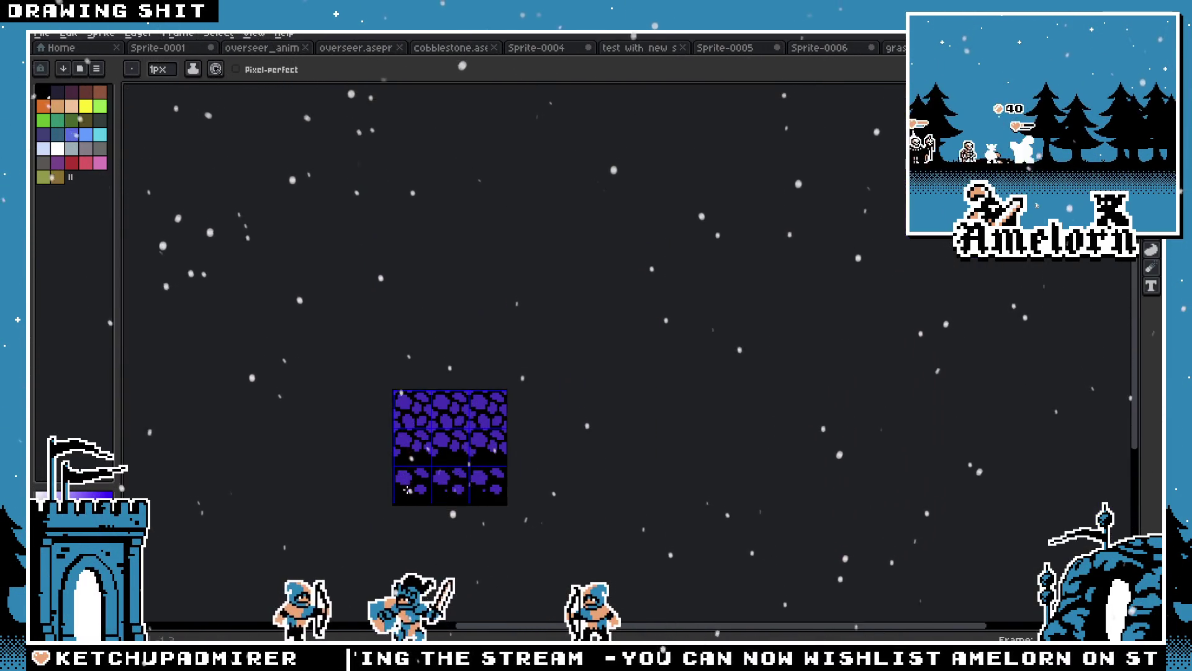
scroll(407, 492, up, 4)
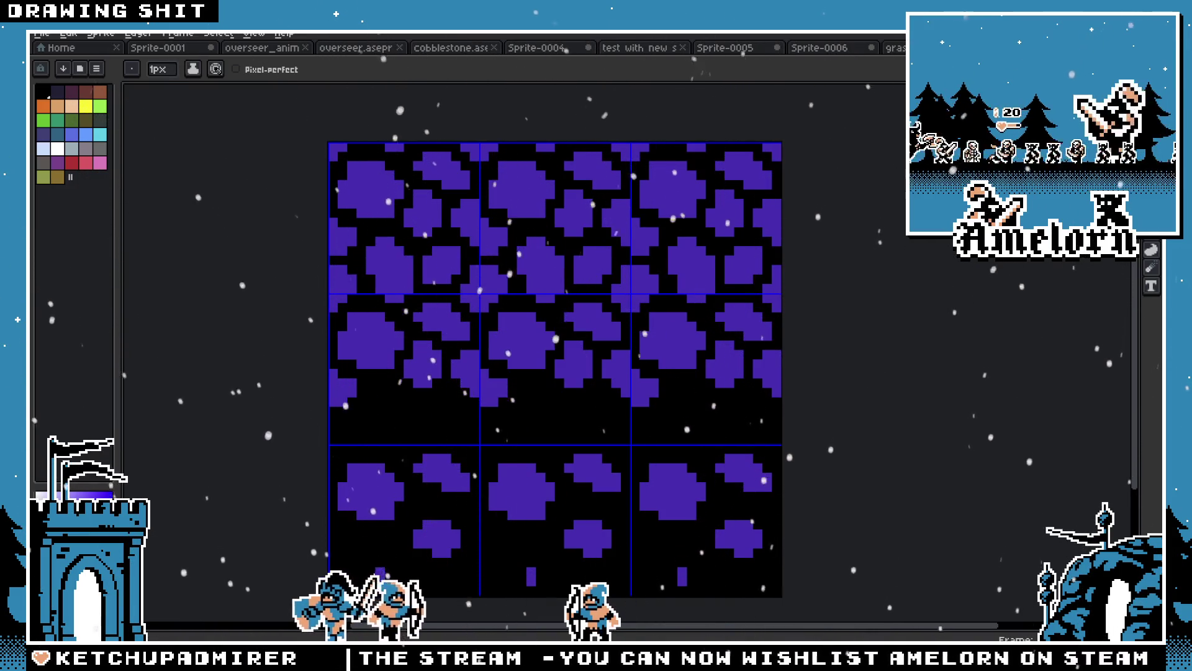
scroll(352, 571, down, 3)
scroll(355, 566, up, 2)
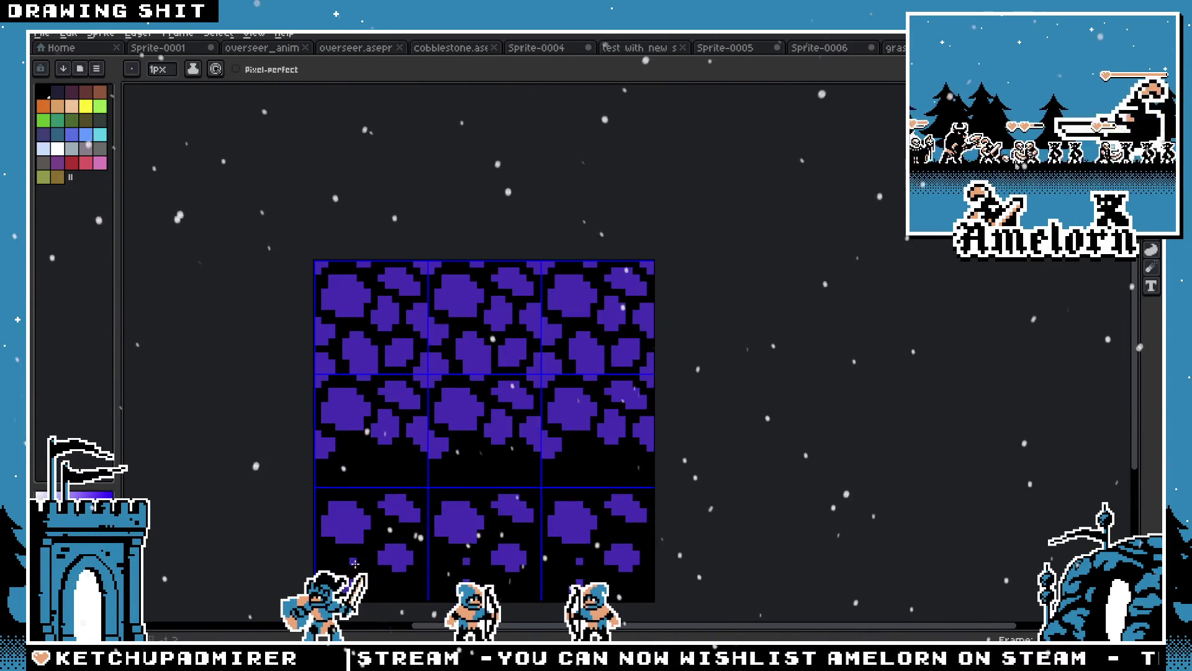
scroll(369, 499, up, 1)
Place purple pixels for a new stone, undoing the one misplaced in the middle row
click(373, 459)
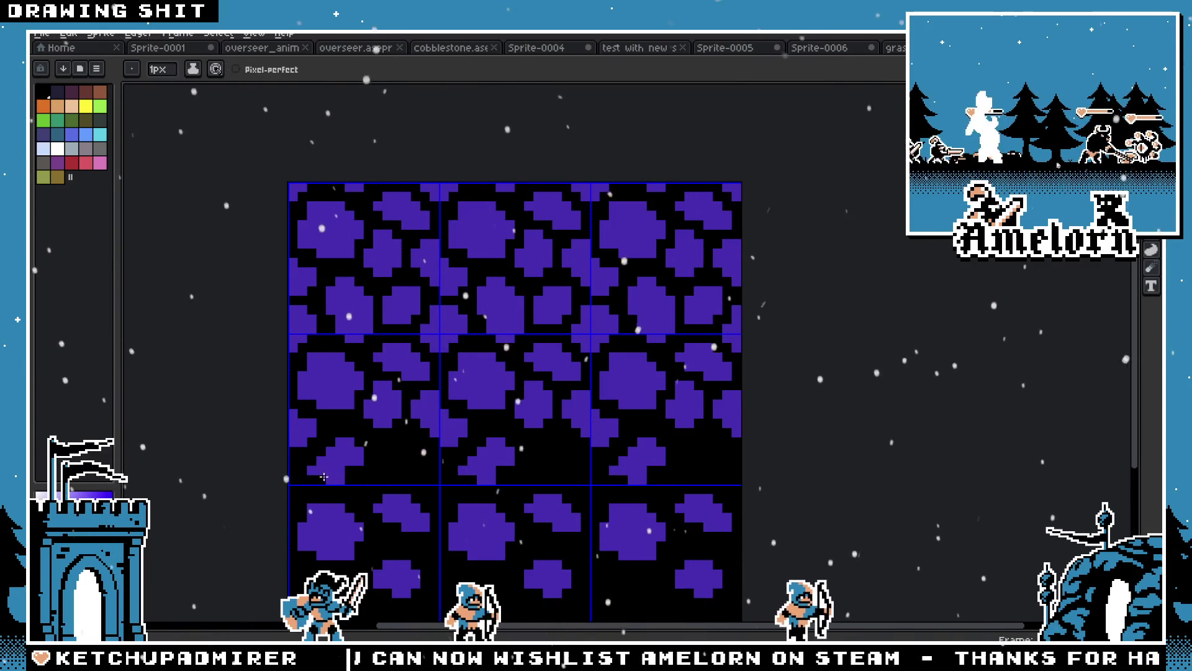
key(ctrl+z)
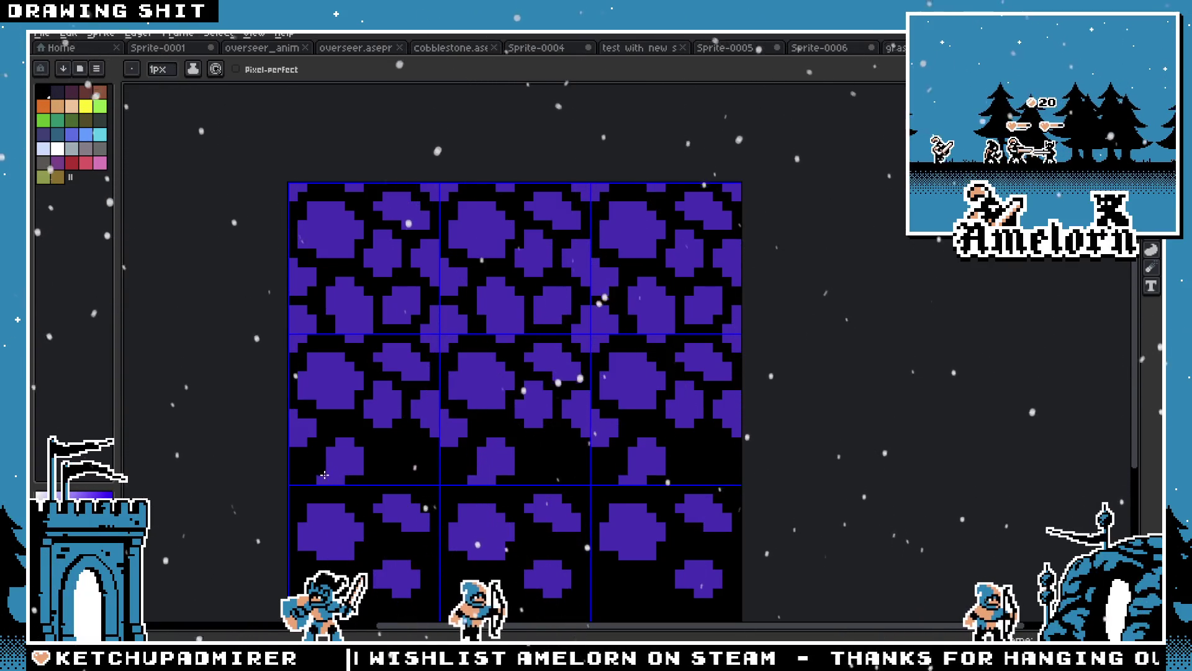
click(386, 464)
scroll(387, 463, down, 1)
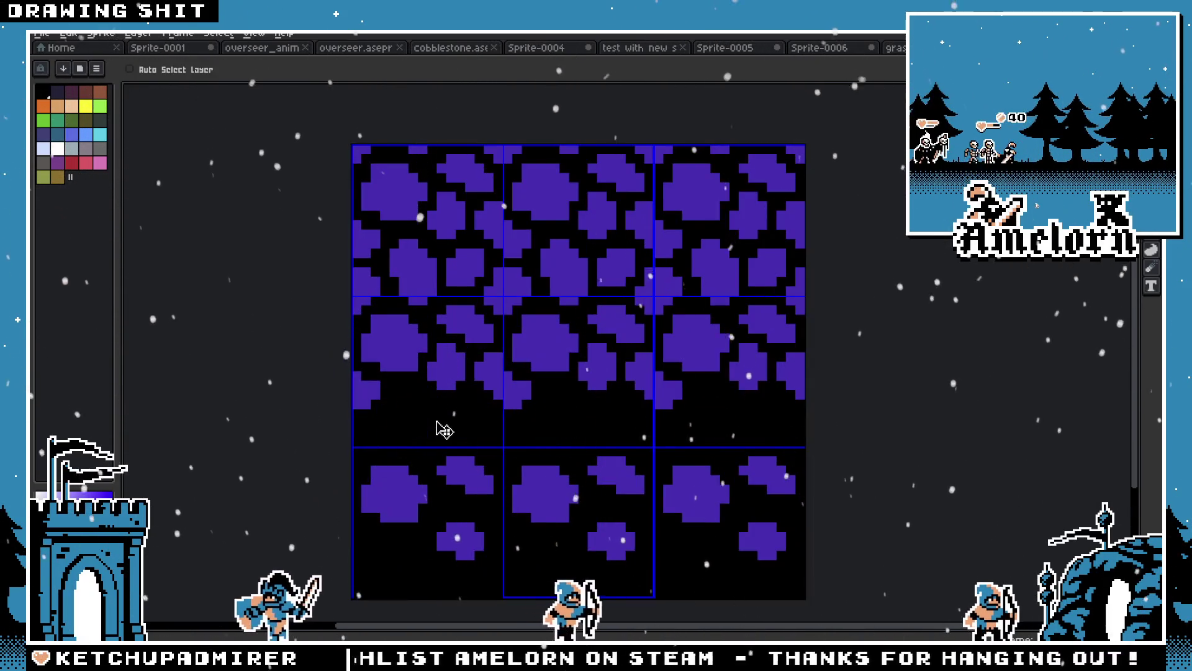
Grow the new purple pixels into rock shapes, extending the stone's right edge
scroll(434, 398, up, 2)
mouse_move(454, 416)
mouse_down()
mouse_move(413, 450)
mouse_move(441, 407)
mouse_move(472, 431)
mouse_move(466, 450)
mouse_move(452, 447)
mouse_up()
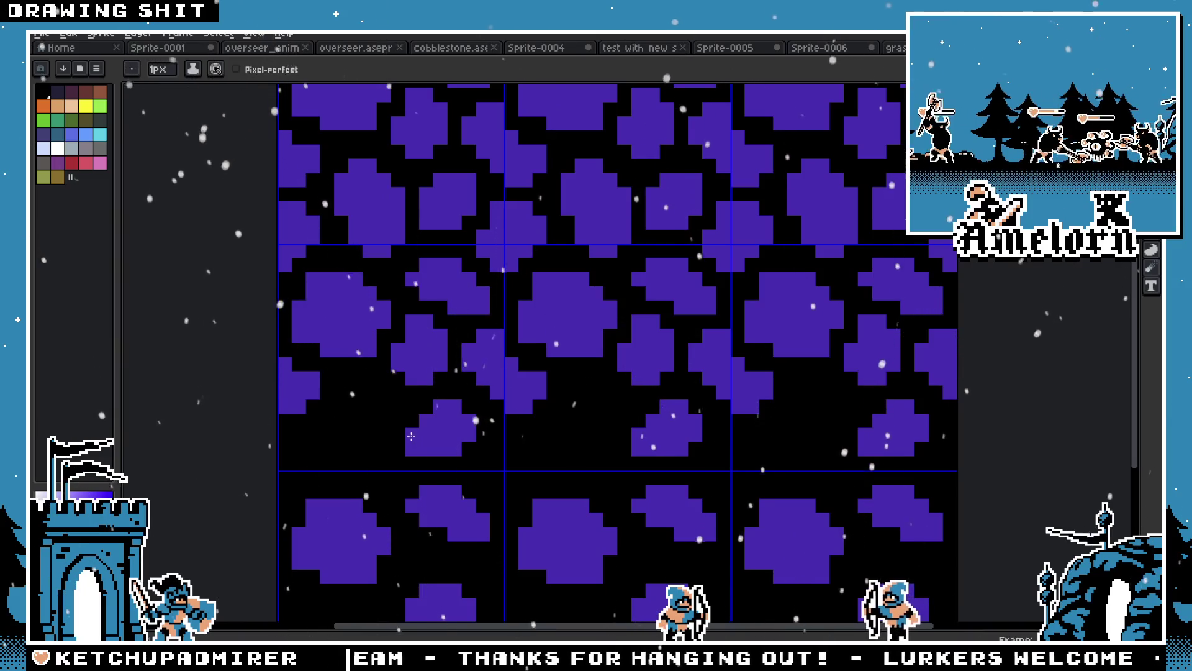
scroll(353, 456, down, 3)
scroll(391, 447, up, 2)
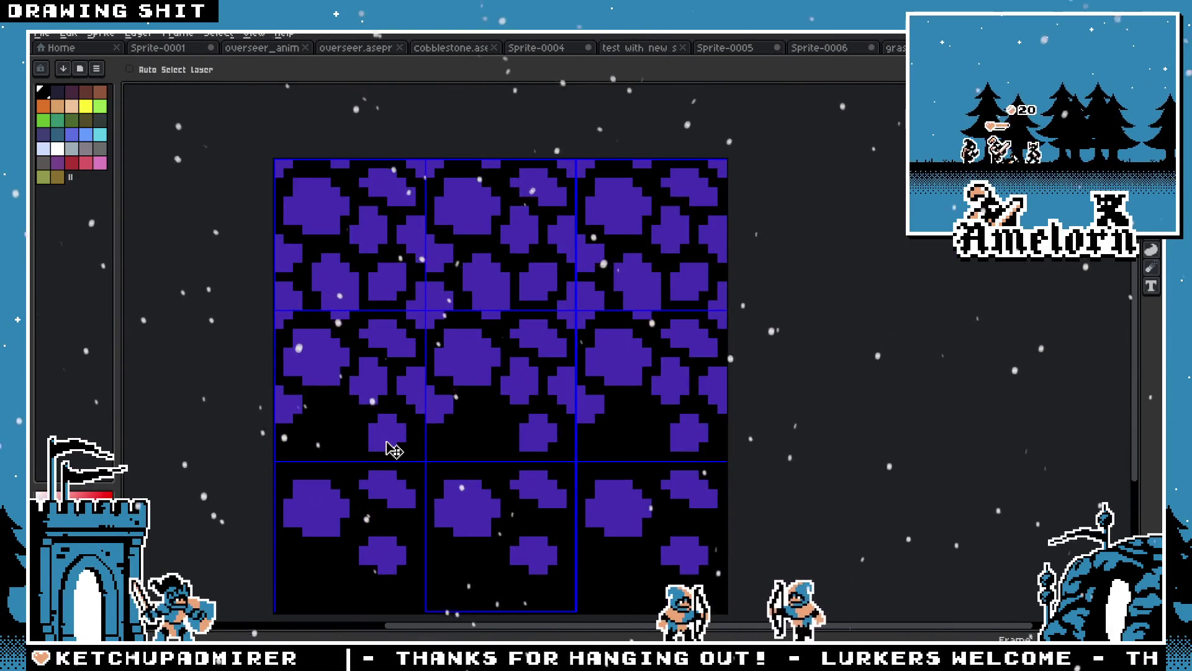
scroll(427, 424, down, 3)
scroll(427, 425, up, 3)
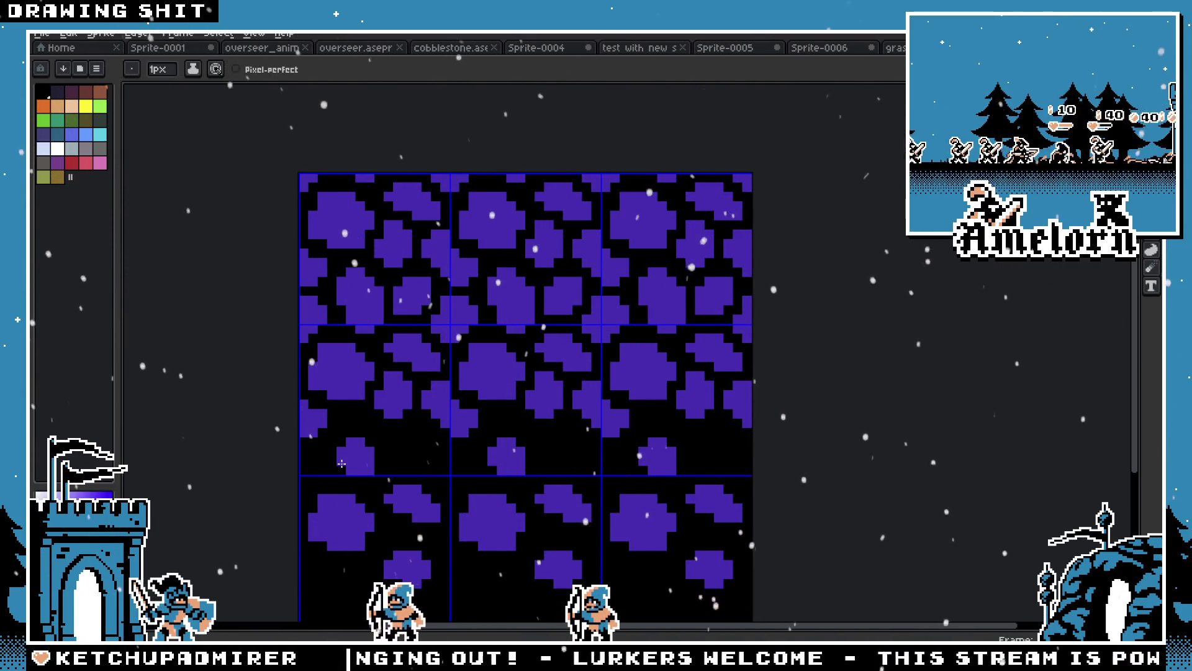
scroll(393, 467, up, 2)
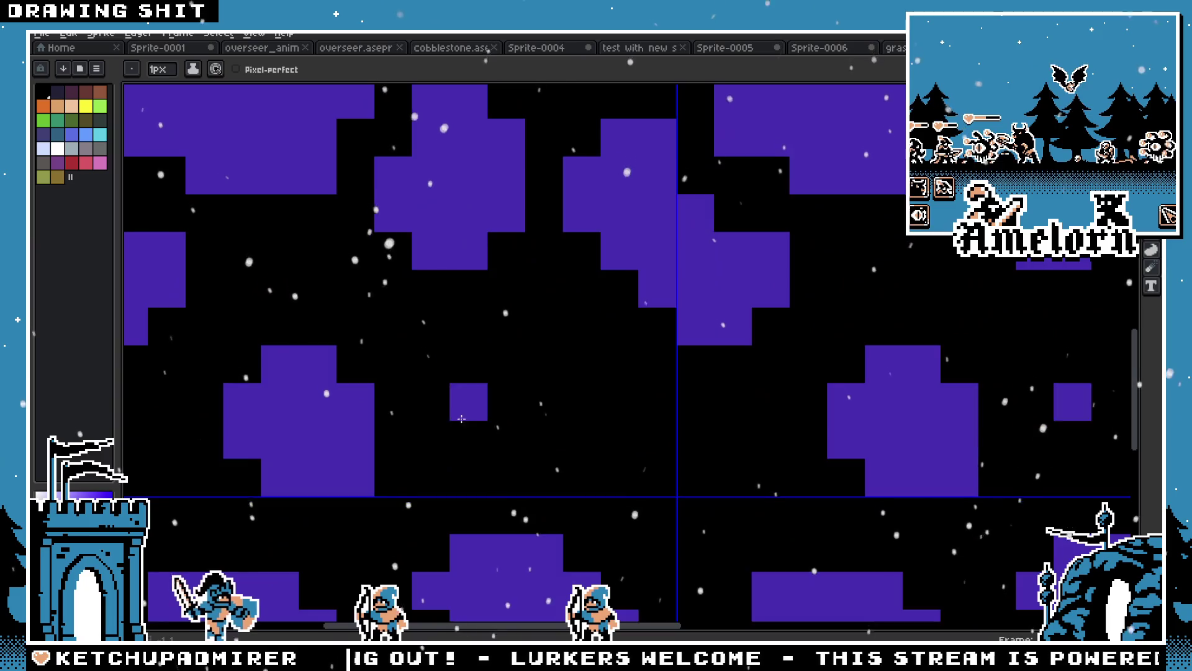
scroll(453, 432, down, 3)
scroll(454, 432, up, 3)
drag(472, 431, 468, 389)
scroll(466, 391, down, 2)
scroll(435, 409, up, 2)
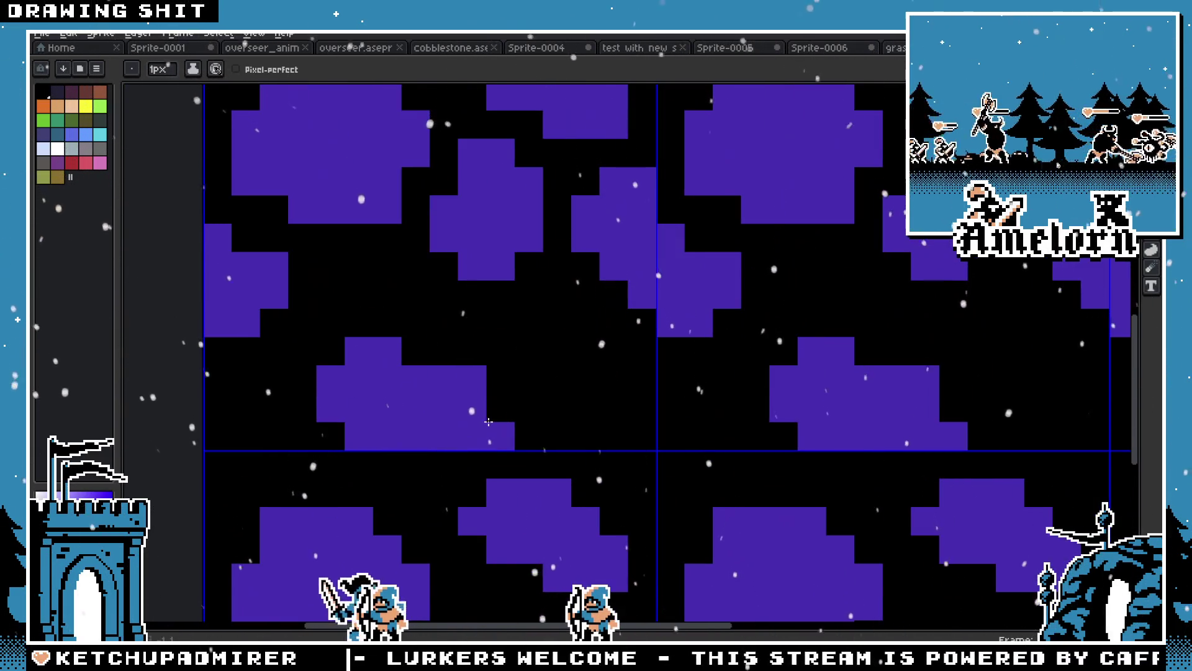
scroll(388, 435, down, 3)
scroll(398, 433, up, 3)
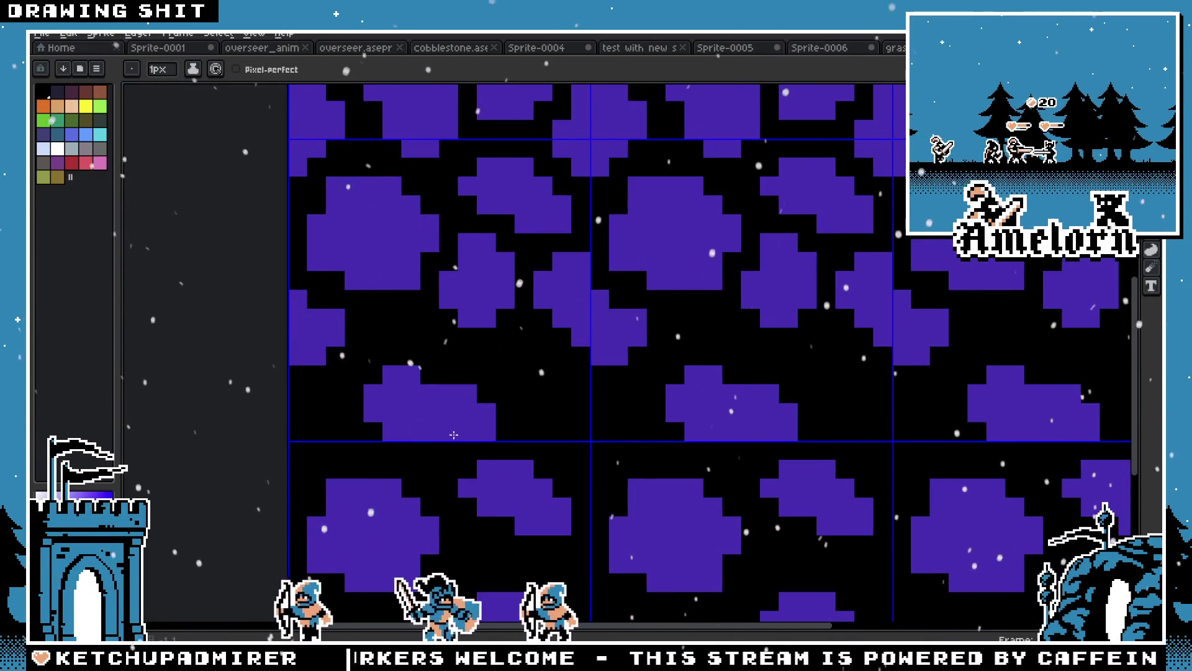
scroll(441, 449, down, 4)
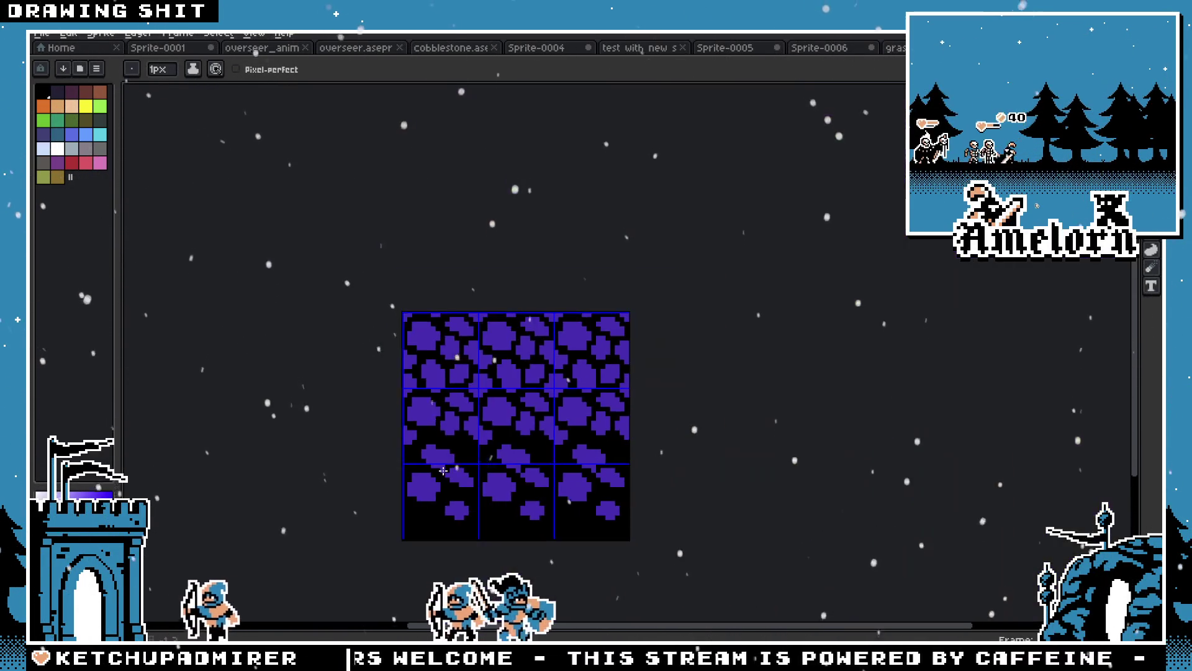
scroll(453, 446, up, 3)
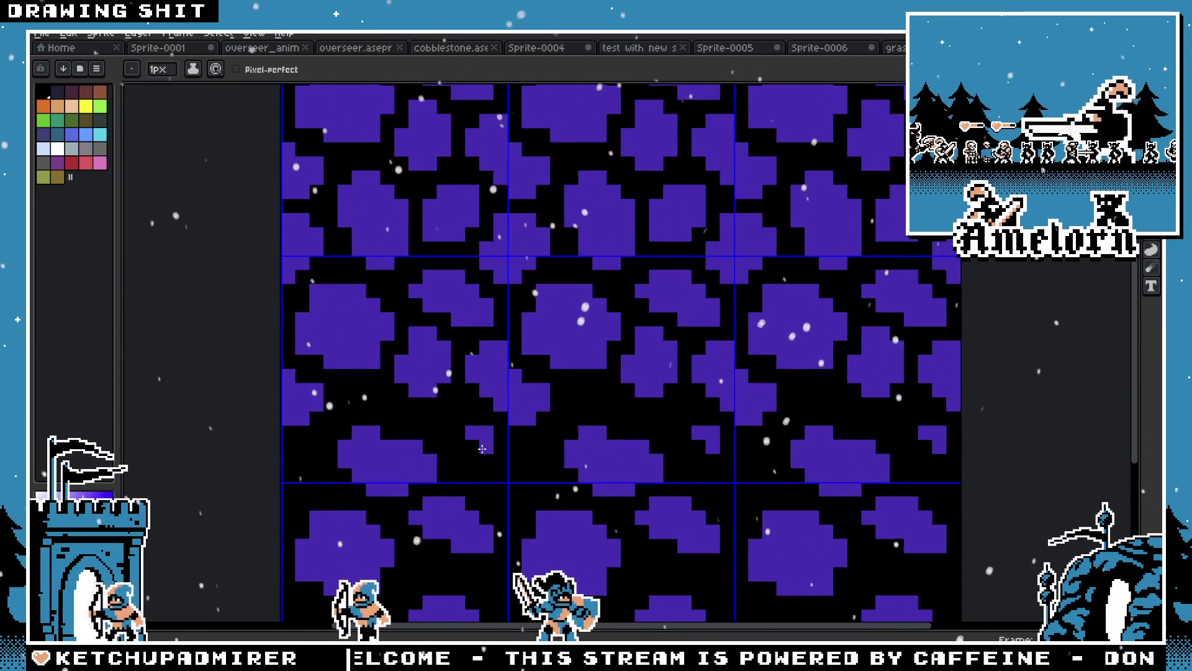
scroll(418, 470, down, 4)
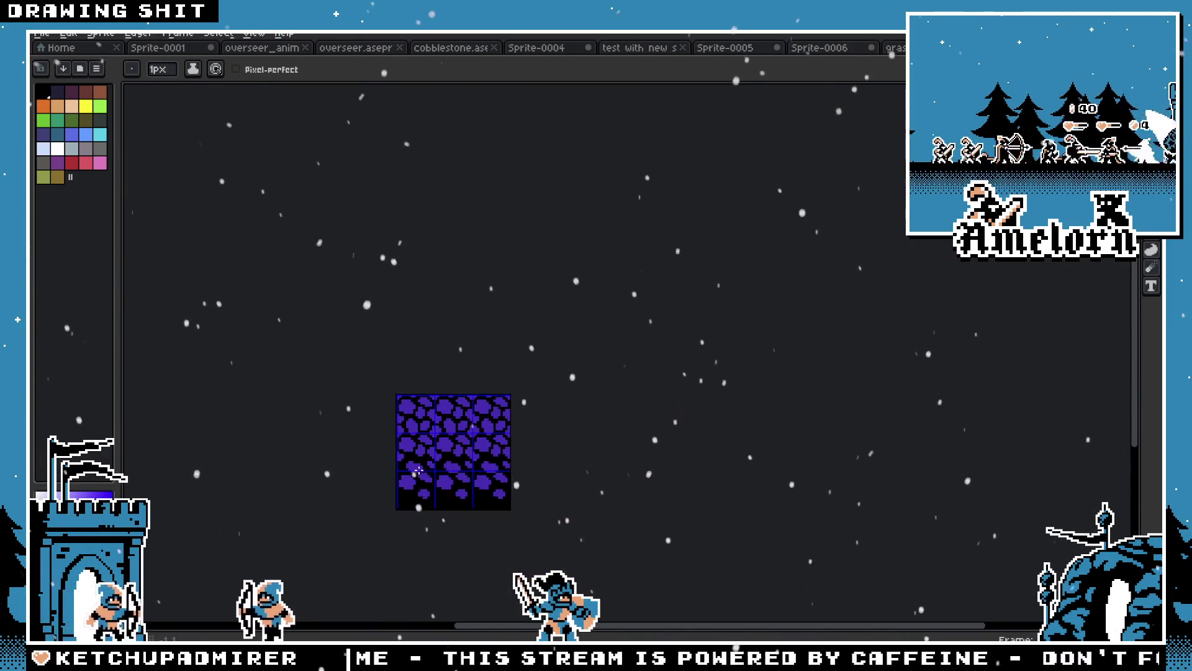
scroll(454, 470, up, 3)
Paste the cobblestone tile into the Sprite-0001 archer scene
scroll(433, 401, left, 3)
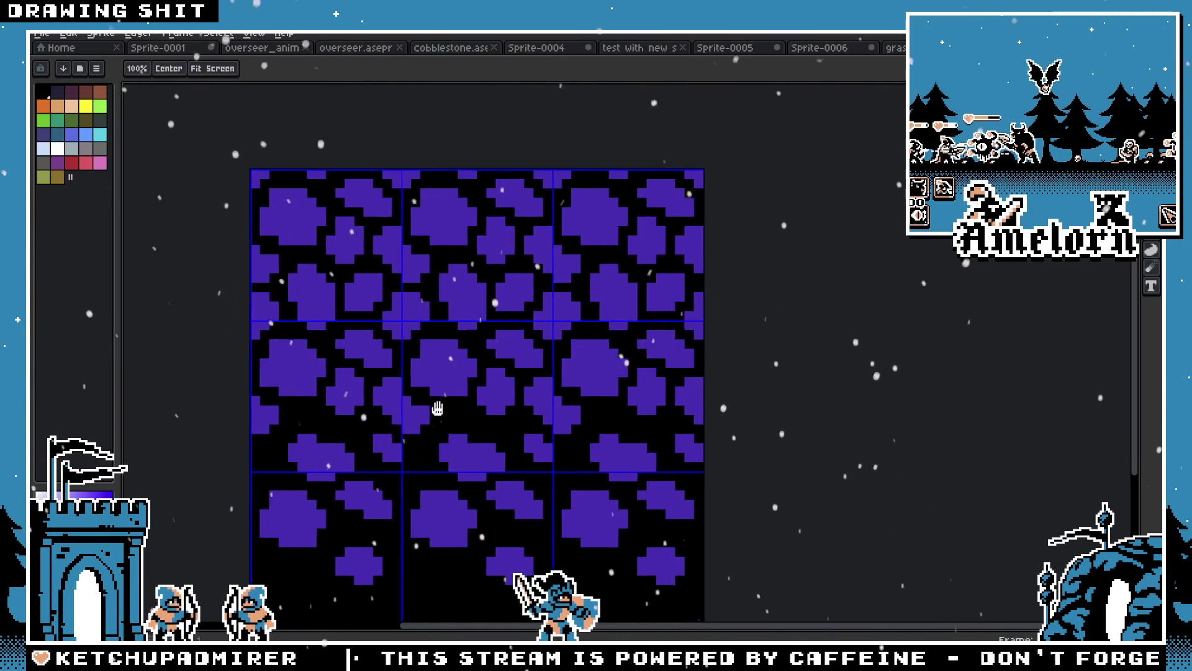
scroll(357, 354, down, 2)
scroll(323, 286, up, 3)
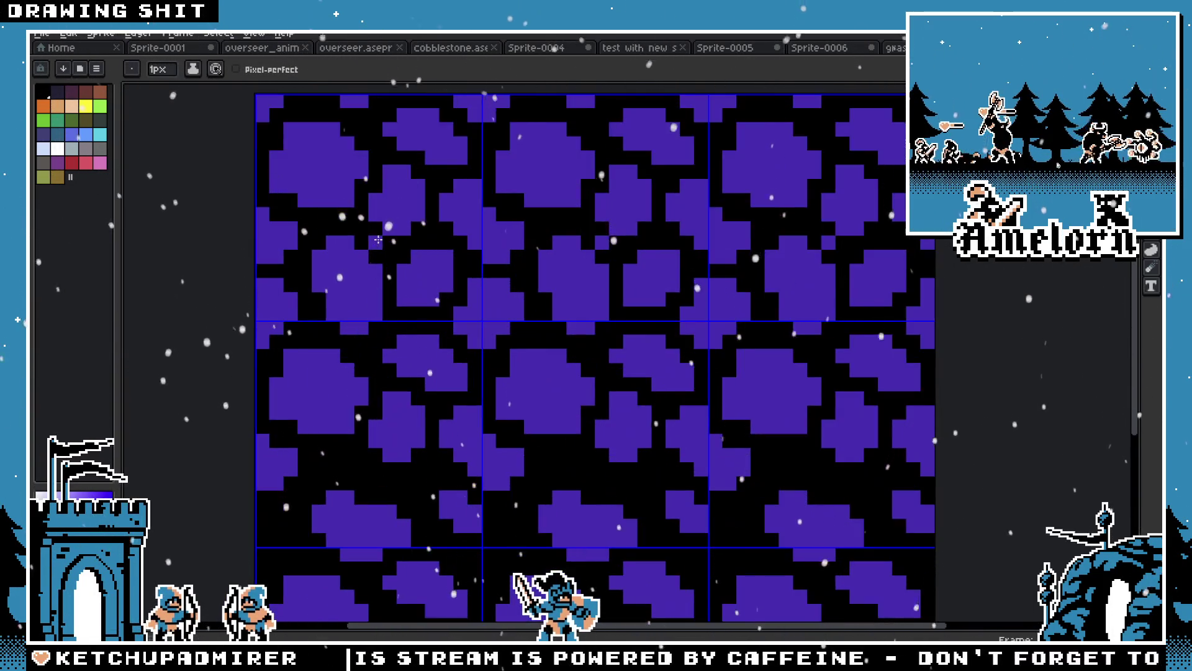
scroll(293, 224, down, 1)
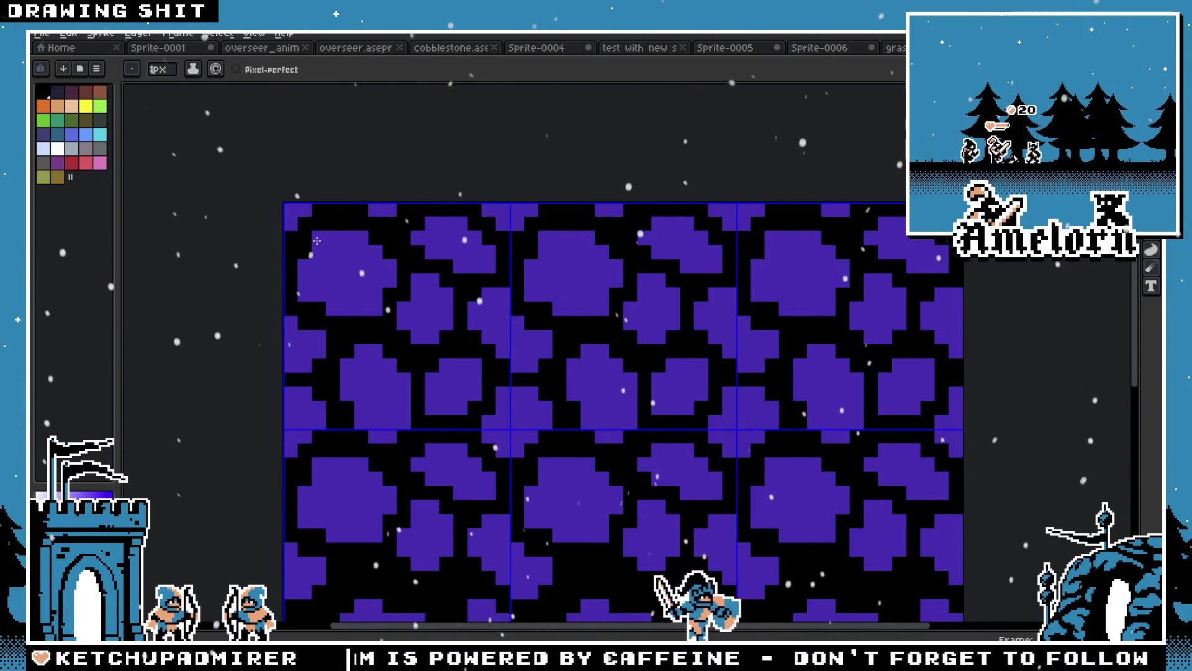
key(ctrl+Tab)
key(ctrl+v)
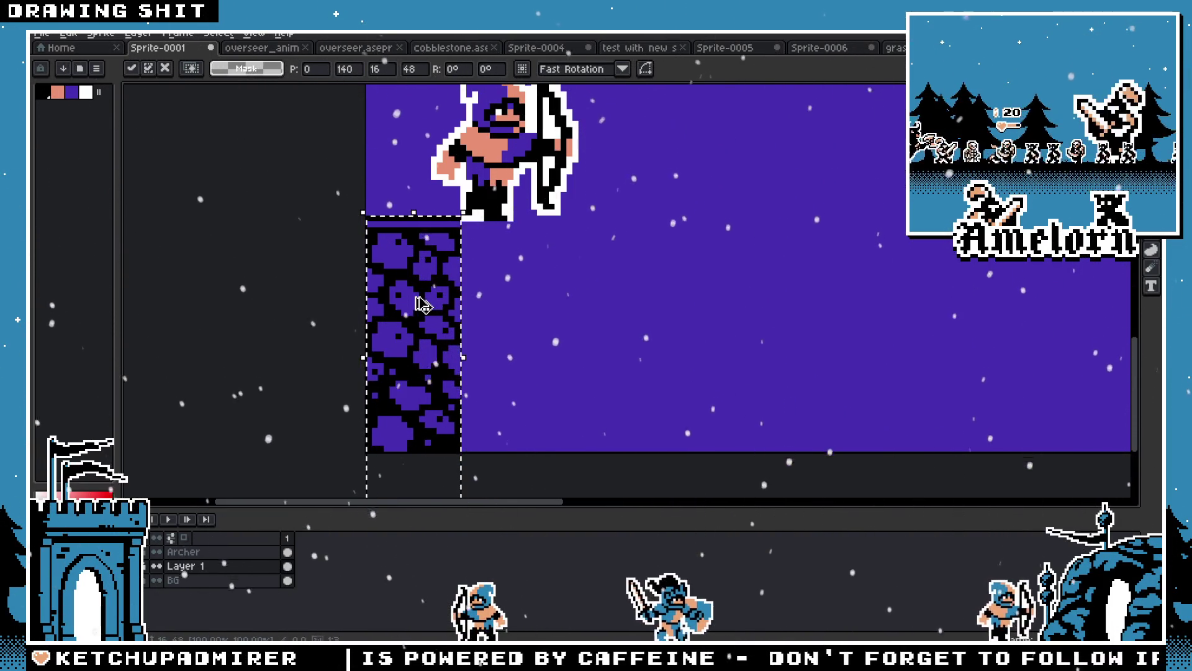
Place the cobblestone strip under the archer and paste more strips beside it to the right
drag(463, 305, 463, 281)
key(Return)
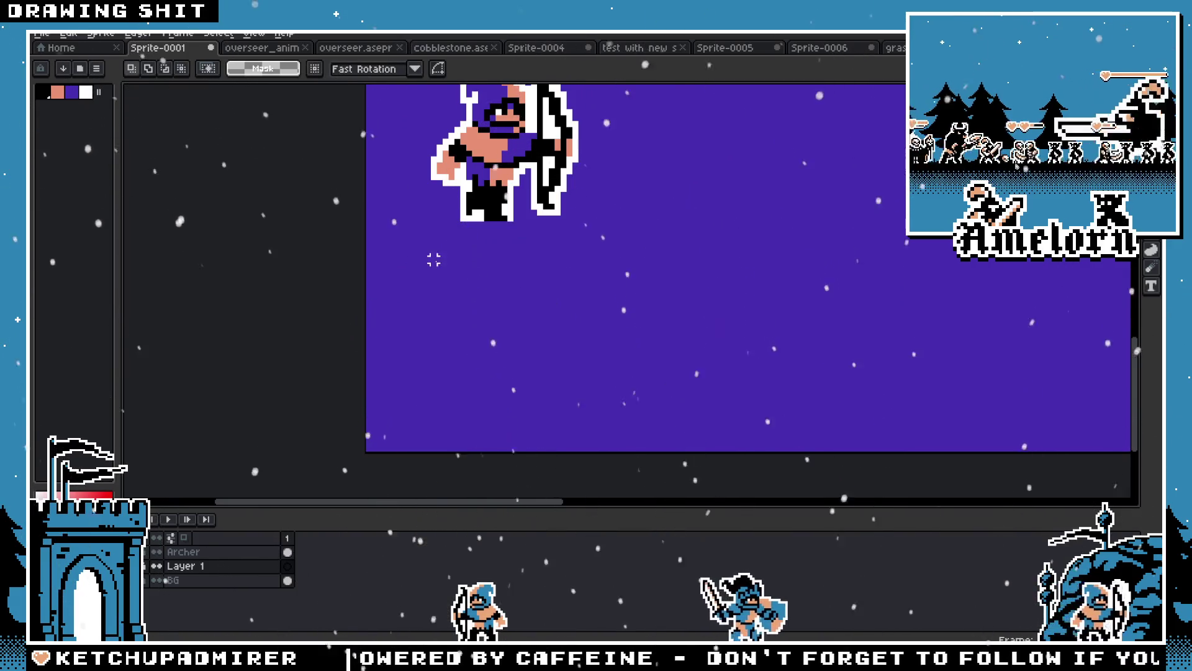
key(ctrl+v)
mouse_move(448, 356)
mouse_down()
mouse_move(483, 326)
mouse_move(448, 375)
mouse_move(447, 276)
mouse_move(523, 273)
mouse_up()
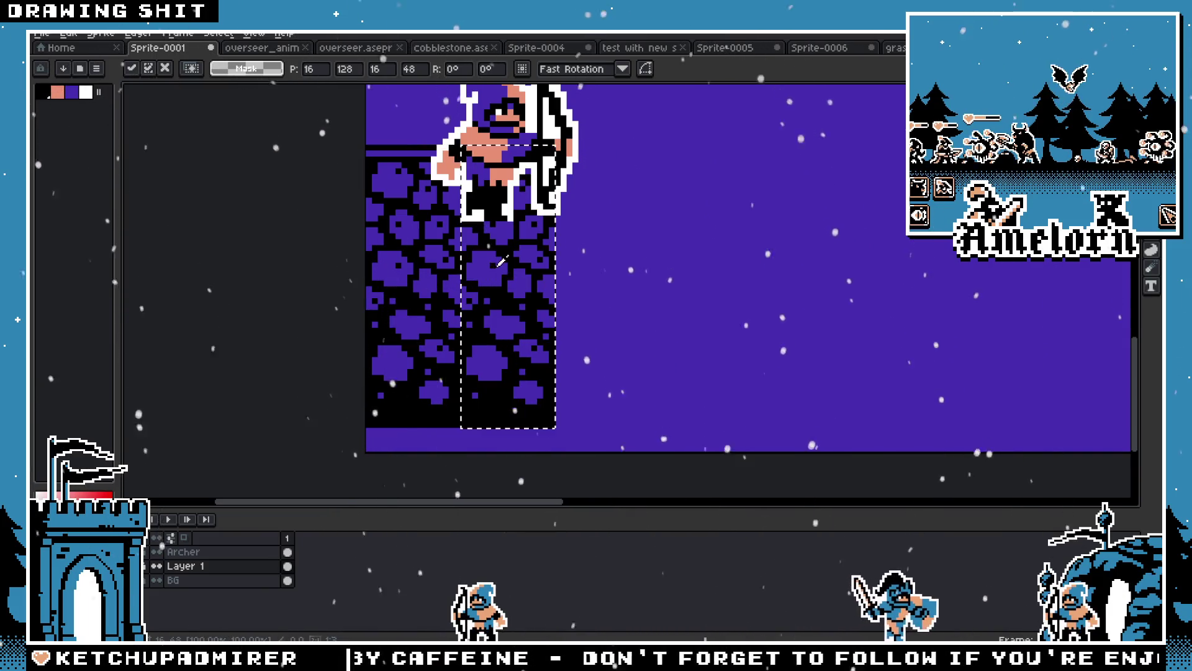
drag(443, 276, 593, 285)
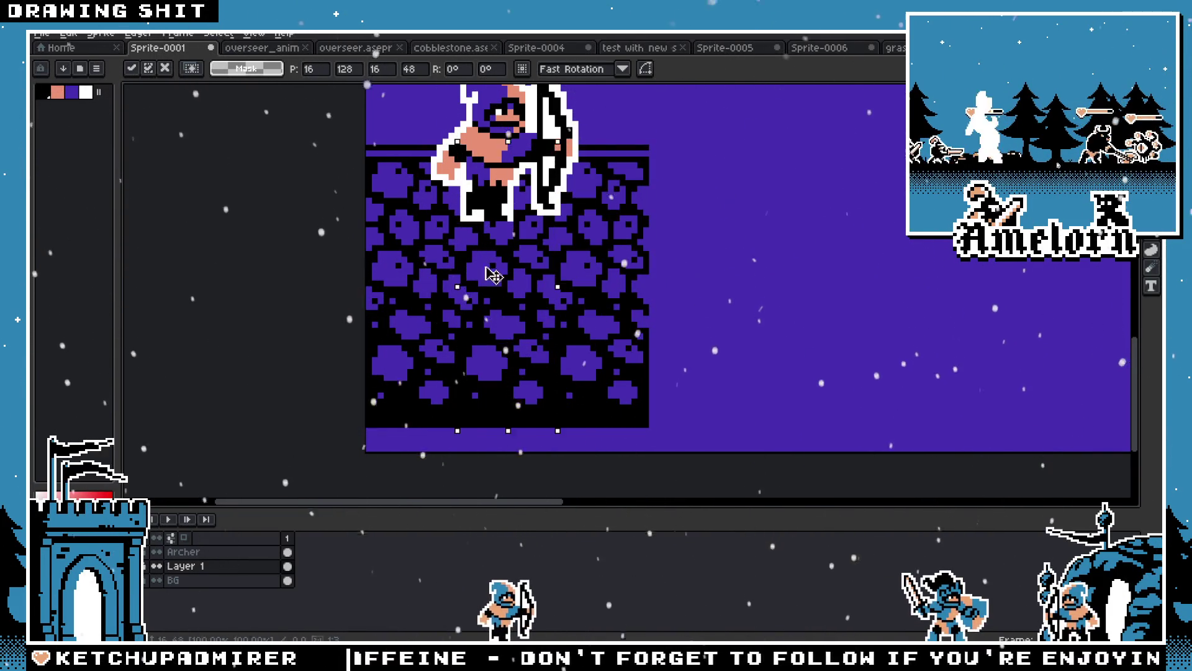
drag(478, 275, 673, 274)
Select the whole cobblestone block and duplicate it to the right
mouse_move(746, 144)
mouse_down()
mouse_move(651, 234)
mouse_move(363, 428)
mouse_up()
mouse_move(418, 367)
mouse_down()
mouse_move(458, 348)
mouse_move(671, 338)
mouse_move(801, 348)
mouse_up()
click(634, 171)
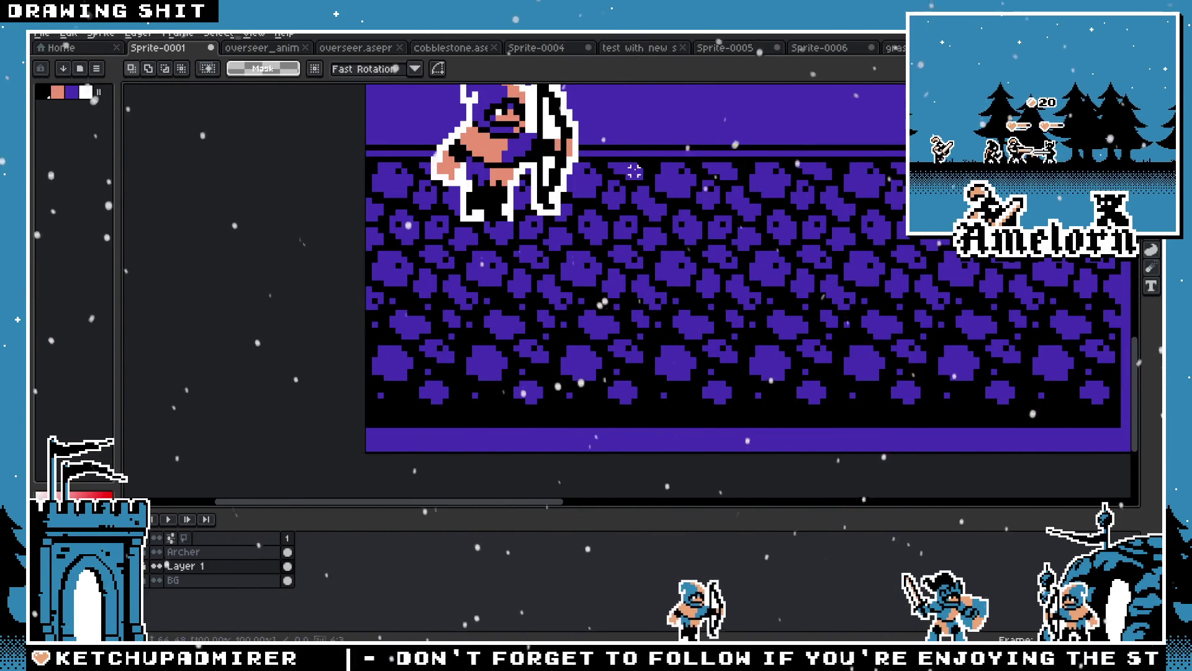
scroll(634, 170, down, 3)
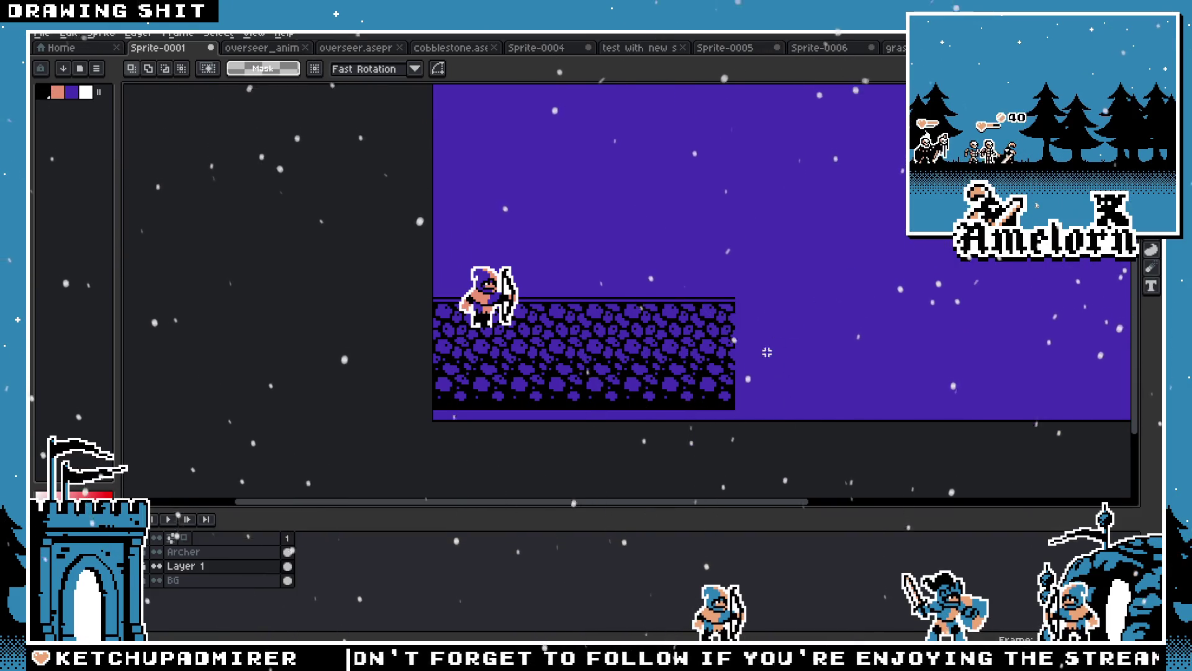
scroll(684, 336, up, 3)
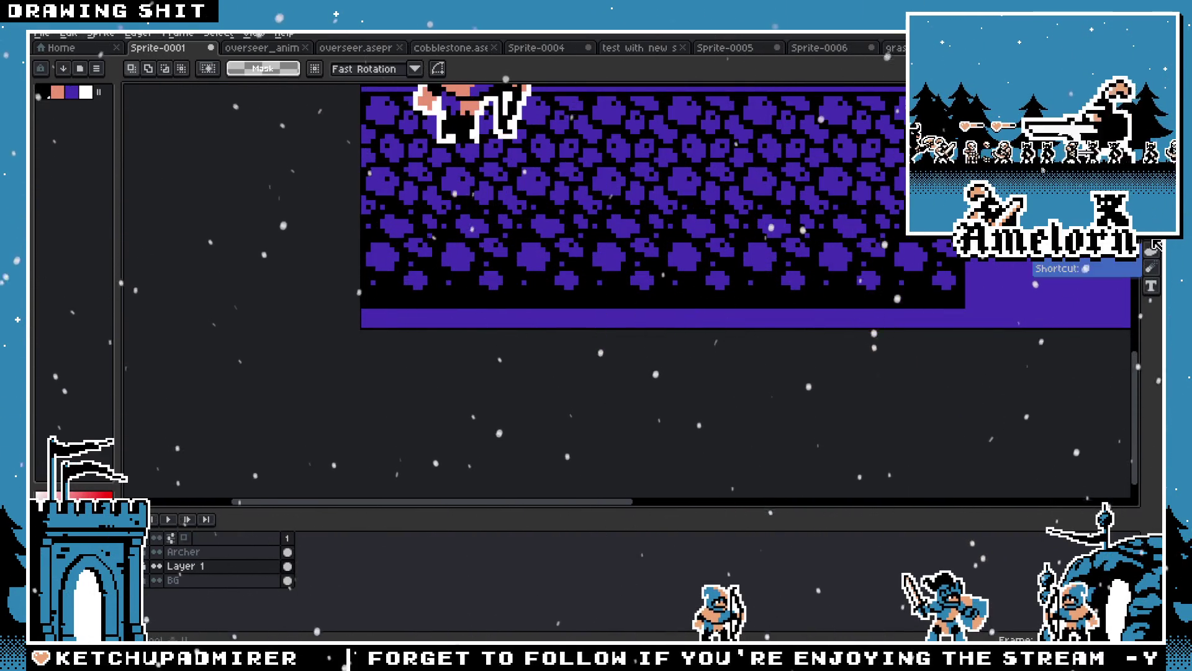
Draw a 1px dark vertical line through the purple strip, then marquee the area around the archer
click(1153, 243)
drag(760, 310, 759, 326)
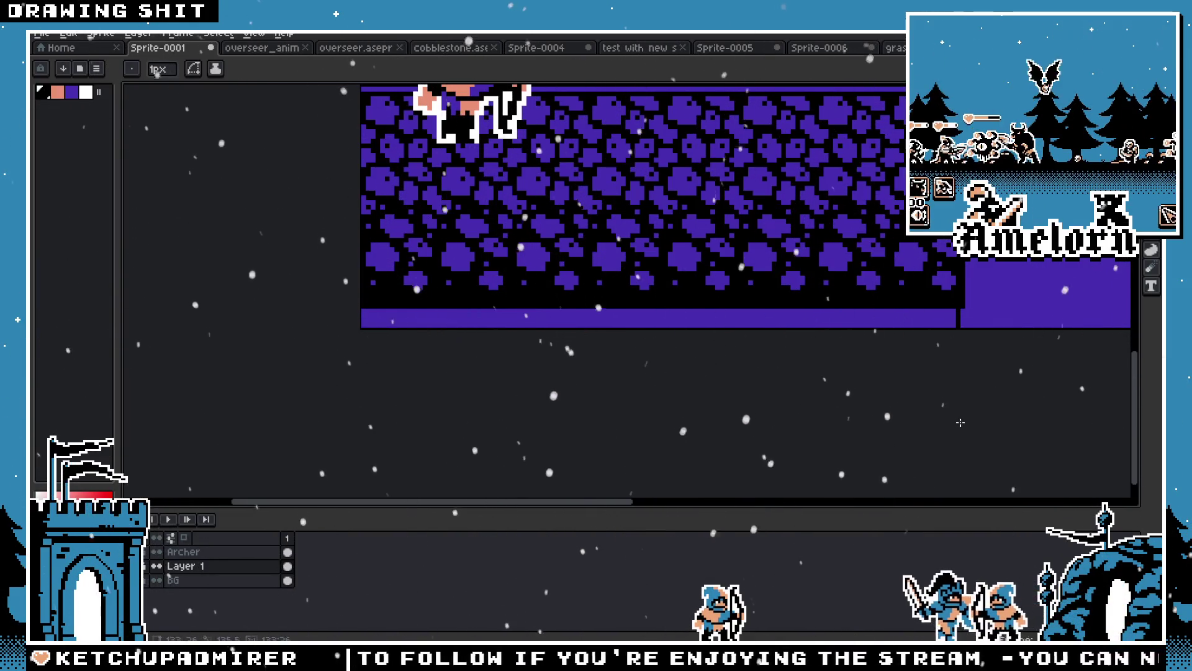
scroll(839, 367, down, 3)
scroll(839, 337, up, 4)
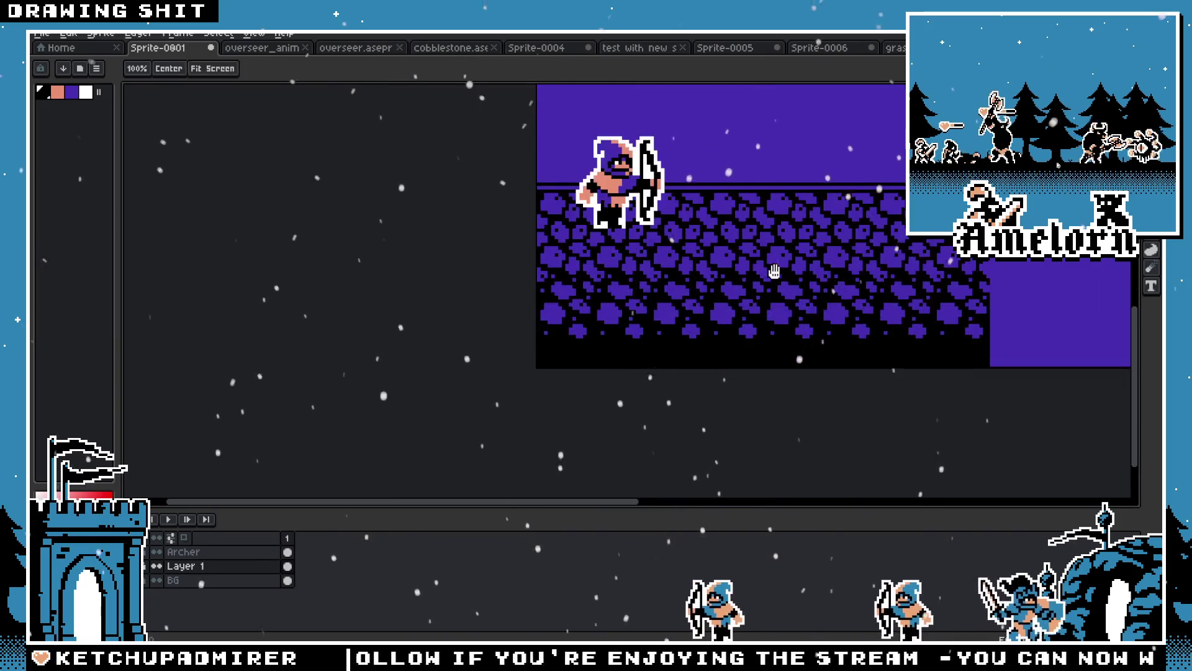
key(m)
drag(371, 161, 579, 385)
Lift the archer about 88 px upward on the Archer layer
click(183, 551)
drag(442, 316, 442, 262)
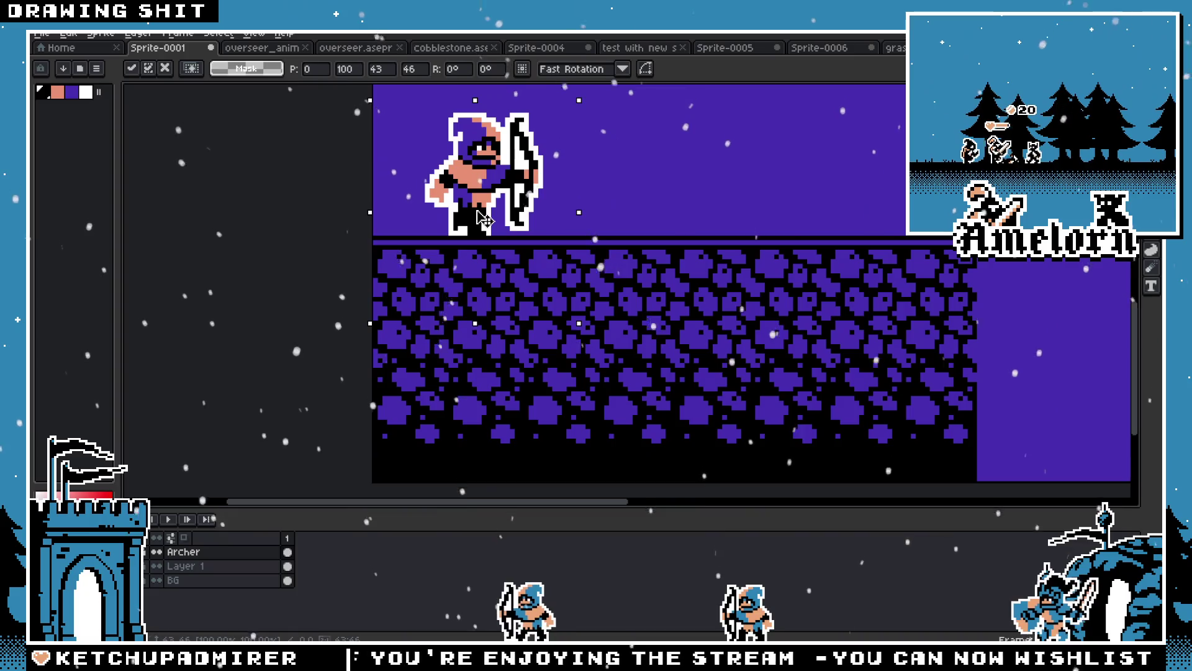
scroll(447, 240, up, 1)
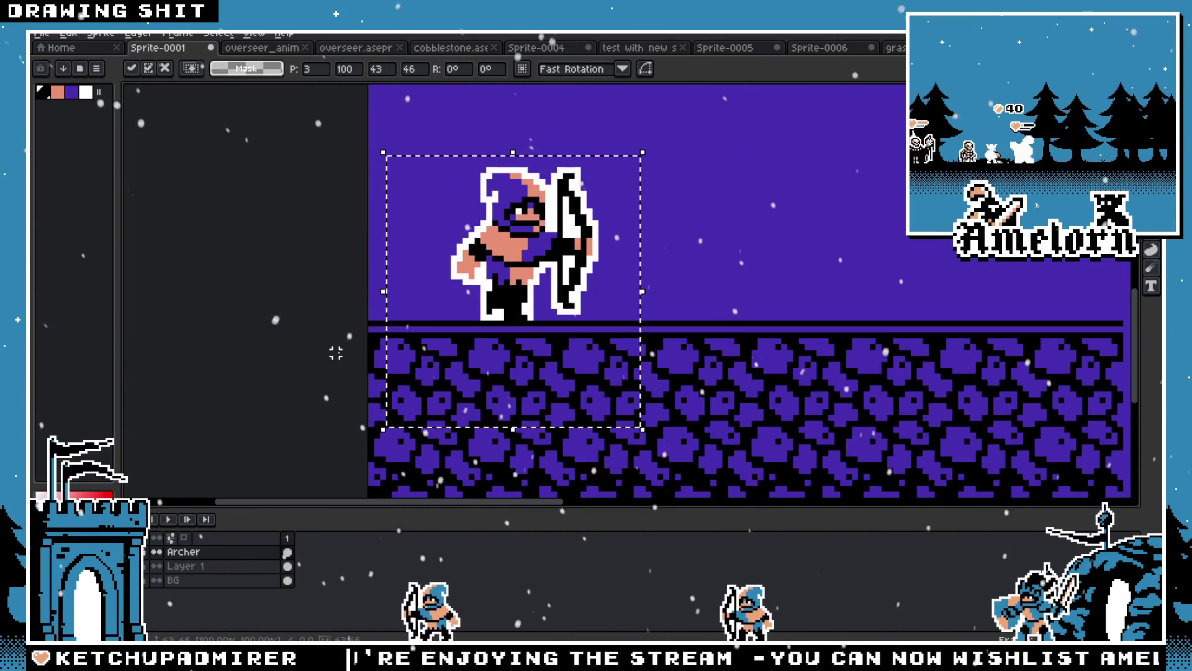
key(ctrl+d)
key(ctrl+z)
key(ctrl+z)
Select and delete a floor patch on the right of Layer 1, then restore it
click(183, 566)
drag(743, 318, 1126, 497)
key(Delete)
key(ctrl+z)
key(ctrl+z)
key(ctrl+z)
key(ctrl+z)
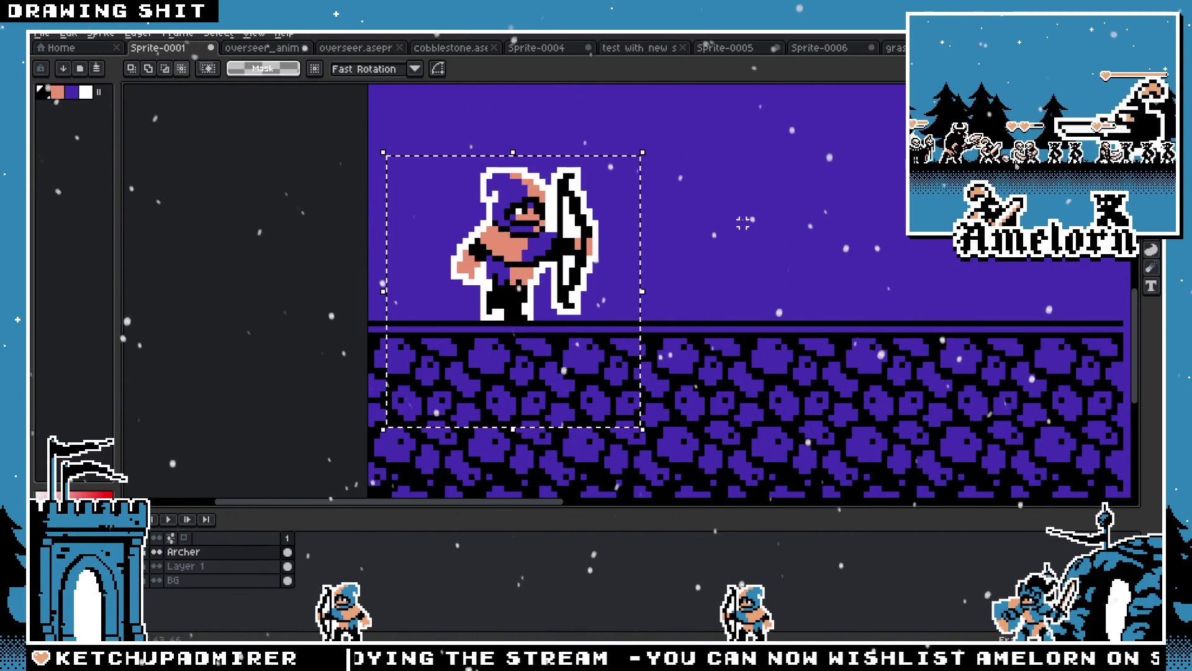
Start darkening the floor's top edge with the Pencil on Layer 1
click(186, 566)
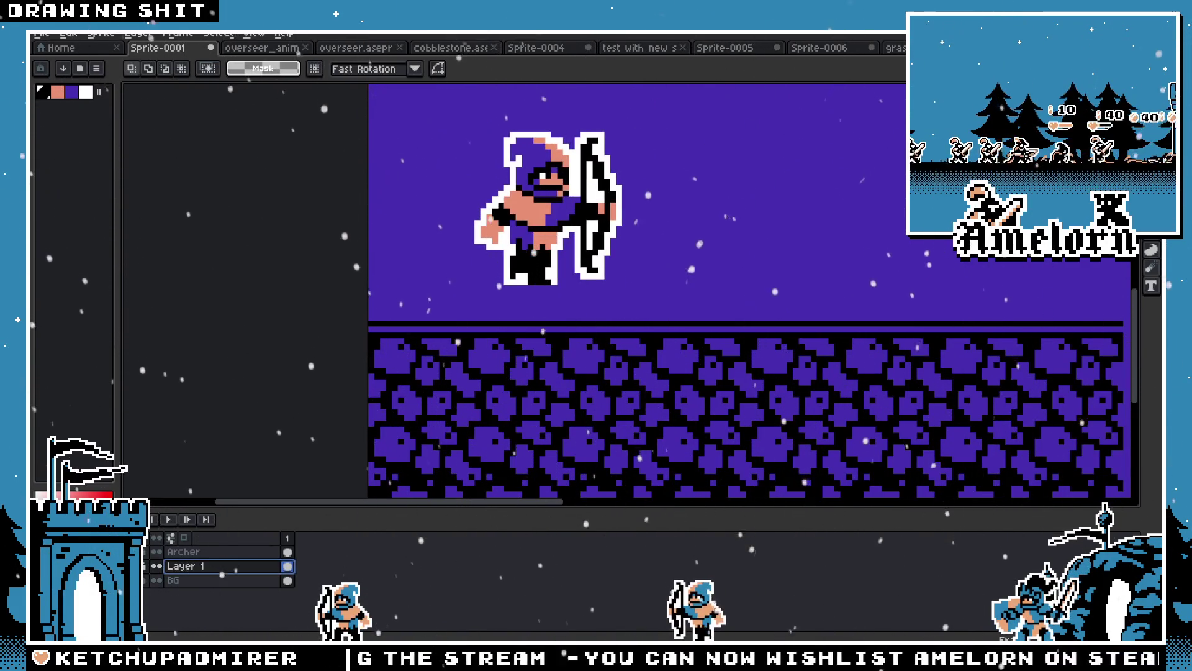
key(b)
scroll(812, 336, right, 4)
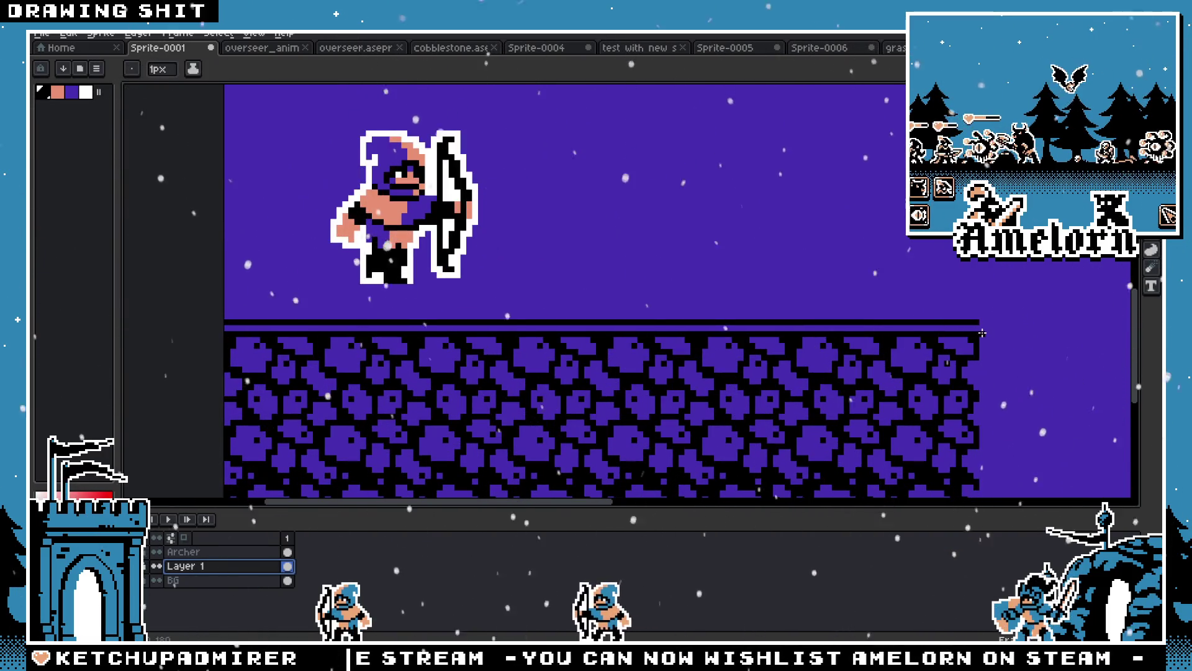
drag(977, 329, 224, 328)
Paint black pixels across the floor's top cobblestone row, forming a bumpy crest from left to right
scroll(205, 338, down, 4)
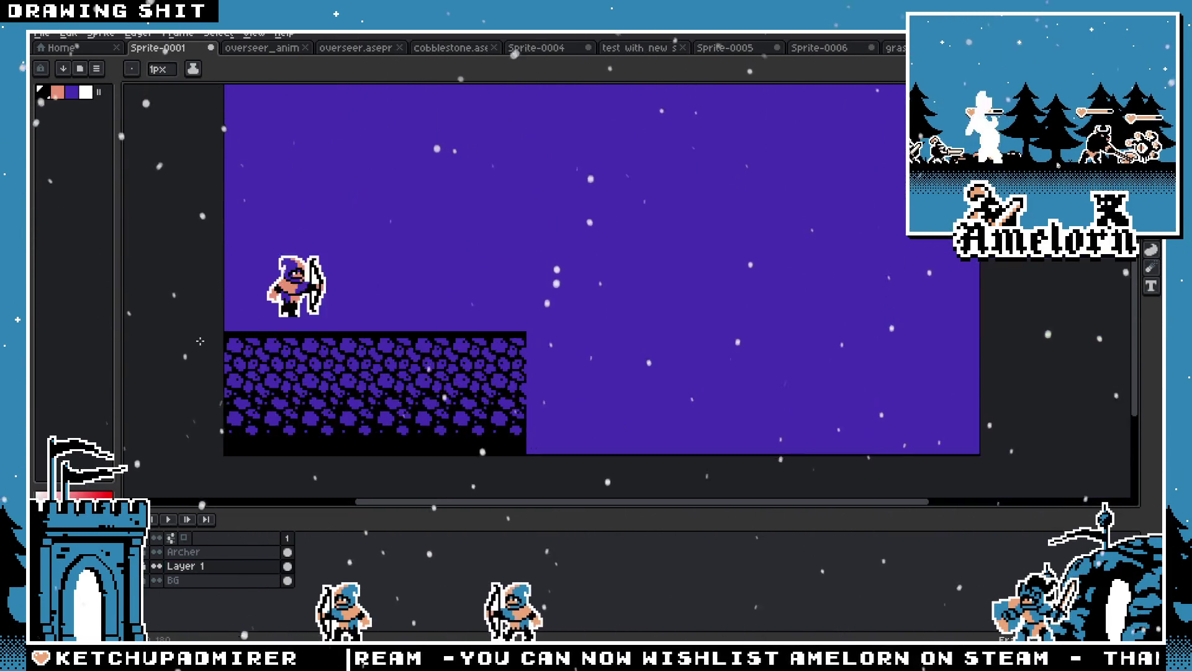
scroll(259, 332, up, 5)
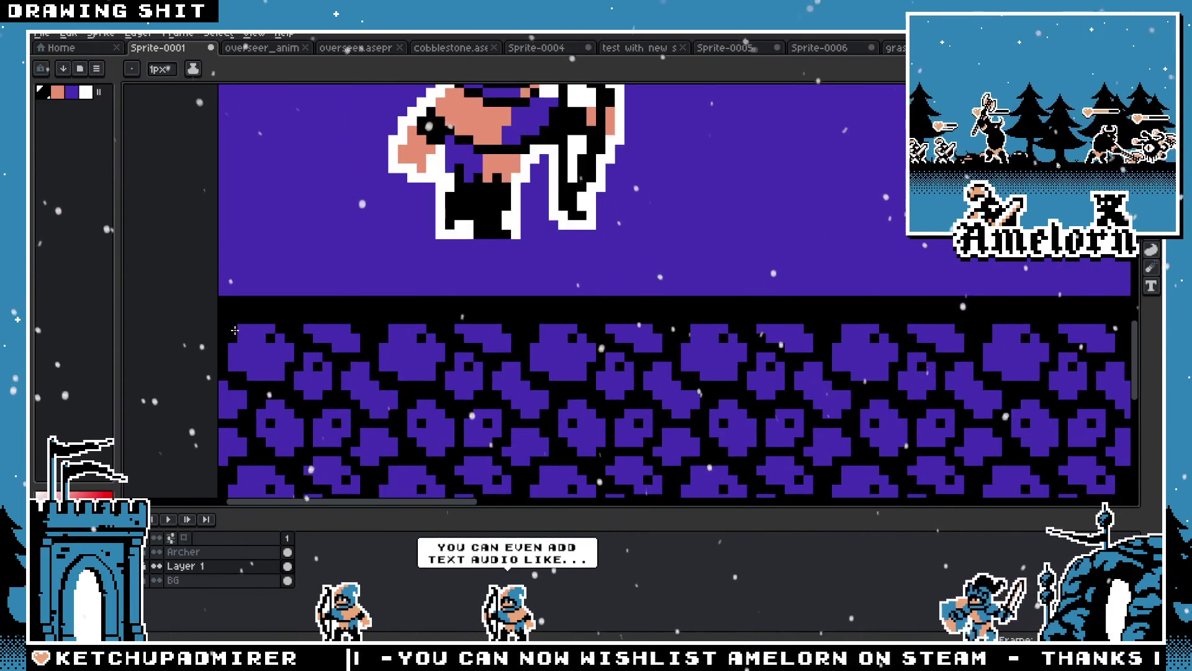
drag(236, 329, 429, 334)
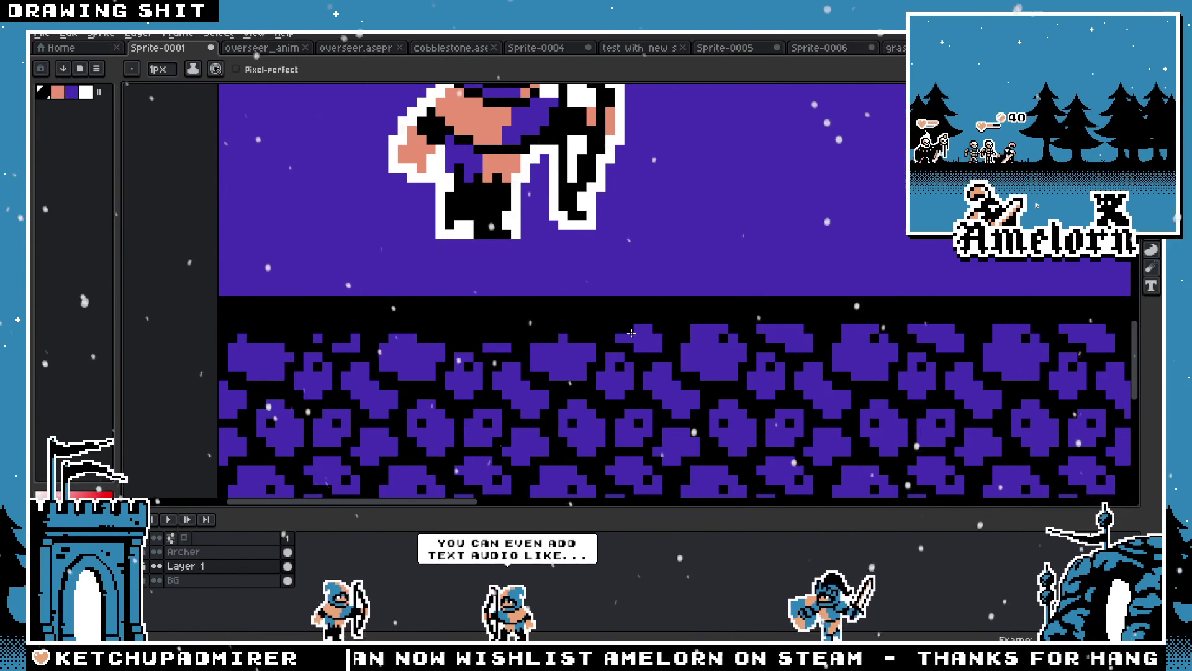
drag(706, 327, 858, 333)
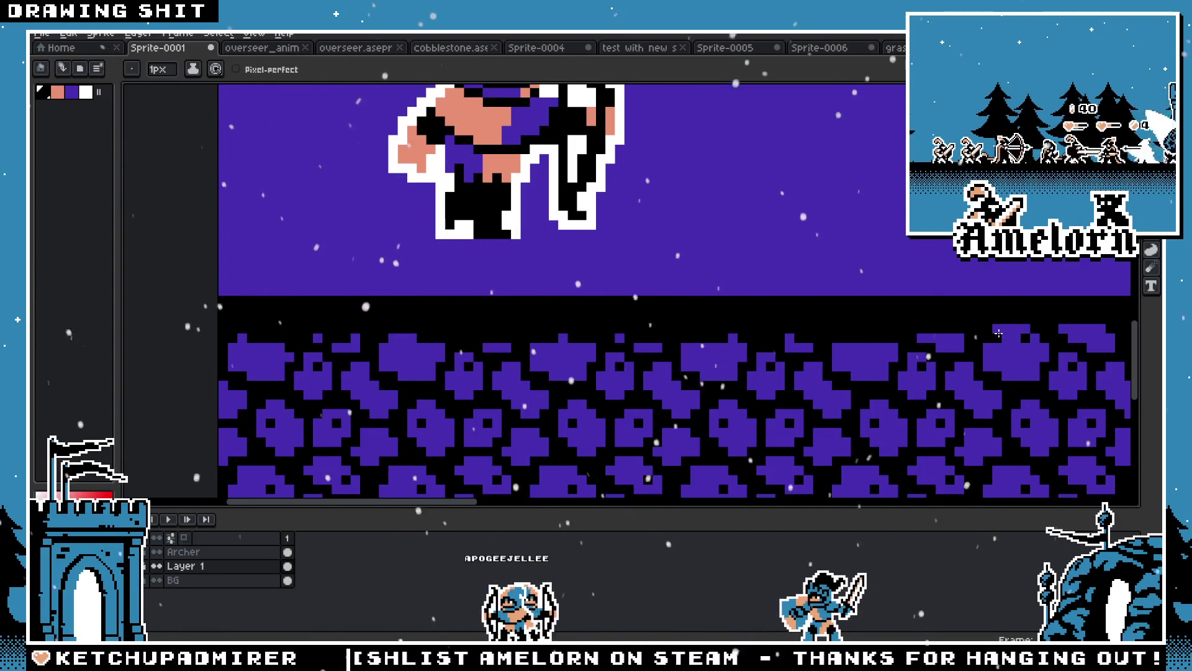
drag(1005, 334, 827, 321)
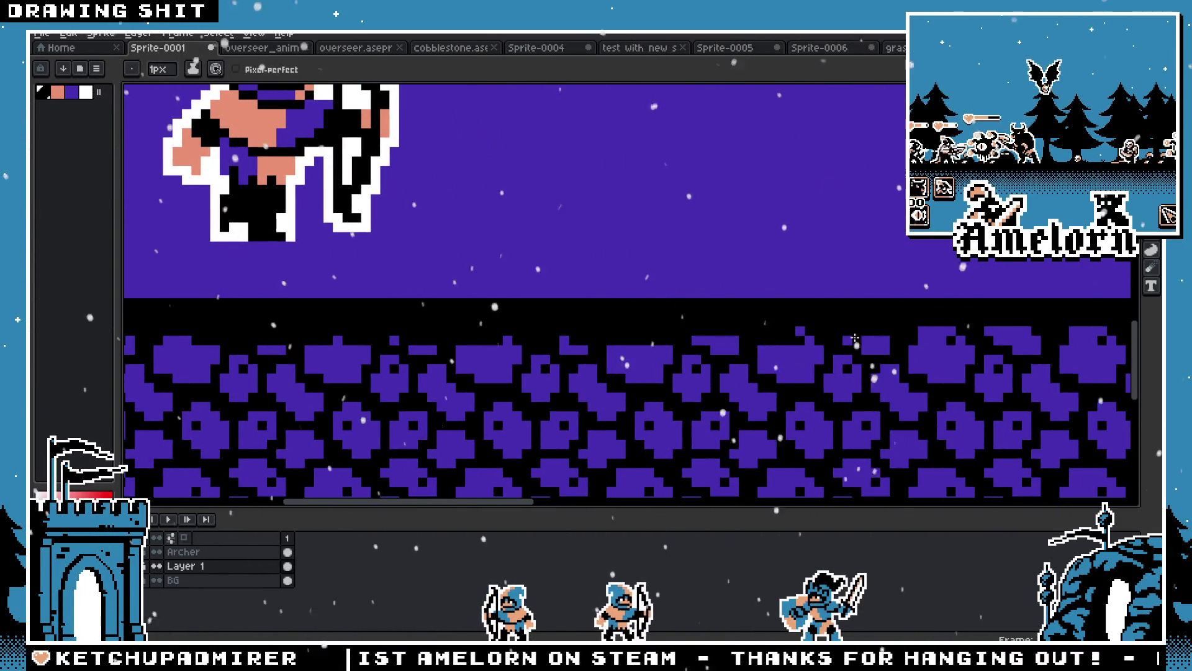
mouse_move(910, 341)
mouse_down()
mouse_move(953, 336)
mouse_move(690, 344)
mouse_up()
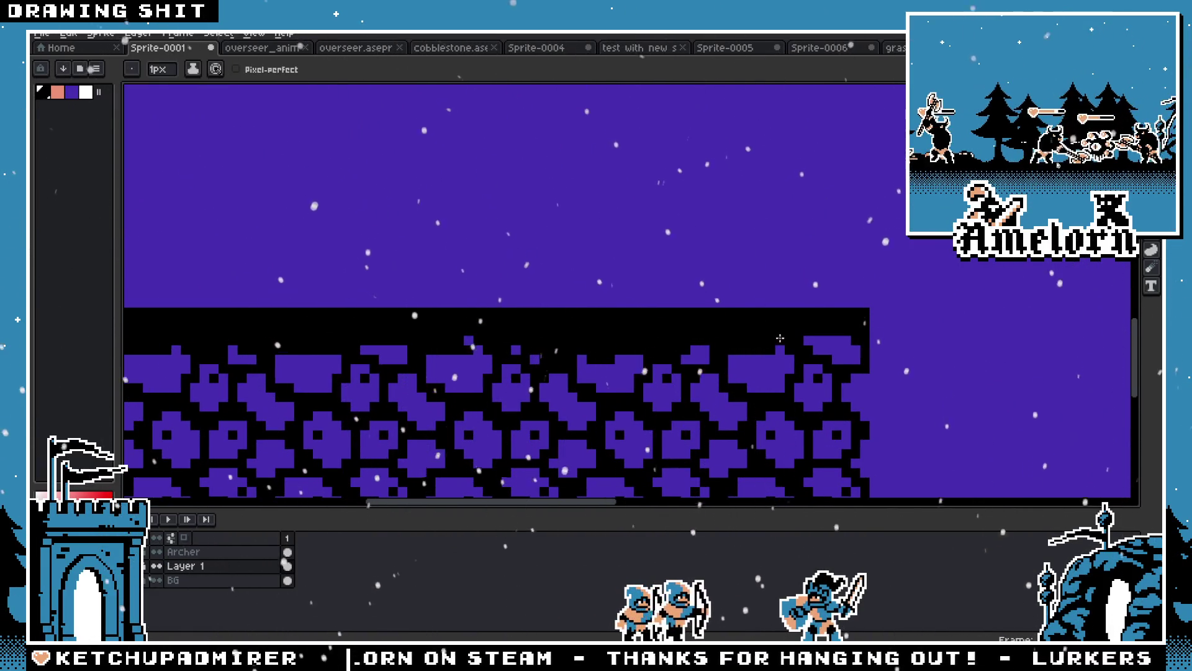
scroll(746, 335, down, 3)
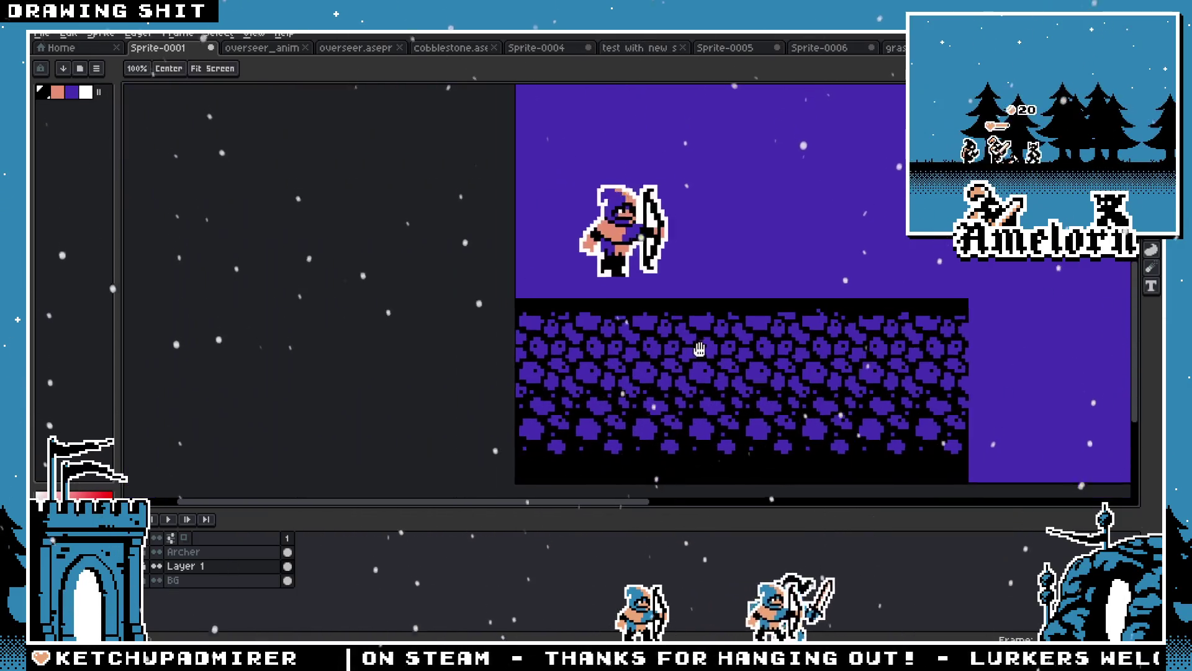
scroll(642, 321, up, 2)
scroll(642, 321, down, 2)
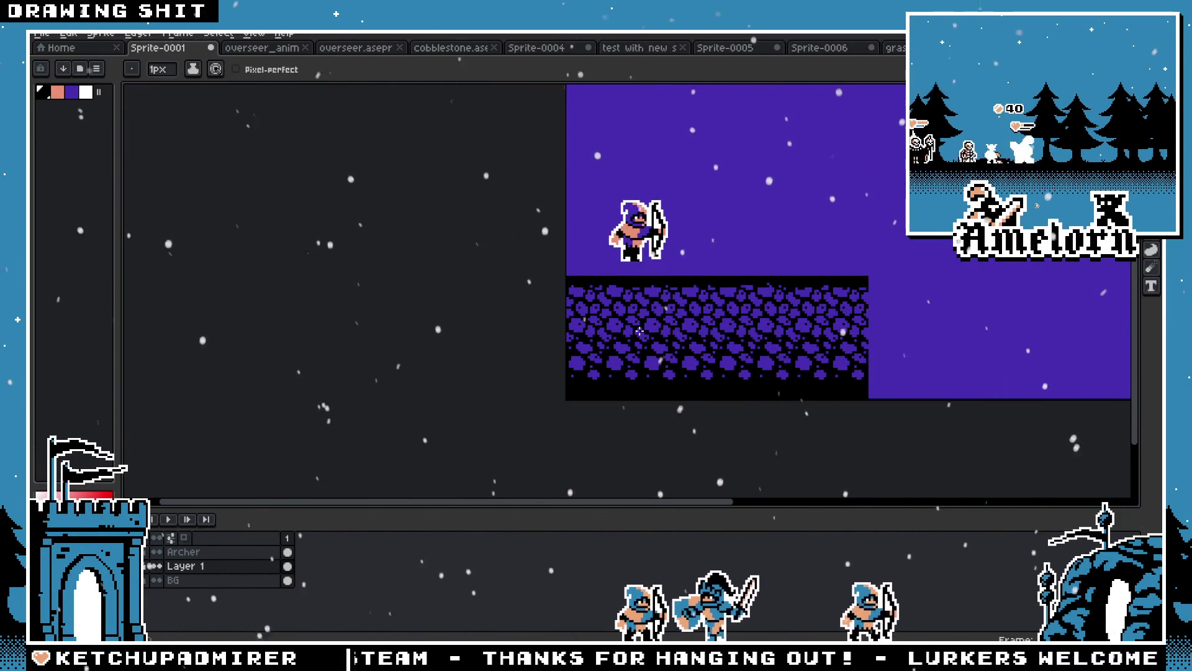
scroll(626, 360, up, 2)
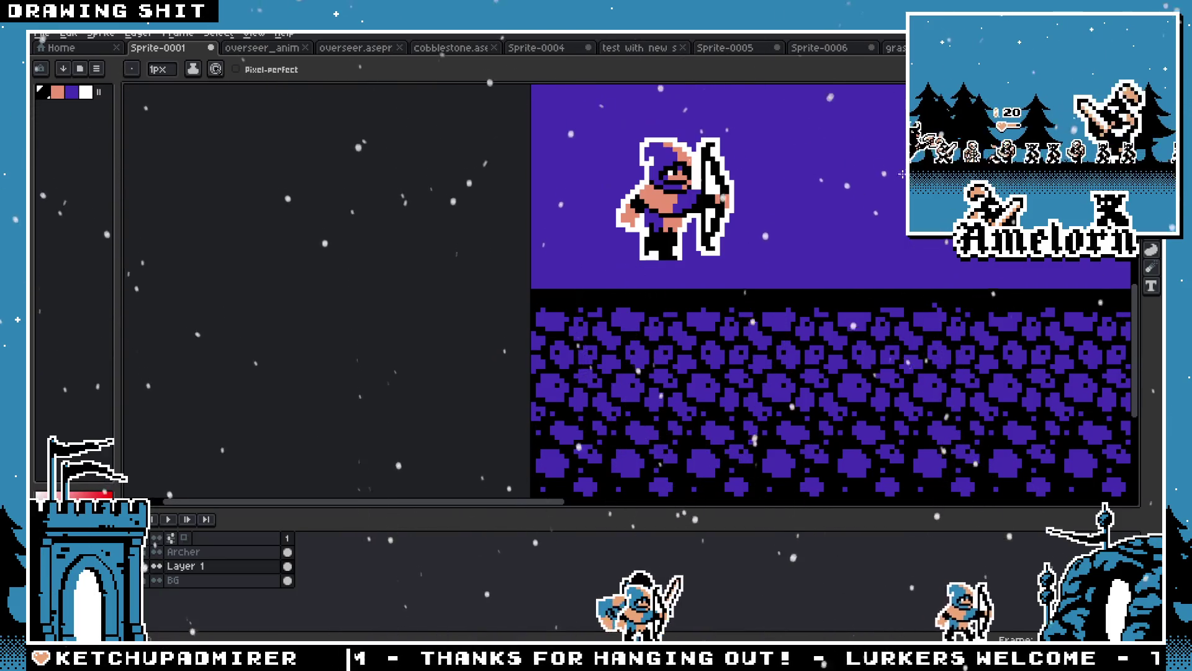
scroll(571, 305, up, 2)
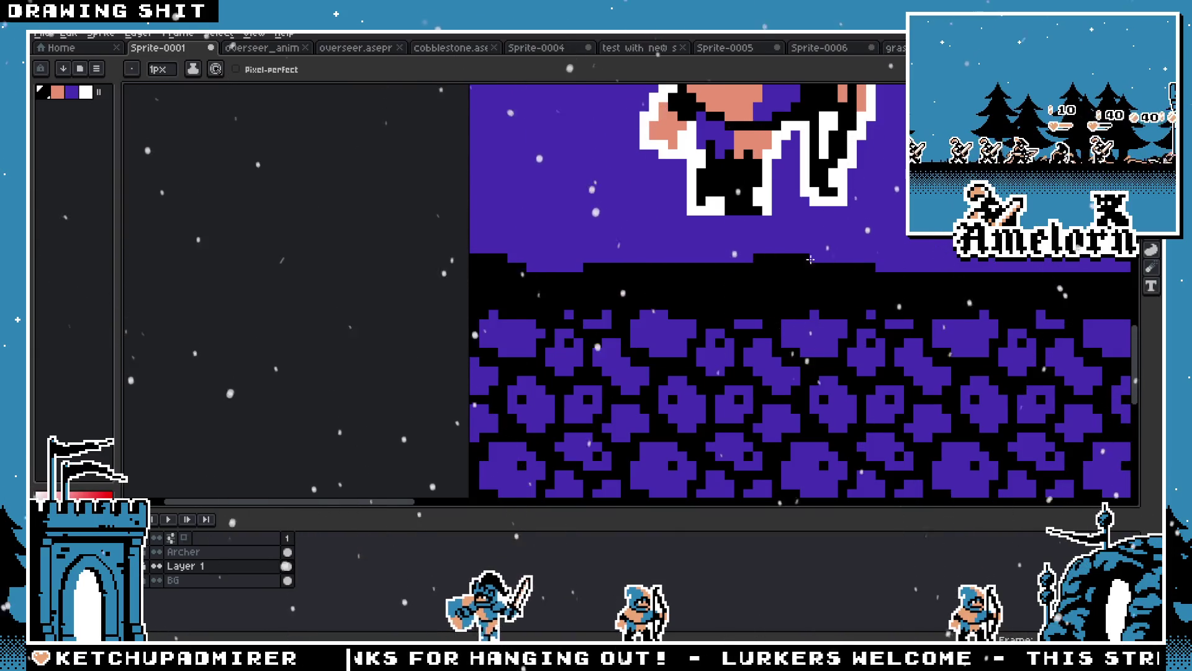
scroll(423, 324, down, 3)
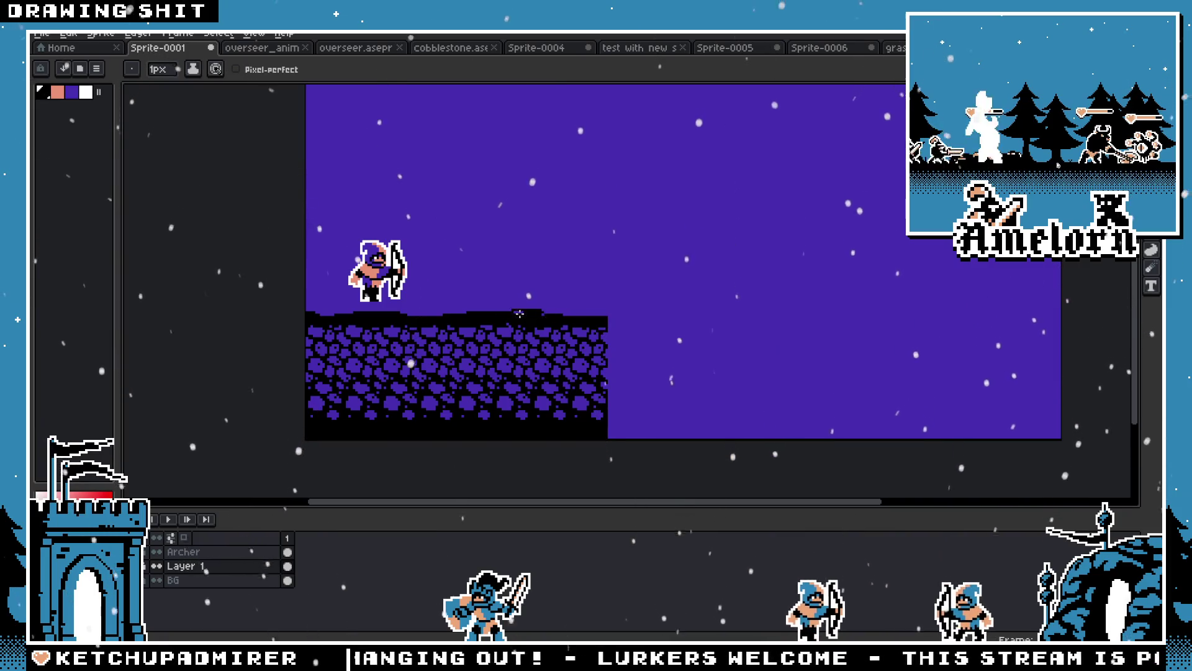
scroll(515, 313, up, 2)
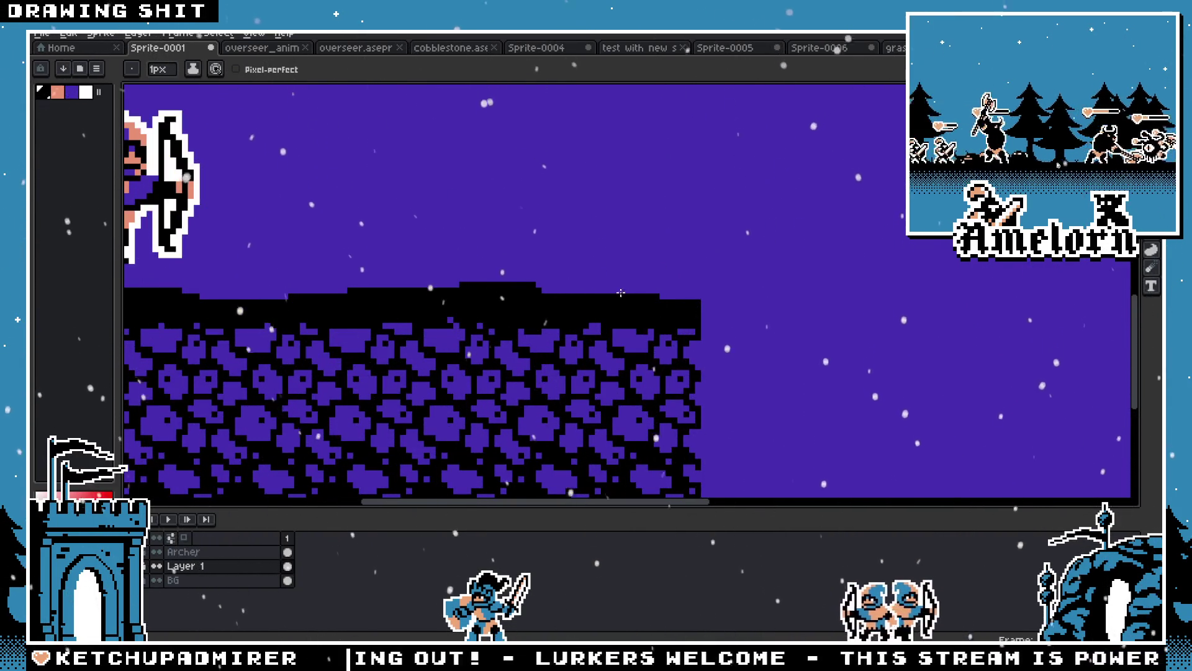
scroll(590, 331, down, 3)
scroll(497, 336, left, 2)
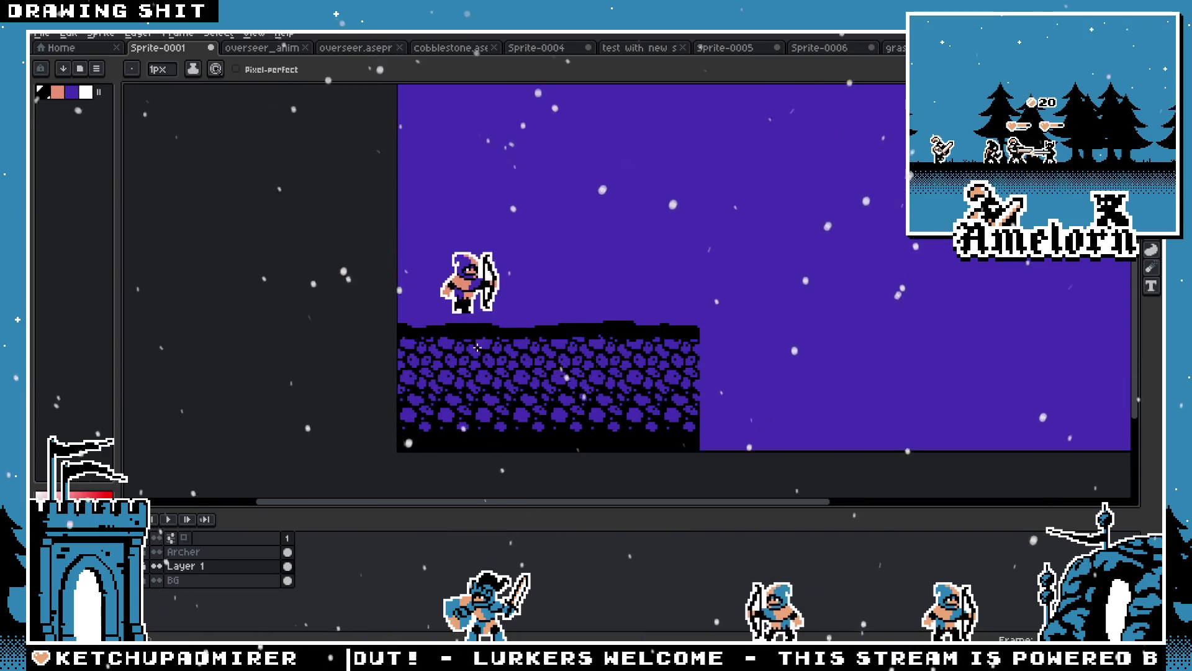
scroll(484, 343, up, 3)
Lower the archer about 65 px onto the black ground crest, then return to Sprite-0004
key(m)
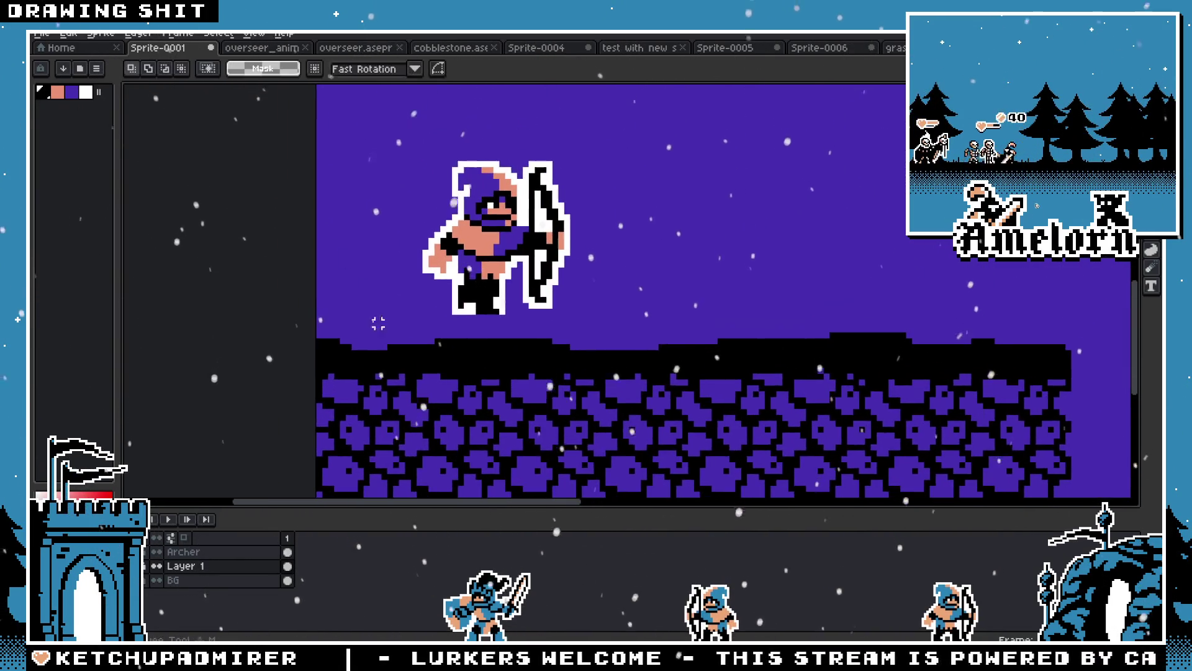
ctrl+click(497, 248)
drag(649, 122, 701, 258)
scroll(621, 283, down, 5)
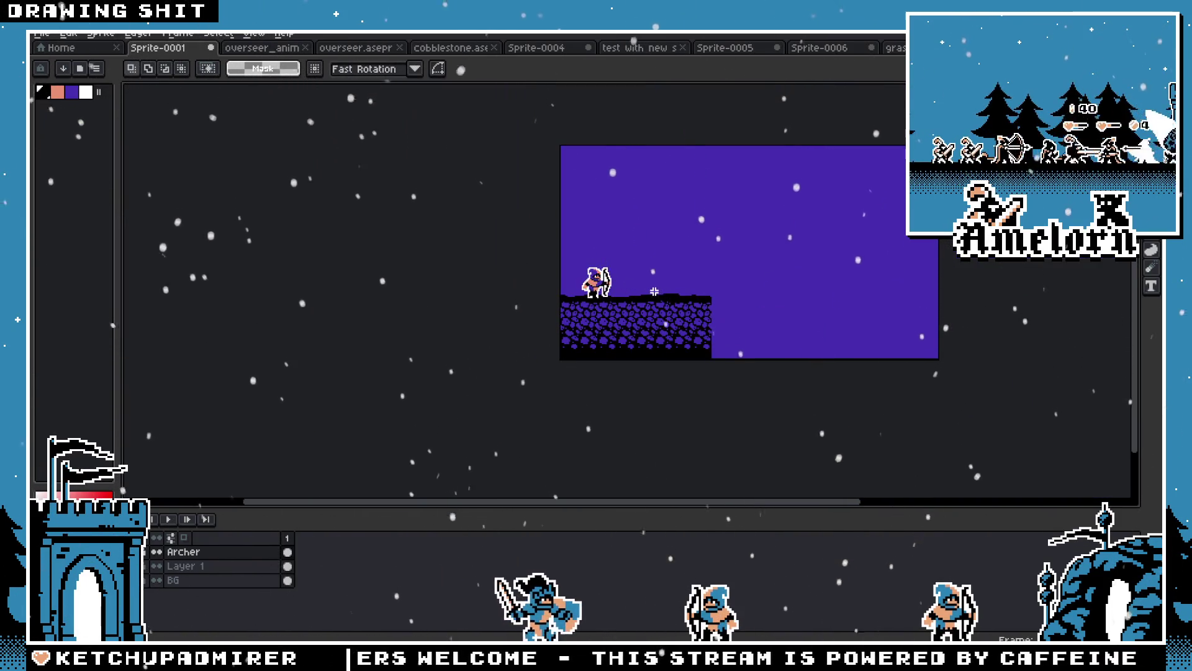
scroll(655, 291, up, 2)
scroll(592, 300, up, 2)
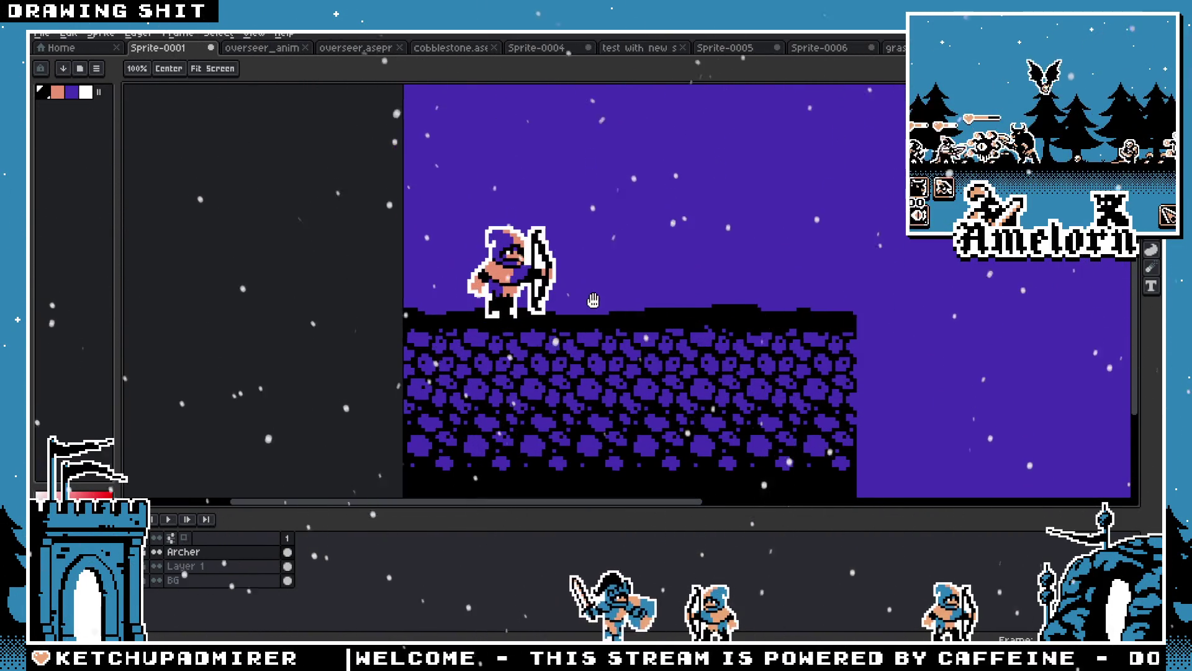
scroll(591, 300, down, 1)
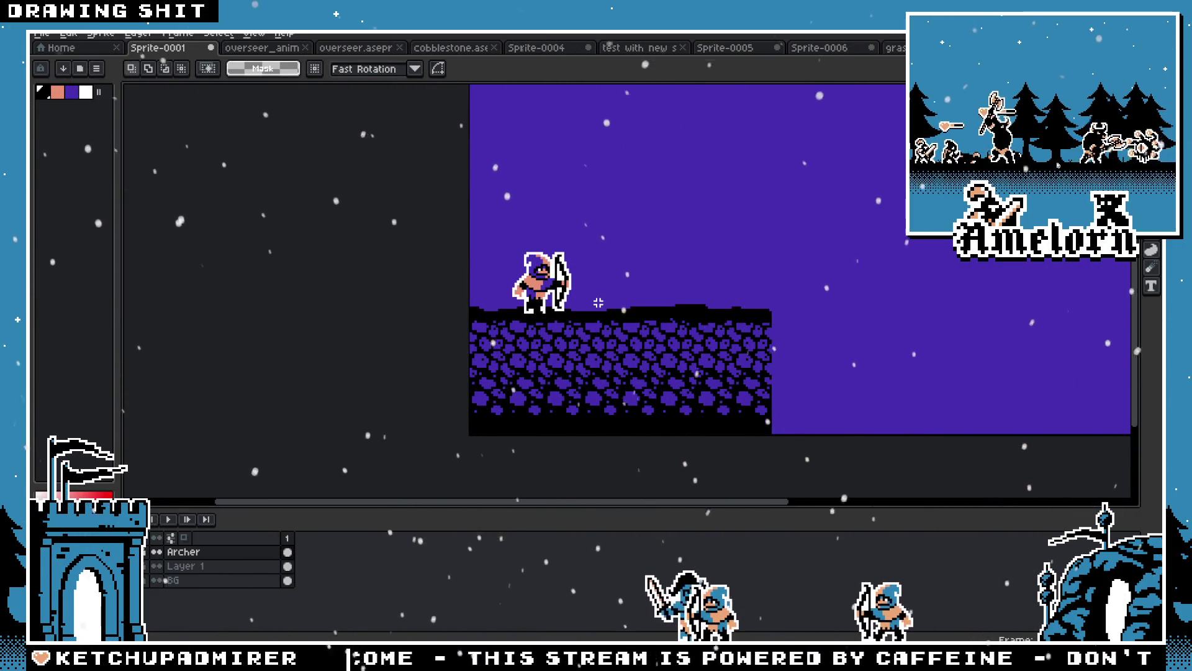
scroll(598, 302, up, 3)
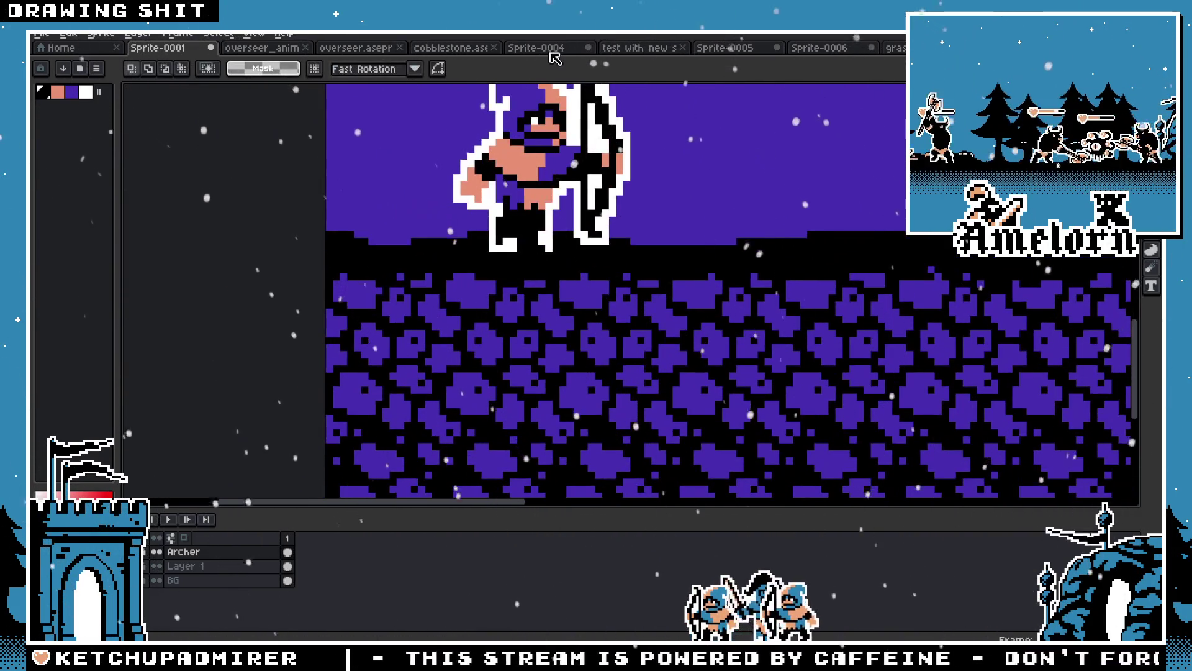
click(585, 50)
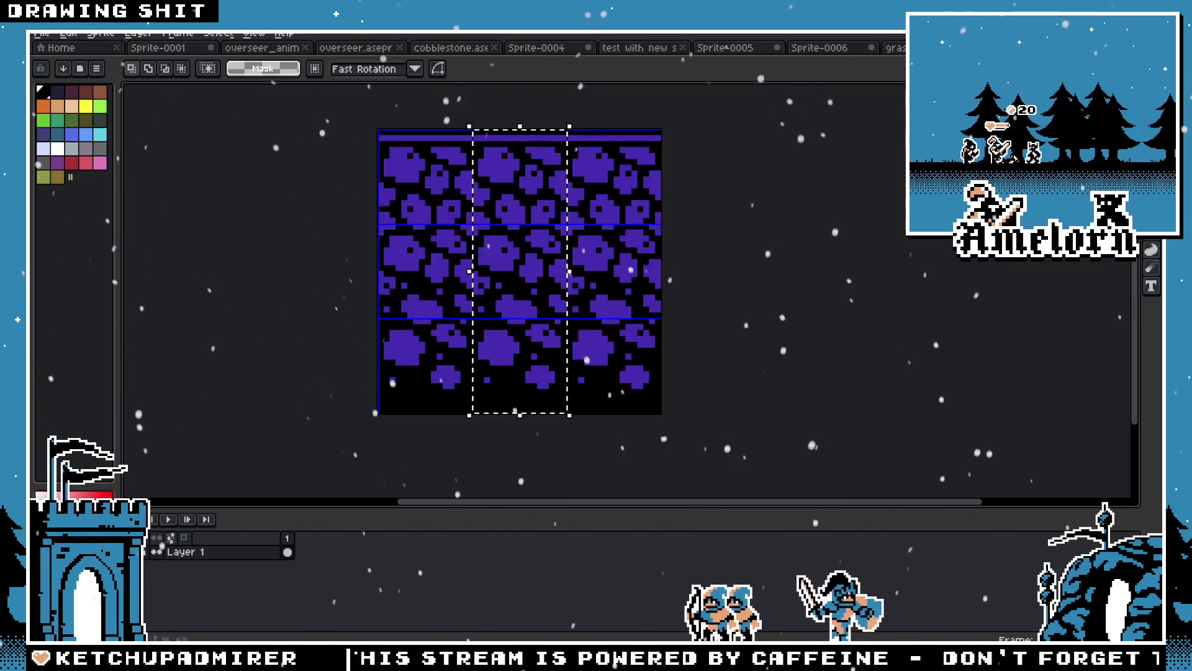
Clear the tile's selection and add black pixels to the cobblestone tile
scroll(524, 253, up, 1)
key(ctrl+d)
key(b)
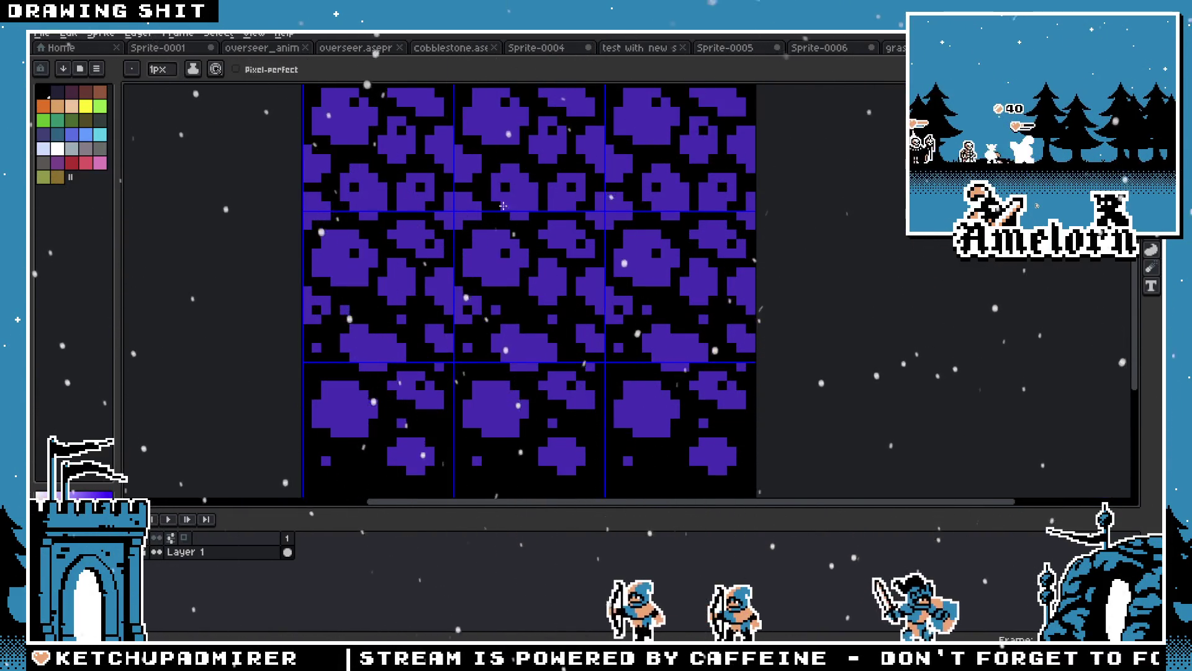
drag(503, 217, 522, 321)
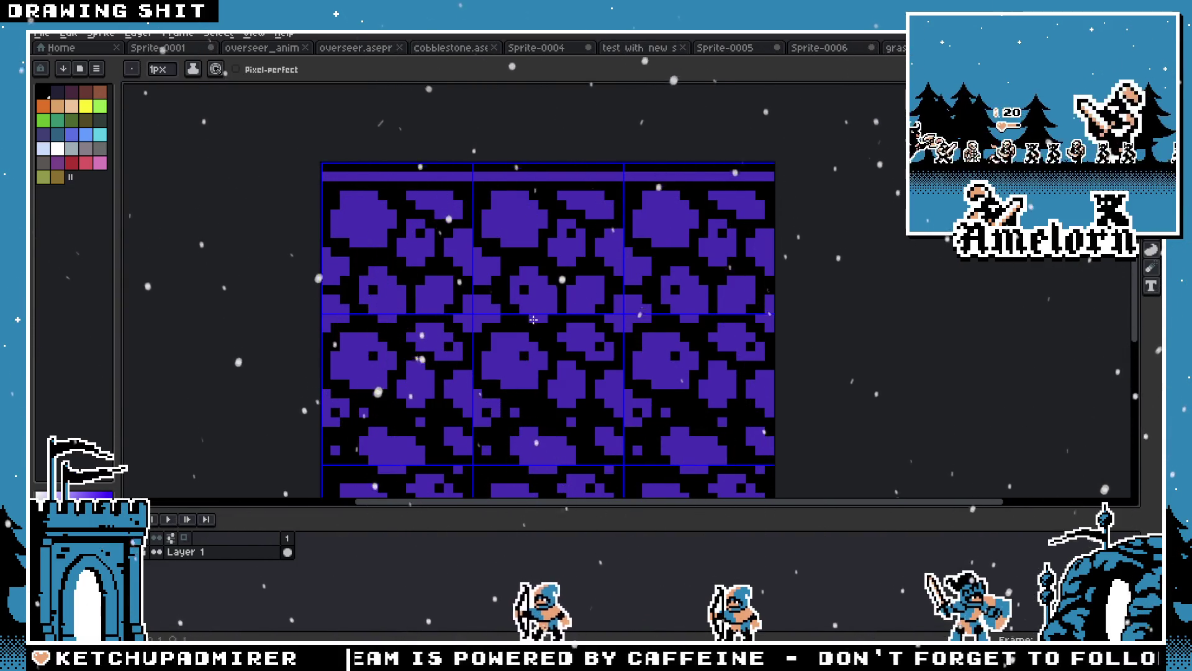
key(i)
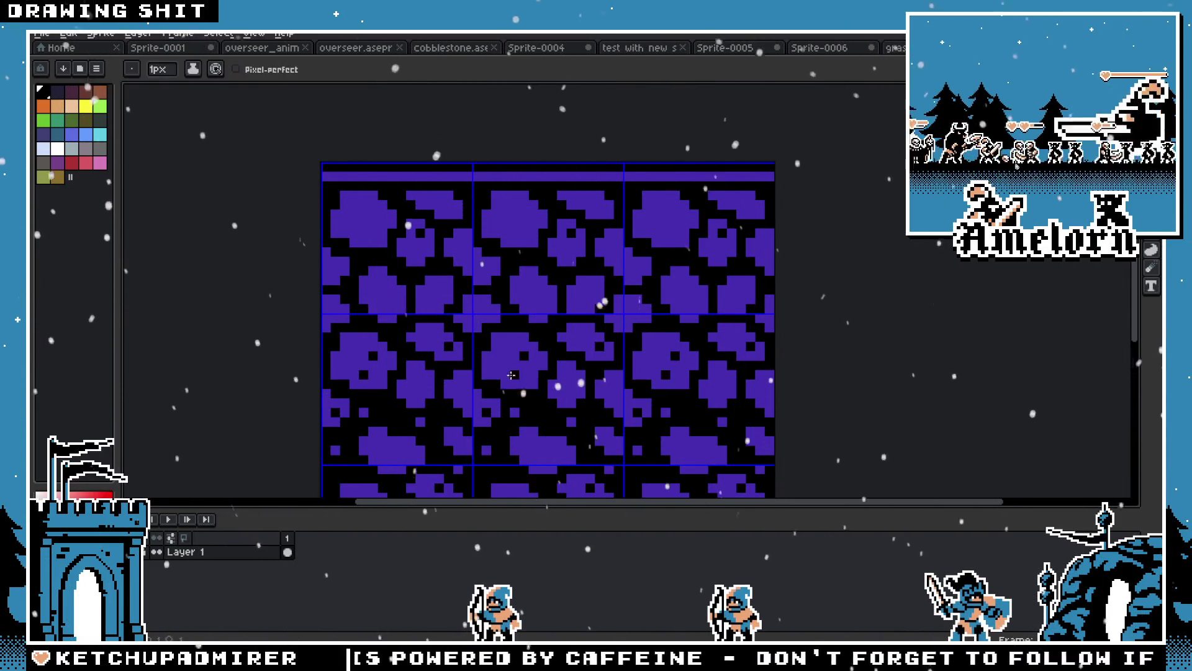
click(526, 355)
key(b)
click(494, 224)
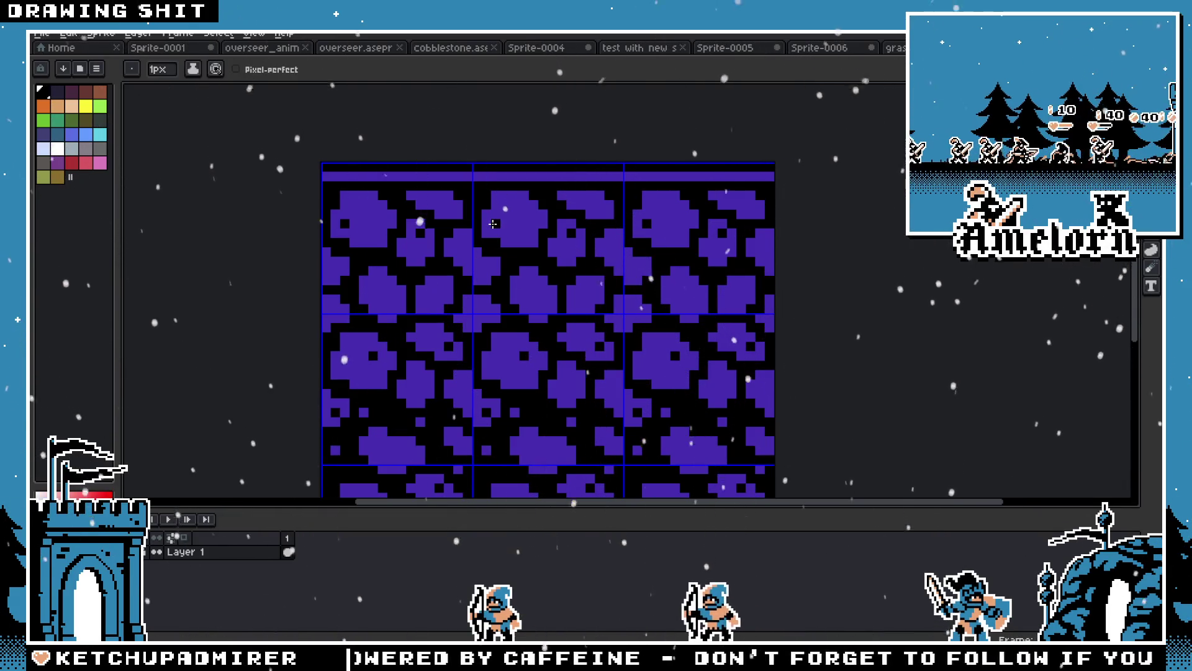
Sample black from the canvas and dot black pixels into the middle and lower middle stones
scroll(494, 224, down, 4)
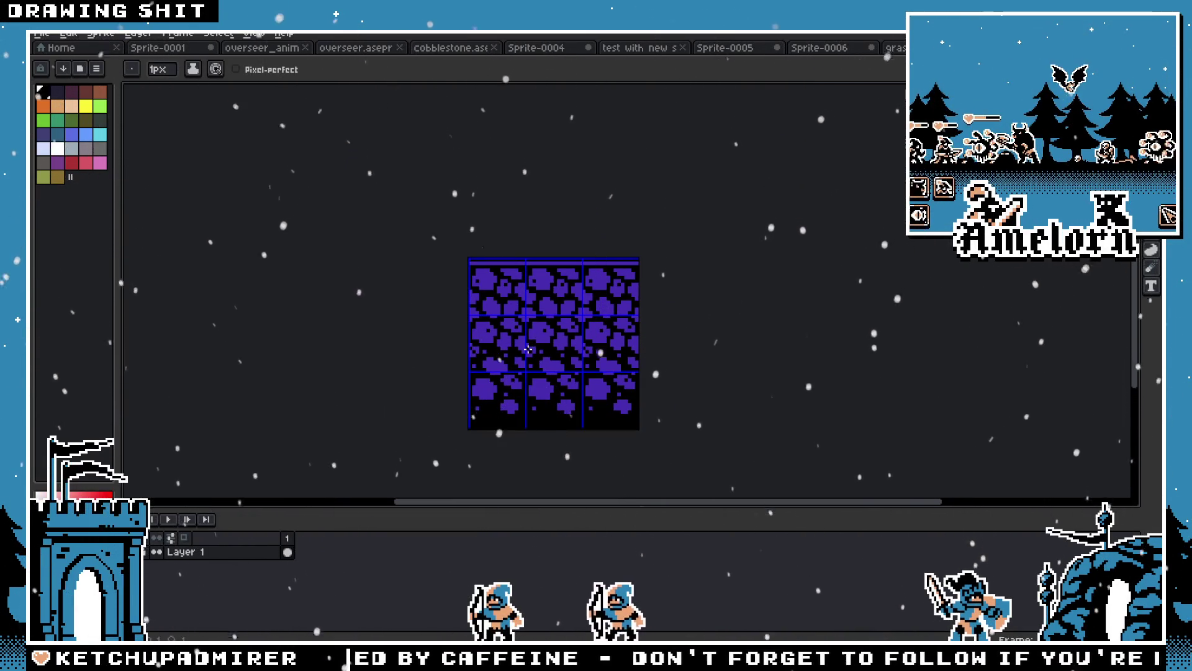
scroll(528, 356, up, 3)
scroll(528, 356, up, 2)
key(i)
click(501, 270)
key(b)
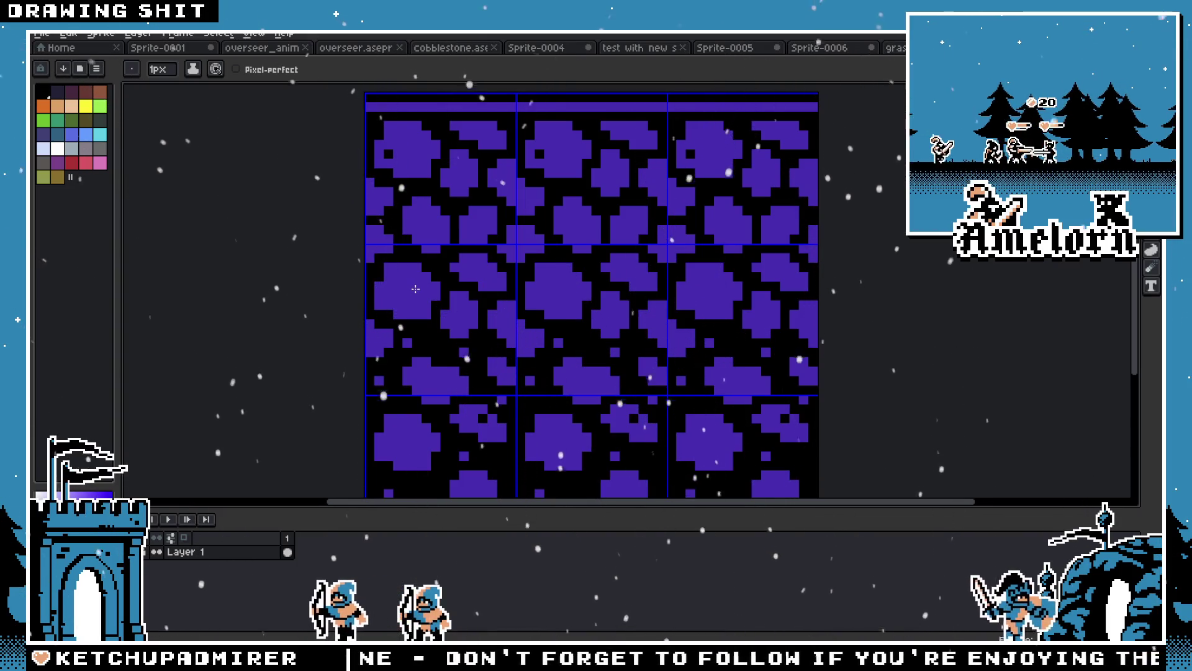
key(i)
click(596, 264)
key(b)
scroll(596, 264, down, 2)
scroll(570, 175, up, 1)
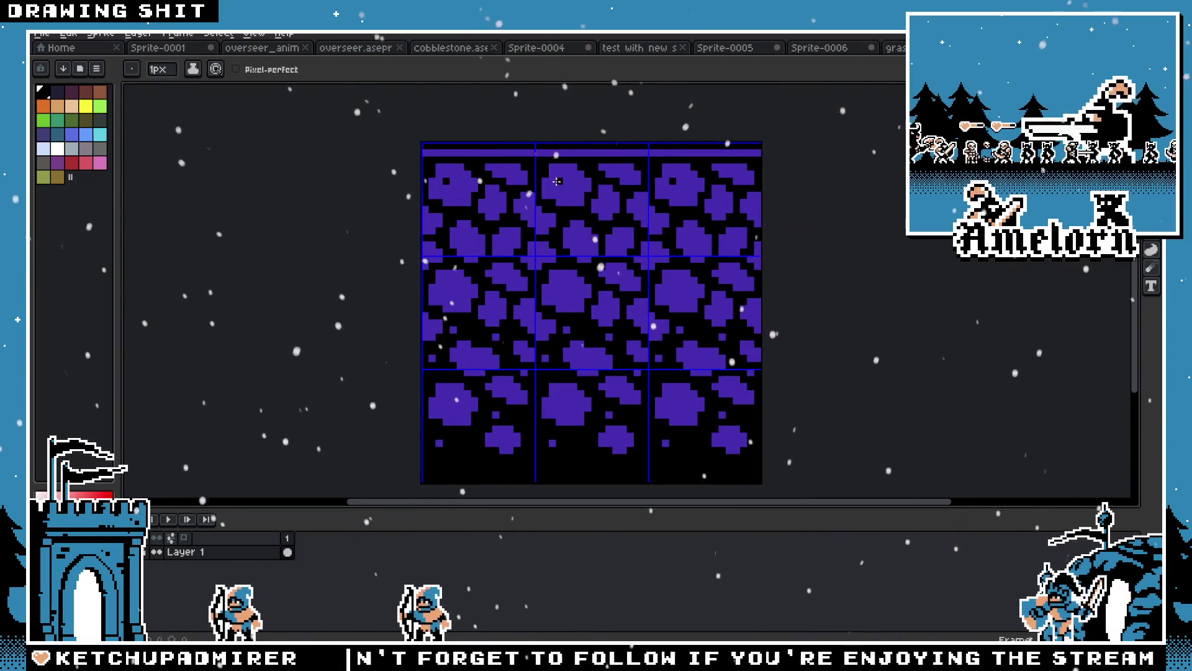
click(572, 239)
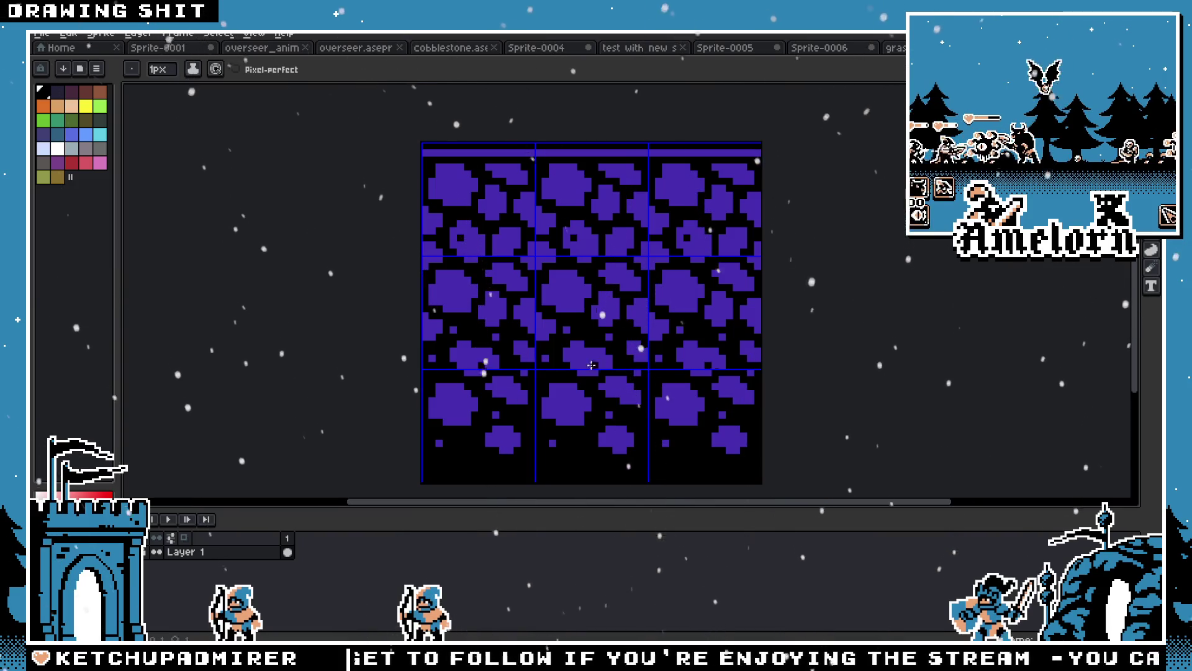
click(575, 408)
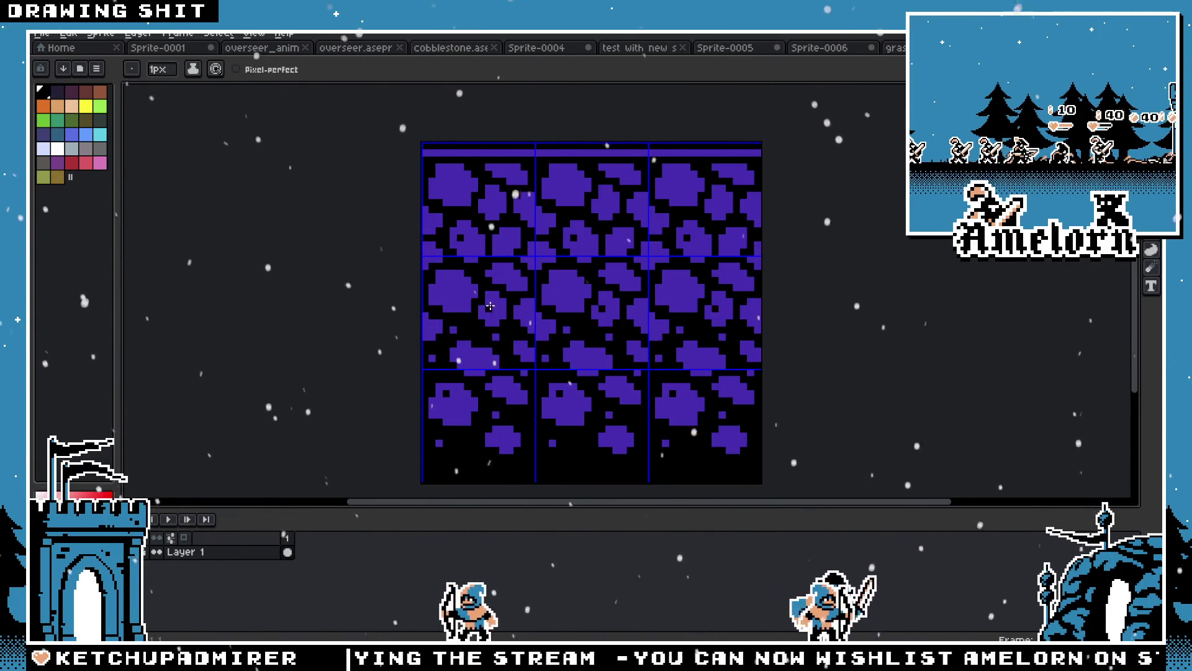
Bring up the Open dialog from the File menu
scroll(435, 304, down, 3)
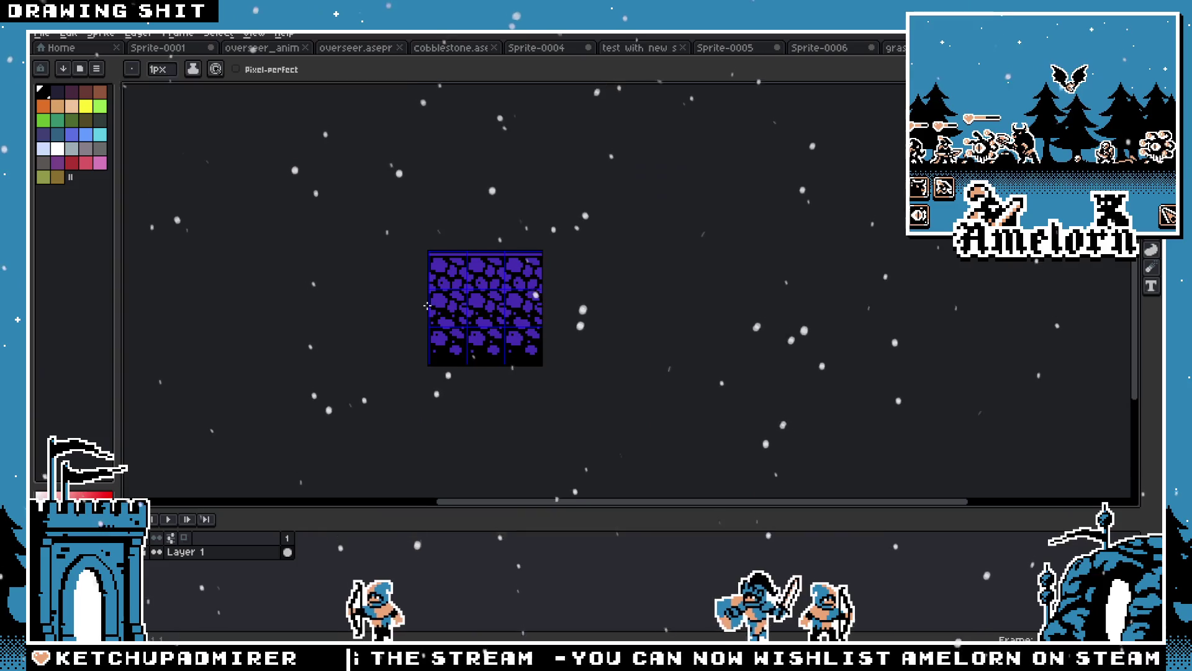
scroll(502, 325, up, 4)
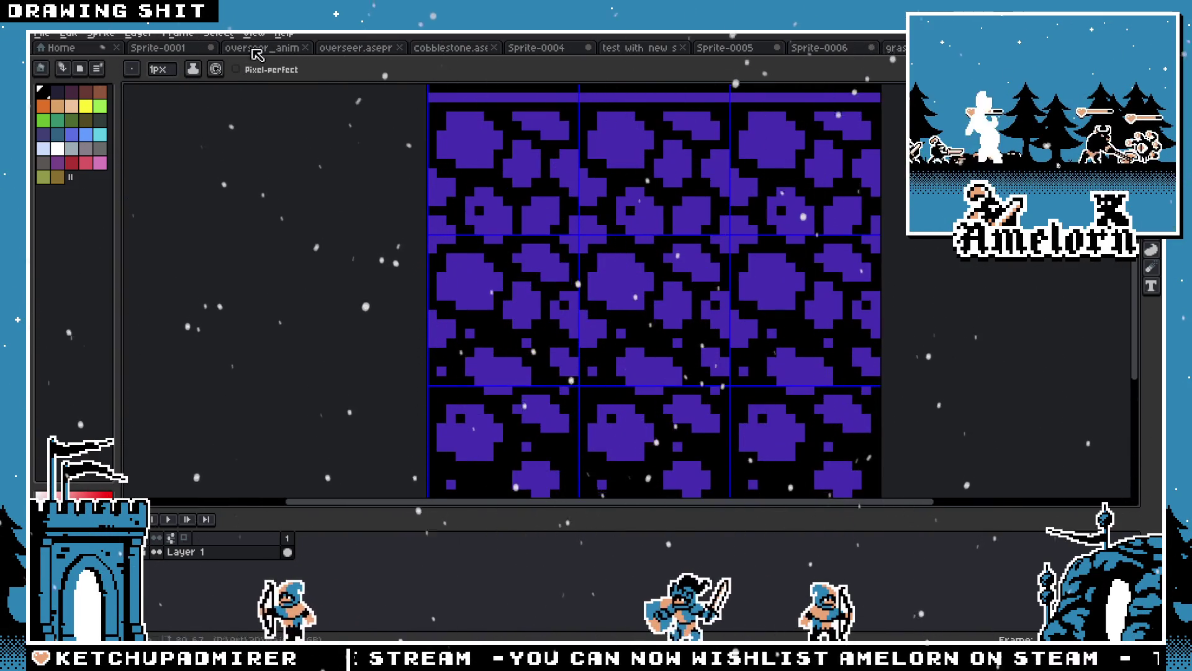
click(44, 37)
click(59, 63)
Open skeletons.aseprite from the file grid and pan across its skeleton sprites
scroll(489, 191, down, 5)
scroll(489, 191, up, 5)
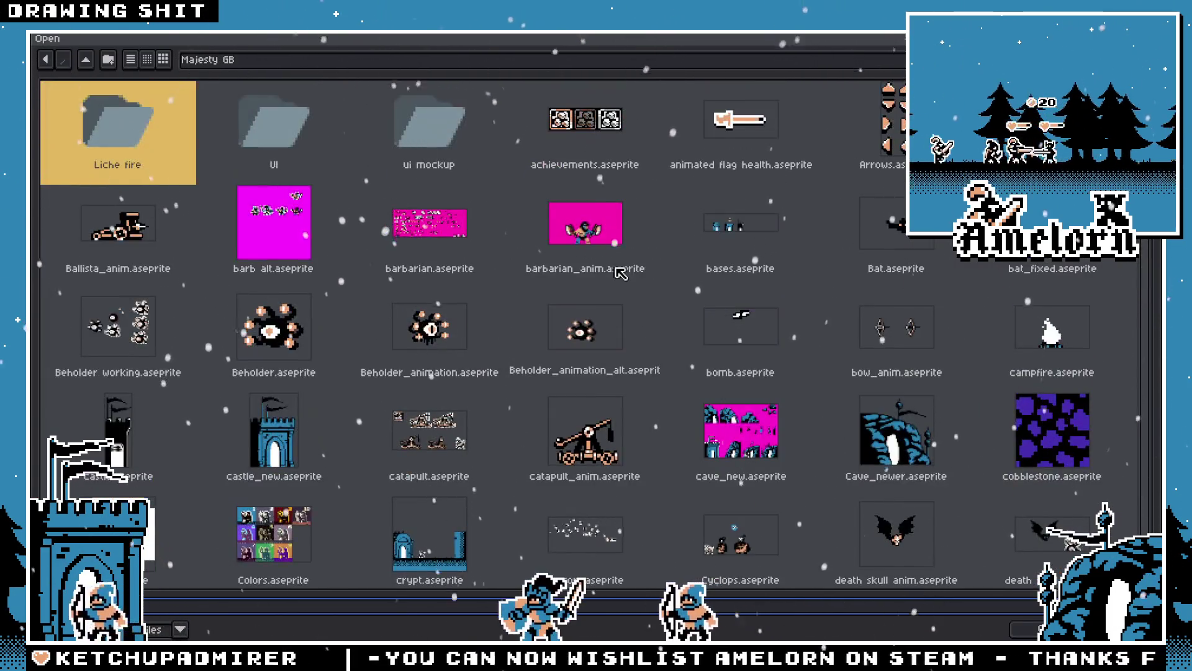
click(419, 233)
scroll(420, 233, down, 15)
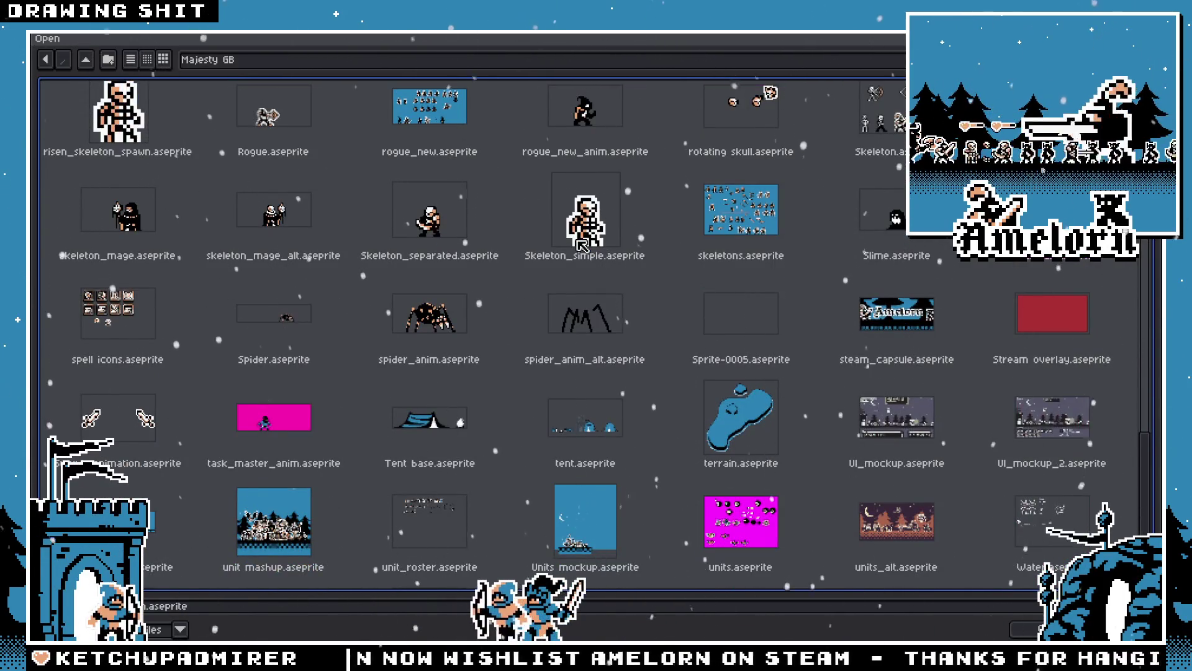
scroll(444, 270, down, 2)
scroll(435, 268, up, 4)
click(664, 324)
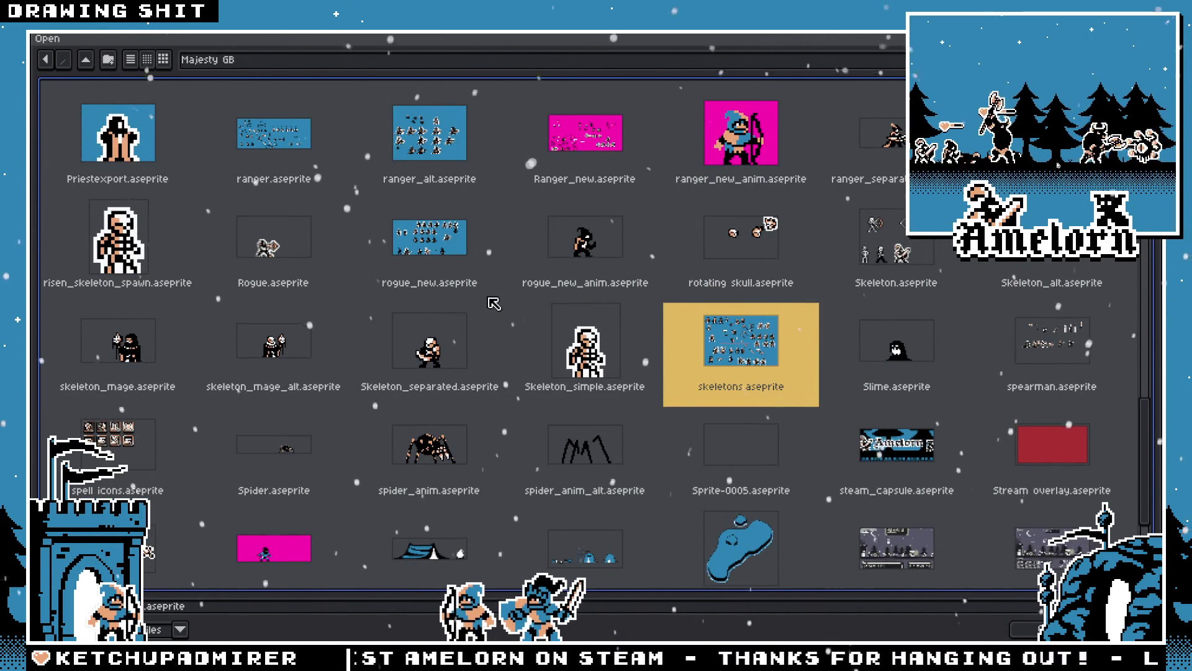
key(Return)
scroll(560, 328, up, 3)
mouse_move(435, 248)
mouse_down()
mouse_move(646, 404)
mouse_move(560, 327)
mouse_move(801, 428)
mouse_move(610, 471)
mouse_up()
key(m)
scroll(577, 209, up, 5)
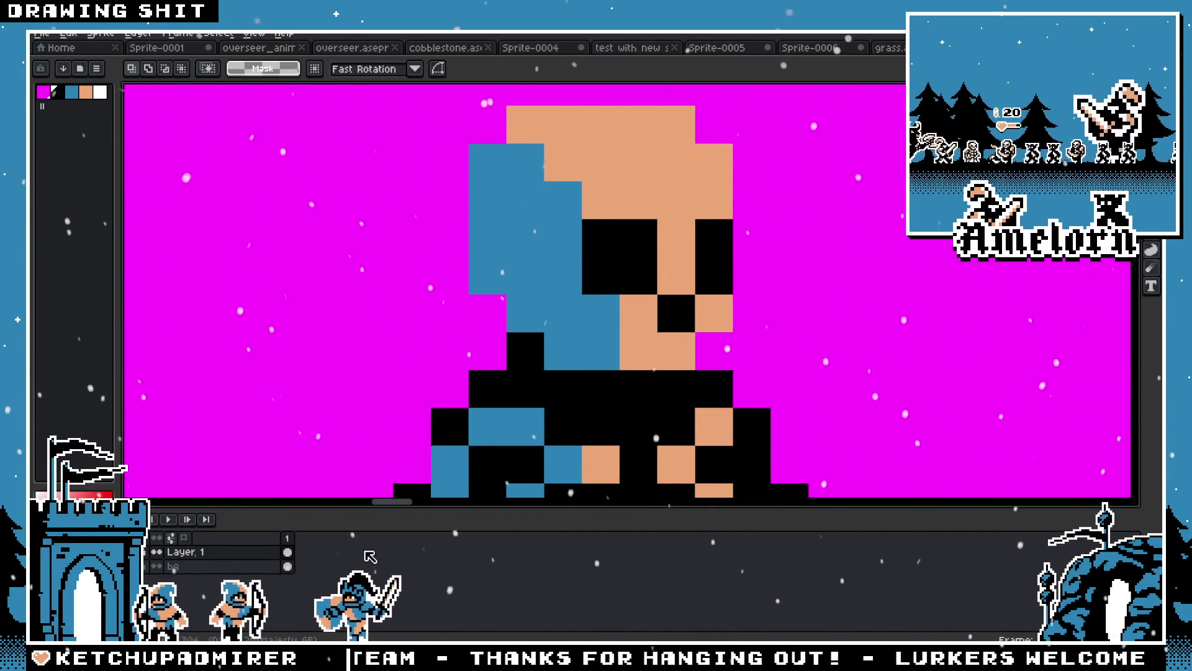
Copy the skeleton's head and paste it into the Sprite-0001 sky
scroll(445, 192, down, 2)
mouse_move(452, 163)
mouse_down()
mouse_move(546, 267)
mouse_move(589, 281)
mouse_up()
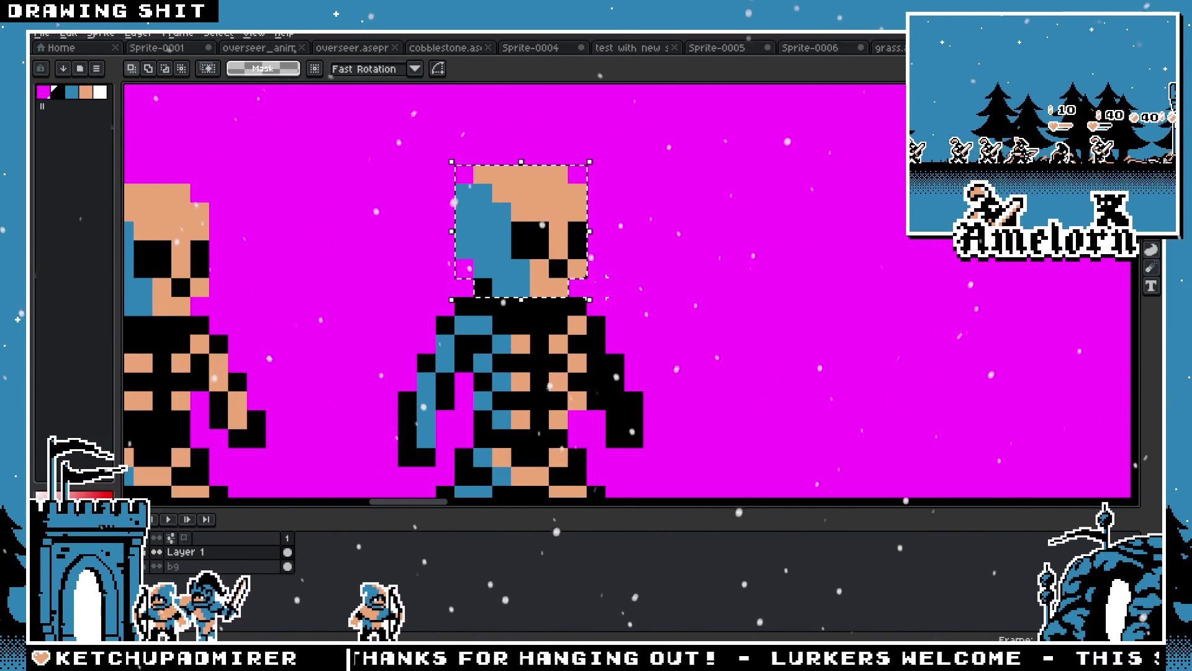
key(ctrl+Tab)
key(ctrl+v)
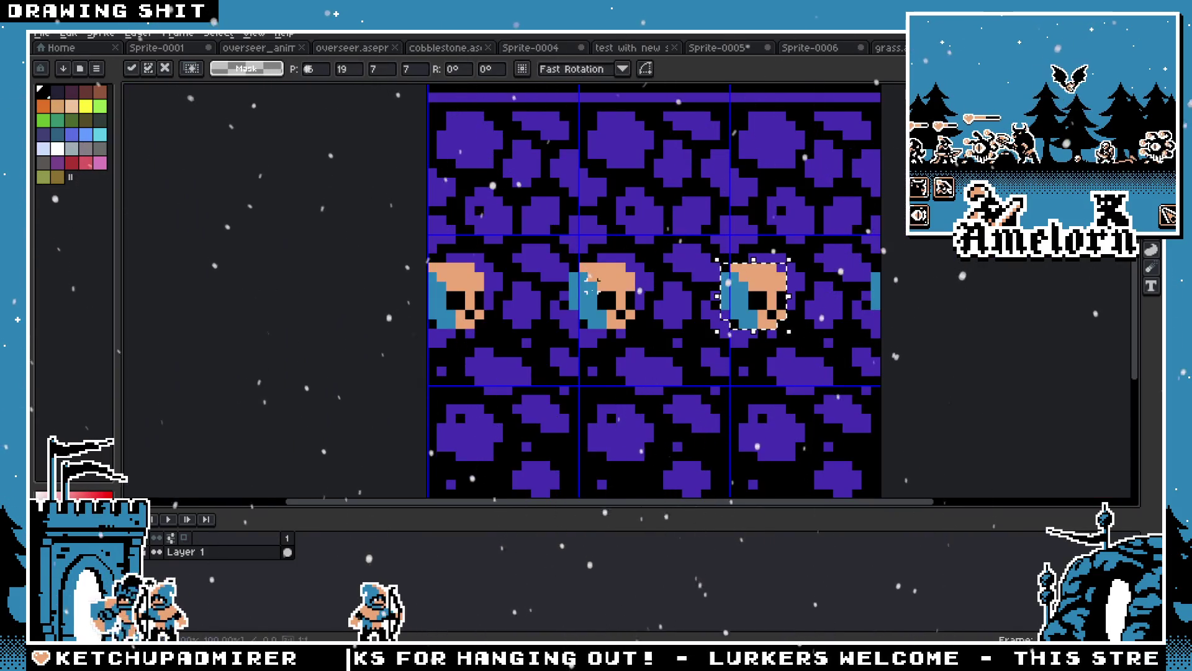
key(ctrl+z)
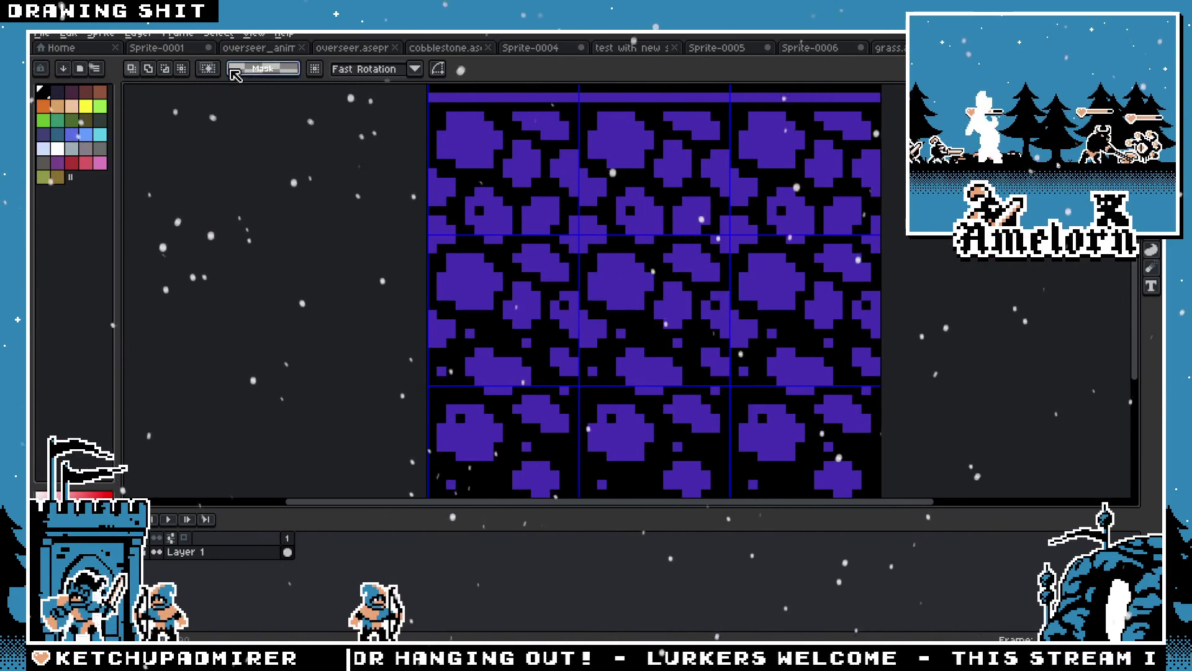
key(ctrl+shift+Tab)
key(ctrl+shift+Tab)
key(ctrl+shift+Tab)
key(ctrl+v)
drag(625, 280, 735, 139)
Sample the head's salmon colour and reposition the pasted head beside the archer
scroll(734, 138, up, 3)
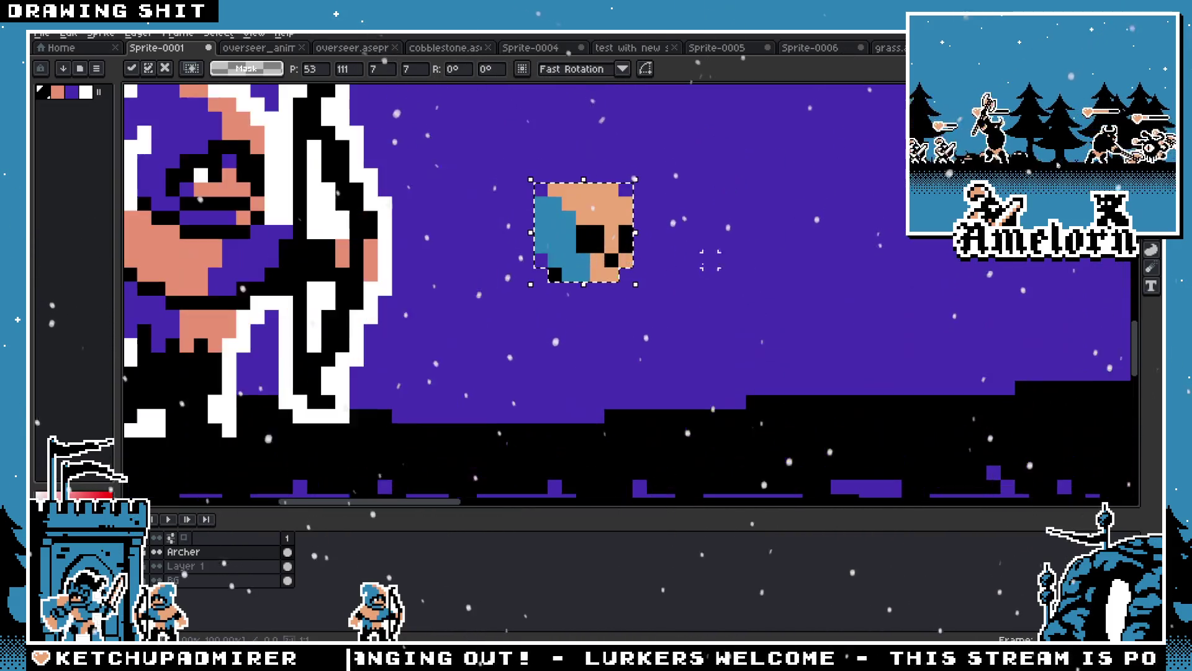
key(g)
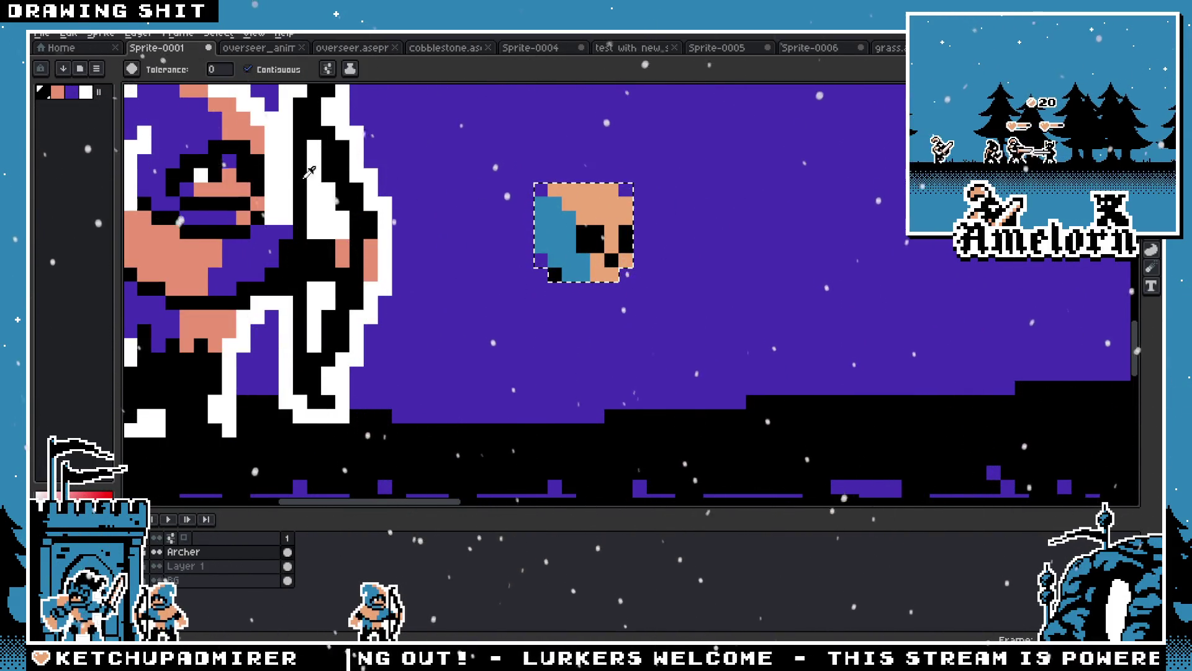
alt+click(564, 196)
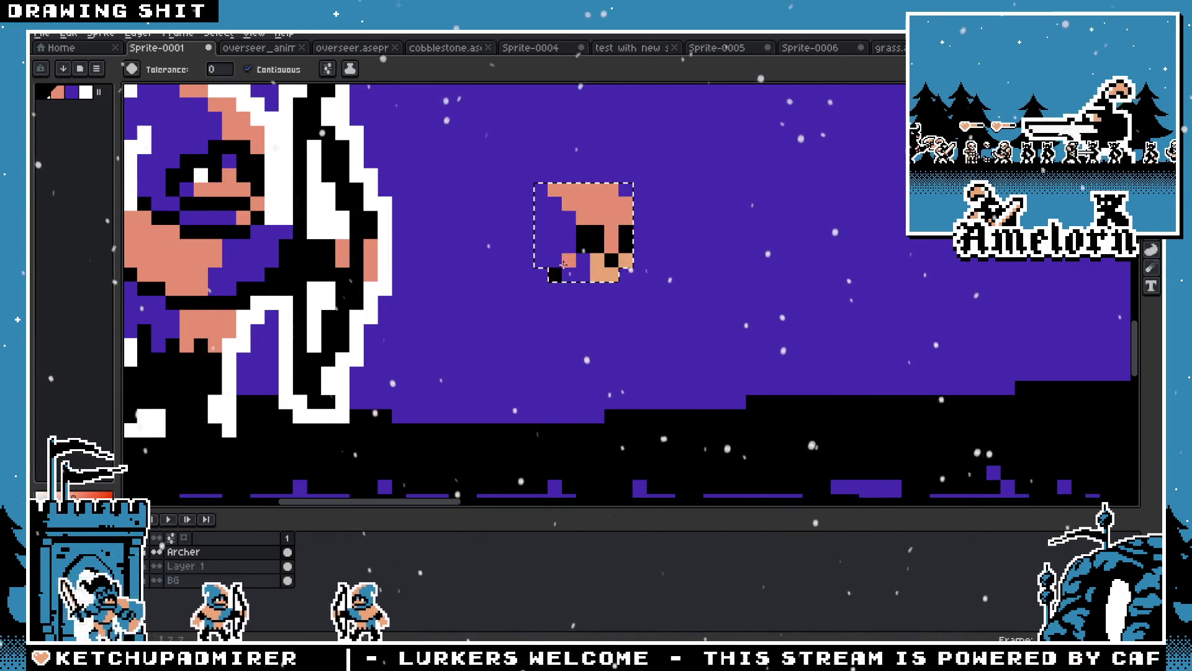
key(v)
mouse_move(638, 205)
mouse_down()
mouse_move(663, 359)
mouse_move(650, 107)
mouse_move(544, 382)
mouse_move(674, 214)
mouse_move(505, 349)
mouse_move(678, 139)
mouse_move(596, 326)
mouse_up()
scroll(677, 214, down, 3)
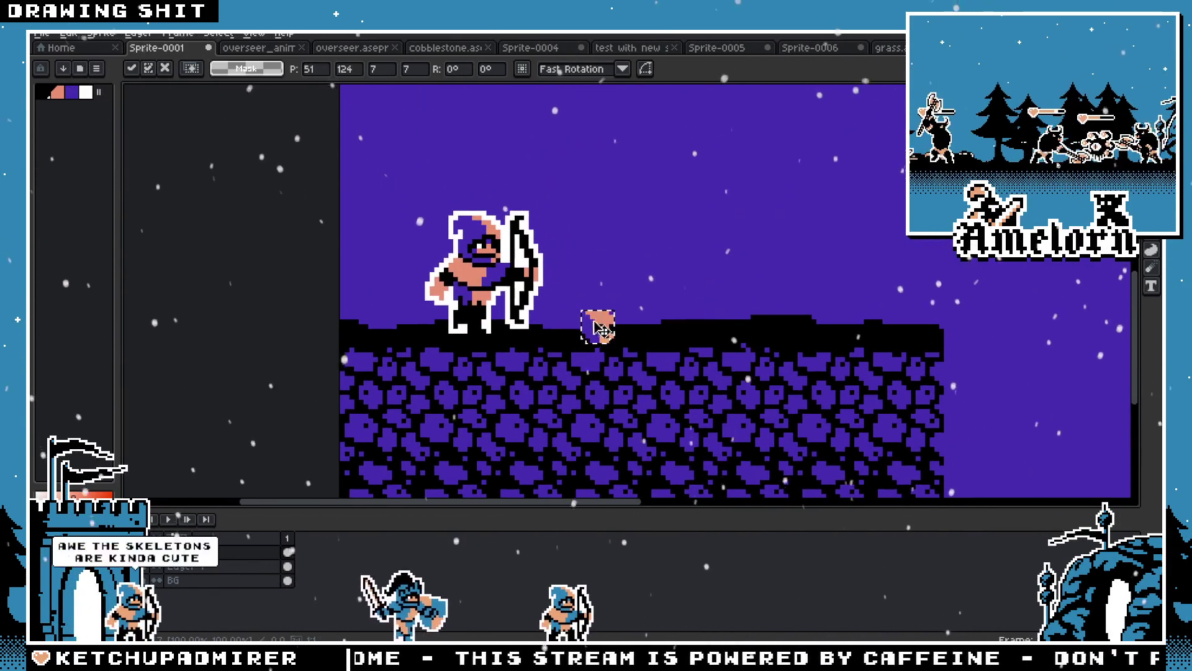
scroll(683, 261, up, 1)
click(700, 288)
scroll(739, 273, up, 2)
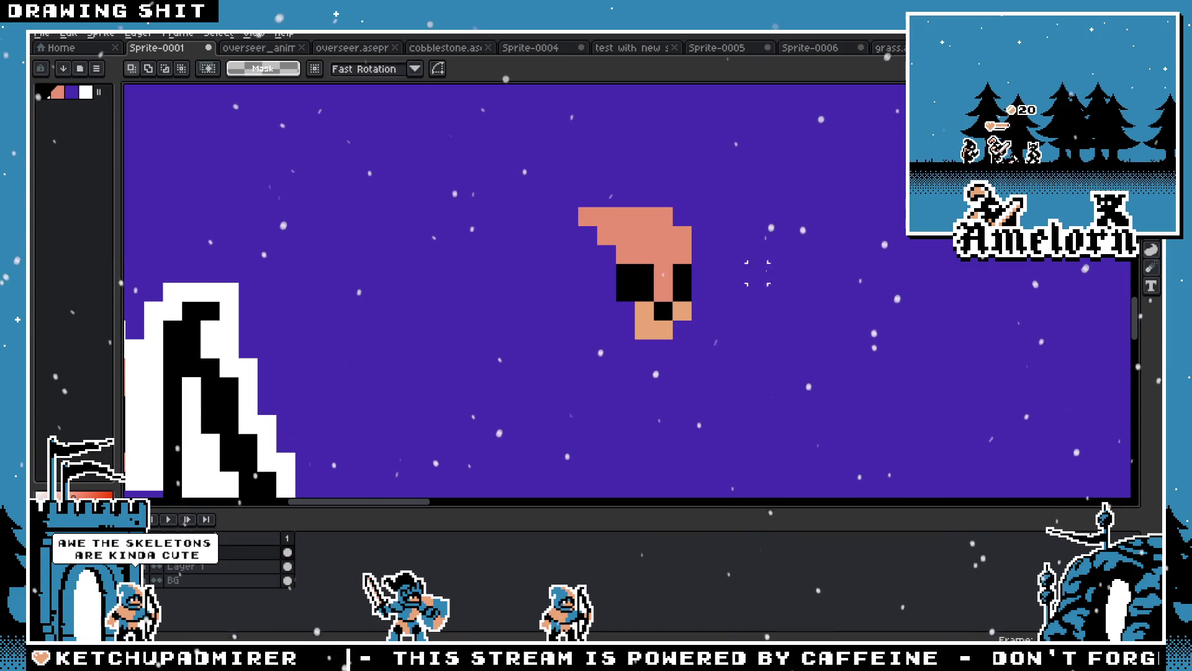
Fill the head's skin and hood pixels with the sky purple, leaving only black features
drag(788, 149, 501, 417)
scroll(631, 407, down, 2)
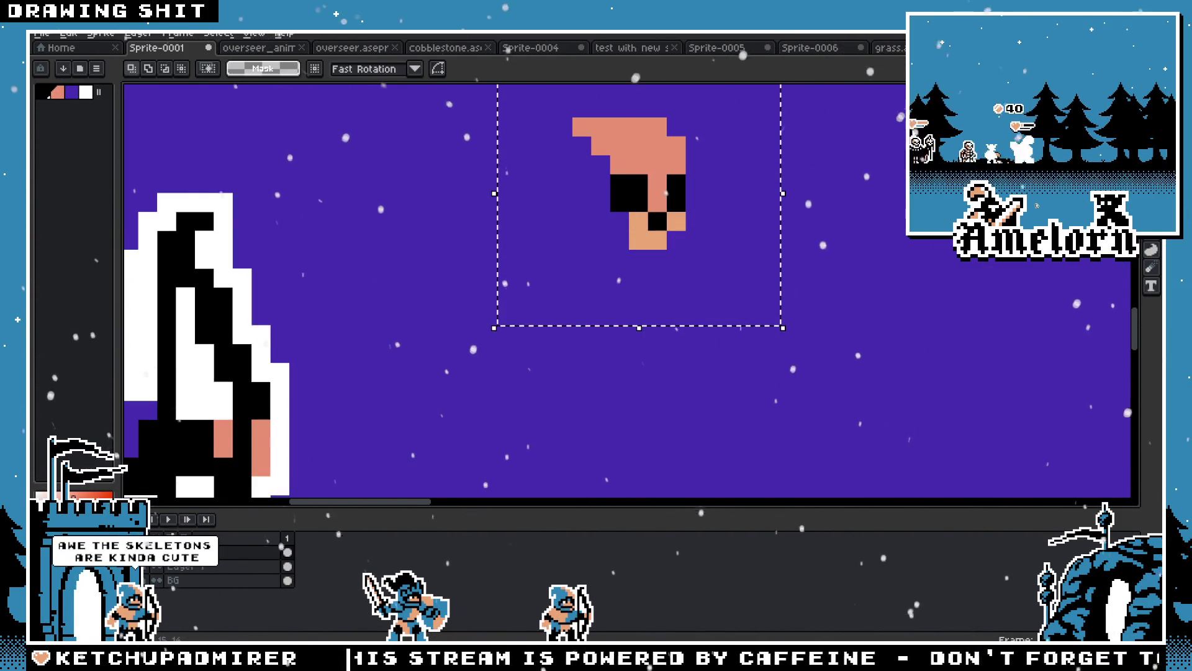
key(g)
alt+click(559, 187)
click(621, 143)
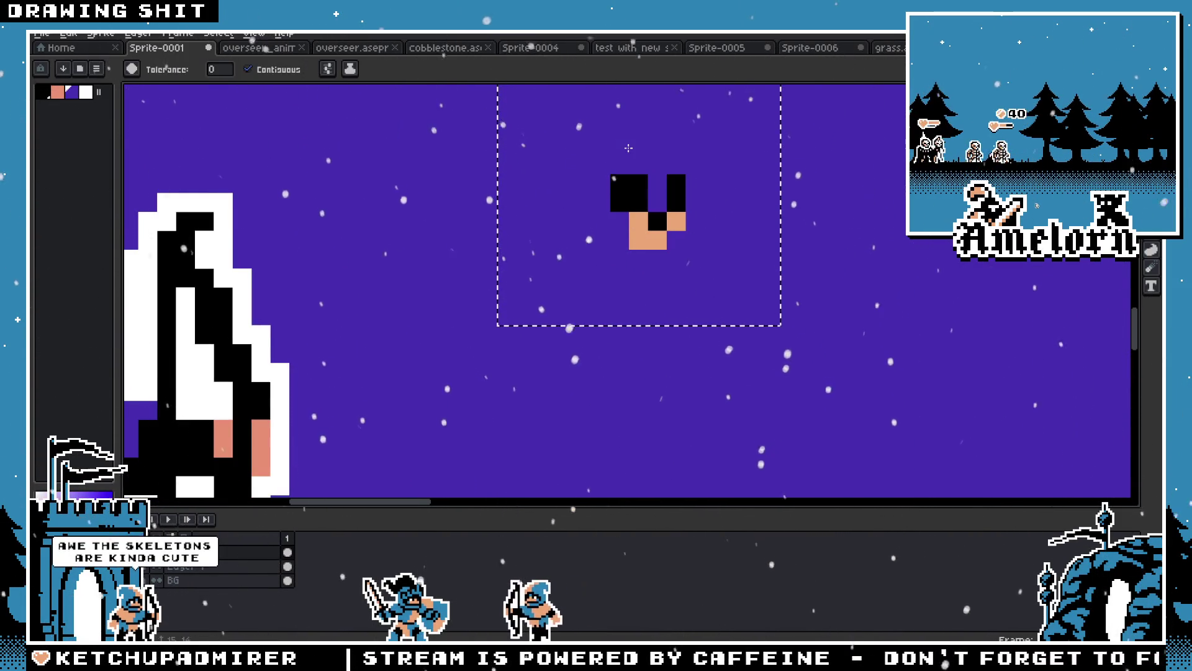
click(639, 236)
scroll(673, 228, down, 3)
Move the black skull pixels down among the lower cobblestones, rotated to -90 degrees
key(m)
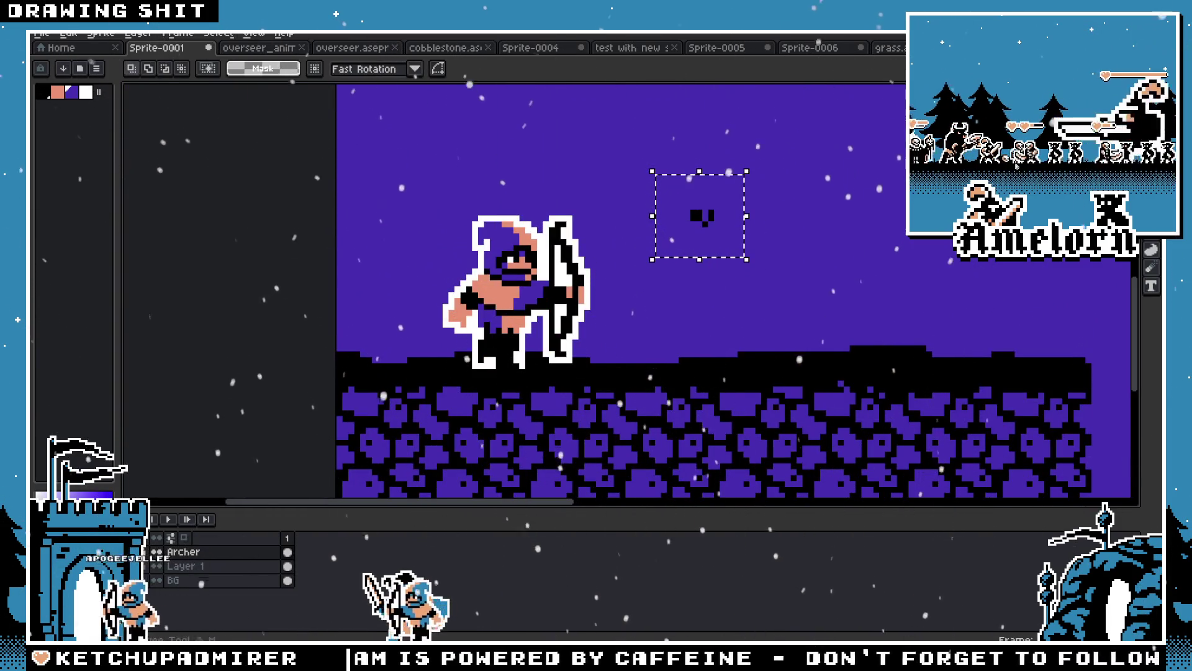
drag(714, 233, 687, 474)
scroll(686, 474, down, 5)
mouse_move(713, 266)
mouse_down()
mouse_move(619, 333)
mouse_move(568, 446)
mouse_up()
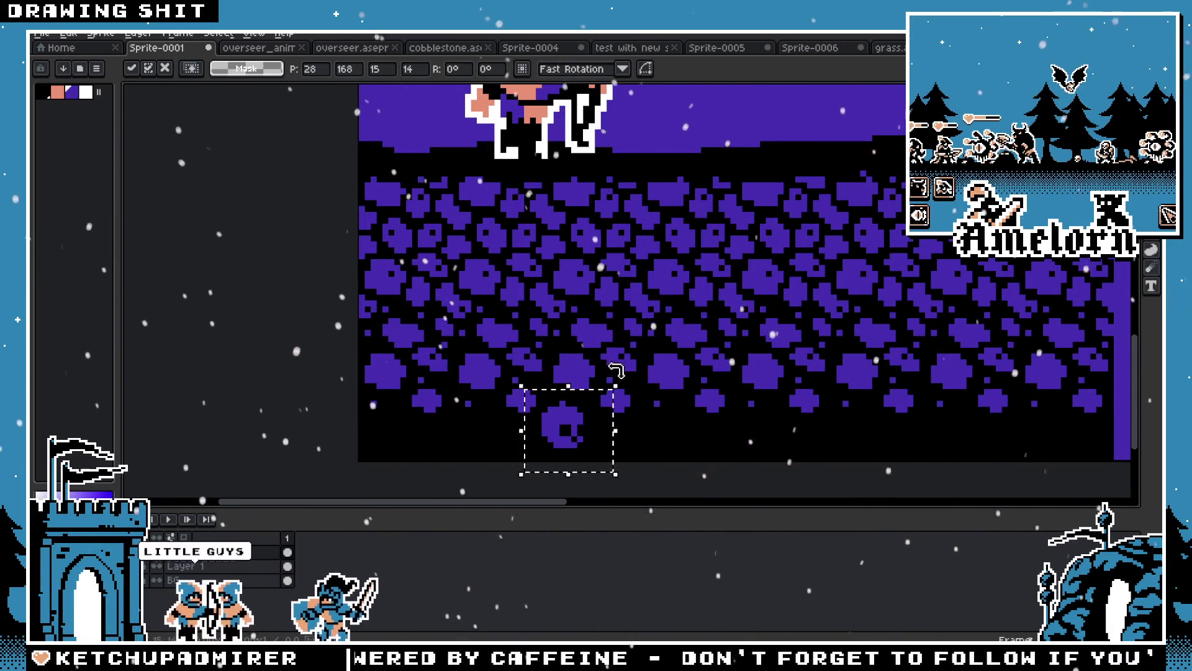
mouse_move(620, 377)
mouse_down()
mouse_move(567, 349)
mouse_move(426, 372)
mouse_move(519, 483)
mouse_up()
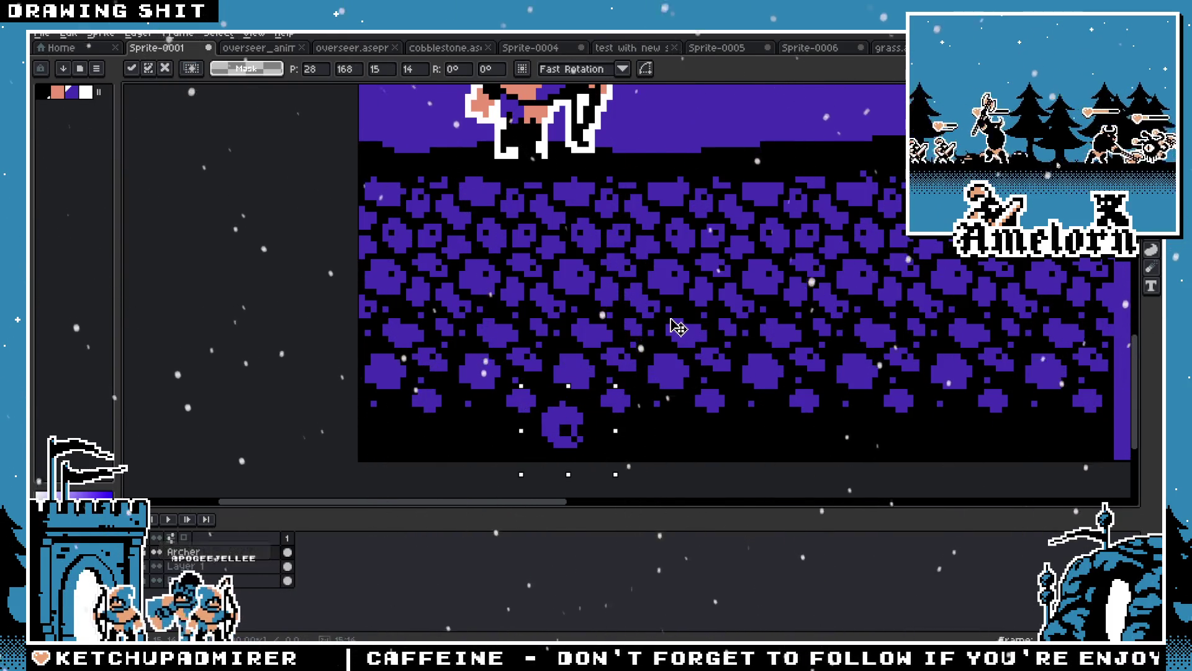
drag(693, 471, 629, 497)
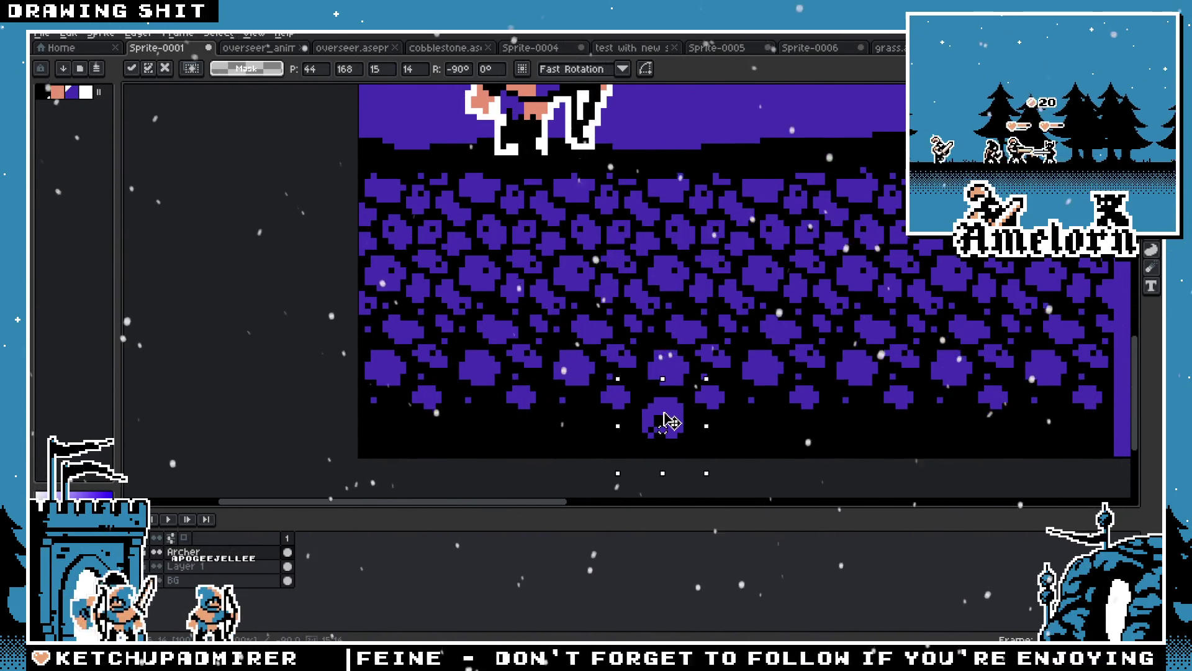
key(Return)
scroll(680, 422, down, 4)
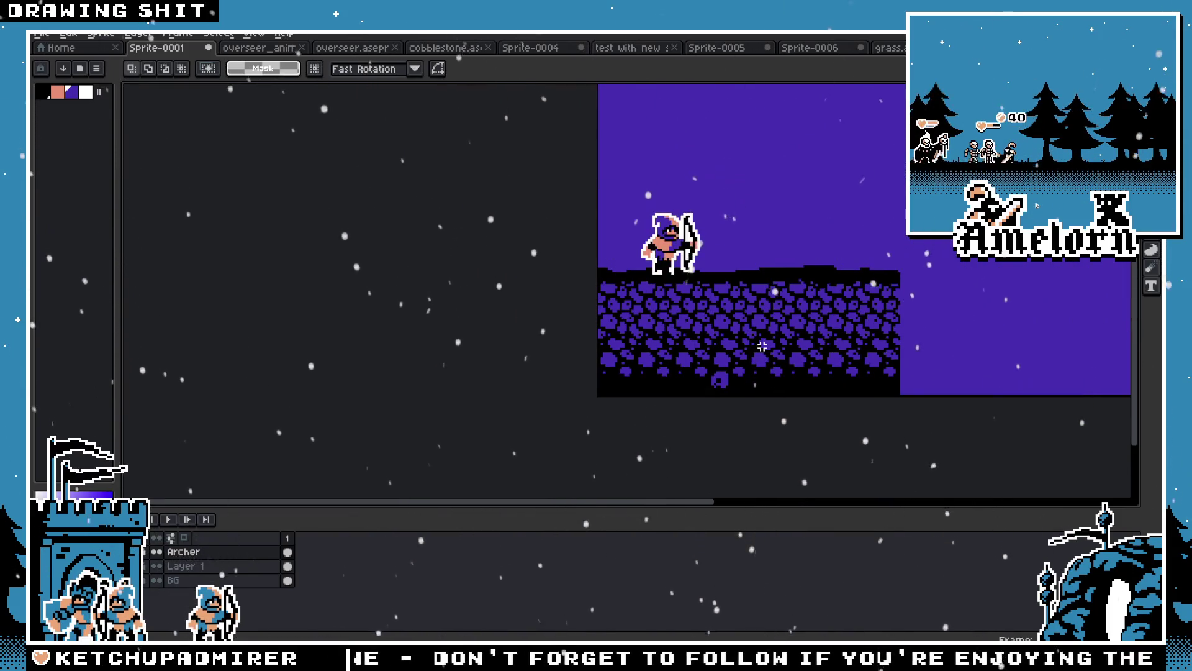
scroll(762, 346, up, 2)
scroll(705, 424, up, 3)
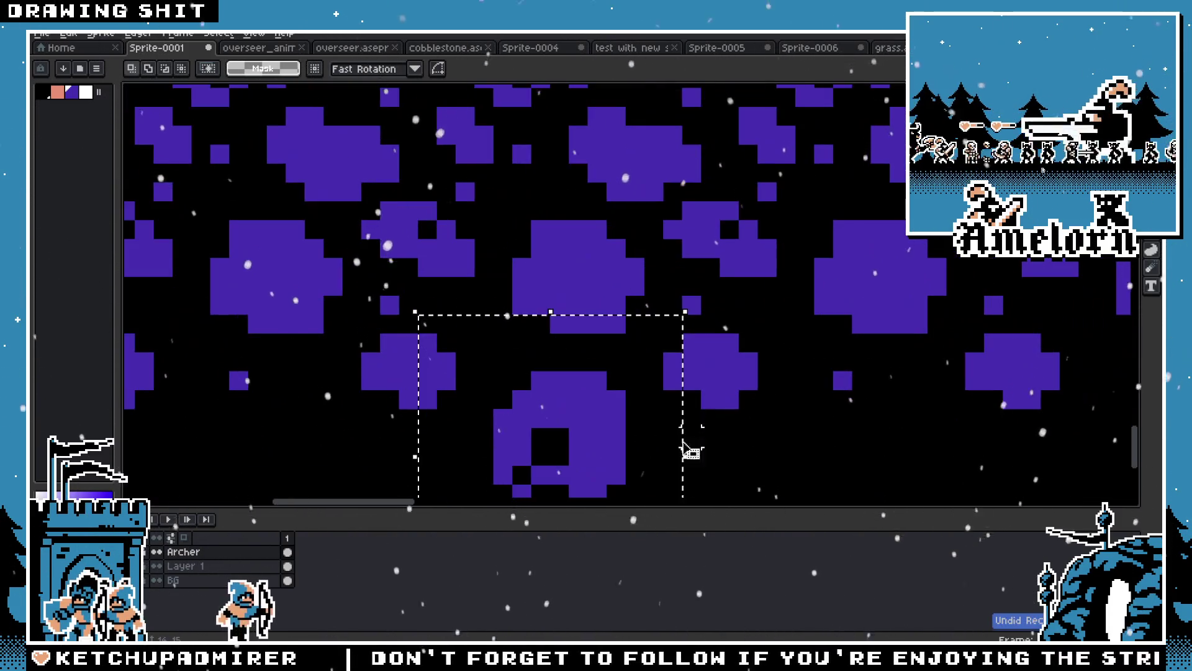
Pencil two purple pixels into the black ground band below the stones
key(ctrl+d)
key(b)
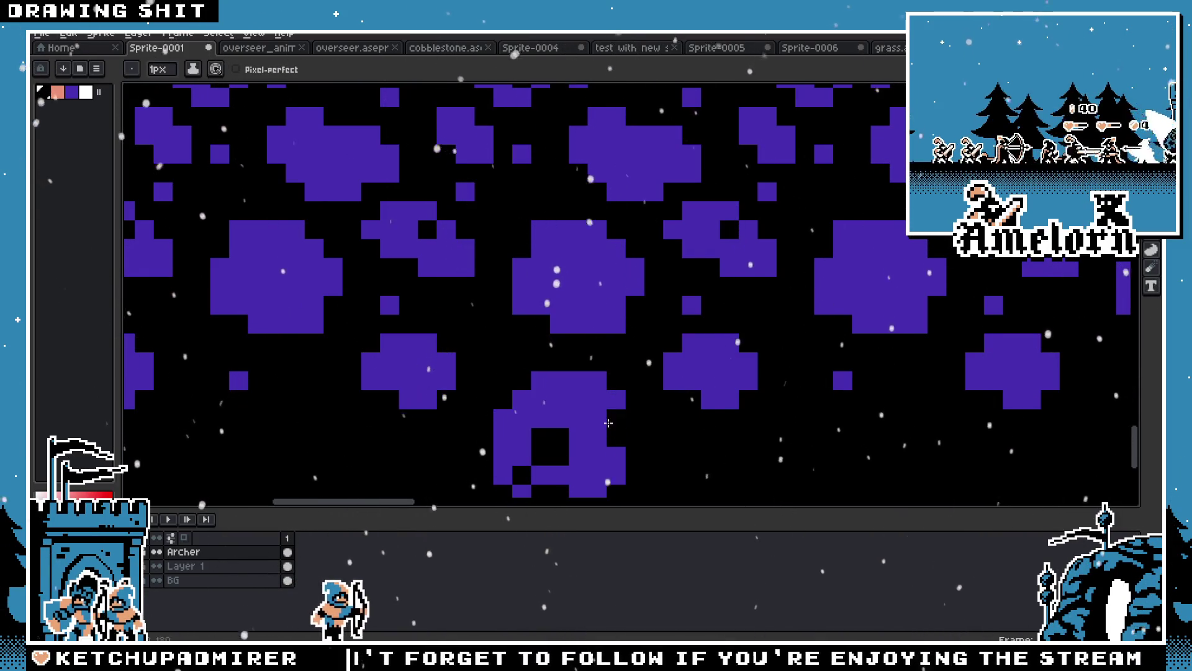
scroll(592, 406, down, 4)
scroll(590, 418, up, 3)
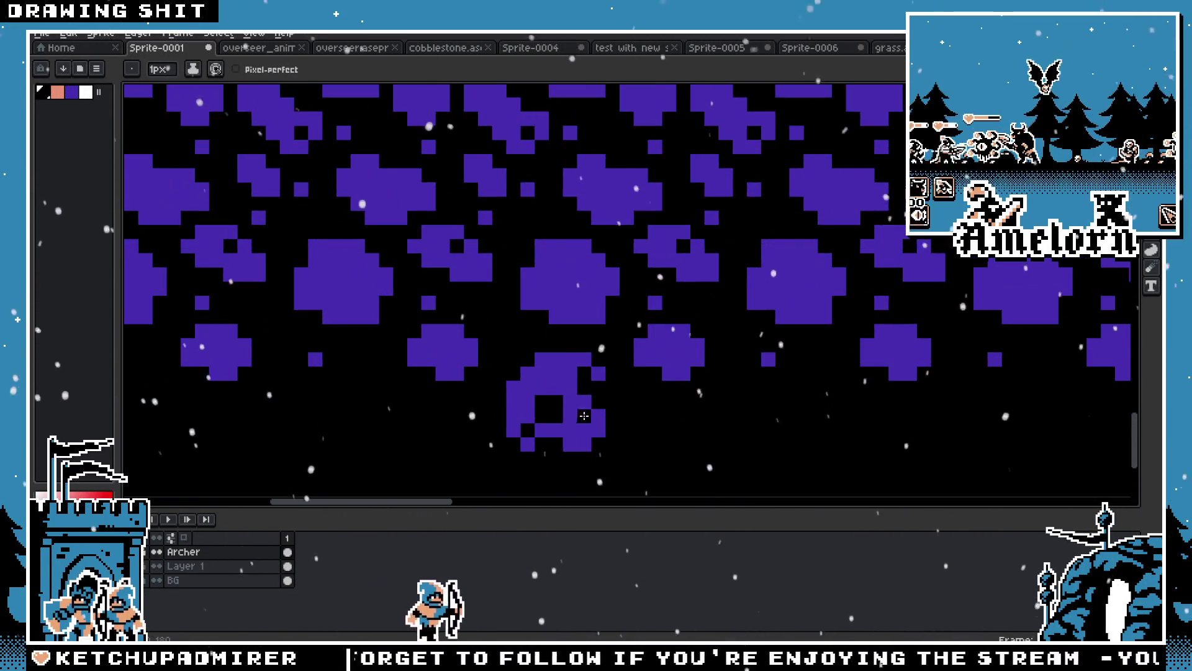
scroll(628, 372, down, 3)
scroll(600, 376, up, 3)
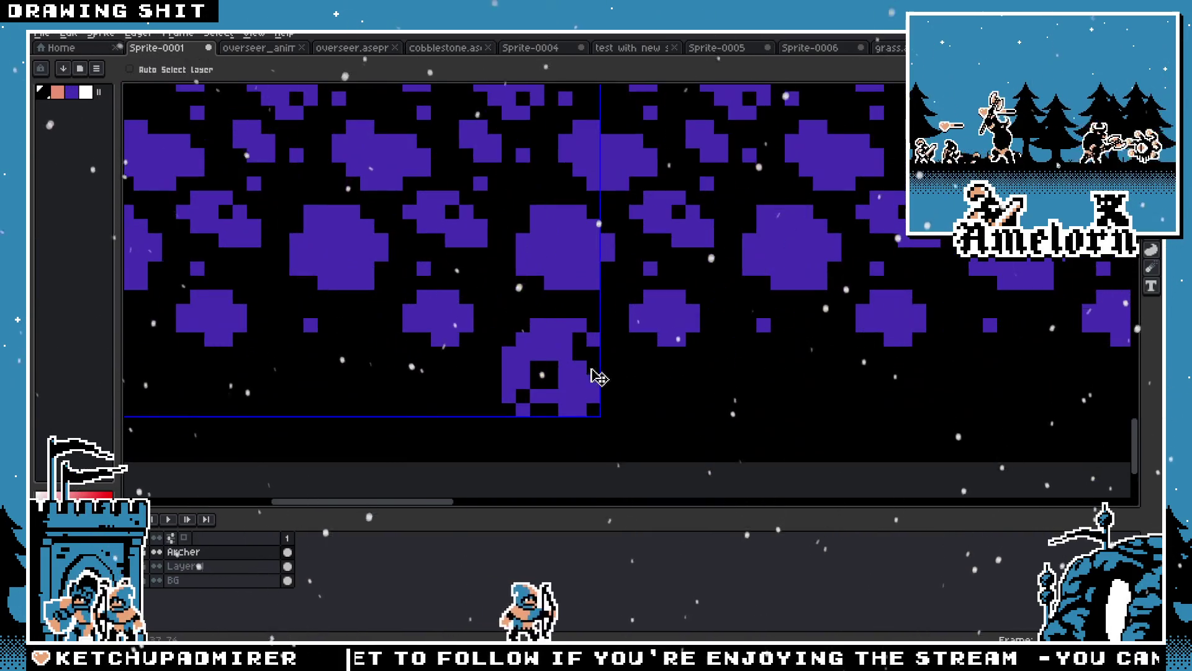
scroll(547, 338, down, 4)
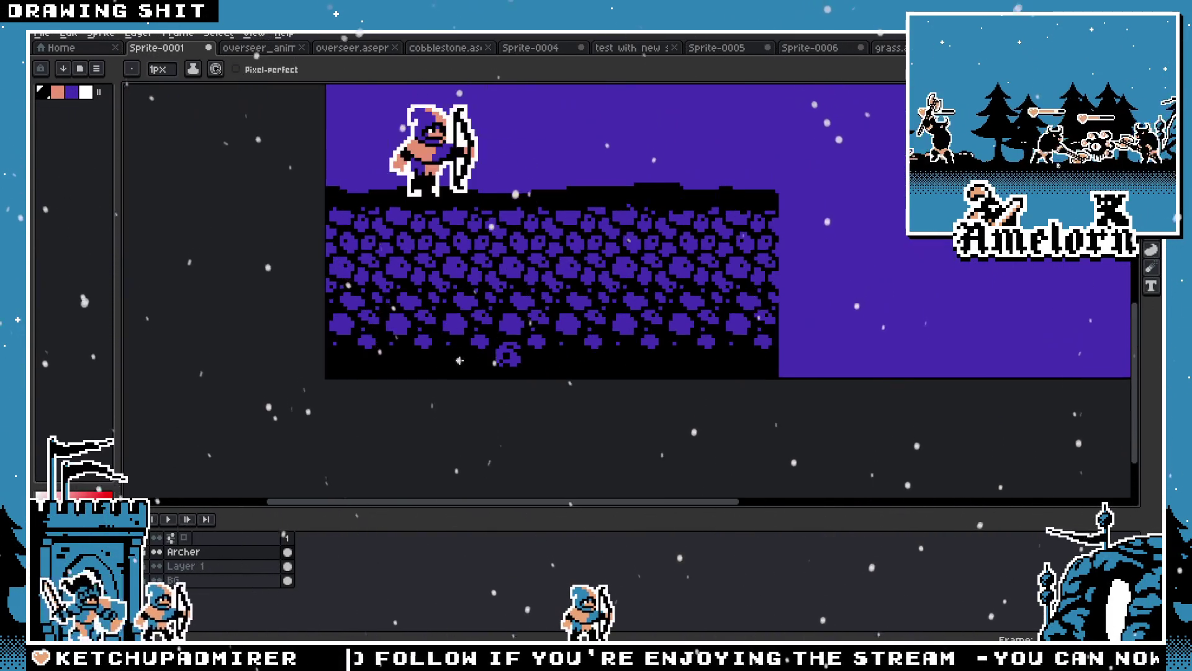
scroll(473, 360, up, 3)
scroll(481, 345, down, 4)
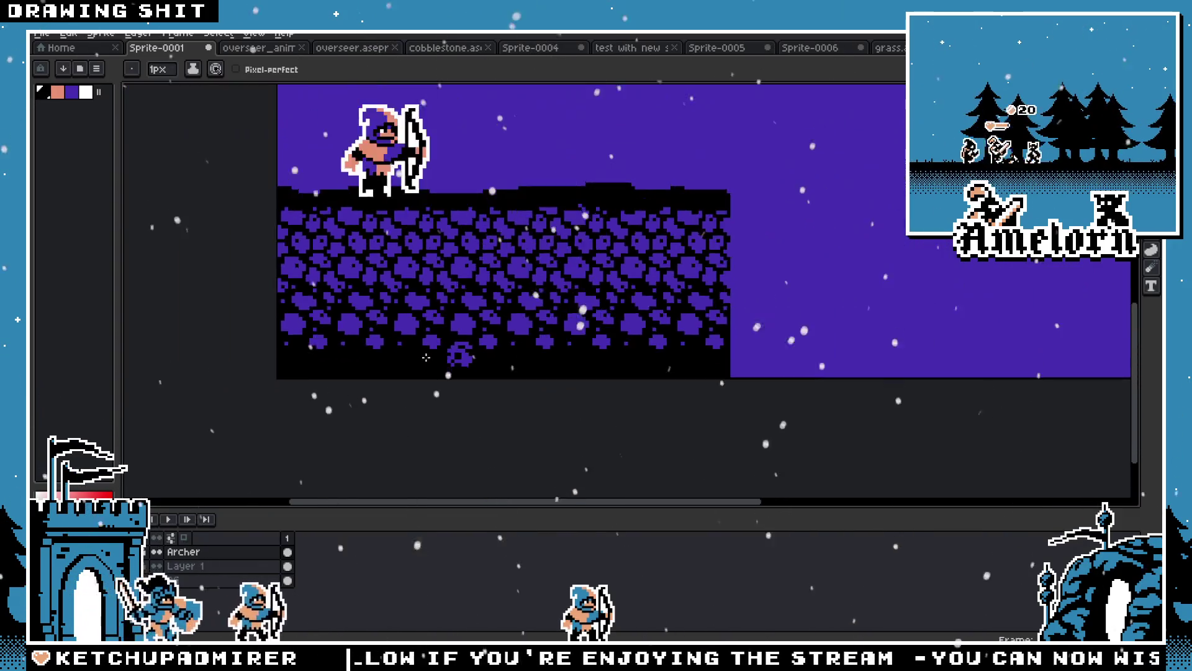
scroll(424, 351, up, 4)
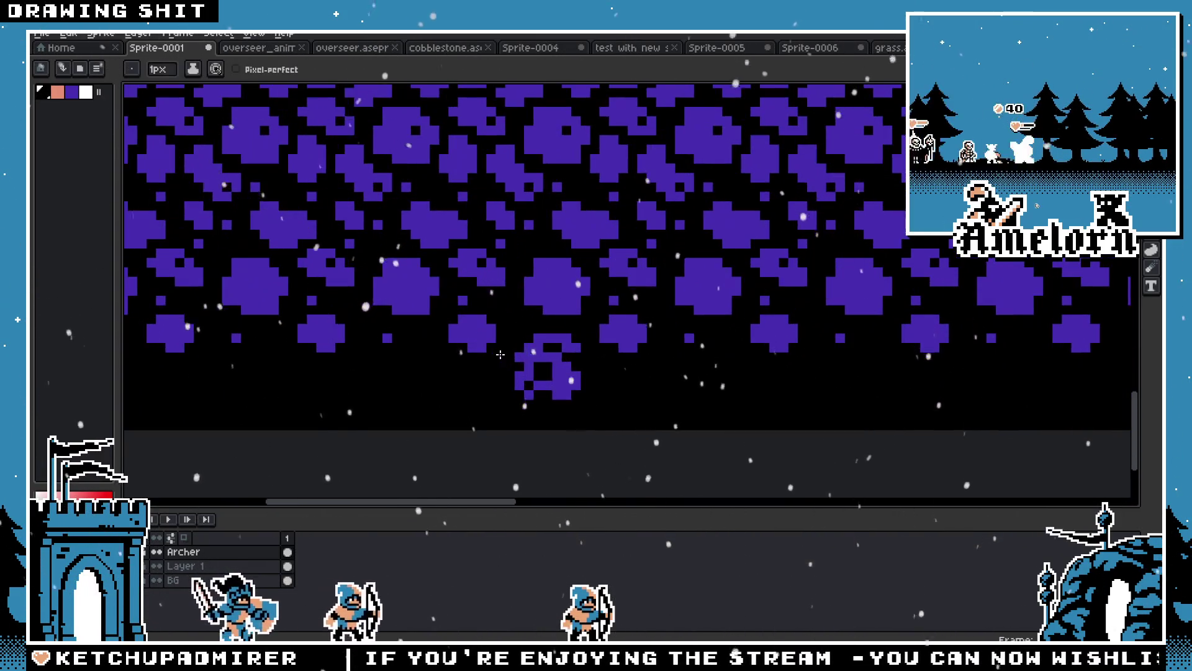
alt+click(625, 336)
click(660, 367)
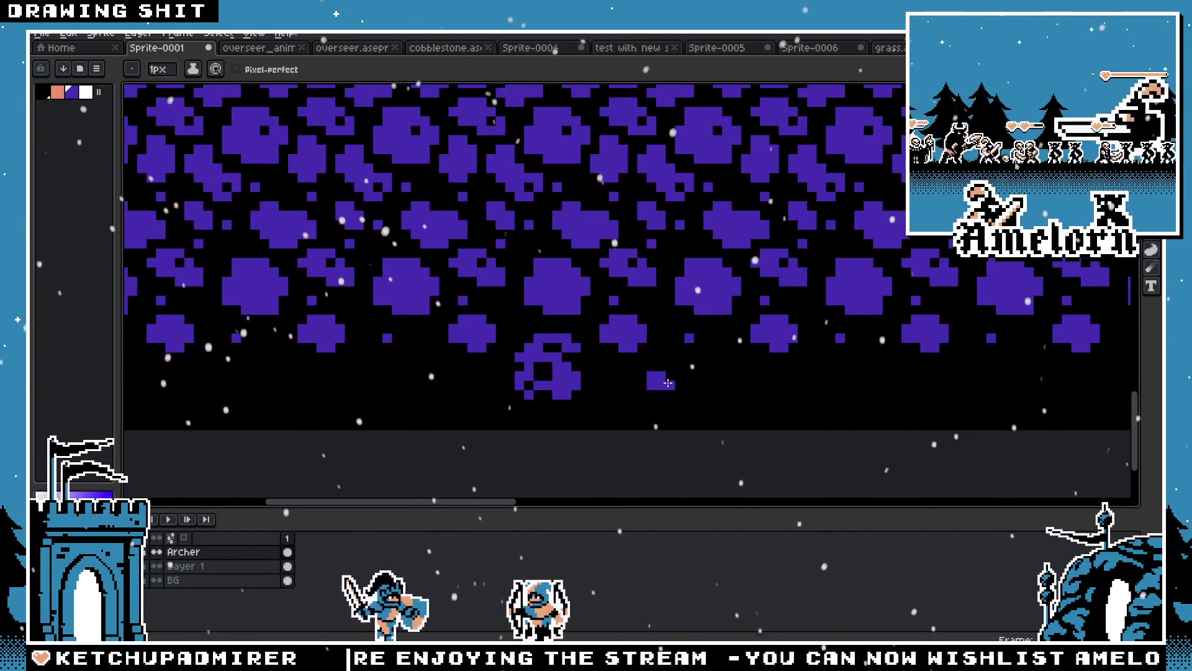
scroll(683, 382, down, 4)
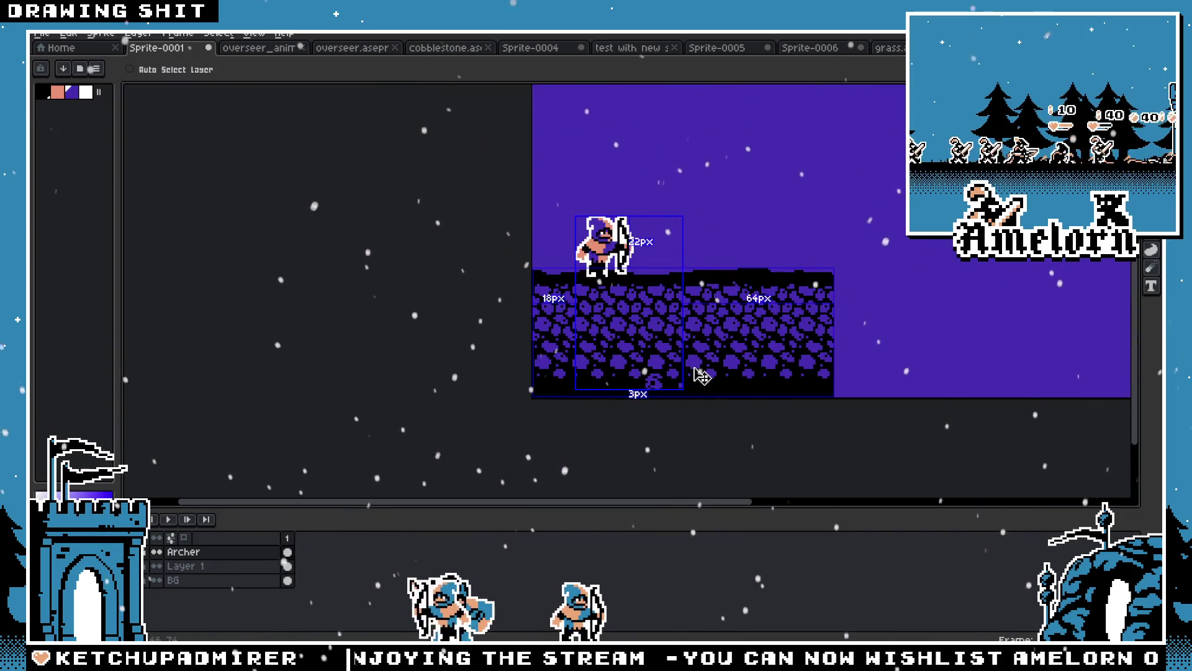
scroll(675, 361, up, 1)
scroll(670, 380, down, 2)
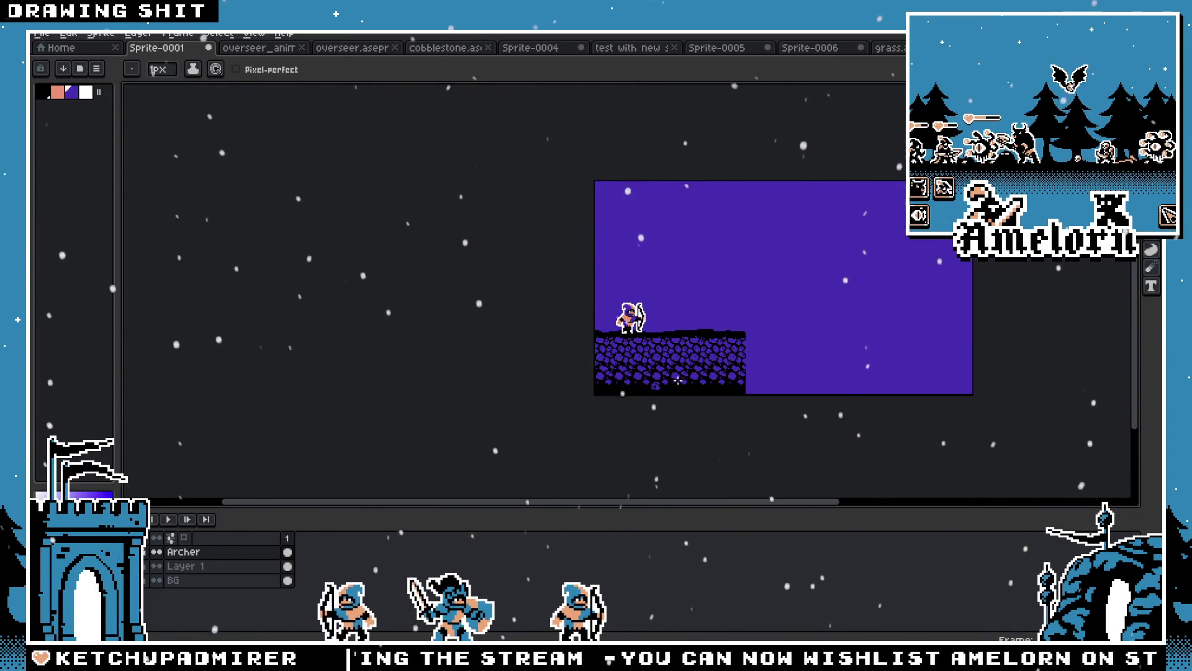
scroll(678, 380, up, 3)
scroll(632, 398, down, 1)
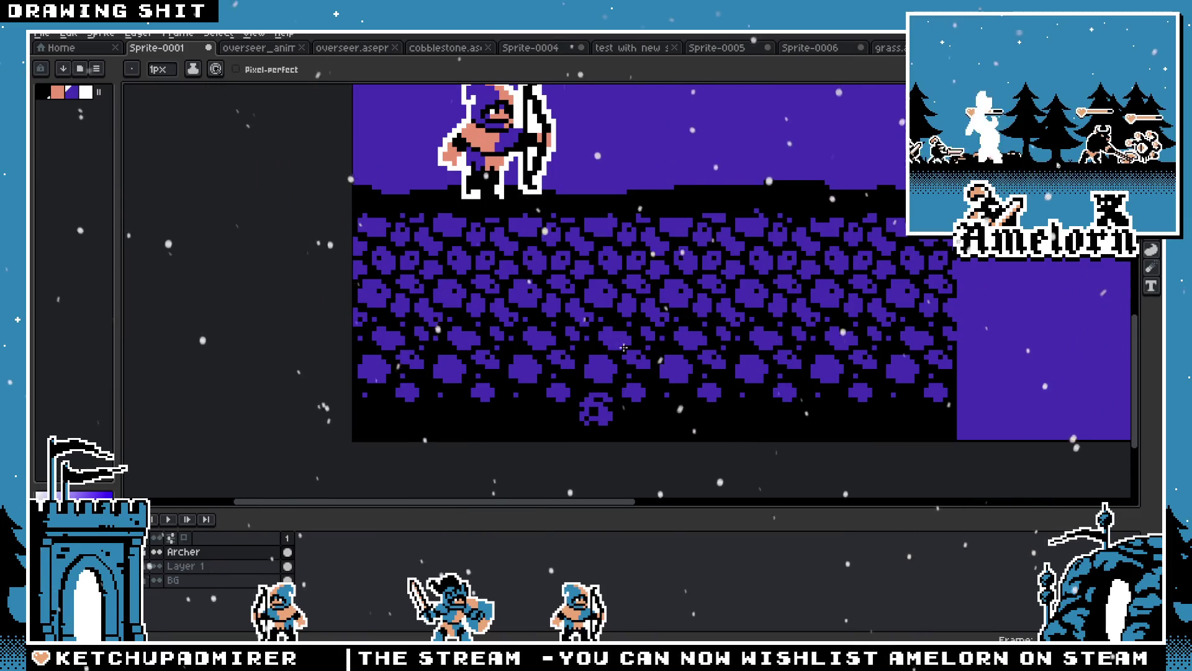
click(259, 50)
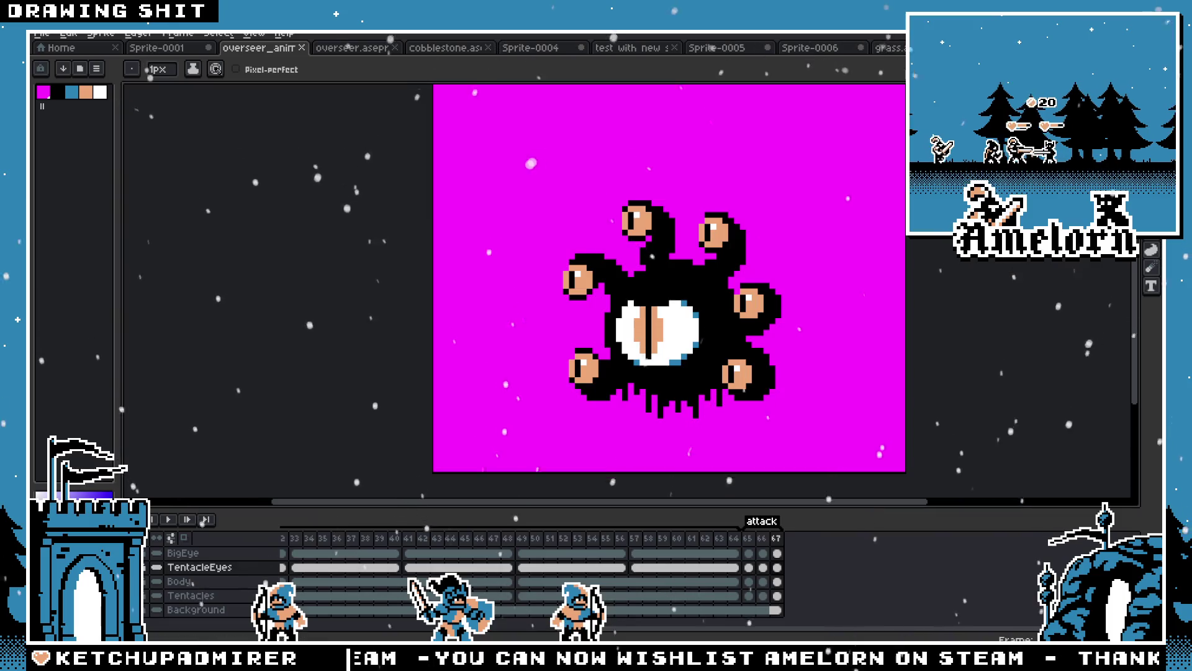
Go to the skeleton-and-archer sprite sheet and pan to the skeleton row
key(ctrl+shift+Tab)
key(m)
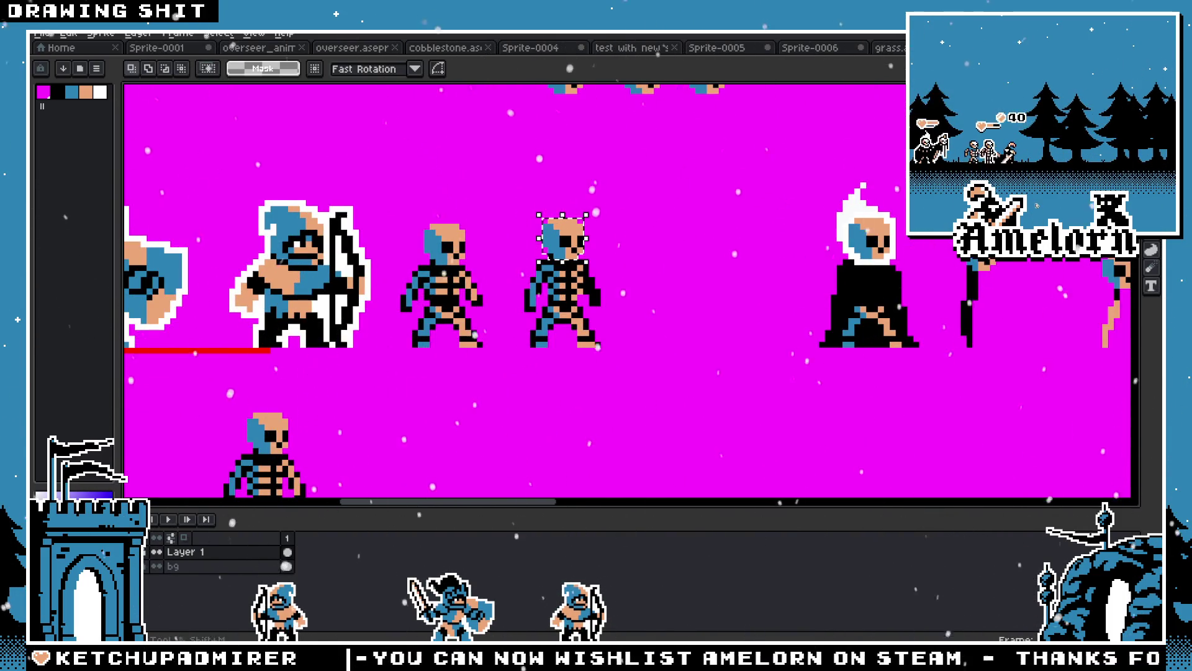
scroll(714, 279, up, 3)
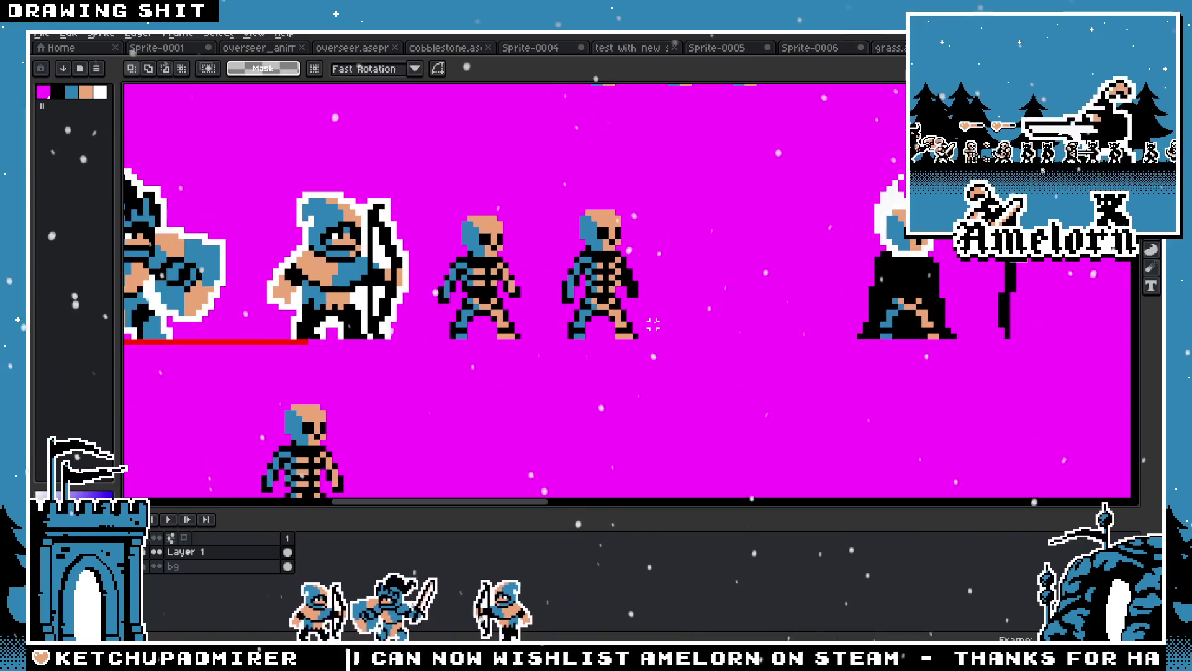
key(h)
scroll(703, 339, up, 1)
key(m)
drag(553, 412, 554, 412)
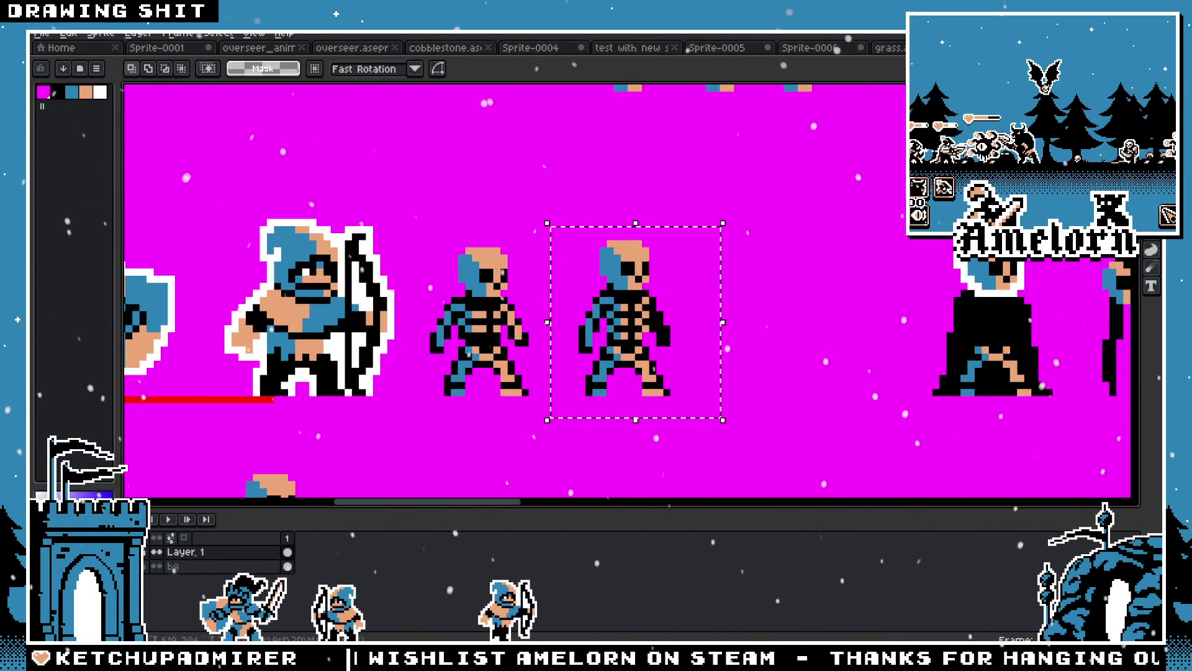
key(h)
mouse_move(759, 300)
mouse_down()
mouse_move(626, 360)
mouse_move(573, 200)
mouse_move(601, 240)
mouse_move(540, 354)
mouse_move(497, 388)
mouse_up()
key(m)
key(h)
drag(684, 341, 631, 341)
drag(1087, 325, 408, 325)
key(m)
Select the right skeleton, with Ctrl+T transforms leaving it in place
drag(778, 207, 610, 394)
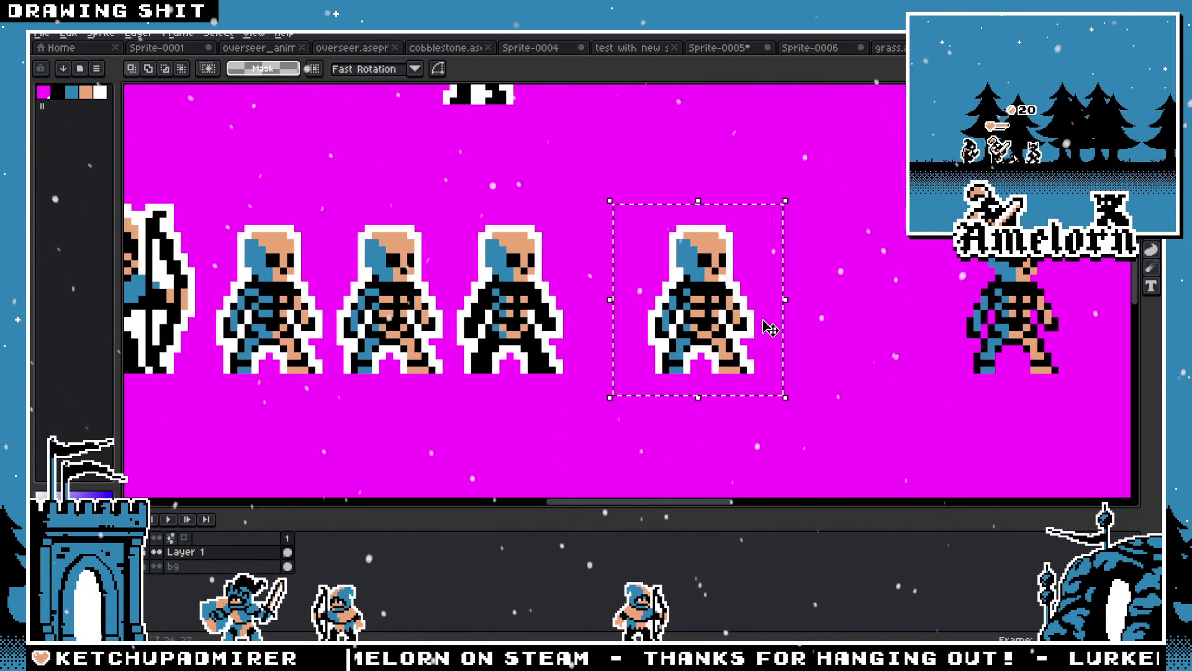
scroll(765, 321, down, 5)
scroll(699, 327, up, 3)
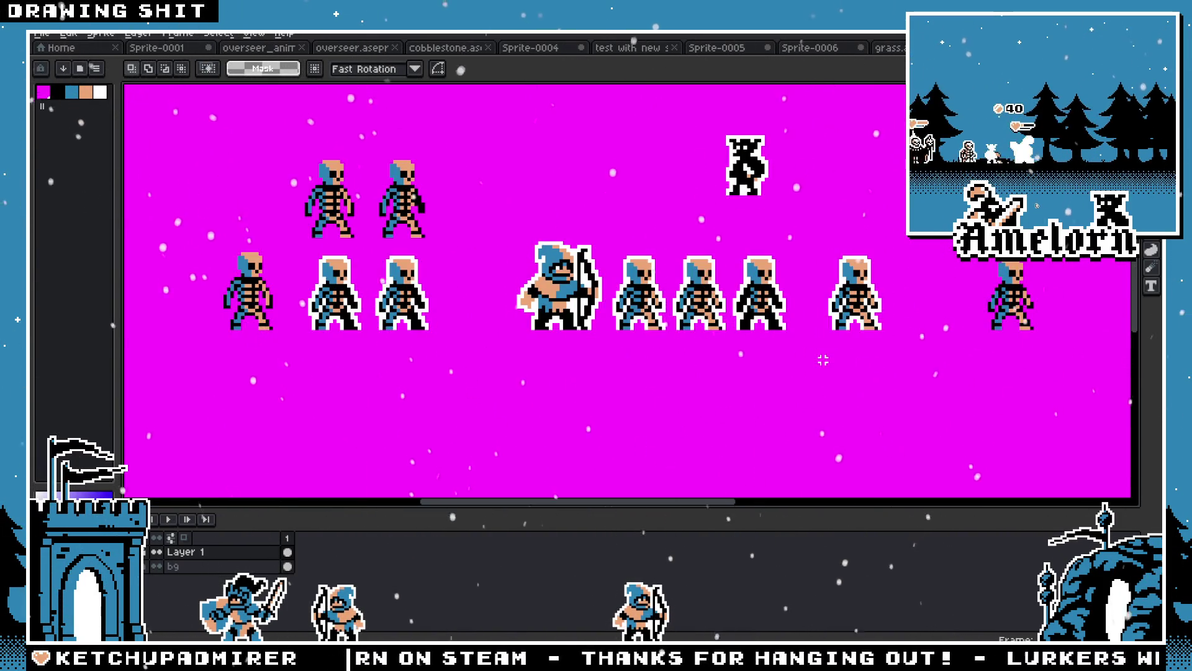
scroll(855, 323, up, 2)
drag(881, 309, 760, 340)
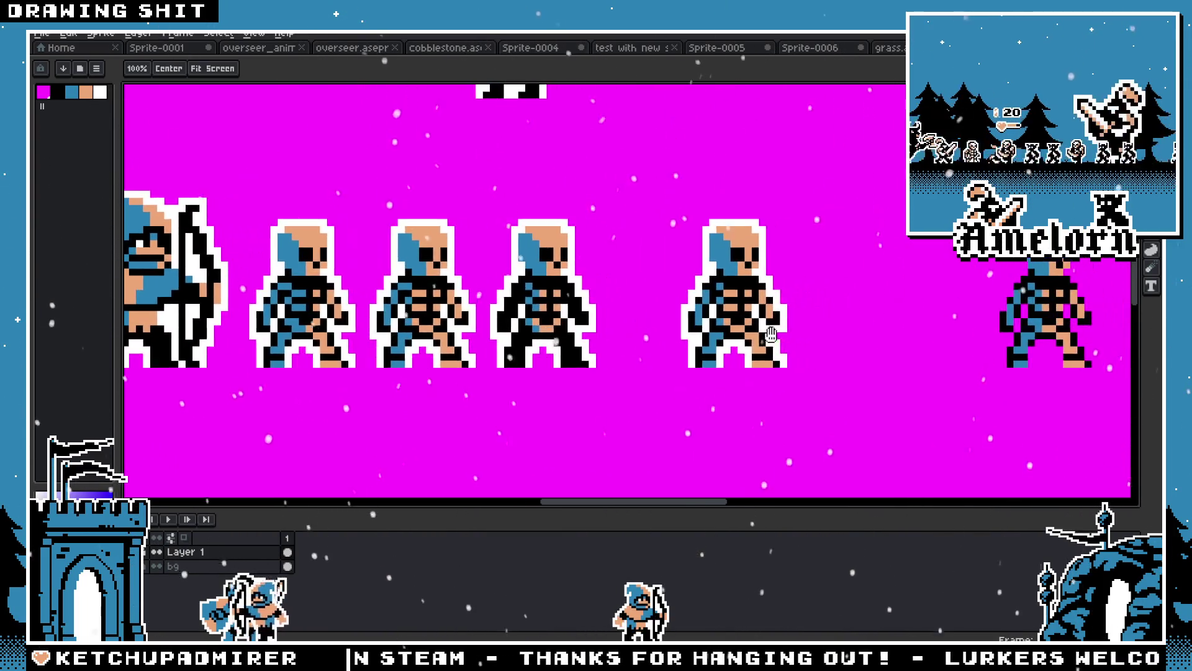
key(ctrl+t)
click(819, 215)
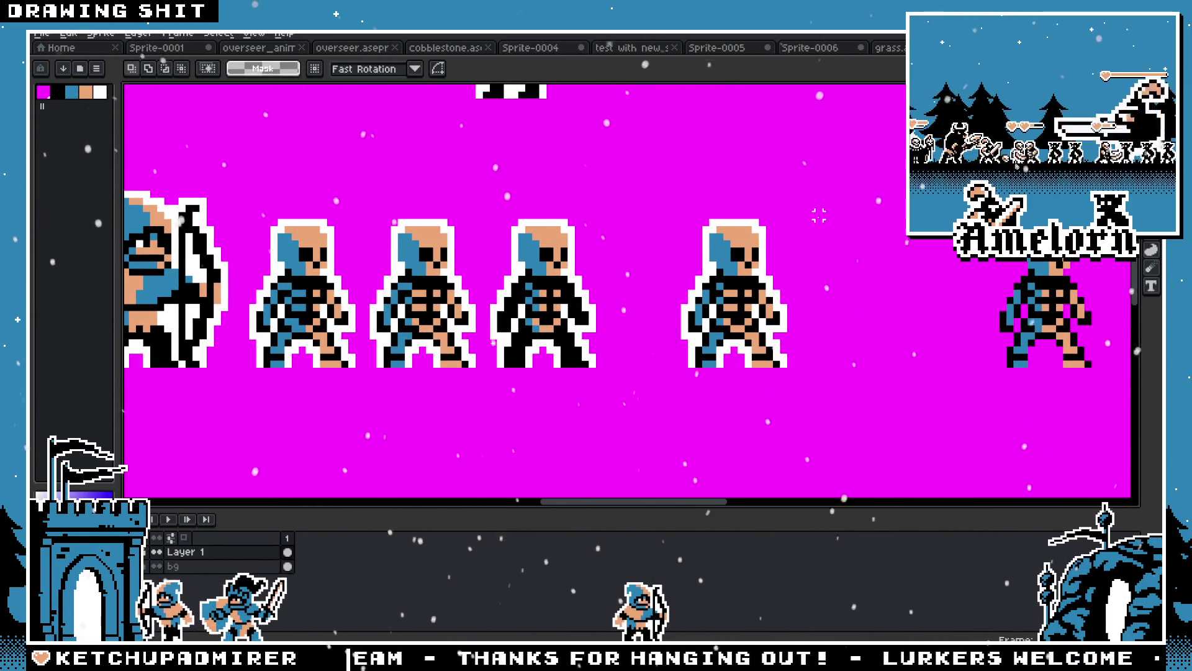
drag(825, 209, 664, 399)
key(ctrl+t)
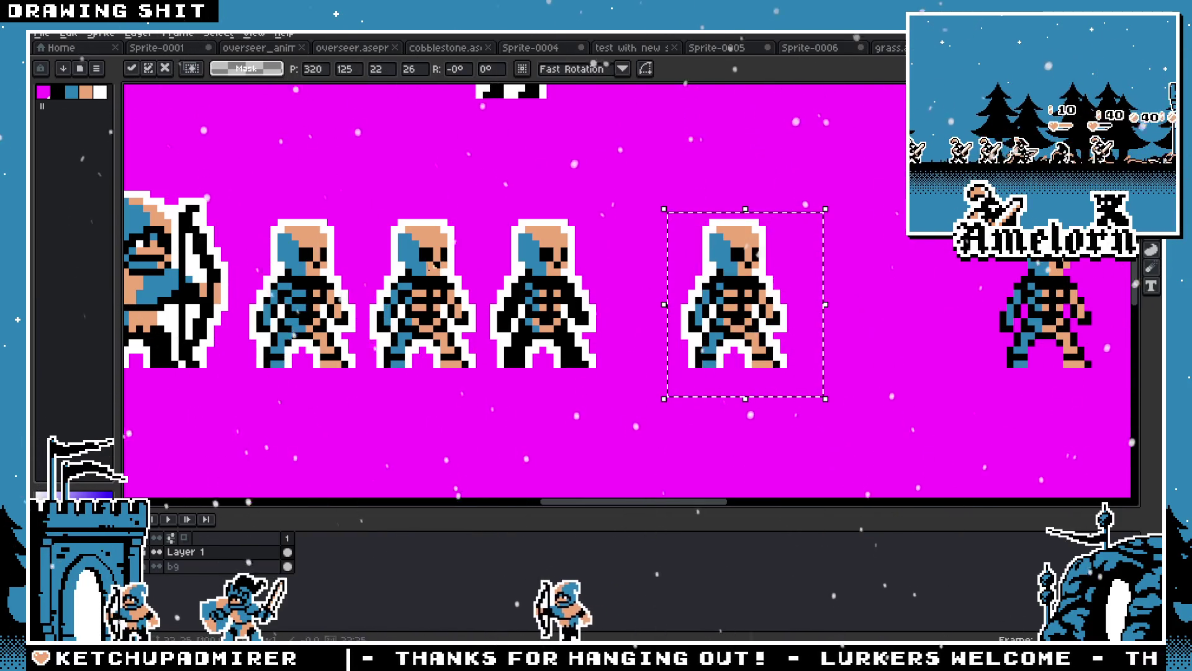
click(436, 265)
drag(592, 230, 300, 244)
drag(830, 232, 643, 390)
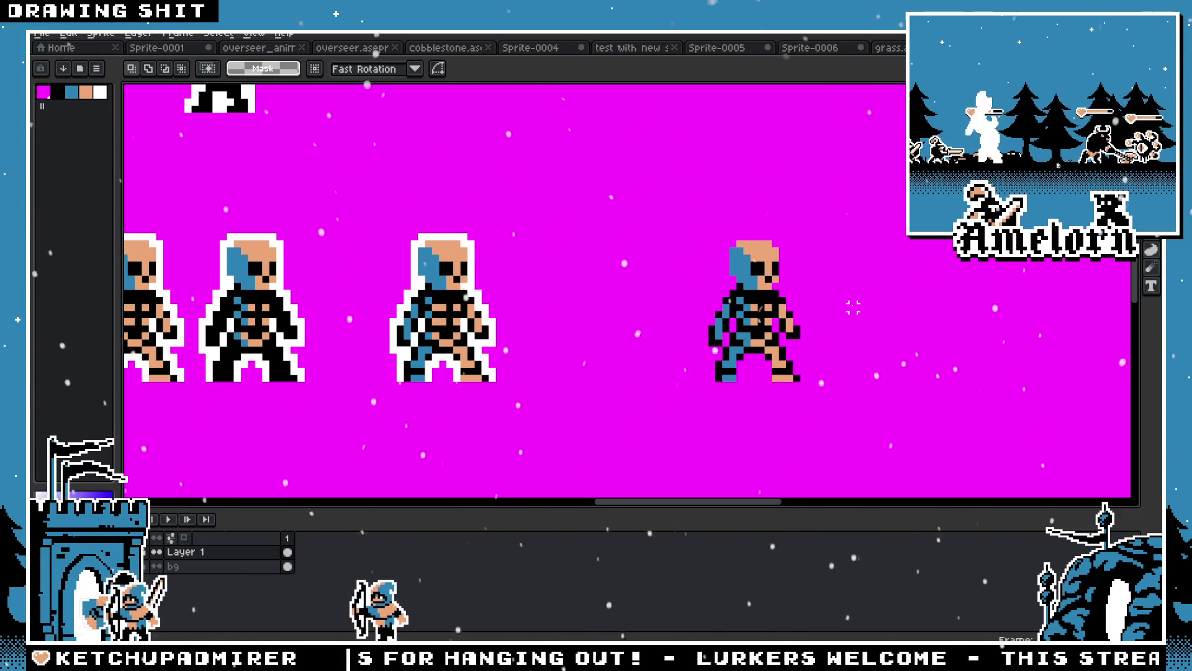
scroll(731, 338, up, 3)
Recolour a few pixels on the ghost's robe with the Pencil
key(b)
scroll(670, 334, down, 4)
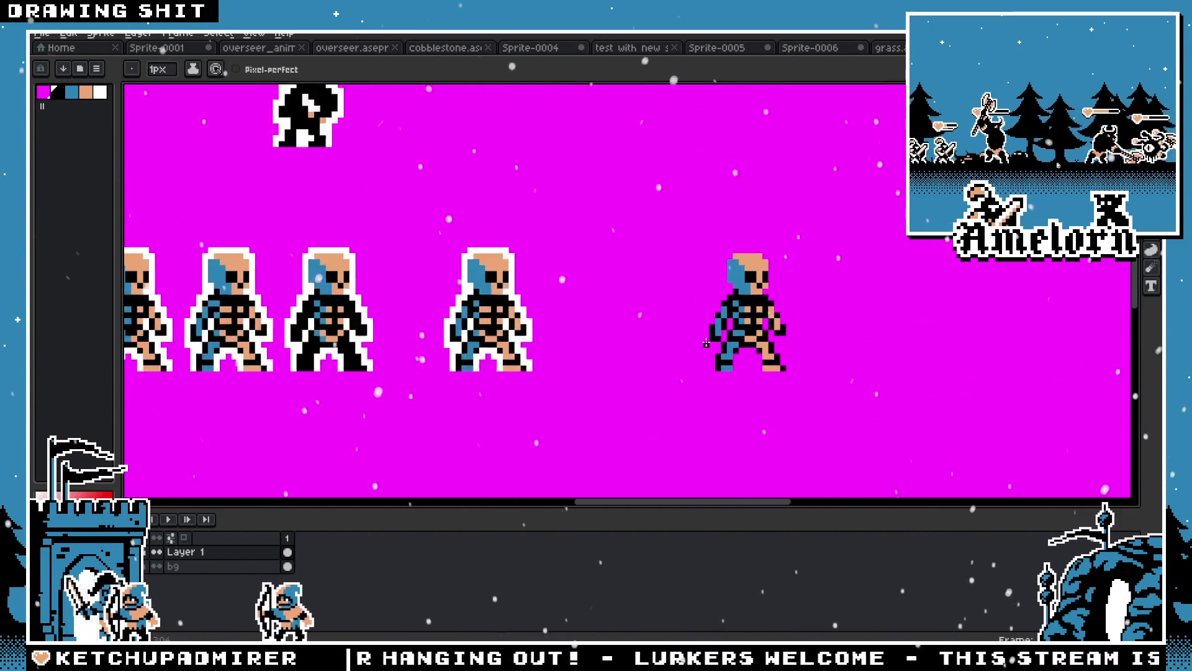
scroll(670, 334, down, 2)
scroll(311, 154, up, 8)
click(421, 245)
scroll(372, 276, down, 6)
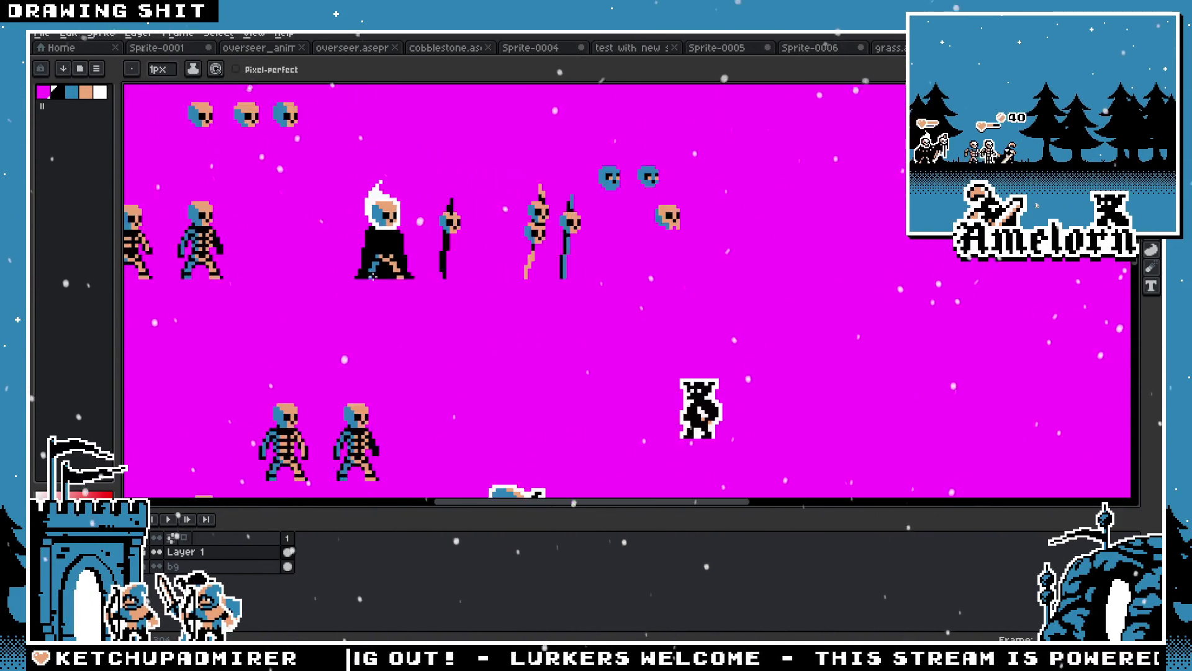
scroll(372, 276, down, 2)
mouse_move(372, 276)
mouse_down()
mouse_move(260, 183)
mouse_move(220, 167)
mouse_up()
scroll(619, 361, up, 6)
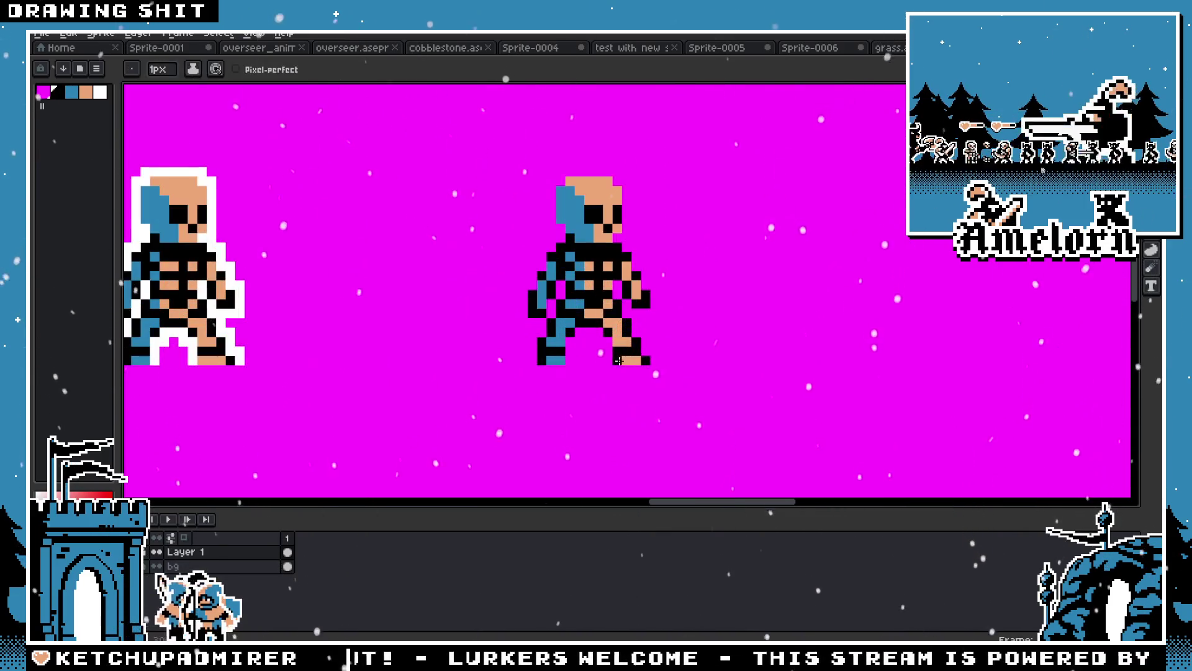
drag(548, 347, 595, 363)
Move the right skeleton beside the archer, nudged about 18 px further left, and deselect
key(m)
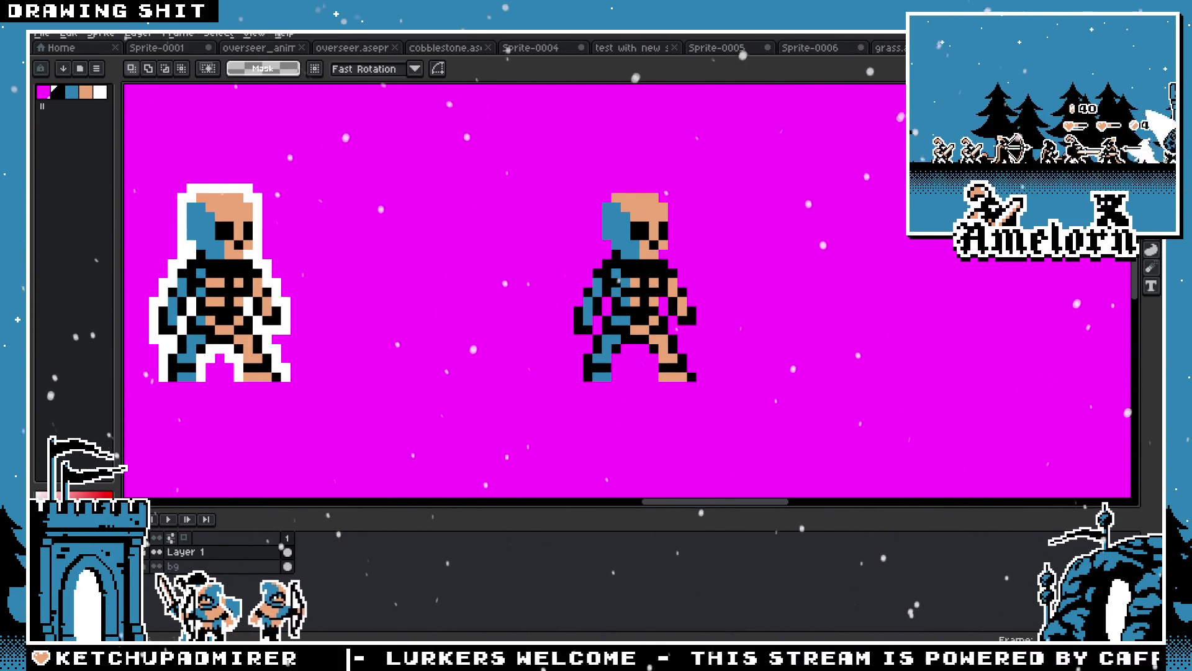
drag(762, 178, 547, 391)
drag(442, 312, 579, 374)
scroll(508, 326, down, 2)
mouse_move(508, 326)
mouse_down()
mouse_move(770, 400)
mouse_move(216, 408)
mouse_move(403, 408)
mouse_move(377, 420)
mouse_up()
scroll(402, 408, up, 2)
scroll(337, 369, down, 1)
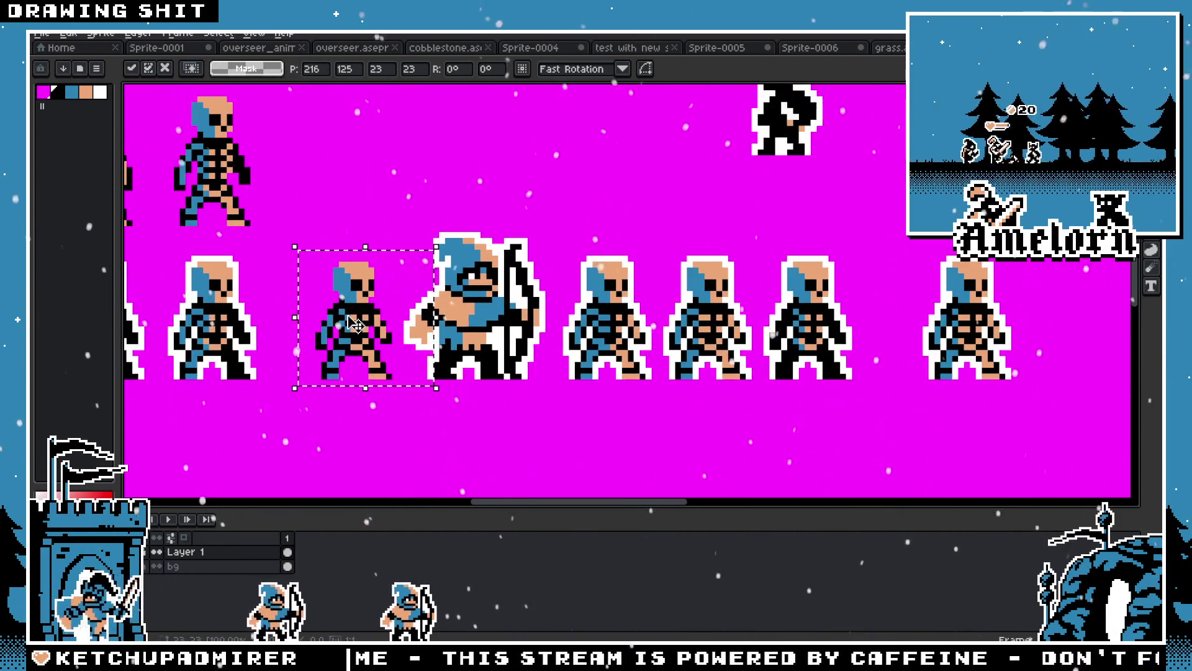
drag(352, 323, 341, 323)
key(ctrl+d)
scroll(339, 247, down, 1)
drag(339, 247, 483, 266)
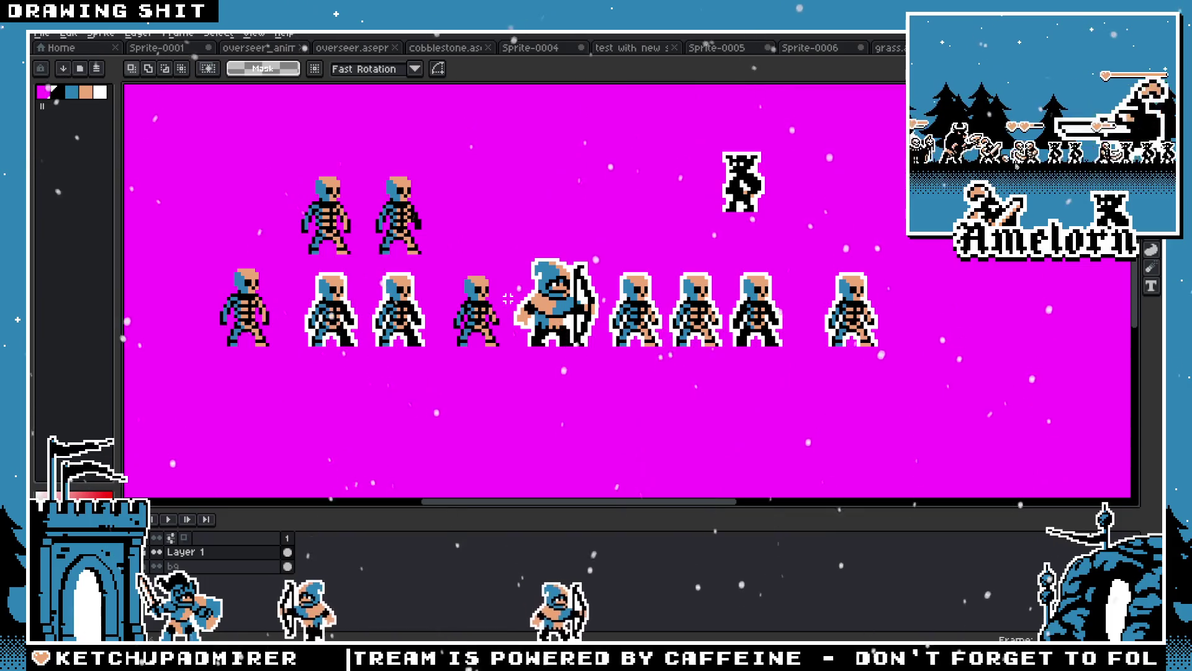
scroll(468, 288, up, 1)
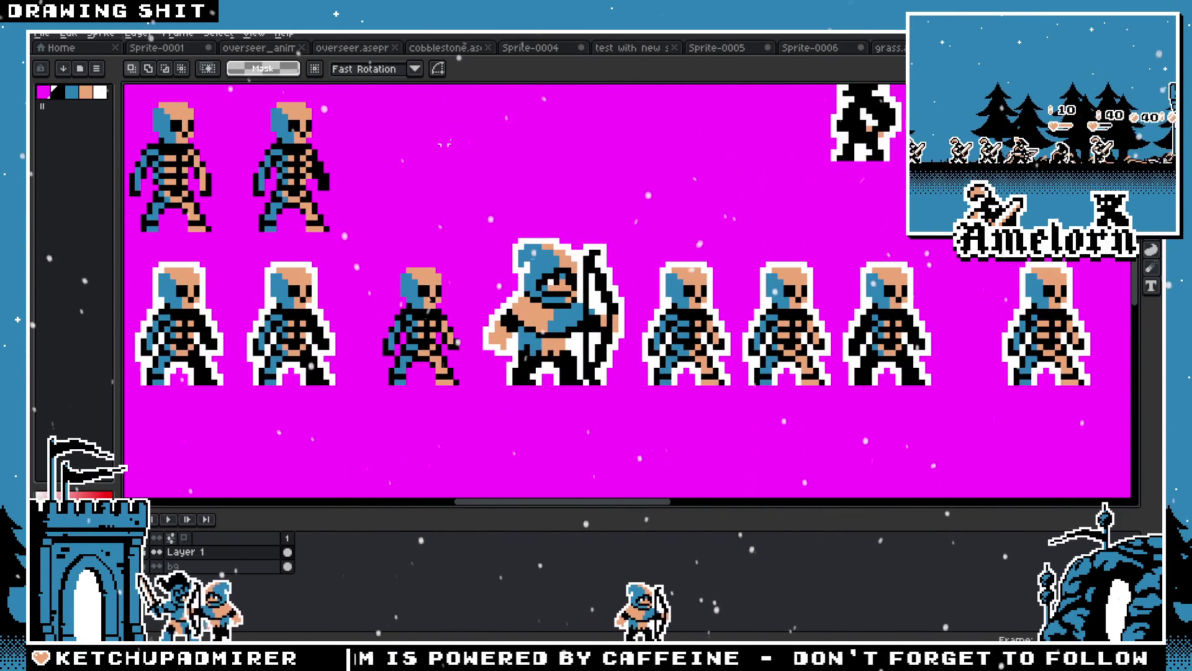
click(447, 48)
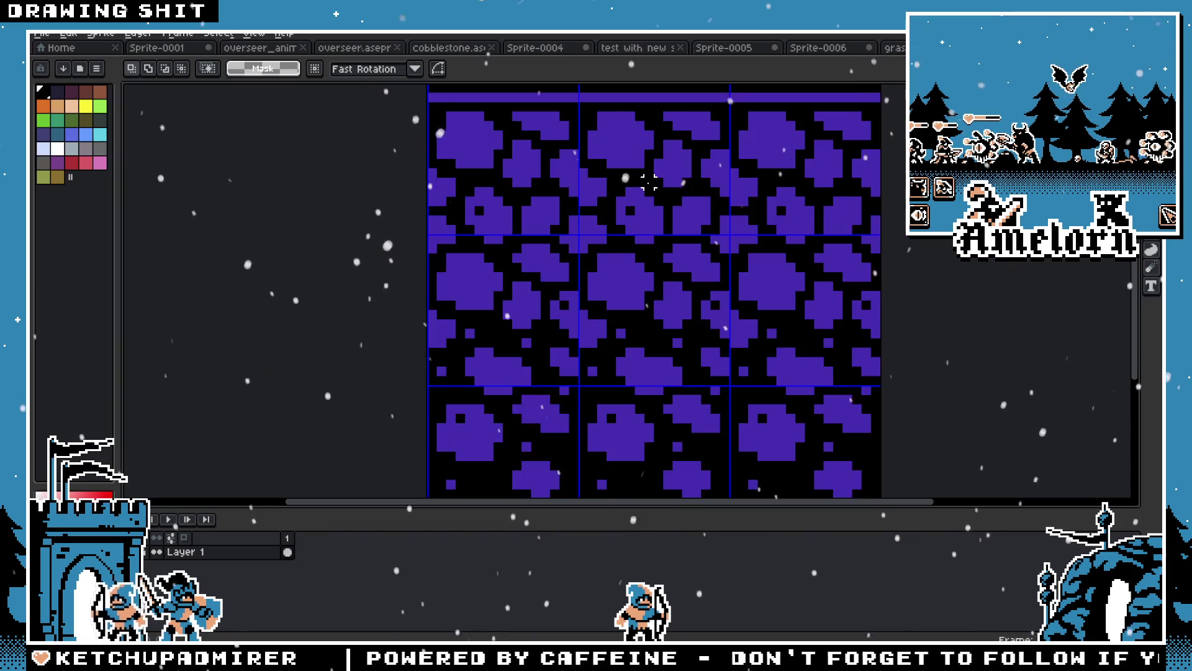
Pick black and paint the tiles' top purple strip, then undo it
scroll(677, 245, down, 1)
scroll(677, 246, up, 1)
scroll(621, 236, right, 3)
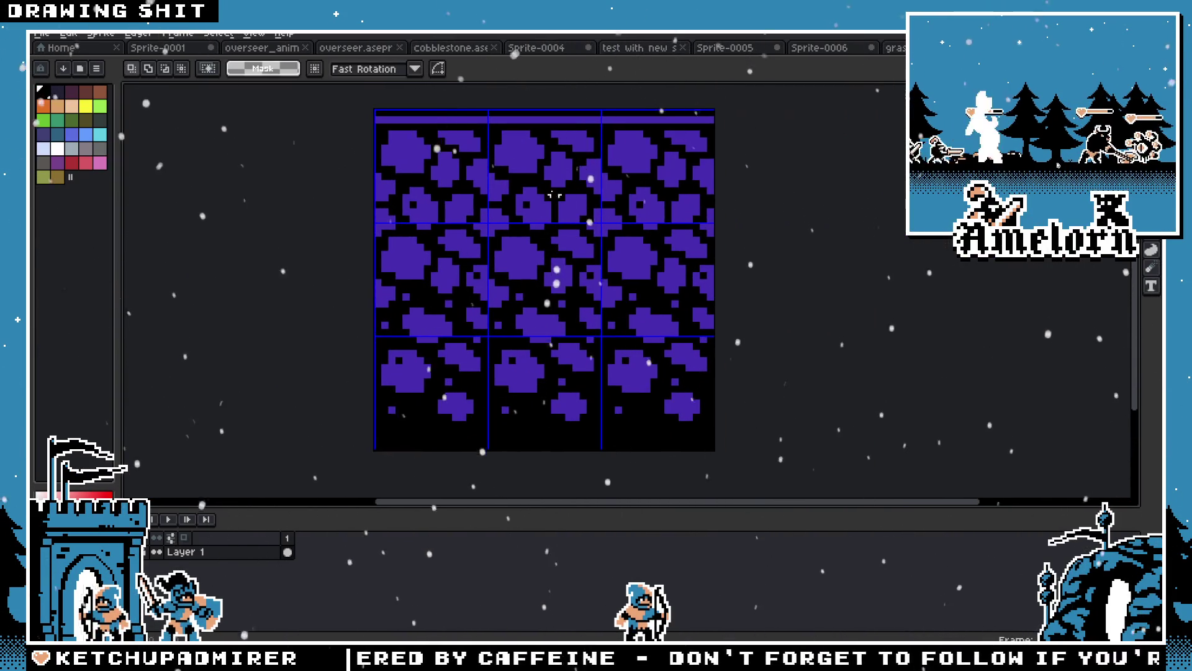
scroll(518, 215, up, 1)
scroll(504, 159, up, 1)
key(i)
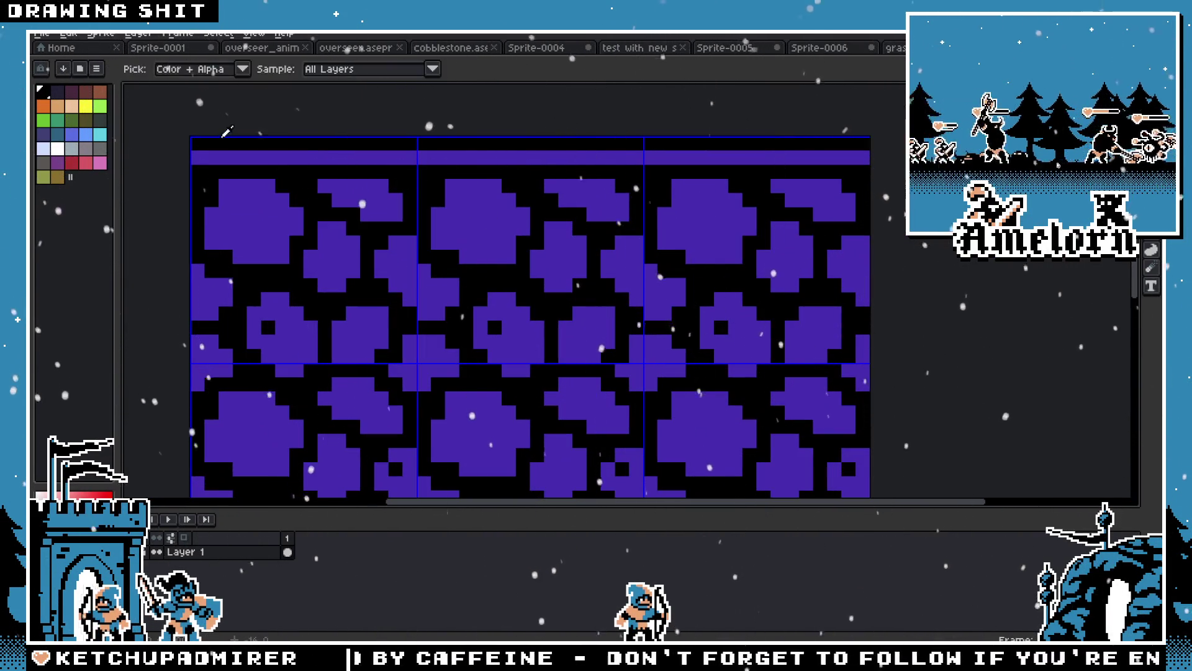
click(200, 156)
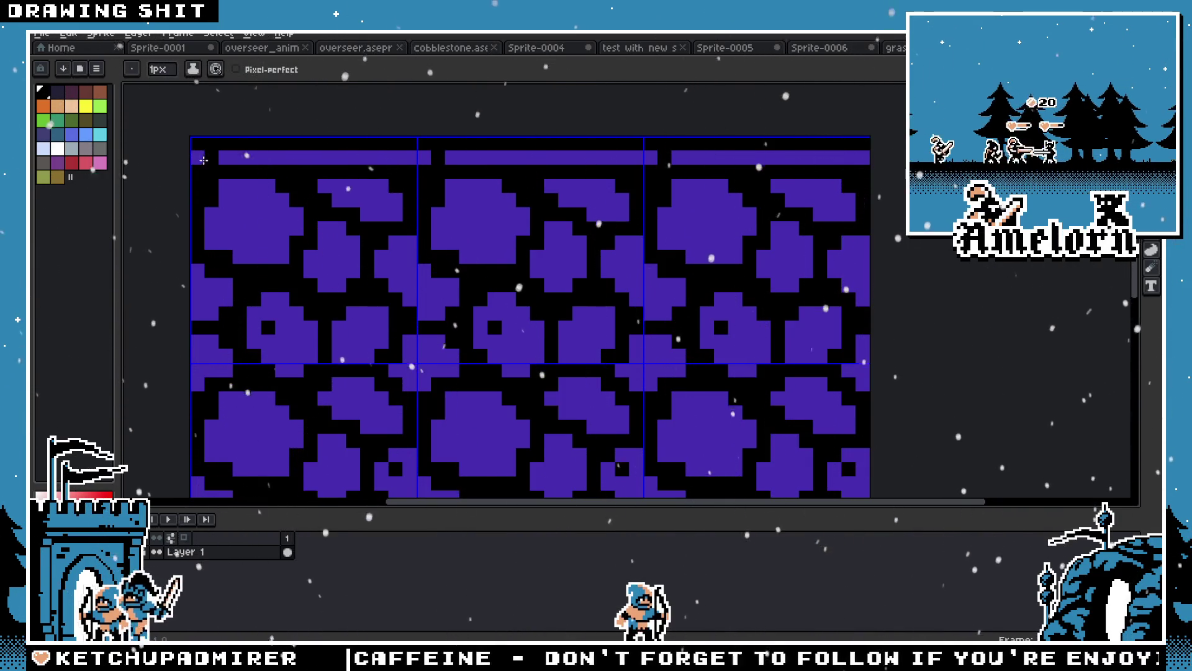
drag(198, 159, 424, 159)
scroll(424, 161, down, 1)
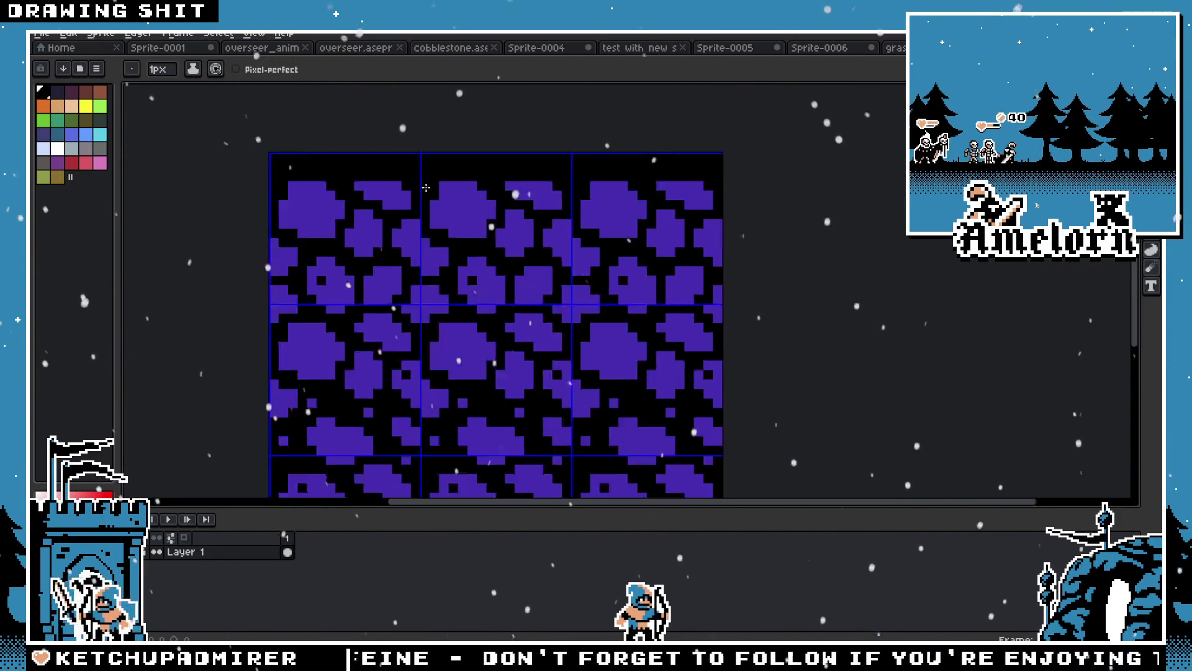
scroll(334, 177, up, 2)
scroll(334, 177, up, 2)
key(ctrl+z)
Shift the cobblestone pattern down one pixel, checking with undo and redo
key(v)
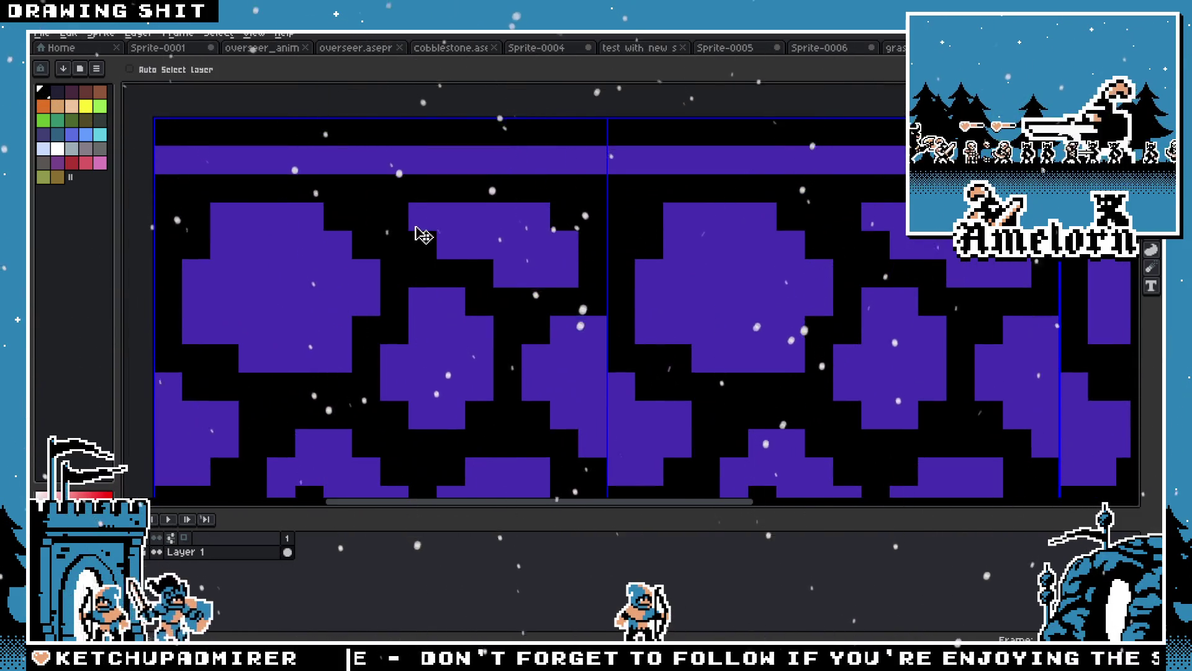
key(ctrl+z)
key(ctrl+z)
key(ctrl+z)
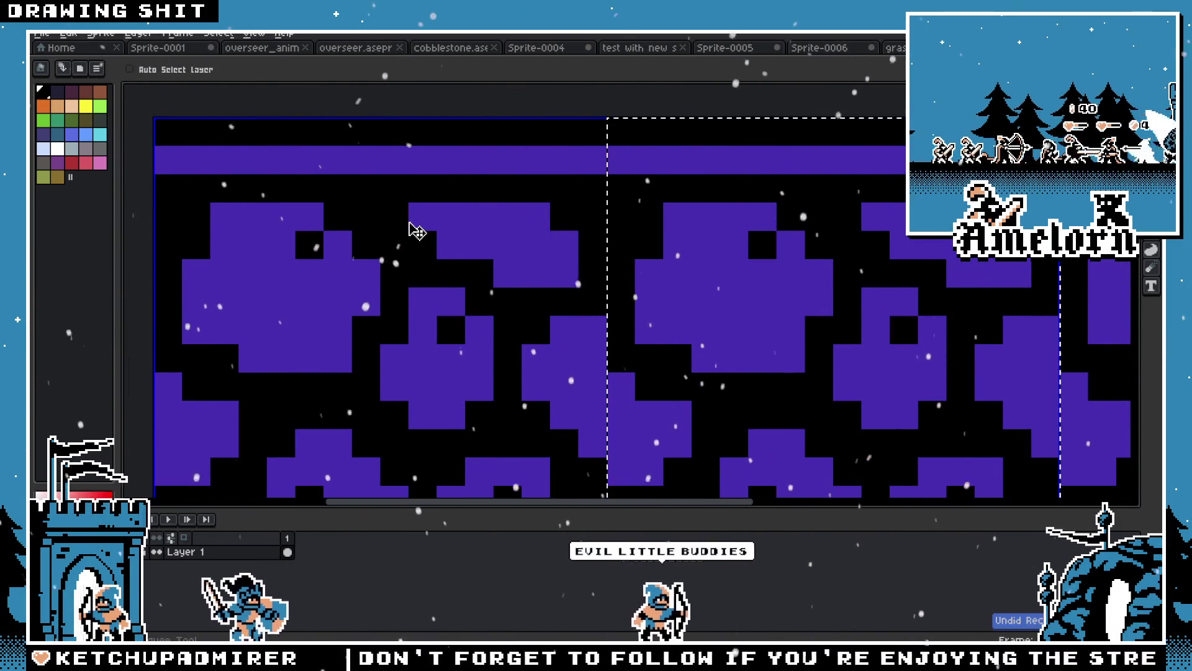
key(ctrl+z)
key(ctrl+z)
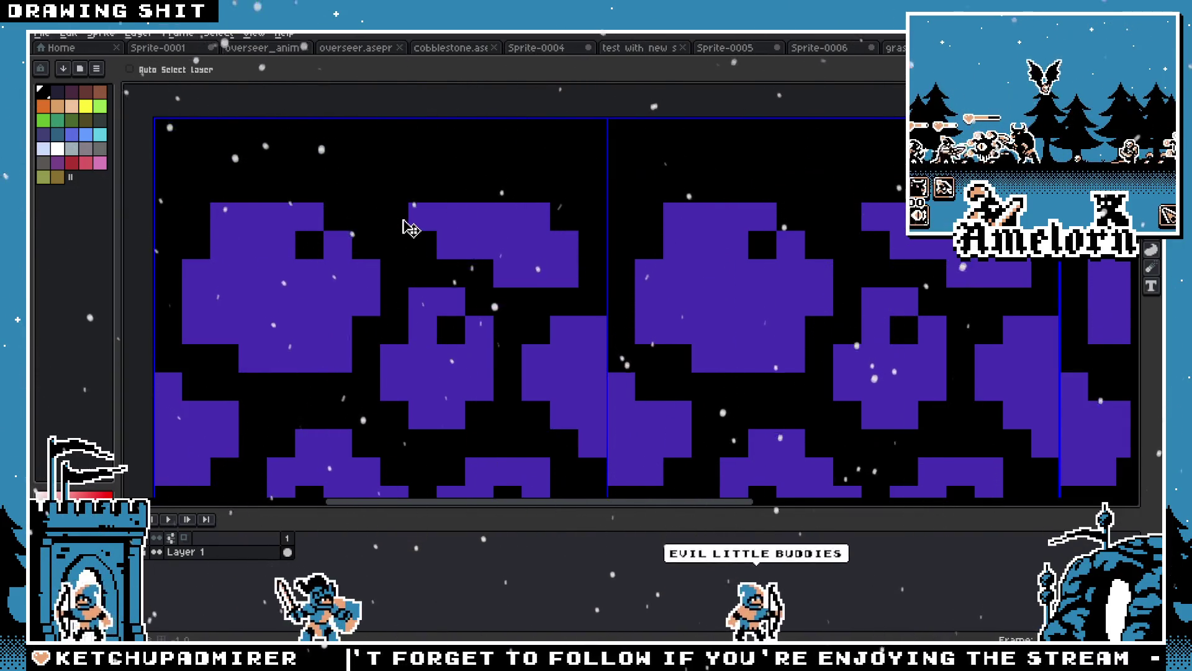
key(ctrl+z)
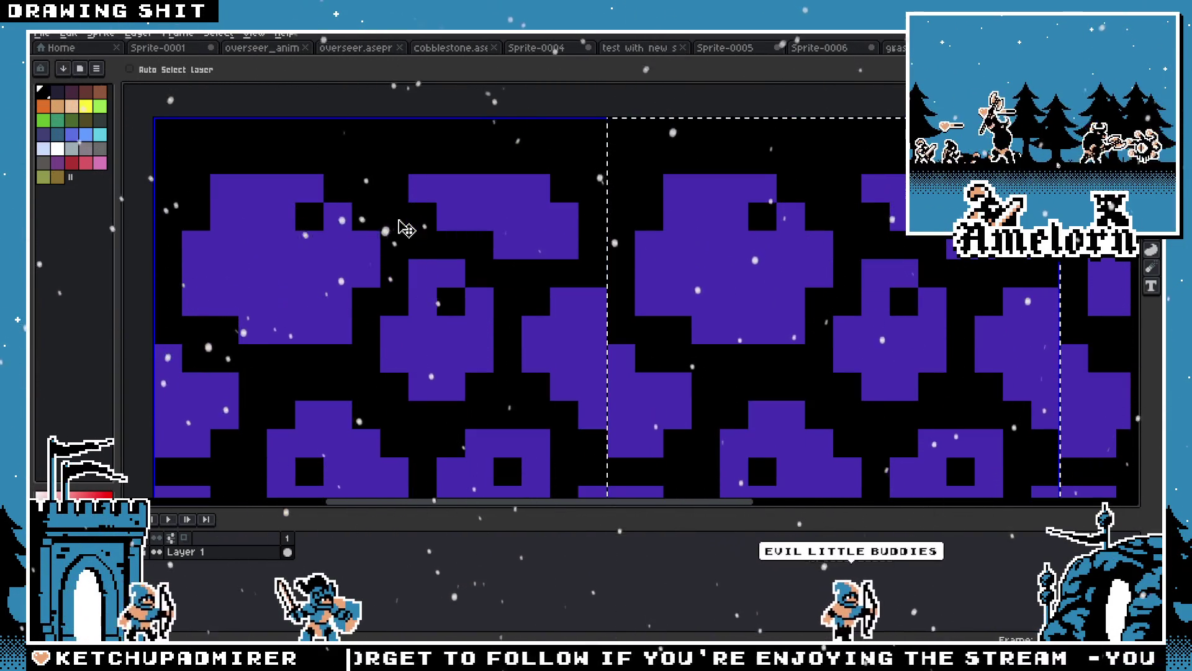
key(ctrl+y)
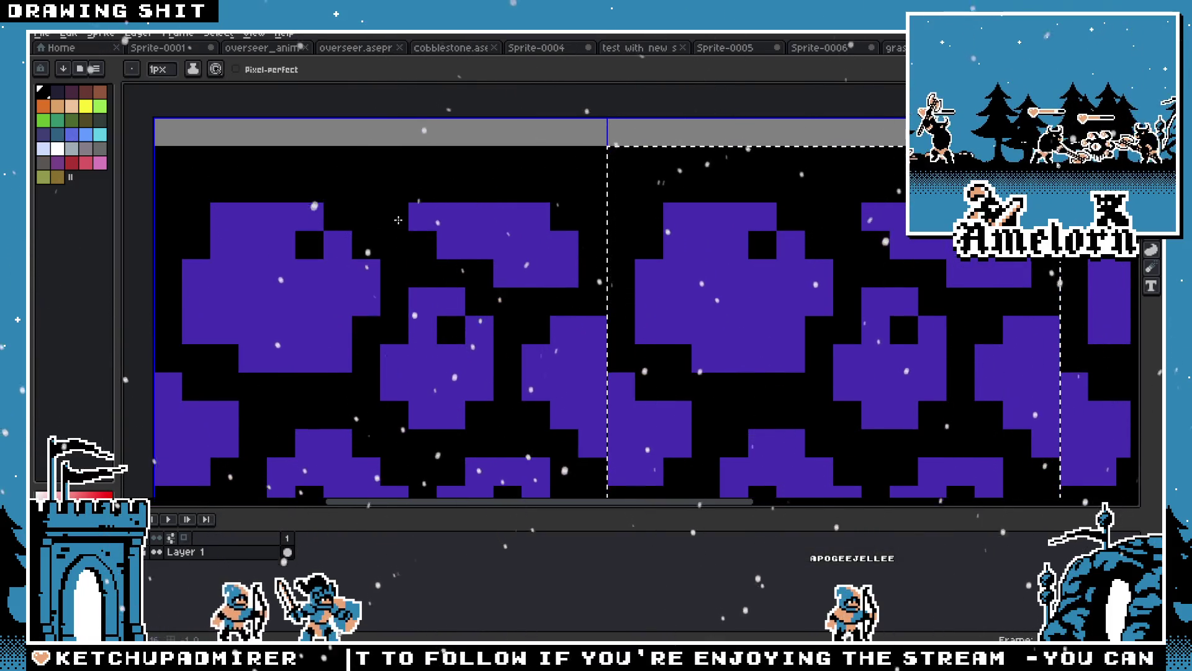
Pencil the tile's now-empty top row solid black
key(b)
scroll(383, 214, down, 2)
scroll(382, 214, down, 2)
scroll(391, 208, up, 1)
key(ctrl+d)
scroll(404, 200, up, 3)
scroll(468, 173, down, 2)
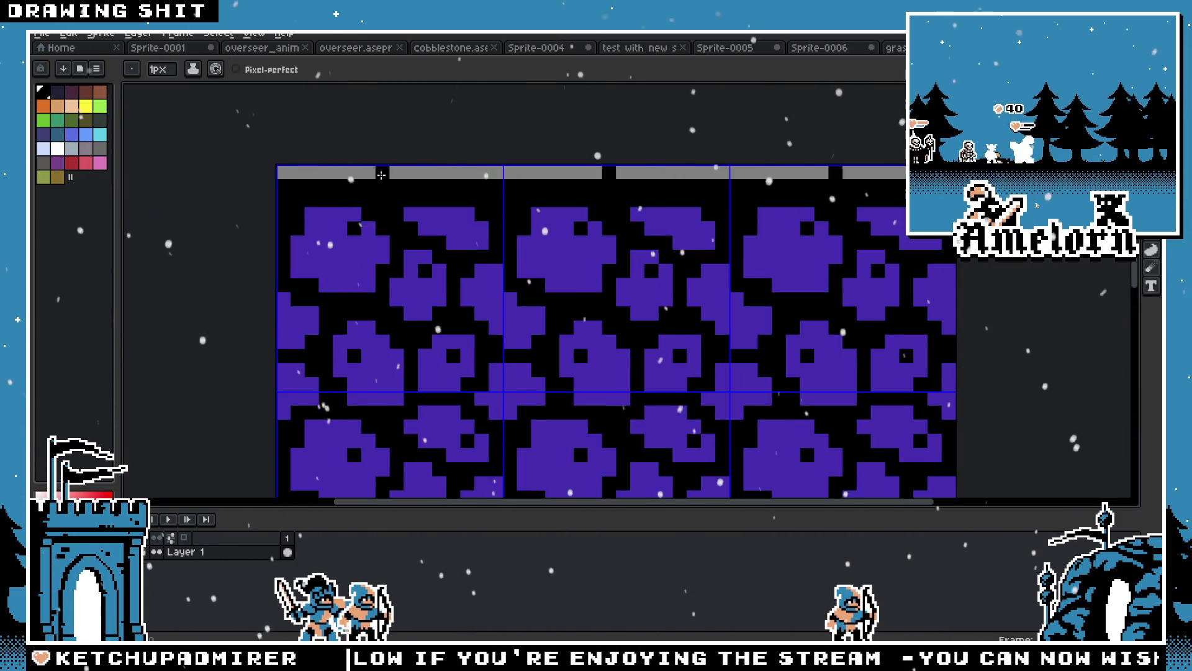
drag(302, 175, 497, 173)
scroll(496, 174, down, 5)
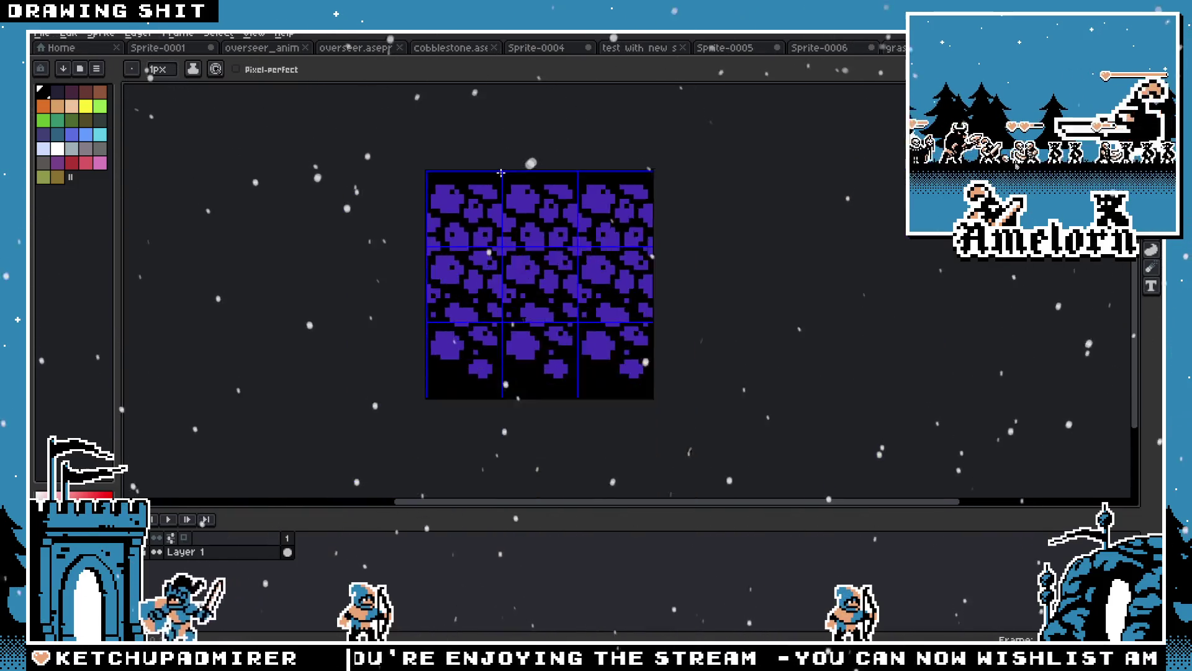
scroll(541, 185, up, 5)
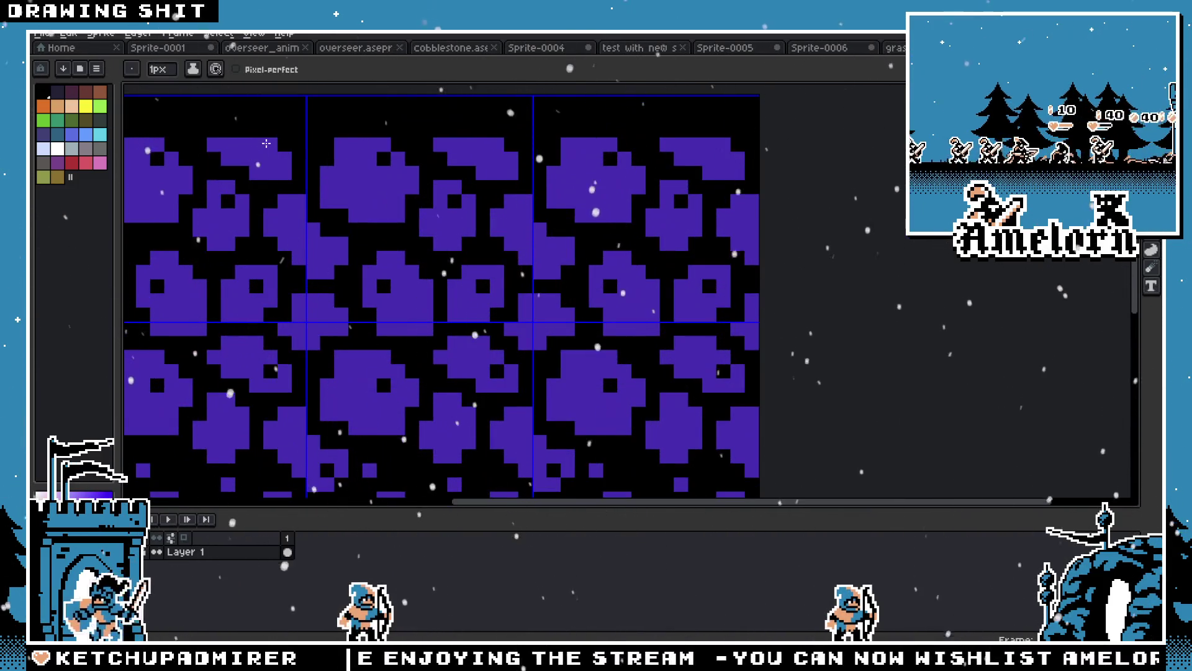
scroll(271, 159, down, 5)
scroll(271, 160, up, 4)
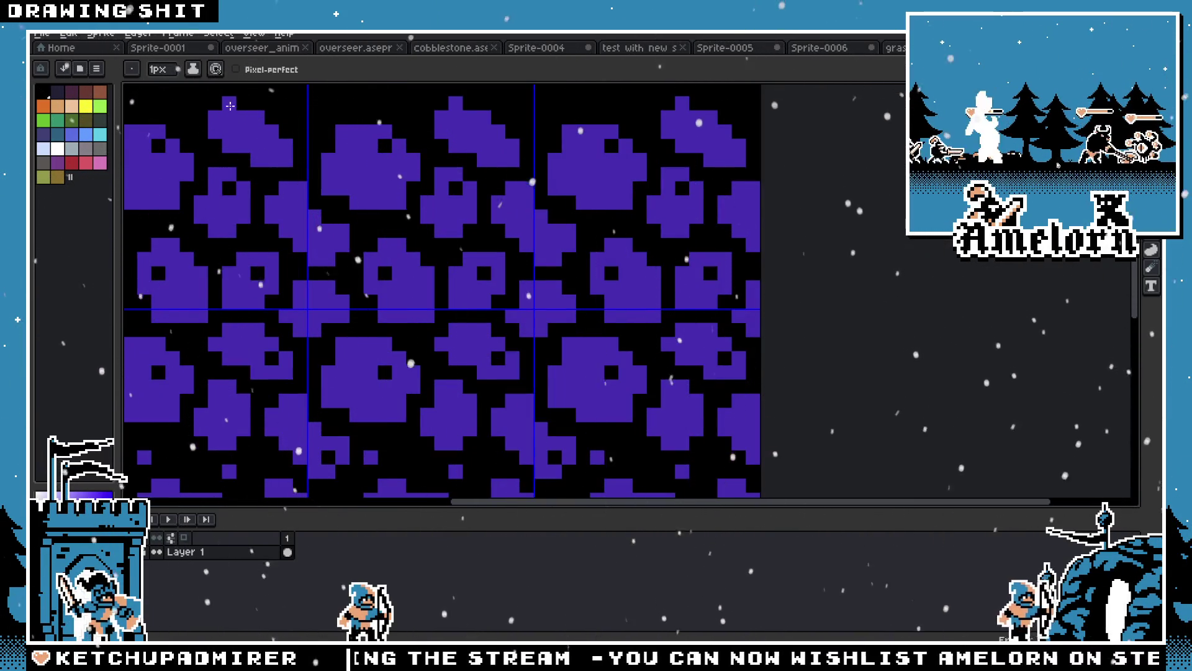
scroll(251, 105, down, 4)
scroll(189, 142, up, 4)
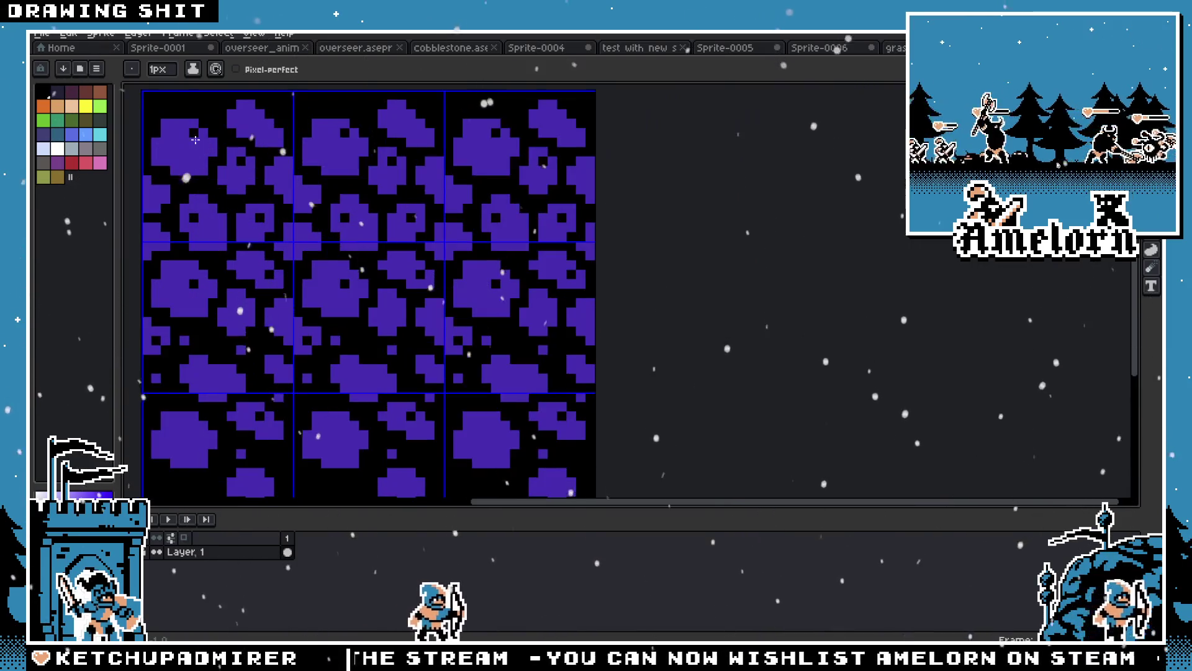
key(v)
key(b)
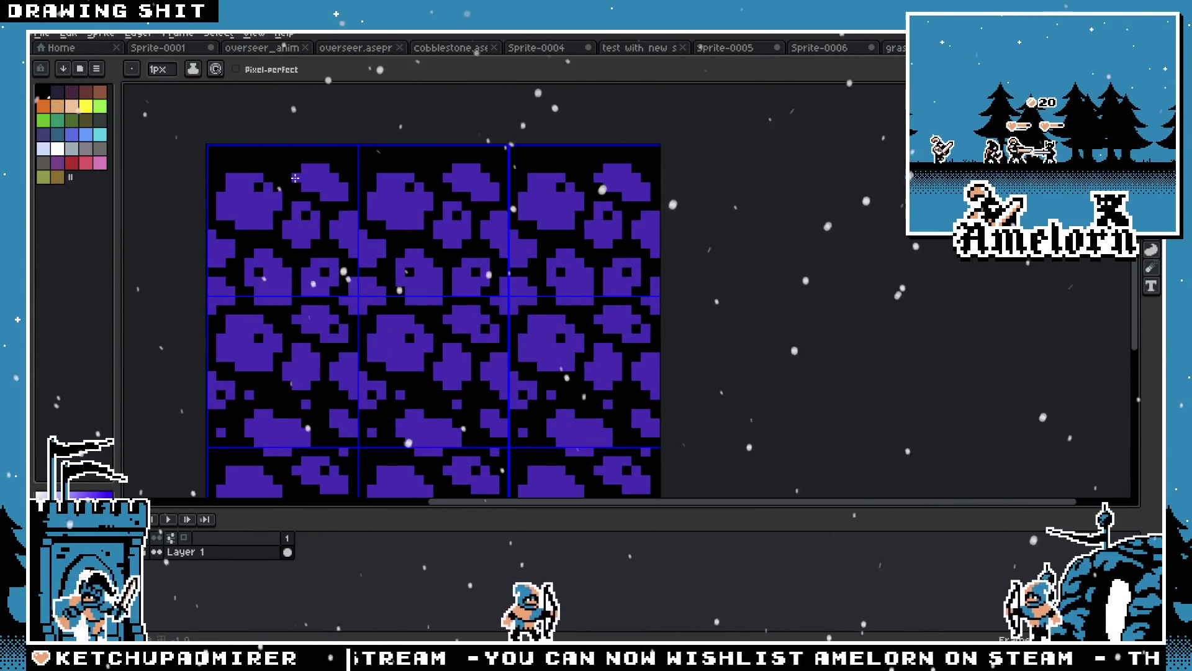
scroll(235, 171, down, 4)
scroll(235, 171, up, 4)
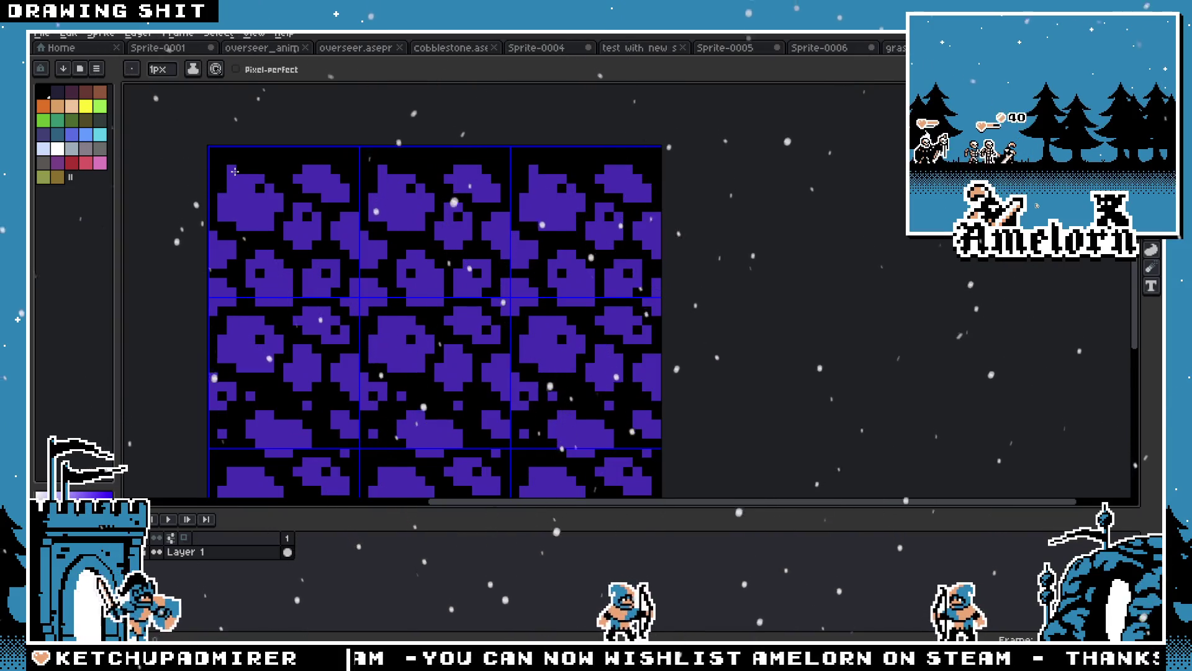
scroll(235, 171, down, 1)
drag(277, 207, 361, 244)
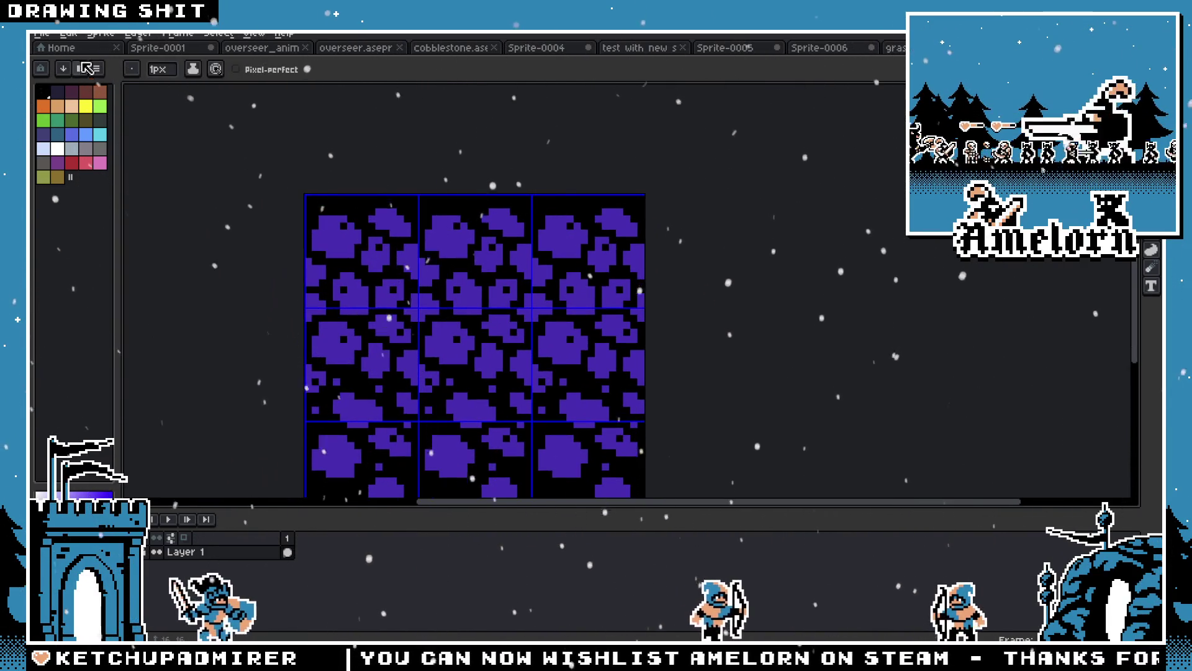
click(41, 33)
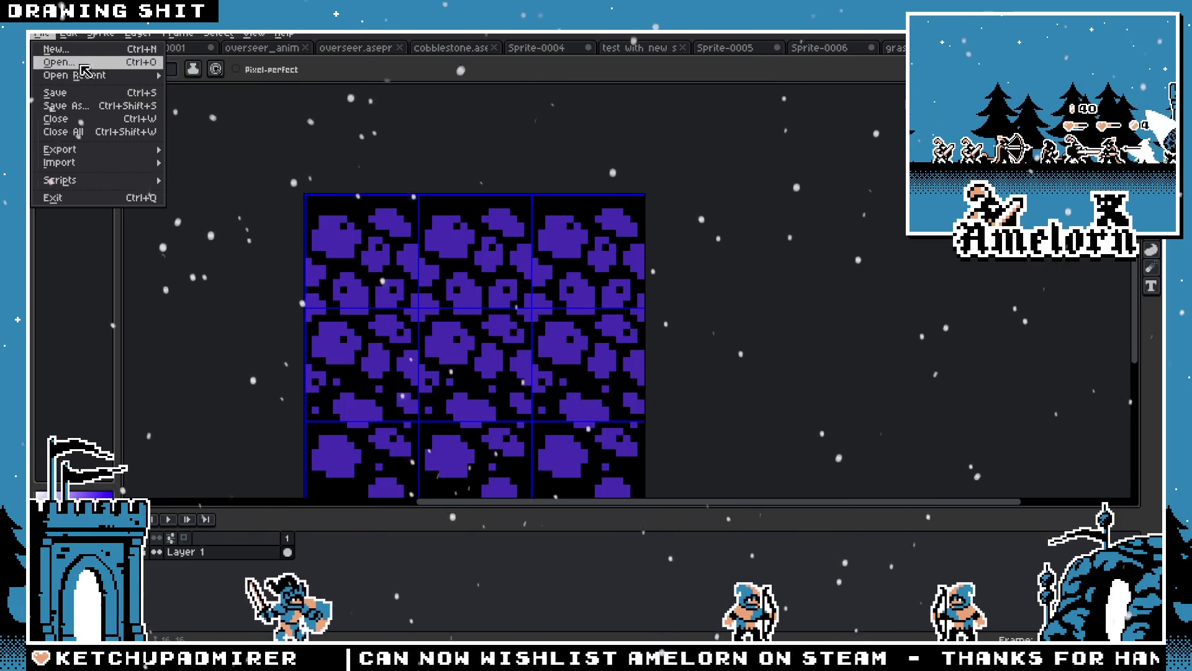
Browse the project folder and open cobblestone.aseprite in its own tab
click(59, 62)
scroll(529, 354, down, 8)
scroll(530, 354, down, 5)
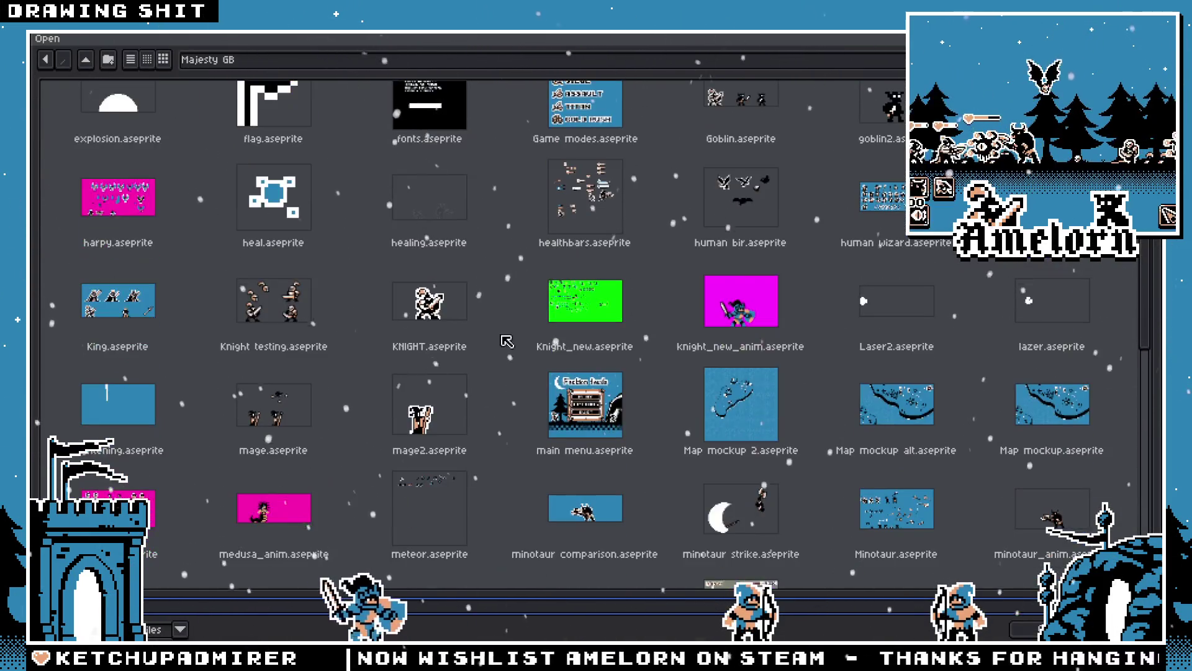
click(668, 298)
scroll(648, 300, up, 12)
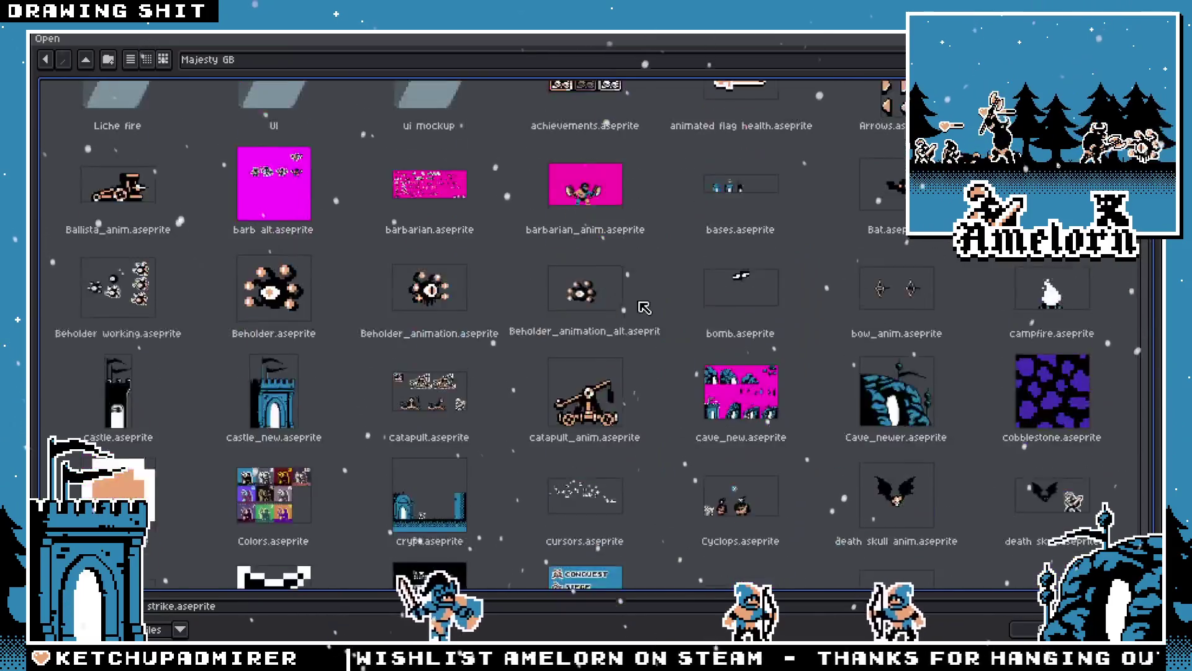
scroll(765, 283, down, 5)
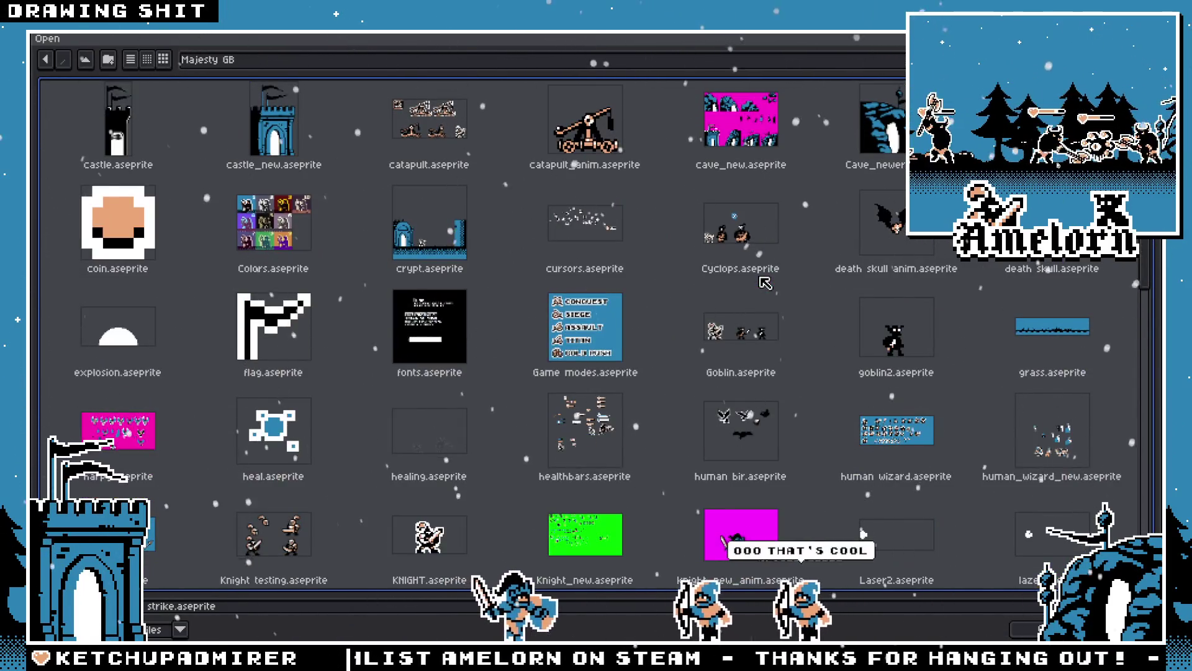
mouse_move(1020, 308)
mouse_down()
mouse_move(894, 248)
mouse_move(118, 236)
mouse_up()
scroll(118, 348, up, 2)
drag(118, 360, 1067, 288)
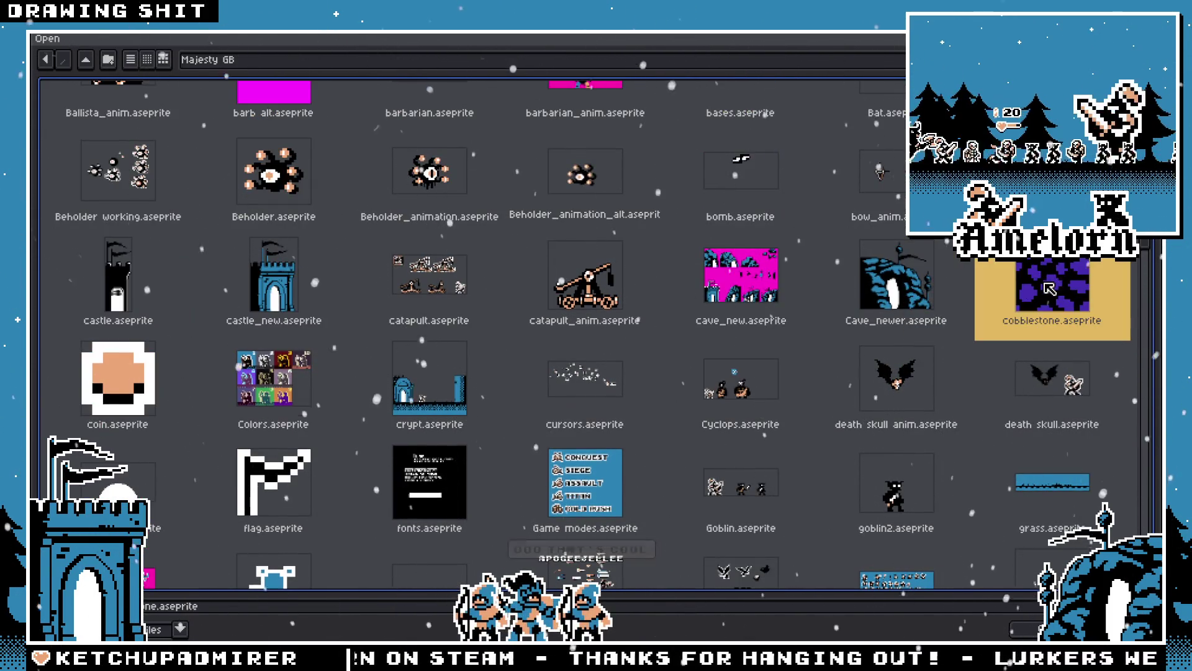
double_click(1050, 288)
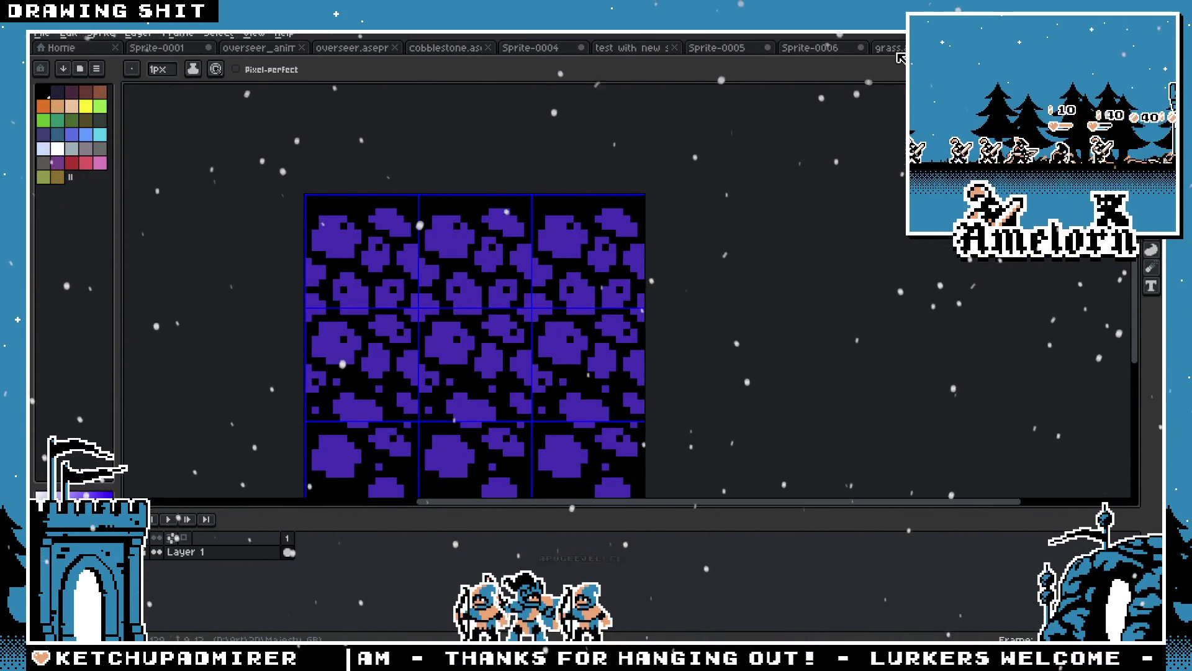
scroll(339, 262, up, 3)
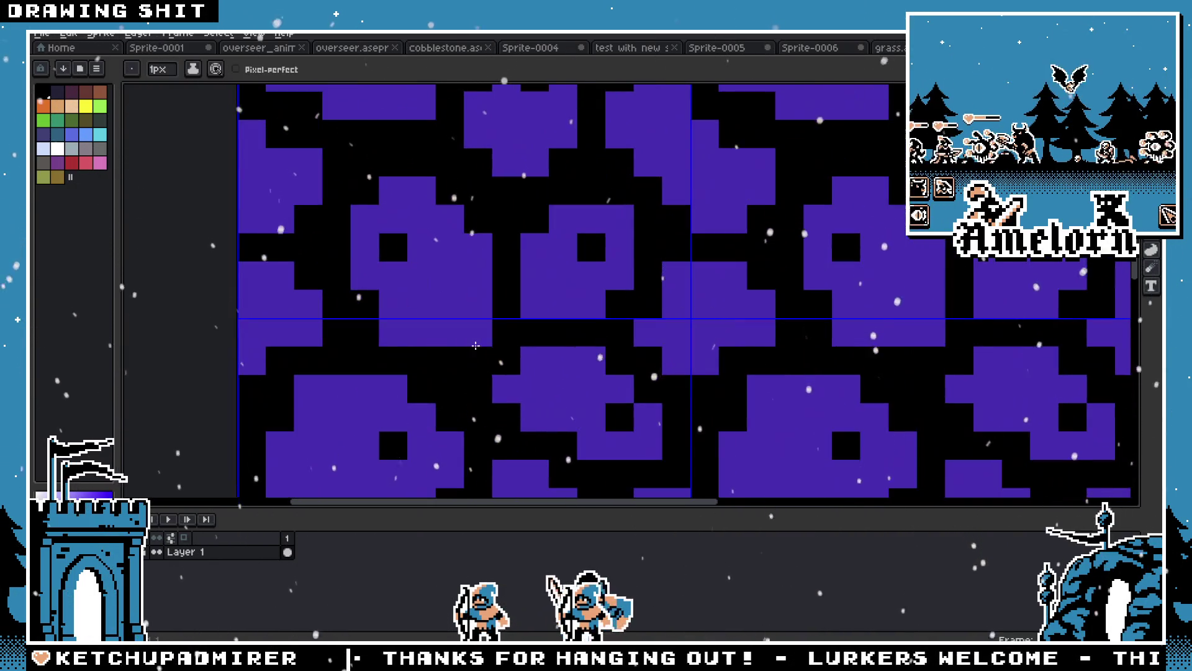
scroll(477, 342, down, 5)
scroll(519, 313, up, 4)
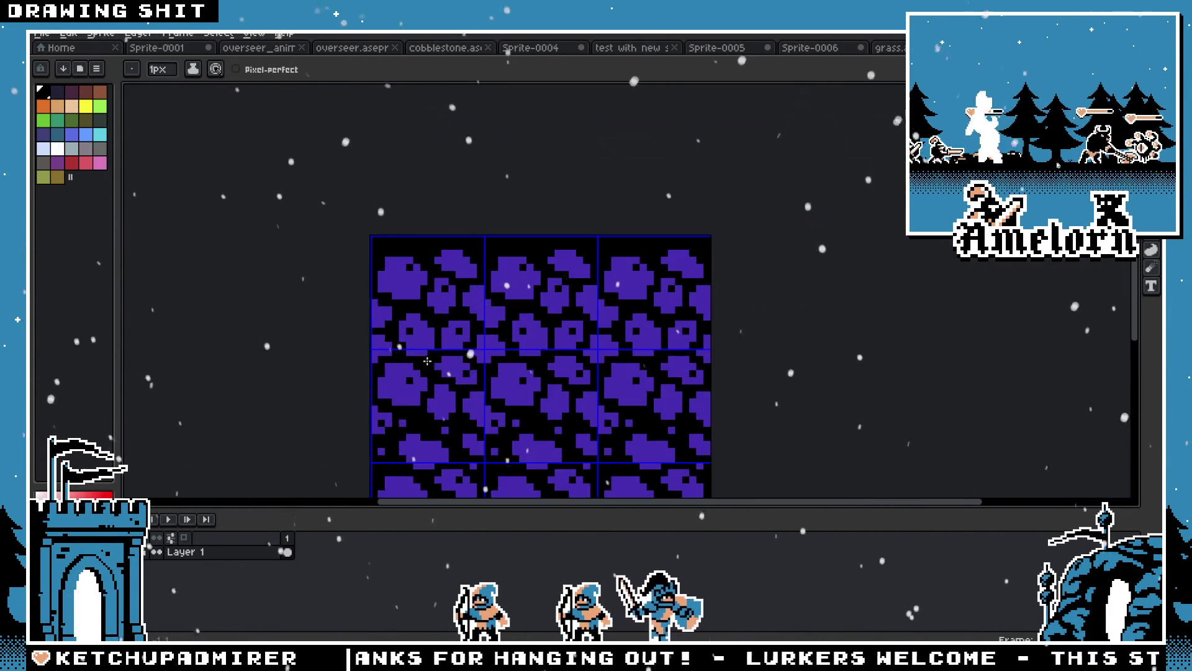
scroll(519, 313, down, 2)
scroll(522, 303, up, 2)
scroll(512, 300, down, 2)
scroll(502, 277, up, 2)
scroll(503, 266, down, 3)
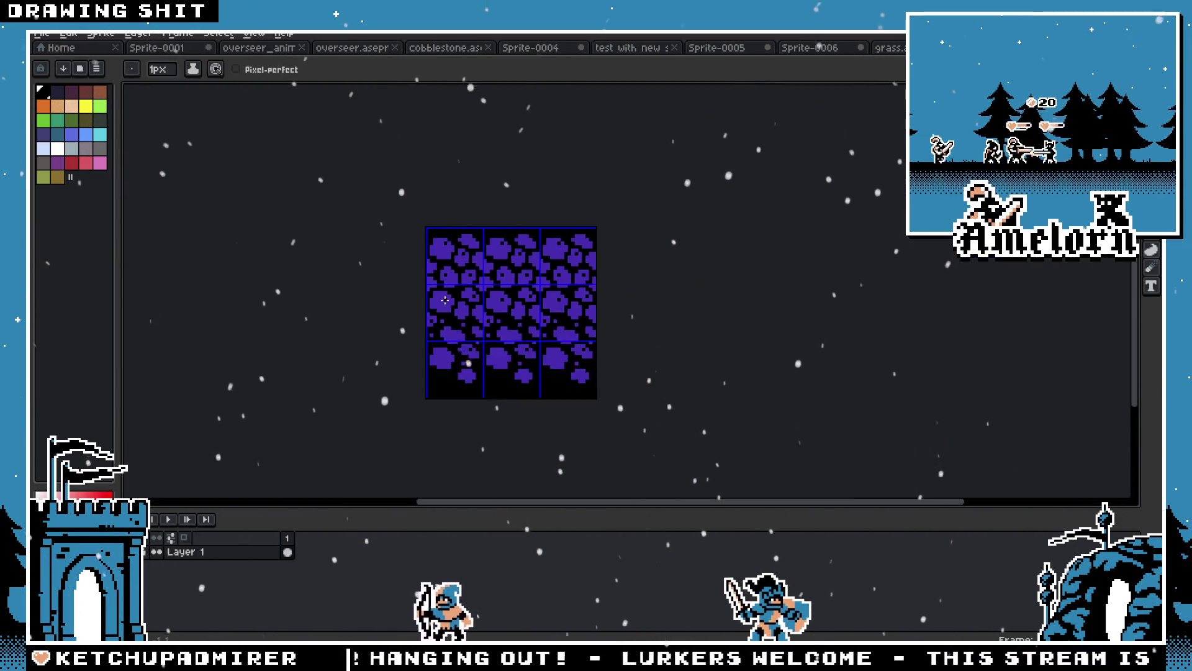
scroll(445, 300, up, 4)
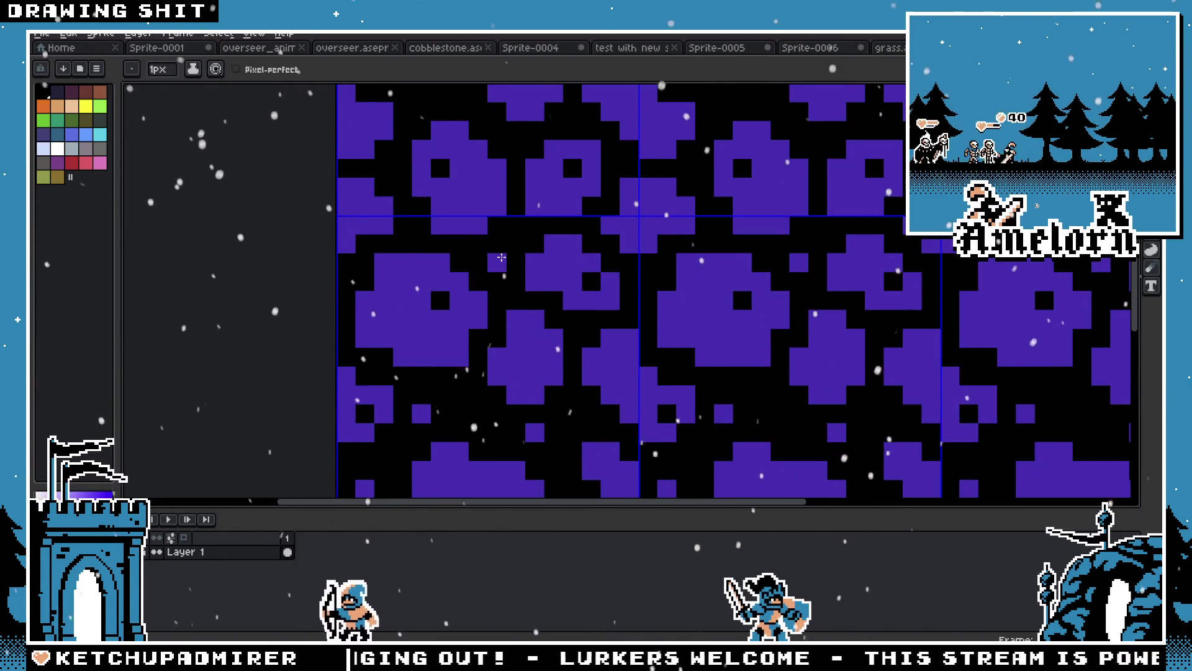
scroll(426, 291, down, 5)
scroll(470, 373, up, 3)
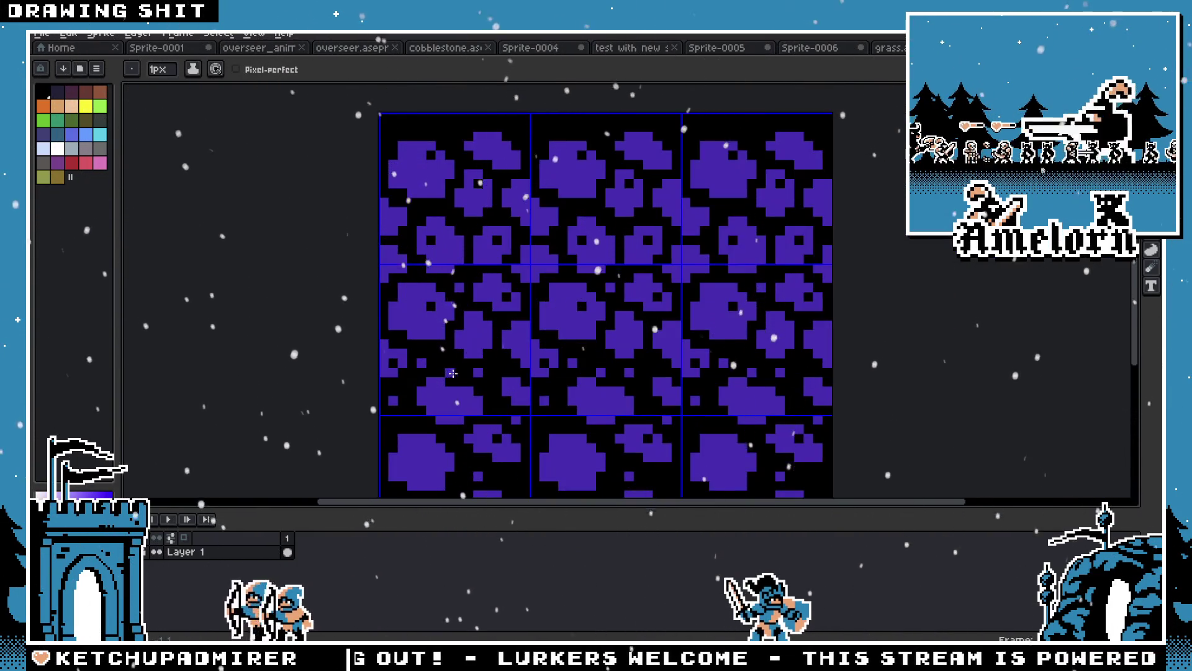
scroll(469, 374, down, 1)
scroll(456, 247, up, 1)
scroll(559, 360, down, 1)
key(m)
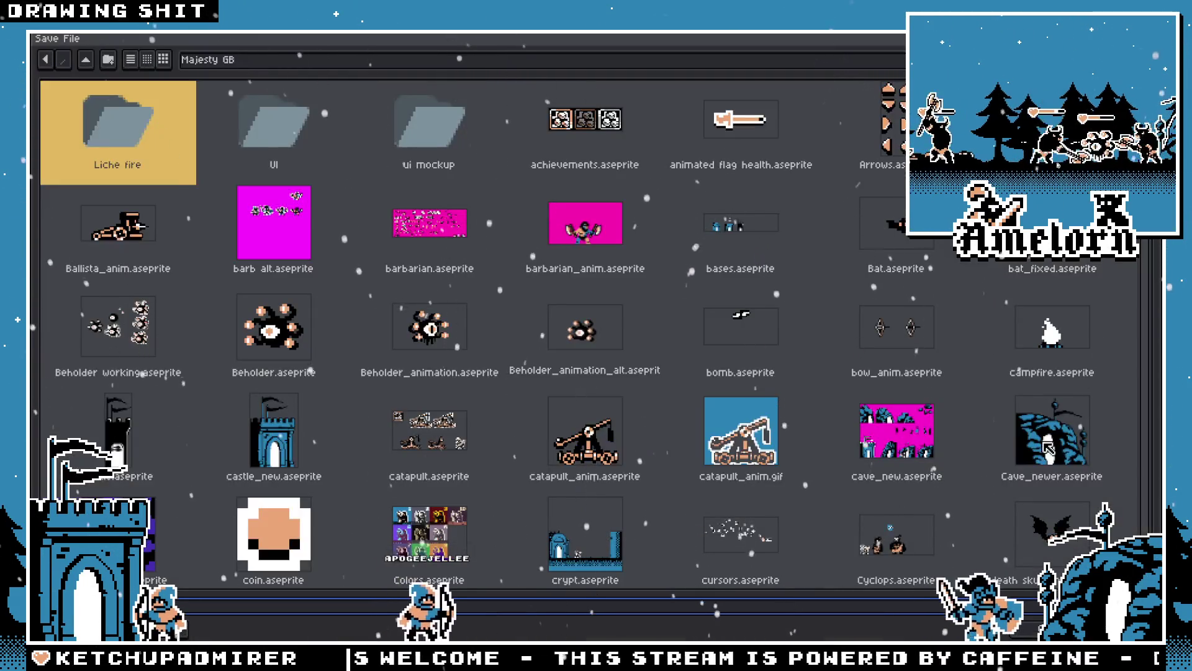
Dismiss the save prompt, then open units_alt.aseprite from the File > Open thumbnail grid
key(Return)
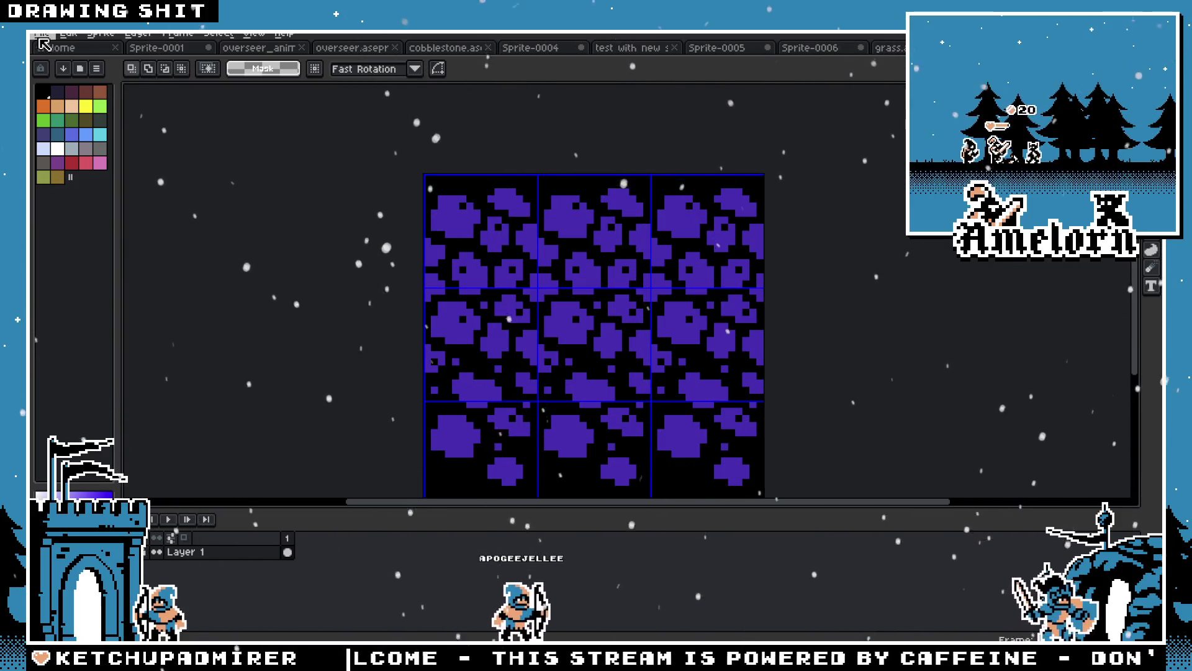
click(41, 34)
click(63, 59)
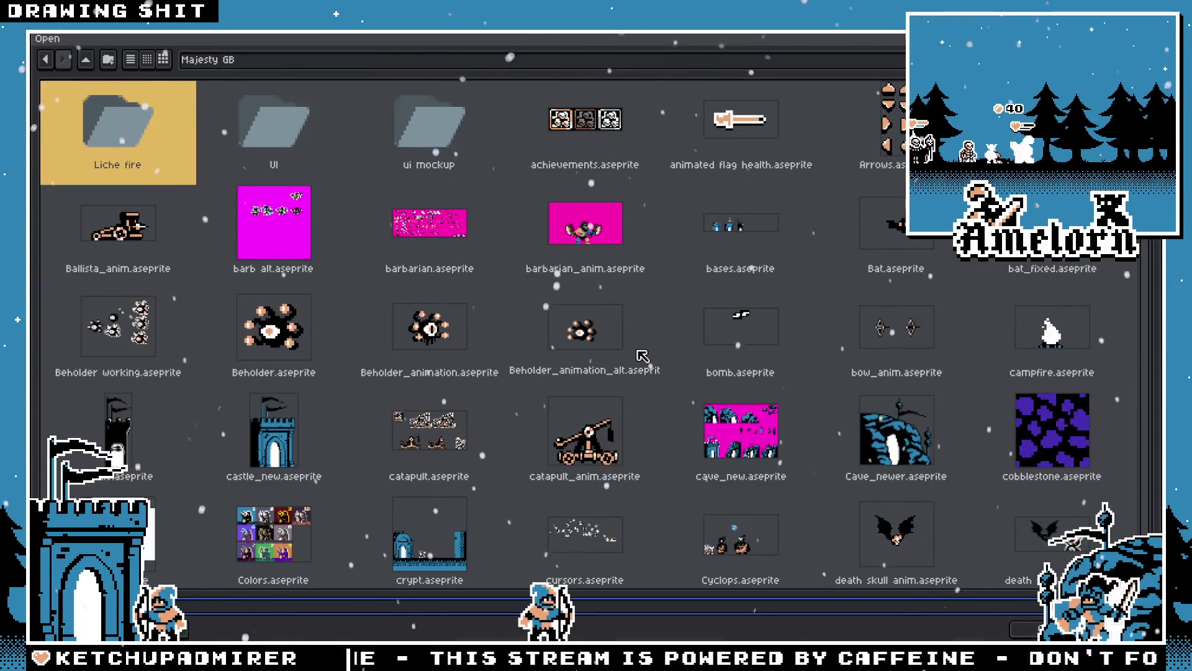
scroll(644, 355, down, 5)
scroll(442, 344, down, 10)
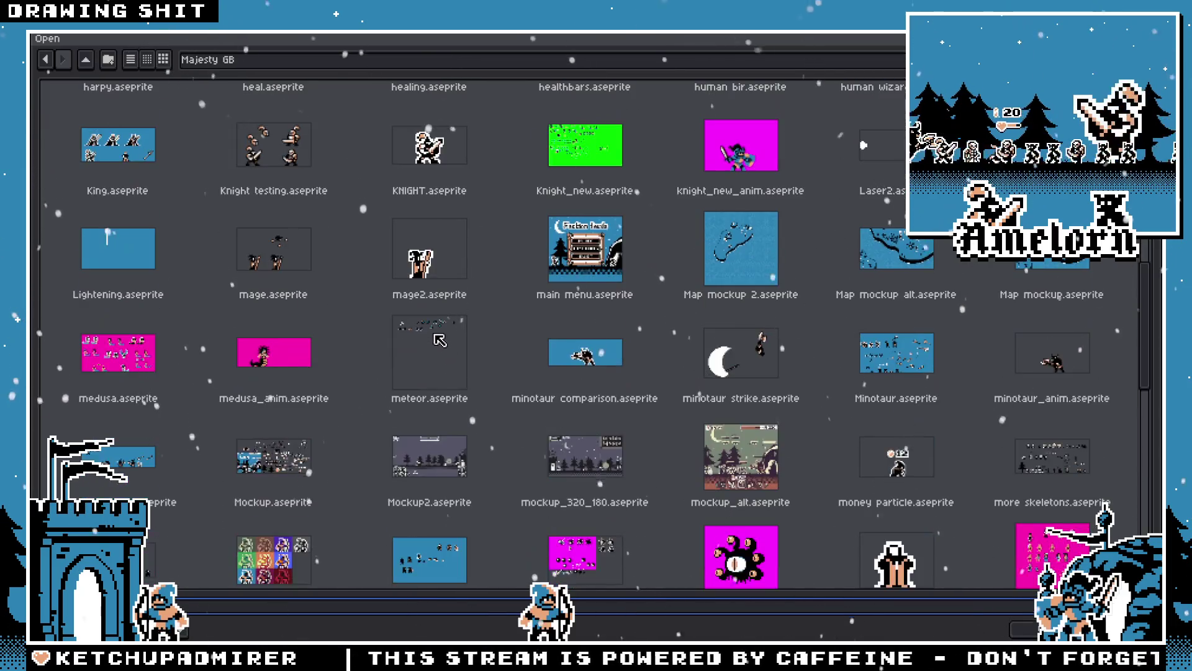
scroll(441, 338, down, 3)
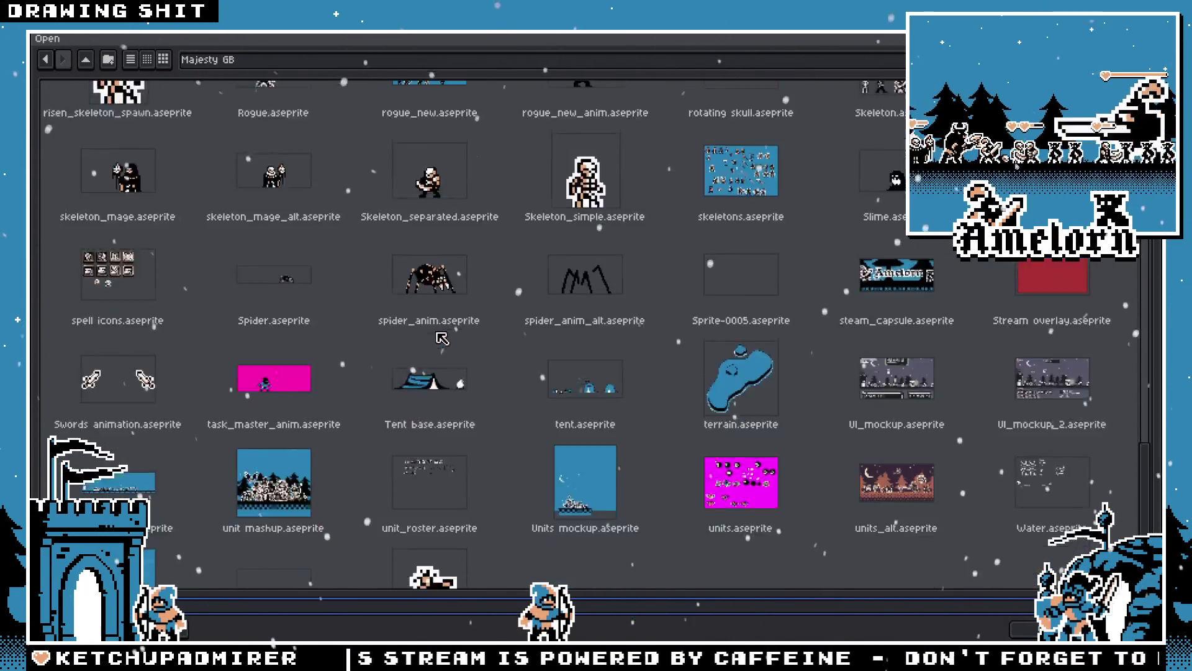
scroll(441, 339, up, 4)
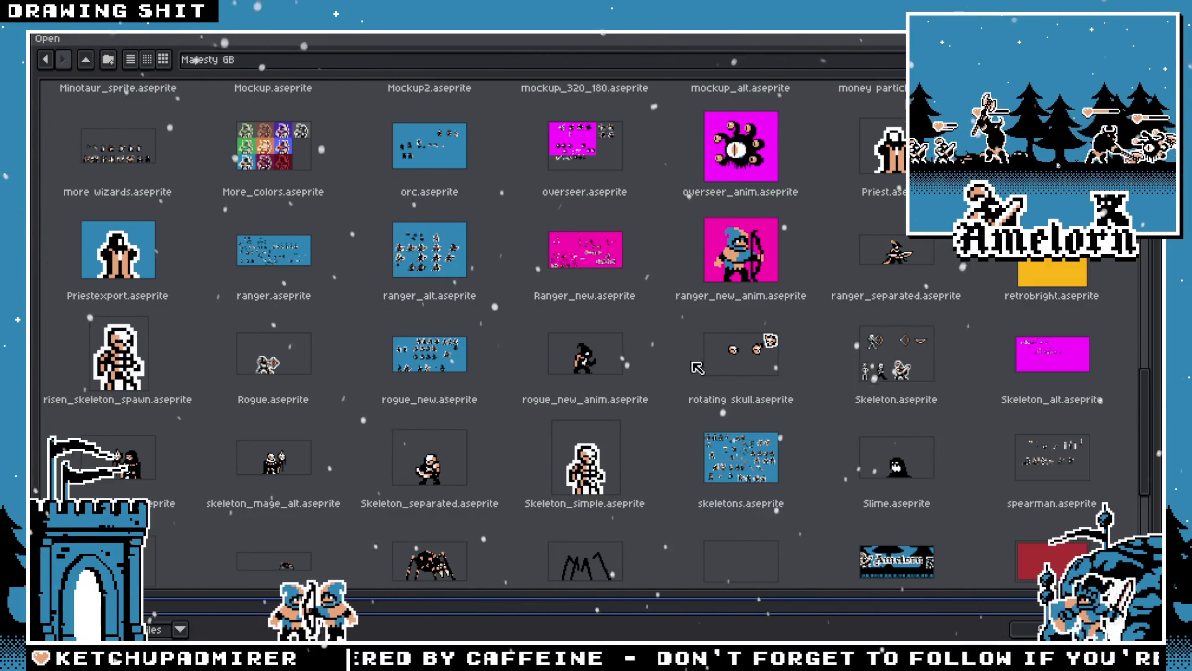
scroll(689, 363, down, 4)
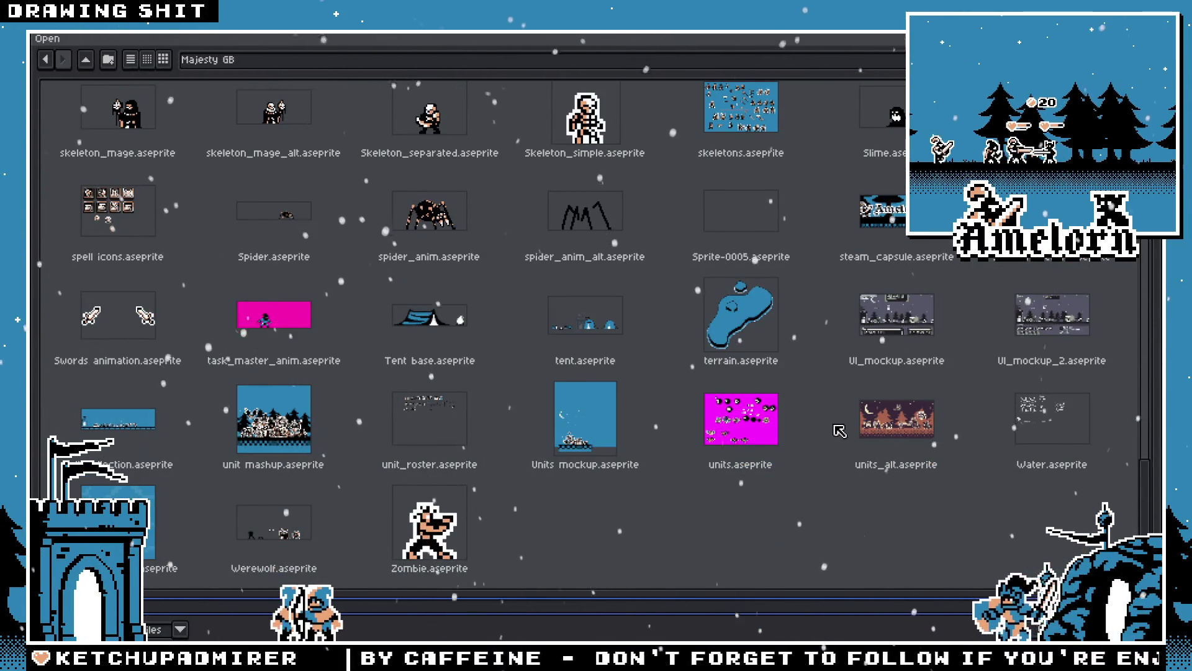
double_click(896, 418)
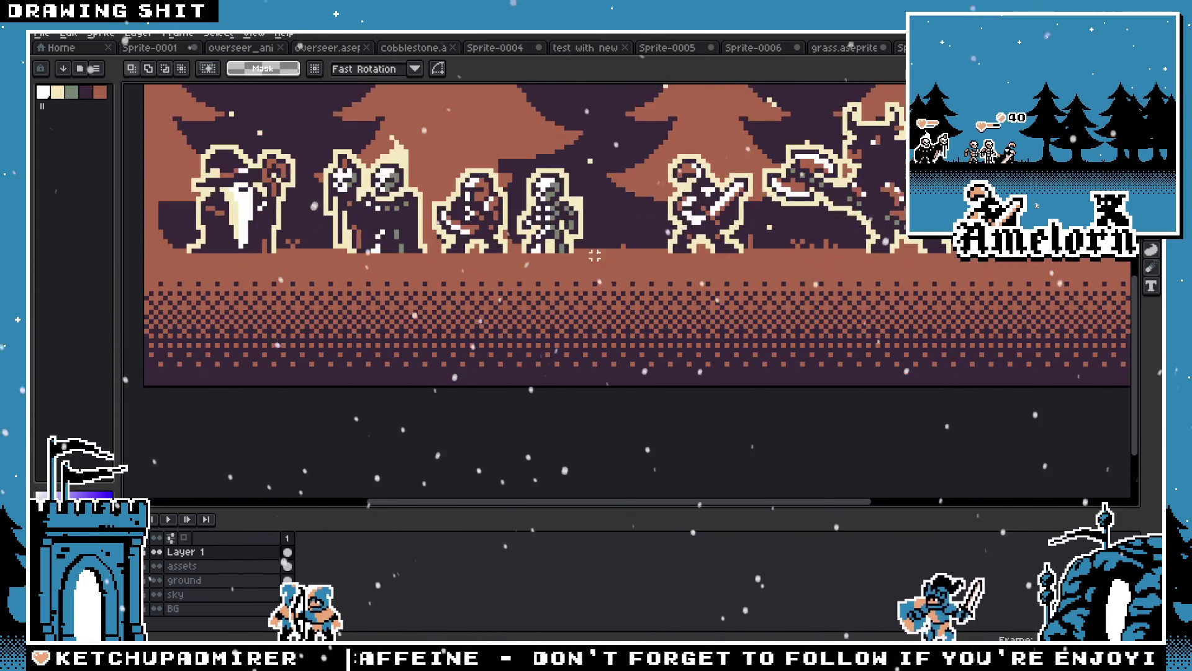
Scroll around the units_alt scene to view the moon and trees, then close its tab
scroll(742, 241, up, 3)
scroll(742, 240, right, 3)
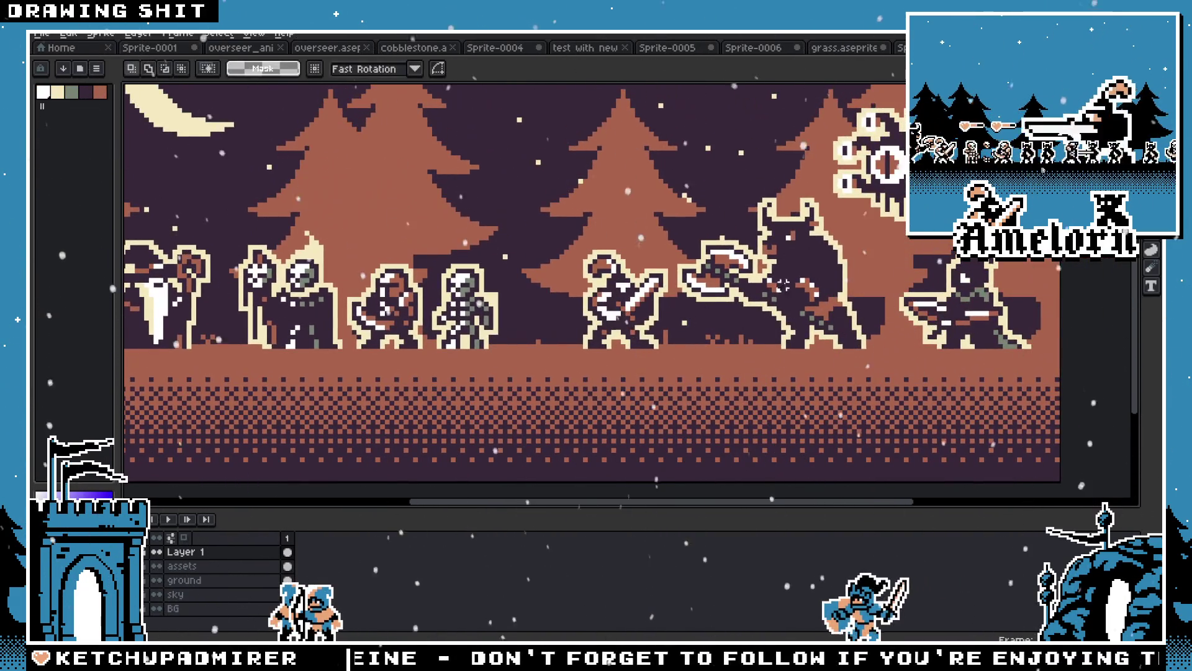
scroll(770, 289, up, 2)
scroll(770, 289, right, 1)
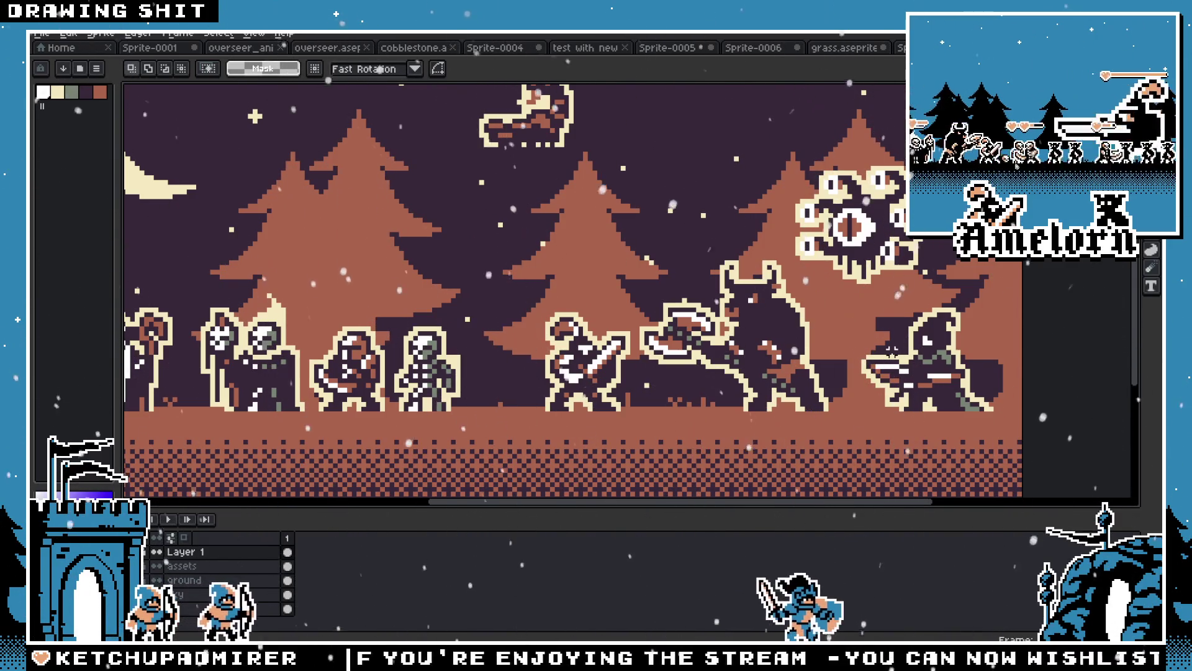
key(ctrl+w)
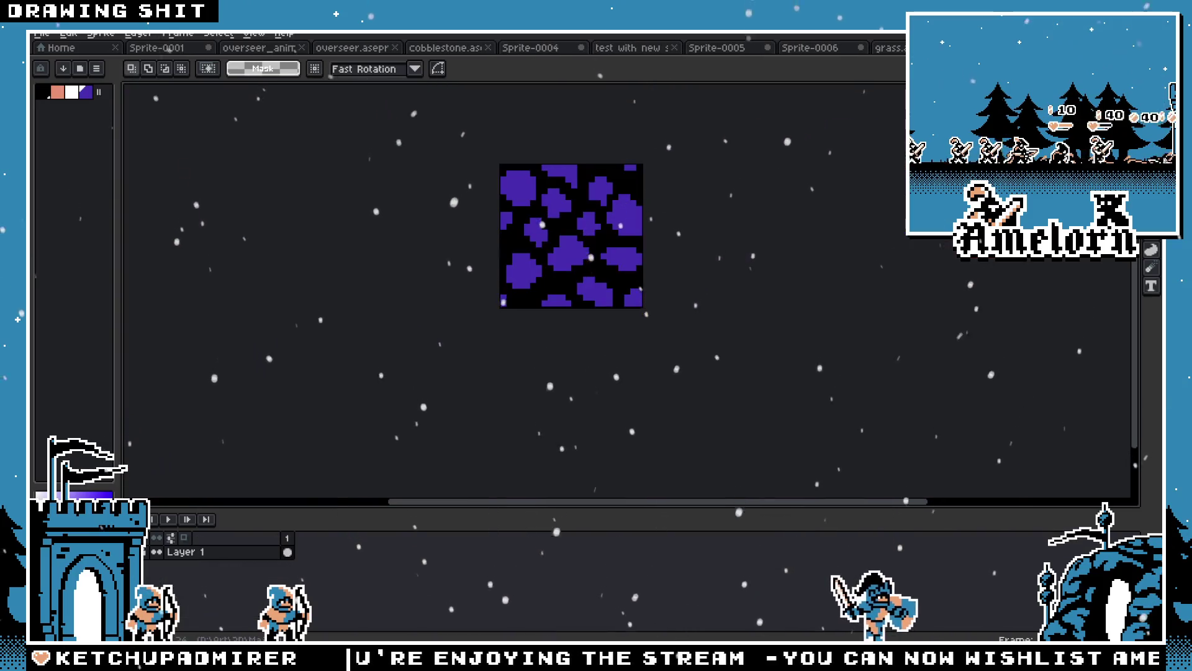
Close the blue archer-and-monsters 'test with new' scene tab
key(ctrl+w)
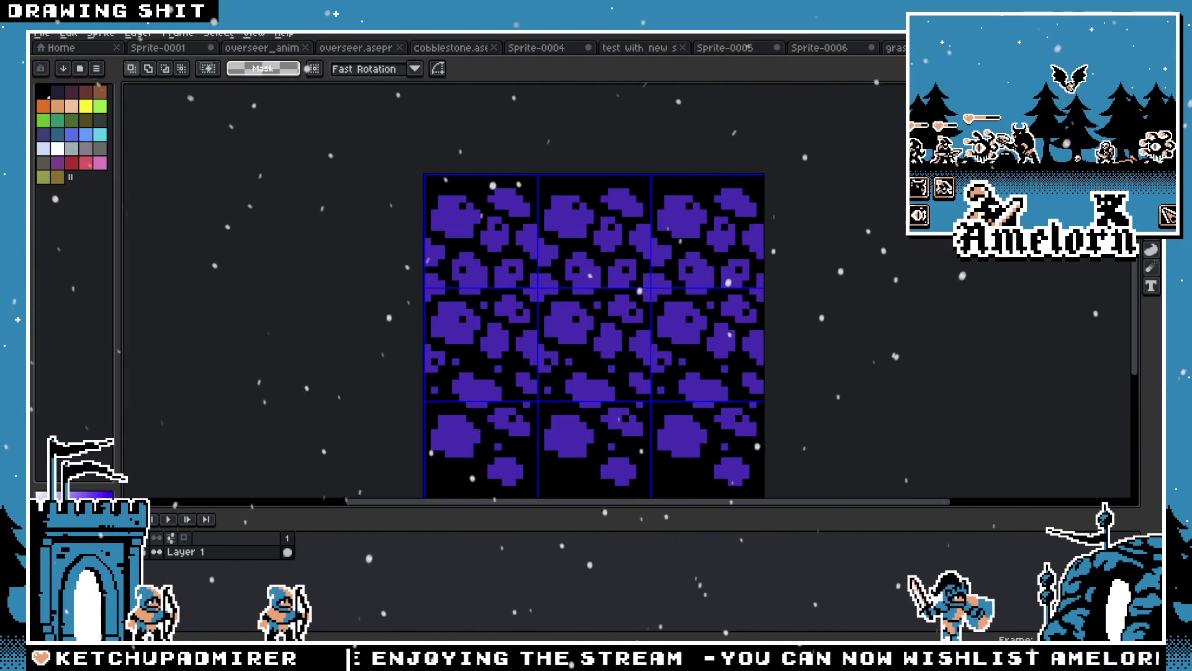
key(ctrl+w)
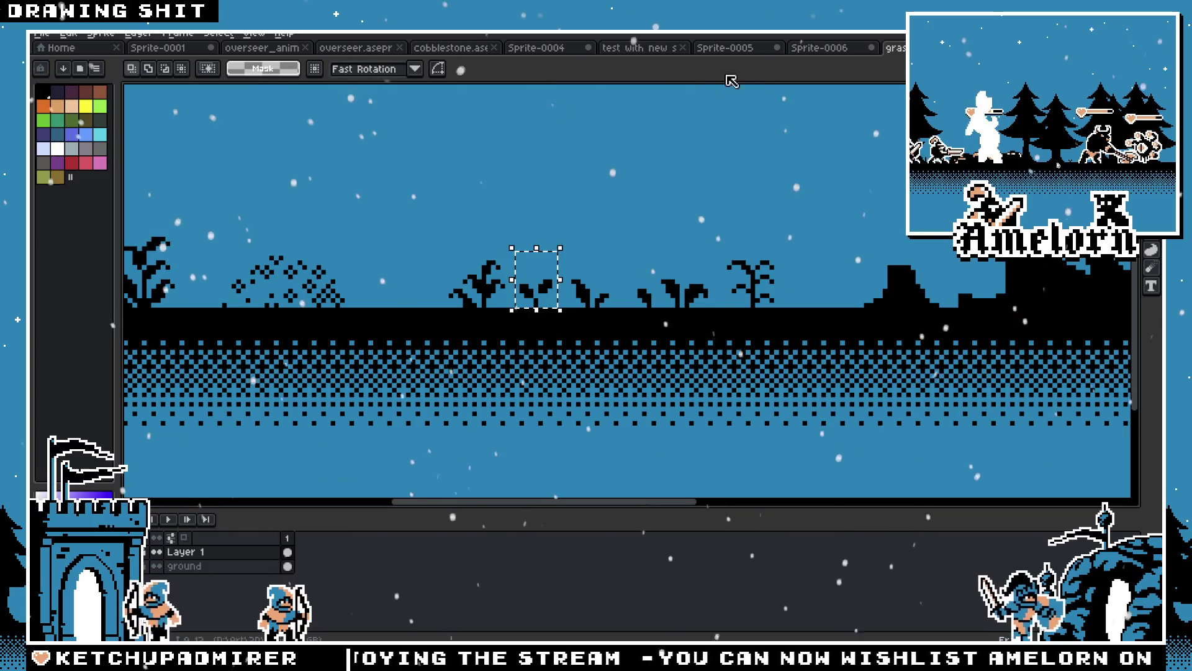
click(849, 61)
click(720, 55)
click(642, 57)
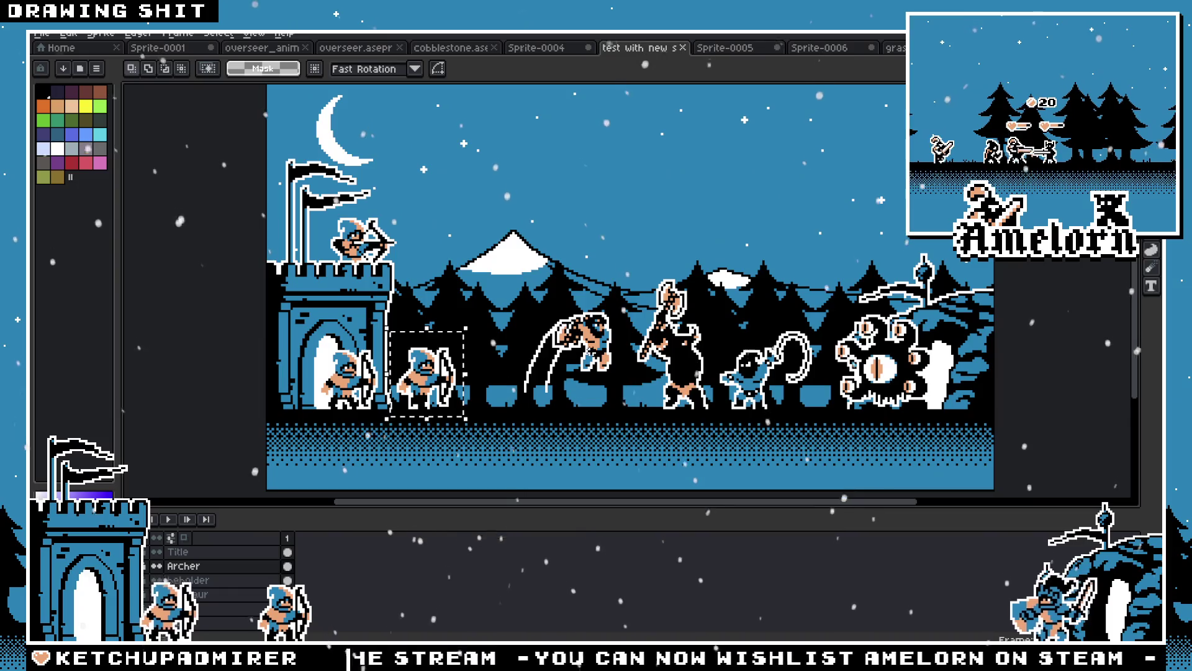
click(687, 48)
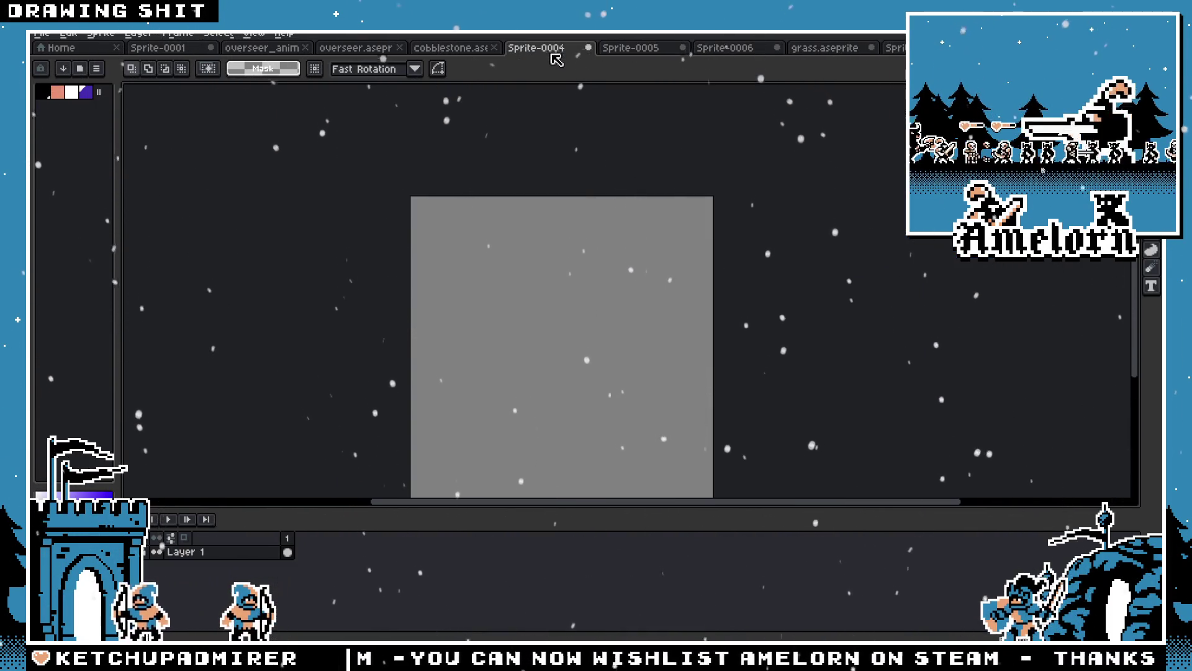
Close Sprite-0004 without saving, then return to and re-centre the Sprite-0001 archer mockup
click(588, 47)
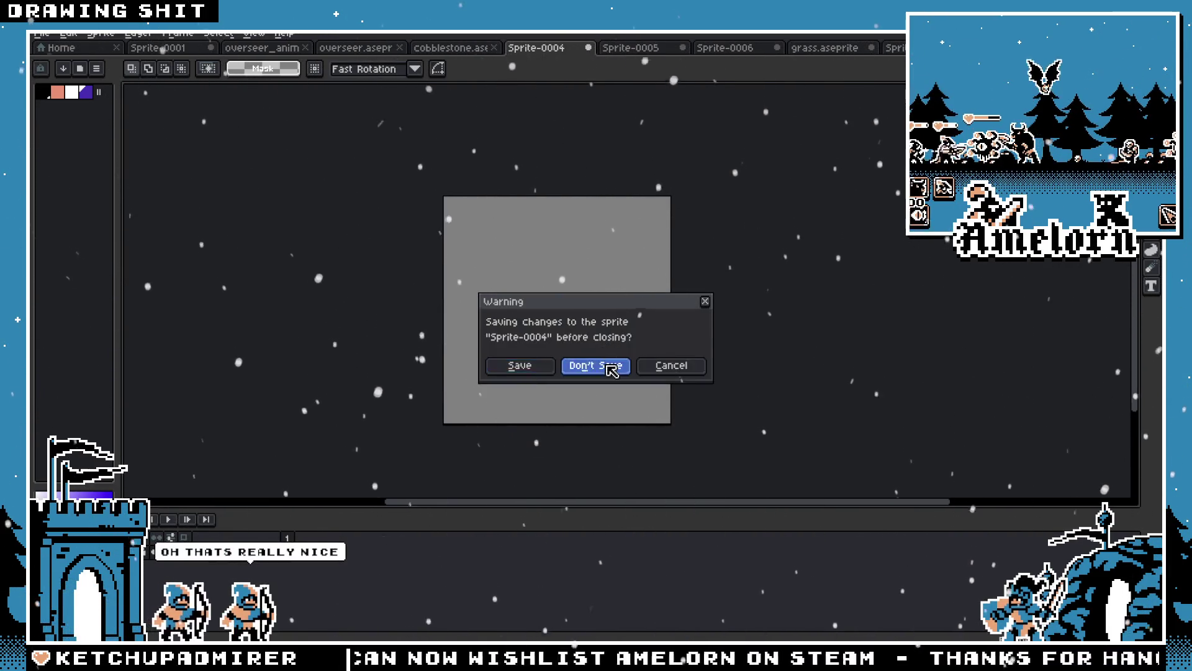
click(596, 366)
click(472, 50)
click(537, 49)
click(630, 49)
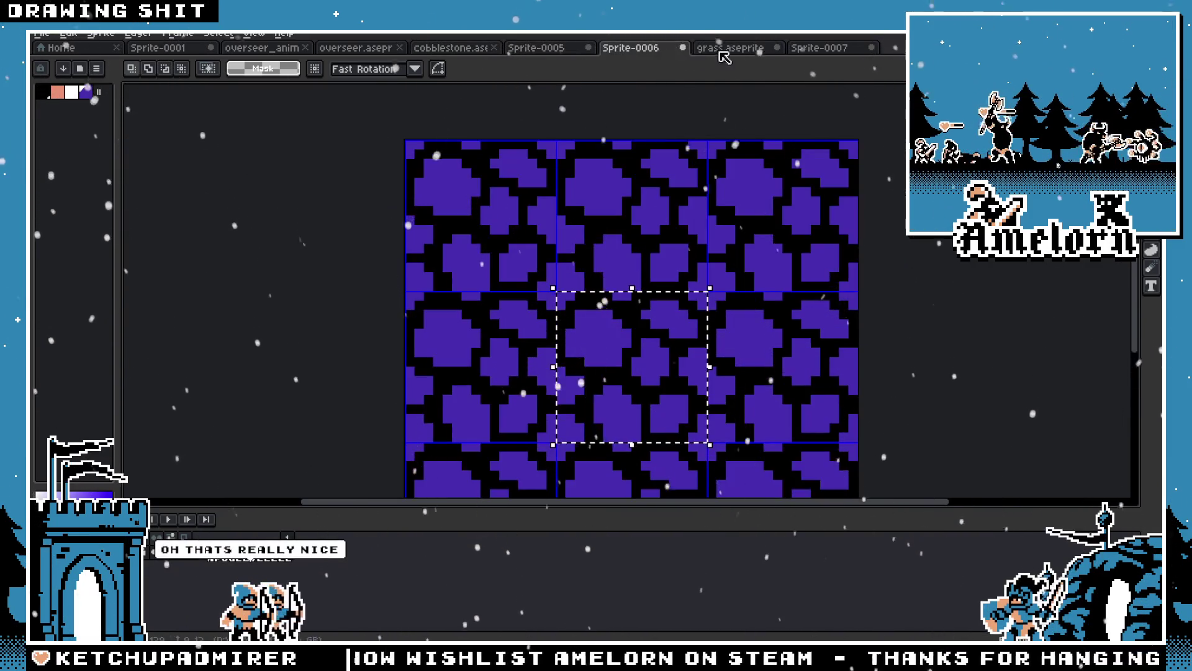
click(702, 49)
click(818, 48)
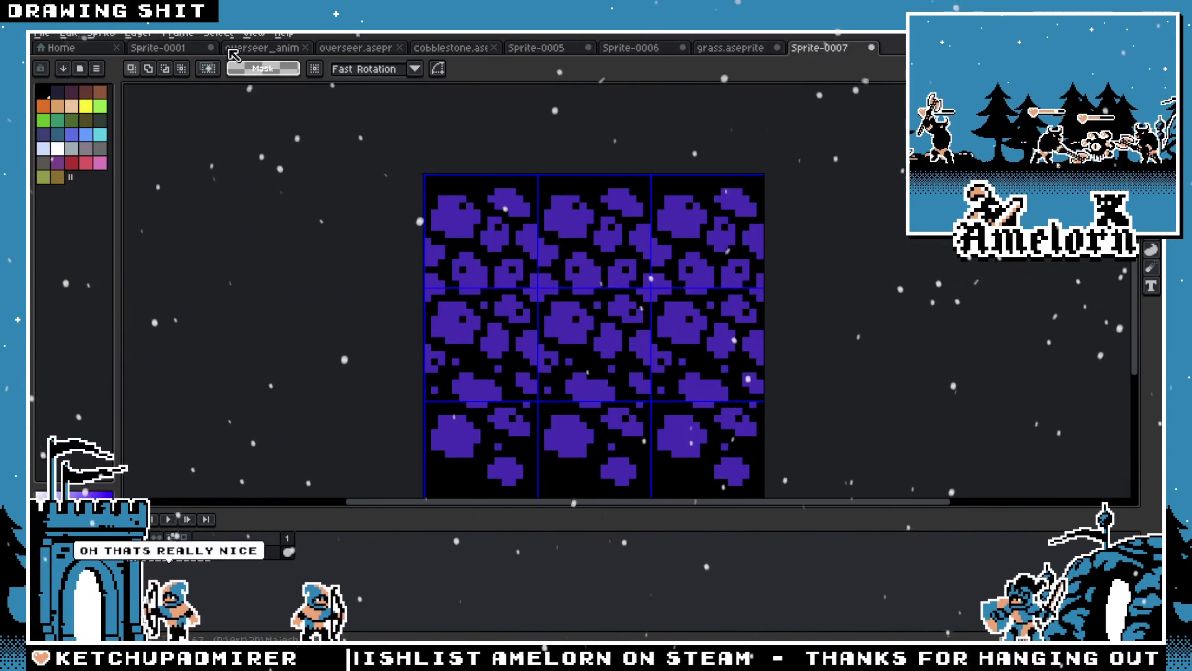
click(159, 47)
drag(226, 81, 241, 249)
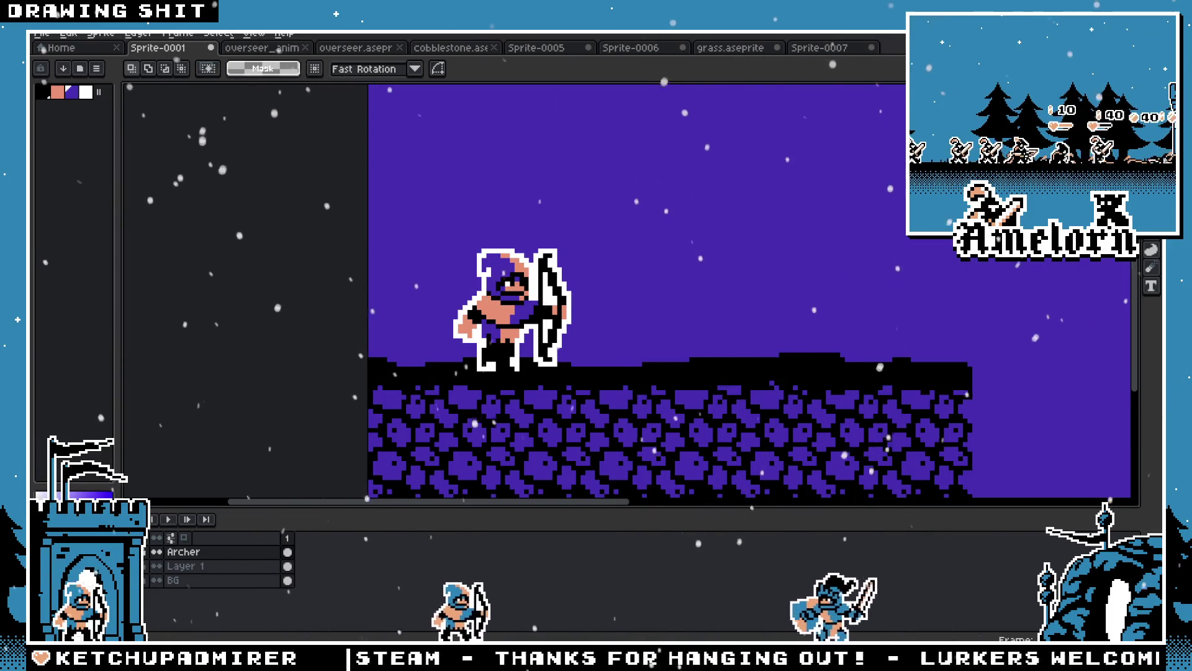
Zoom and pan across the archer, then hide the timeline and reframe archer and ground
drag(563, 306, 618, 287)
scroll(618, 288, up, 2)
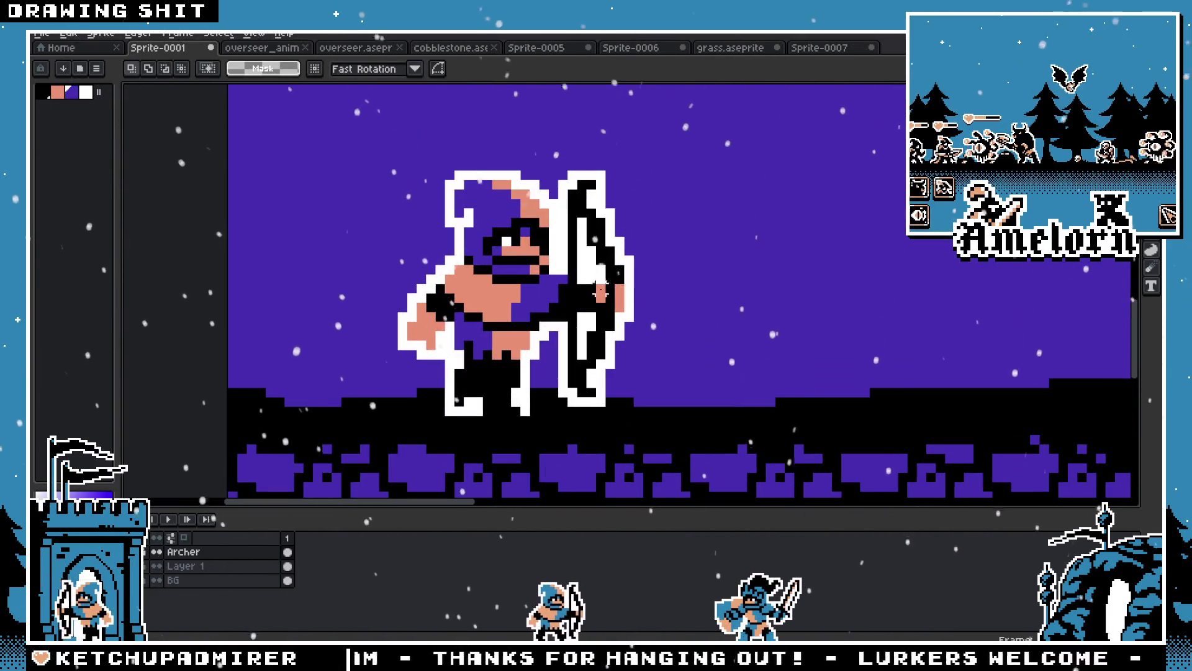
drag(531, 332, 586, 332)
key(m)
scroll(587, 332, down, 3)
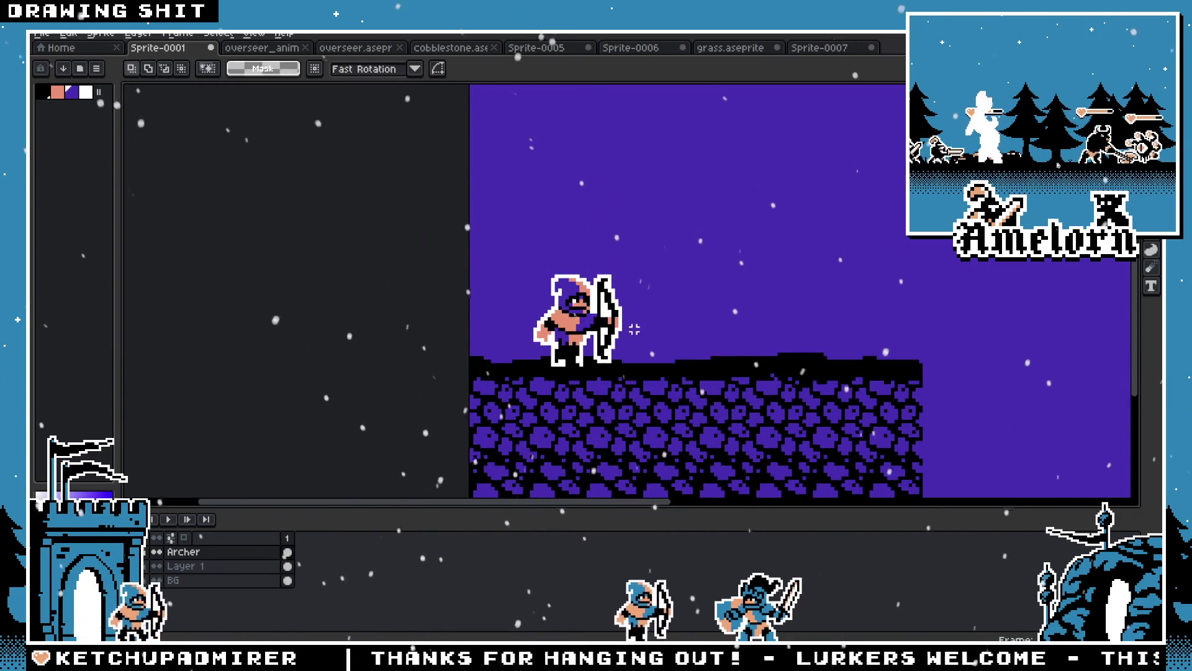
scroll(629, 377, up, 2)
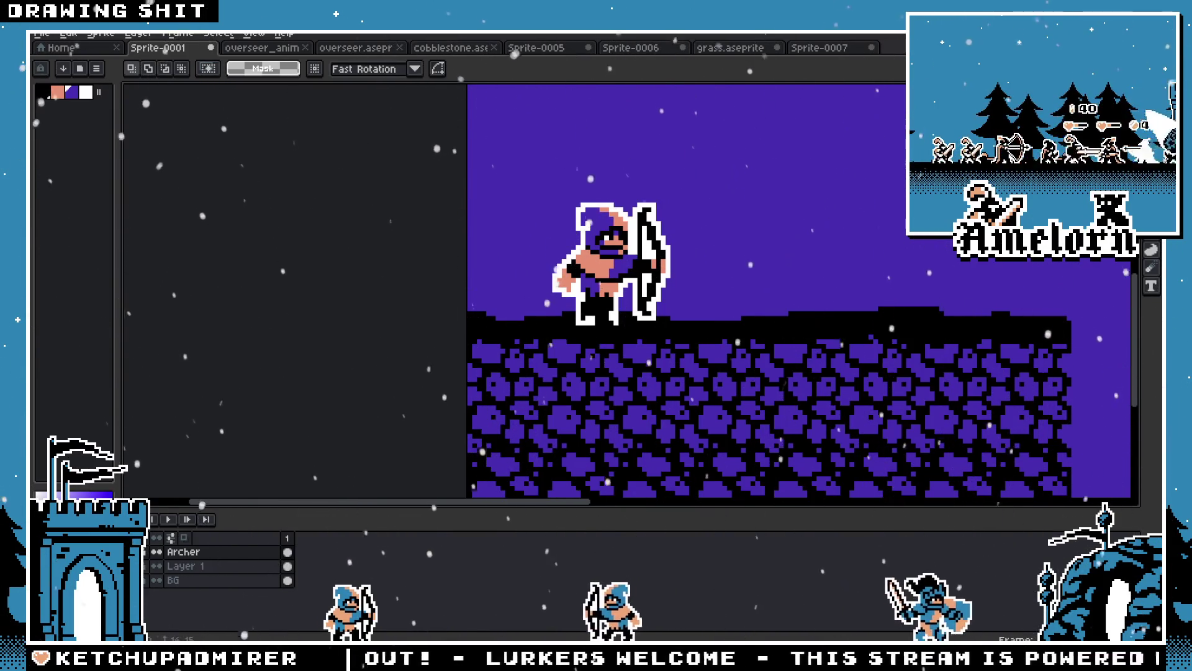
key(Tab)
key(space)
drag(940, 413, 847, 403)
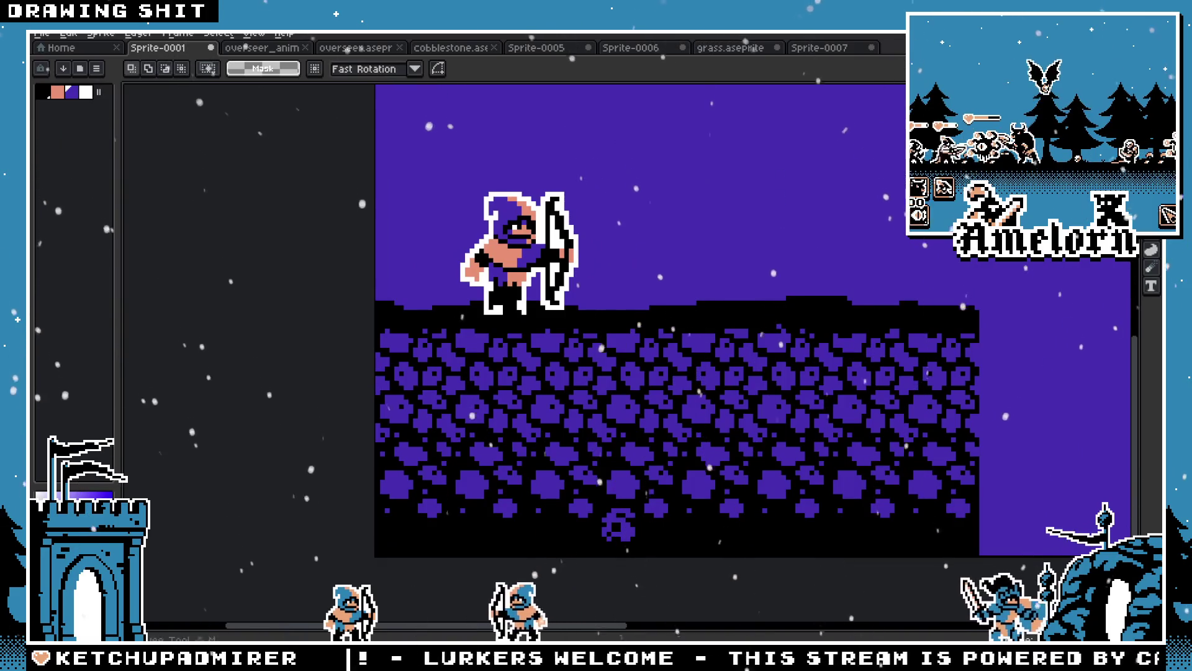
Close the overseer.aseprite sprite sheet tab
click(261, 48)
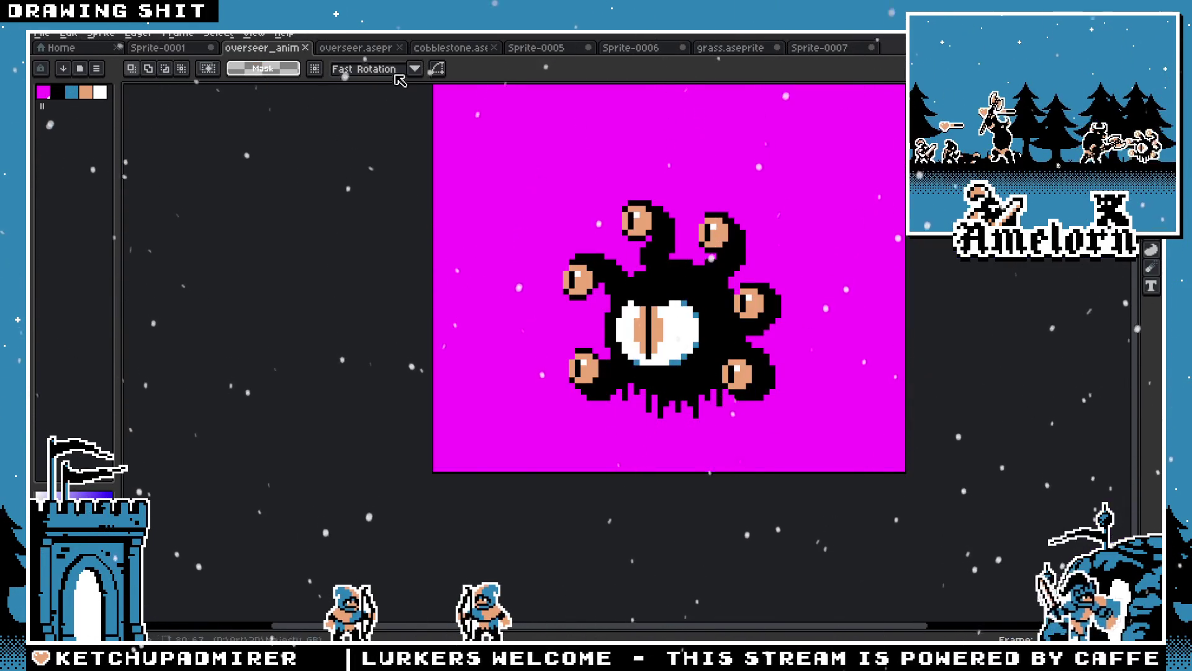
click(375, 48)
scroll(440, 163, down, 1)
click(401, 48)
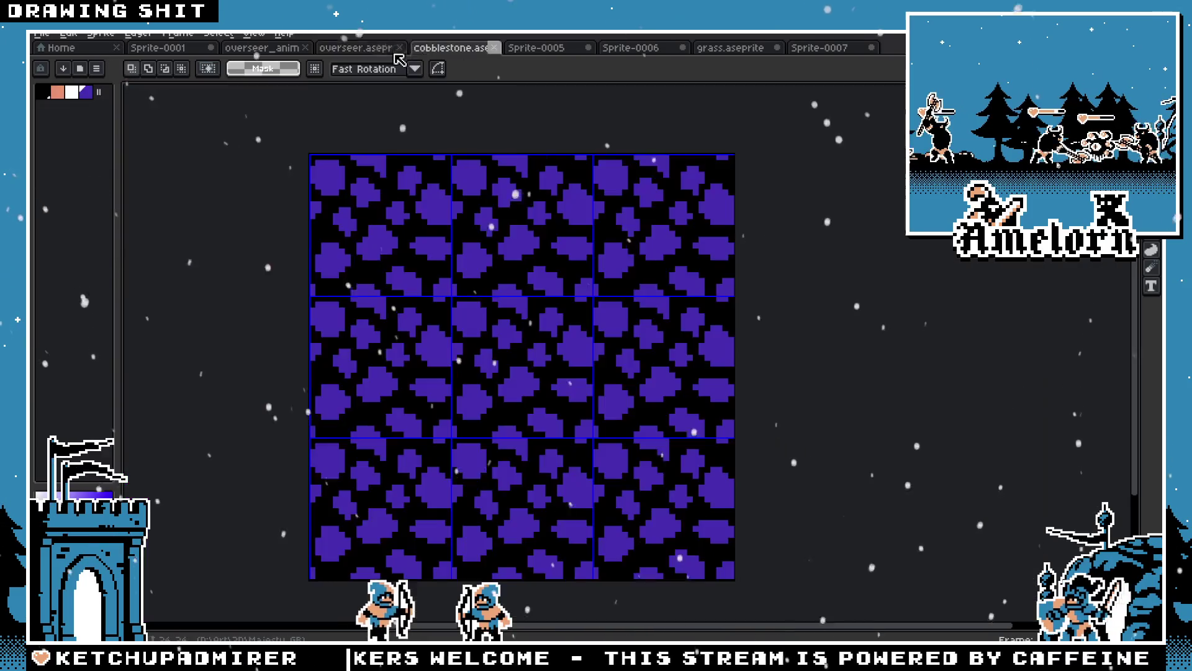
Close the Sprite-0005 strip, discarding its unsaved changes
click(457, 50)
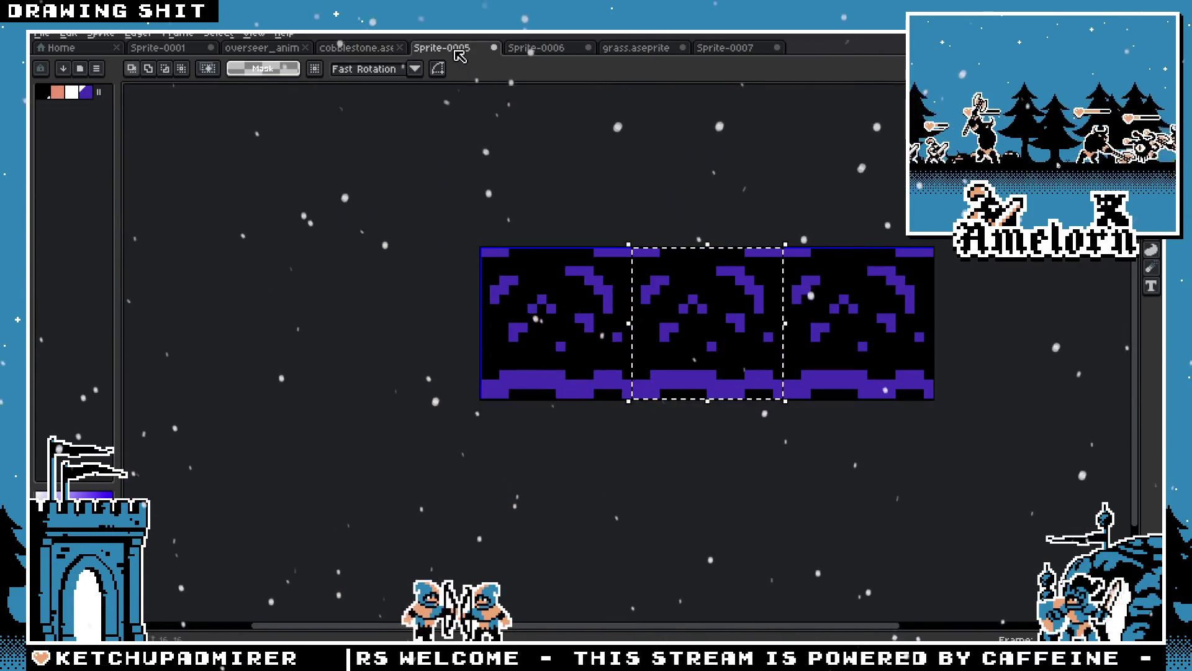
click(494, 48)
click(593, 369)
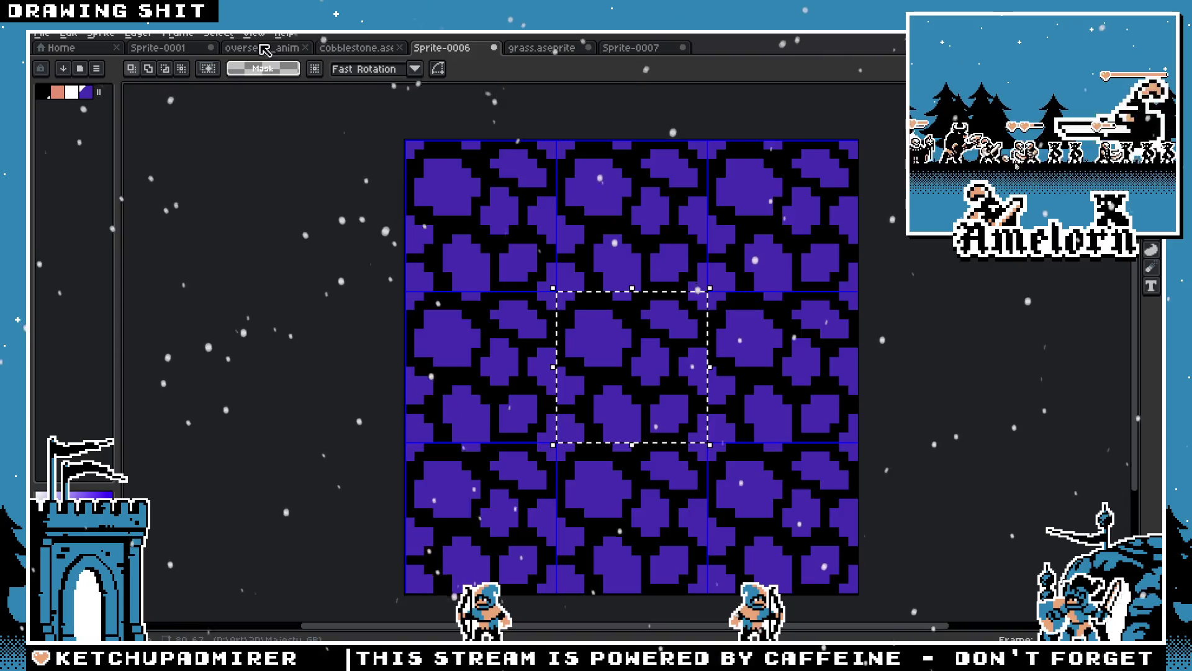
Compare the Sprite-0006 and Sprite-0007 cobblestone tiles, ending back on the Sprite-0001 mockup
click(161, 49)
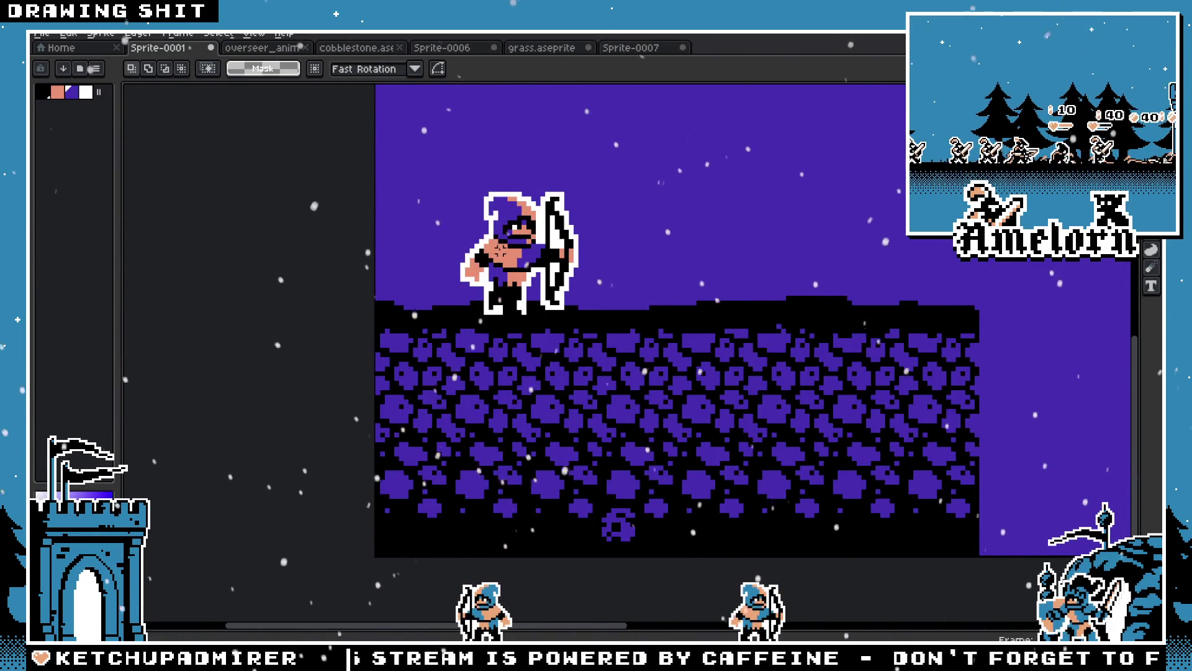
click(450, 50)
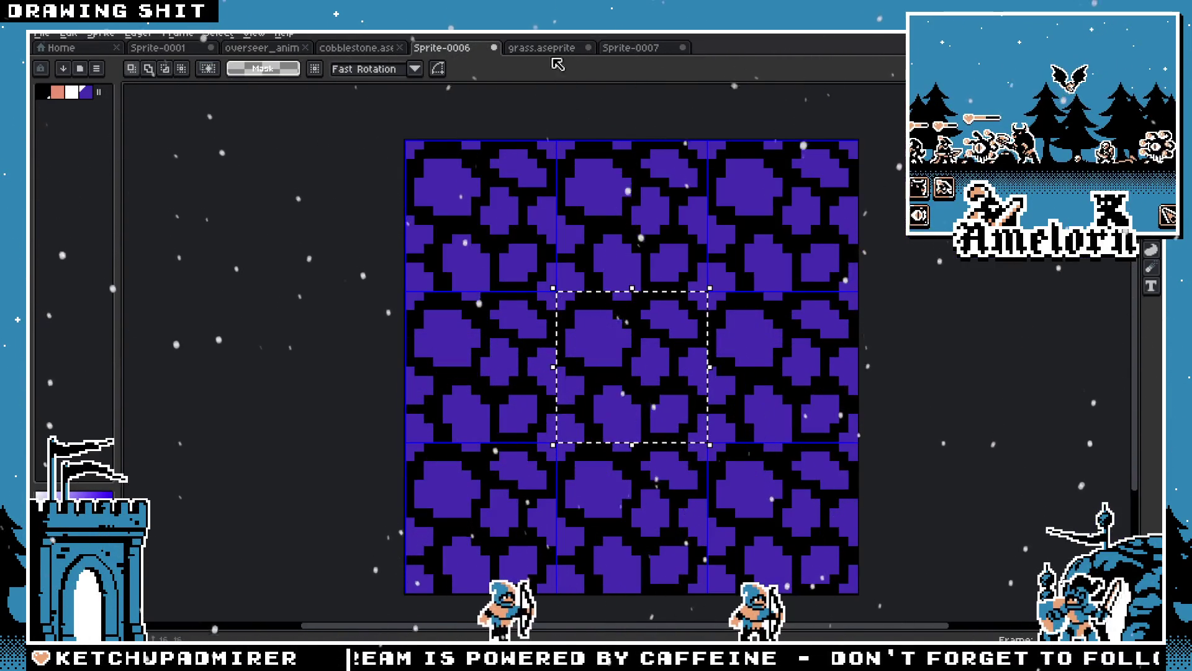
click(542, 49)
click(621, 53)
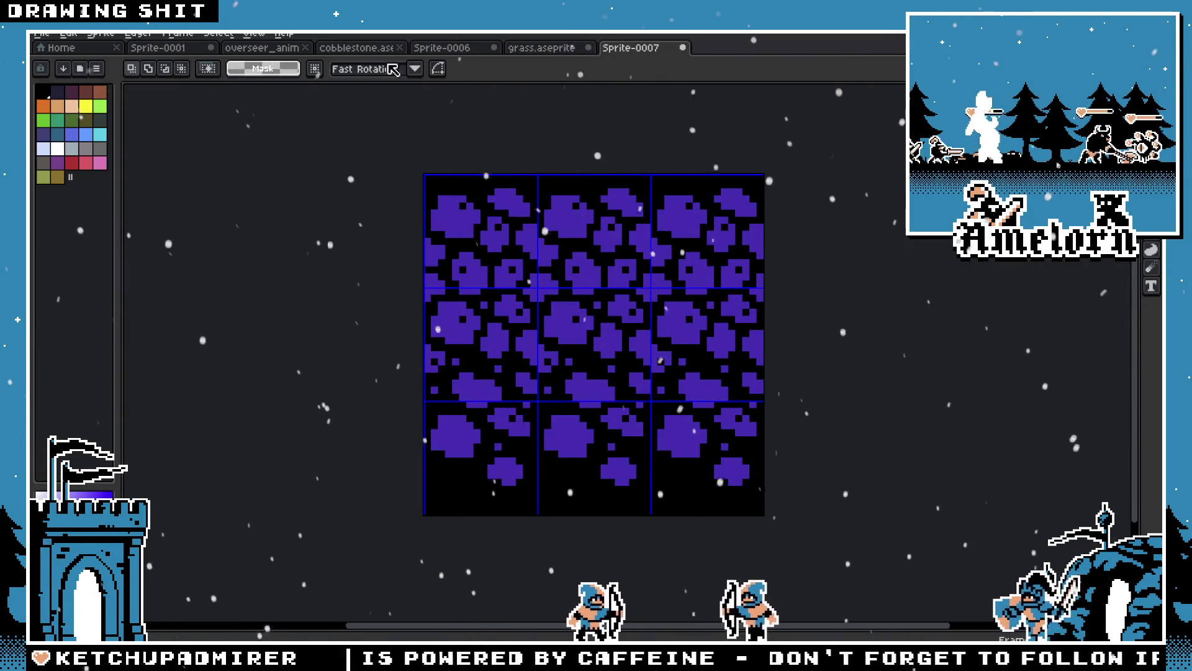
click(208, 48)
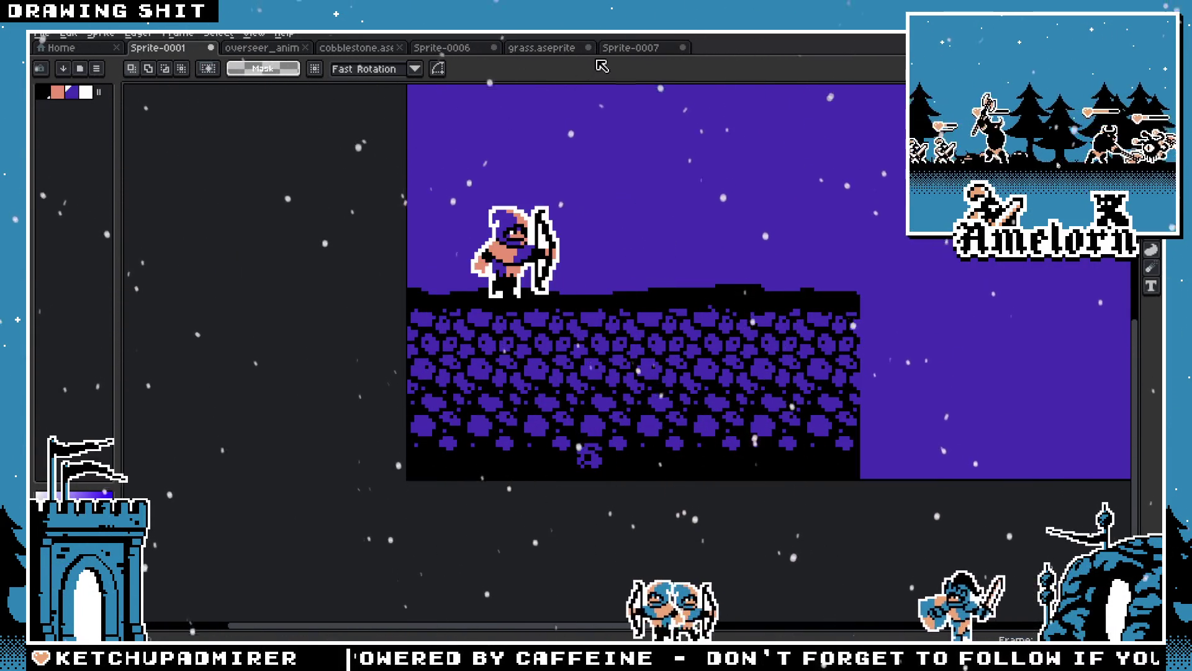
click(621, 48)
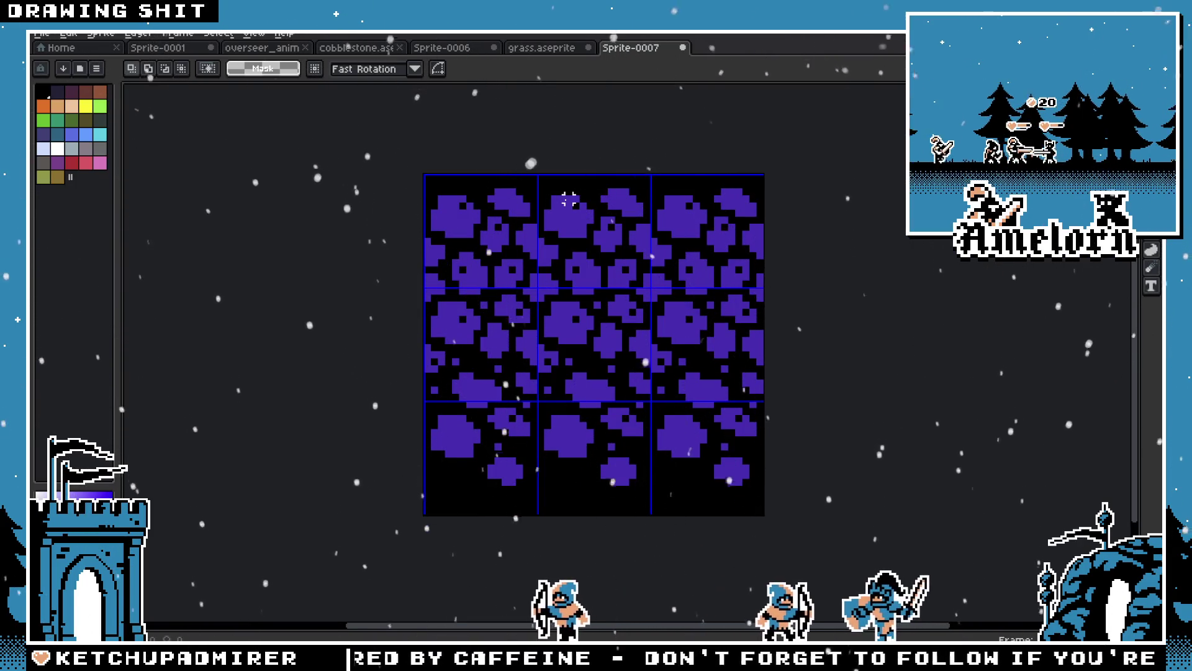
click(167, 49)
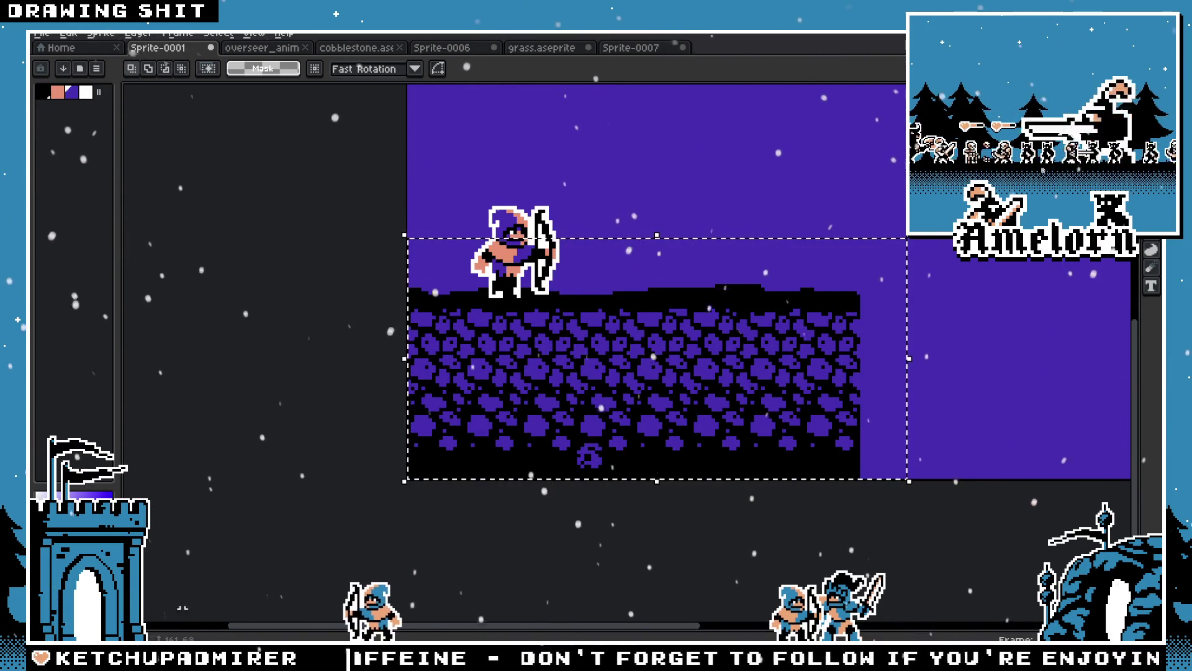
Show the timeline, review Layer 1's properties, and paste the 16×48 cobblestone tile into the mockup
key(Tab)
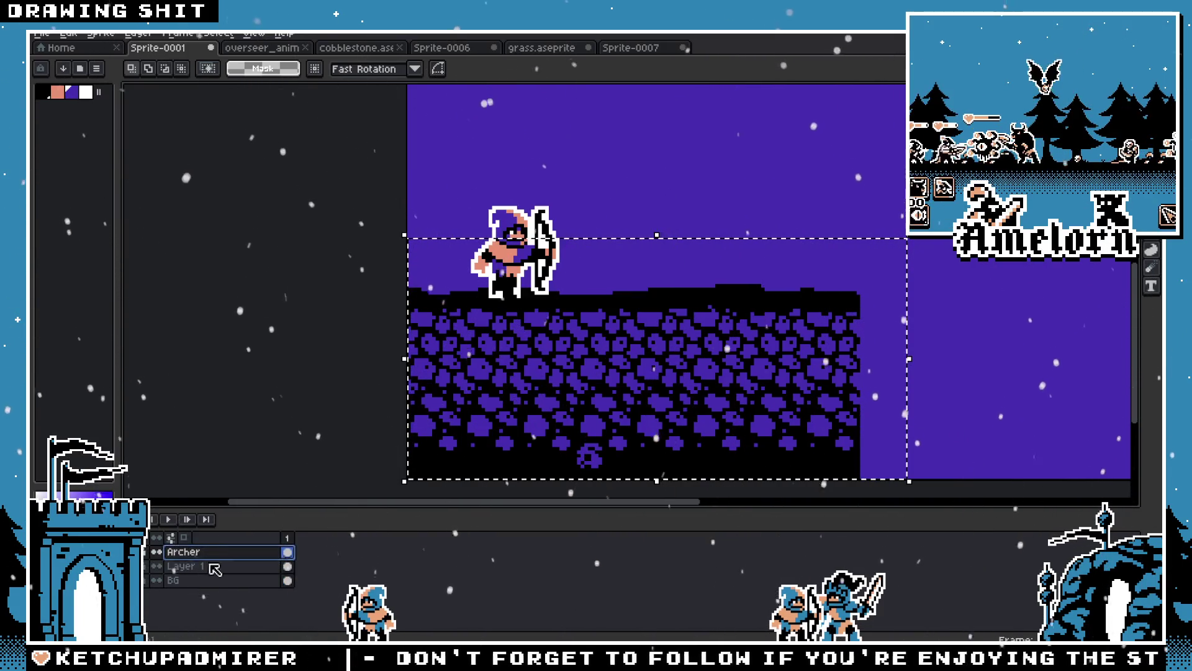
key(shift+p)
key(Return)
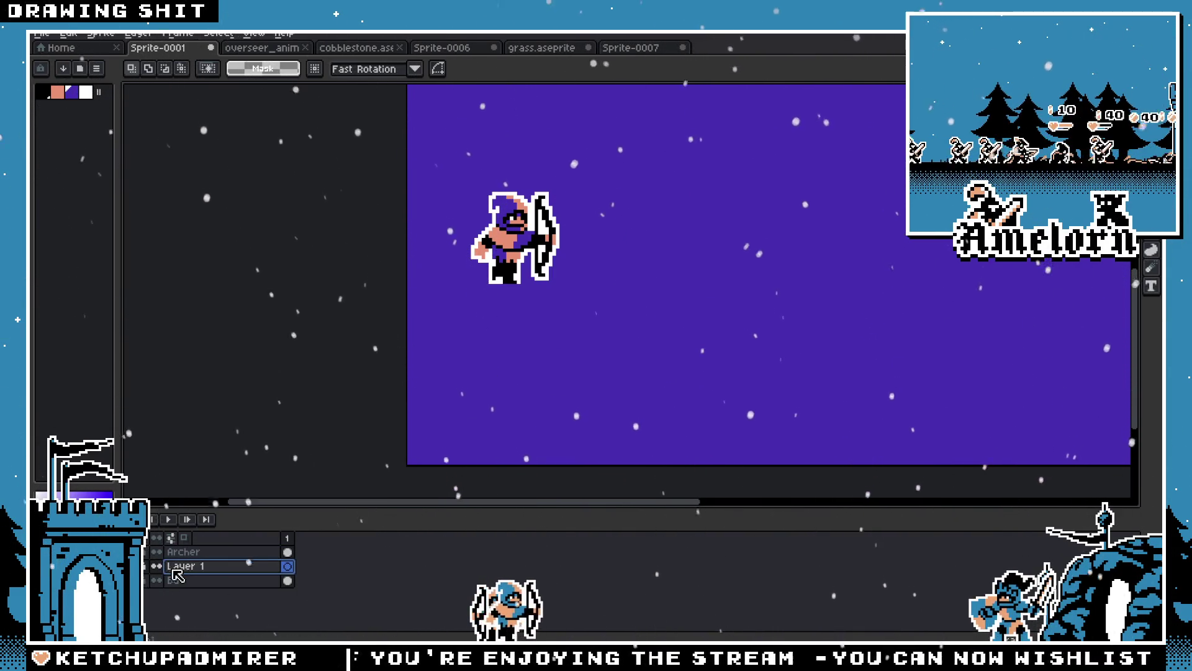
key(ctrl+v)
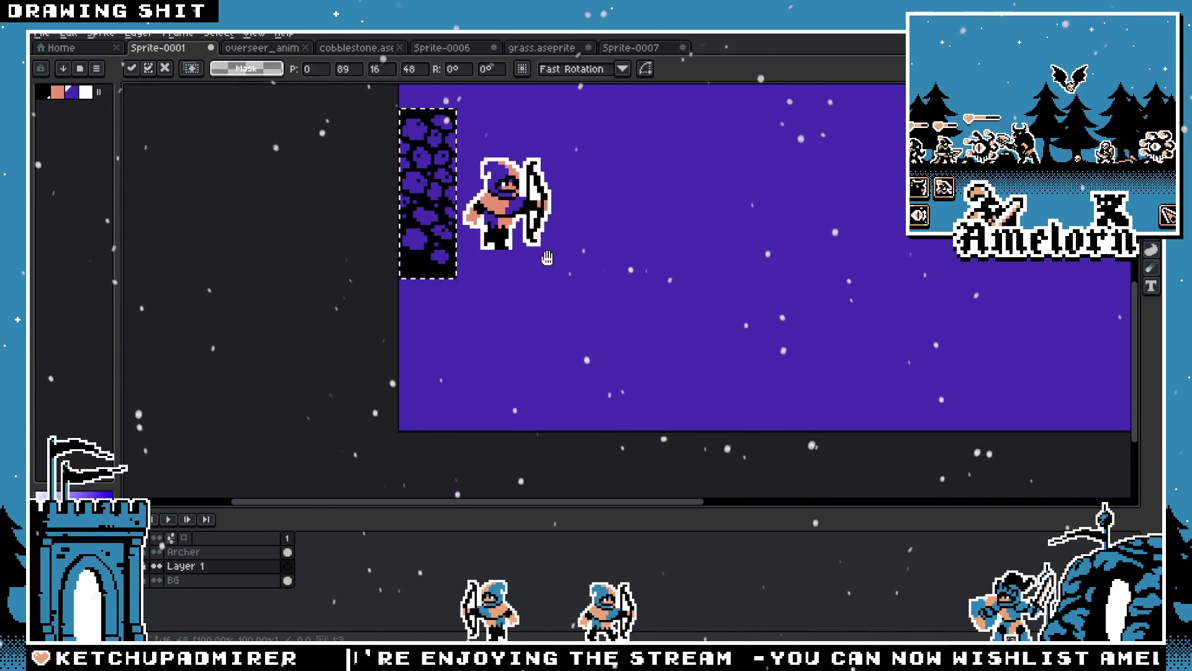
Move the cobblestone block to the left edge and stamp copies rightward into a floor
mouse_move(429, 189)
mouse_down()
mouse_move(483, 325)
mouse_move(455, 324)
mouse_move(501, 324)
mouse_up()
drag(604, 216, 425, 351)
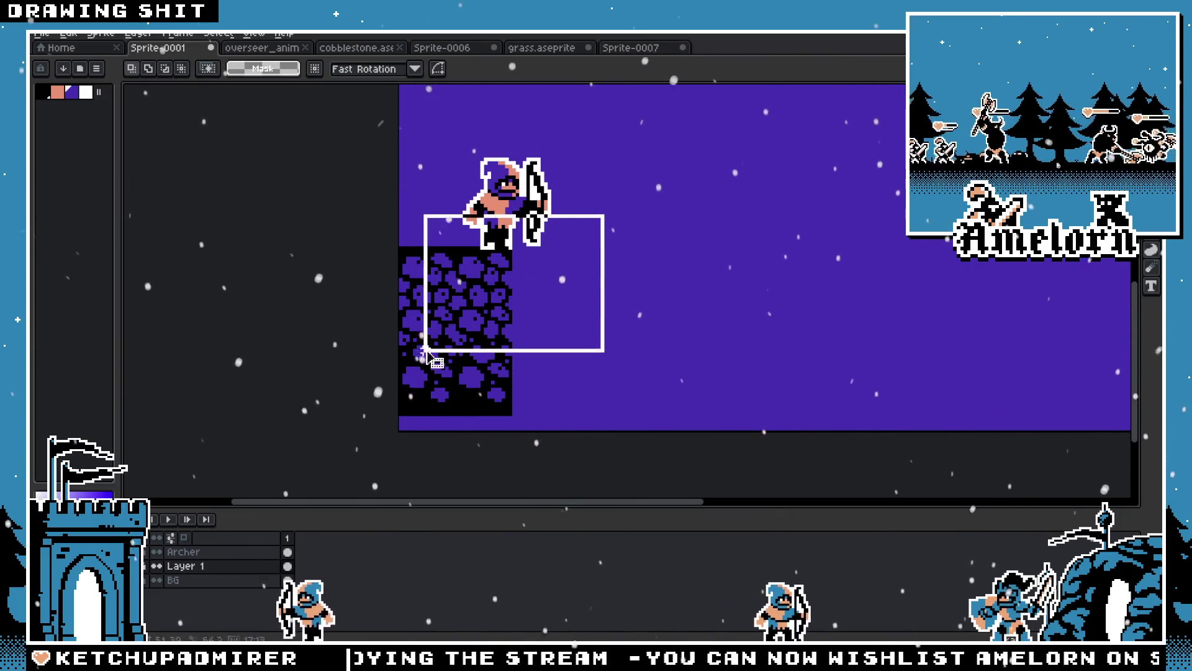
mouse_move(399, 244)
mouse_down()
mouse_move(452, 296)
mouse_move(514, 417)
mouse_up()
click(465, 371)
mouse_move(464, 372)
mouse_down()
mouse_move(623, 347)
mouse_move(468, 338)
mouse_move(814, 341)
mouse_up()
key(Return)
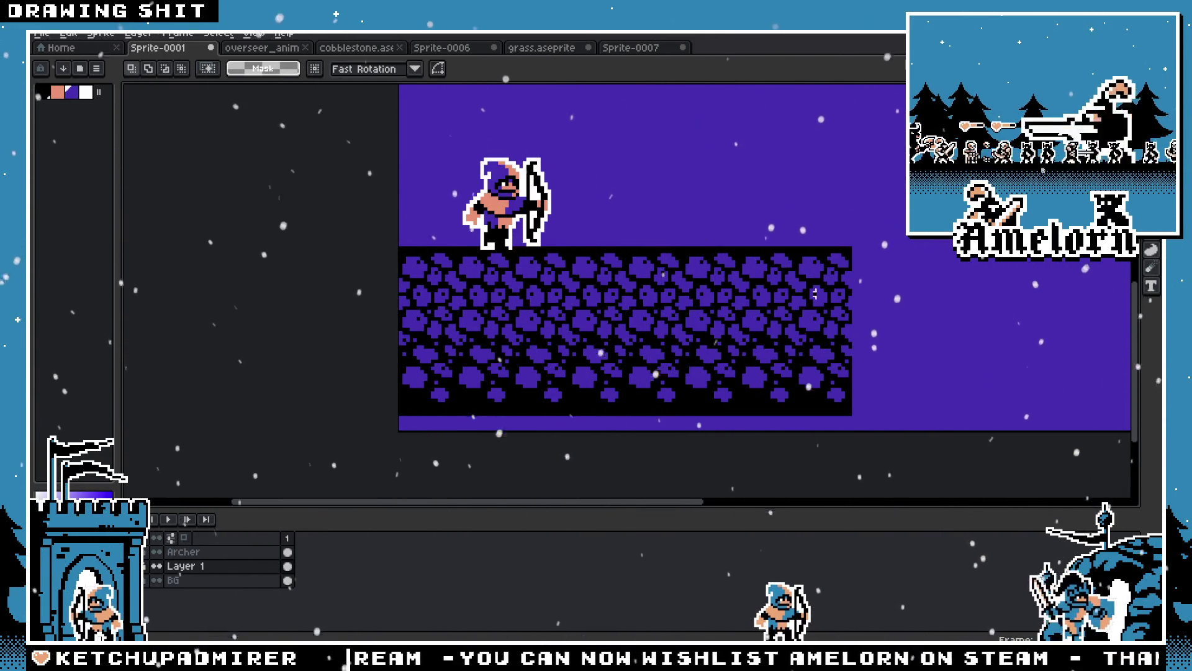
Pencil the purple strip under the floor solid black
key(b)
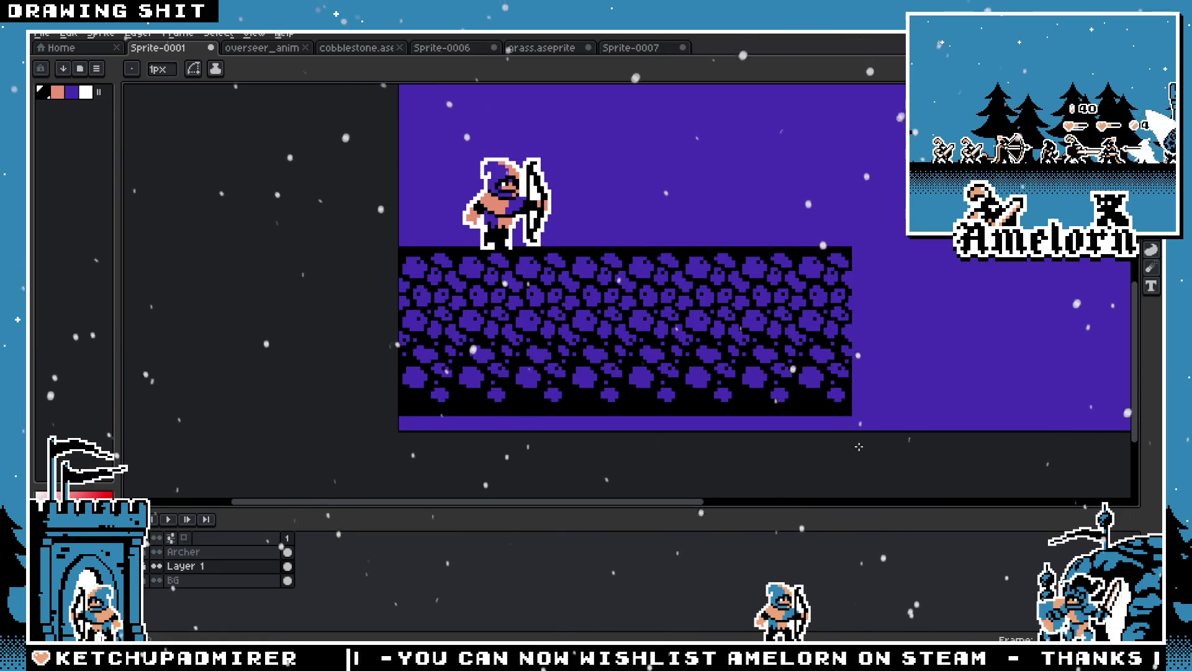
mouse_move(848, 428)
mouse_down()
mouse_move(399, 425)
mouse_move(850, 422)
mouse_up()
key(m)
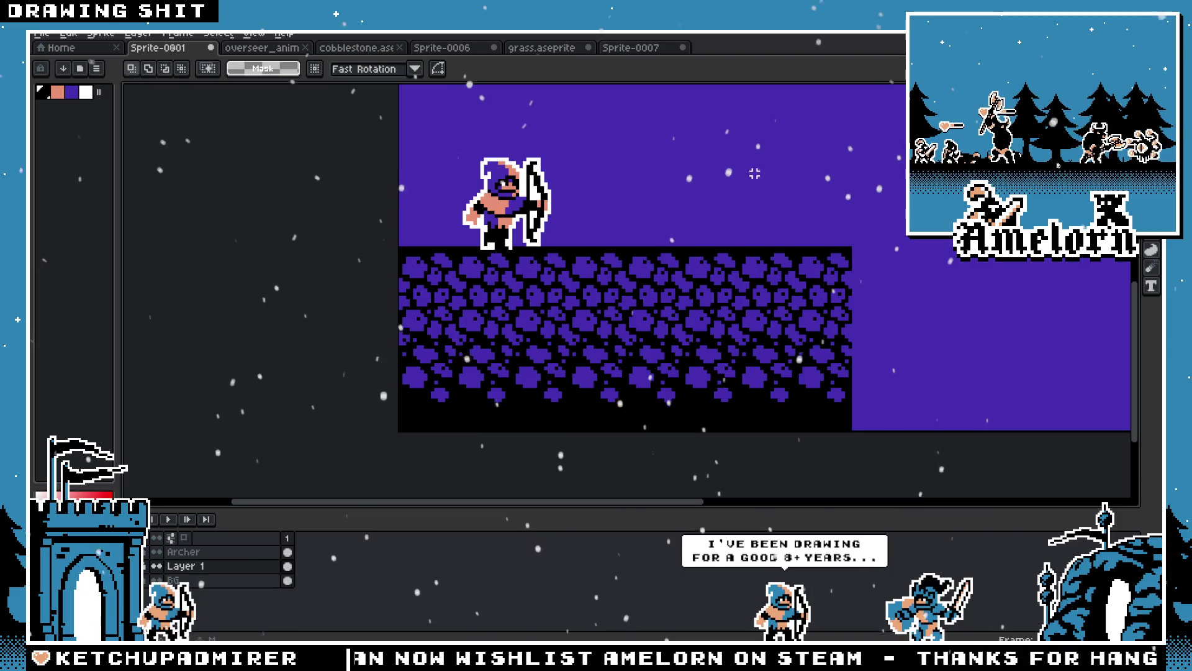
drag(630, 227, 593, 266)
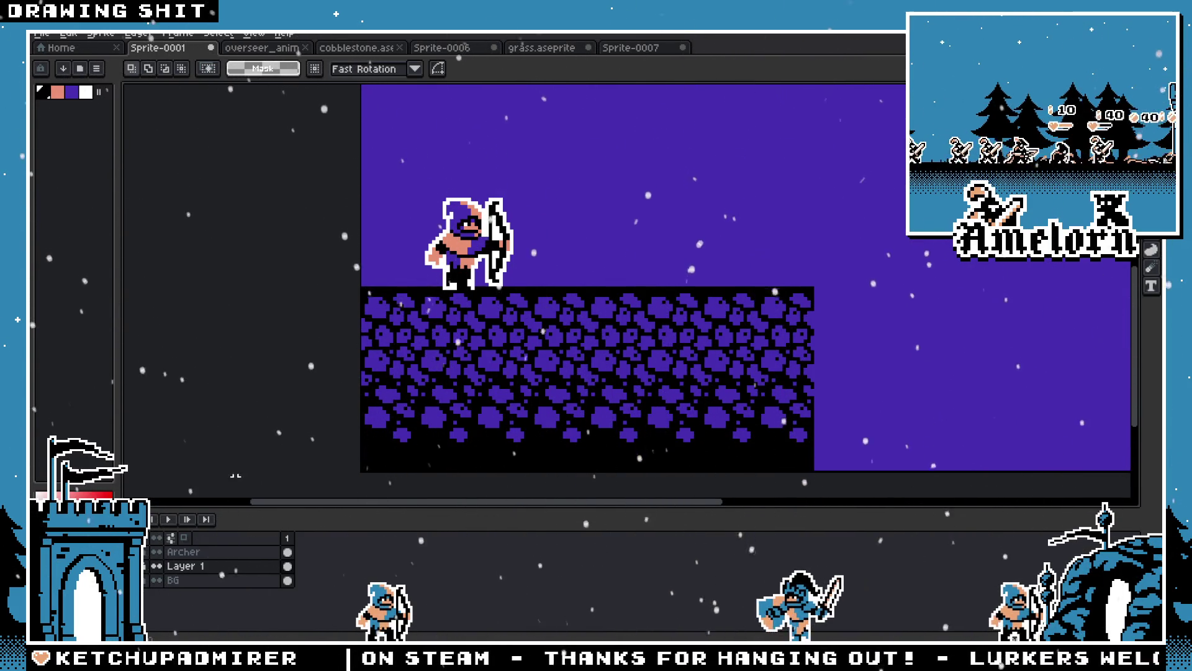
On the Archer layer, select the archer and move it left
click(211, 551)
drag(559, 173, 362, 364)
scroll(426, 298, up, 2)
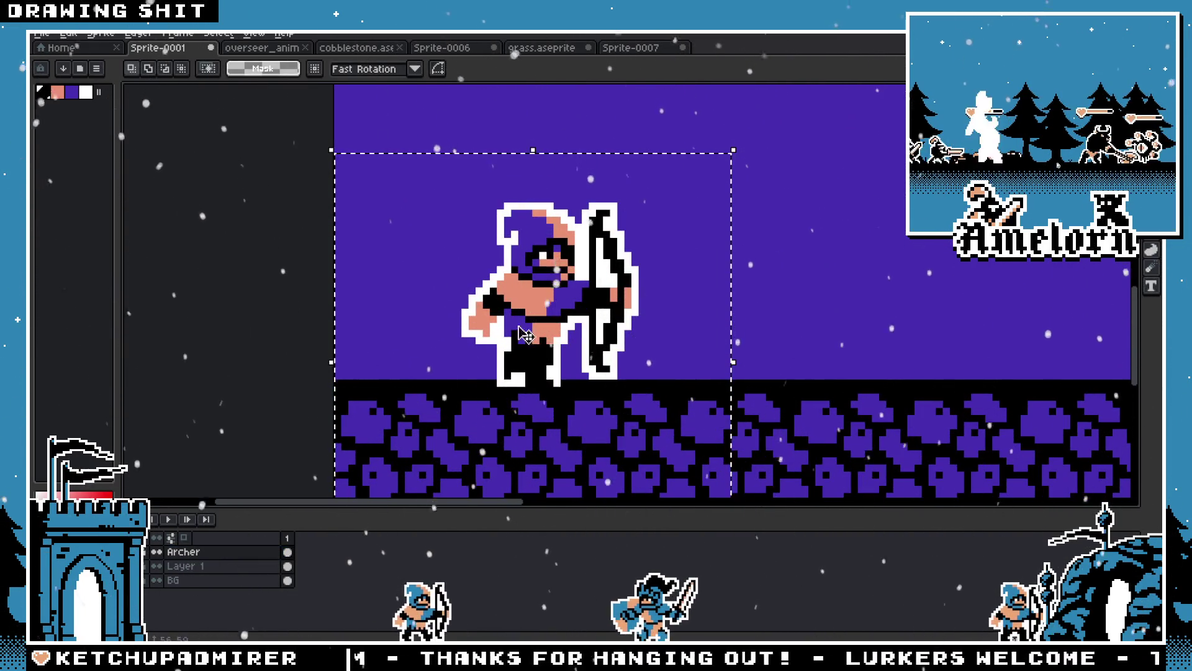
key(Left)
key(Left)
key(Left)
mouse_move(503, 324)
mouse_down()
mouse_move(723, 325)
mouse_move(400, 328)
mouse_move(554, 328)
mouse_up()
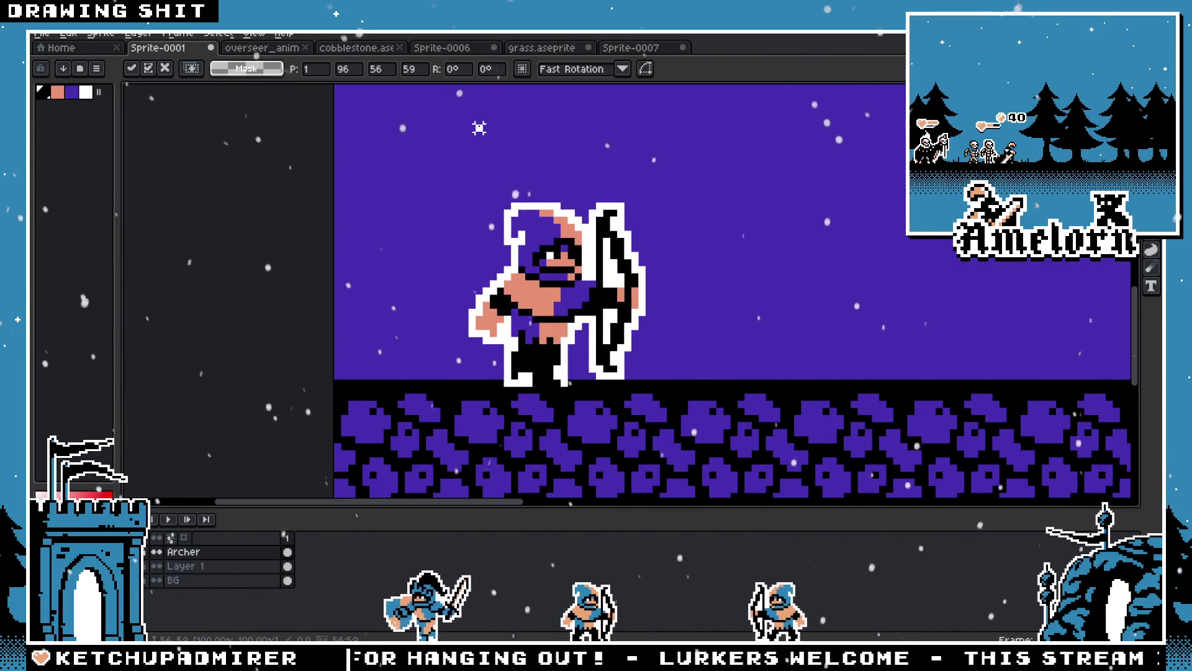
key(Return)
scroll(481, 137, down, 1)
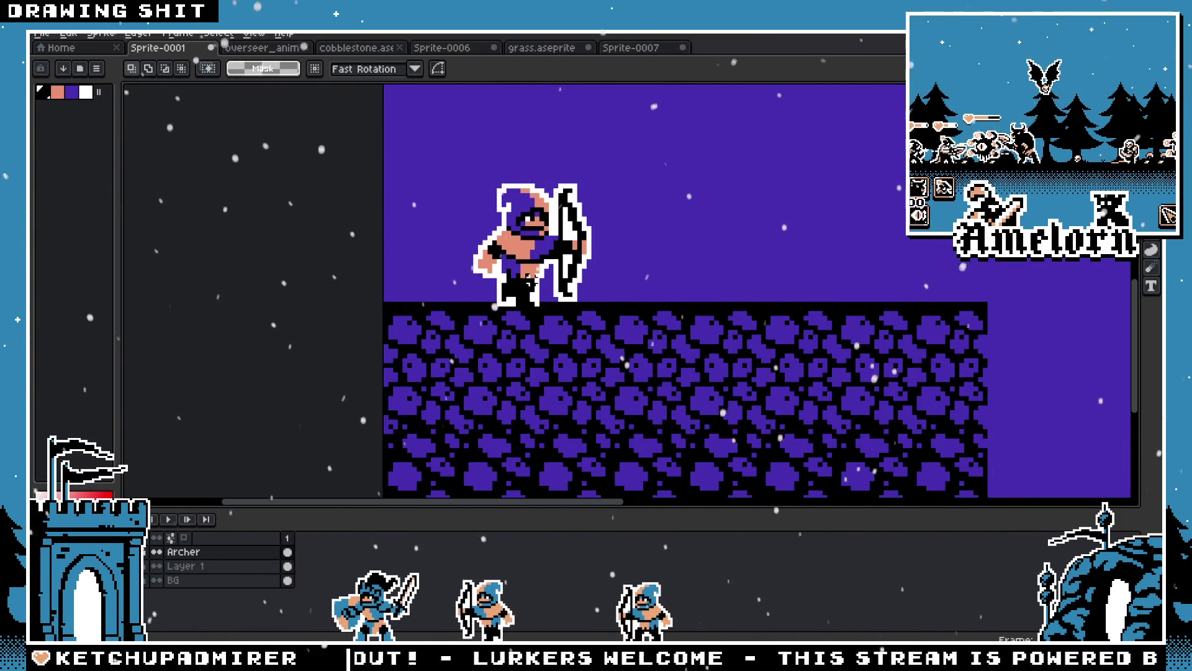
On Layer 1, pencil black over the thin purple strip along the ground's top
key(b)
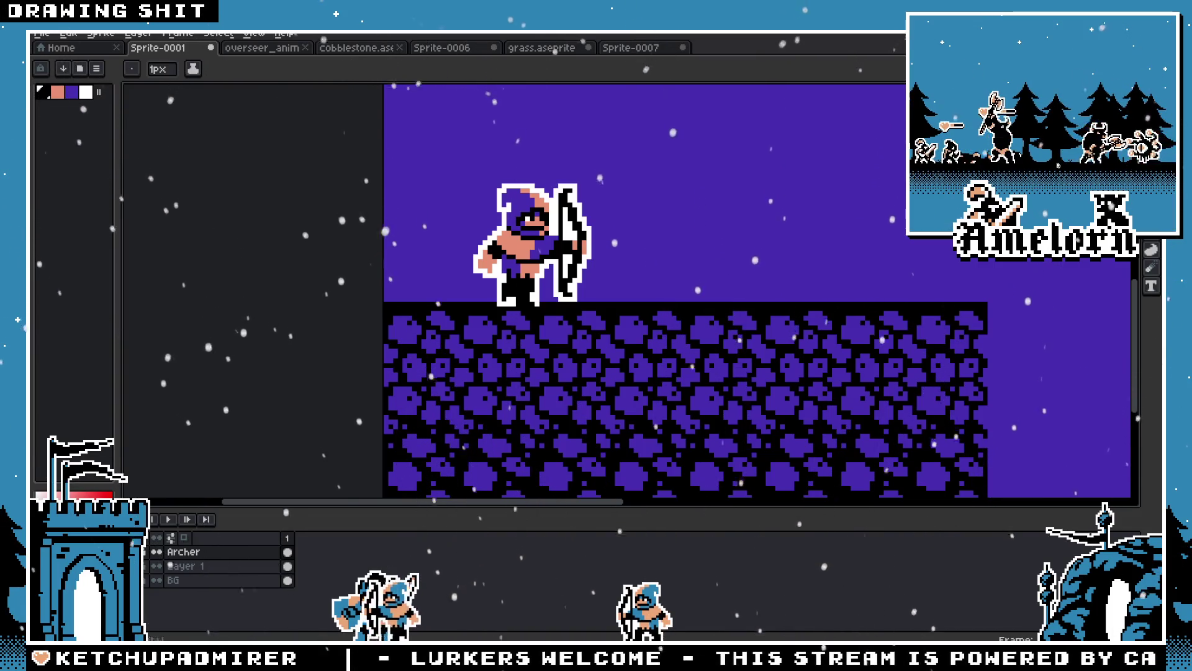
click(241, 568)
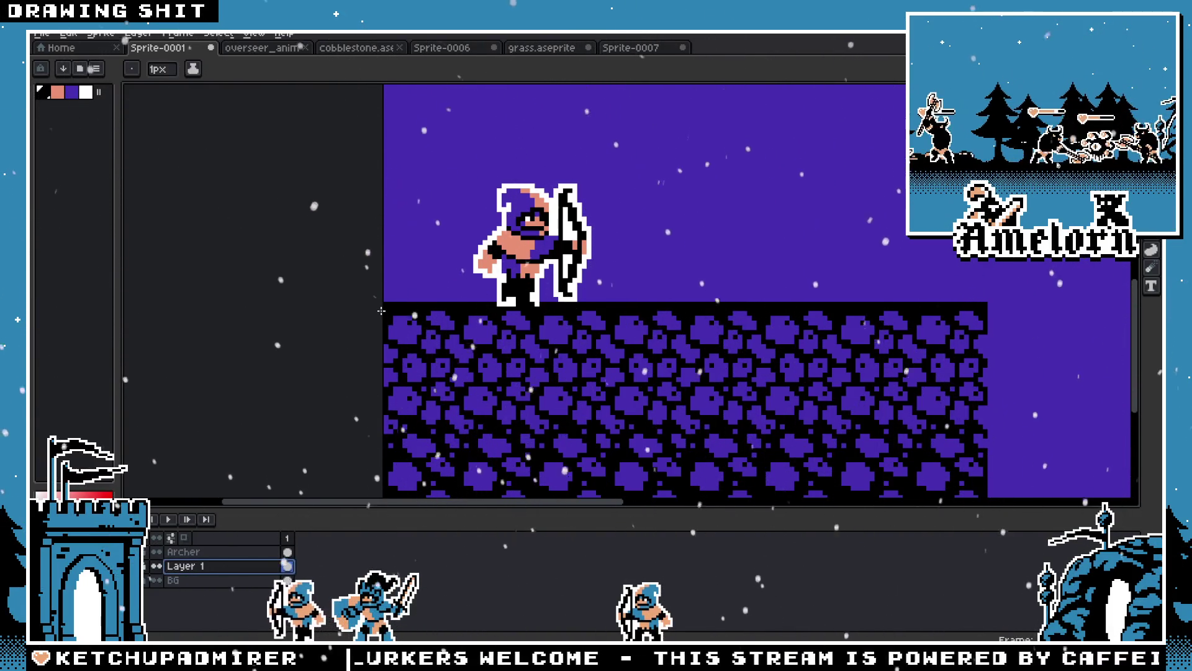
scroll(386, 297, up, 1)
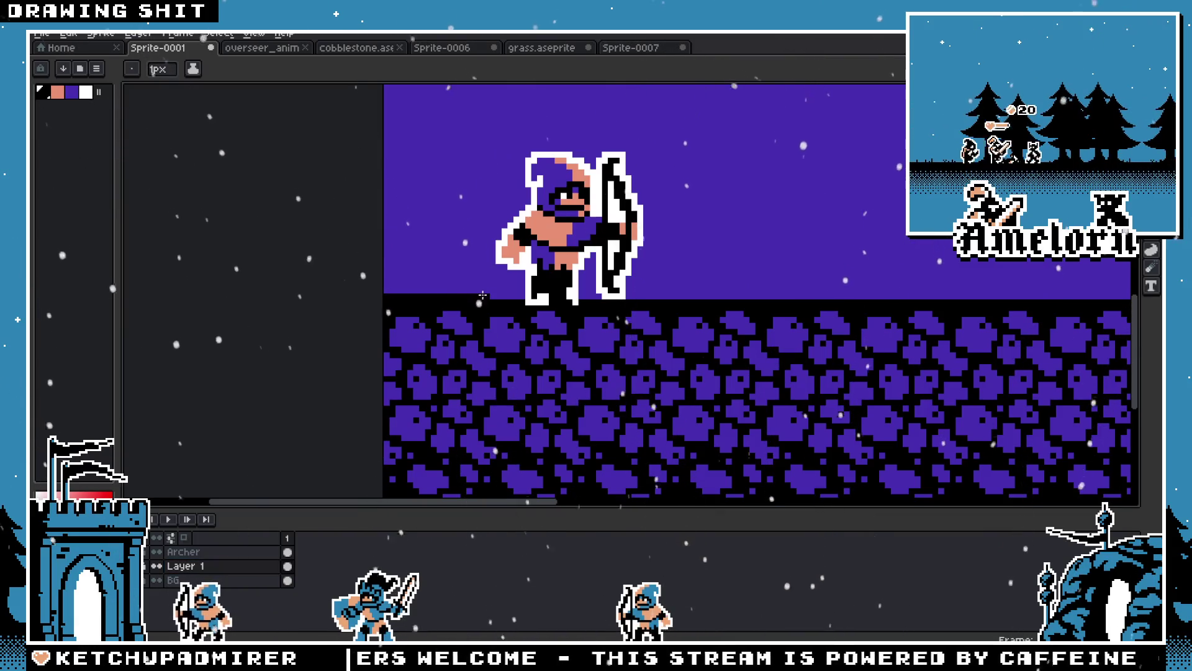
mouse_move(387, 299)
mouse_down()
mouse_move(968, 285)
mouse_move(1046, 303)
mouse_move(721, 319)
mouse_move(615, 308)
mouse_up()
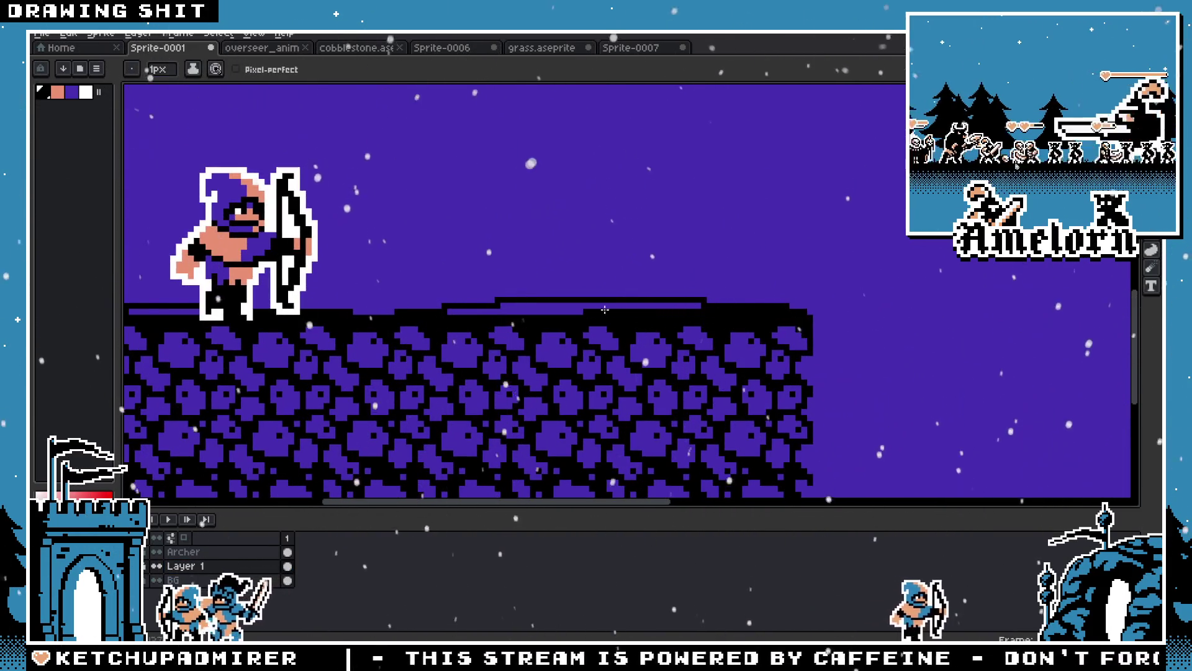
drag(698, 305, 447, 309)
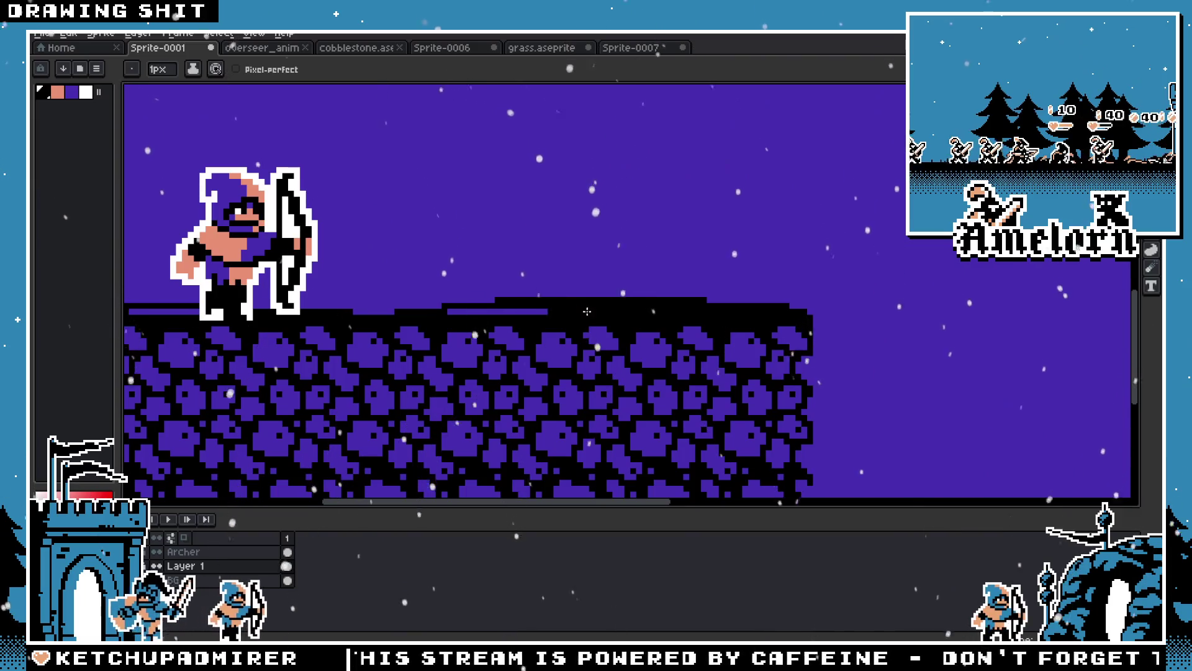
scroll(408, 314, left, 5)
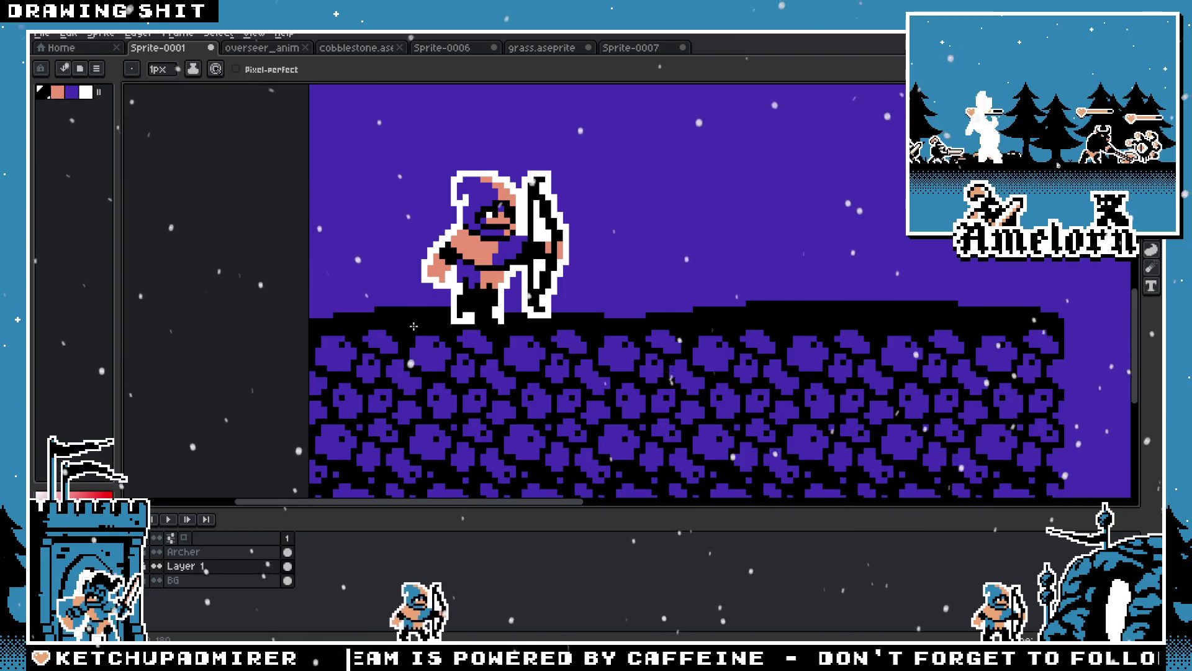
scroll(431, 323, down, 4)
scroll(416, 379, up, 3)
scroll(416, 379, down, 2)
scroll(464, 370, up, 2)
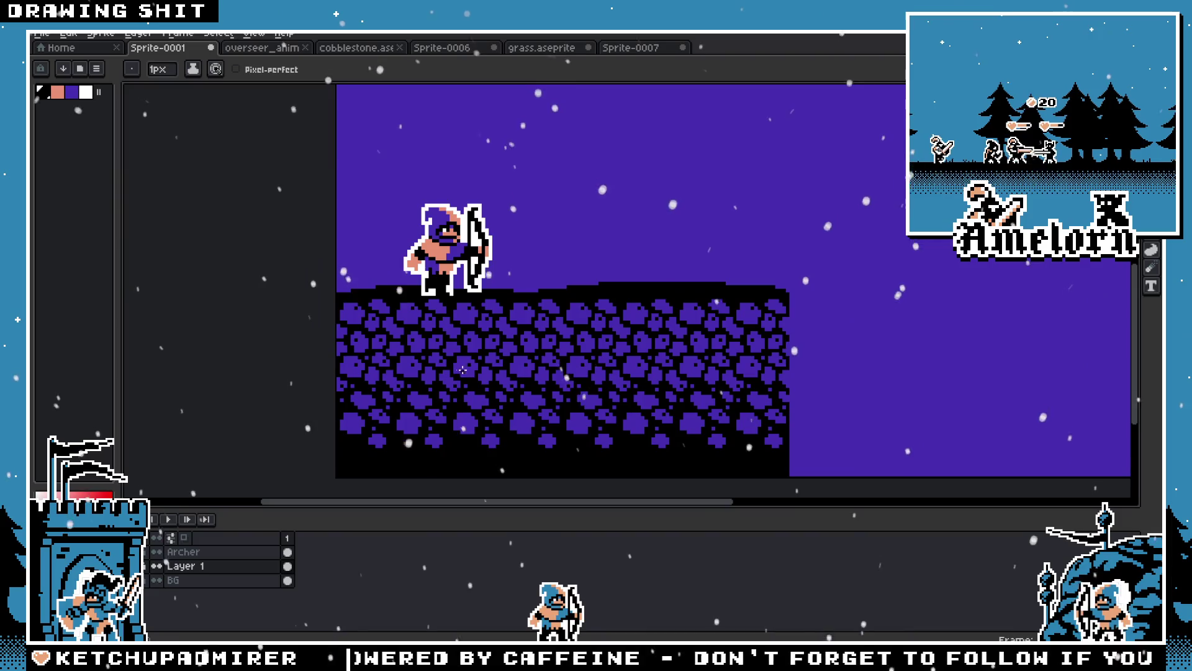
Select the archer and shift it up slightly, then deselect
key(m)
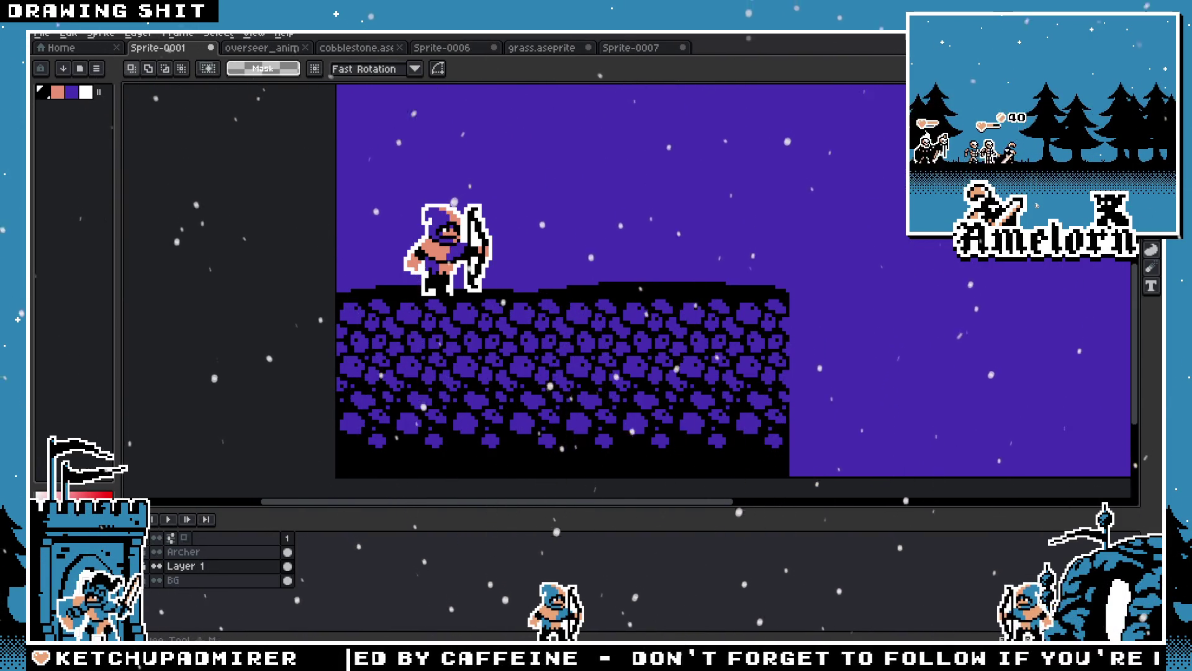
drag(334, 165, 546, 346)
drag(453, 269, 452, 261)
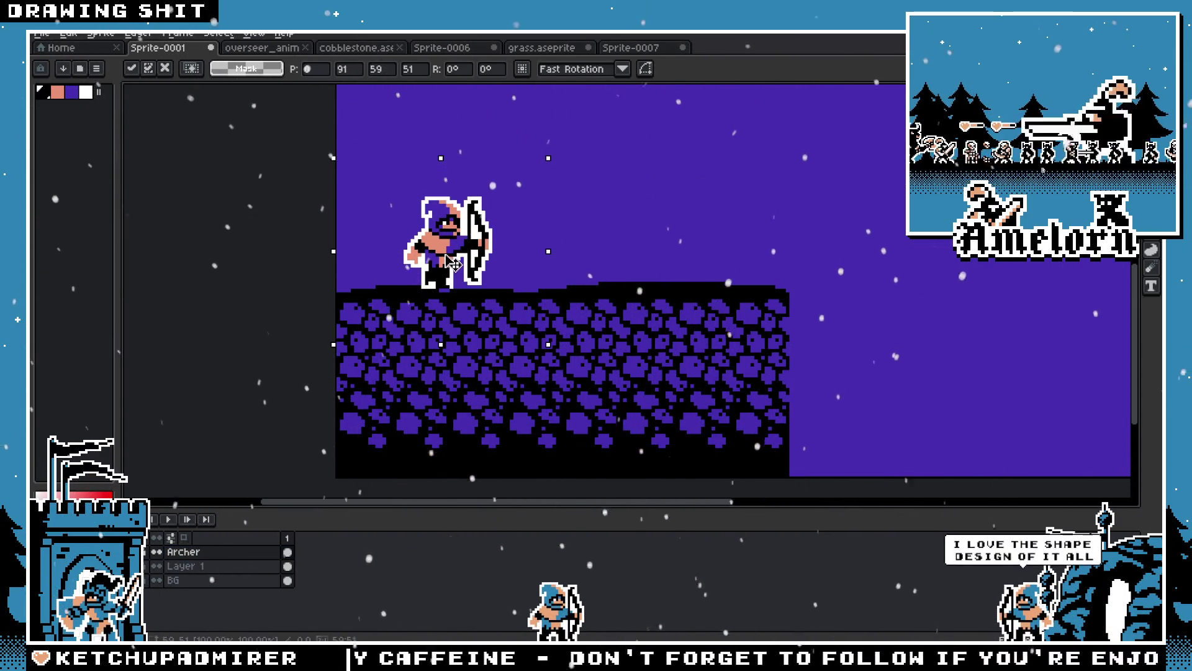
key(Return)
key(ctrl+d)
Add black pixels along Layer 1's ground top for a bumpy edge
scroll(523, 288, up, 1)
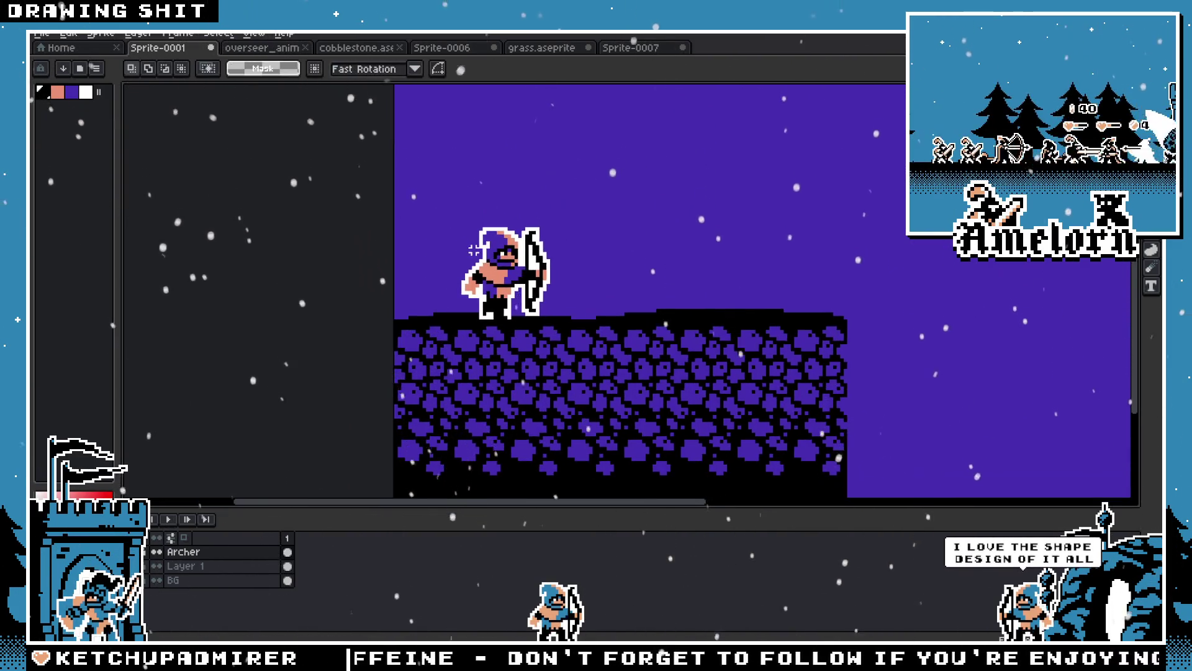
key(i)
scroll(832, 325, up, 1)
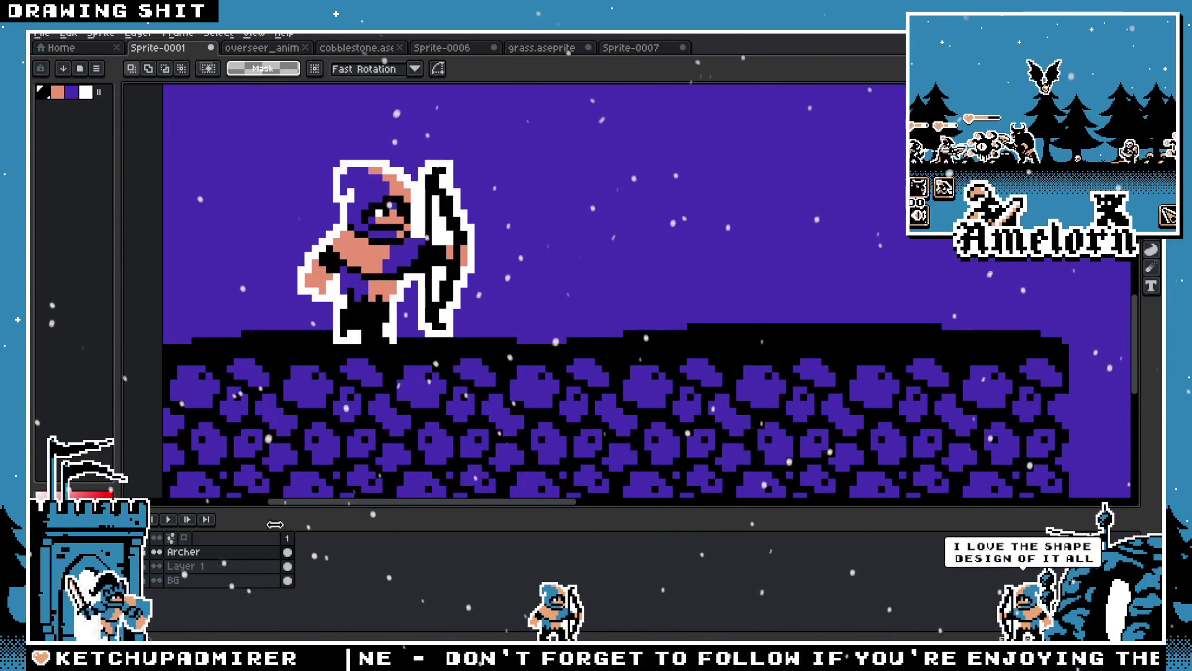
key(Down)
key(b)
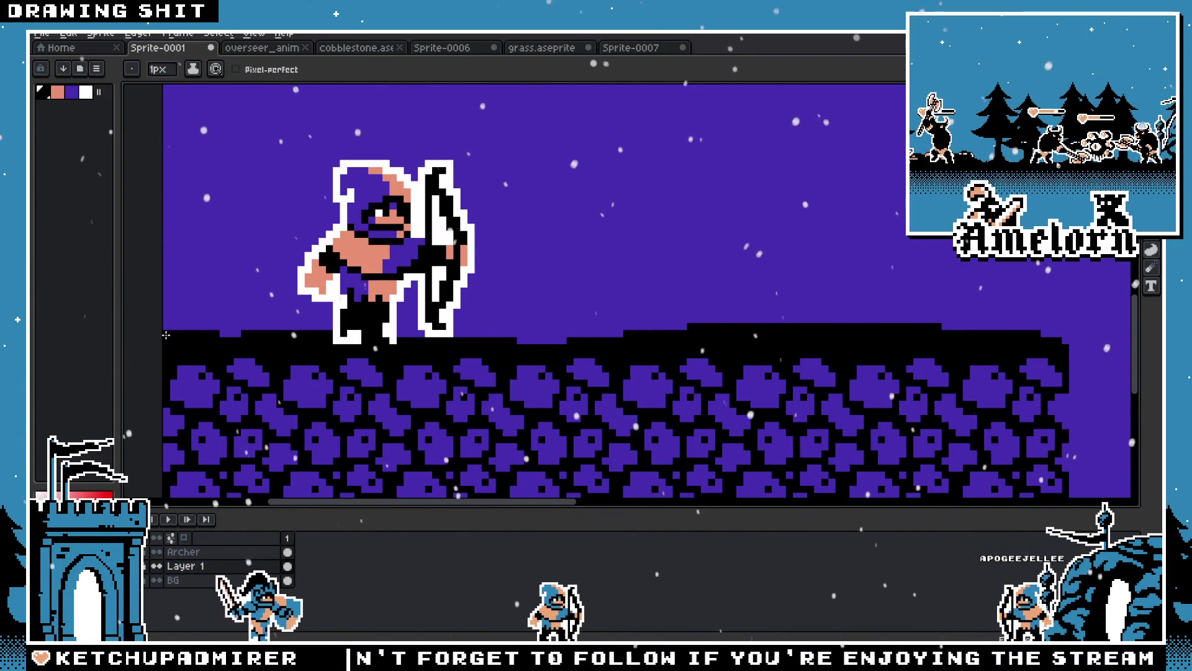
drag(192, 328, 295, 327)
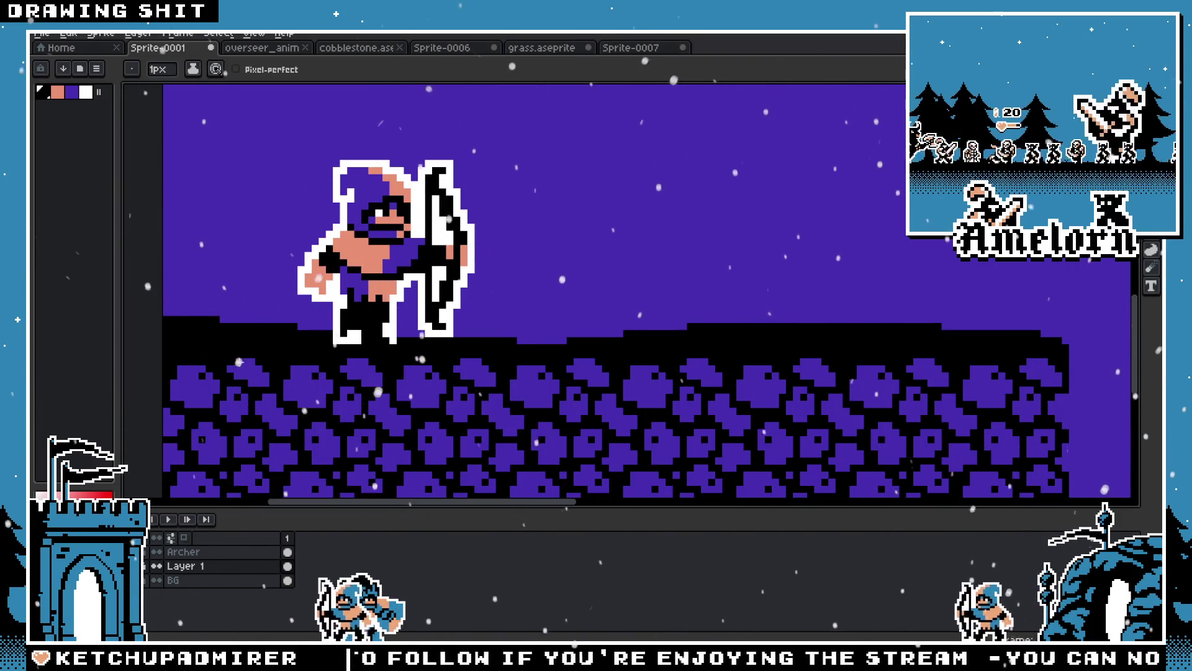
Zoom in and out on the archer scene while switching between Rectangular Marquee and Paint Bucket
scroll(223, 357, down, 3)
scroll(331, 379, up, 3)
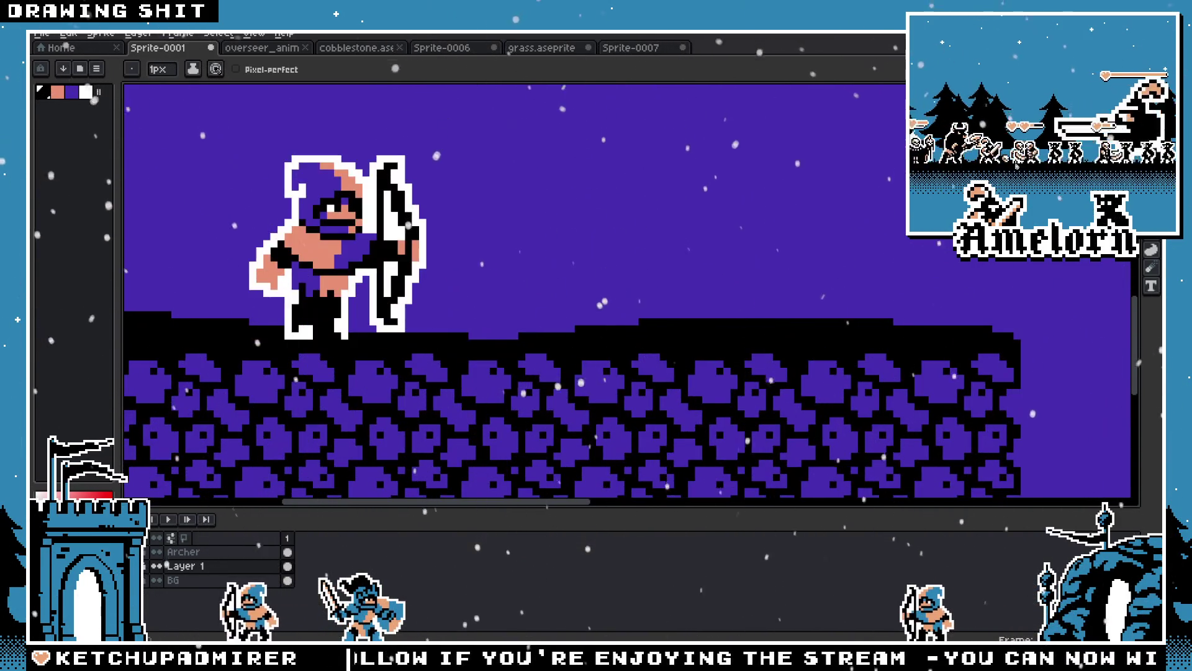
key(m)
scroll(630, 292, down, 3)
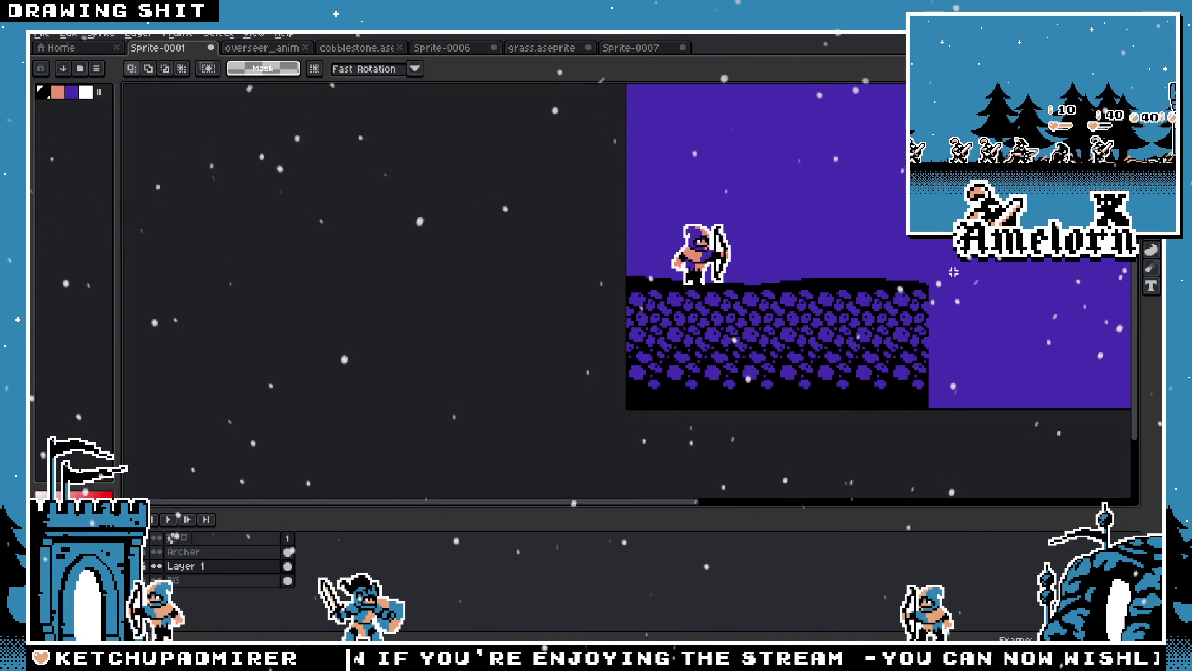
scroll(631, 292, up, 3)
key(g)
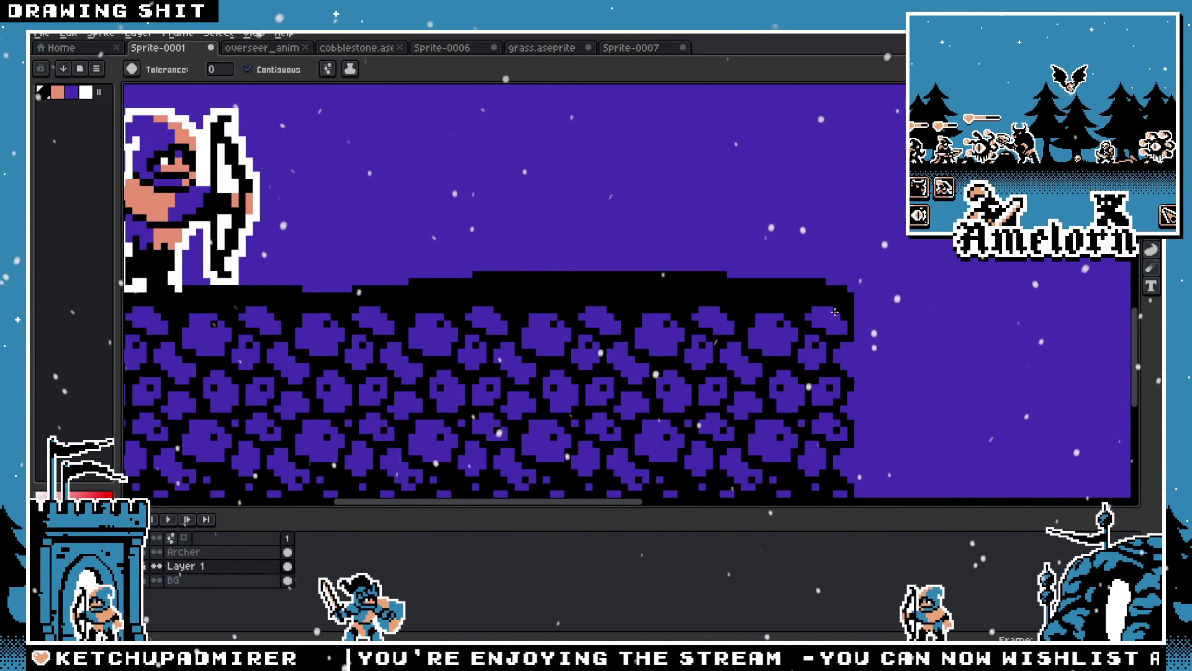
scroll(834, 311, down, 3)
scroll(421, 328, up, 3)
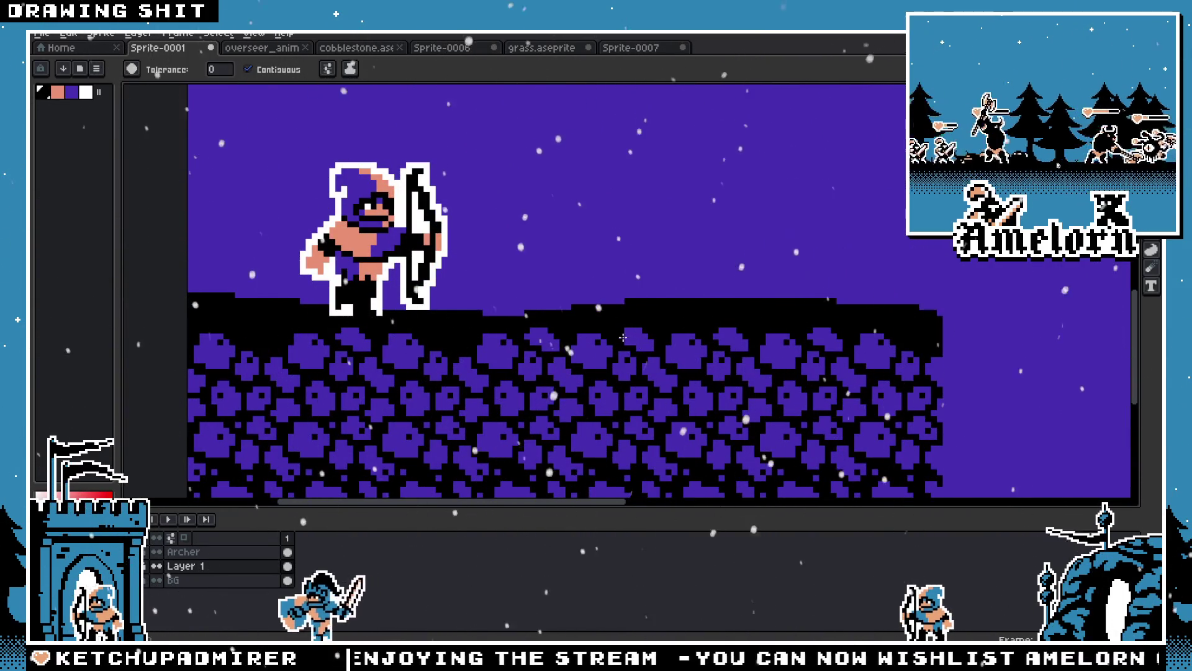
scroll(623, 337, down, 3)
scroll(690, 338, up, 3)
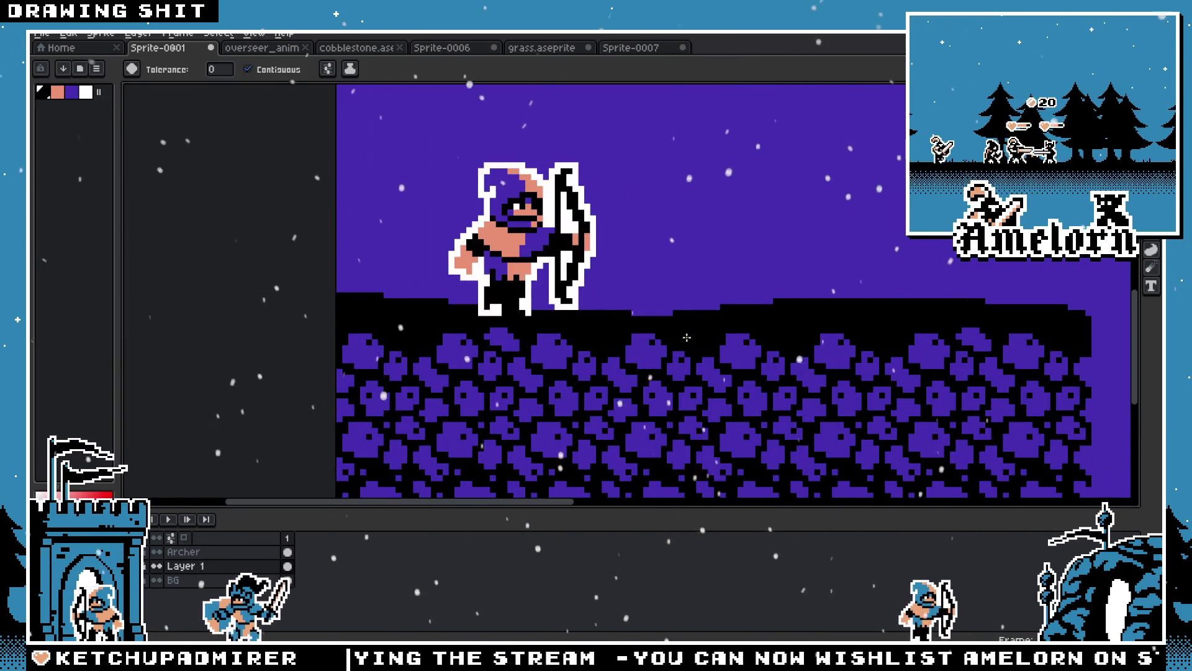
scroll(494, 342, down, 3)
scroll(676, 323, up, 3)
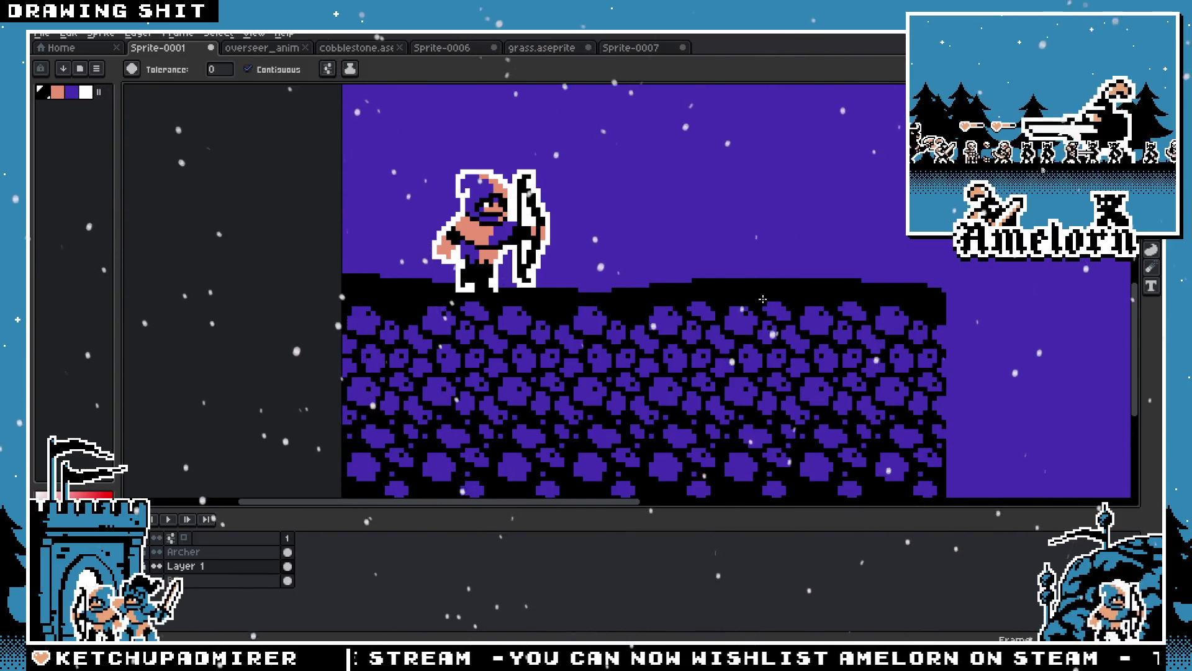
scroll(676, 324, down, 3)
scroll(667, 334, up, 3)
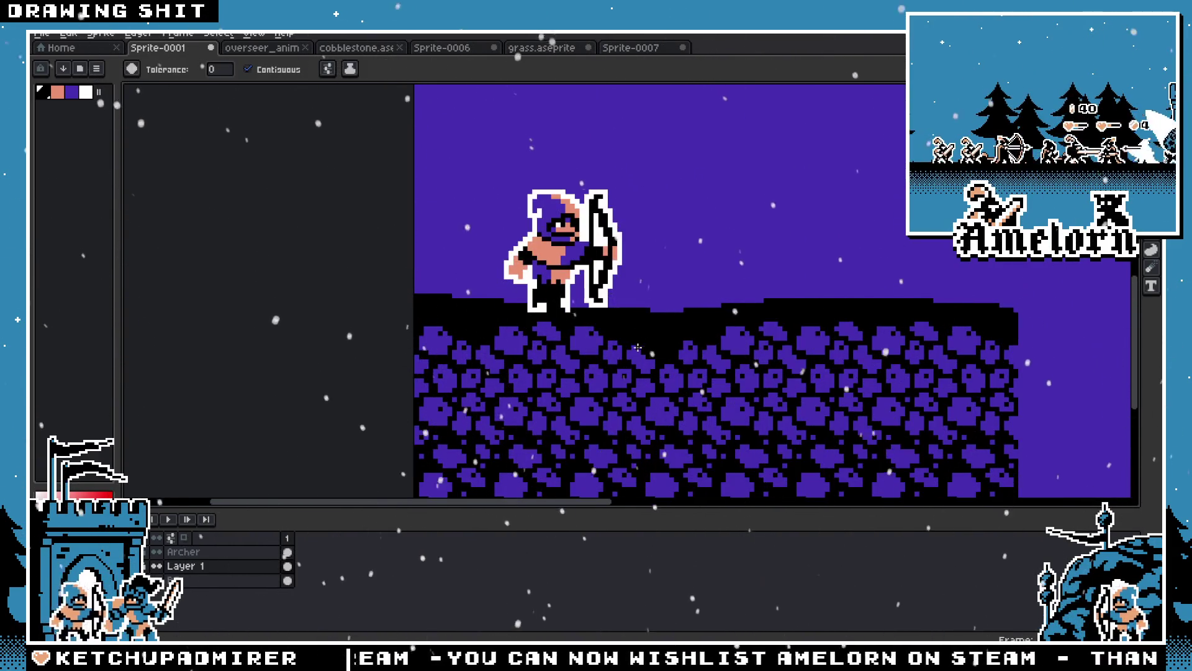
scroll(621, 347, down, 1)
scroll(575, 342, up, 2)
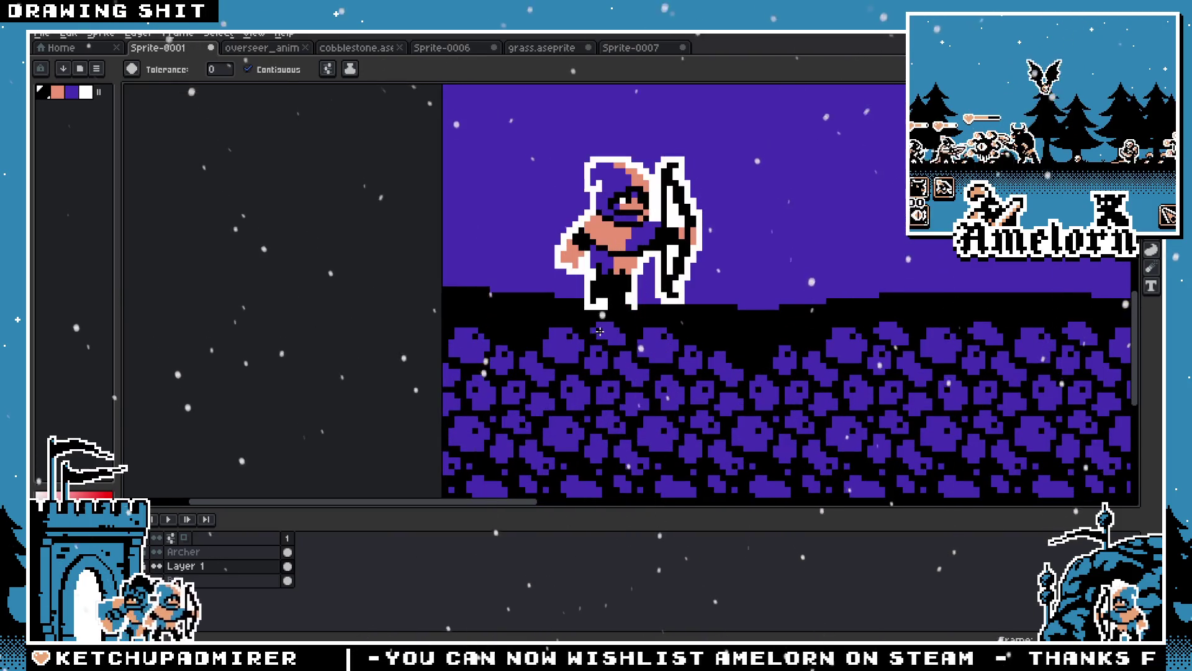
scroll(641, 341, down, 2)
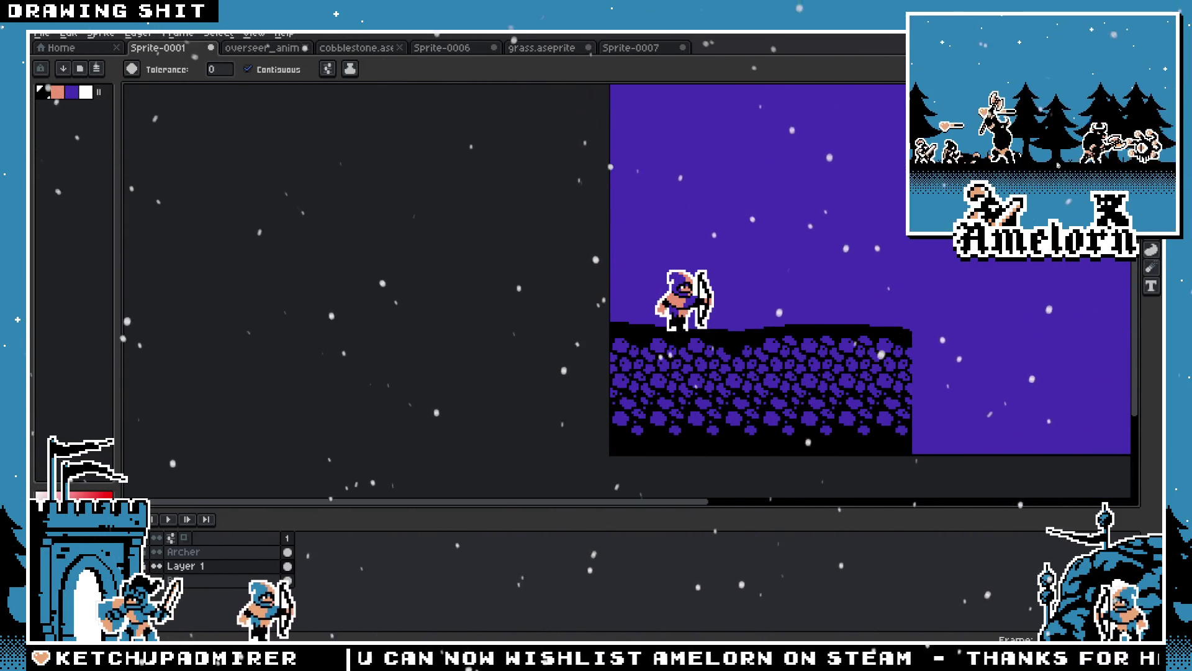
scroll(828, 348, up, 2)
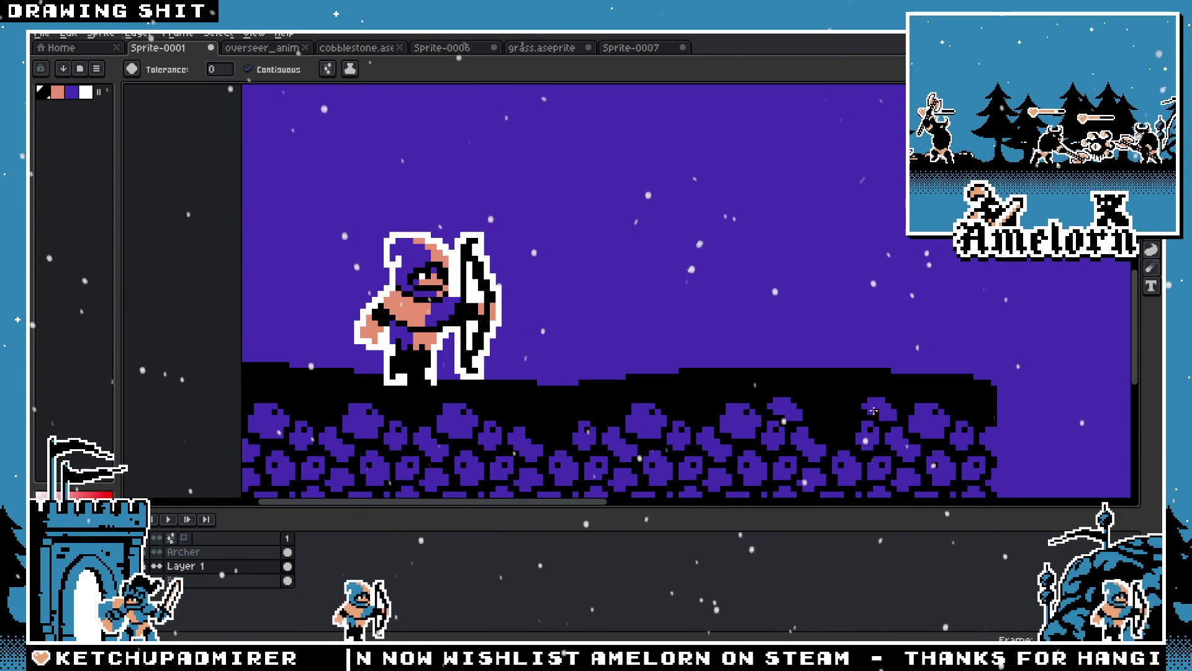
scroll(807, 397, down, 5)
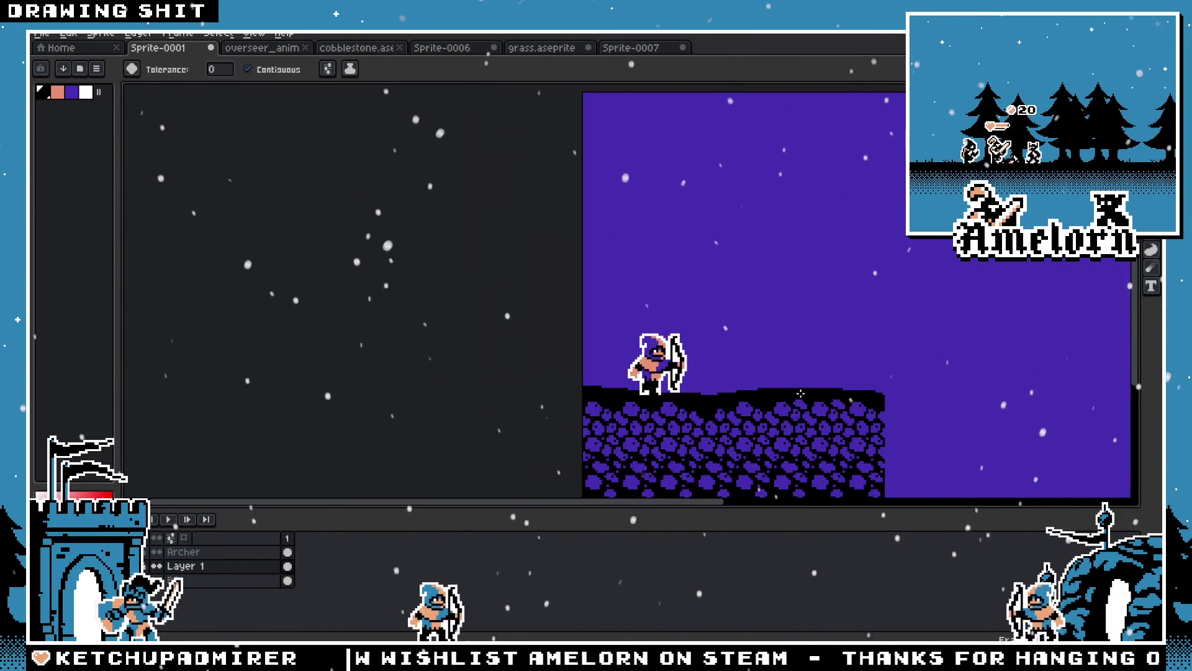
scroll(737, 376, up, 2)
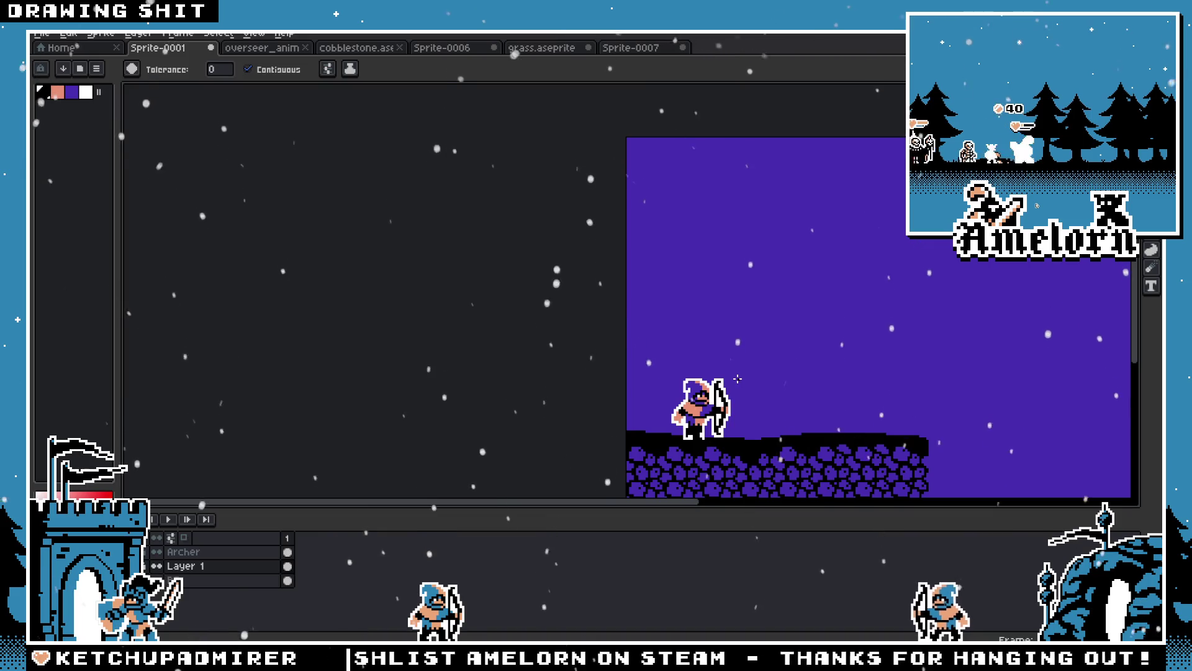
With the Rectangular Marquee active, hide the timeline and frame the archer and cobblestone ground
key(m)
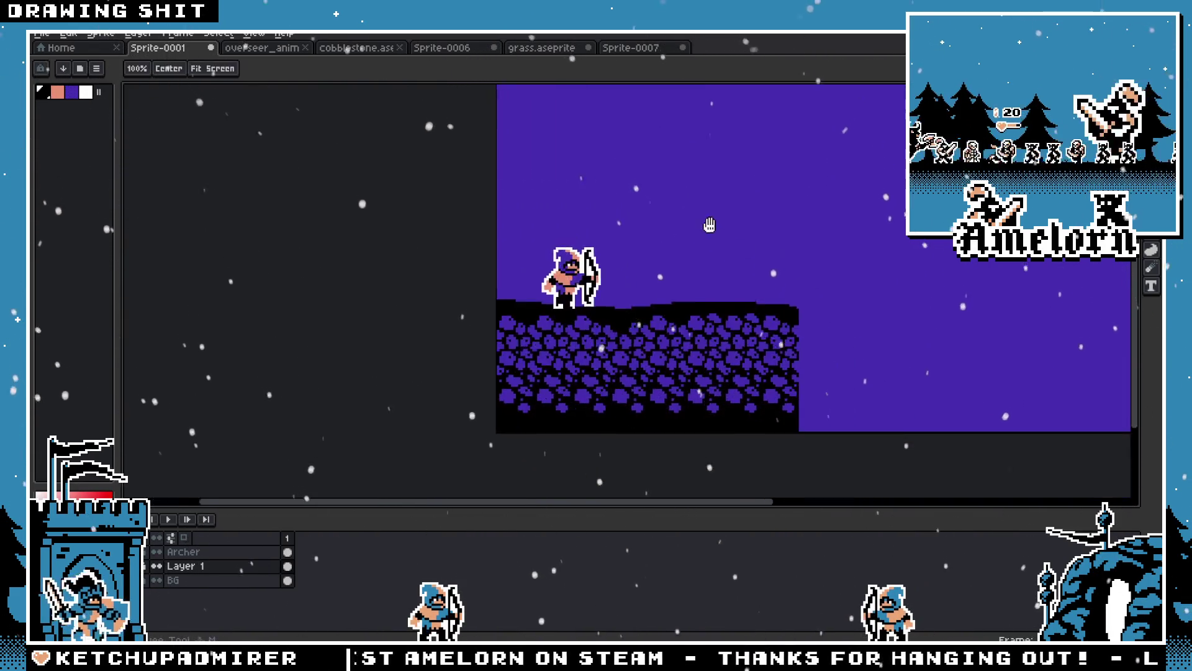
scroll(773, 290, up, 2)
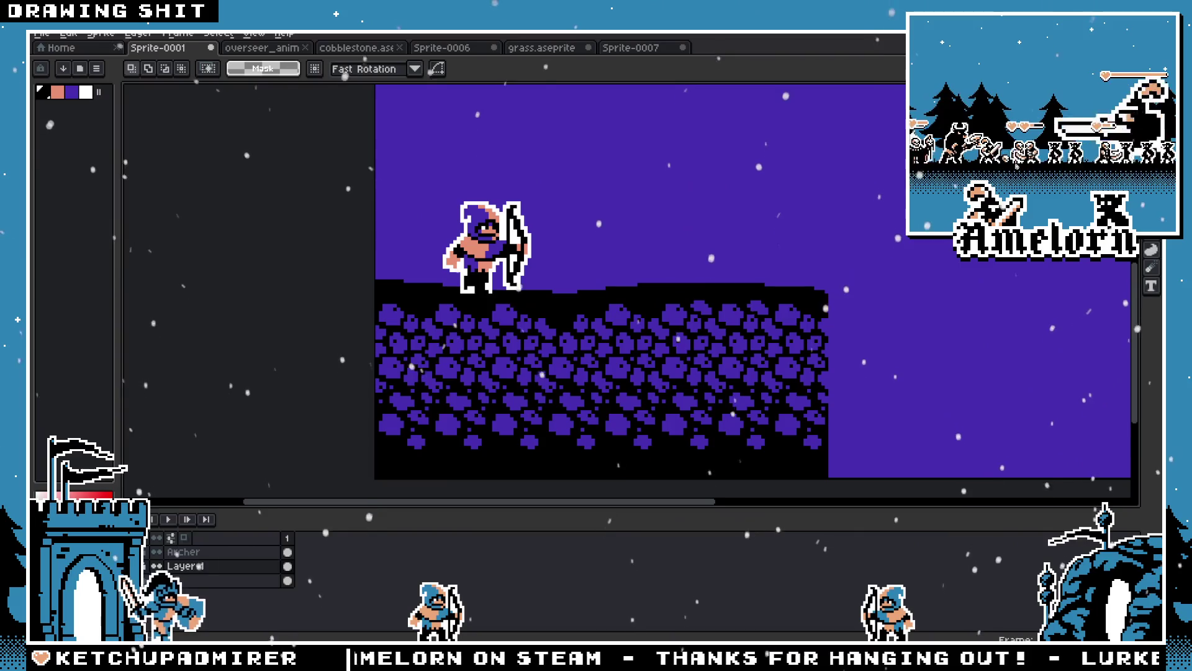
key(Tab)
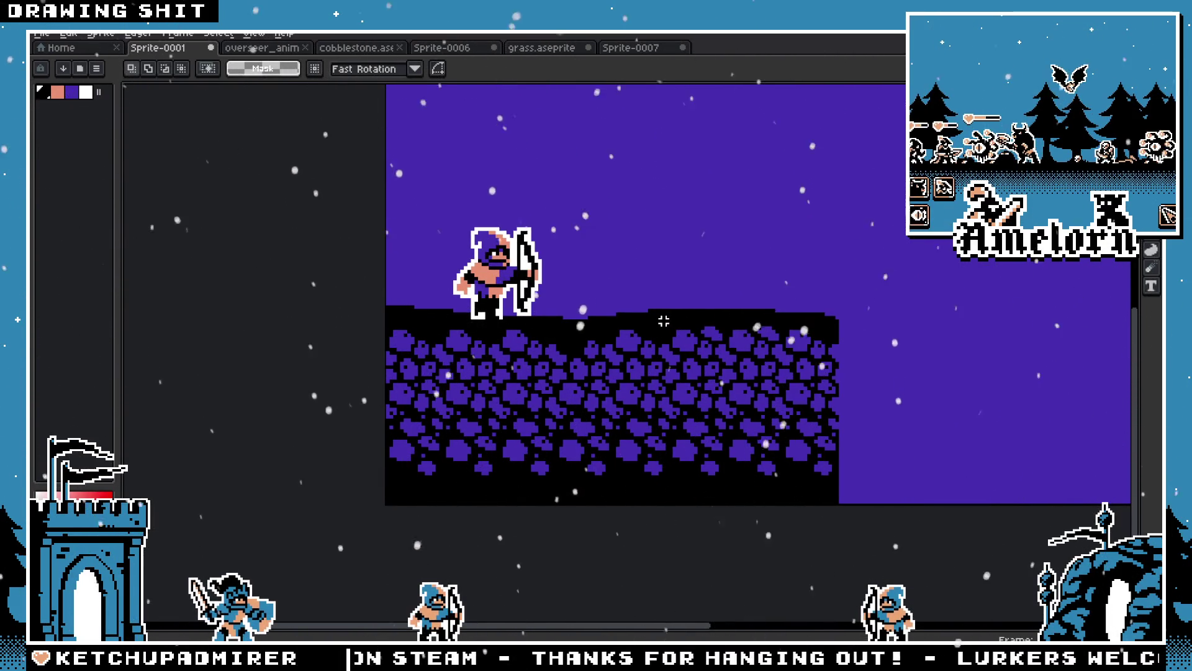
scroll(664, 321, down, 3)
scroll(663, 322, up, 3)
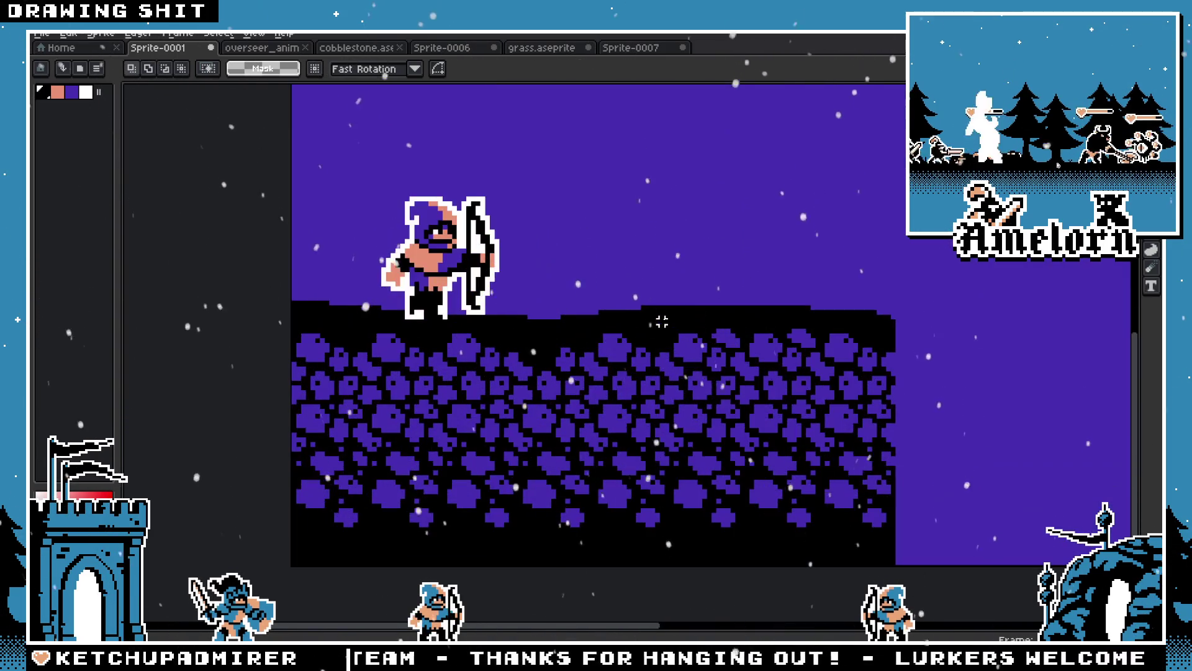
drag(649, 275, 559, 300)
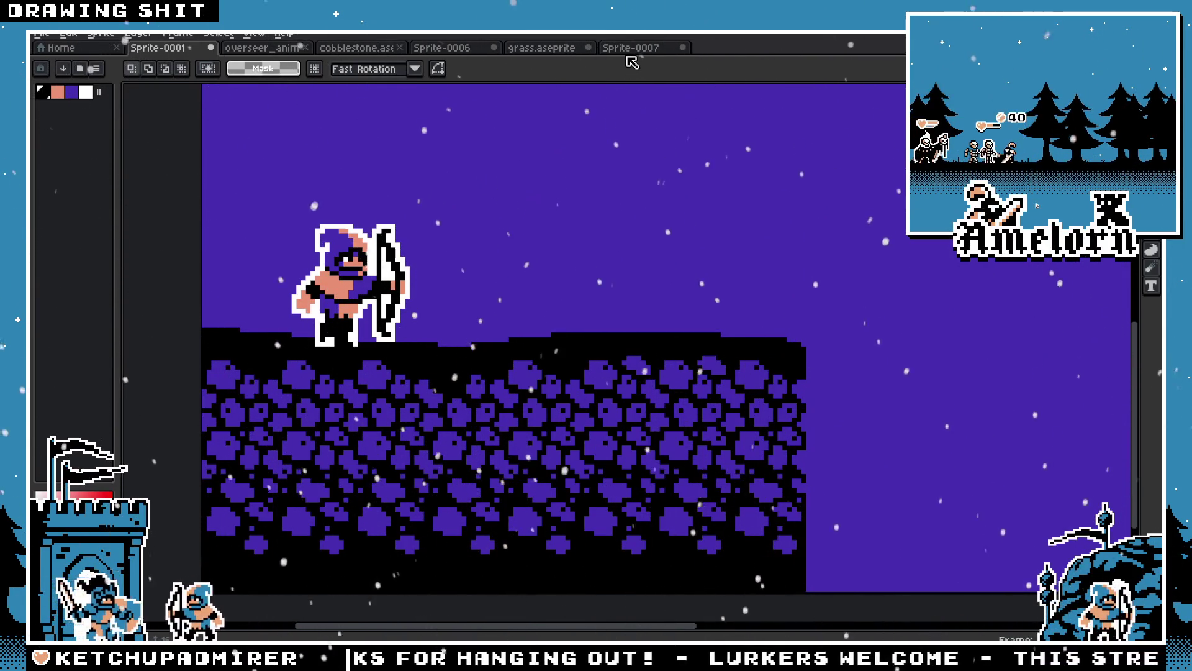
click(582, 52)
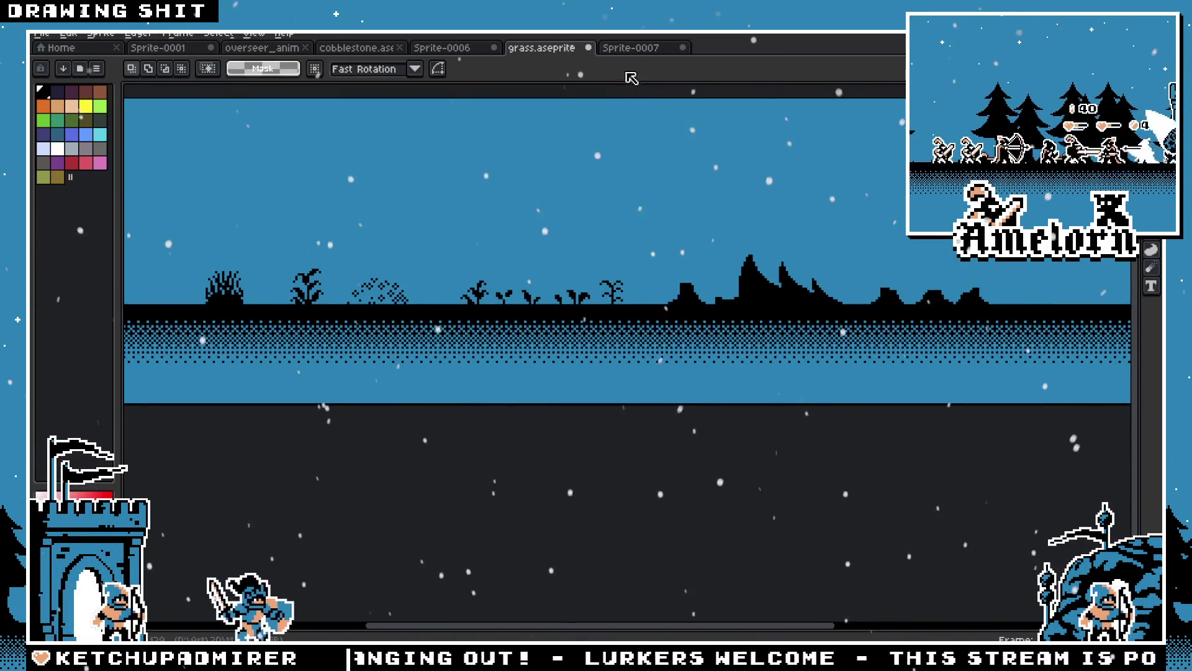
click(630, 48)
click(357, 49)
click(262, 49)
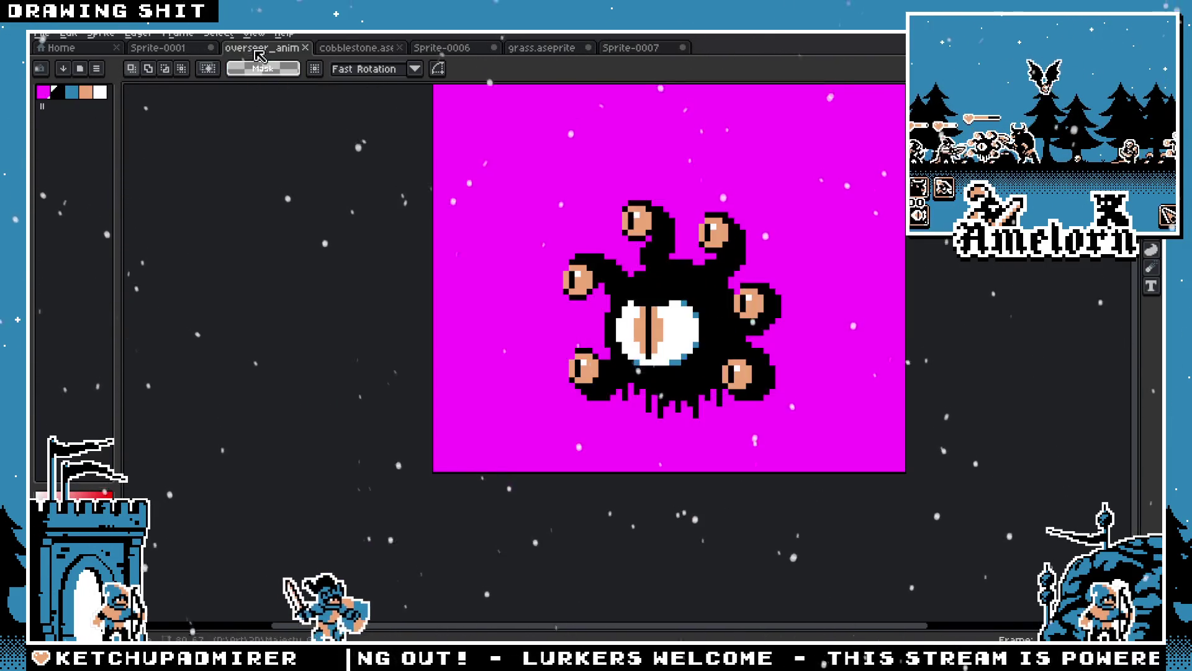
click(163, 50)
scroll(459, 294, down, 1)
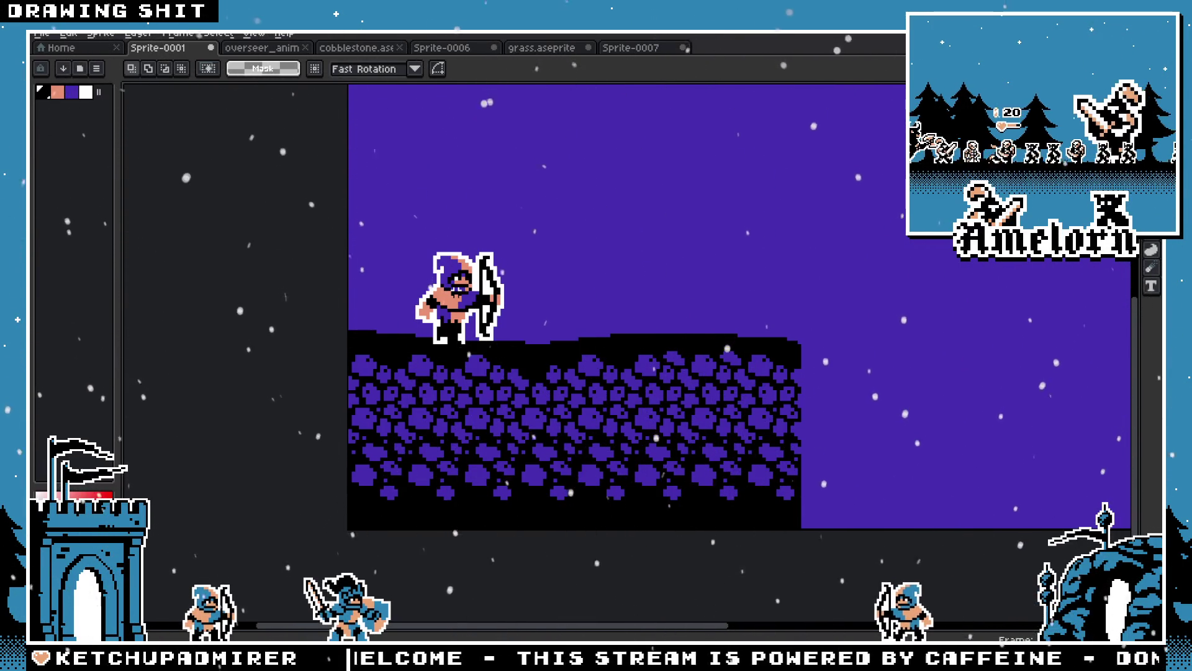
Open Cave_newer.aseprite from the Majesty GB folder, showing the blue-and-black rocky cave
click(41, 32)
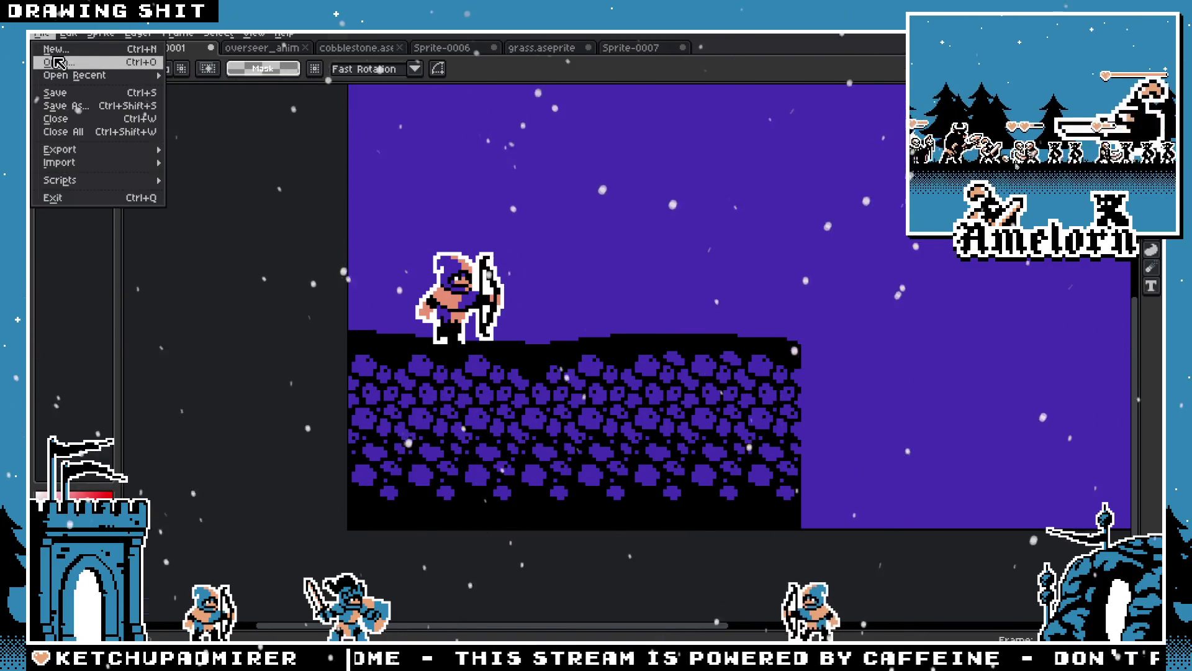
click(49, 58)
scroll(880, 418, down, 1)
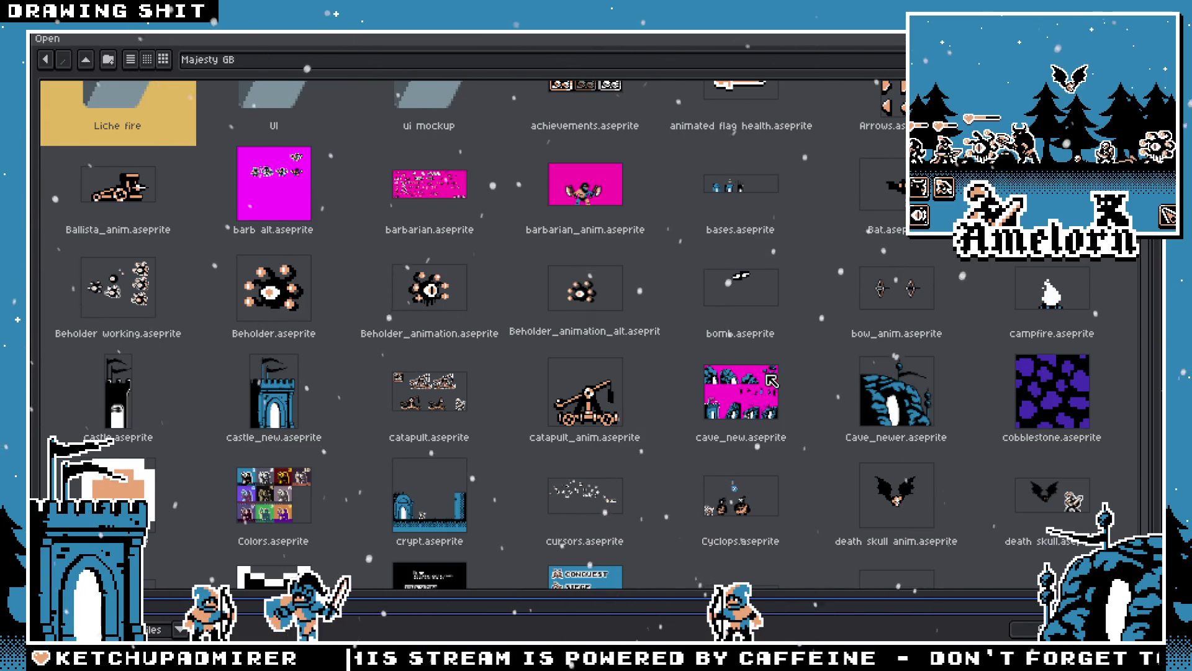
scroll(879, 390, down, 1)
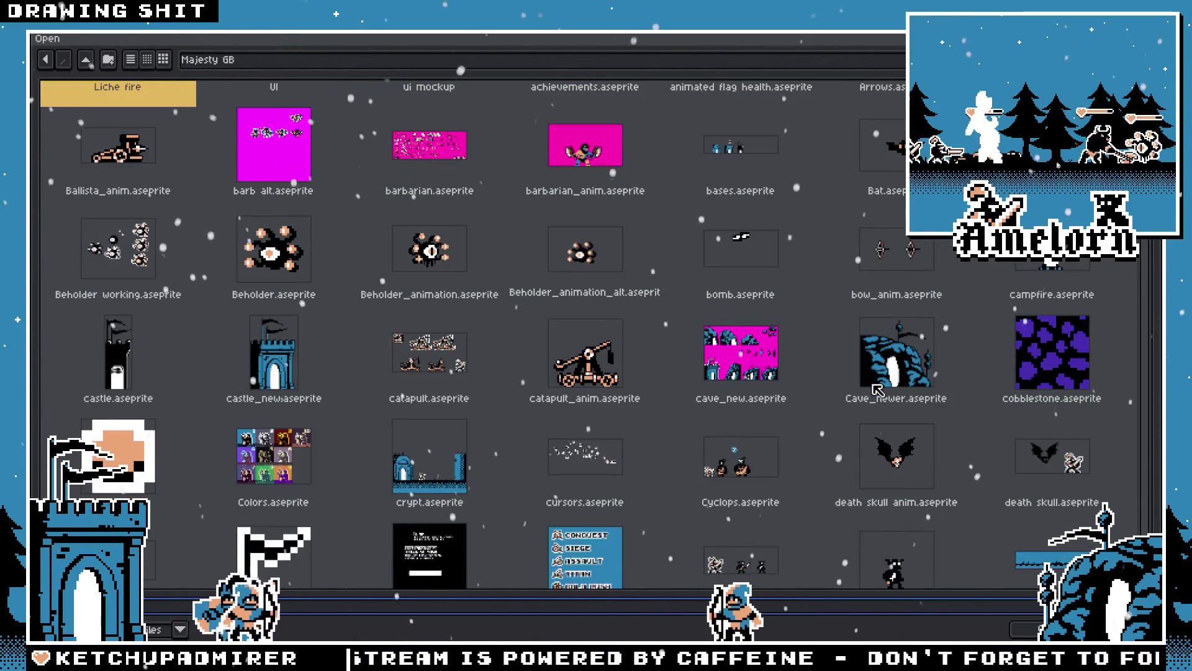
double_click(897, 351)
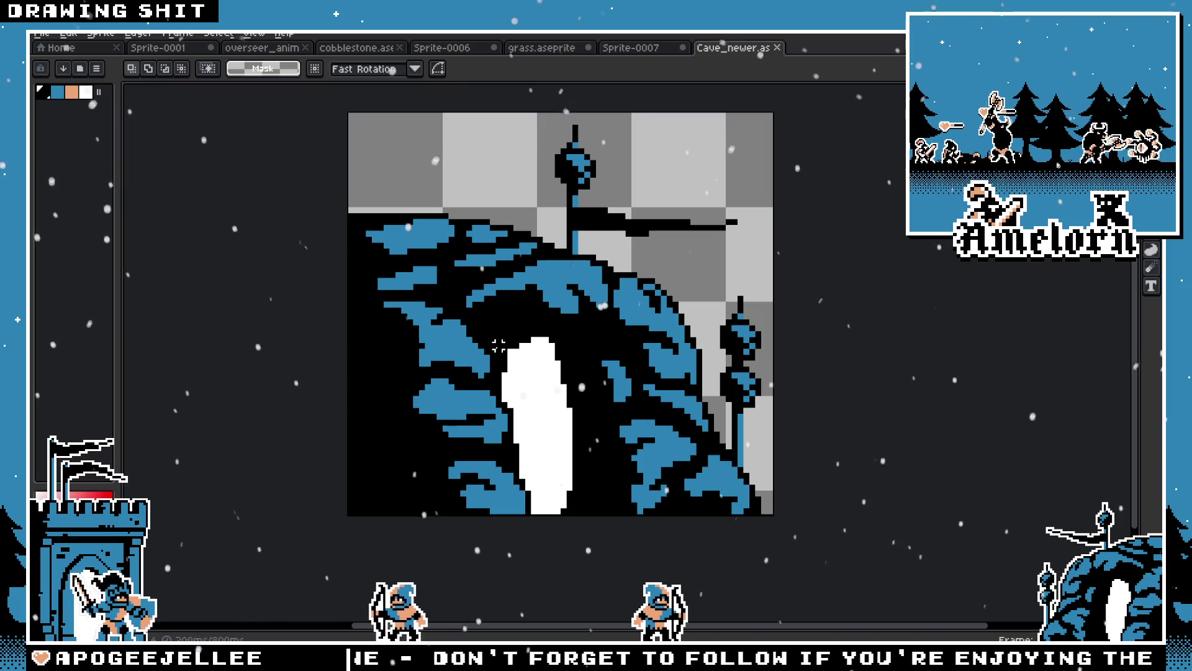
scroll(663, 277, down, 1)
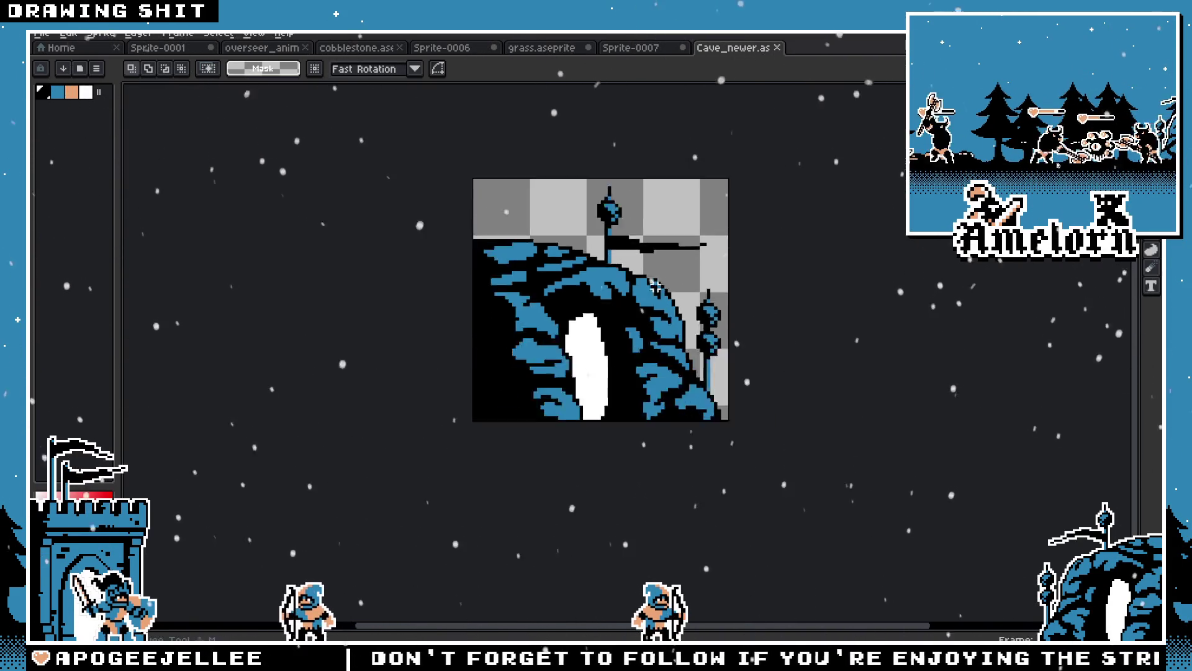
scroll(607, 294, up, 1)
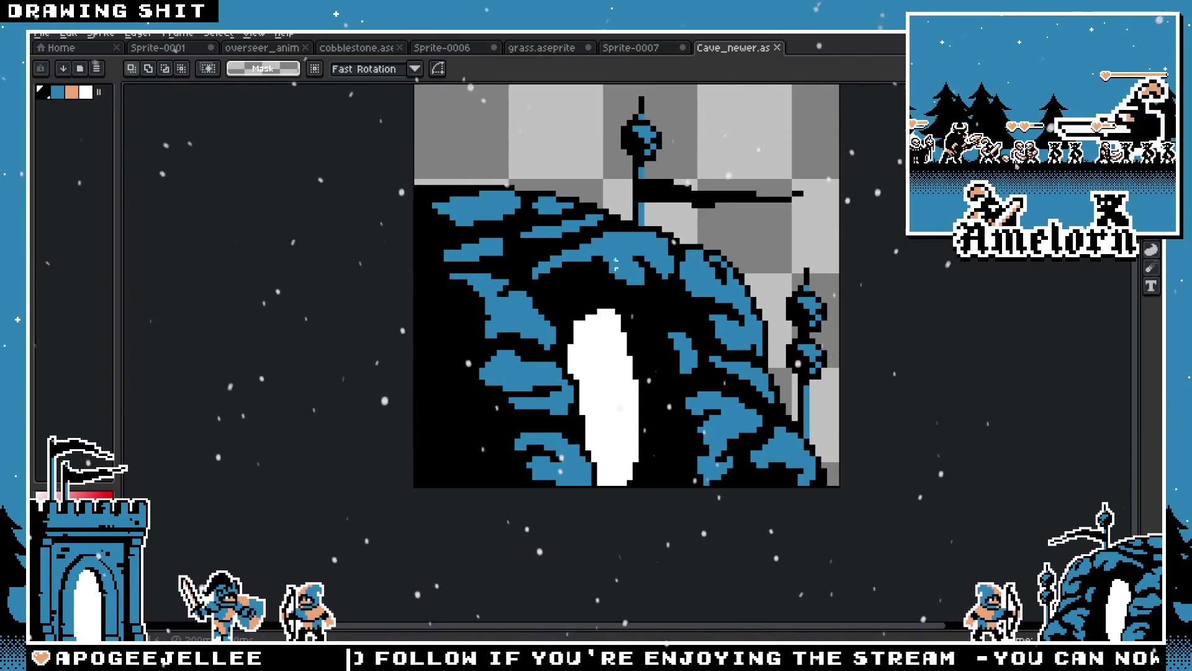
click(631, 48)
click(724, 50)
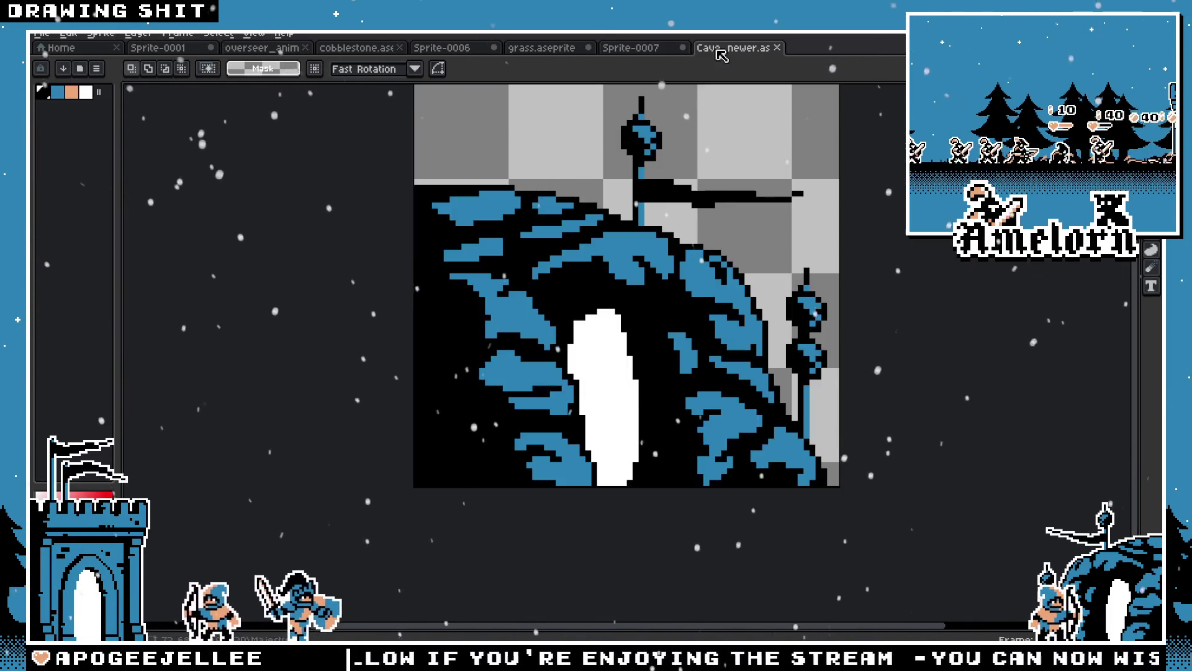
click(631, 47)
drag(652, 320, 527, 439)
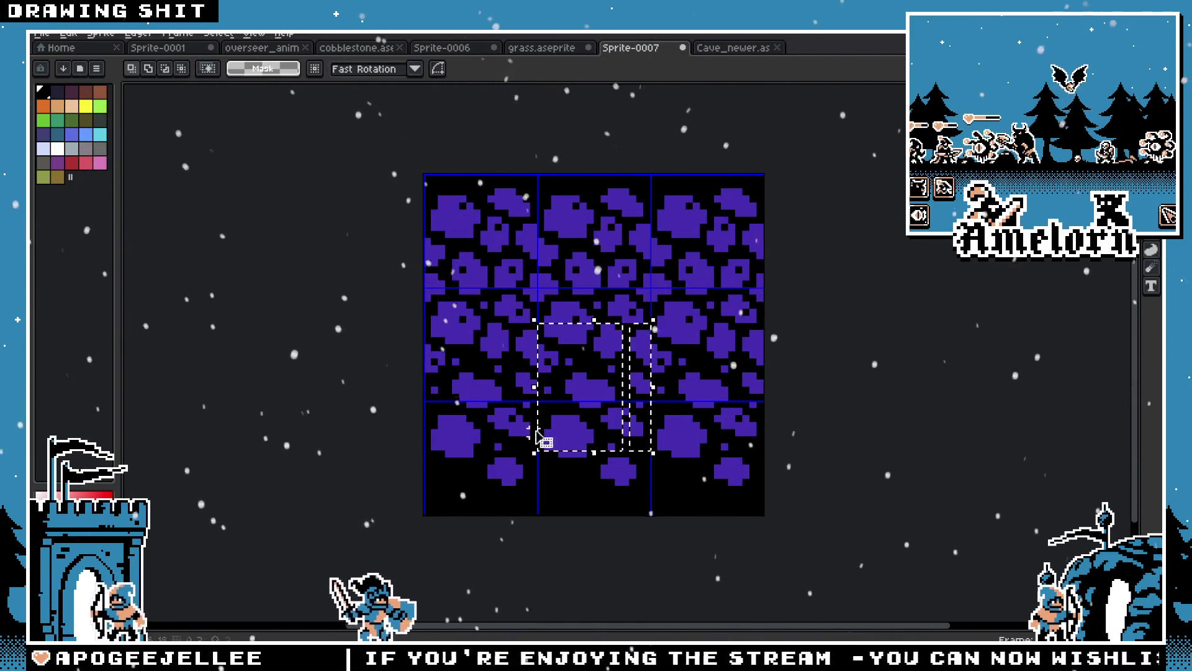
key(ctrl+Tab)
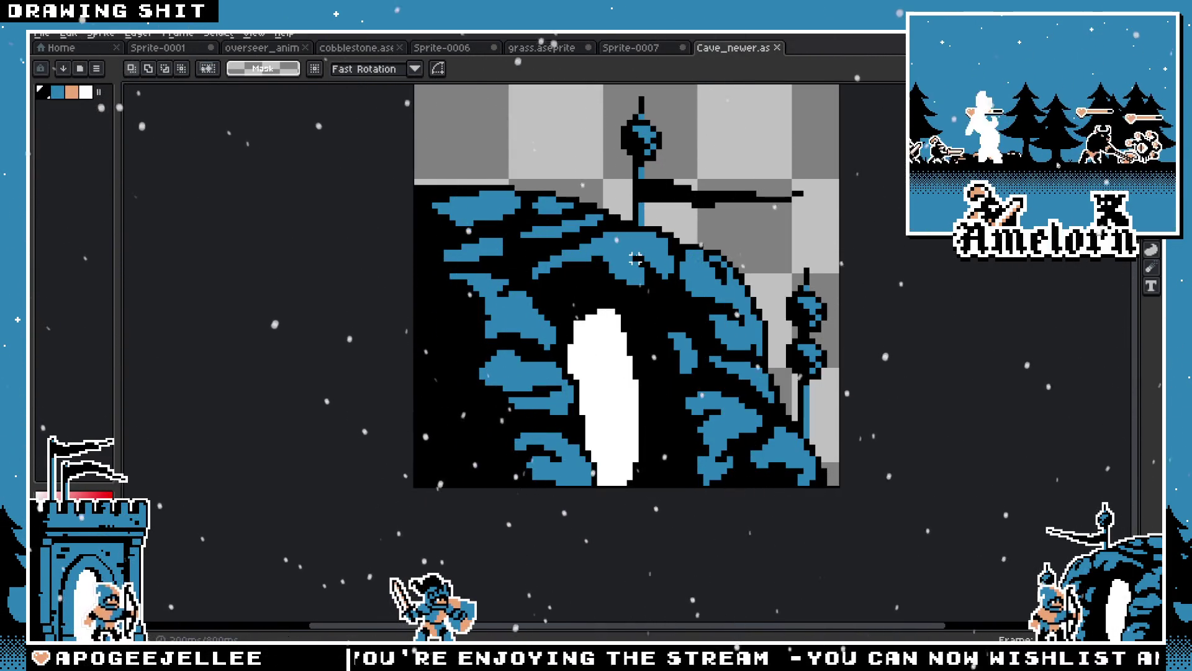
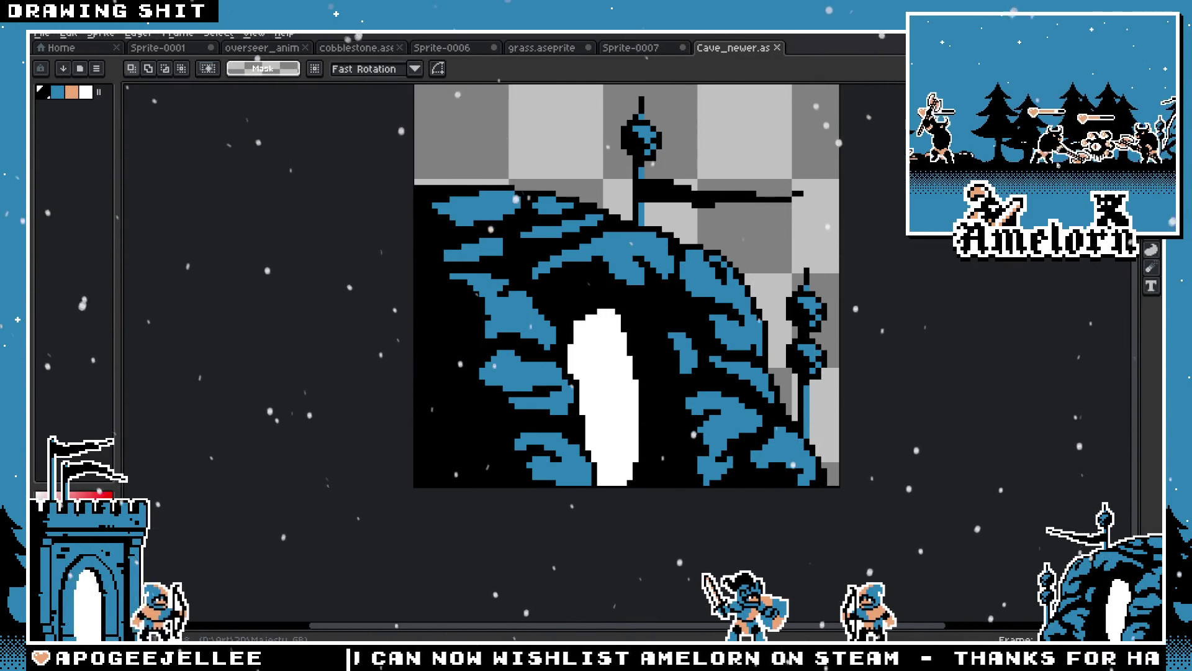
Magic-wand select the blue rock patches on the cave's Layer 1, then go to the Sprite-0001 archer scene
key(Tab)
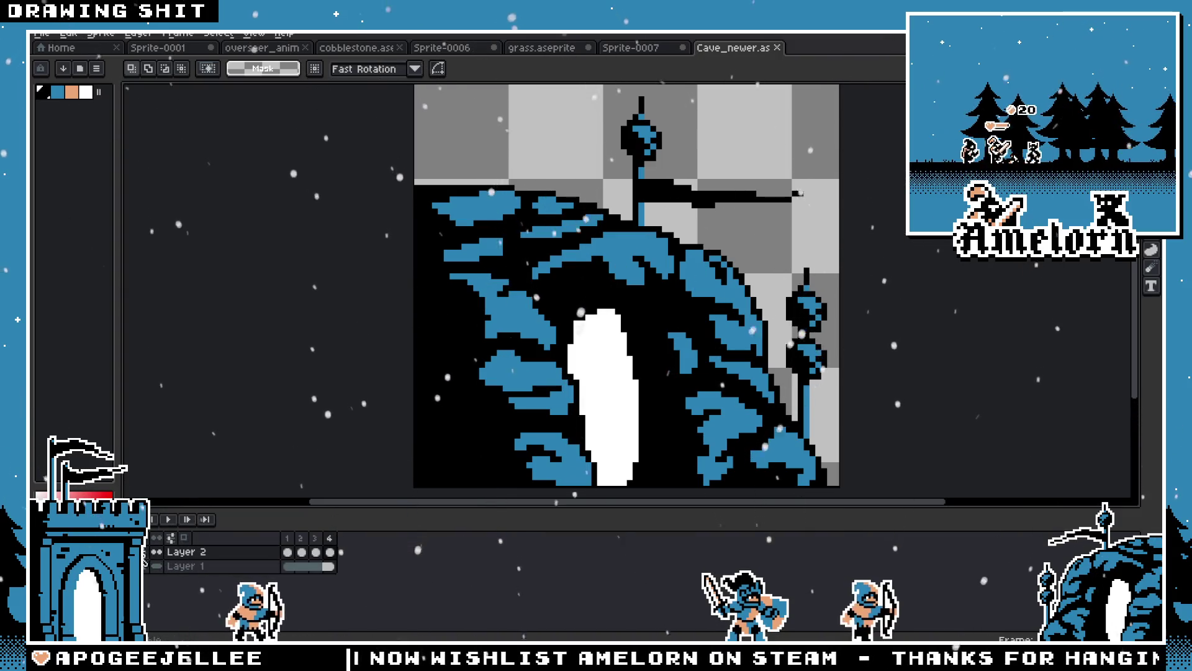
click(189, 566)
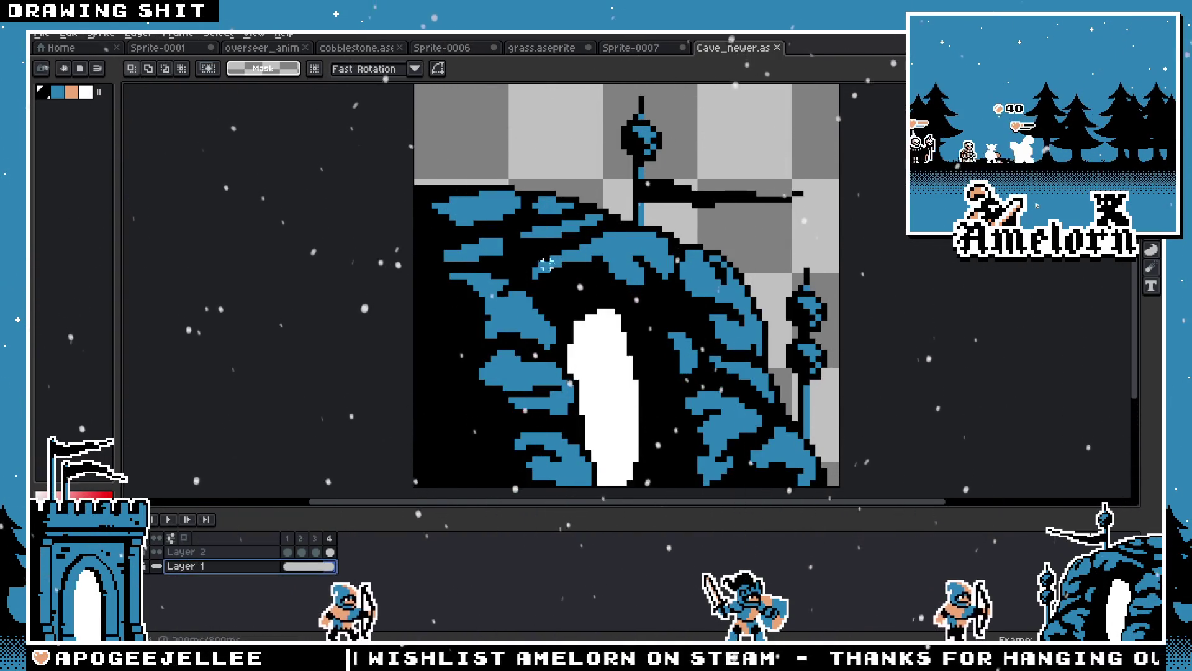
key(w)
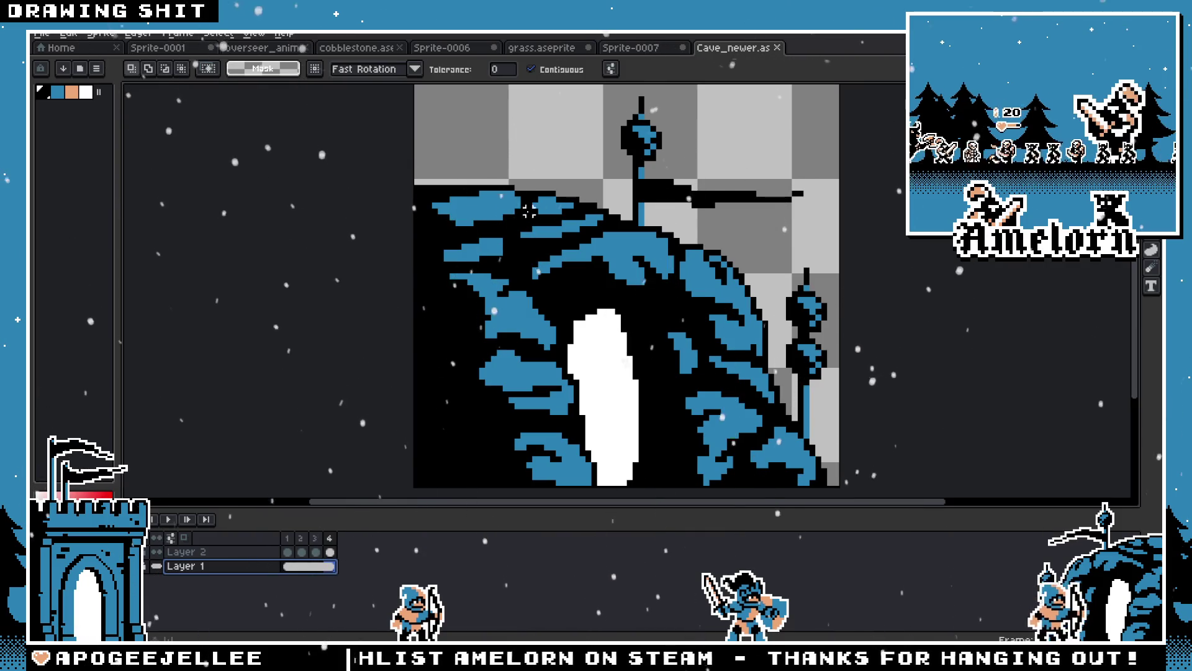
click(520, 252)
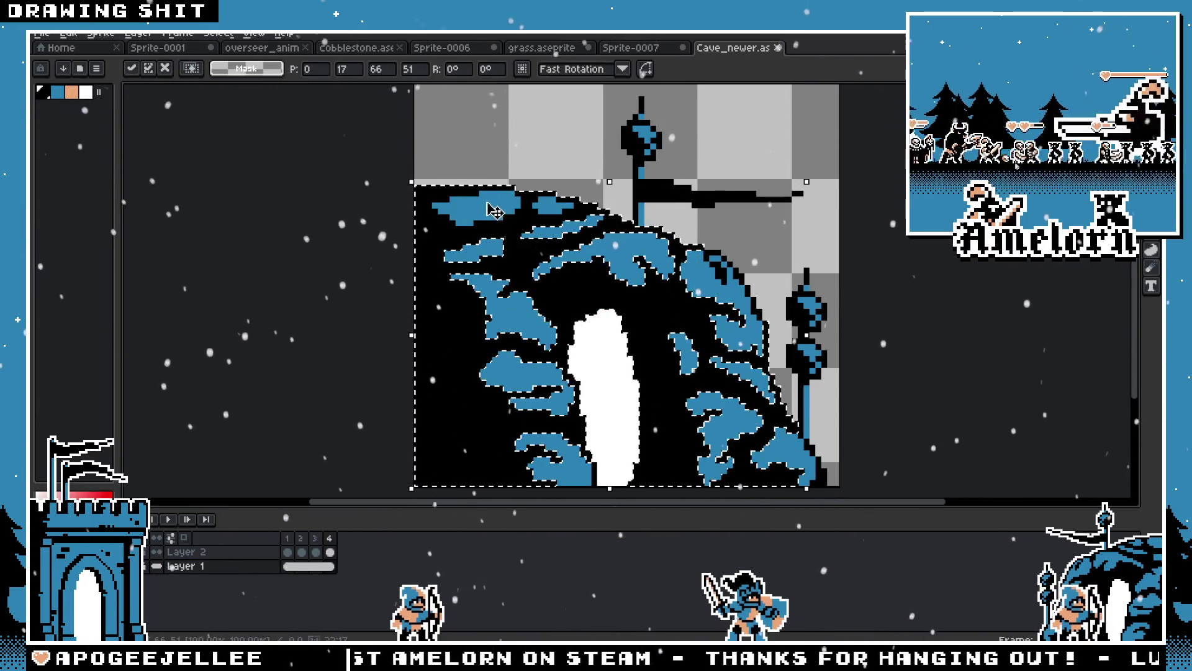
click(652, 255)
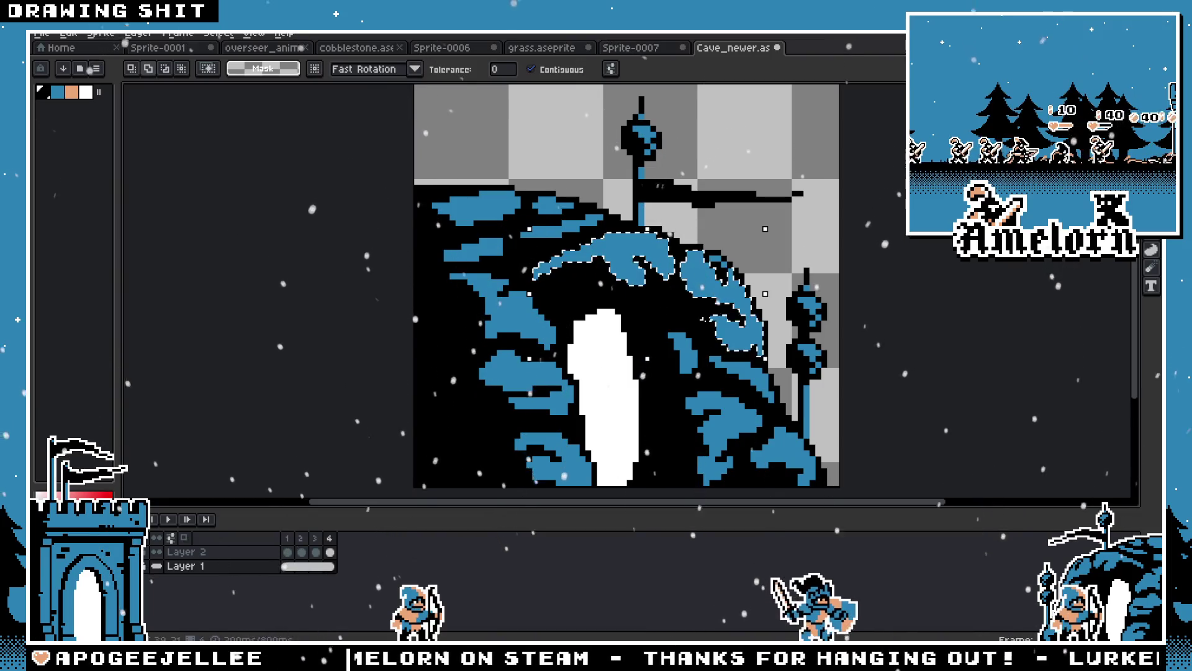
shift+click(735, 411)
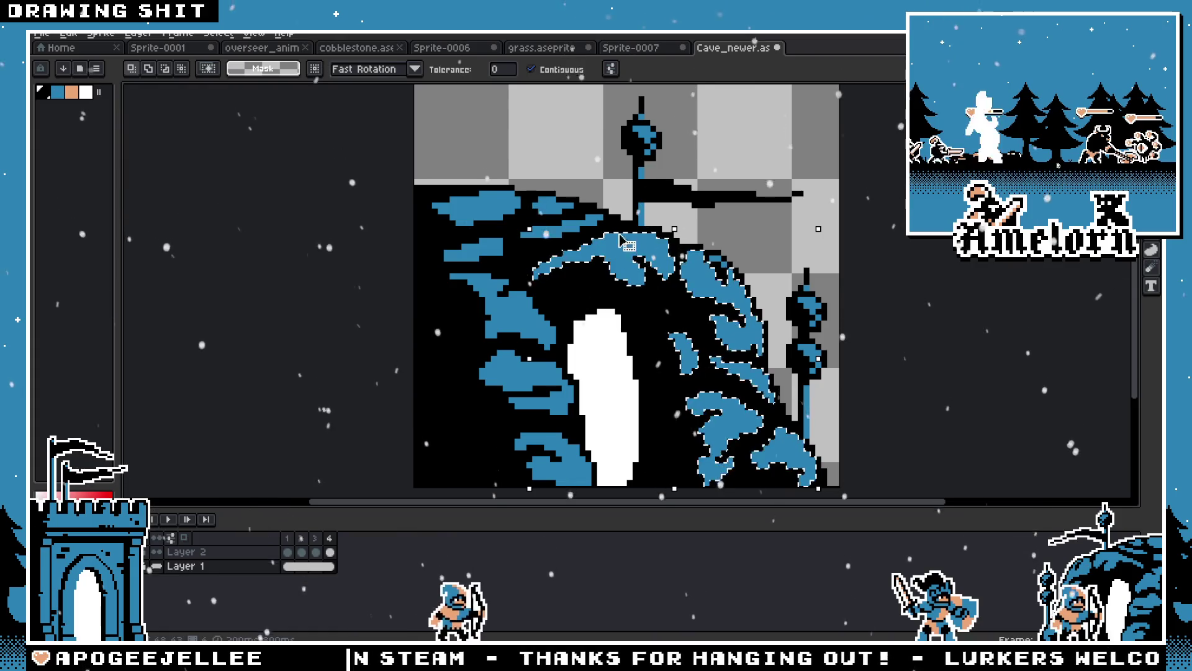
click(640, 48)
click(160, 48)
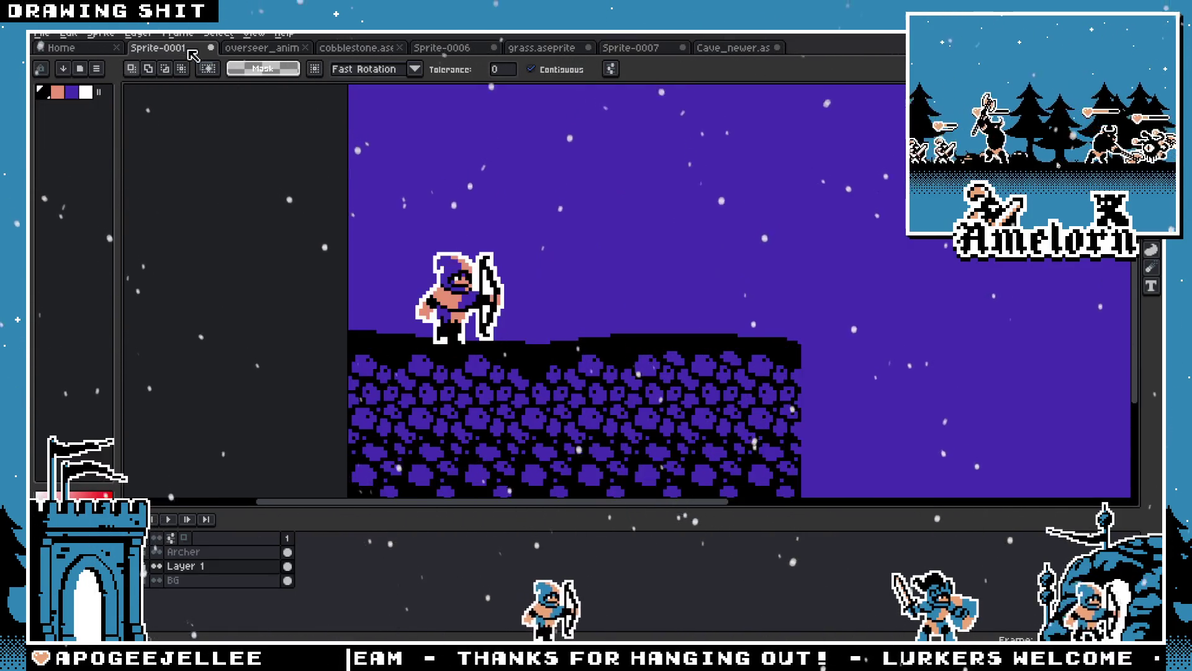
Hide the cobblestone Layer 1 and paste the blue shapes onto a new Layer 2 in the sky
click(155, 566)
right_click(163, 562)
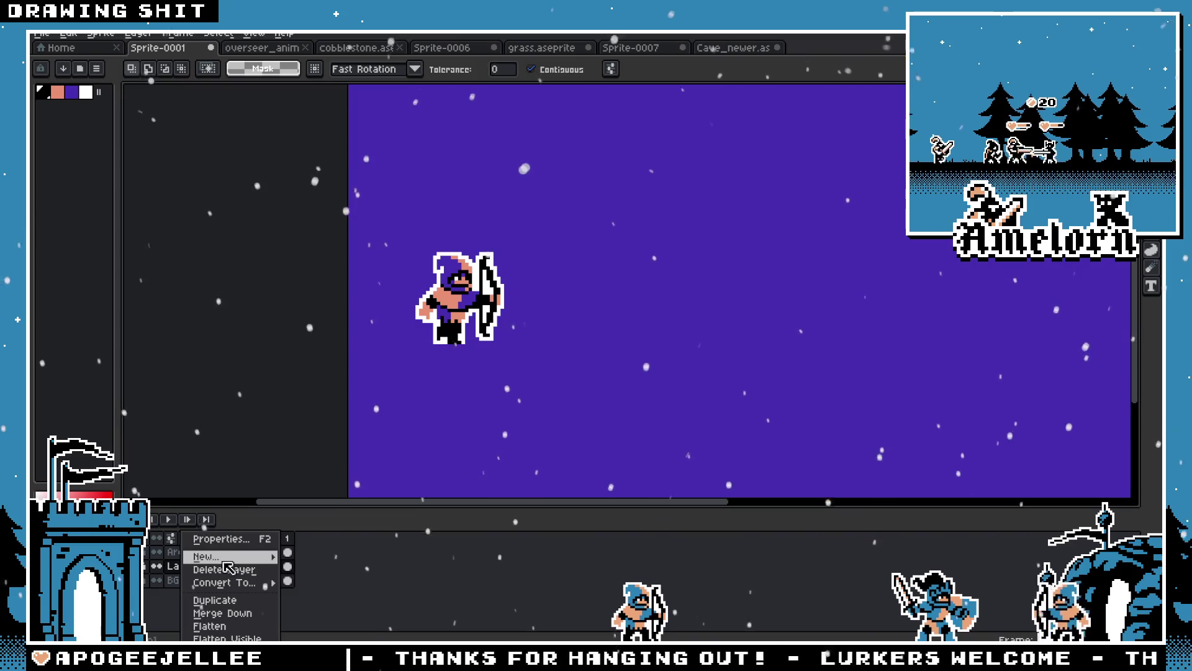
click(327, 553)
key(ctrl+v)
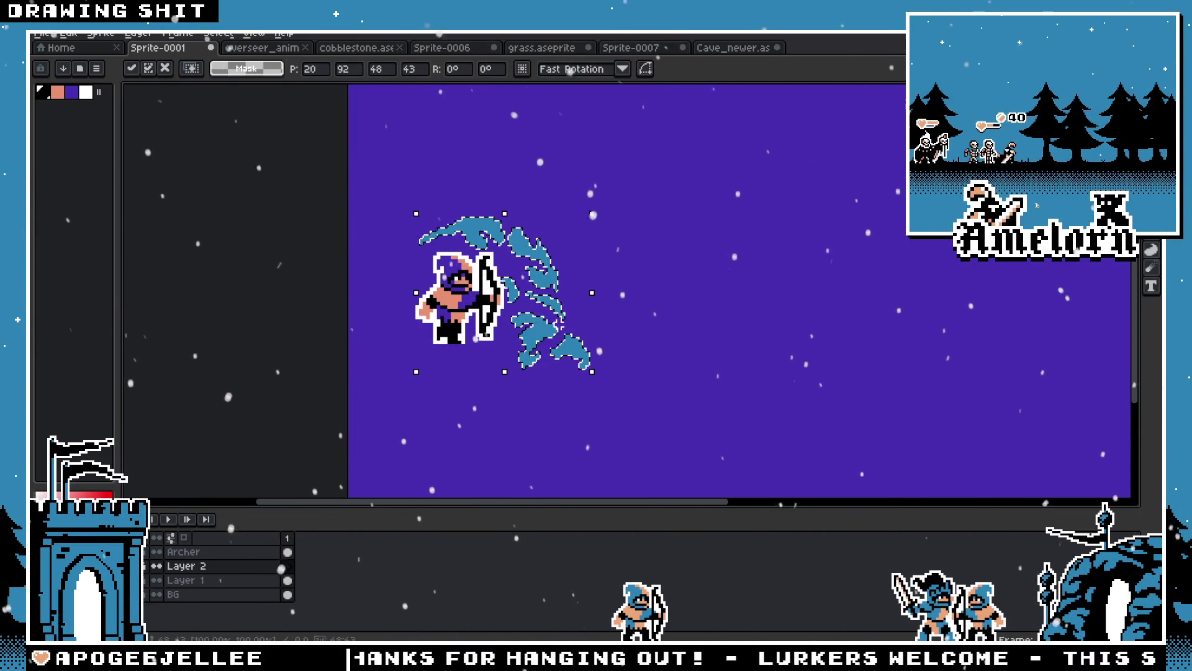
key(ctrl+x)
key(ctrl+v)
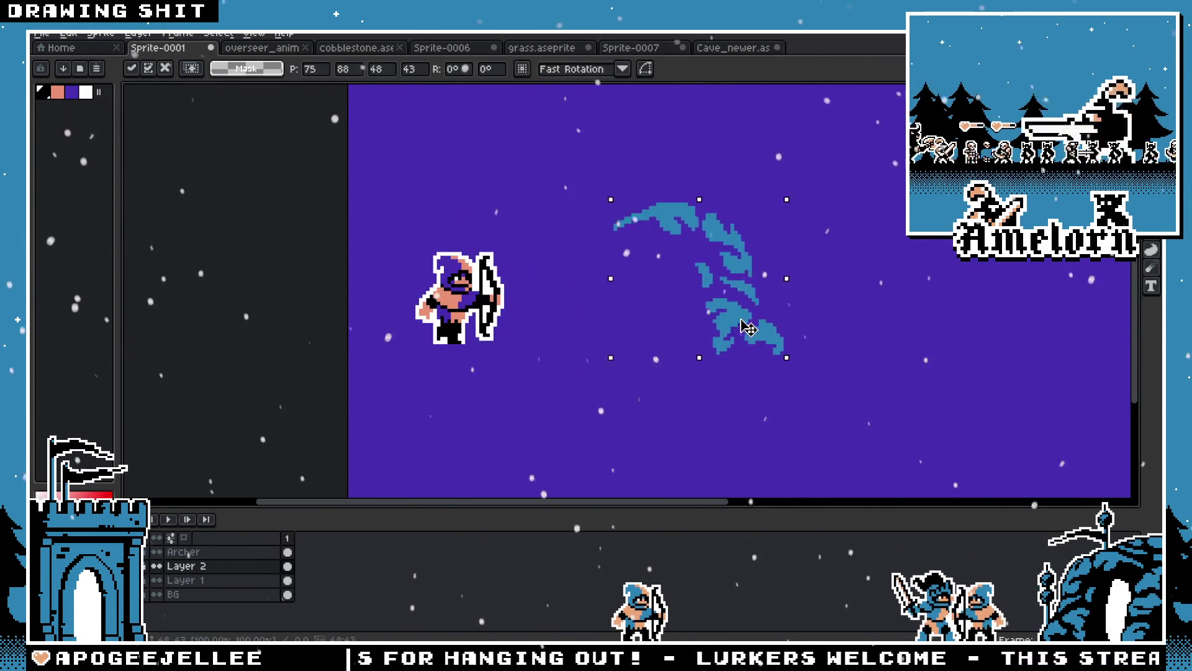
key(i)
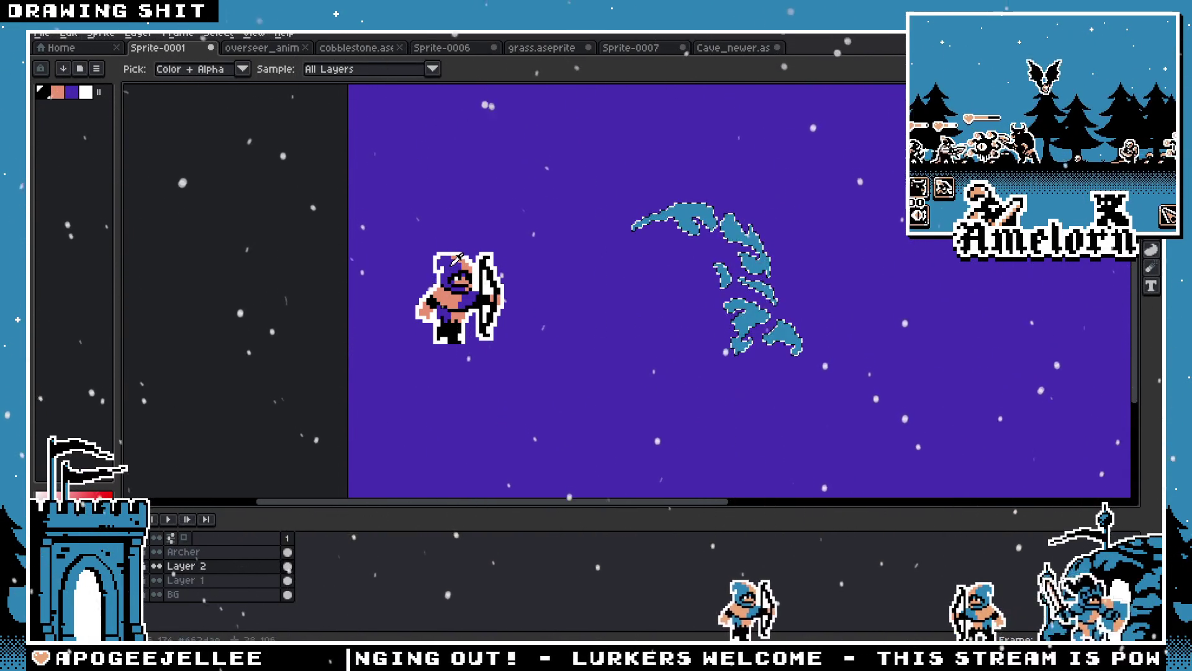
Select all blue pixels with a non-contiguous Magic Wand, delete them, and marquee the shape's area
key(w)
click(677, 215)
click(248, 69)
click(733, 224)
key(Delete)
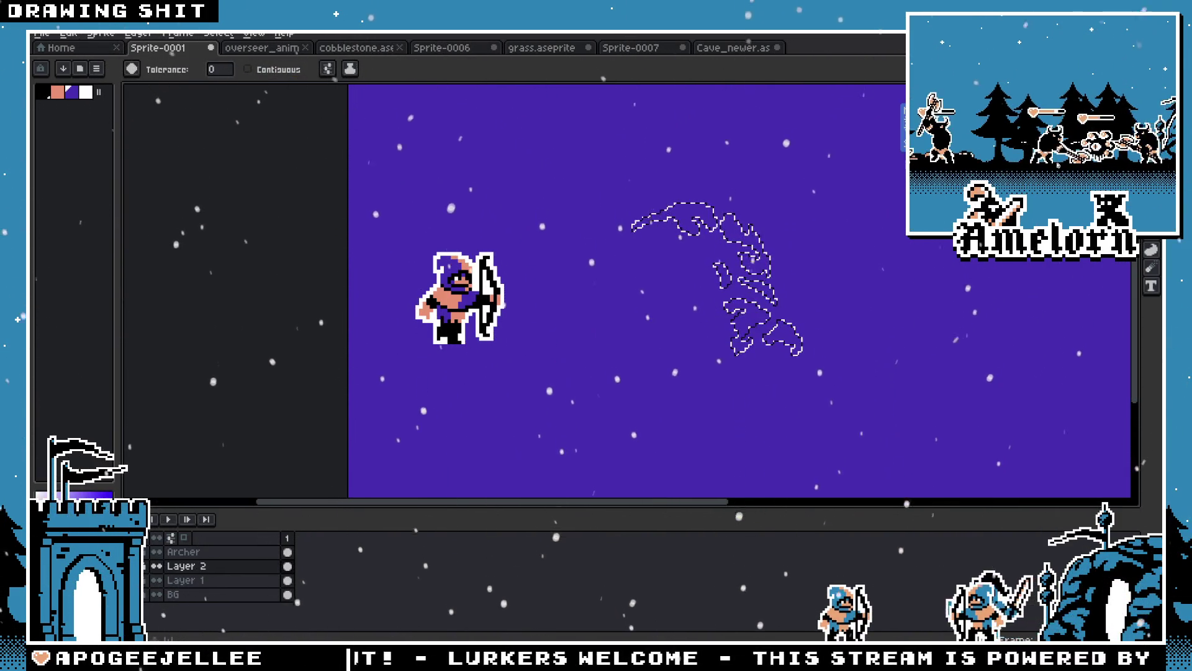
key(m)
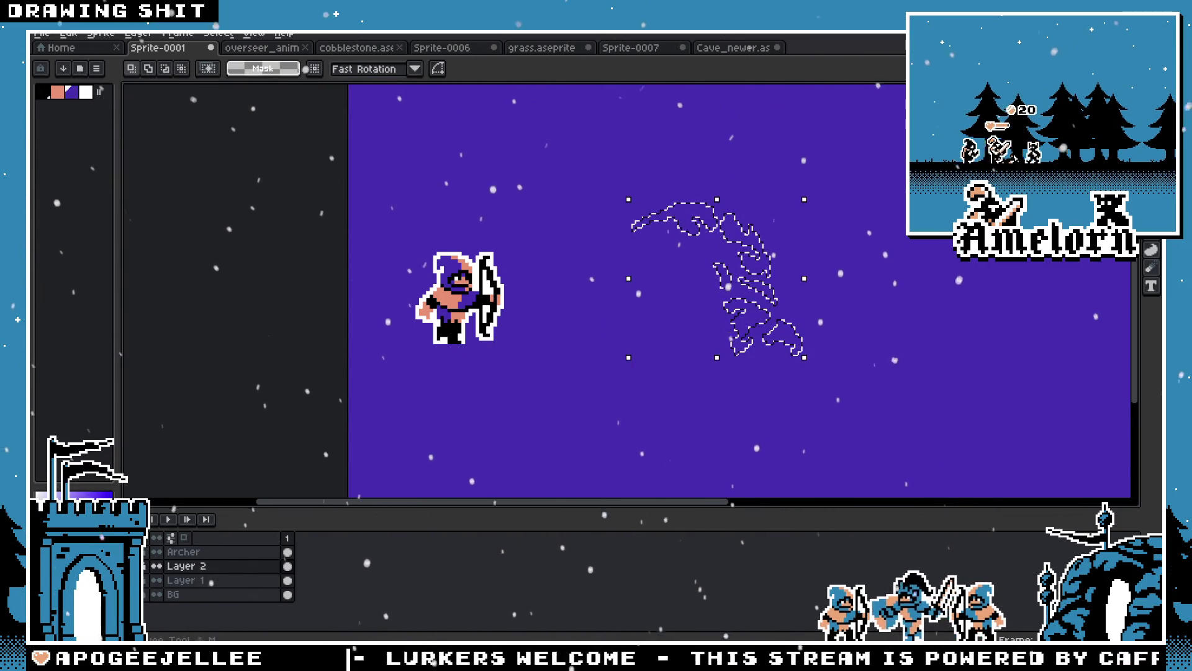
drag(572, 150, 920, 407)
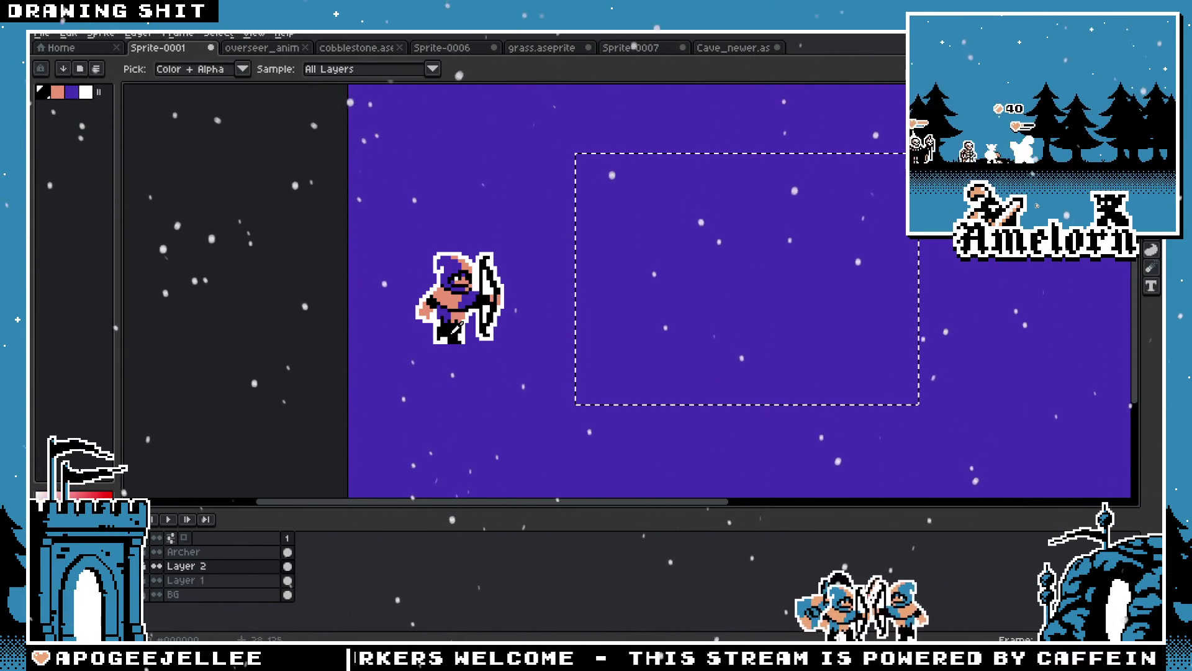
Give the selection a black outline, rotate it 90°, and move it into position
key(shift+o)
click(950, 269)
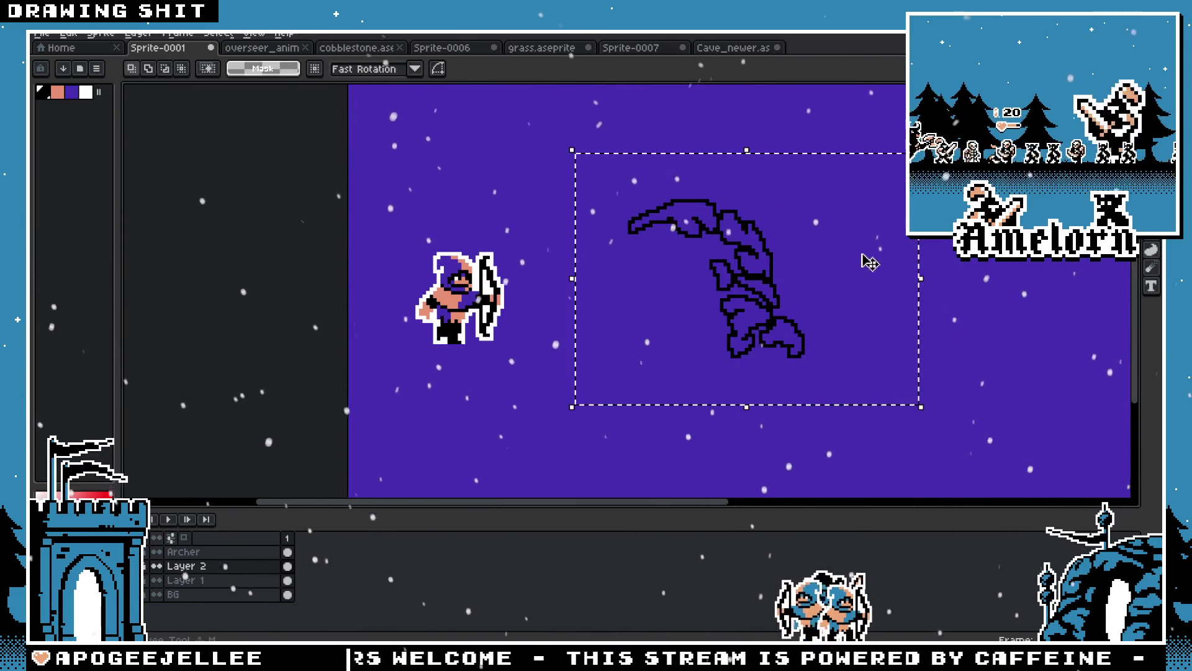
mouse_move(777, 118)
mouse_down()
mouse_move(696, 115)
mouse_move(618, 138)
mouse_move(596, 205)
mouse_up()
mouse_move(766, 279)
mouse_down()
mouse_move(713, 366)
mouse_move(764, 346)
mouse_up()
scroll(722, 272, up, 3)
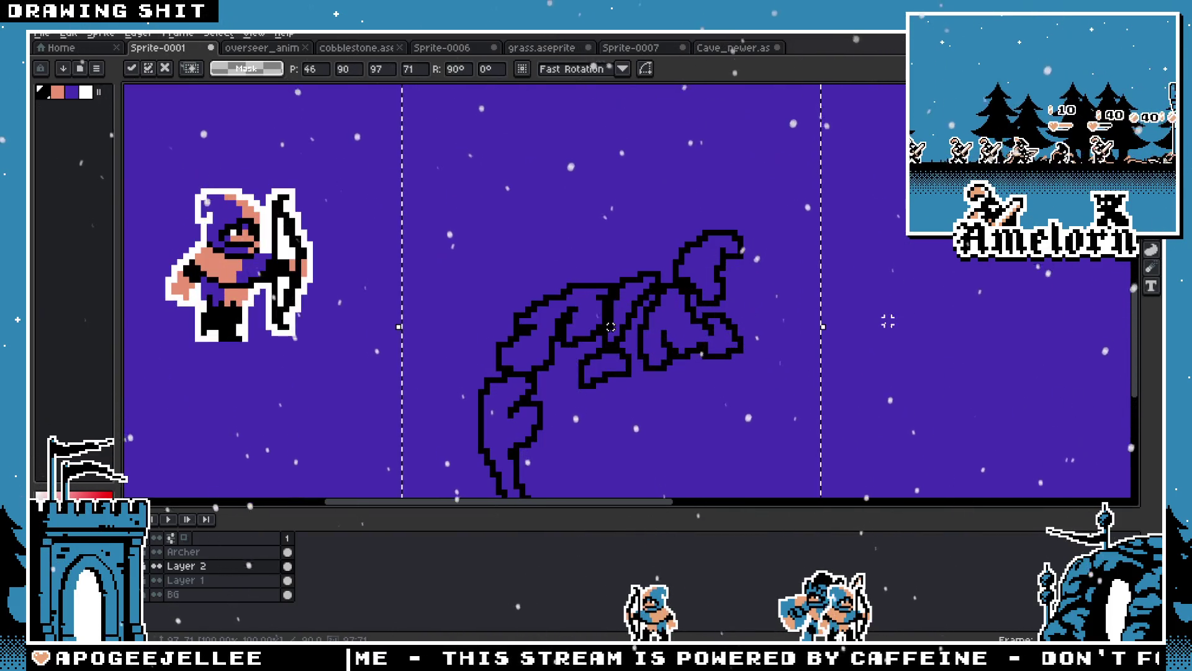
key(Return)
Draw a straight black line across the figure's top and erase the bump above it
key(b)
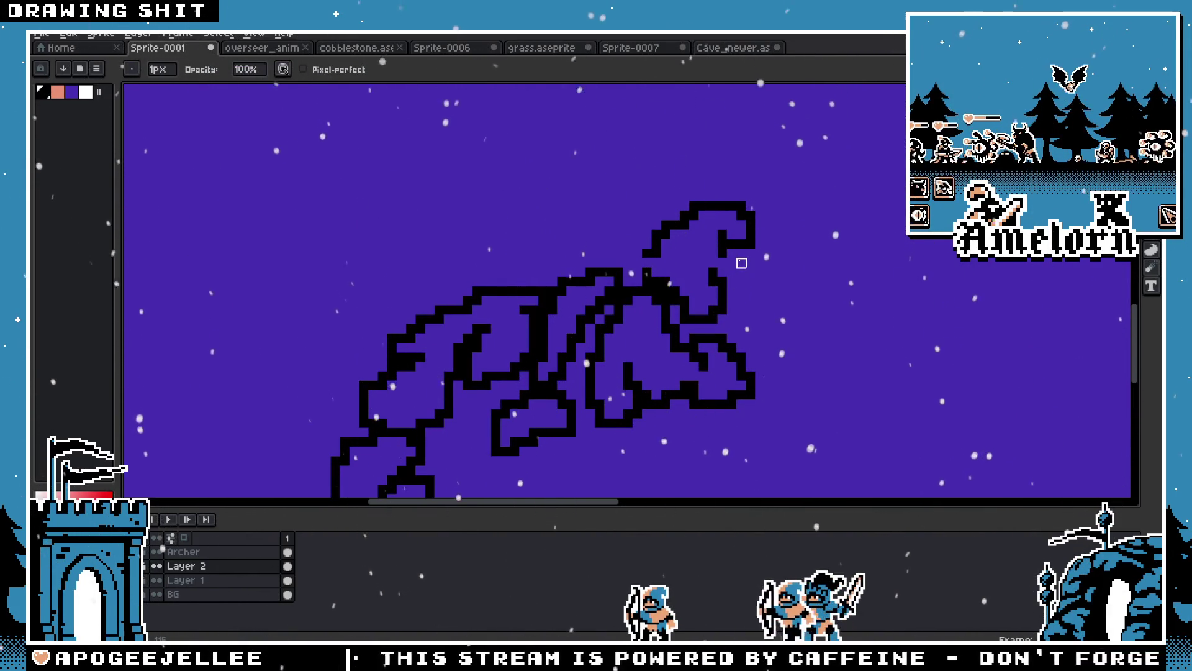
key(l)
drag(607, 271, 744, 273)
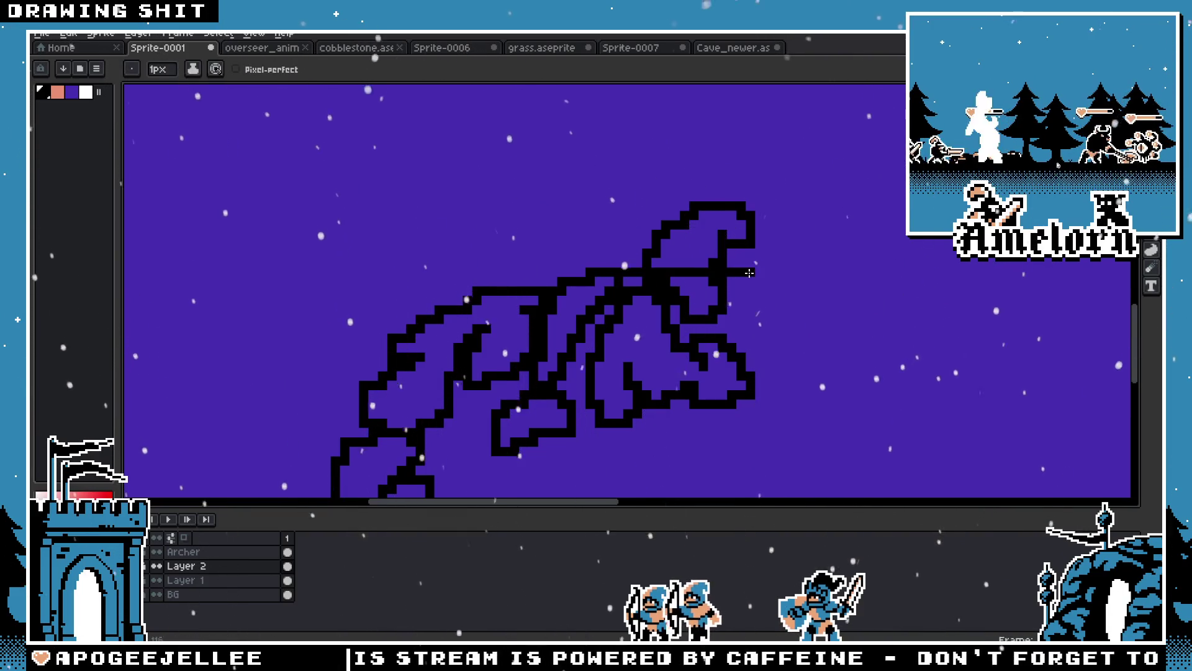
key(b)
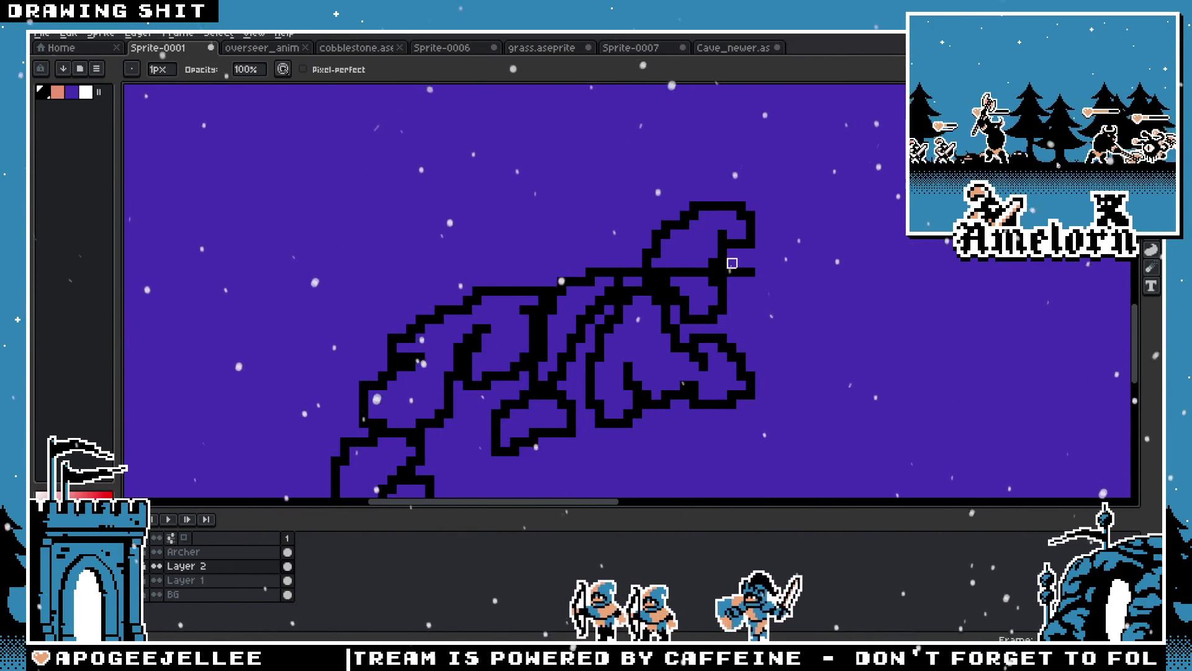
mouse_move(704, 244)
mouse_down()
mouse_move(612, 194)
mouse_move(729, 224)
mouse_up()
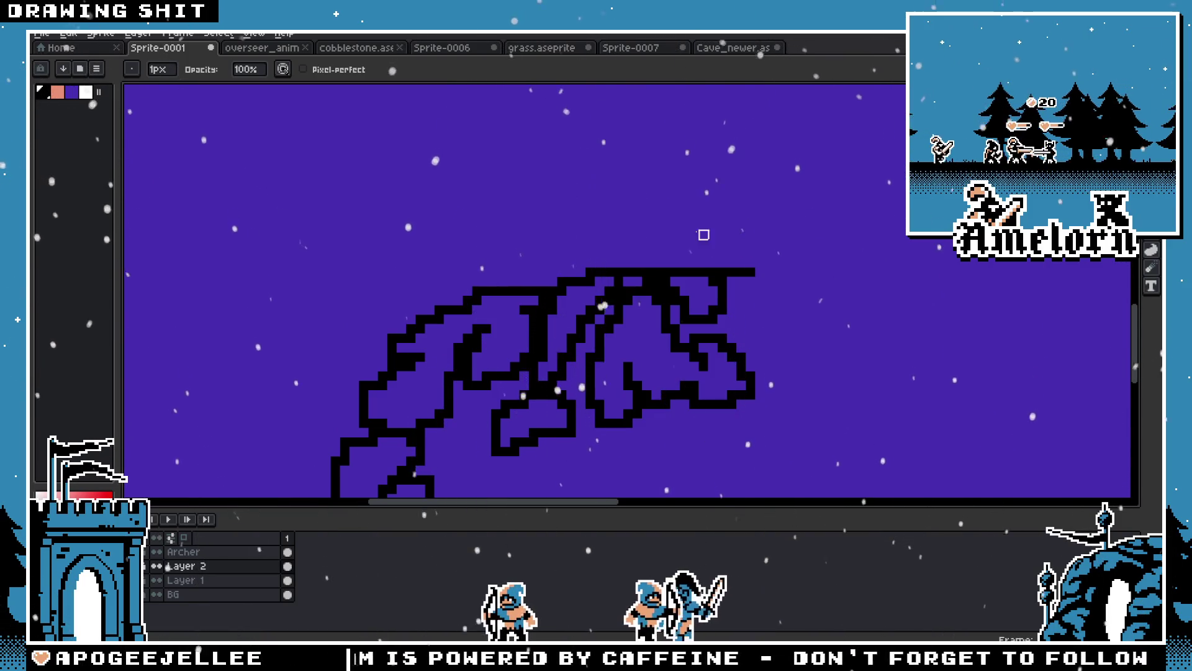
scroll(729, 223, down, 3)
scroll(632, 255, up, 1)
scroll(631, 255, up, 1)
Move the creature's hanging leg up next to its body
key(m)
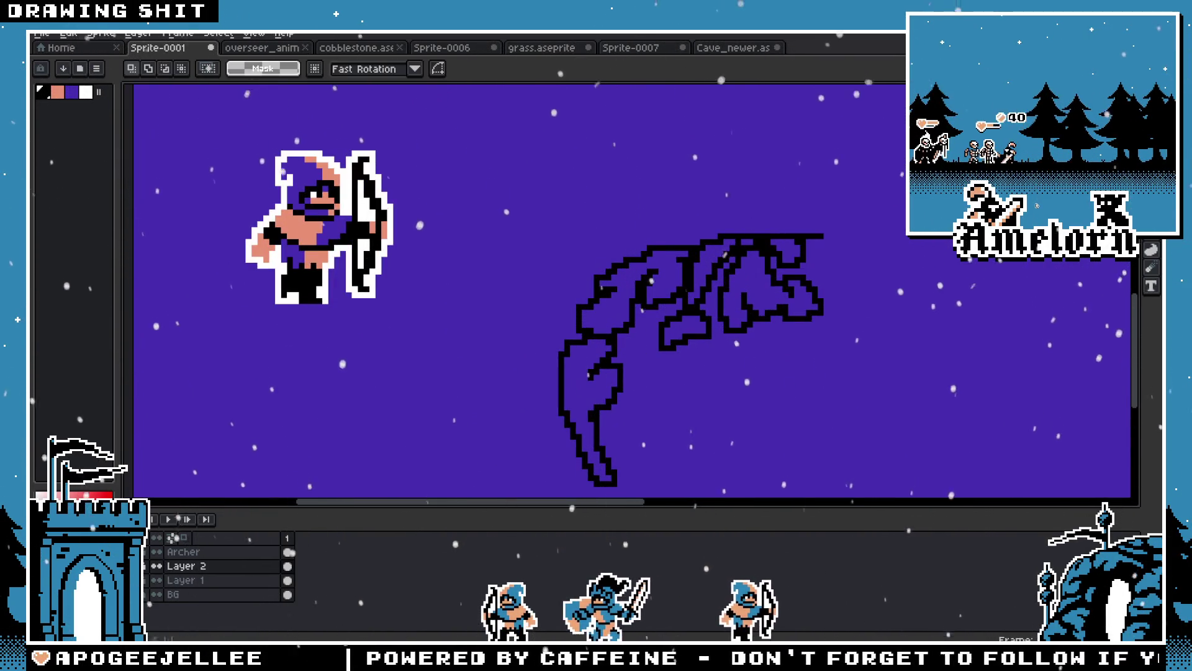
scroll(596, 472, up, 2)
mouse_move(438, 463)
mouse_down()
mouse_move(679, 151)
mouse_move(753, 32)
mouse_up()
drag(729, 448, 621, 261)
scroll(621, 260, down, 2)
mouse_move(599, 372)
mouse_down()
mouse_move(886, 292)
mouse_move(794, 388)
mouse_move(765, 303)
mouse_up()
key(Return)
Clear the small stray black mark and select the area around the creature drawing
drag(798, 182, 888, 271)
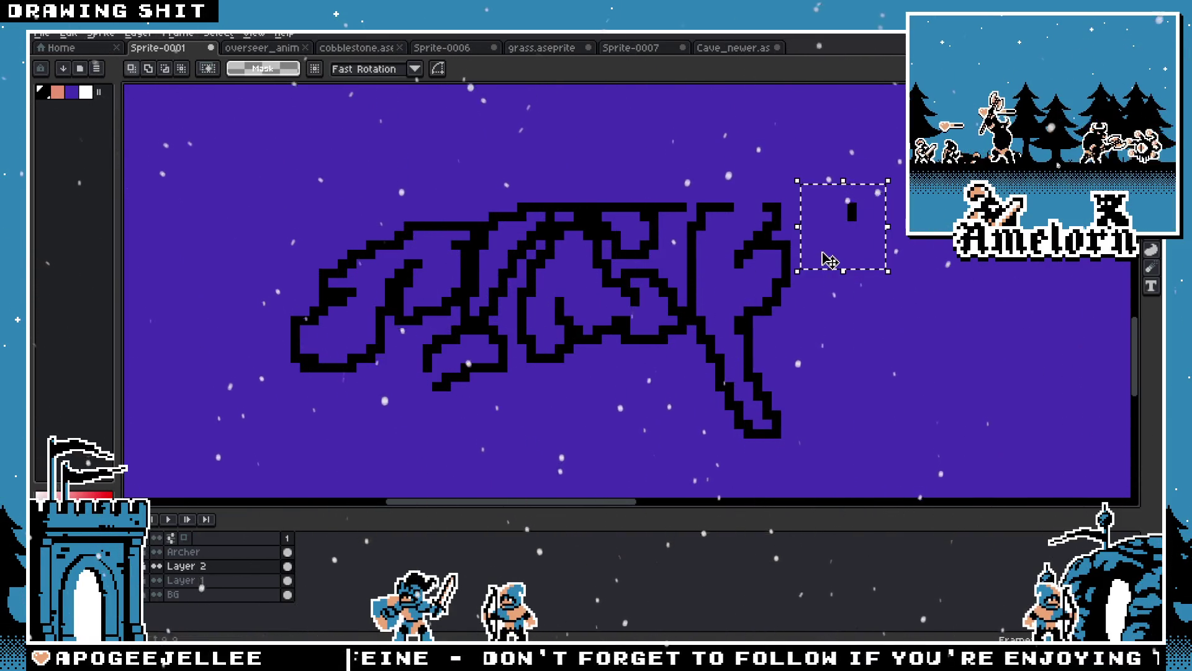
scroll(778, 215, up, 2)
key(v)
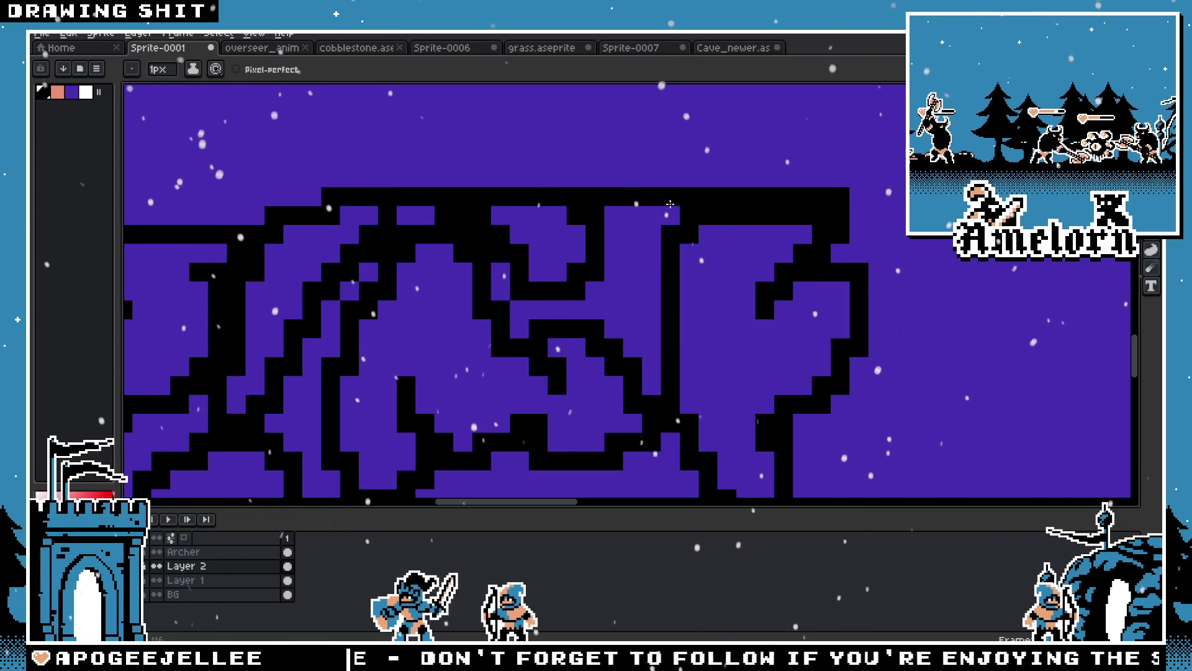
key(b)
scroll(701, 214, down, 2)
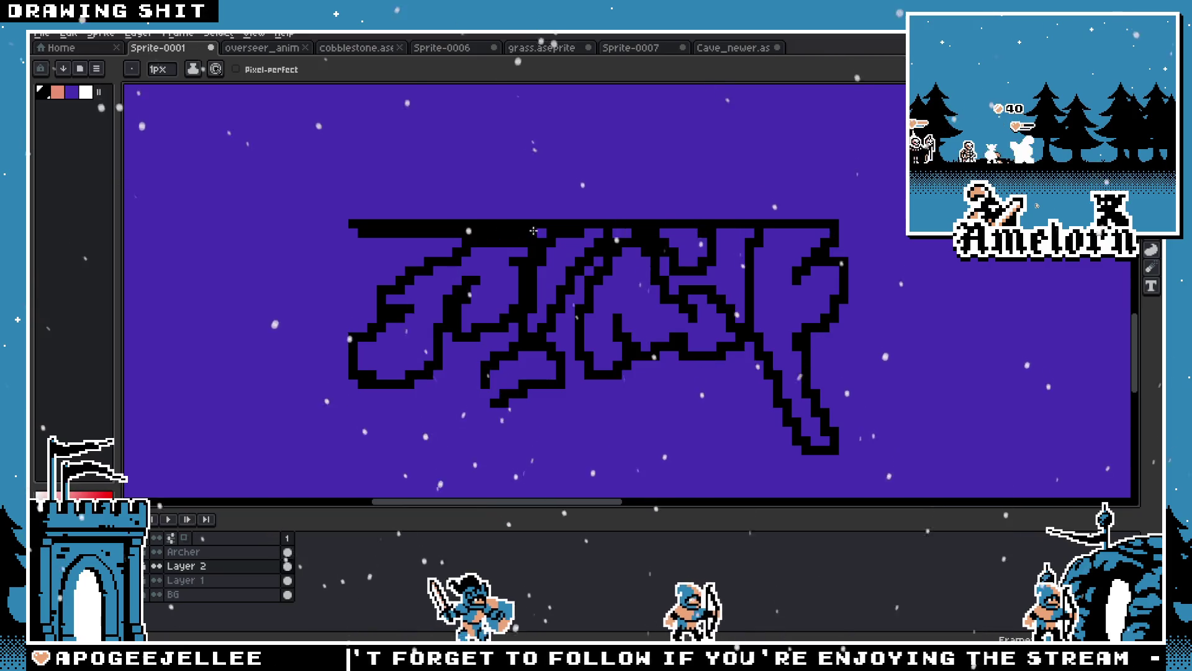
scroll(694, 228, down, 2)
key(m)
drag(503, 208, 838, 377)
Fill the rectangle around the creature outline with solid black
key(g)
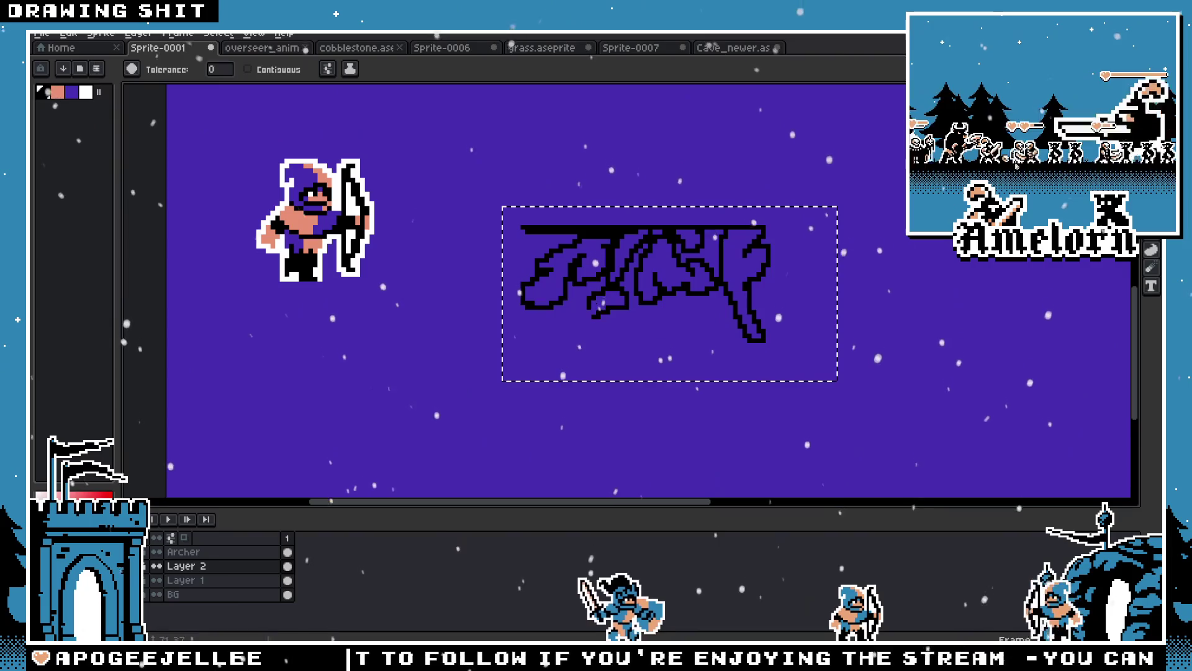
key(m)
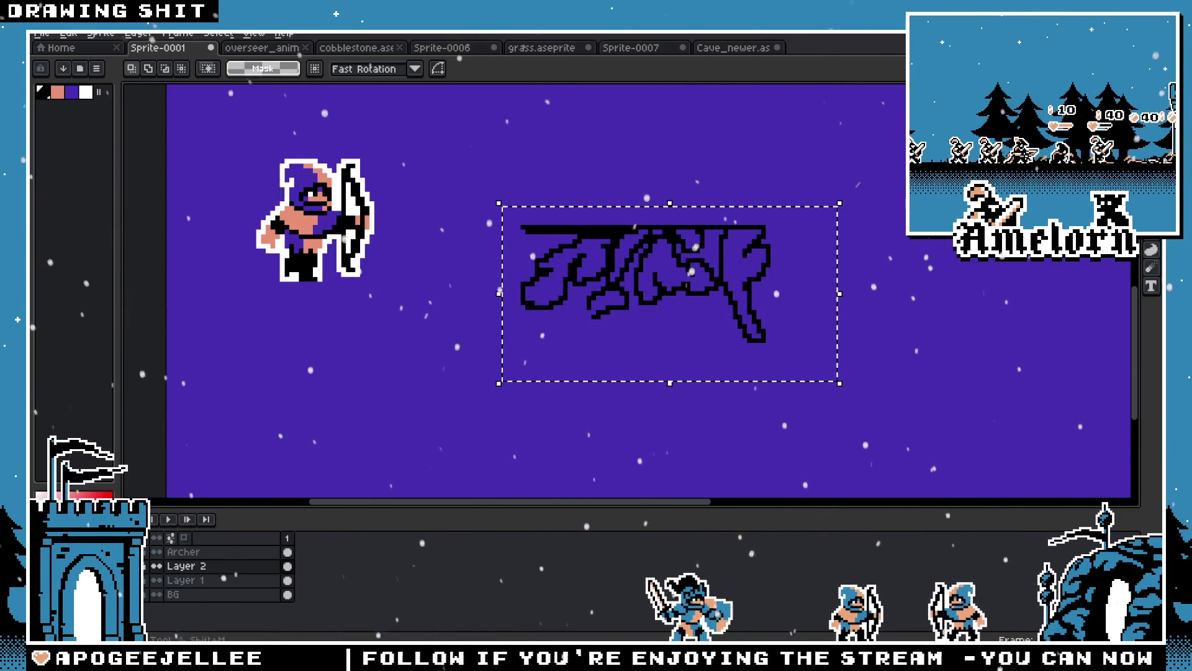
drag(499, 227, 825, 368)
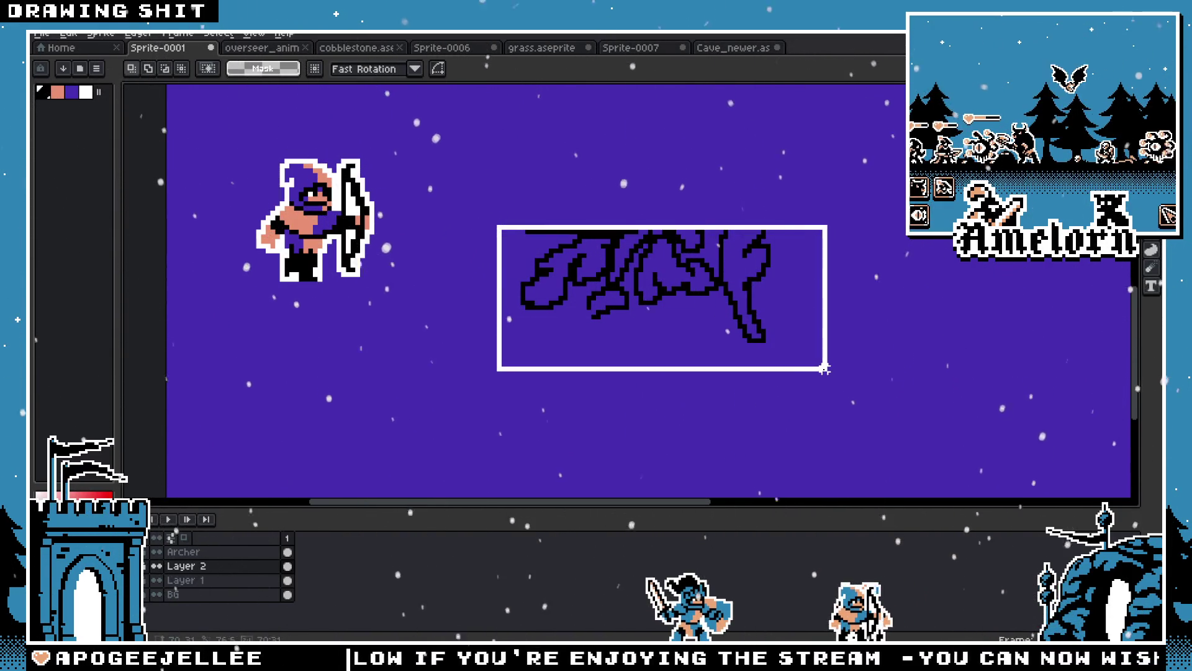
key(g)
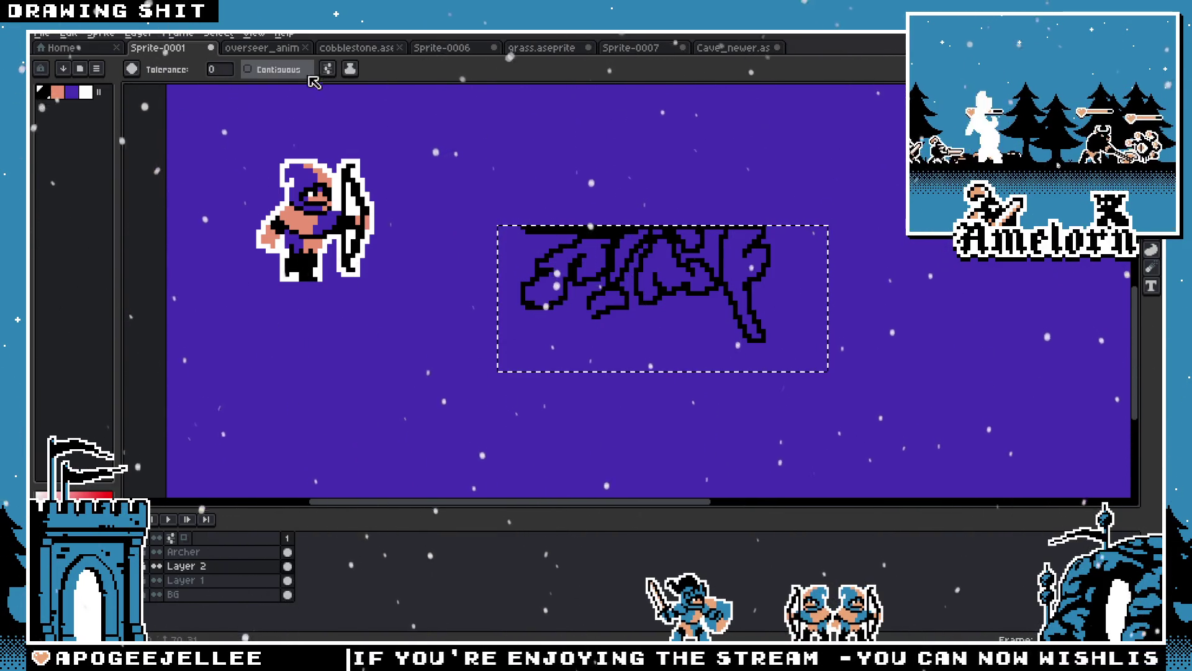
click(759, 326)
Pan the view over the whole strip, then switch to the Cave_newer document
scroll(622, 315, down, 5)
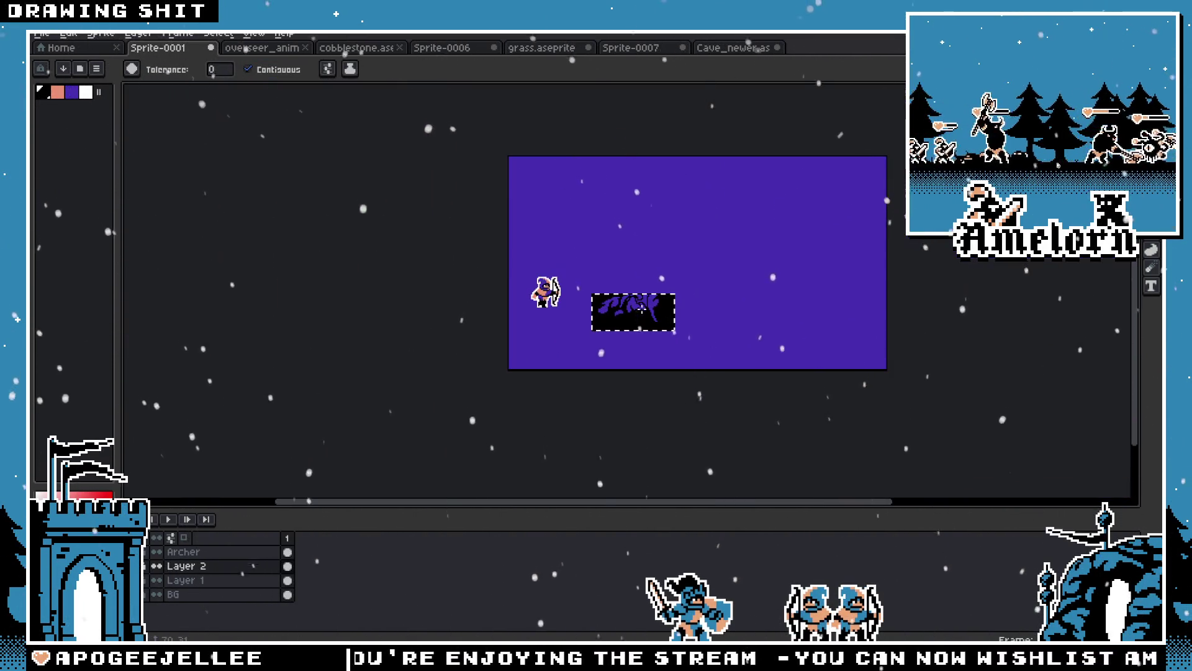
scroll(688, 308, up, 5)
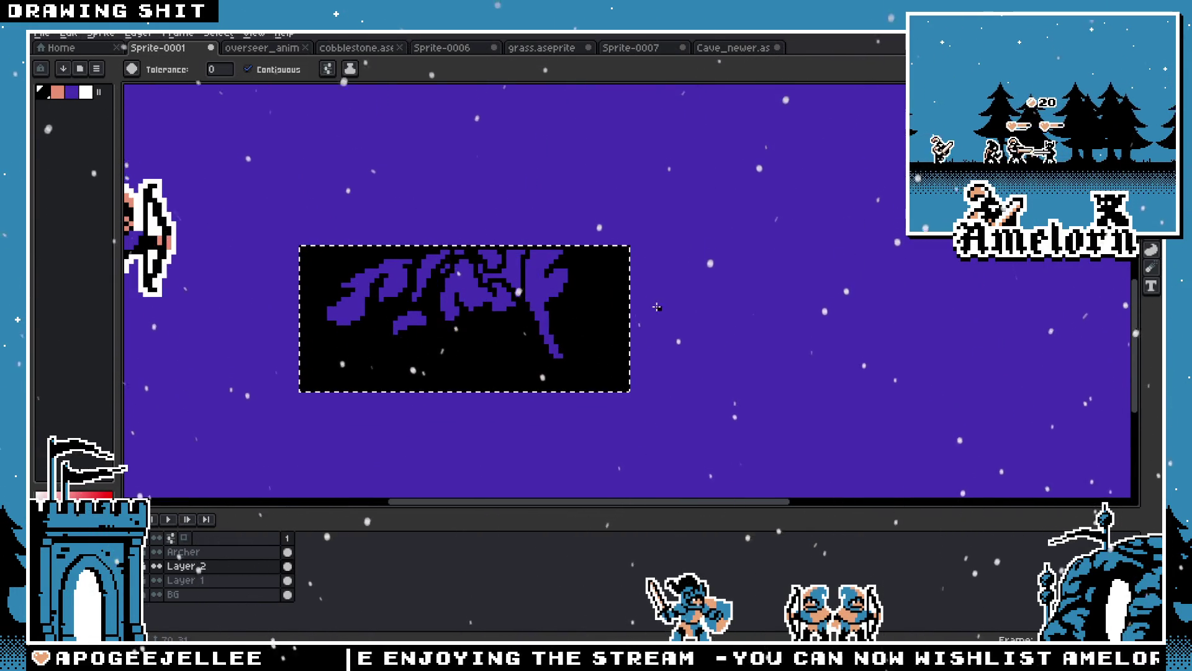
scroll(658, 307, up, 2)
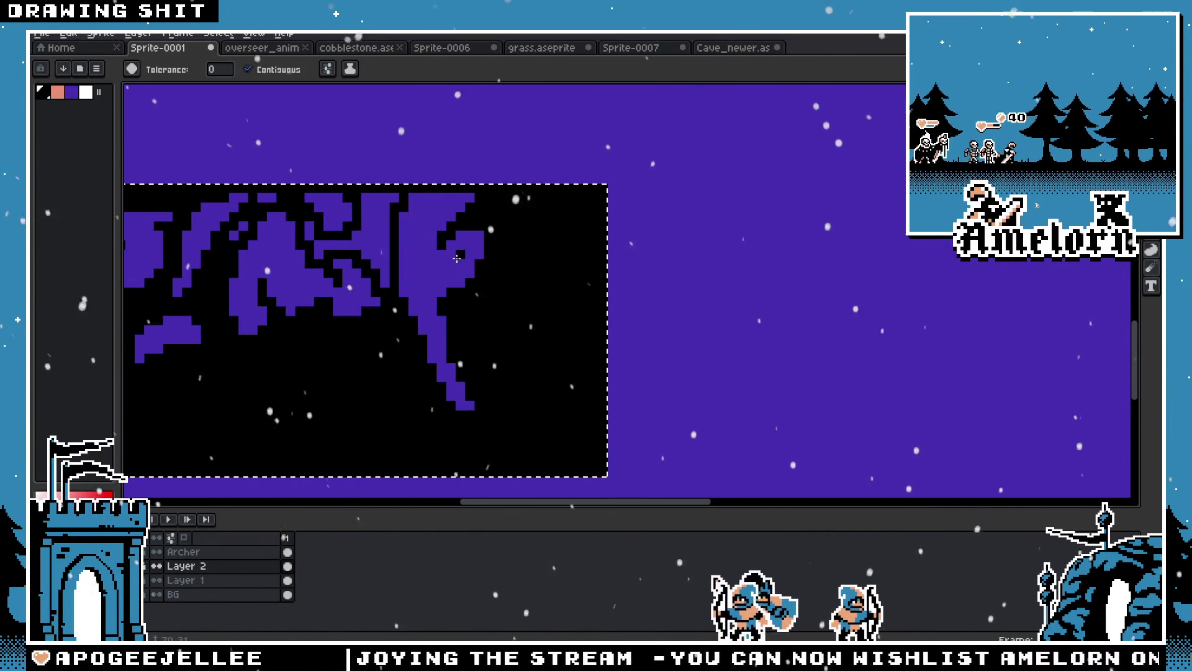
drag(346, 232, 495, 275)
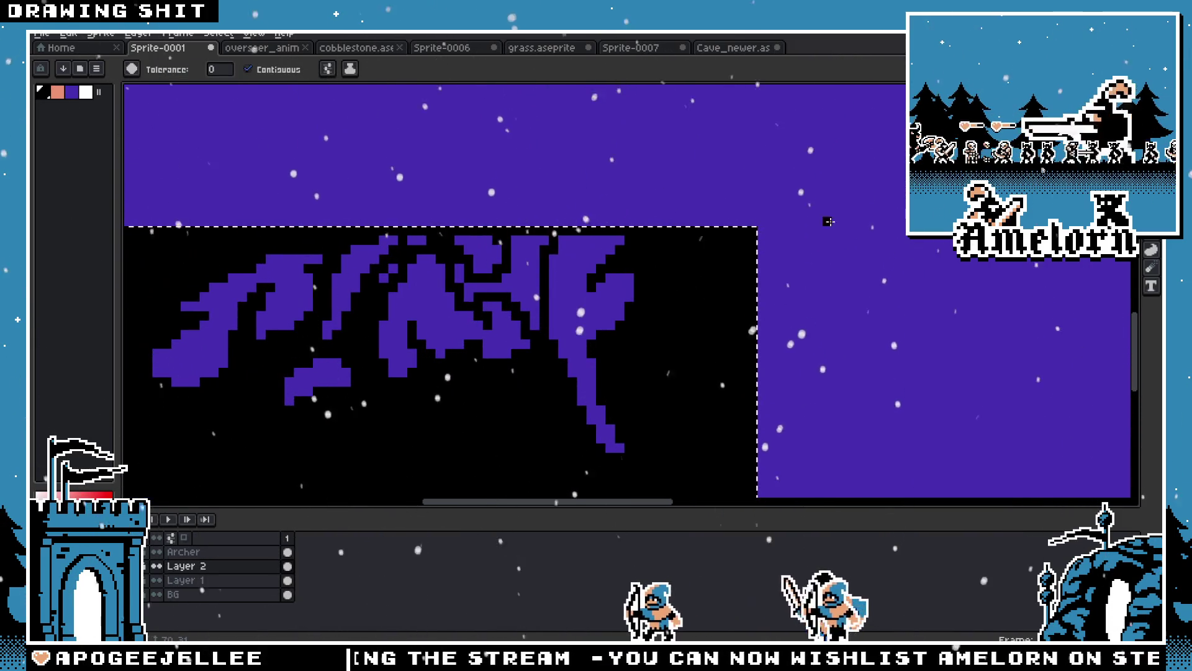
key(m)
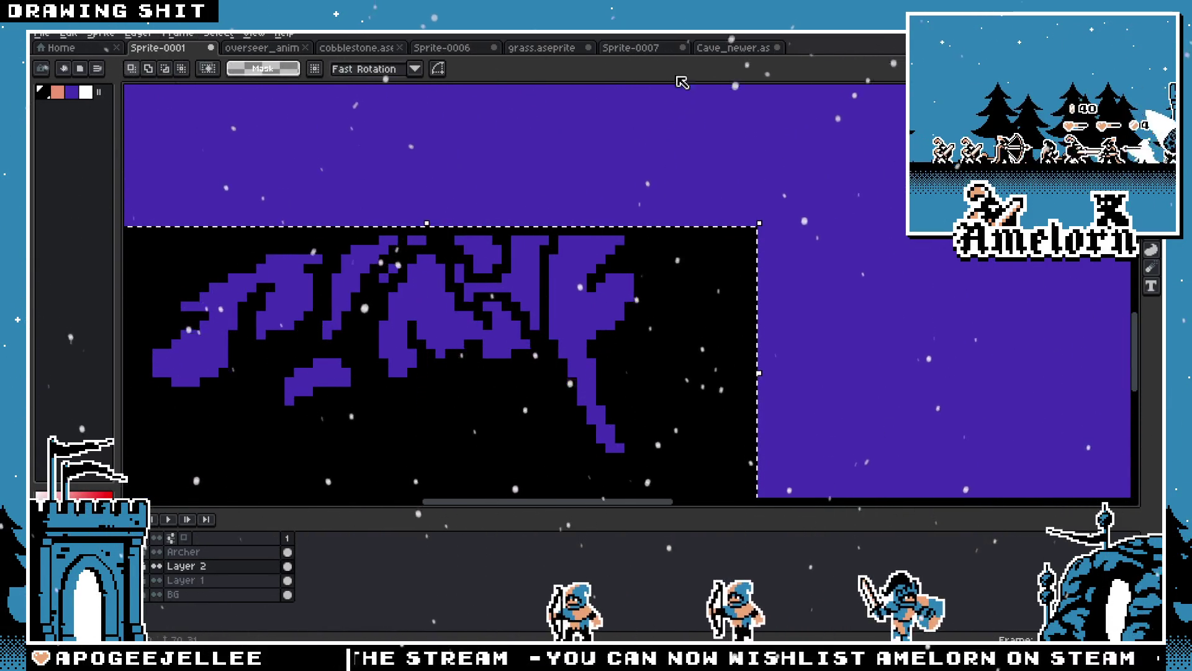
click(737, 49)
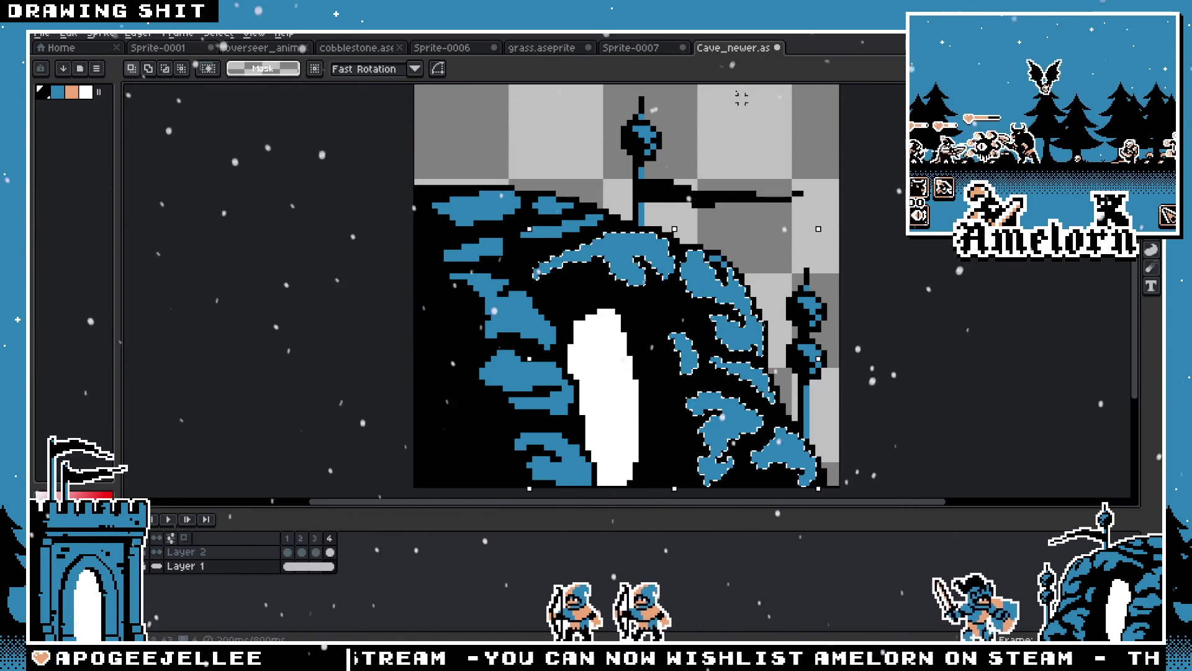
Browse the Sprite-0007, grass, Sprite-0006, cobblestone and eye-monster documents, then return to a zoomed-out Sprite-0001
click(639, 48)
click(547, 48)
click(443, 50)
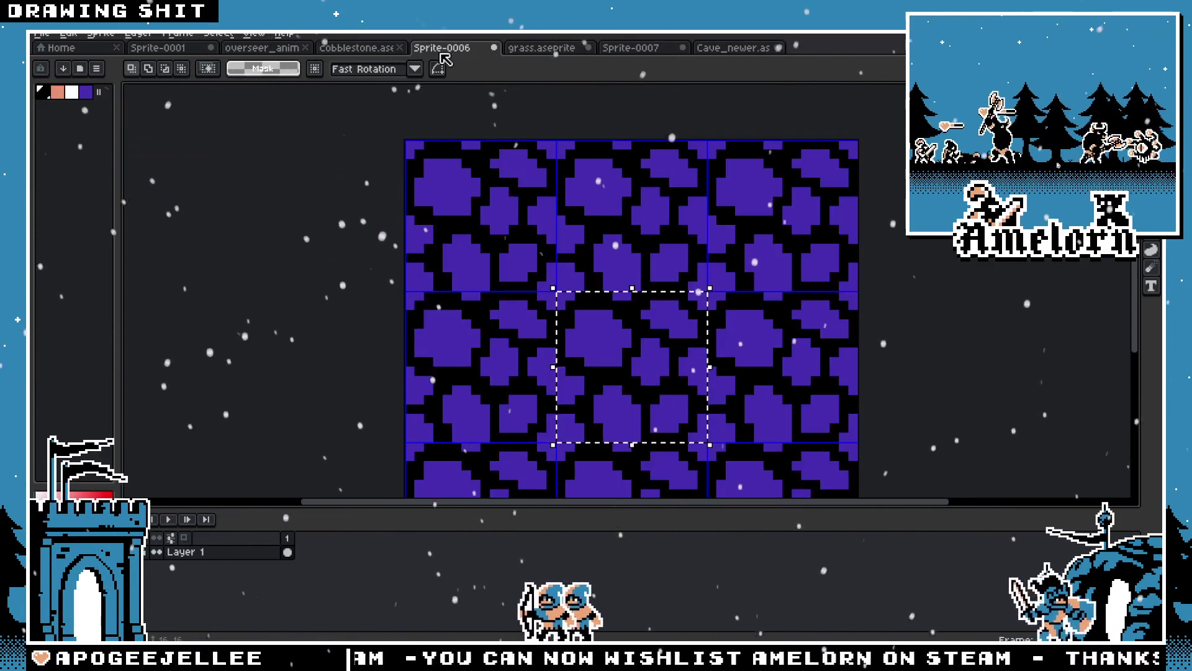
click(359, 48)
click(280, 49)
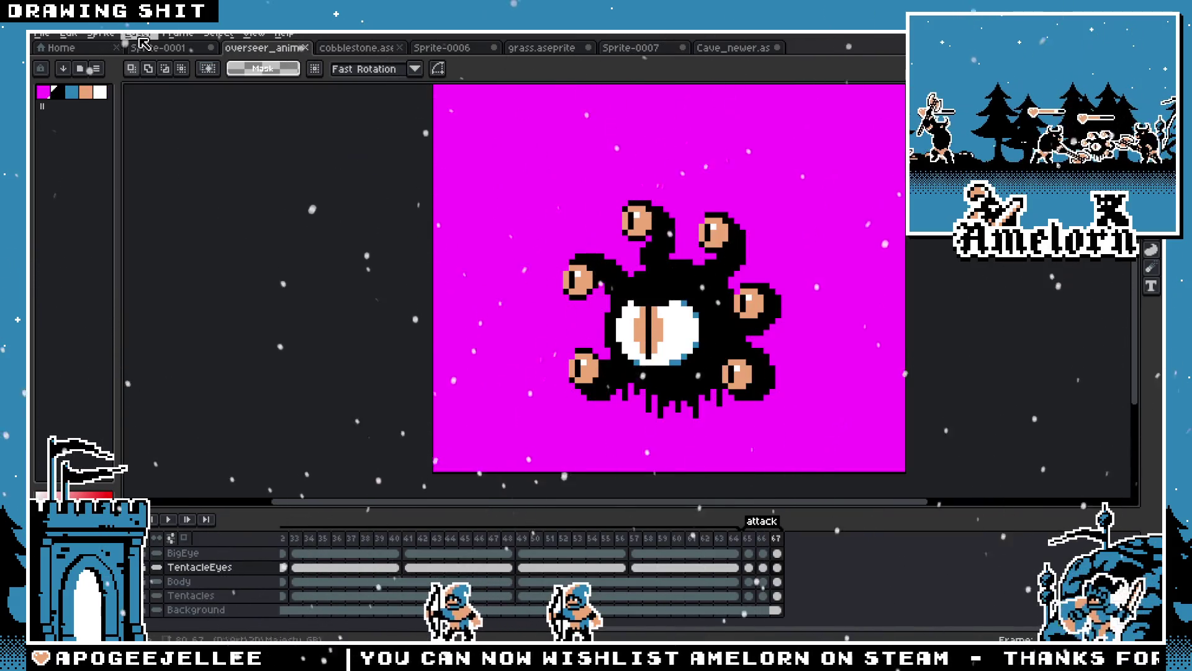
click(144, 45)
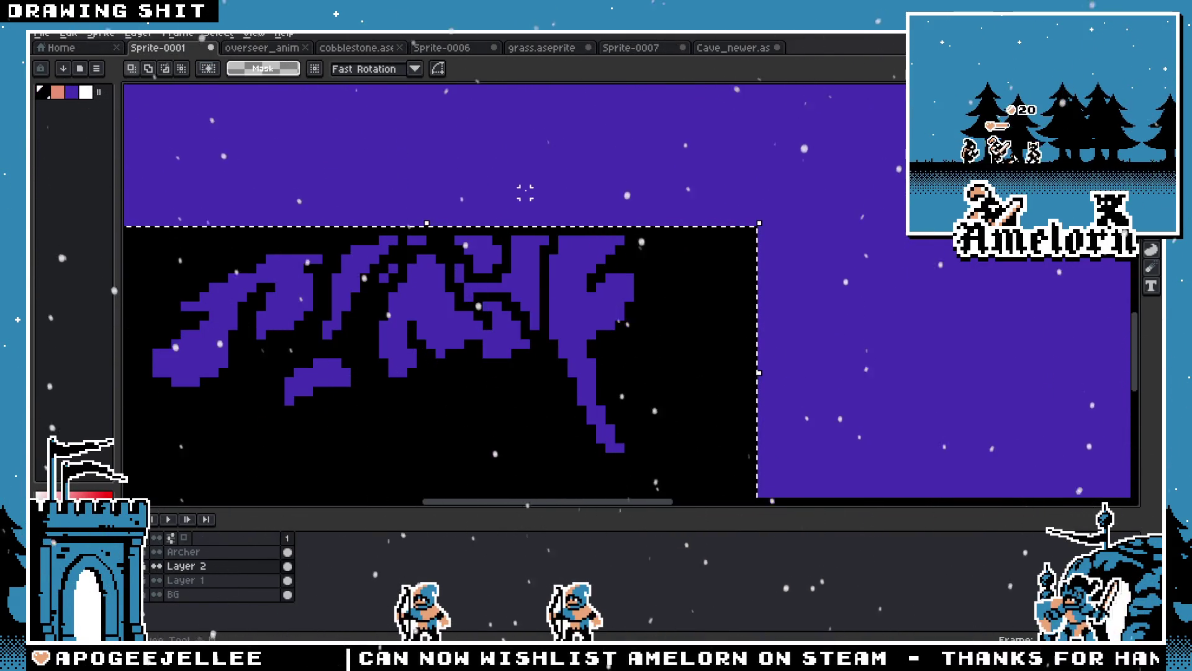
scroll(534, 193, down, 3)
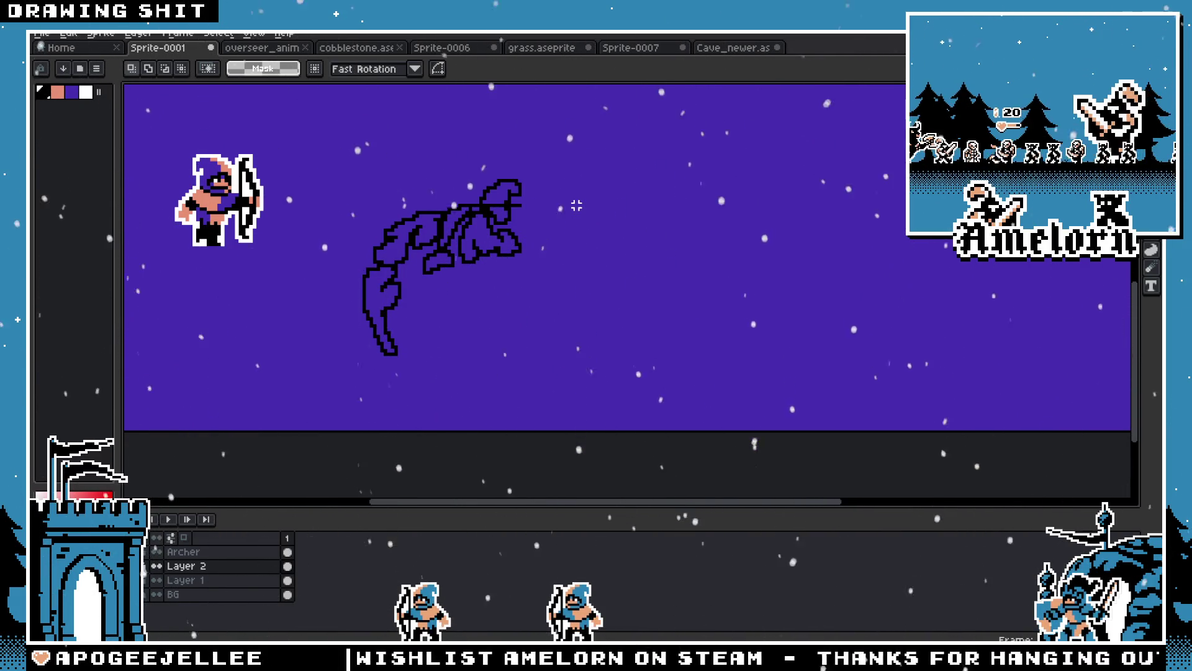
Move the top part of the mountain outline and drop it in place
scroll(576, 205, up, 3)
mouse_move(588, 136)
mouse_down()
mouse_move(408, 213)
mouse_move(404, 236)
mouse_move(485, 259)
mouse_move(540, 306)
mouse_move(313, 330)
mouse_move(568, 331)
mouse_move(547, 329)
mouse_up()
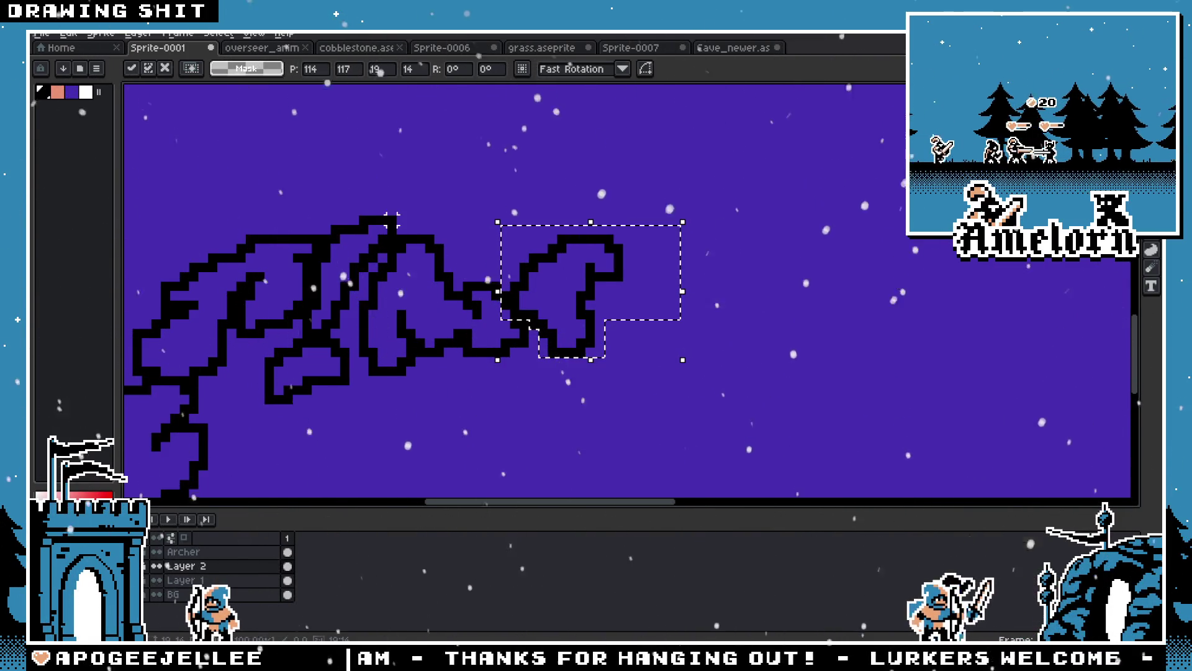
key(ctrl+d)
scroll(545, 224, left, 4)
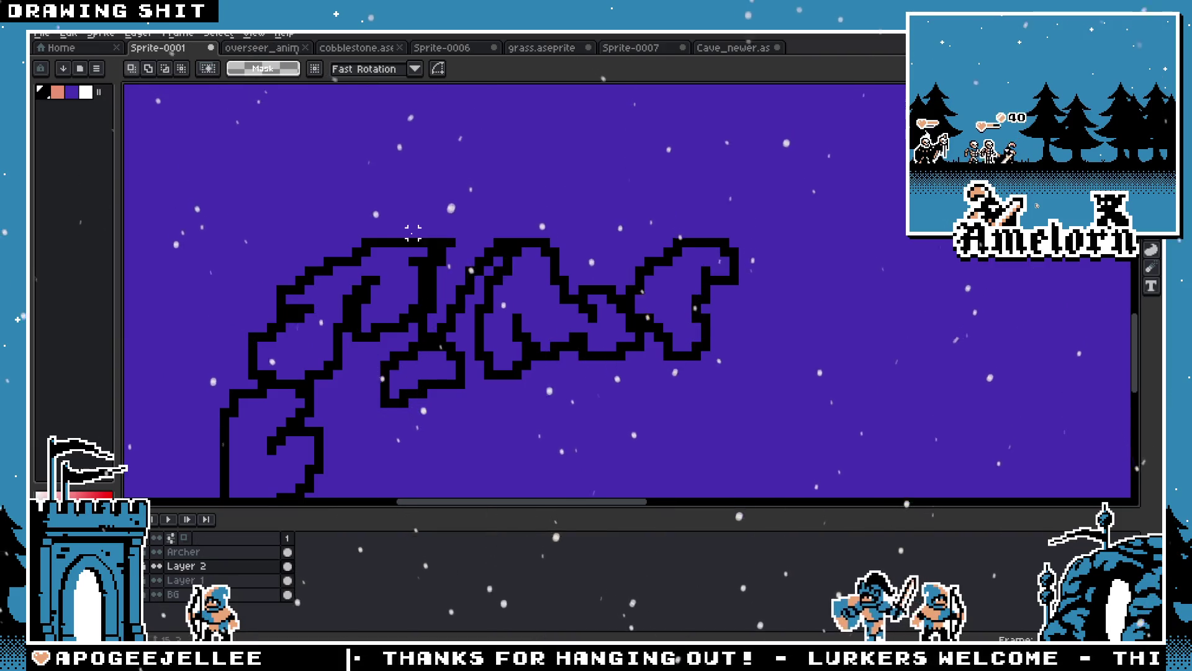
scroll(413, 251, right, 2)
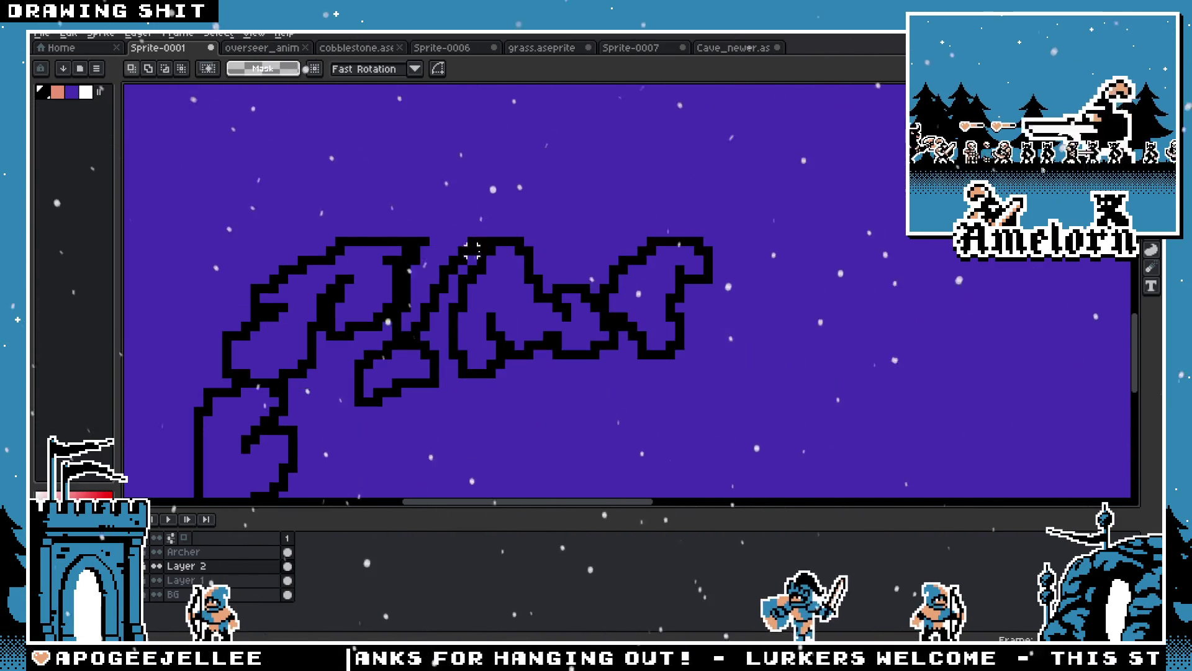
scroll(300, 208, down, 5)
scroll(312, 271, left, 3)
Extend the outline with a short black pencil stroke near the lower curved piece
mouse_move(271, 239)
mouse_down()
mouse_move(458, 487)
mouse_move(264, 234)
mouse_move(444, 478)
mouse_up()
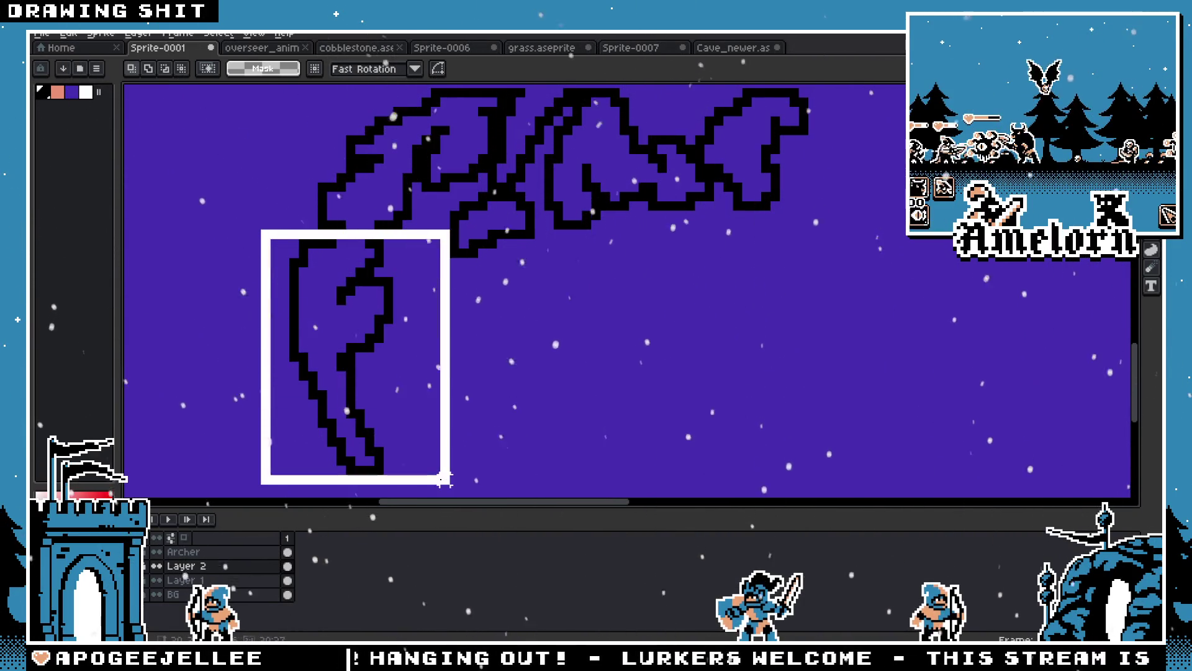
key(ctrl+d)
scroll(401, 249, up, 1)
key(b)
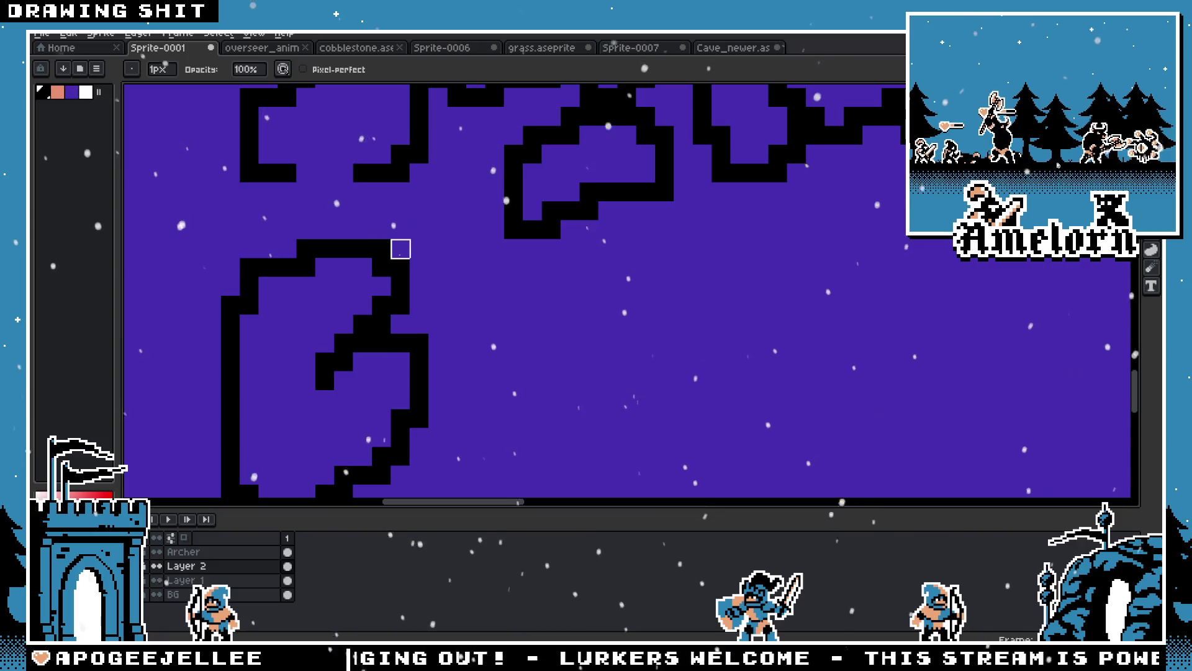
click(299, 191)
drag(289, 187, 373, 190)
scroll(373, 190, down, 3)
Rotate the lower curved piece -90° and attach it to the ridge's right end
key(m)
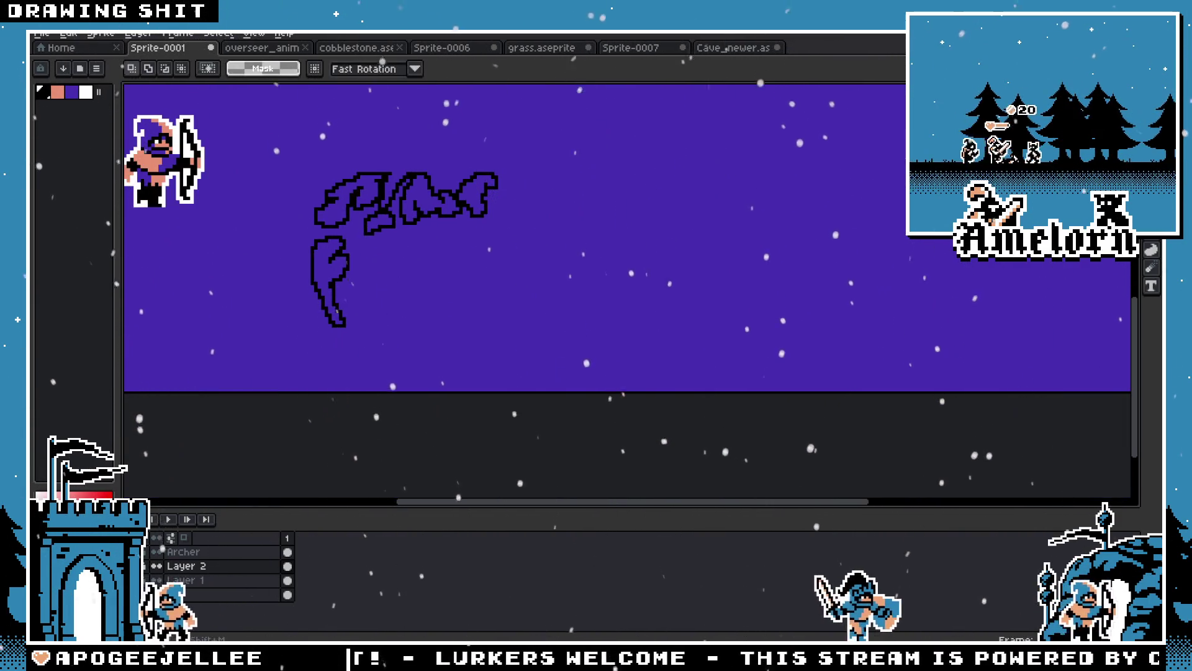
scroll(280, 274, up, 2)
drag(376, 202, 501, 408)
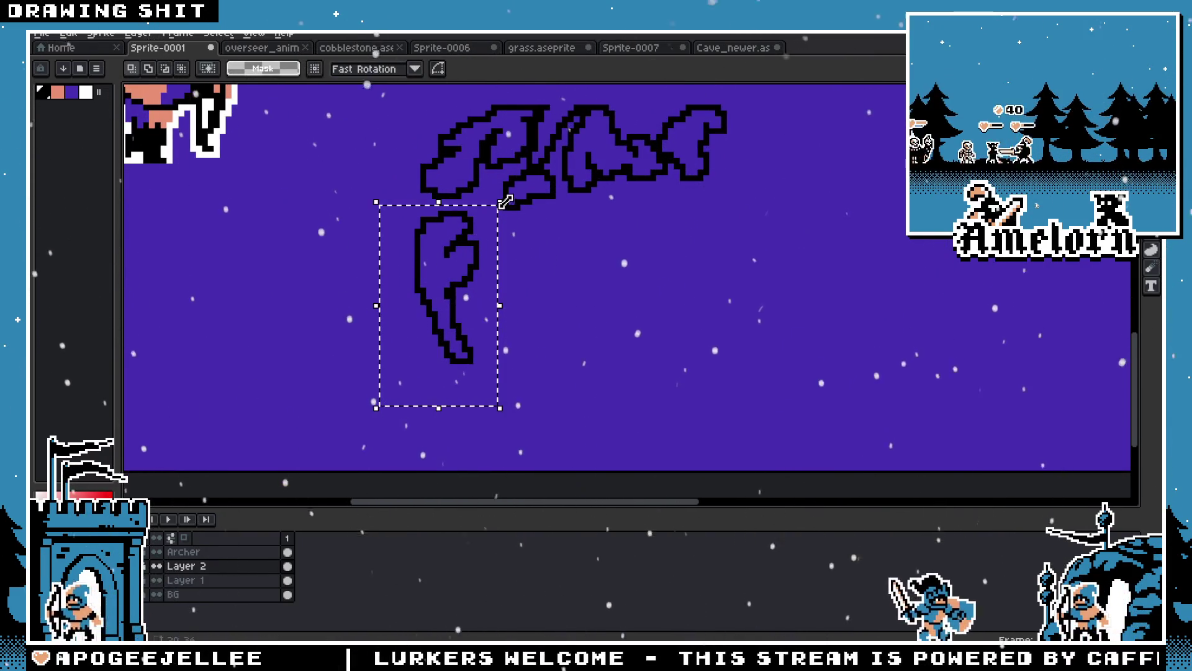
drag(506, 198, 700, 422)
mouse_move(496, 317)
mouse_down()
mouse_move(768, 211)
mouse_move(396, 134)
mouse_move(869, 137)
mouse_move(718, 142)
mouse_move(821, 140)
mouse_up()
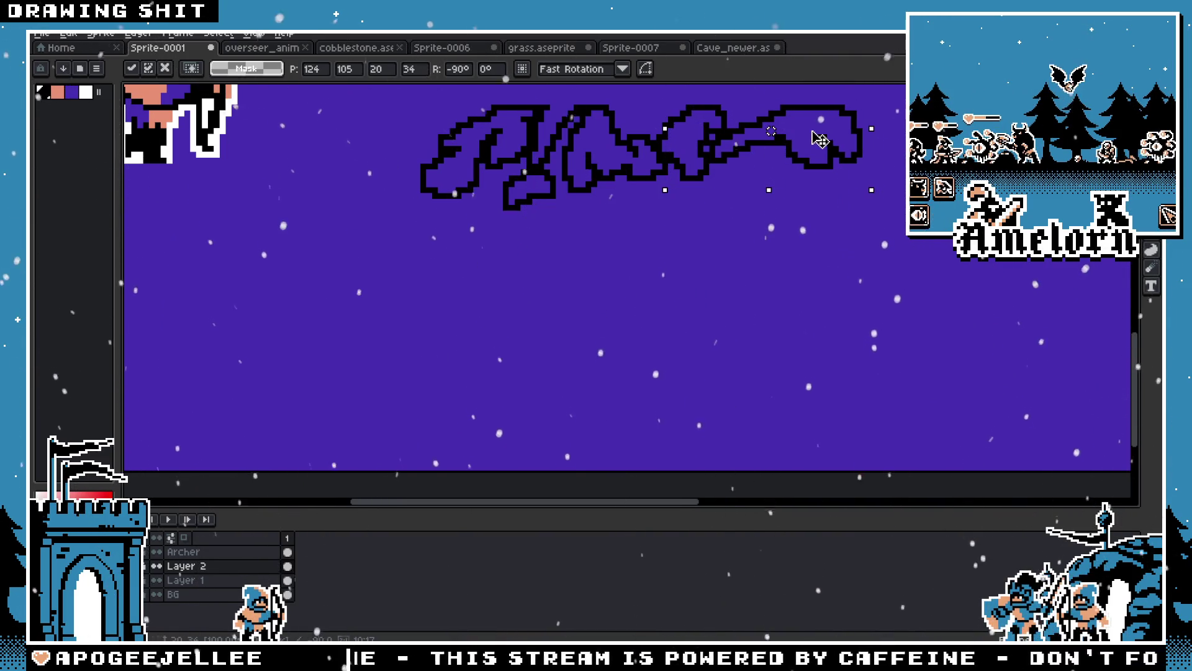
key(Return)
drag(518, 131, 441, 210)
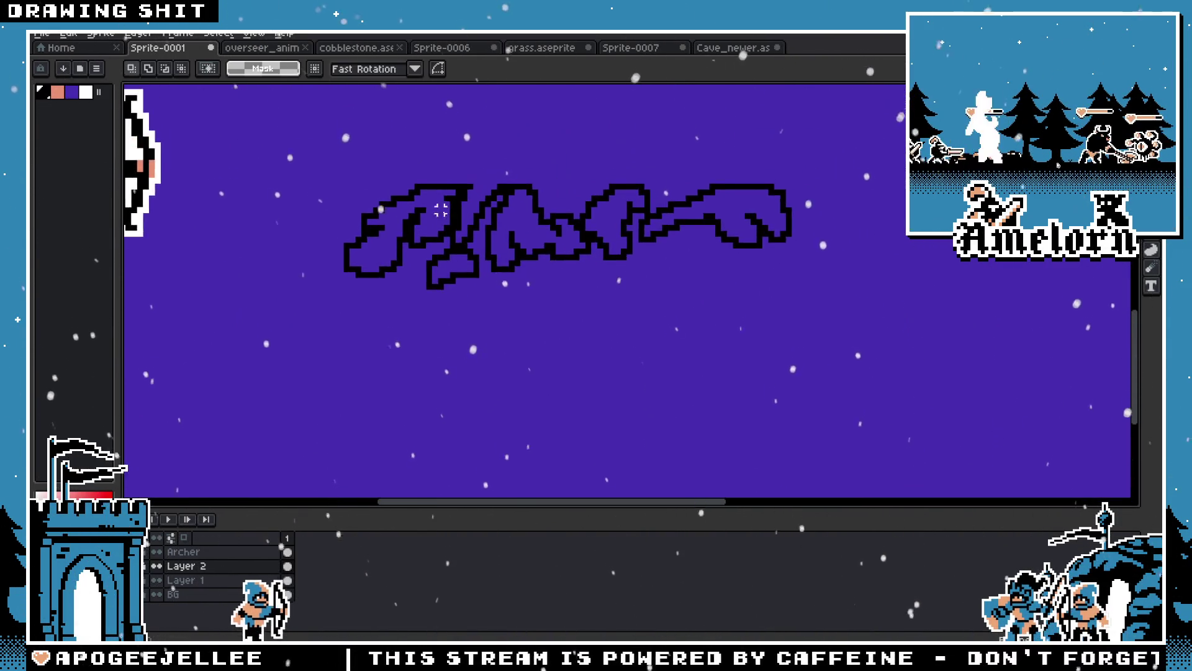
Bucket-fill black around the ridge outlines inside a rectangle spanning the whole ridge, then deselect
scroll(441, 210, up, 2)
mouse_move(241, 165)
mouse_down()
mouse_move(611, 319)
mouse_move(937, 394)
mouse_move(1059, 400)
mouse_up()
key(g)
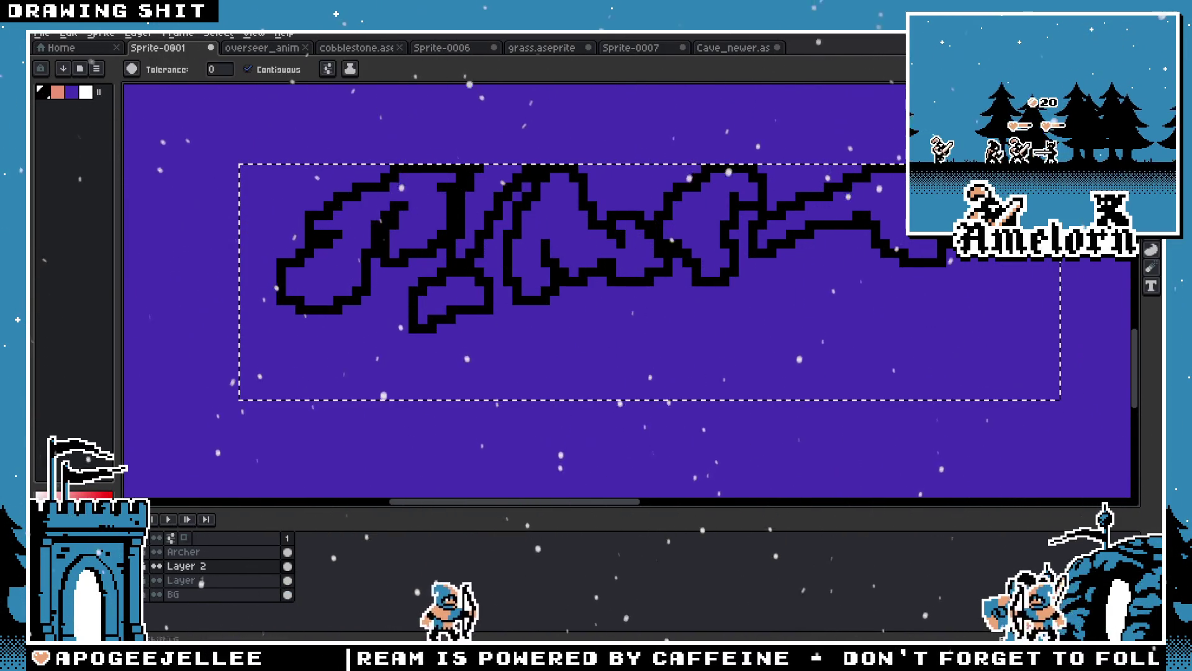
click(619, 292)
scroll(620, 273, down, 3)
scroll(620, 273, down, 1)
scroll(621, 276, up, 3)
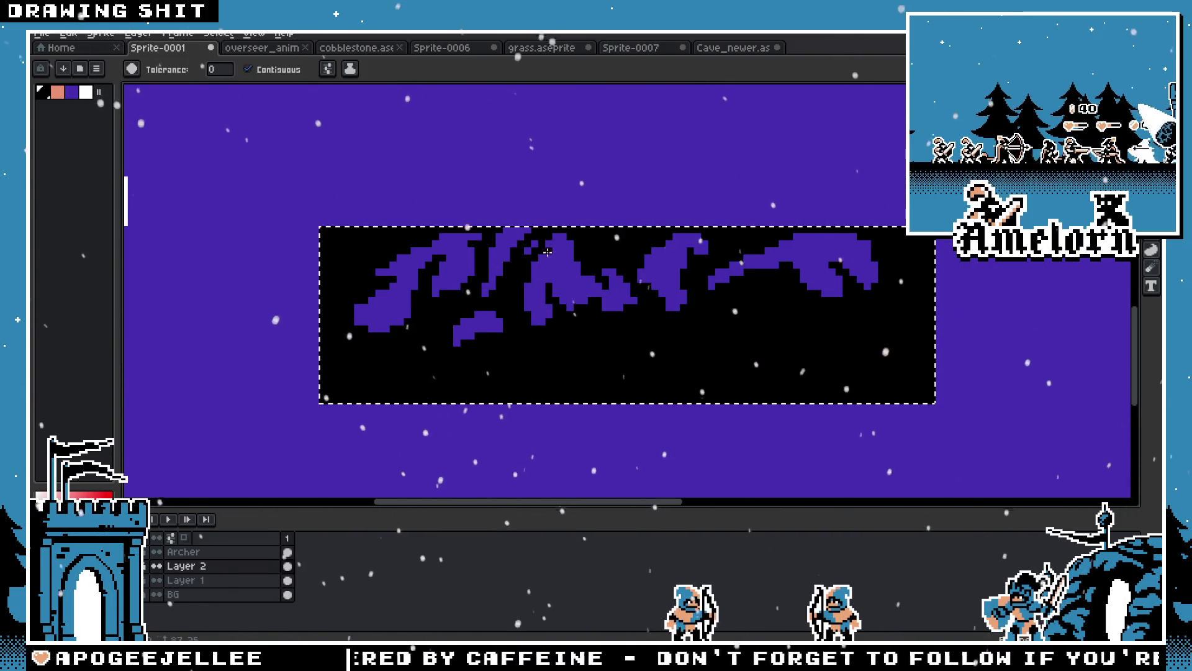
scroll(547, 252, down, 6)
key(ctrl+d)
scroll(675, 286, up, 6)
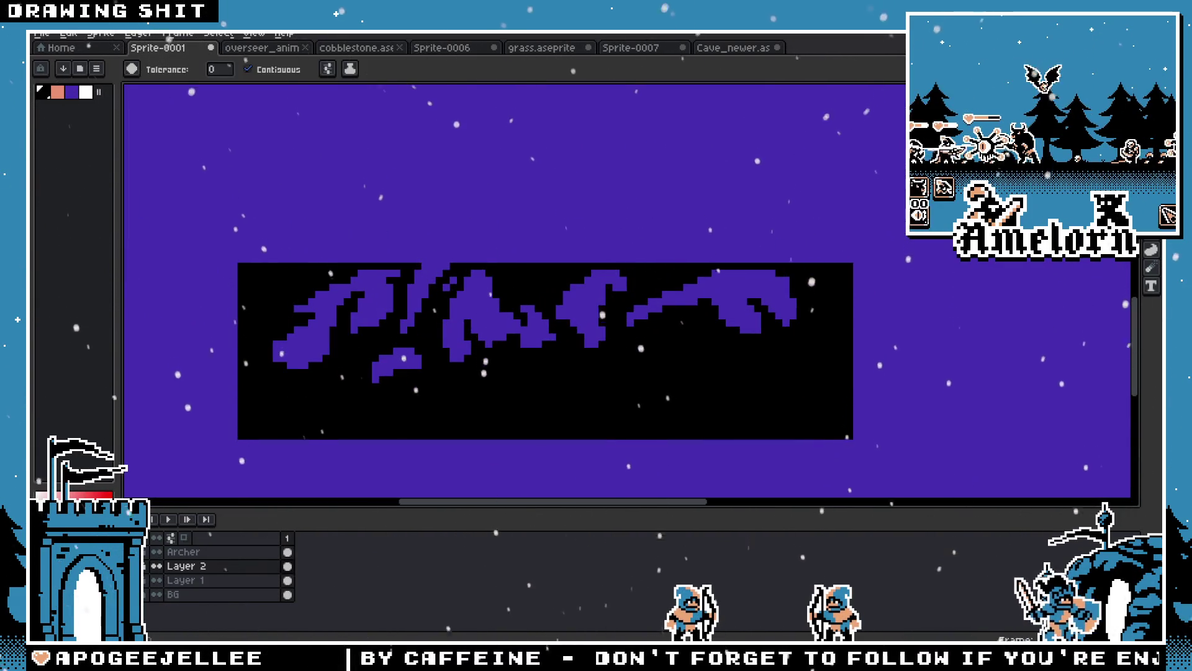
key(b)
scroll(700, 319, up, 1)
scroll(700, 310, down, 1)
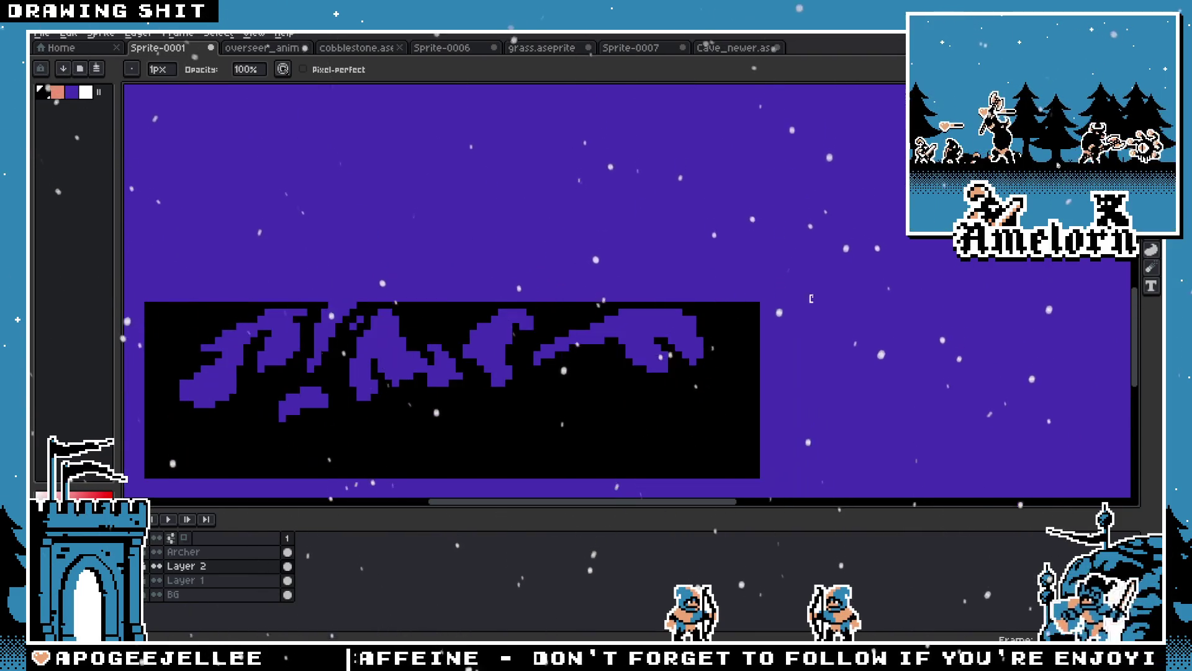
Zoom in along the mountain strip and paint jagged black peaks along its top edge
key(e)
scroll(700, 305, up, 1)
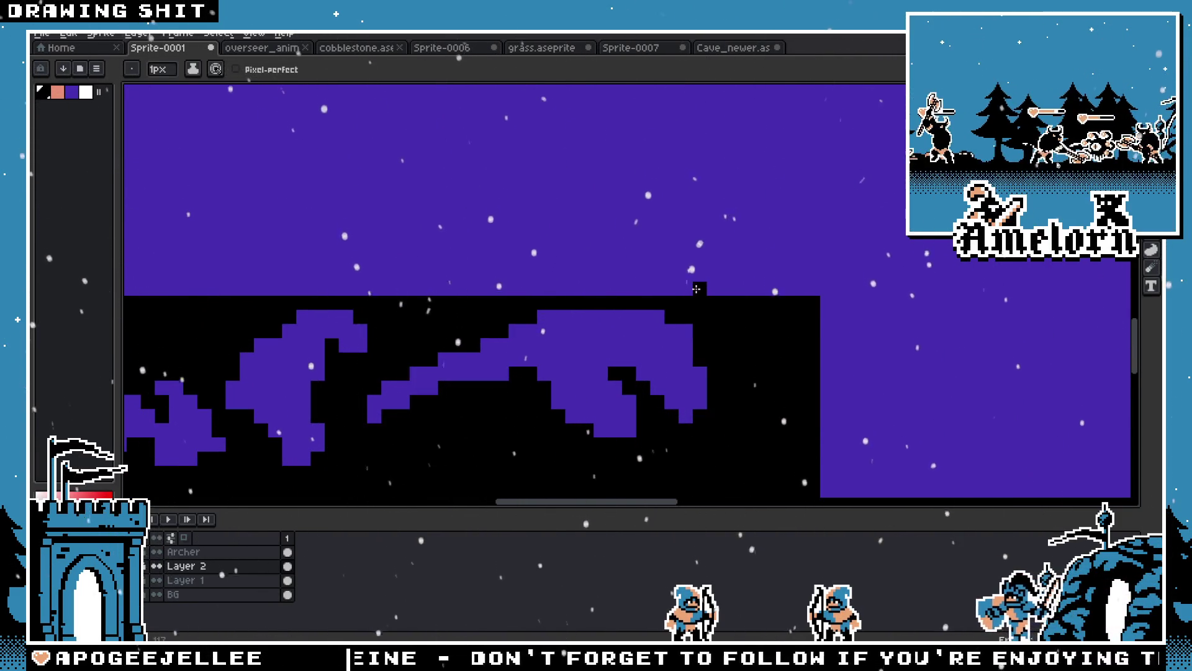
drag(371, 290, 587, 266)
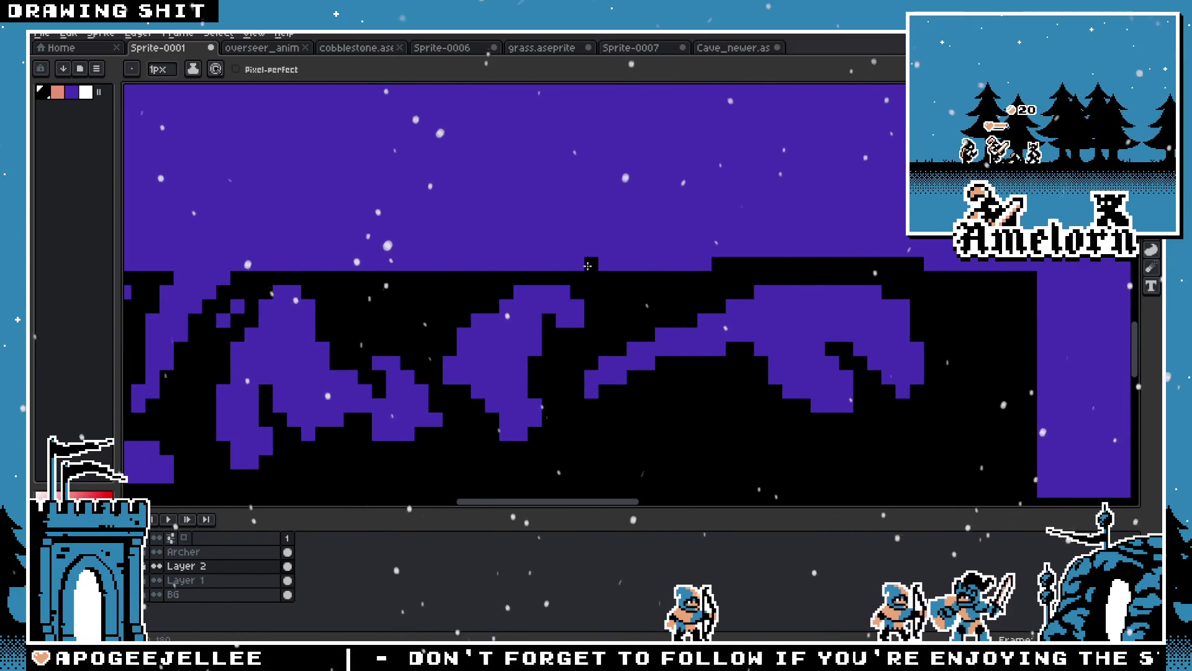
scroll(529, 264, down, 2)
scroll(682, 263, up, 3)
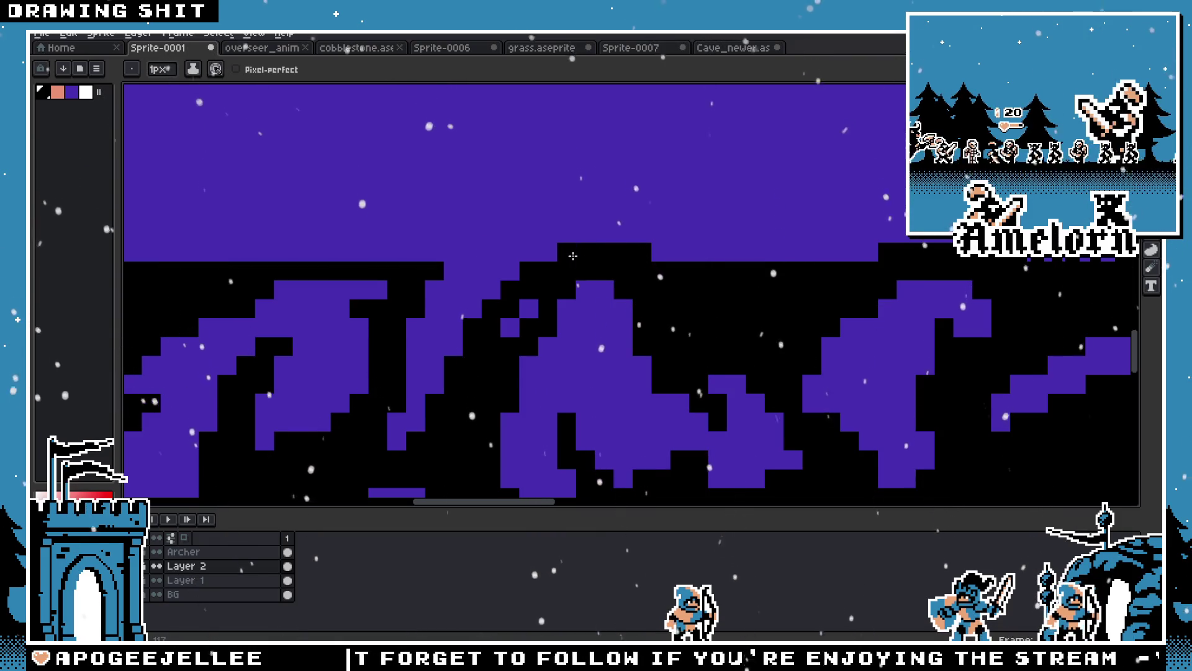
scroll(559, 256, down, 1)
scroll(621, 279, up, 1)
scroll(637, 279, down, 3)
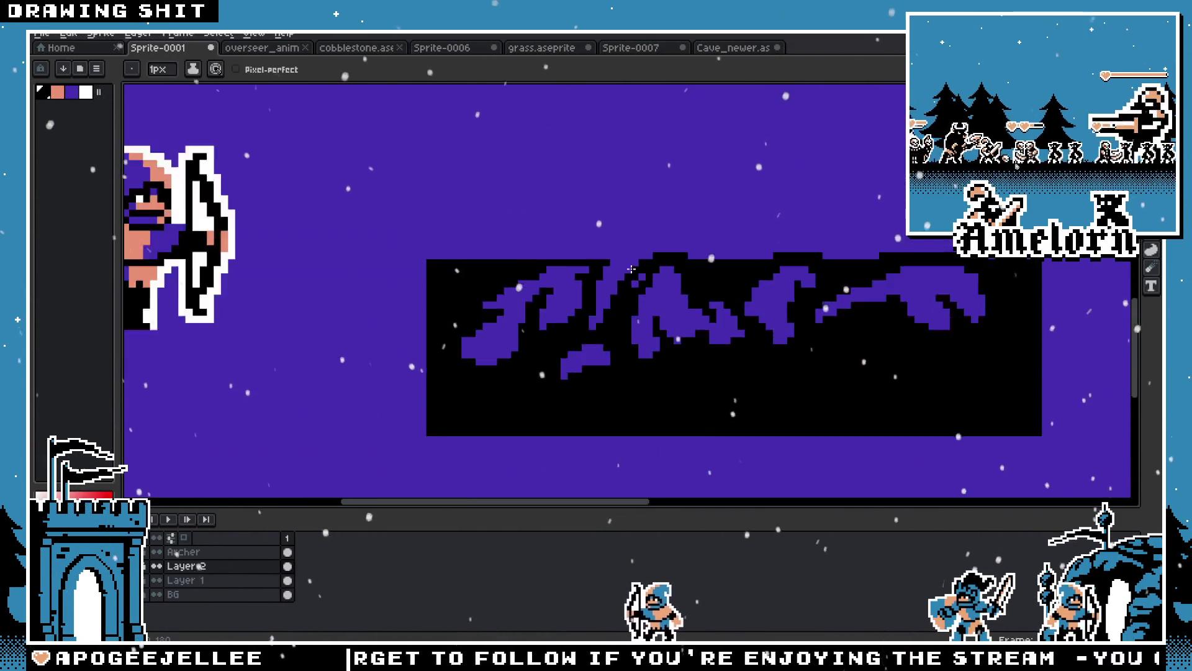
scroll(637, 279, up, 3)
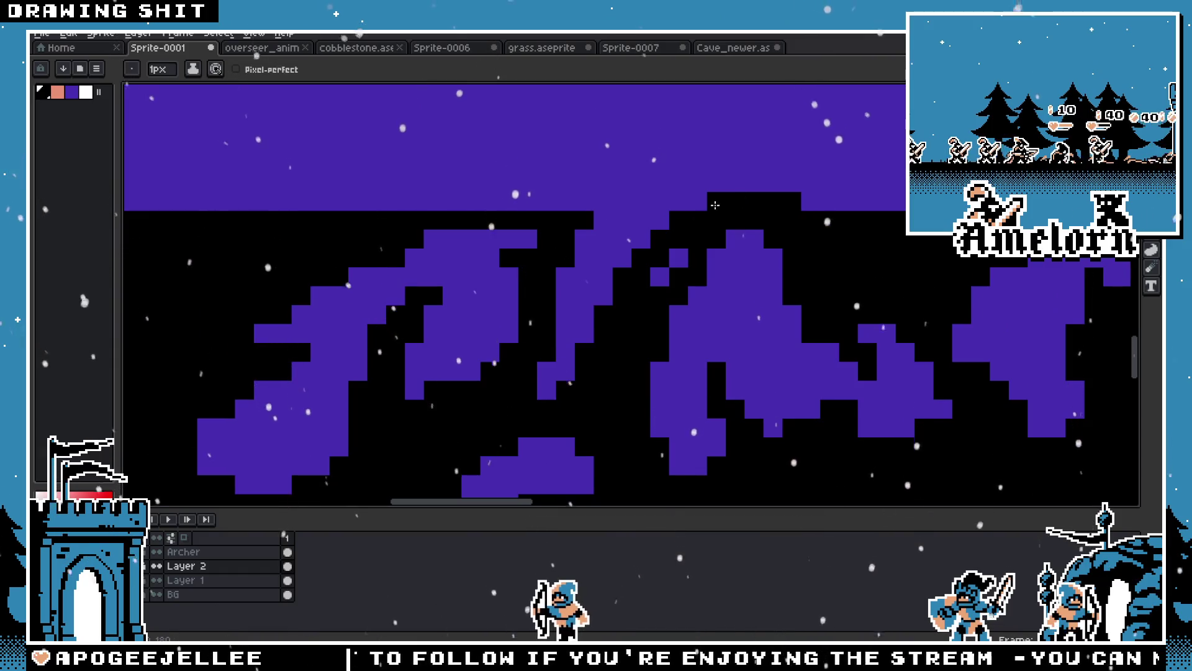
scroll(586, 201, down, 3)
scroll(517, 246, up, 3)
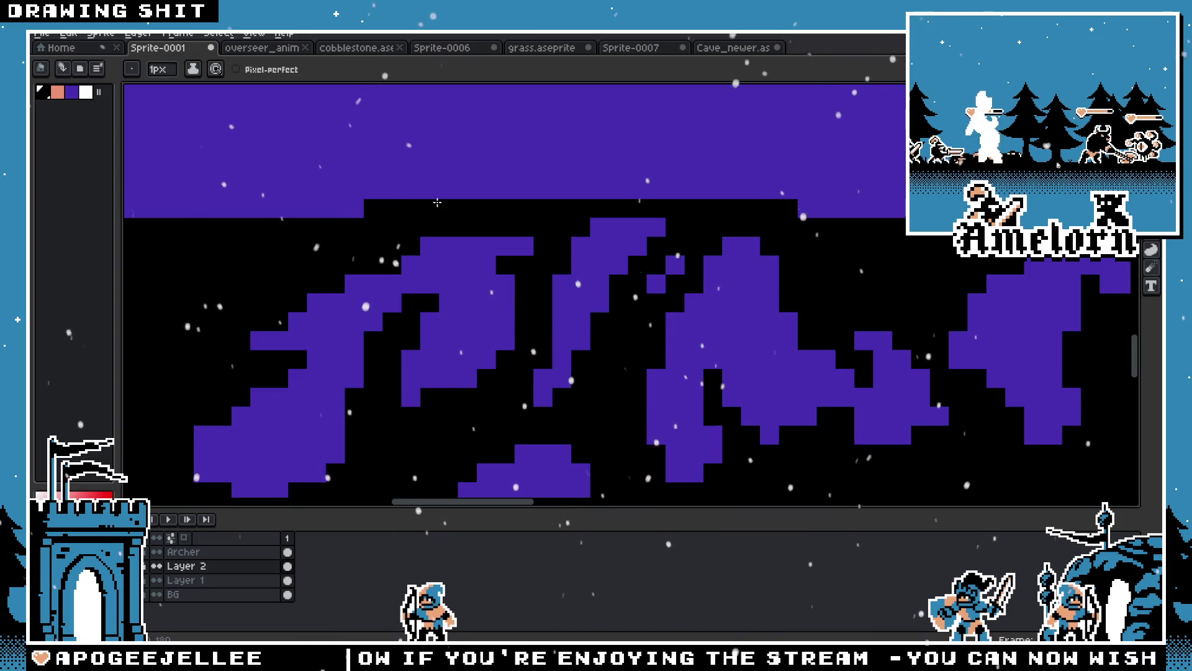
scroll(418, 197, down, 4)
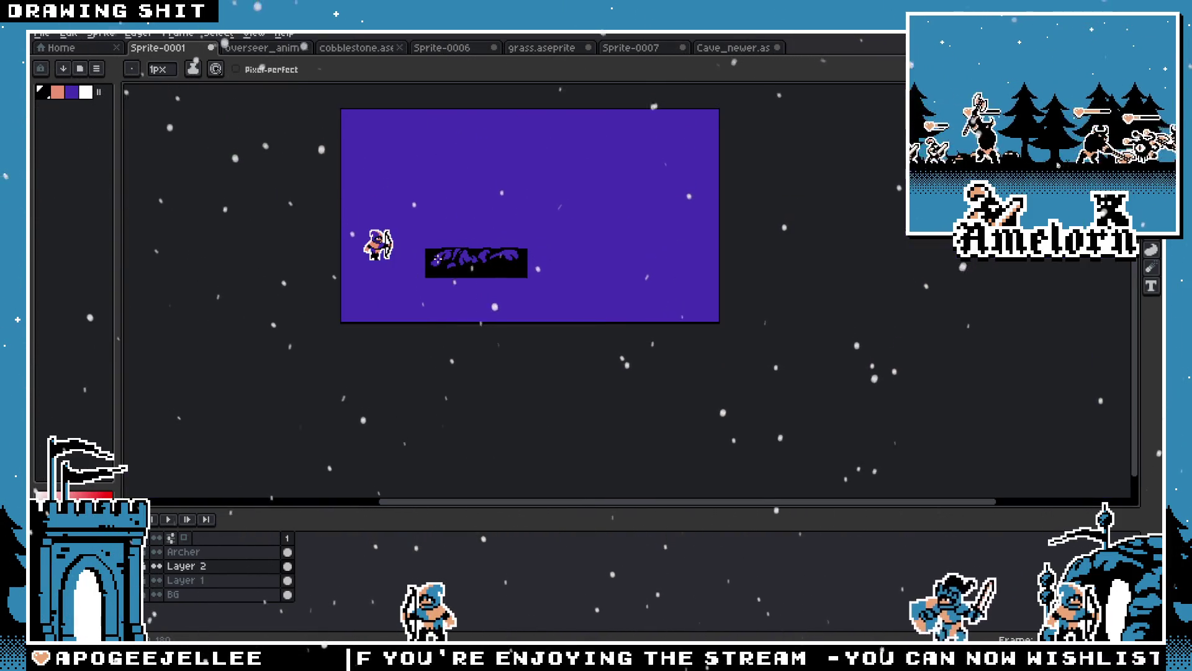
scroll(453, 252, up, 4)
drag(406, 197, 567, 198)
scroll(477, 269, down, 4)
scroll(477, 269, up, 5)
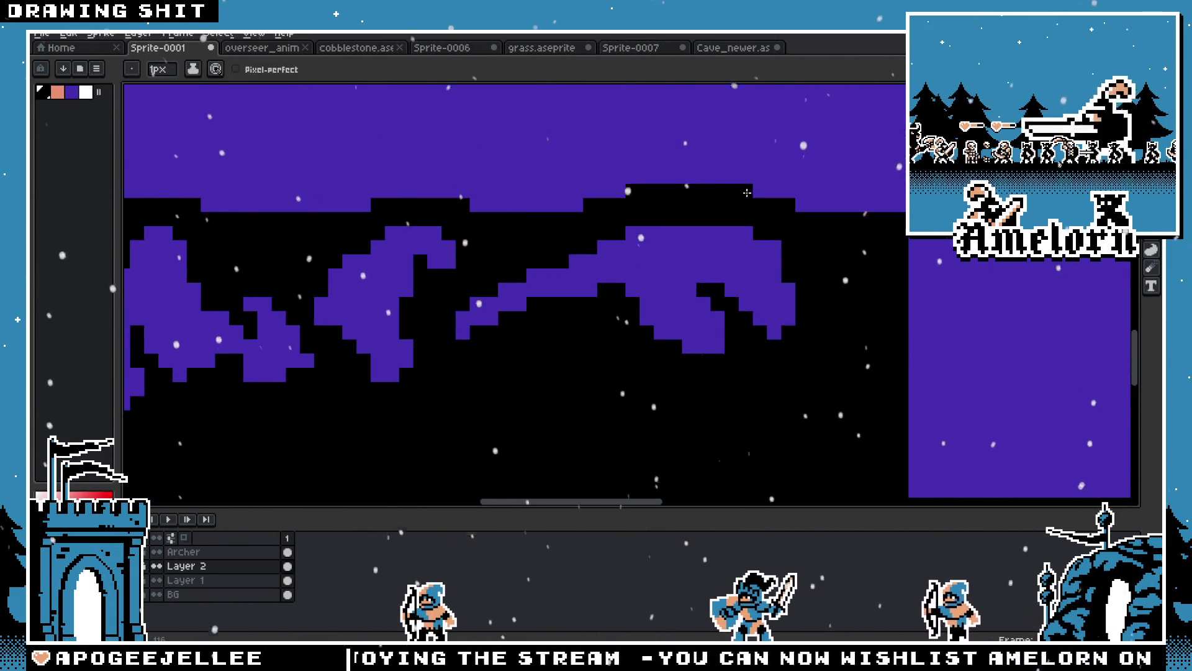
scroll(747, 193, down, 5)
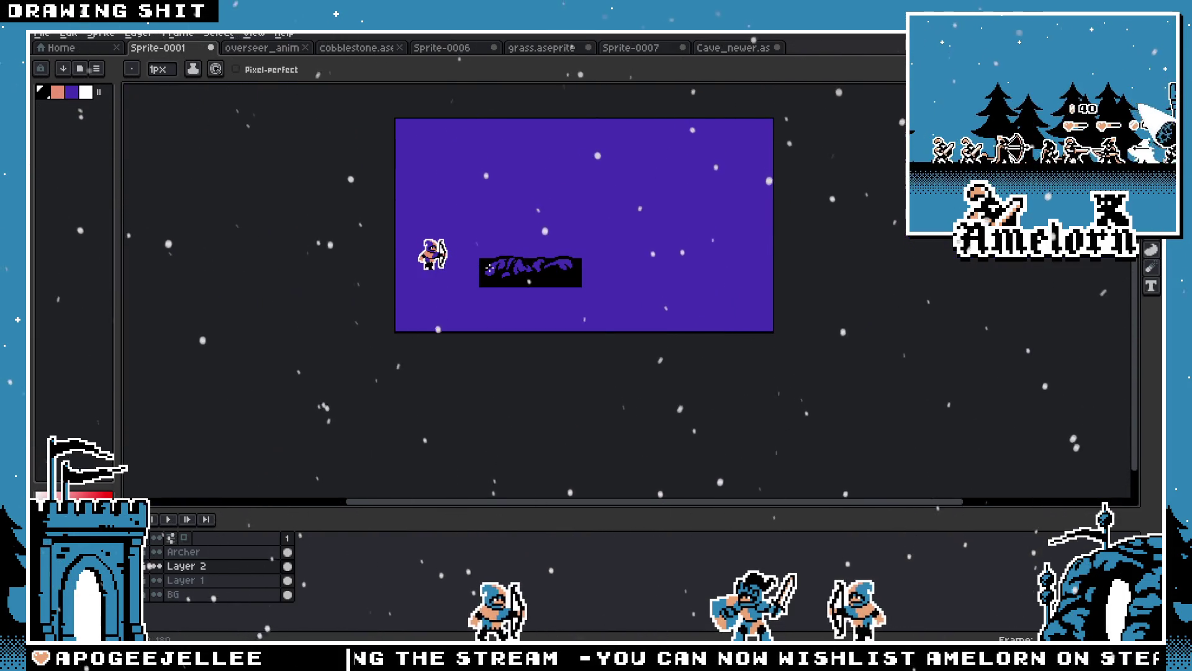
scroll(489, 268, up, 3)
key(m)
scroll(832, 232, down, 2)
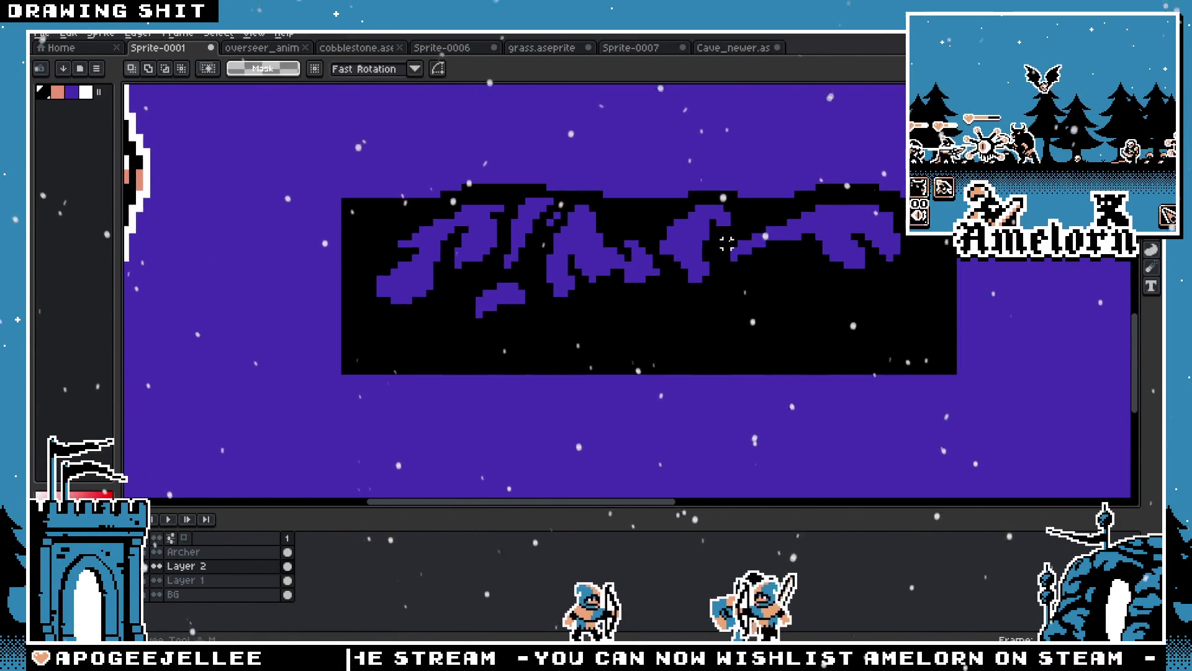
Select the mountain strip, nudge it slightly, and commit its new position
drag(500, 155, 932, 386)
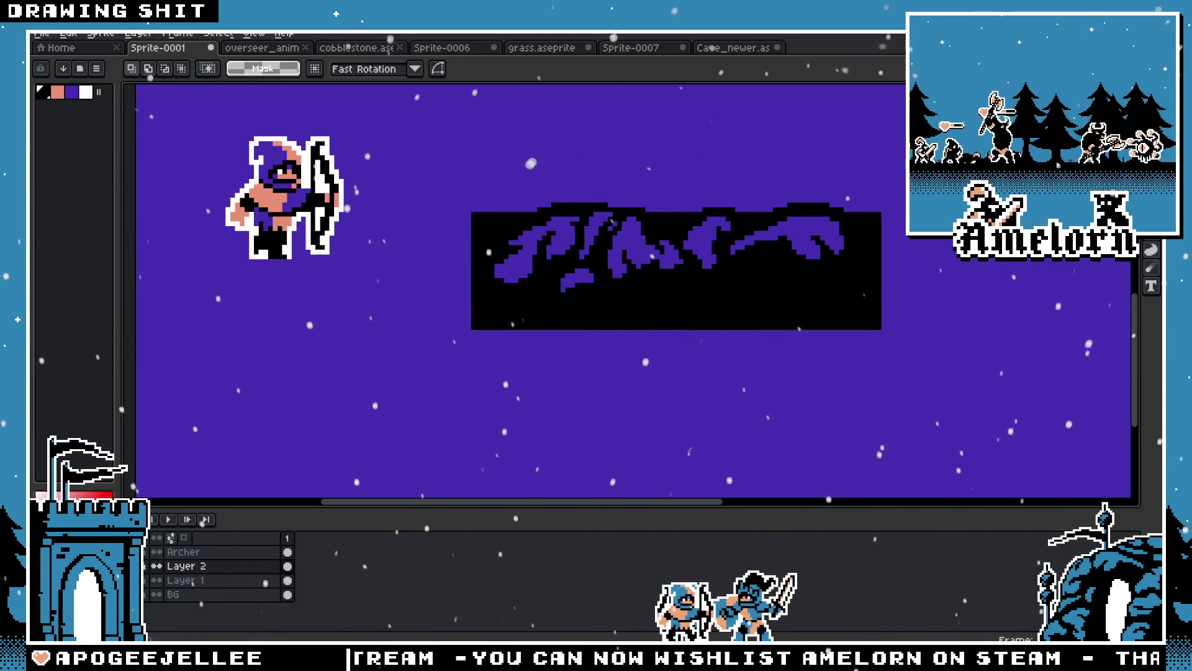
mouse_move(460, 381)
mouse_down()
mouse_move(677, 303)
mouse_move(402, 358)
mouse_move(431, 348)
mouse_up()
scroll(444, 302, down, 2)
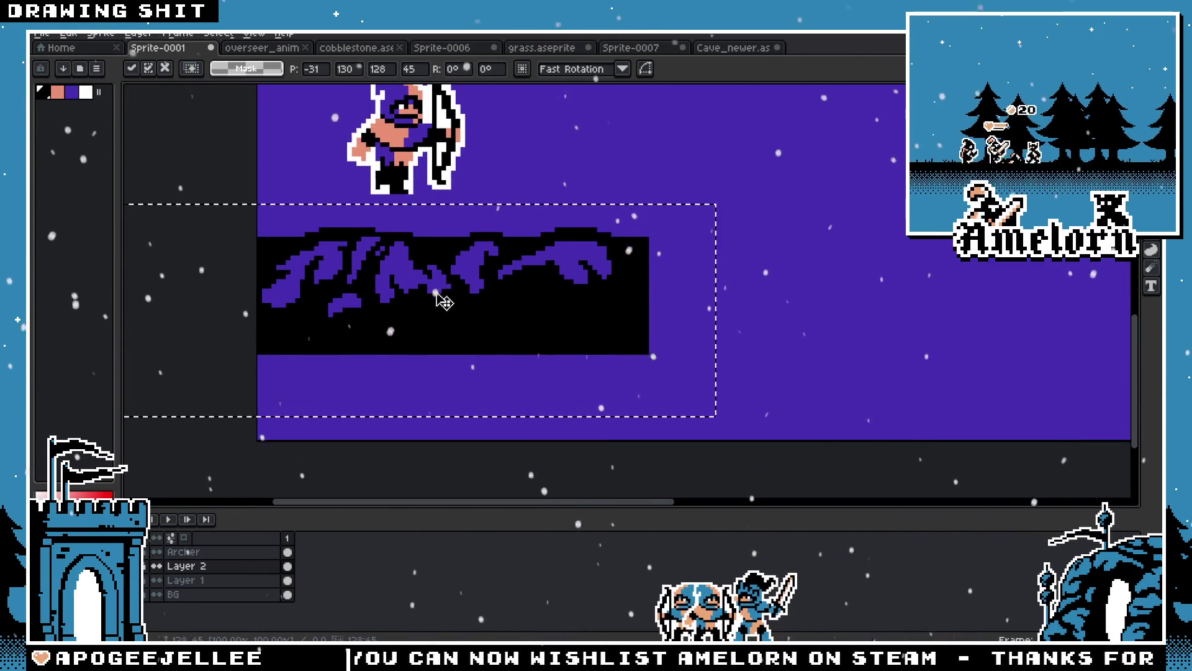
click(901, 252)
Duplicate the strip and align the copy edge to edge on its right
drag(259, 194, 851, 431)
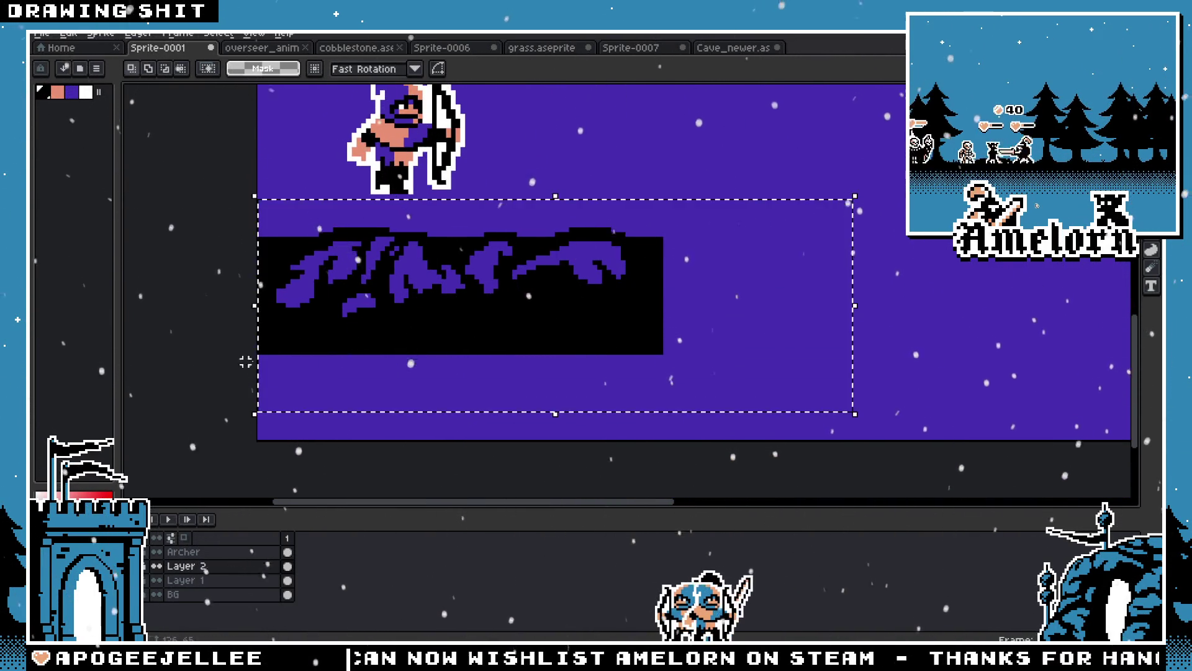
drag(381, 314, 875, 323)
mouse_move(688, 211)
mouse_down()
mouse_move(776, 426)
mouse_move(755, 427)
mouse_move(764, 427)
mouse_up()
scroll(817, 390, right, 5)
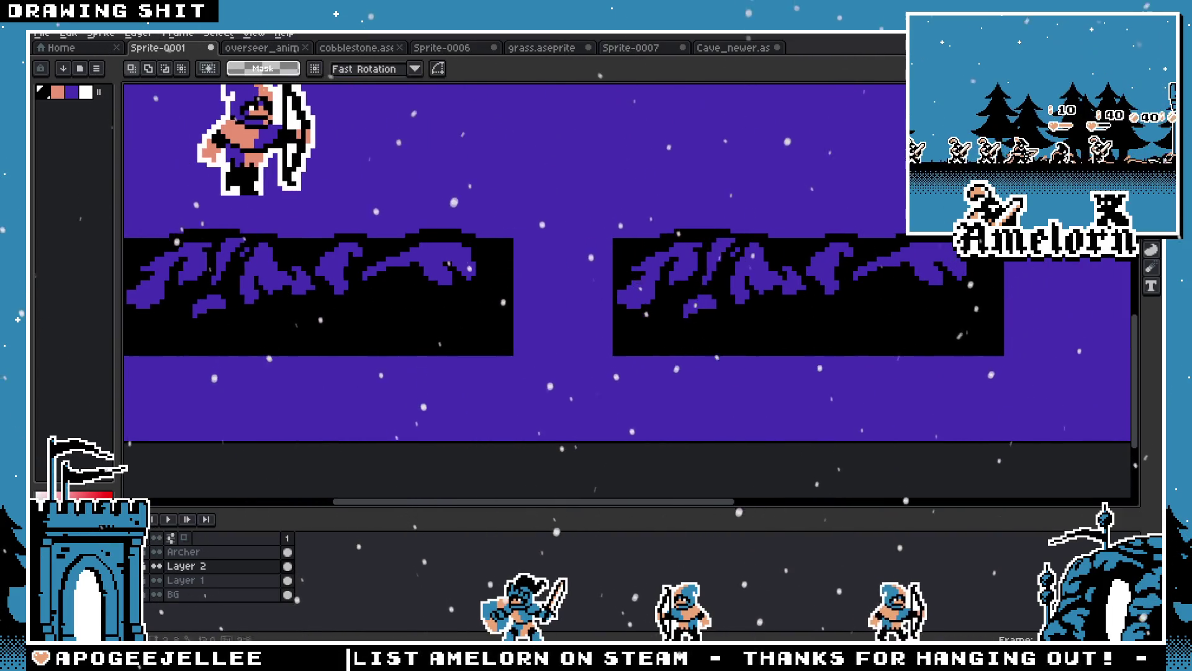
drag(551, 183, 1049, 396)
drag(773, 339, 654, 338)
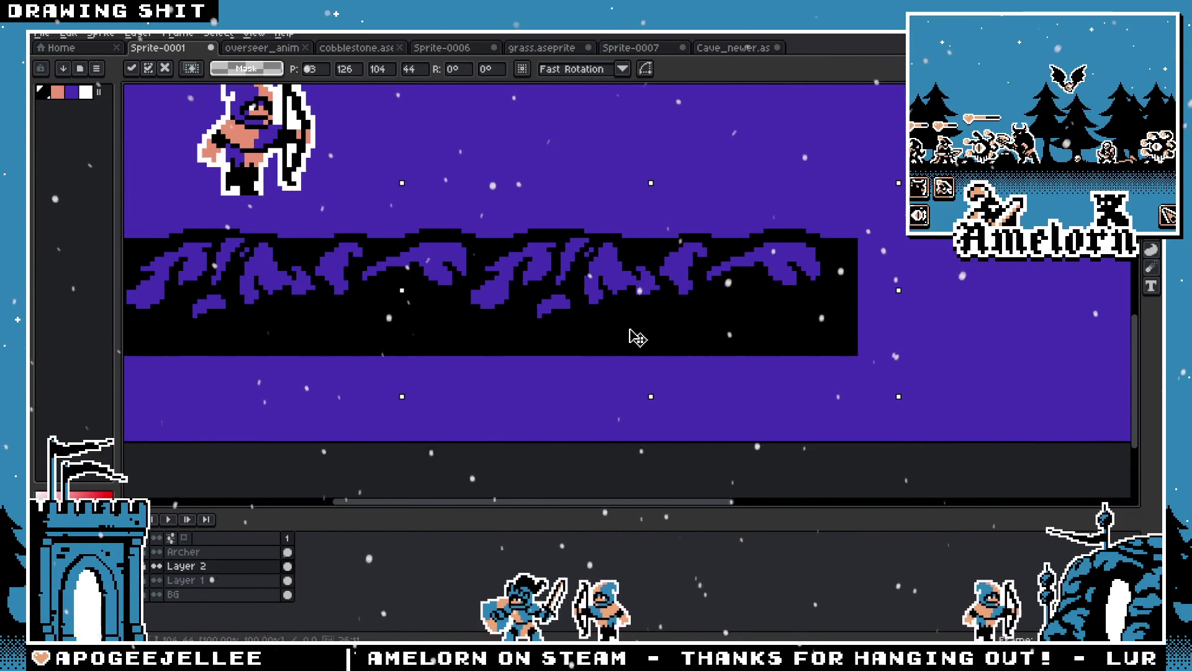
key(Return)
scroll(472, 258, down, 6)
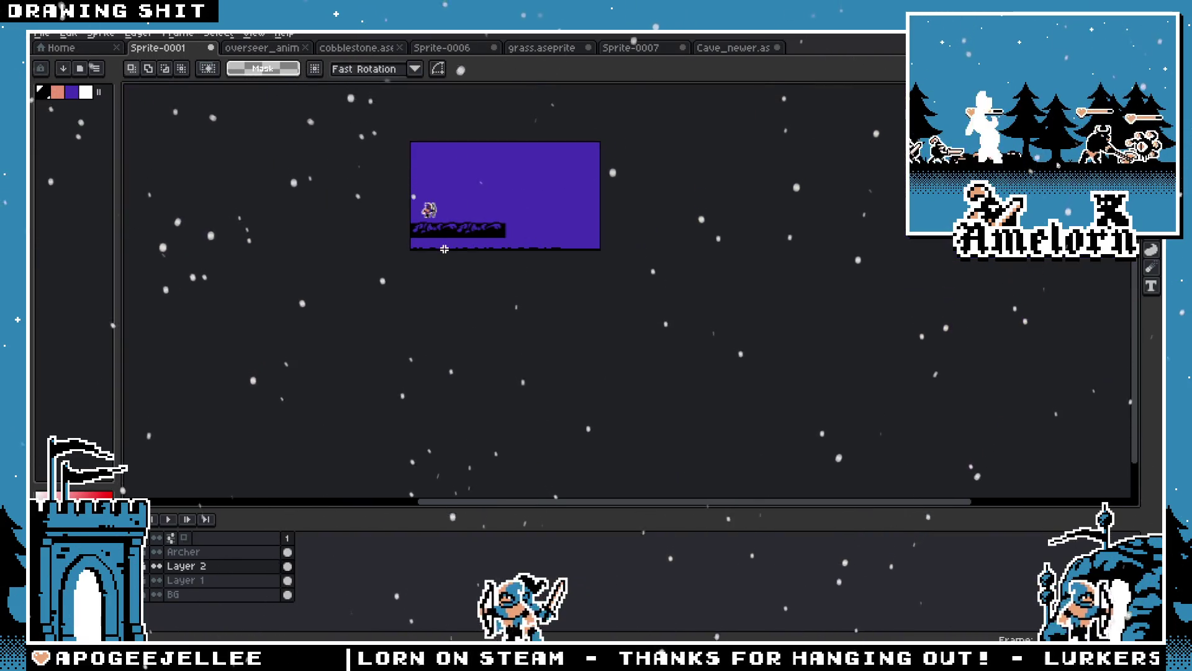
Copy the doubled mountain strip further right to extend the black ridge across the scene
scroll(471, 257, up, 2)
scroll(471, 256, up, 1)
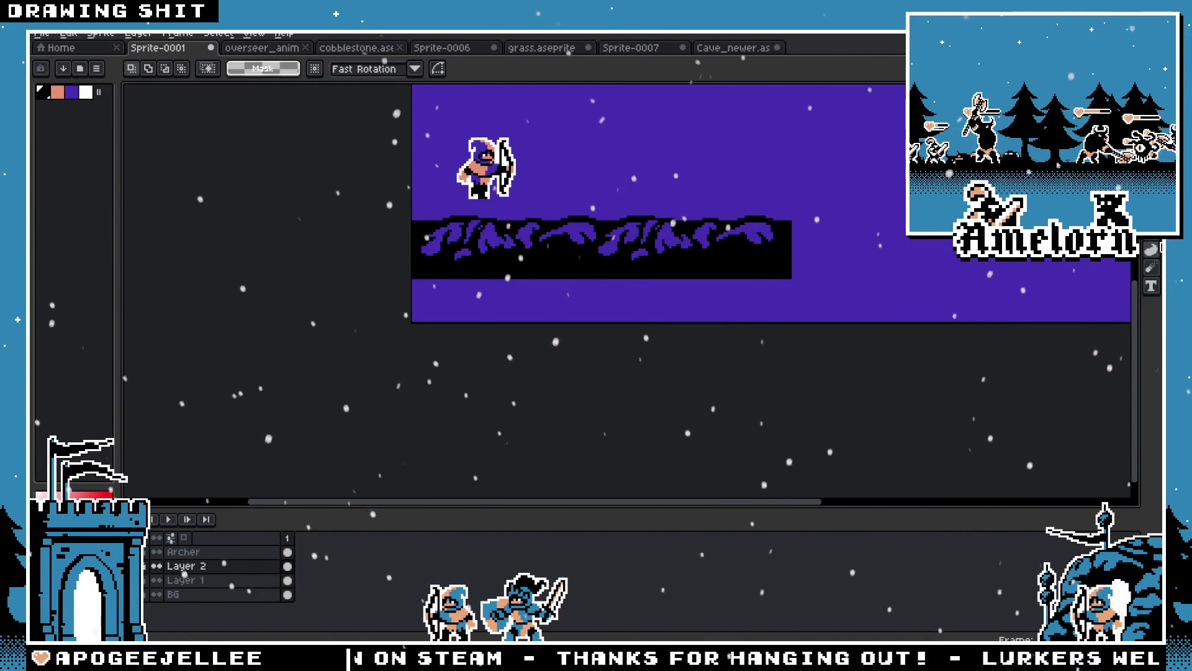
key(g)
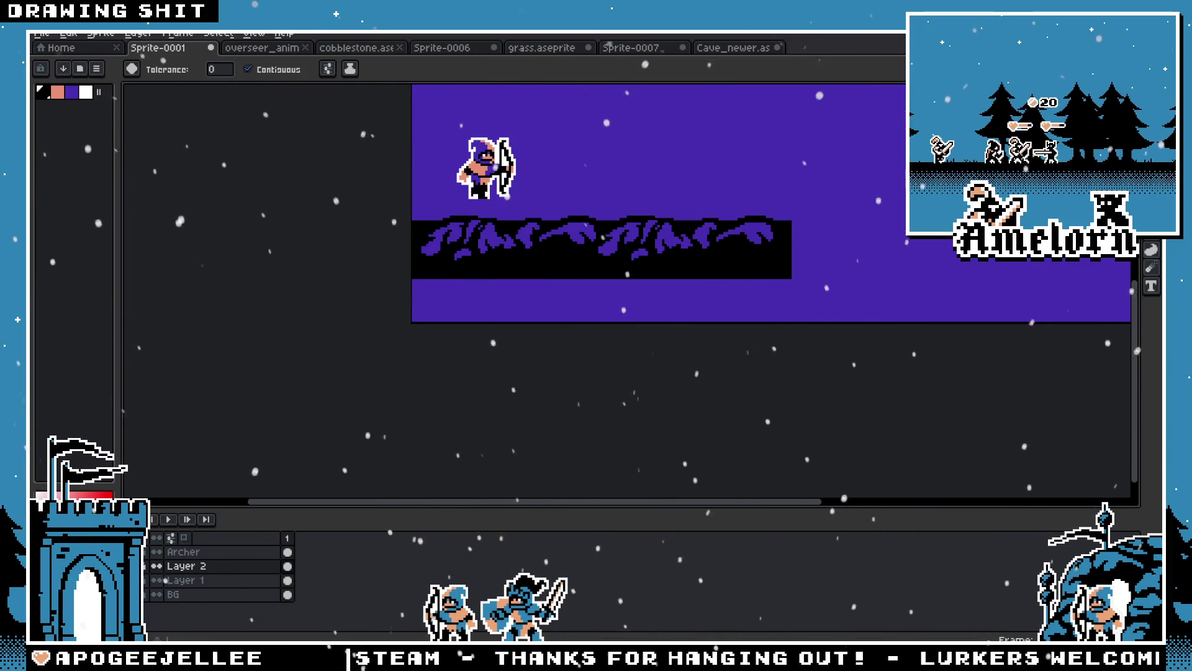
key(m)
scroll(808, 242, up, 2)
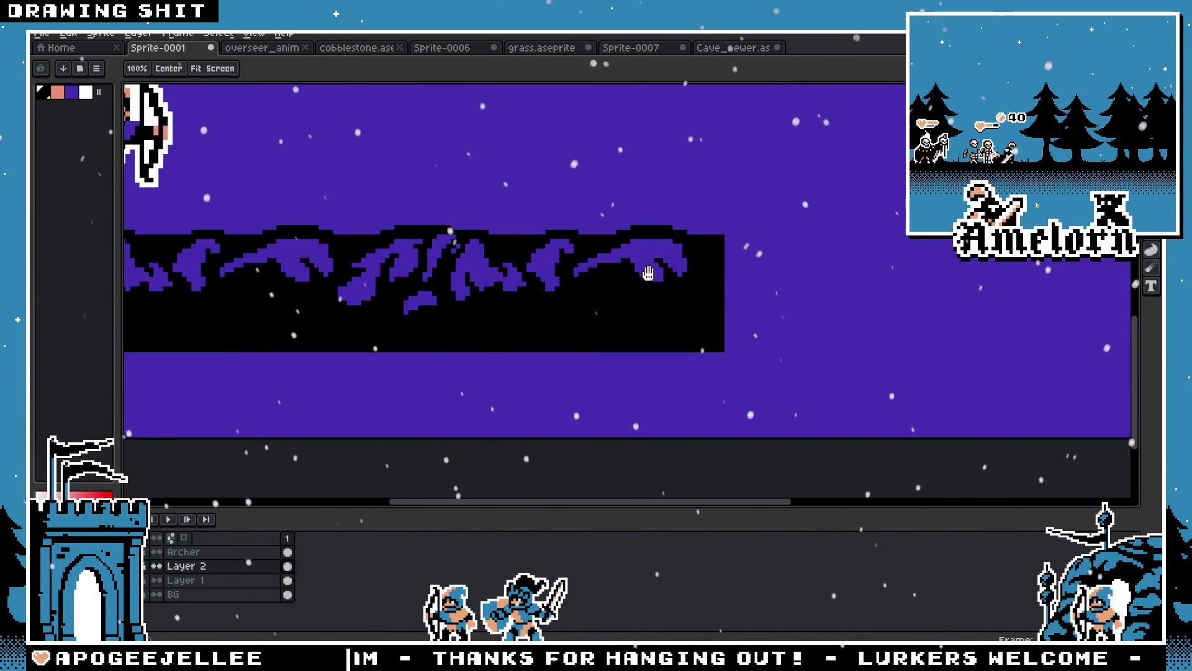
scroll(832, 246, down, 1)
mouse_move(859, 221)
mouse_down()
mouse_move(754, 269)
mouse_move(256, 376)
mouse_up()
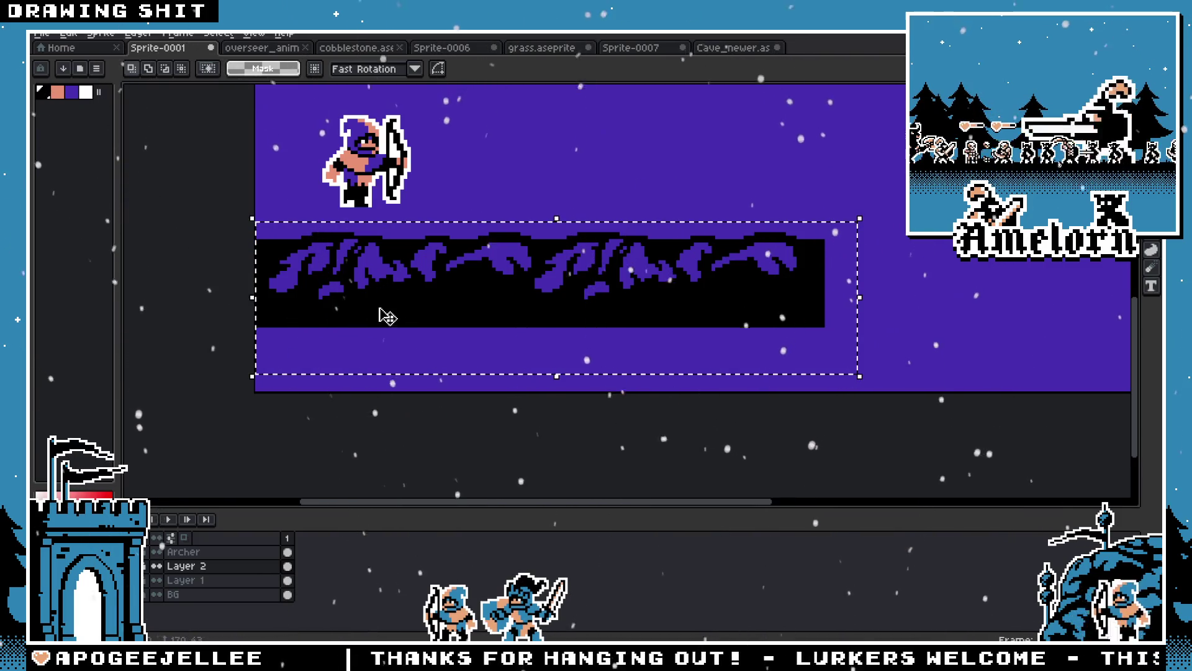
mouse_move(311, 287)
mouse_down()
mouse_move(870, 285)
mouse_move(838, 294)
mouse_up()
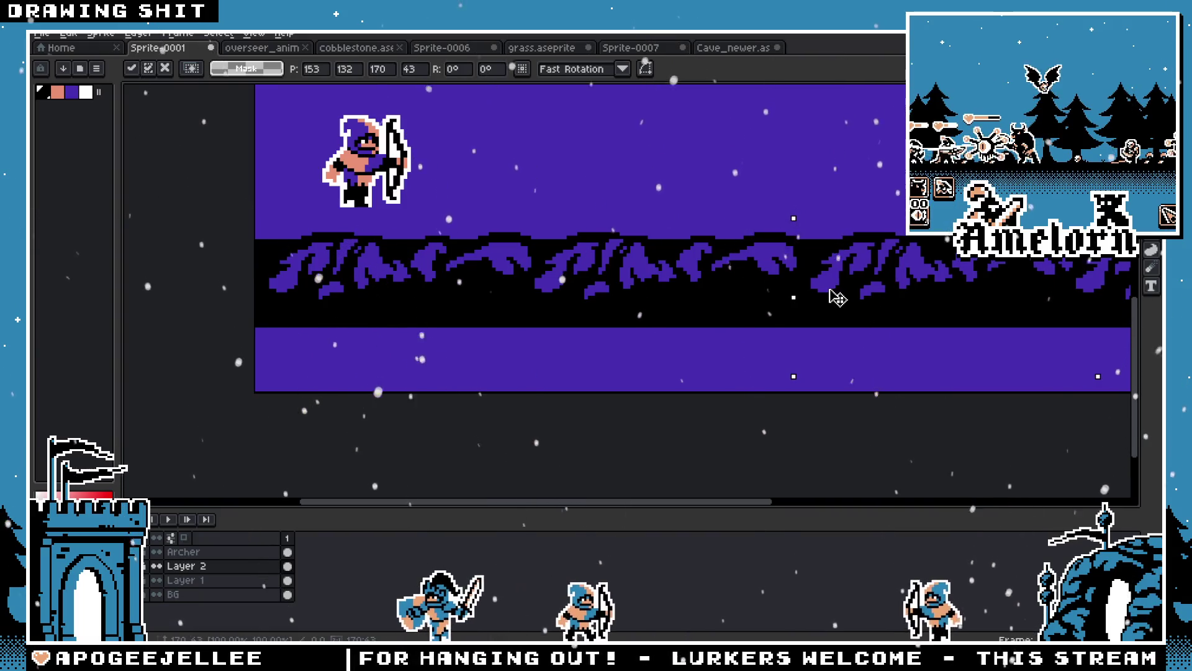
key(ctrl+d)
On the Archer layer, move the archer down to stand on top of the ridge
scroll(823, 290, down, 3)
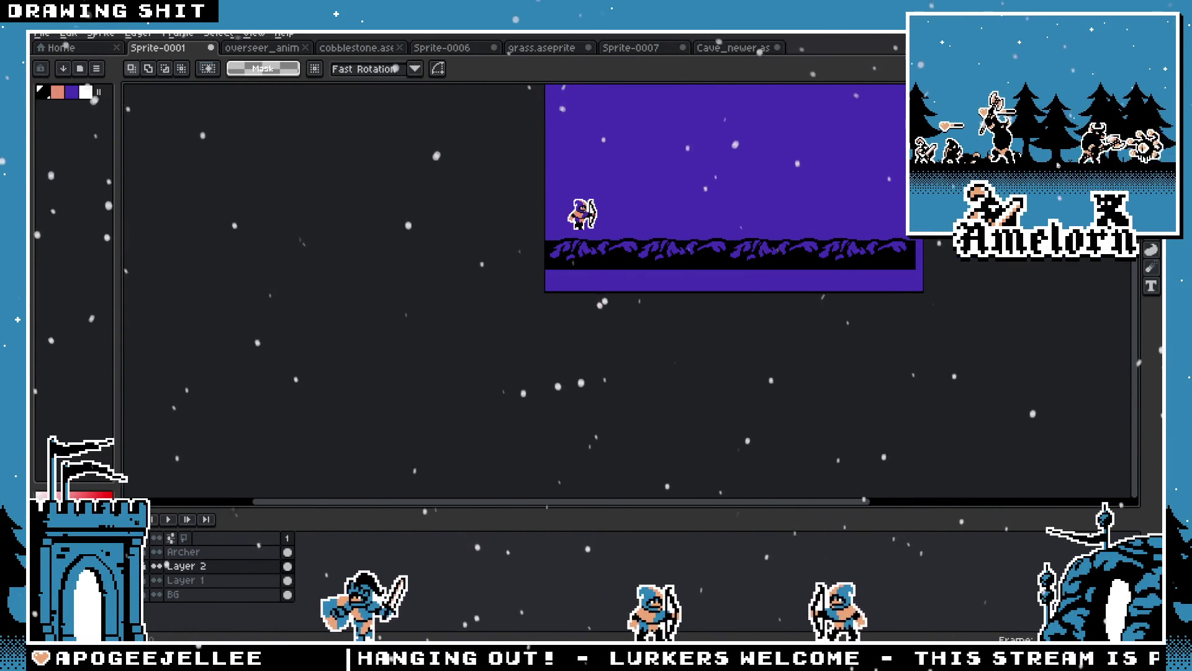
scroll(732, 242, up, 3)
scroll(683, 249, left, 2)
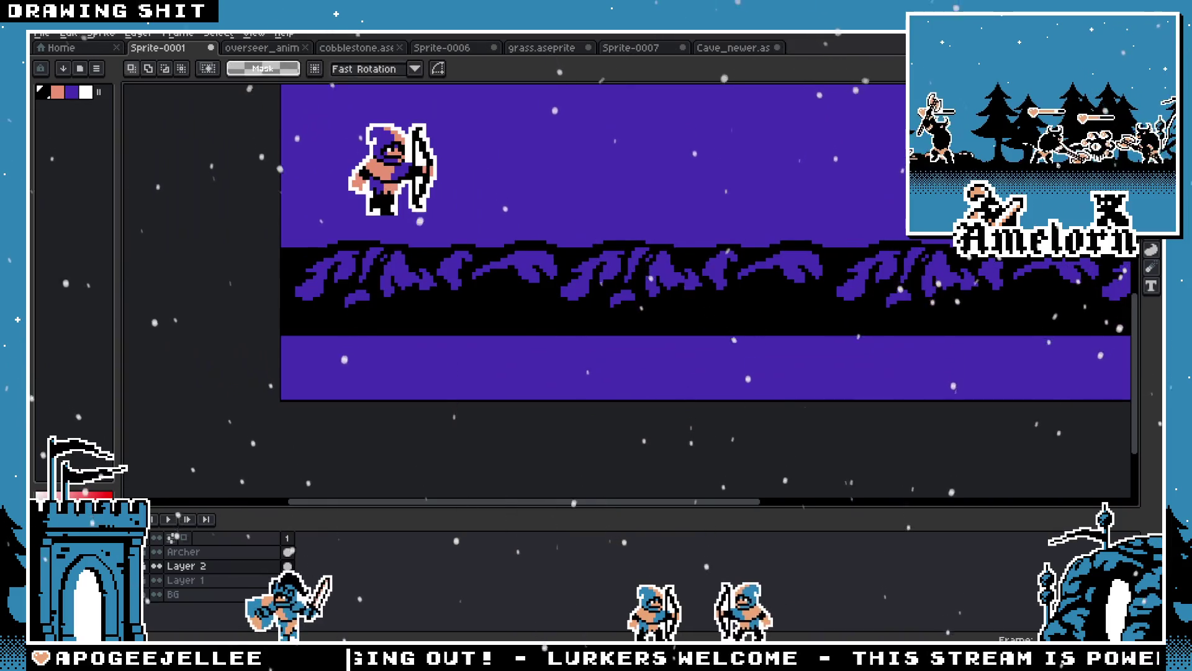
scroll(476, 202, up, 1)
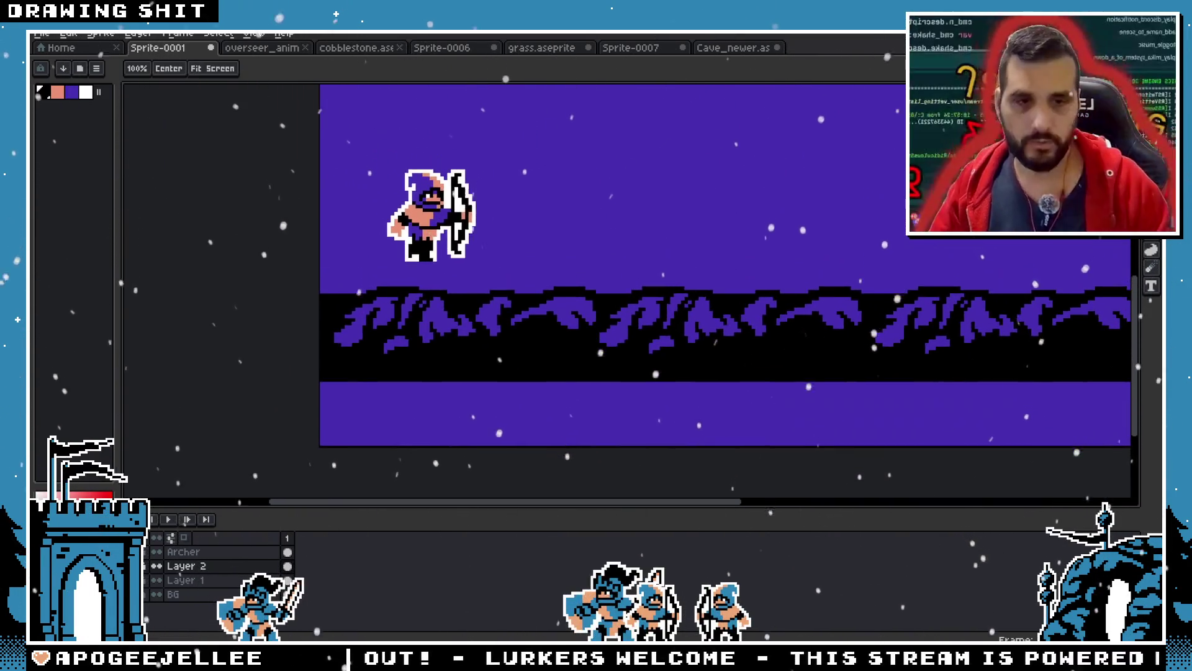
click(187, 551)
drag(524, 129, 311, 308)
mouse_move(432, 216)
mouse_down()
mouse_move(460, 230)
mouse_move(438, 239)
mouse_move(480, 261)
mouse_up()
key(Return)
scroll(685, 258, down, 1)
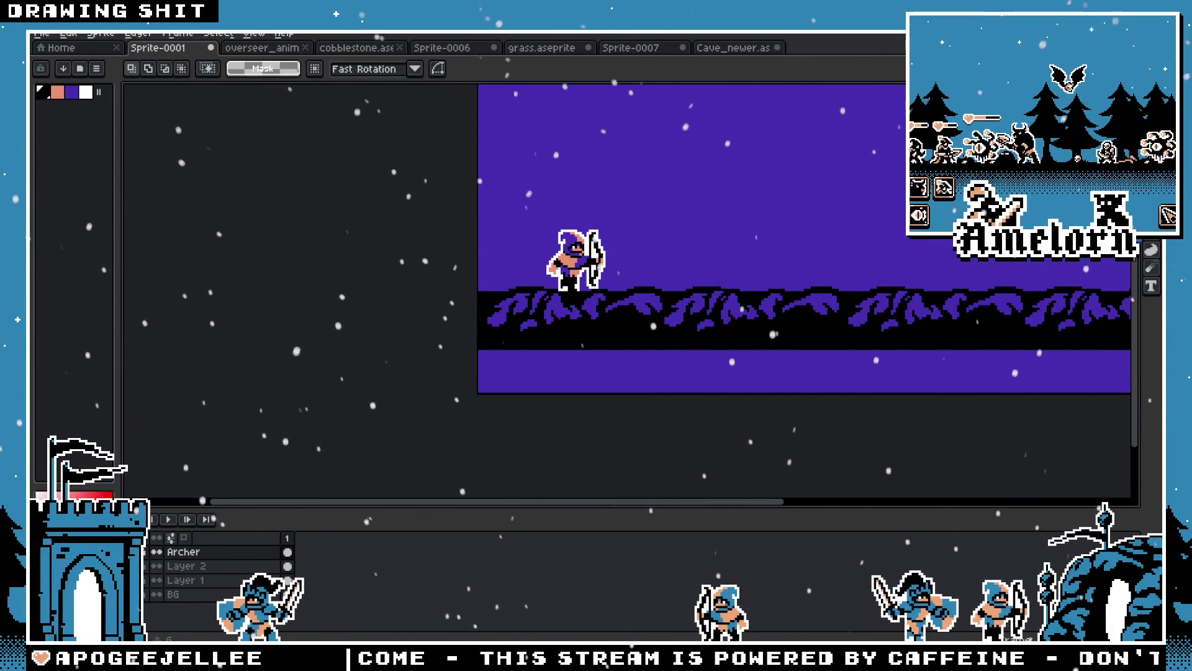
With the 1px pencil ready, look over the ridge and archer, then deselect the archer
key(b)
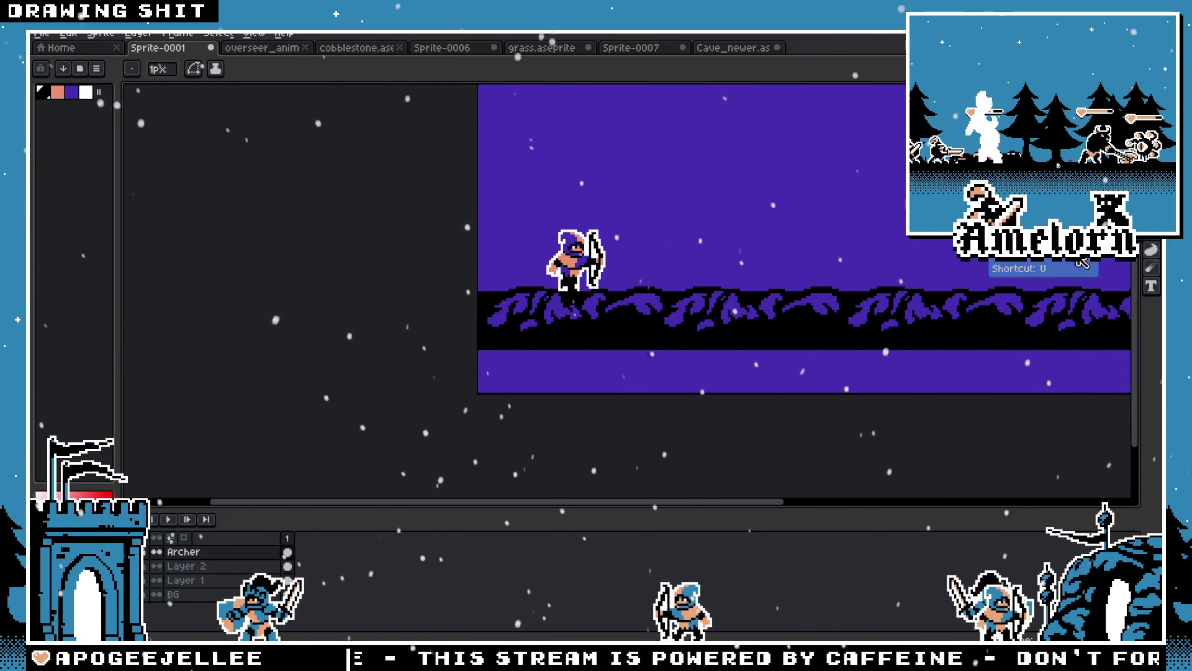
drag(902, 318, 629, 304)
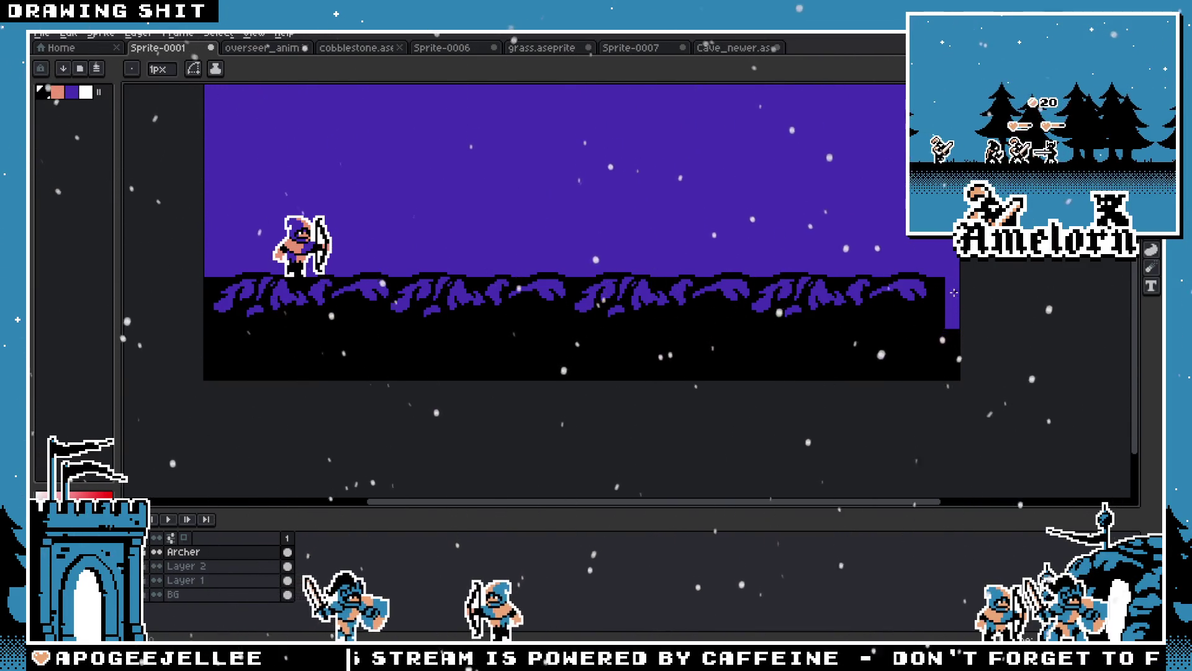
scroll(928, 296, up, 3)
drag(972, 257, 823, 254)
scroll(822, 253, down, 3)
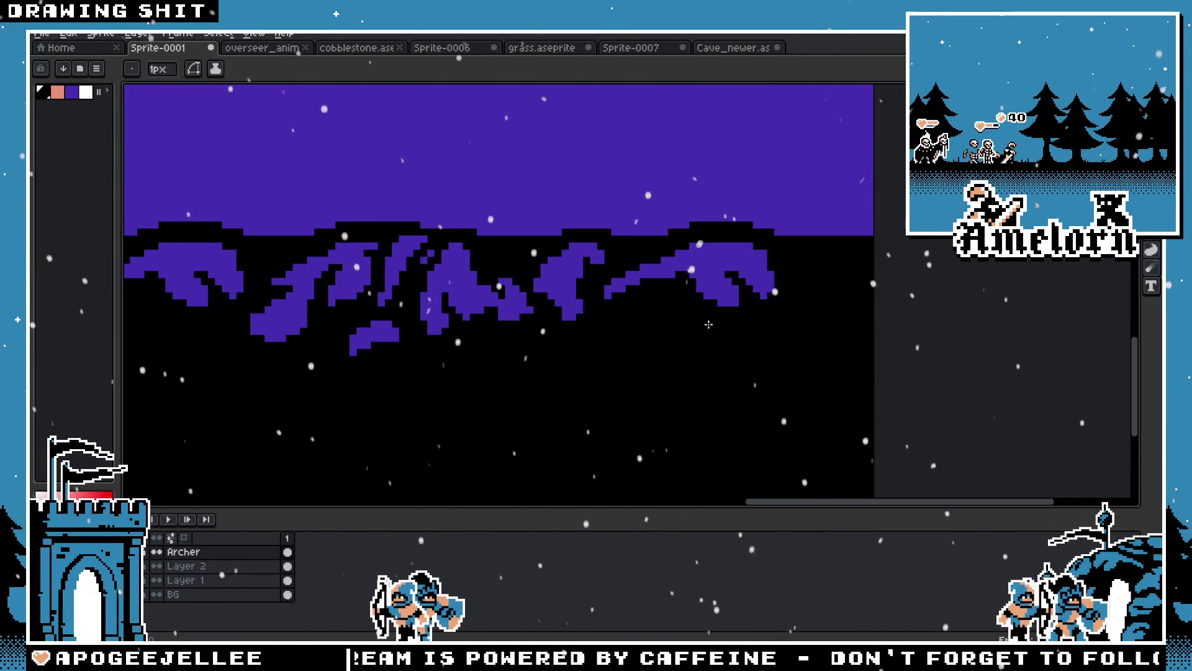
drag(449, 285, 704, 310)
scroll(577, 335, up, 1)
scroll(577, 338, up, 1)
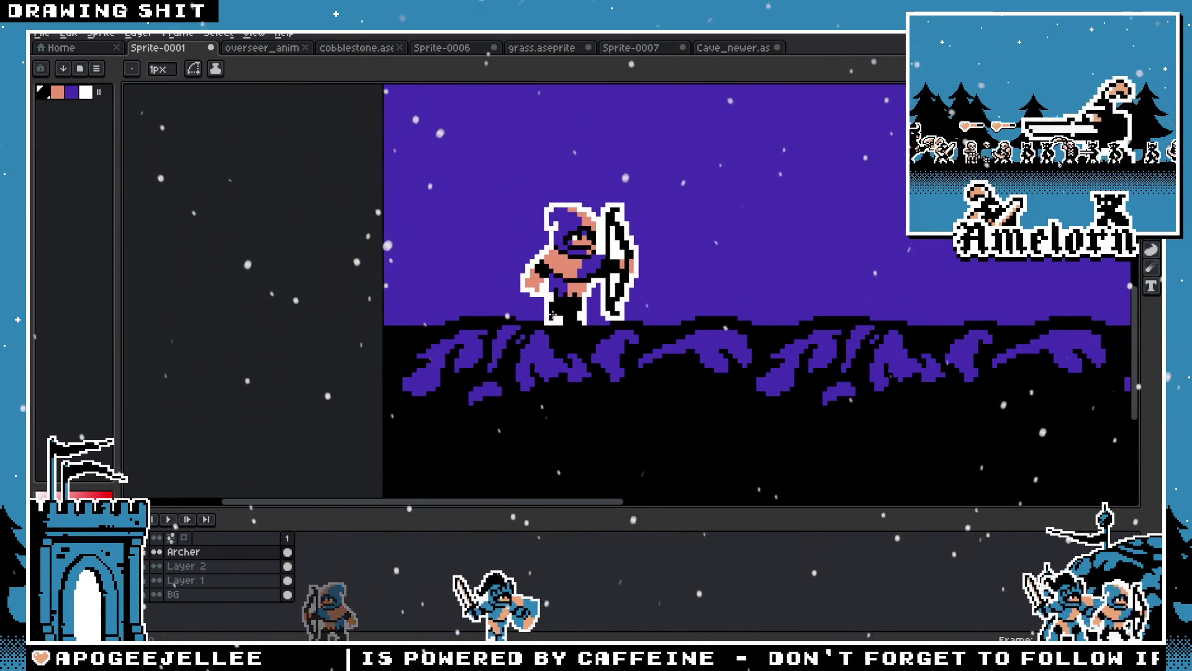
scroll(578, 342, down, 2)
scroll(580, 344, up, 2)
key(space)
scroll(538, 343, up, 1)
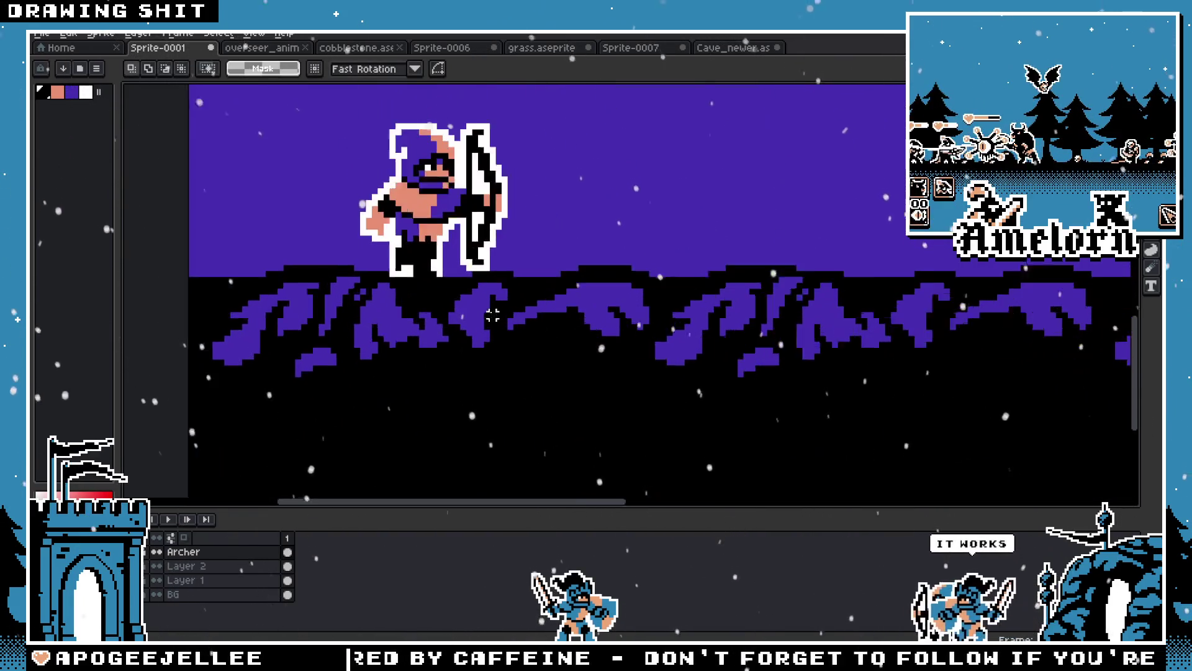
scroll(329, 279, up, 1)
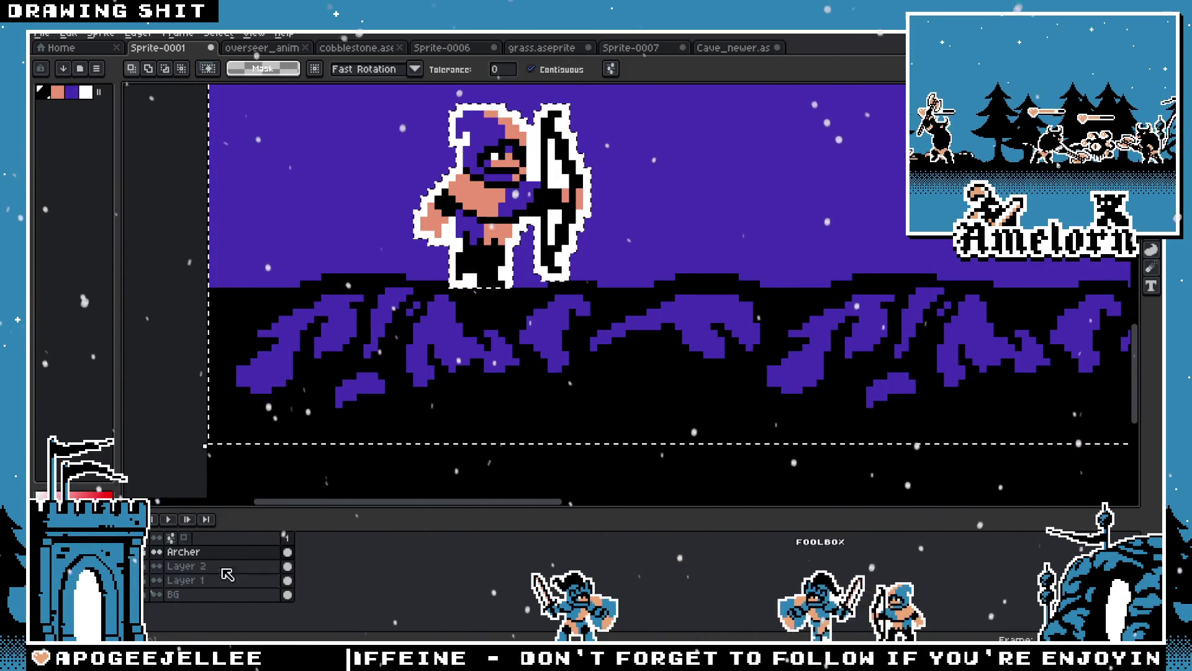
key(ctrl+d)
On Layer 2, shift the purple streak below the archer to the left
key(alt+Down)
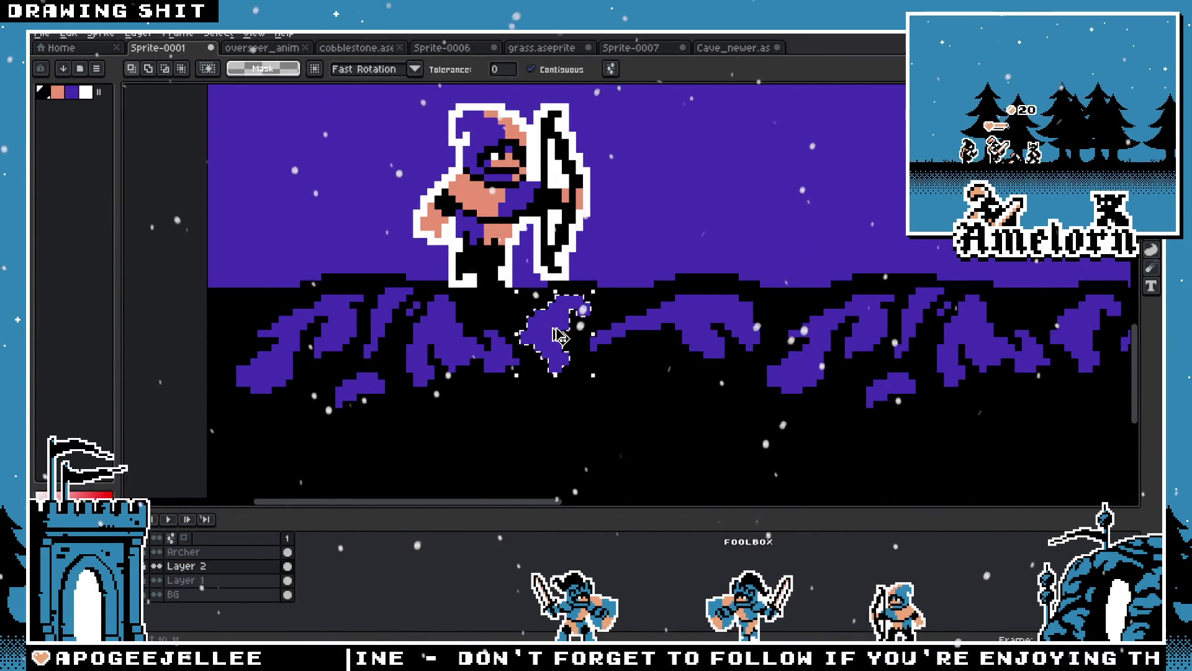
click(559, 335)
drag(350, 342, 213, 346)
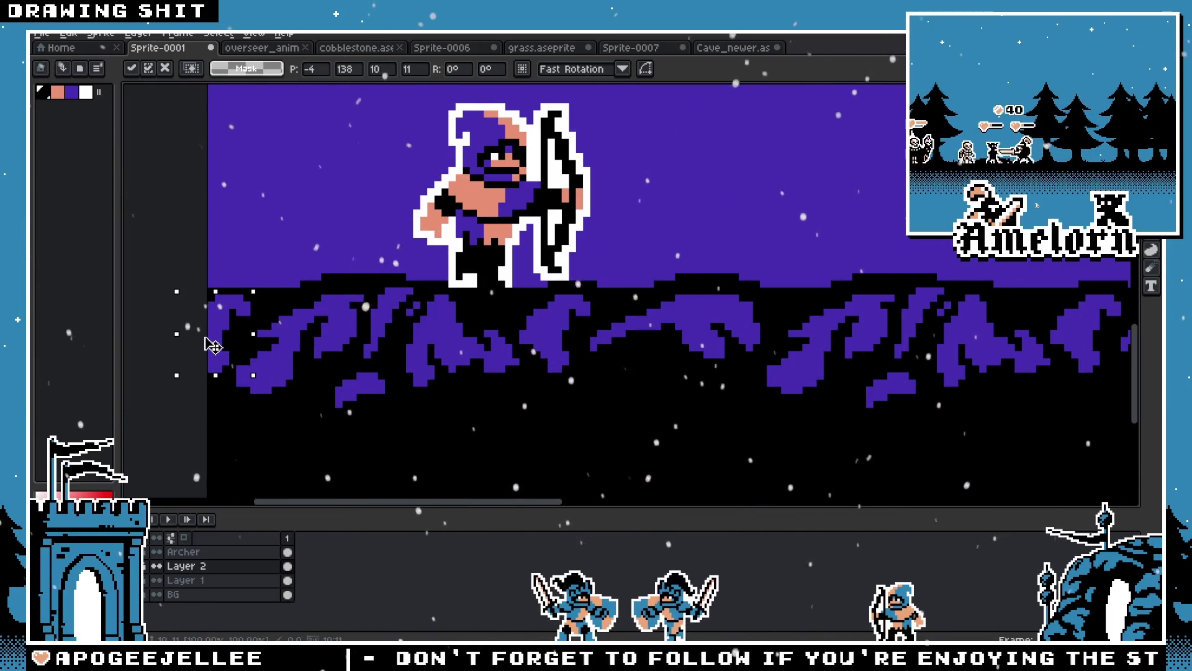
key(w)
scroll(346, 362, down, 1)
Select the connected black ground area with the Magic Wand
click(522, 415)
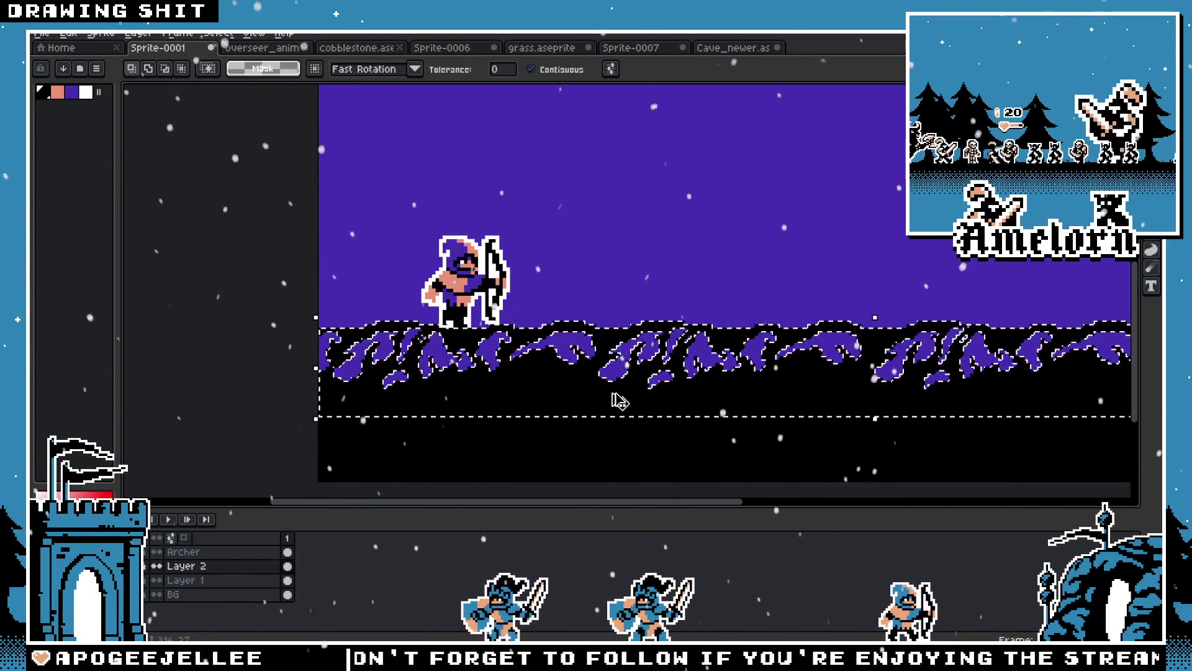
scroll(637, 397, down, 5)
scroll(638, 398, up, 5)
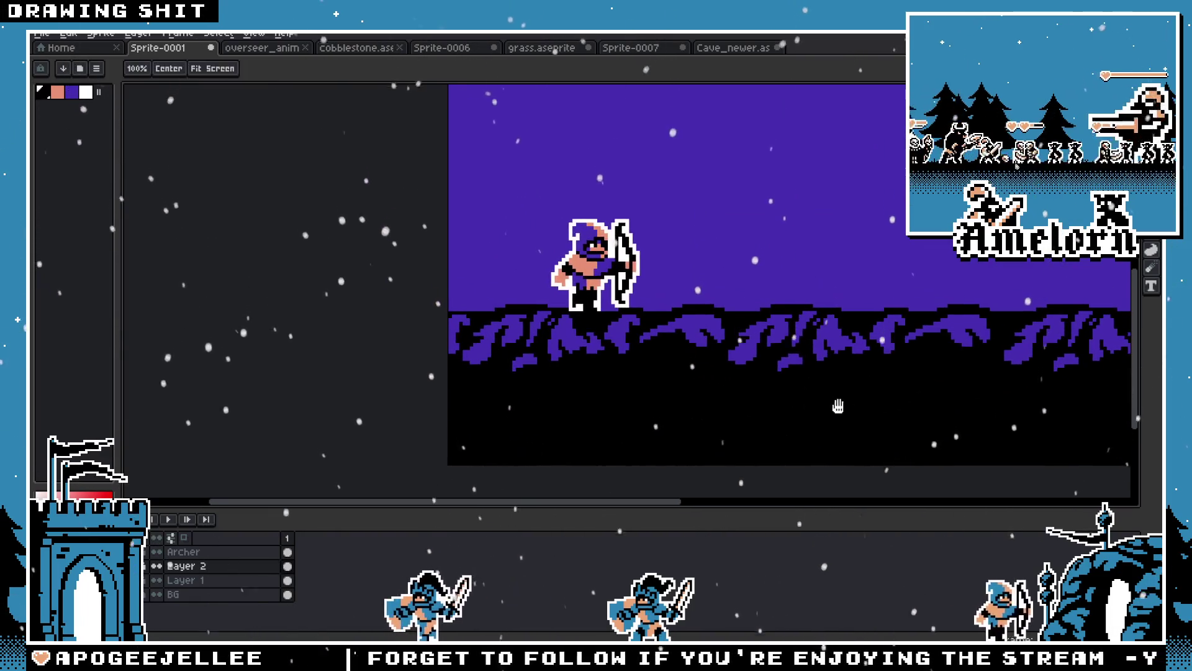
key(q)
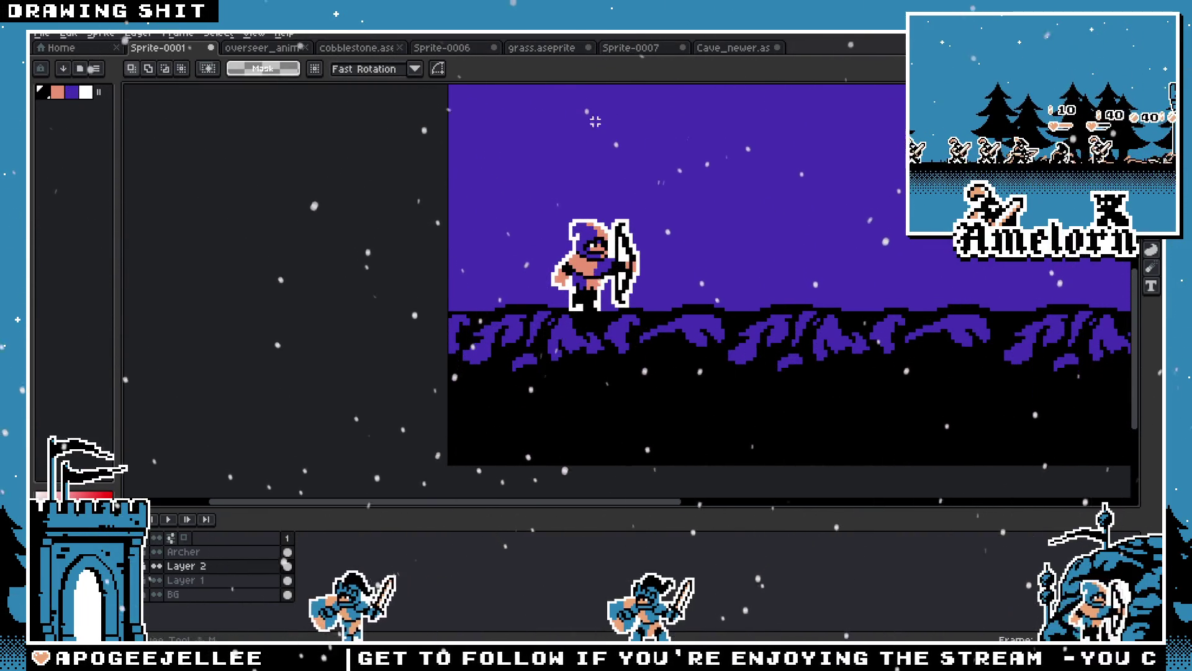
scroll(714, 315, down, 3)
scroll(677, 320, up, 2)
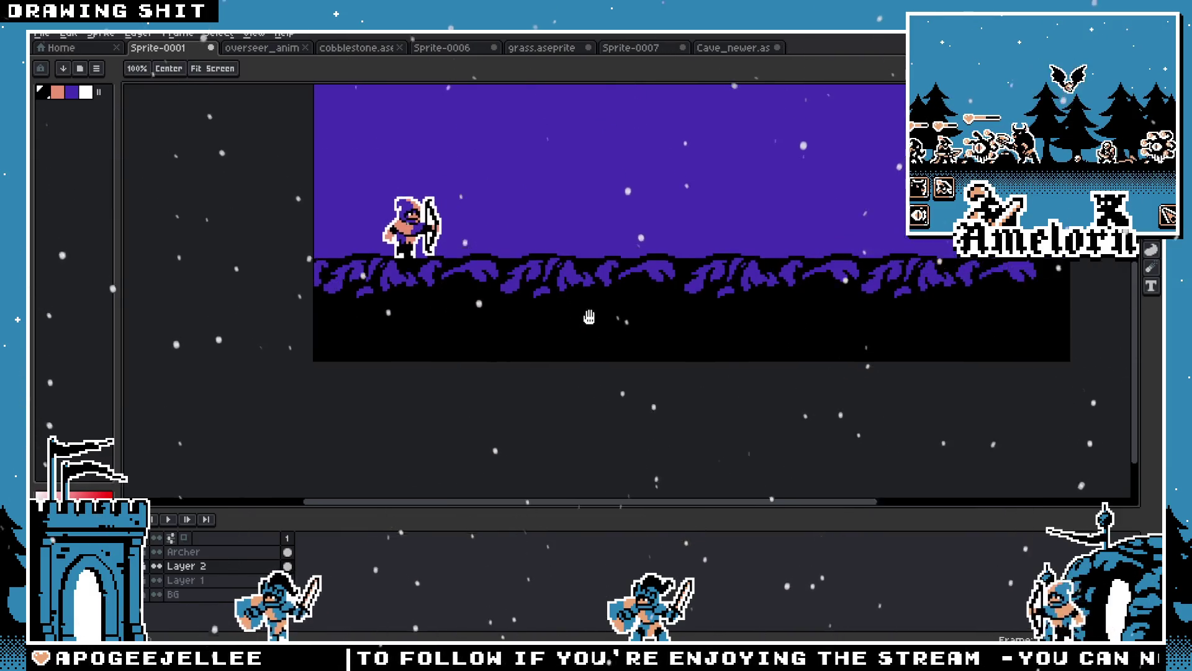
key(ctrl+Tab)
key(ctrl+Tab)
key(ctrl+Tab)
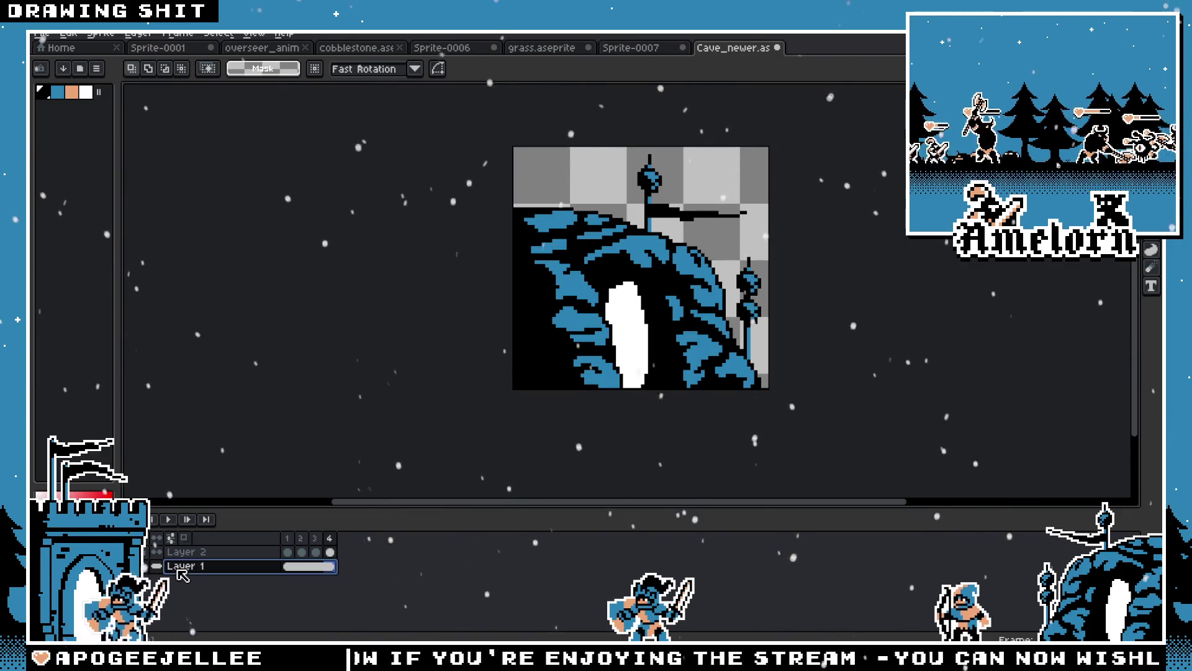
Select the whole cave sprite and try pasting it into Sprite-0001, then cancel that paste
key(ctrl+a)
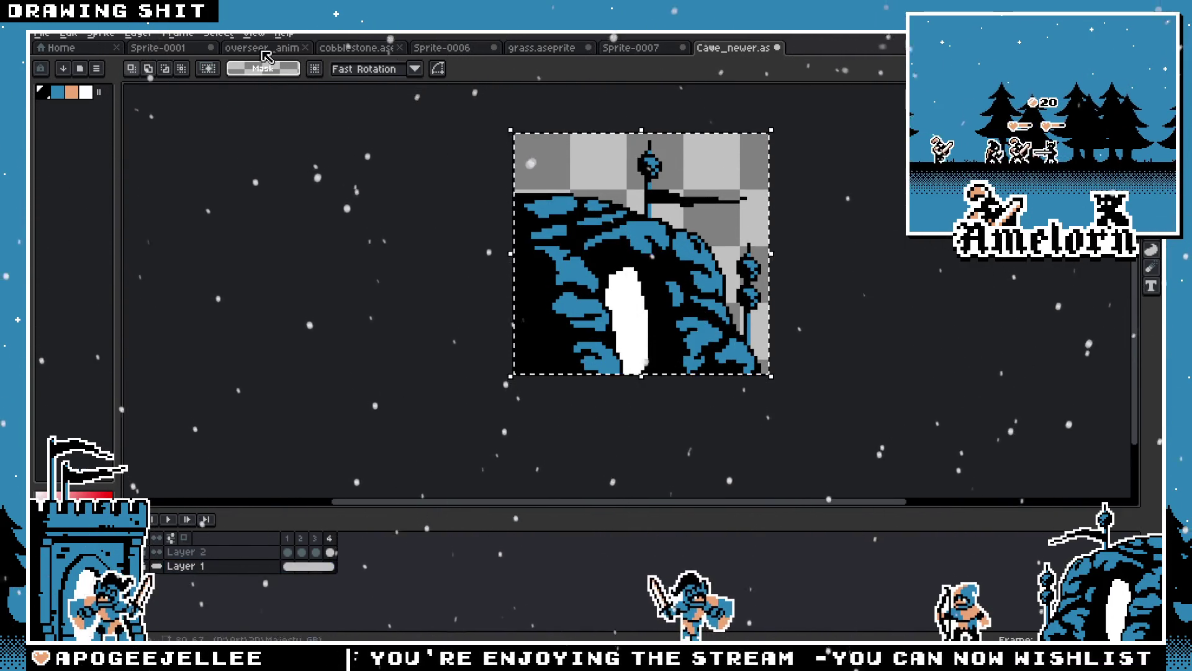
click(263, 50)
click(180, 48)
key(ctrl+v)
drag(423, 326, 669, 168)
scroll(669, 168, up, 3)
drag(545, 290, 651, 290)
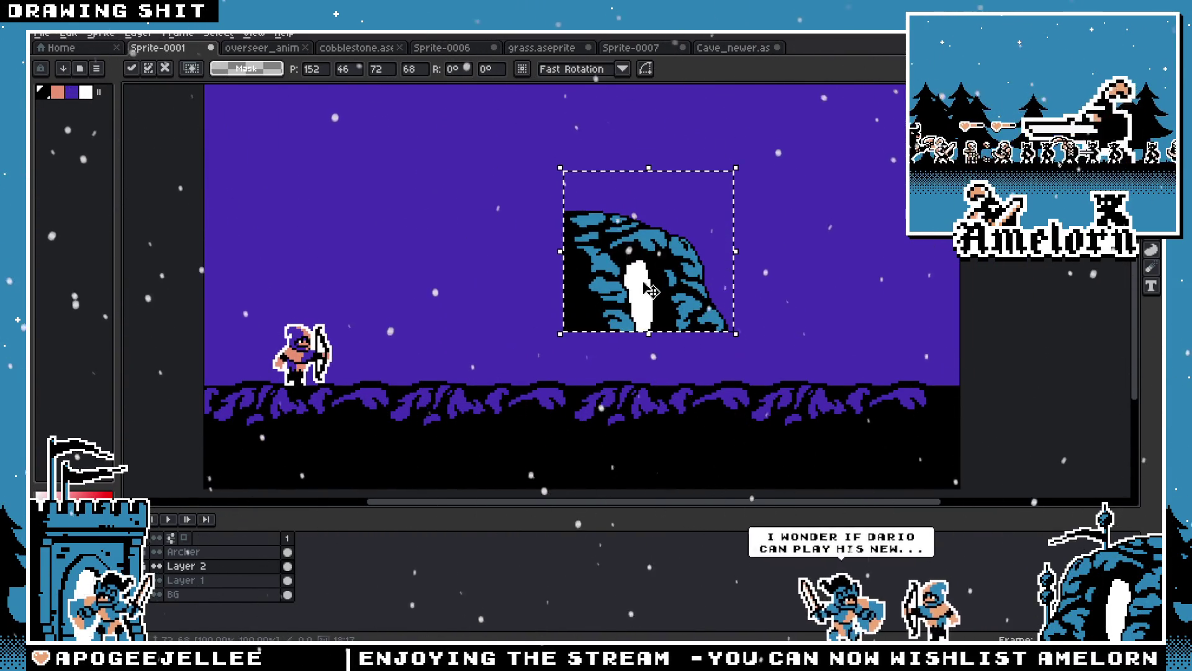
key(ctrl+shift+j)
Add a new layer and paste the cave onto it, mirrored horizontally
right_click(205, 565)
click(334, 562)
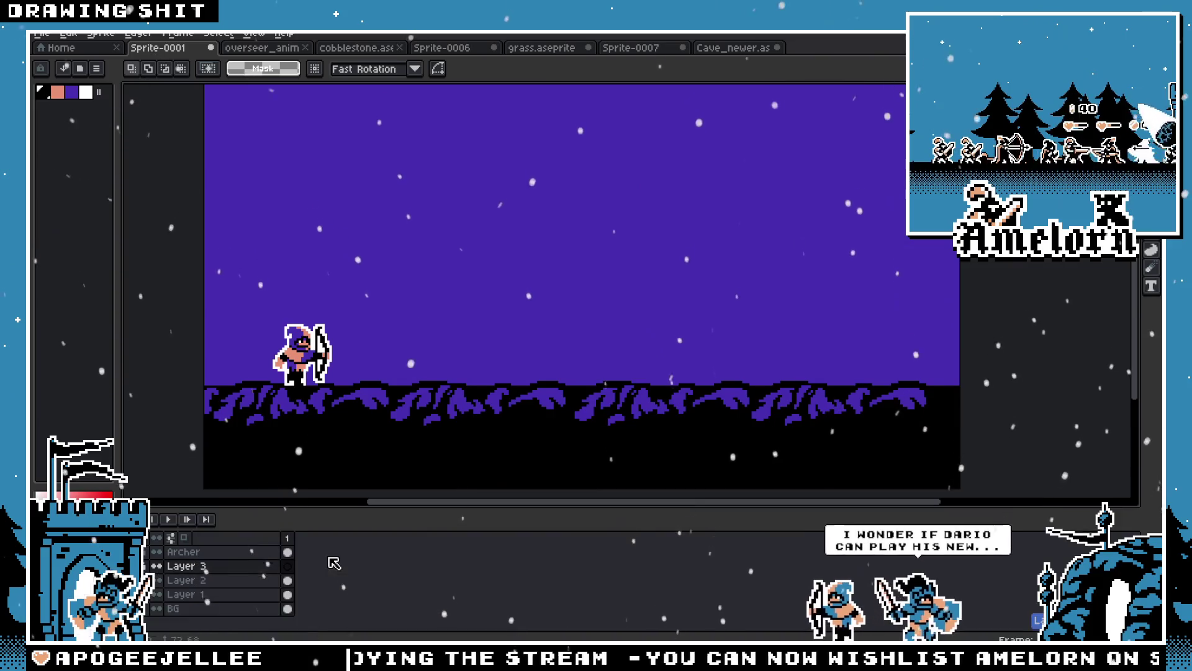
key(ctrl+v)
key(shift+h)
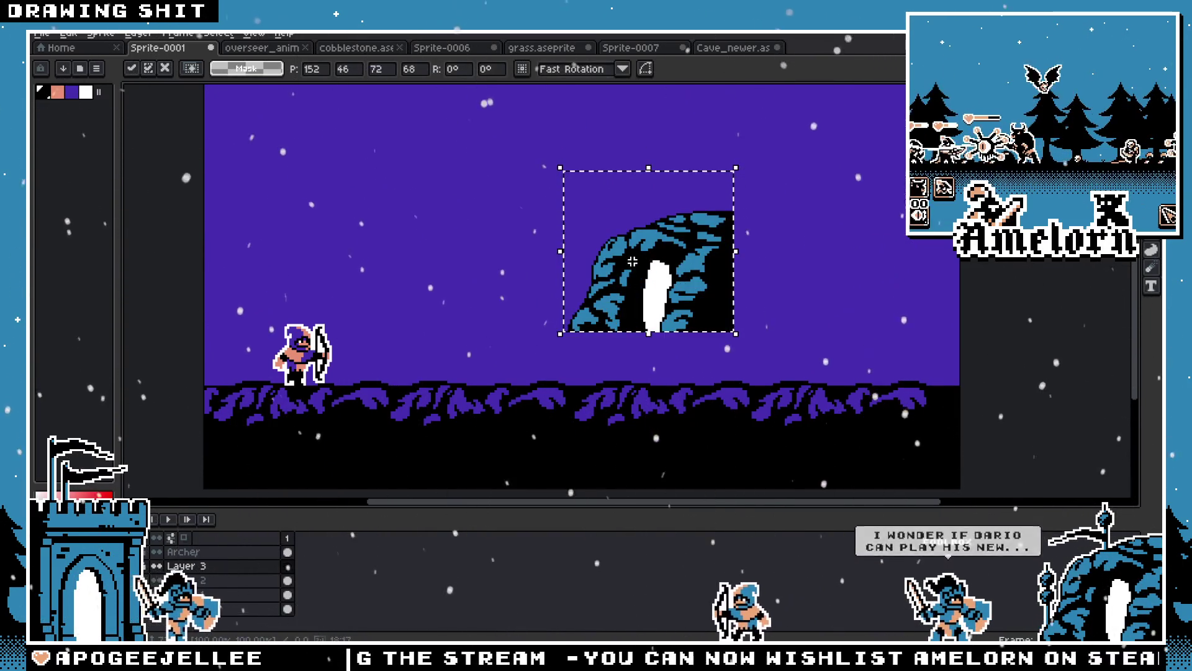
scroll(672, 293, up, 1)
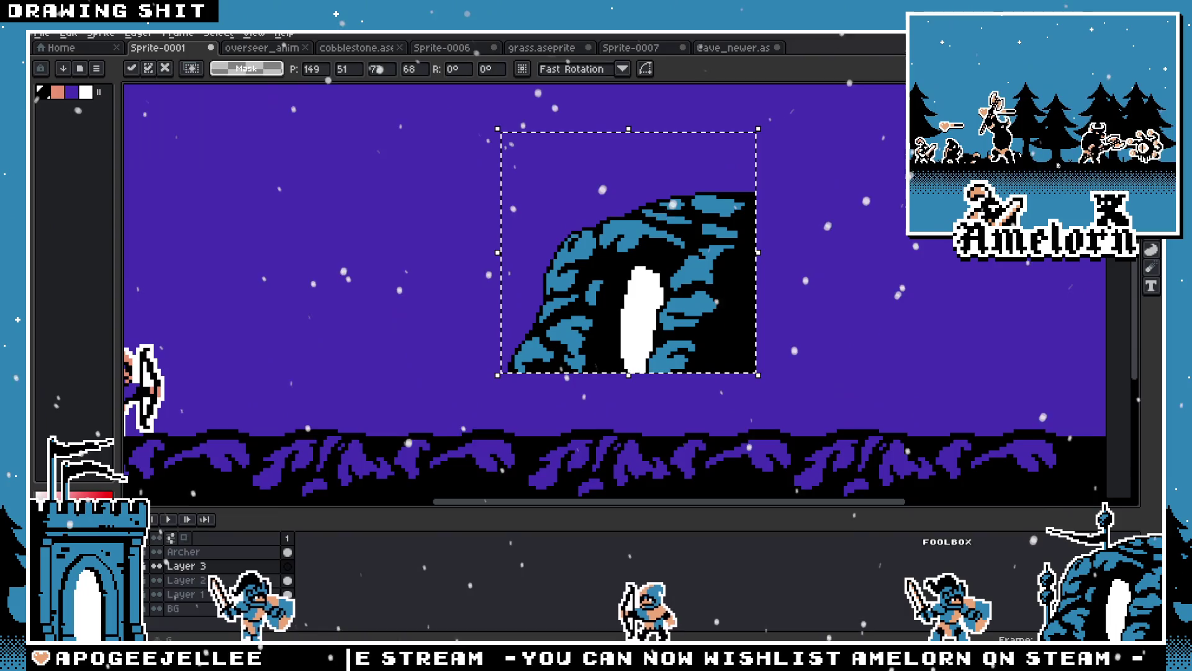
Flood-fill the cave with the night-sky purple and move it right, down toward the ground
key(g)
alt+click(472, 406)
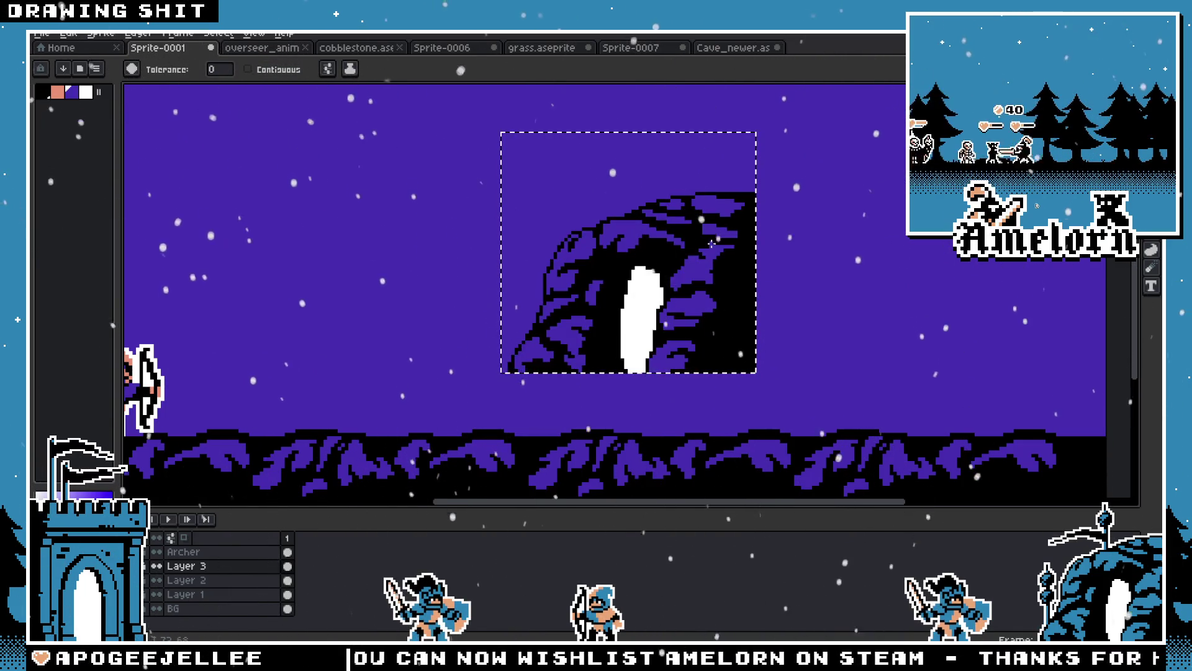
key(v)
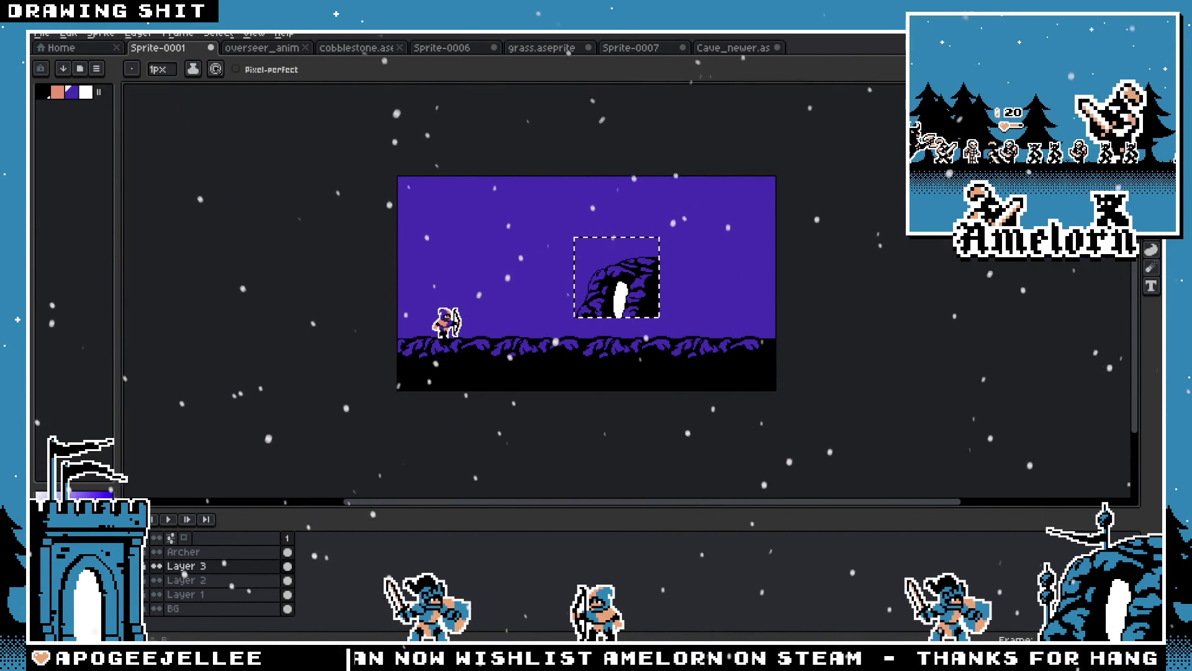
scroll(743, 236, up, 2)
drag(537, 351, 696, 391)
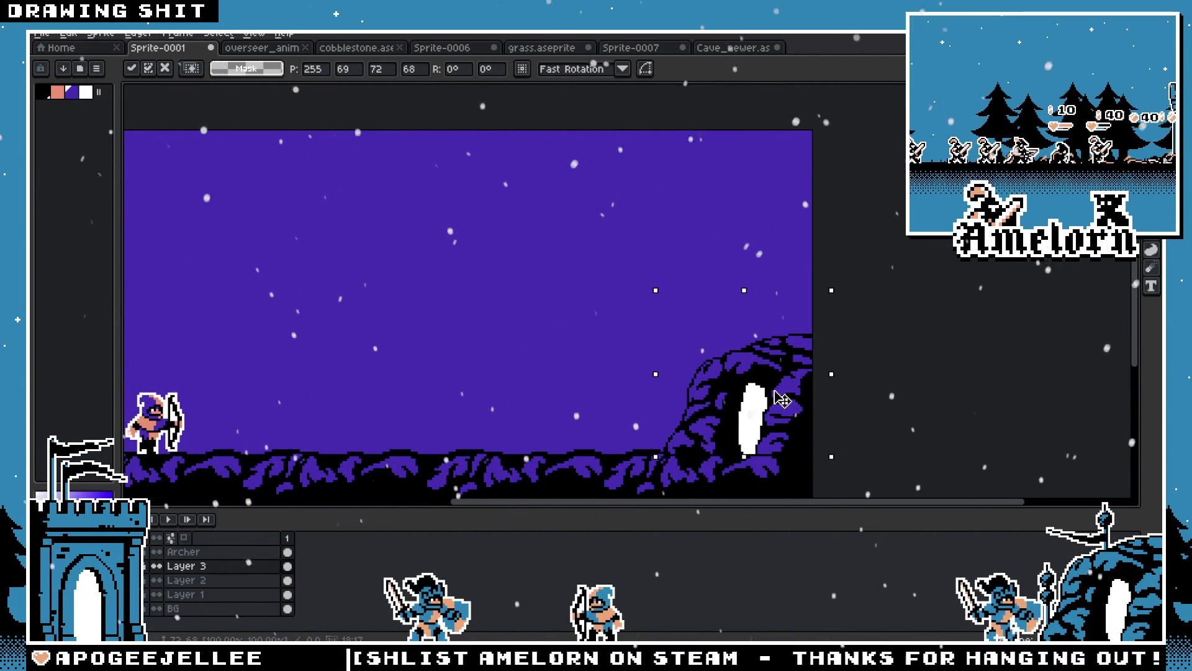
key(m)
scroll(554, 315, down, 2)
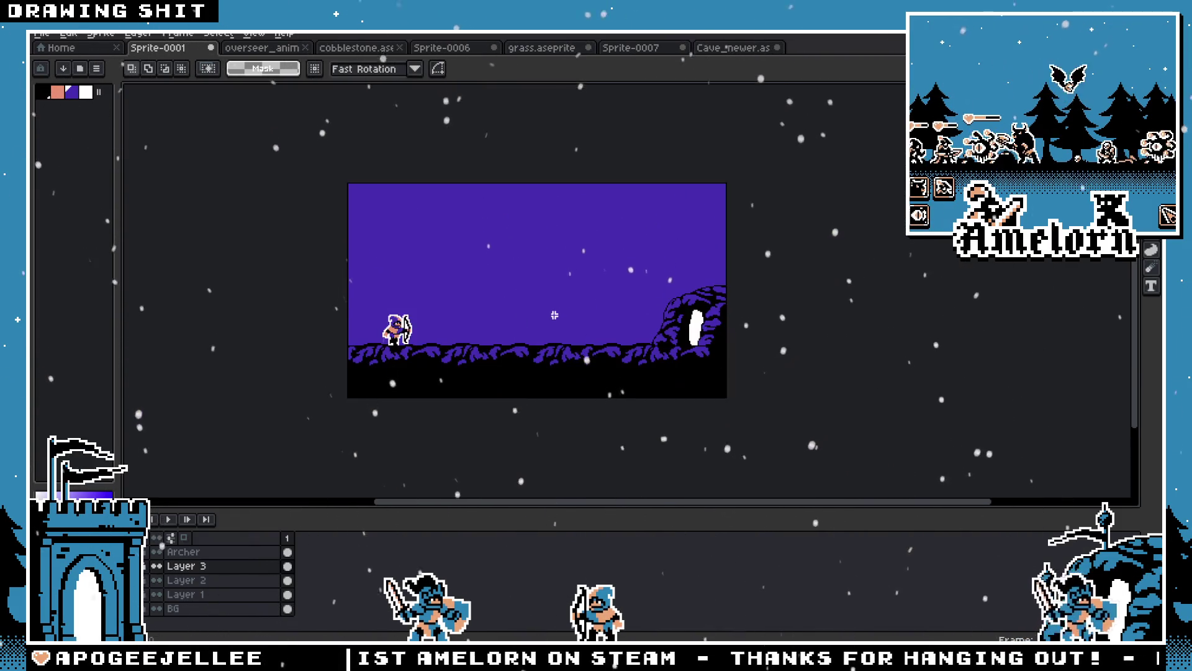
scroll(538, 317, up, 3)
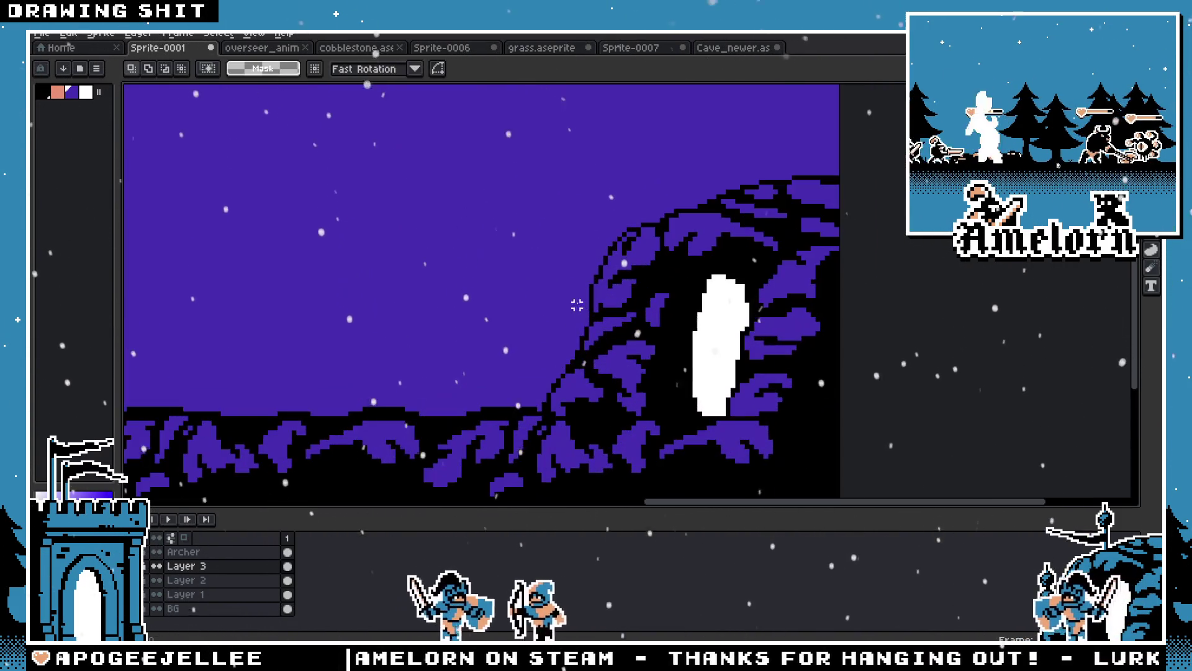
Cut and re-paste the cave, settling it at the right edge resting on the ground
mouse_move(739, 194)
mouse_down()
mouse_move(426, 373)
mouse_move(447, 405)
mouse_up()
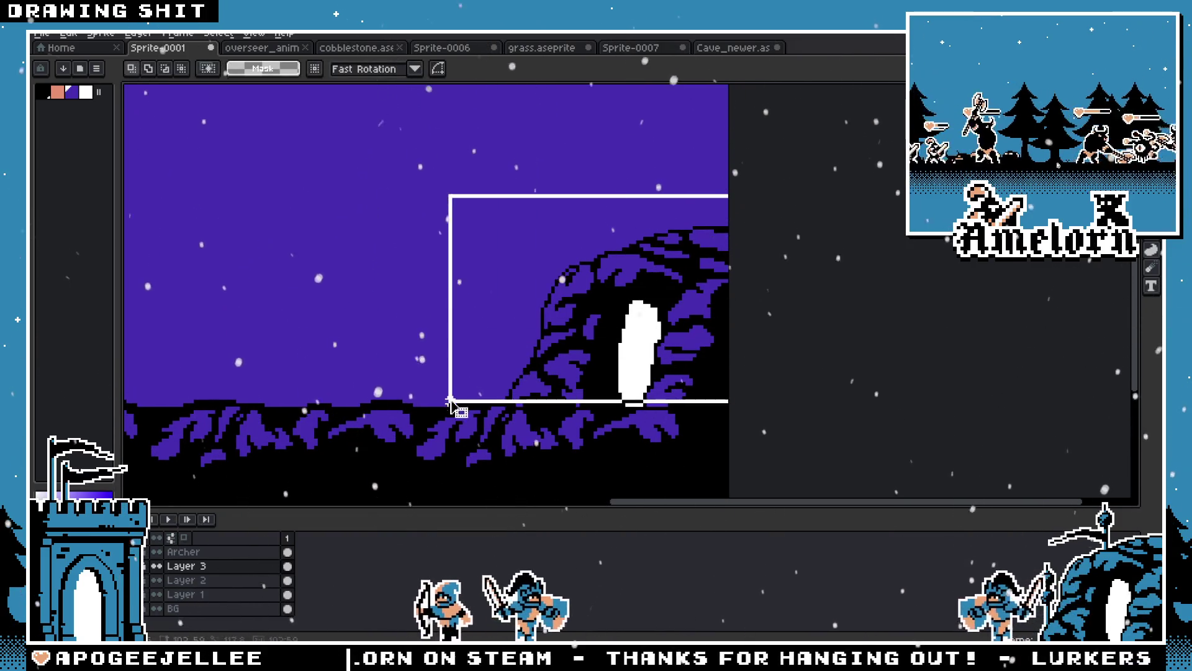
click(411, 323)
key(ctrl+x)
key(ctrl+v)
drag(252, 265, 646, 325)
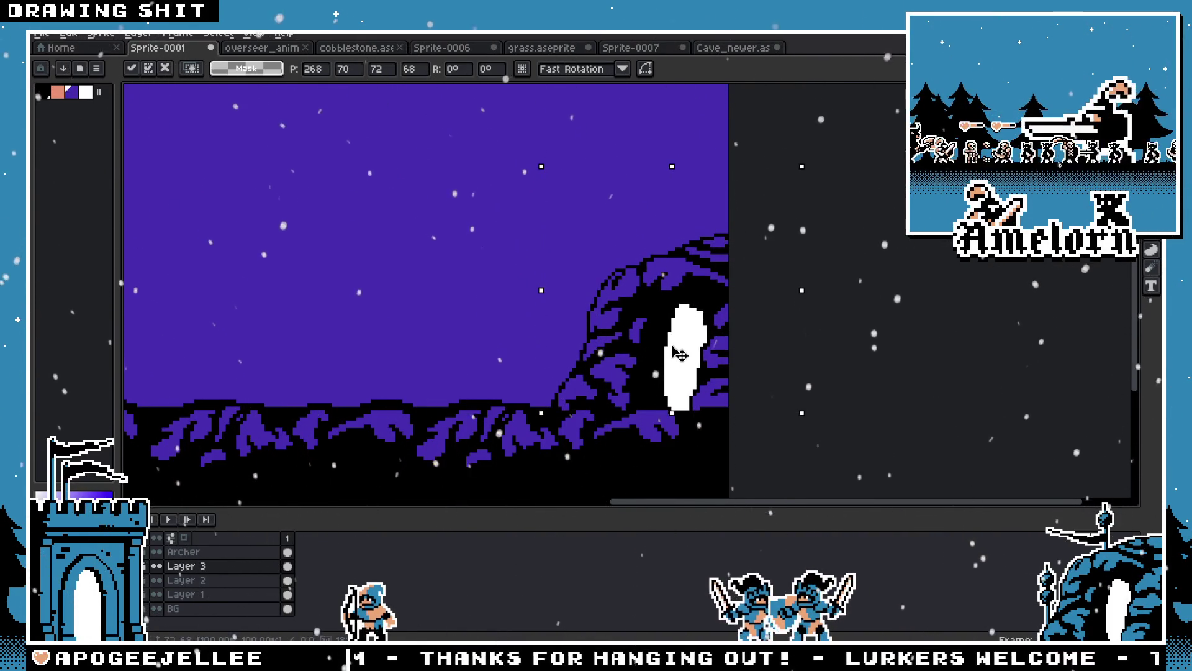
drag(680, 351, 690, 351)
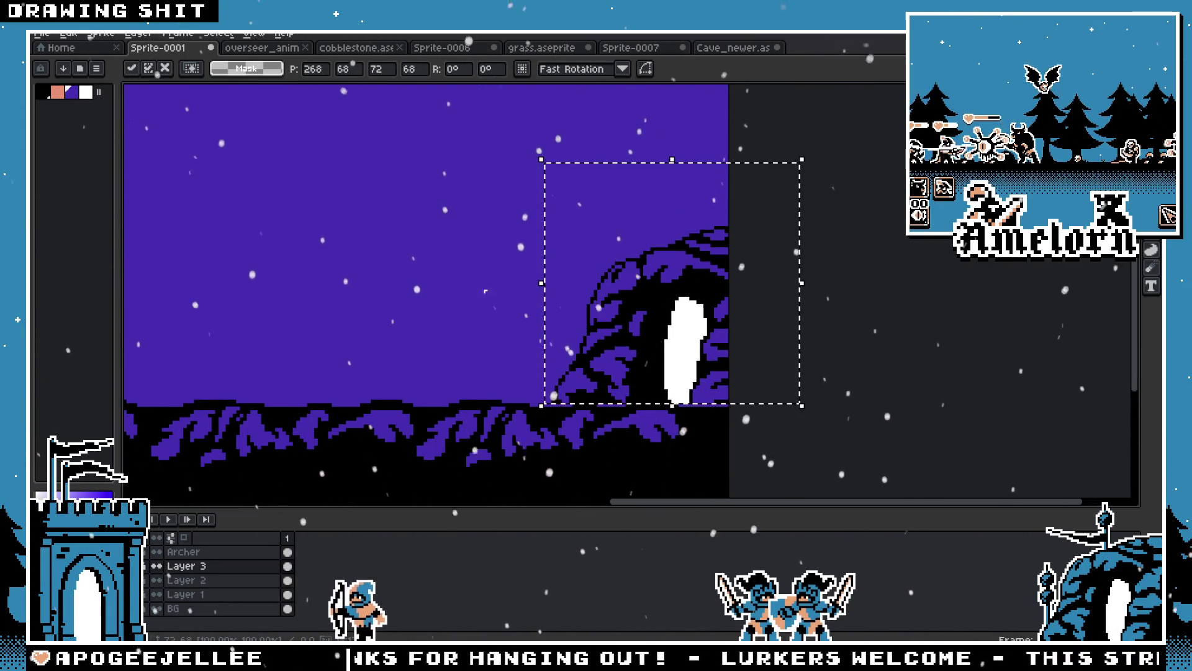
click(429, 274)
mouse_move(568, 298)
mouse_down()
mouse_move(155, 249)
mouse_move(397, 298)
mouse_move(677, 311)
mouse_move(637, 309)
mouse_up()
Zoom out to view the whole scene with the cave in place
scroll(638, 309, down, 3)
mouse_move(340, 309)
mouse_down()
mouse_move(486, 328)
mouse_move(686, 306)
mouse_up()
scroll(487, 328, up, 1)
scroll(443, 173, up, 1)
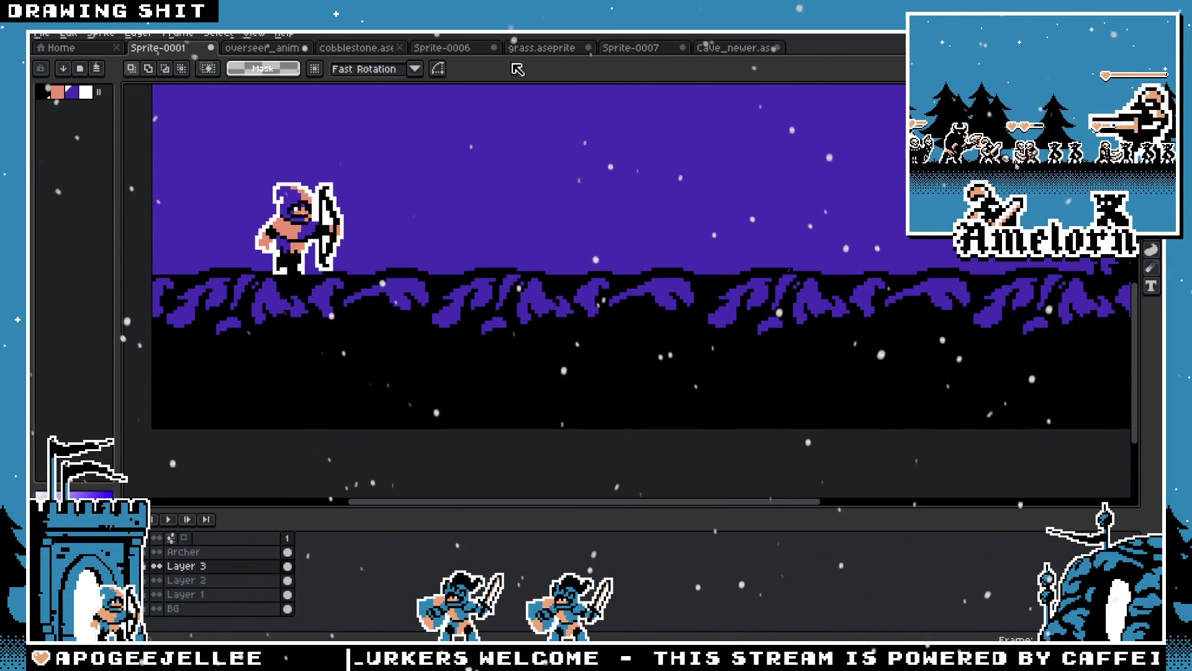
click(723, 49)
Open Skeleton_alt.aseprite from the file browser
click(44, 39)
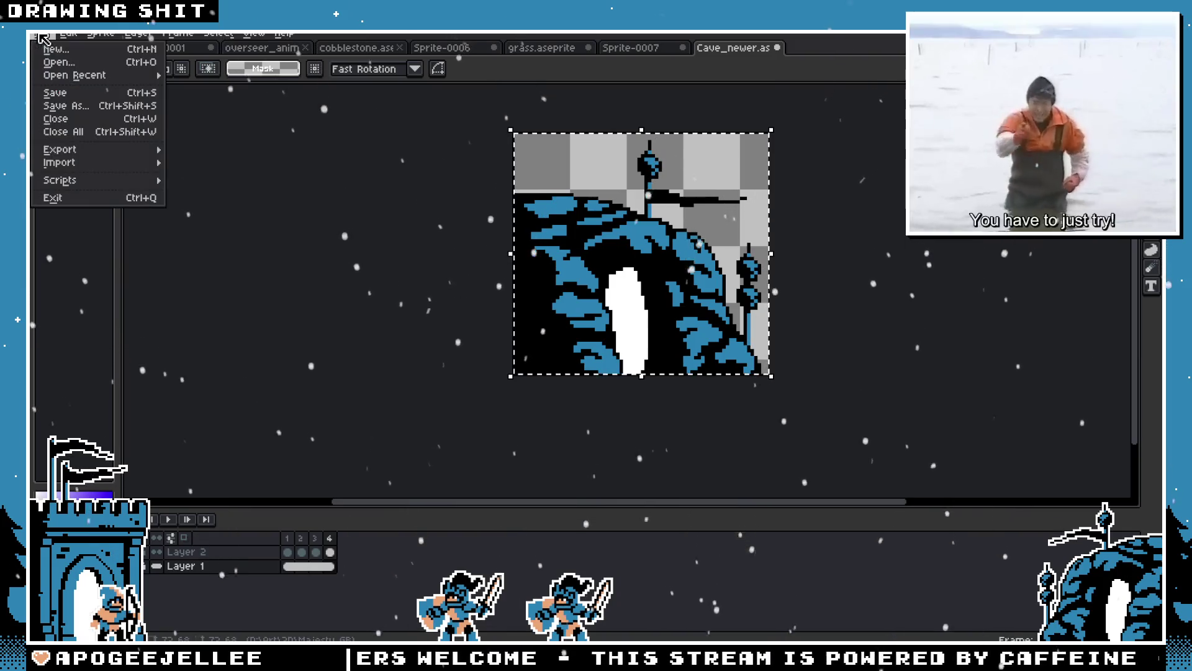
click(50, 58)
scroll(621, 321, down, 5)
scroll(621, 321, down, 10)
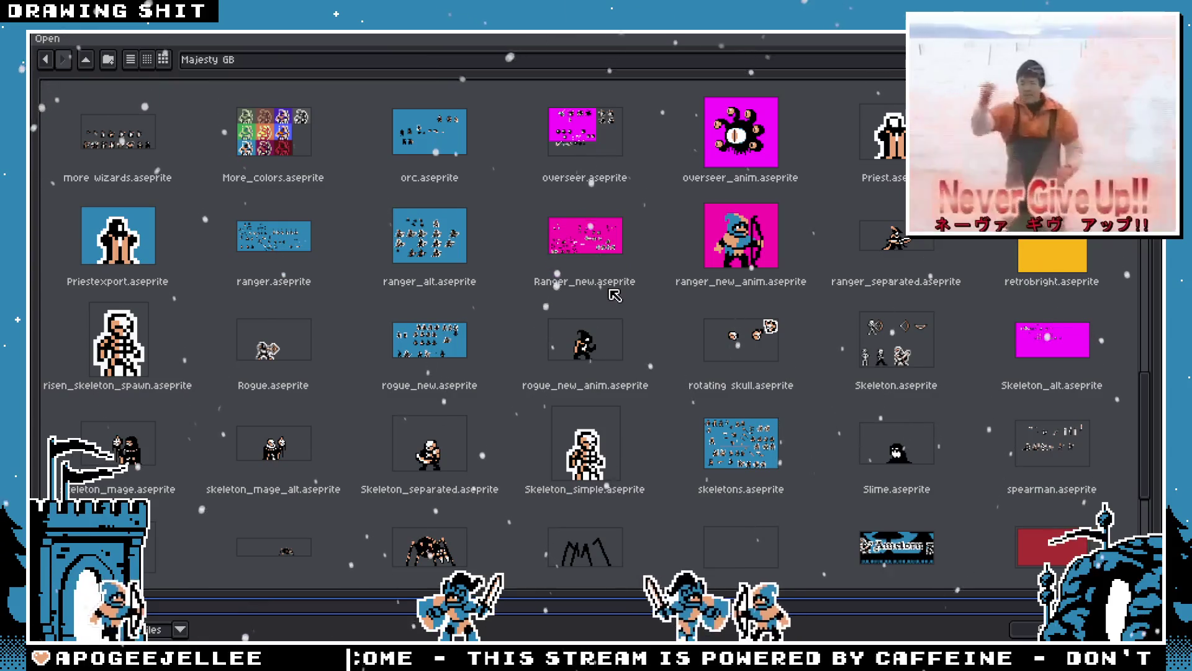
scroll(621, 304, up, 2)
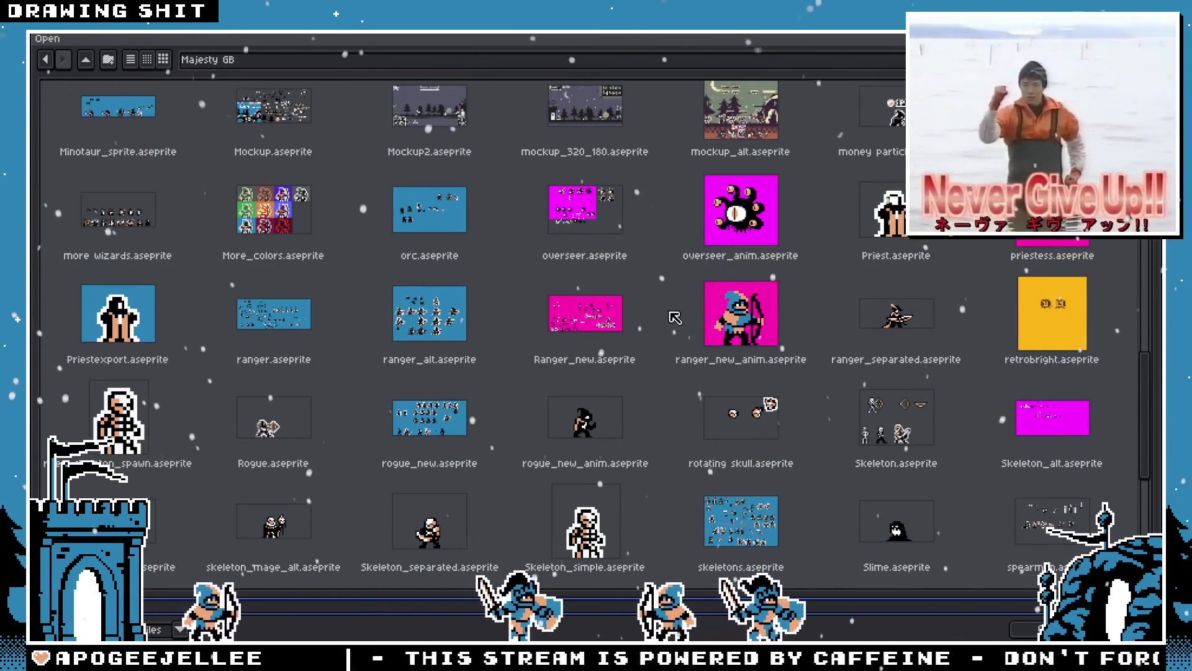
scroll(670, 312, down, 5)
scroll(664, 303, up, 7)
scroll(960, 368, up, 8)
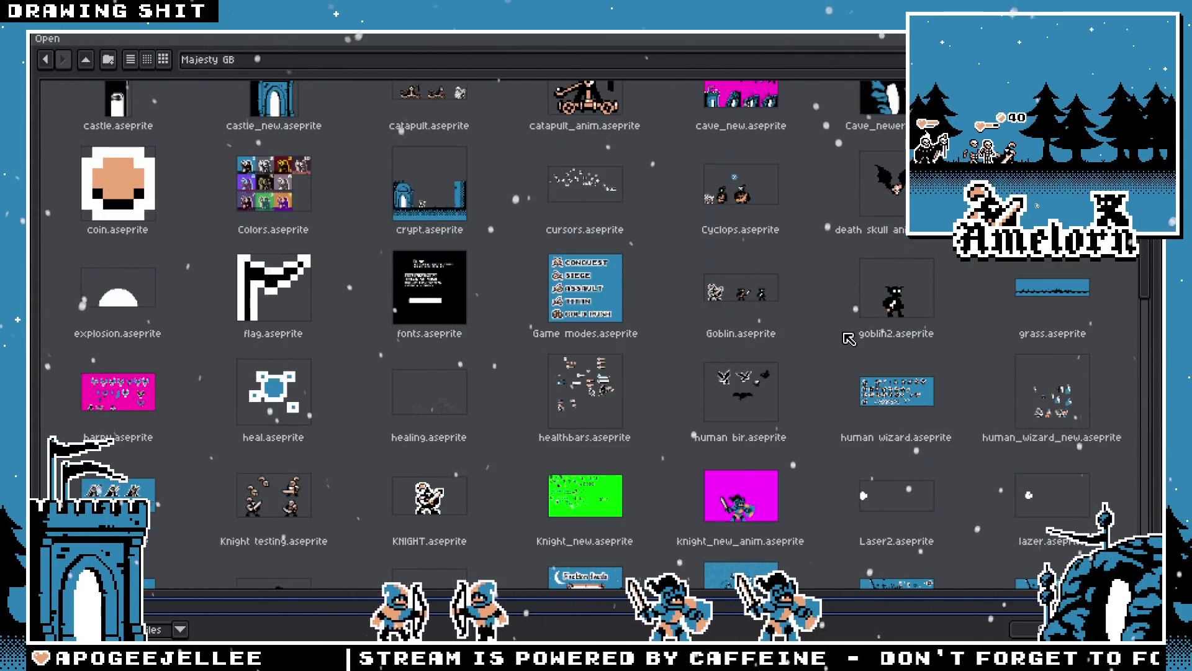
scroll(848, 339, down, 15)
double_click(1061, 305)
Pan to the neighbouring skeleton sprite, then return to the Sprite-0001 archer scene
scroll(628, 292, up, 4)
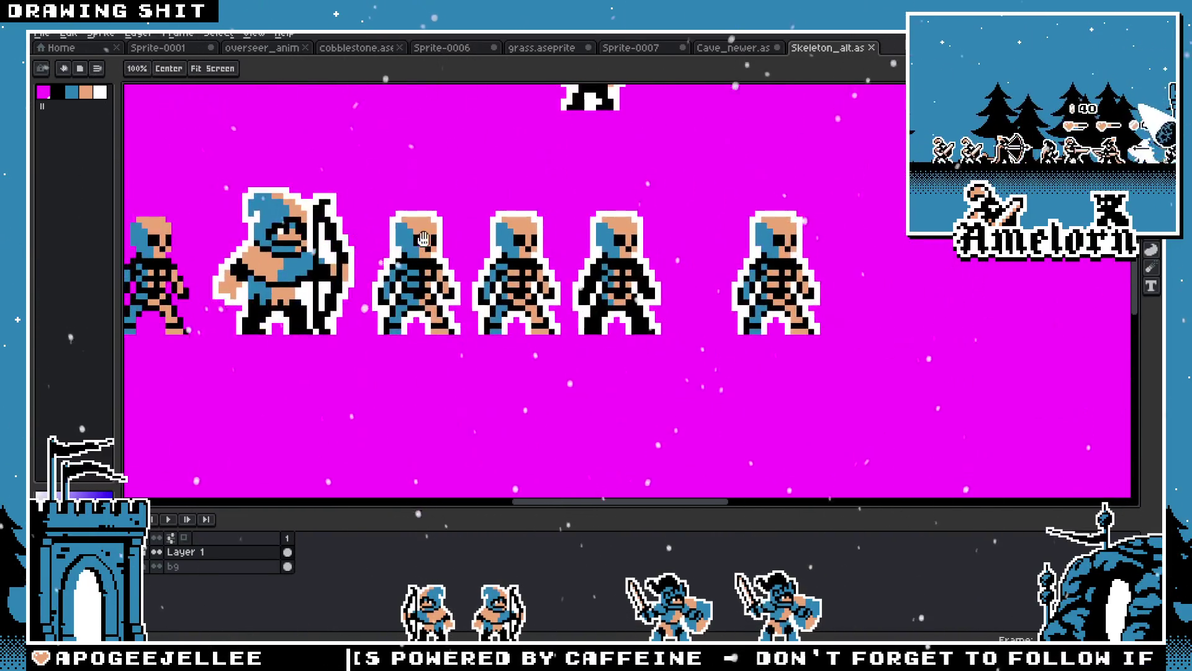
scroll(585, 258, up, 3)
drag(585, 258, 825, 366)
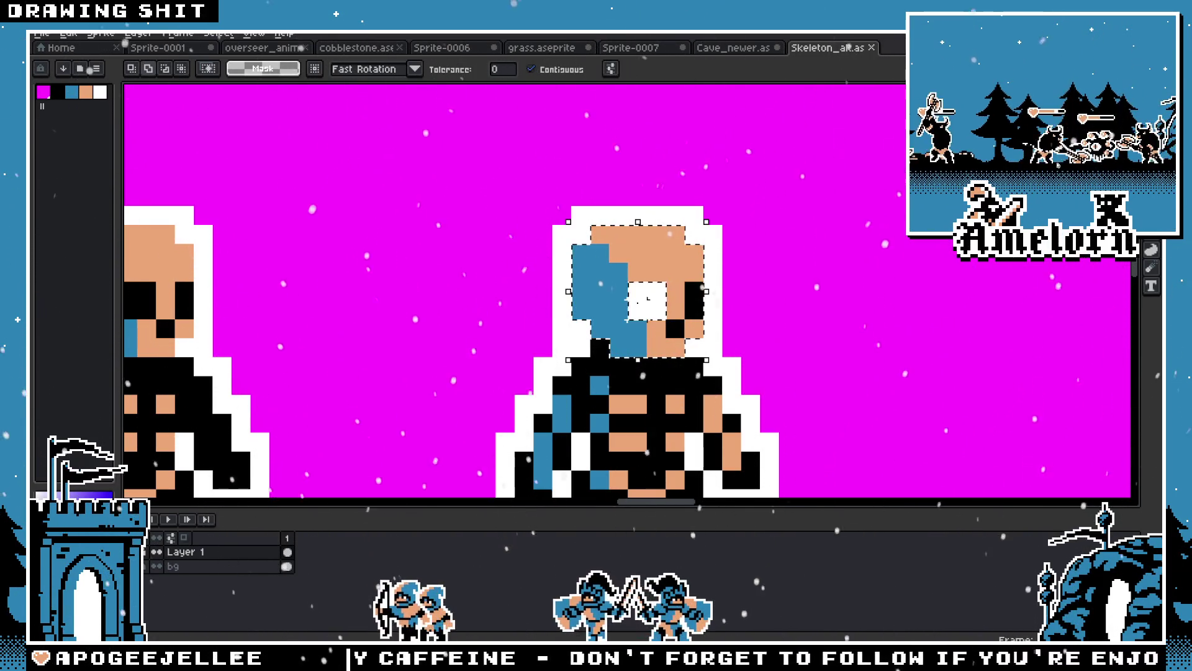
click(732, 48)
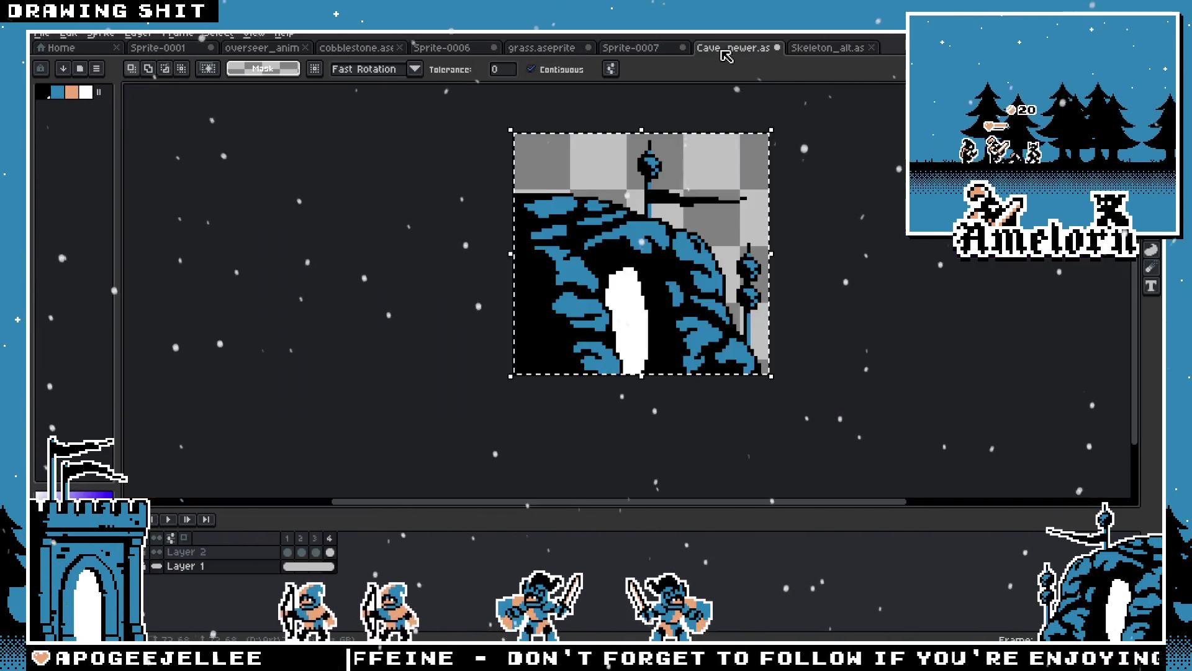
click(159, 47)
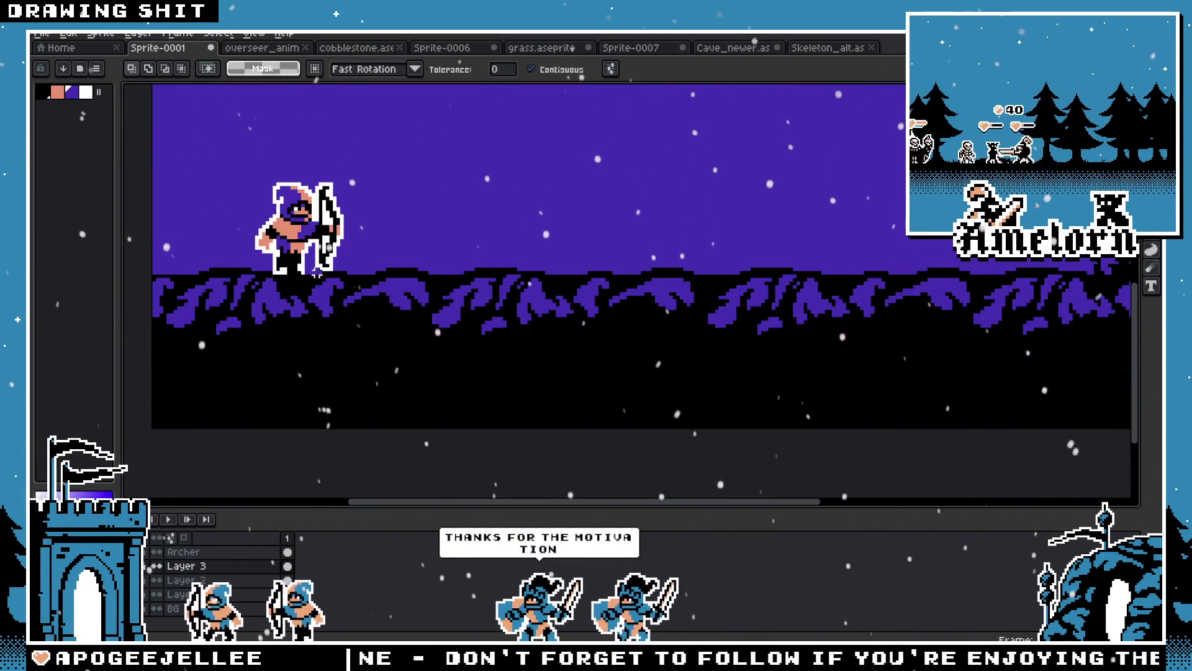
Paste the copied skull into the scene and commit it
key(ctrl+v)
scroll(370, 365, up, 2)
mouse_move(373, 351)
mouse_down()
mouse_move(466, 106)
mouse_move(545, 353)
mouse_move(604, 210)
mouse_up()
key(Return)
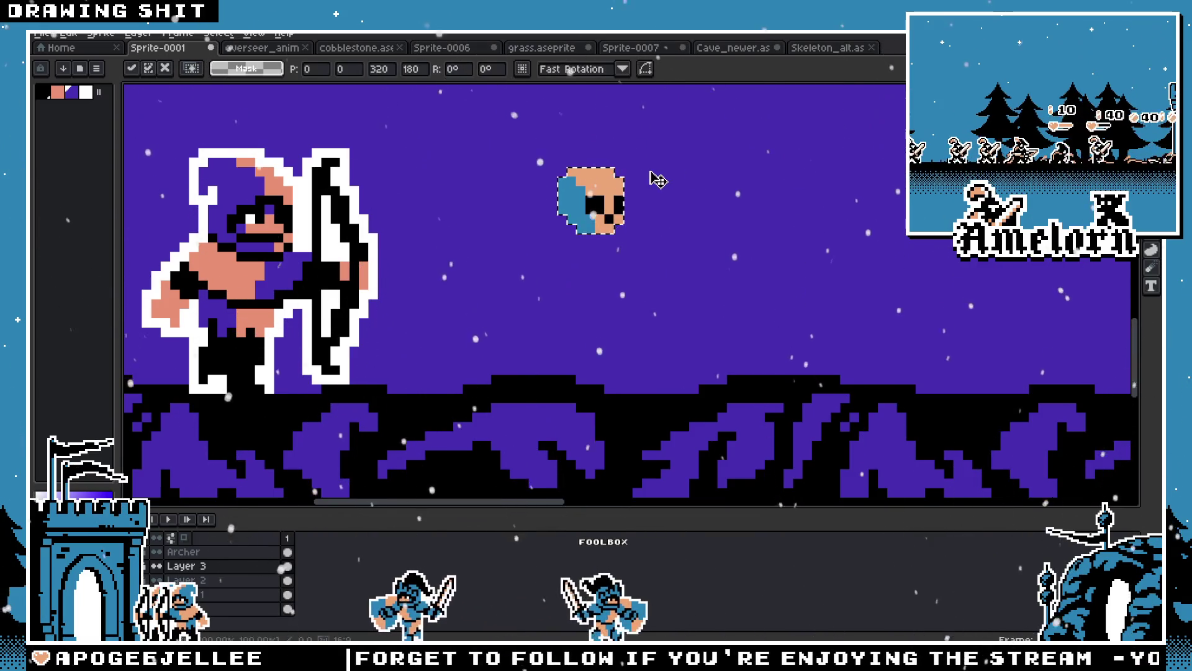
Fill the skull's blue half with the night-sky purple picked from the canvas
drag(660, 150, 542, 238)
key(i)
click(802, 141)
key(g)
click(587, 180)
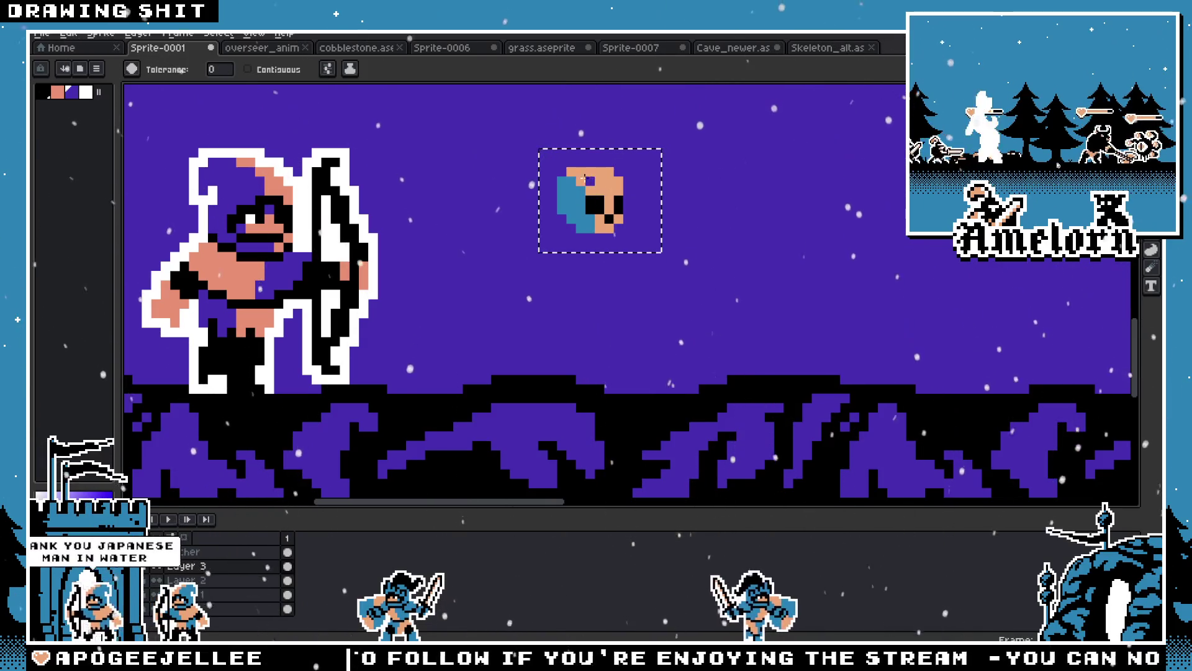
click(571, 193)
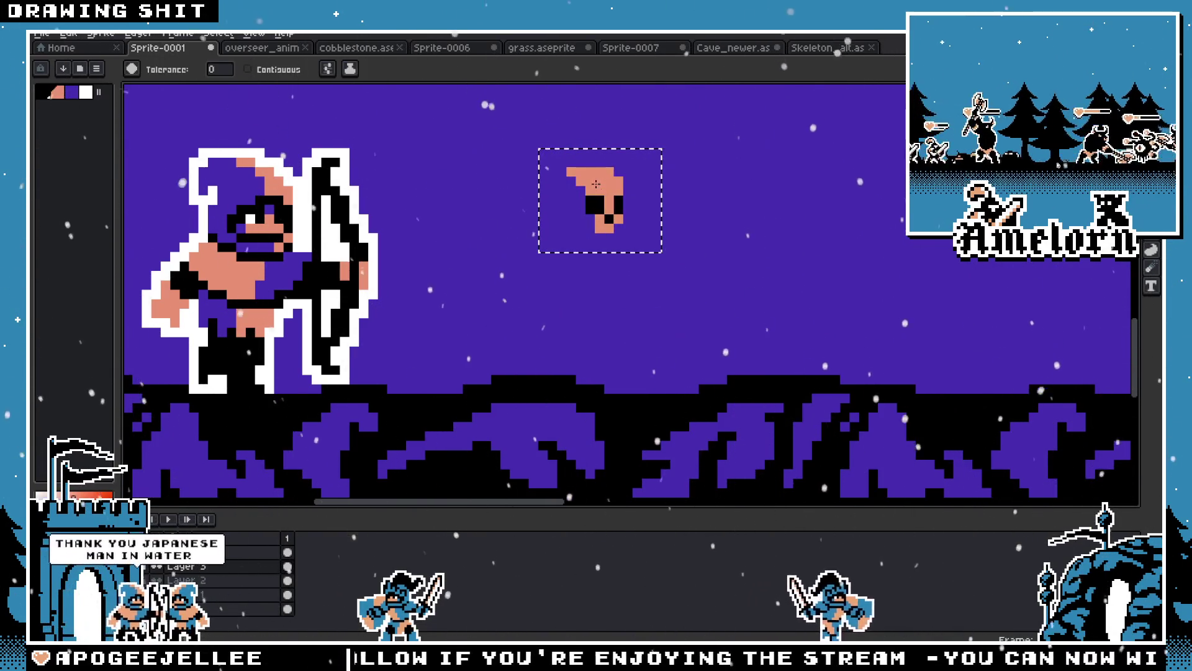
Move the purple skull down into the black ground and deselect it
key(v)
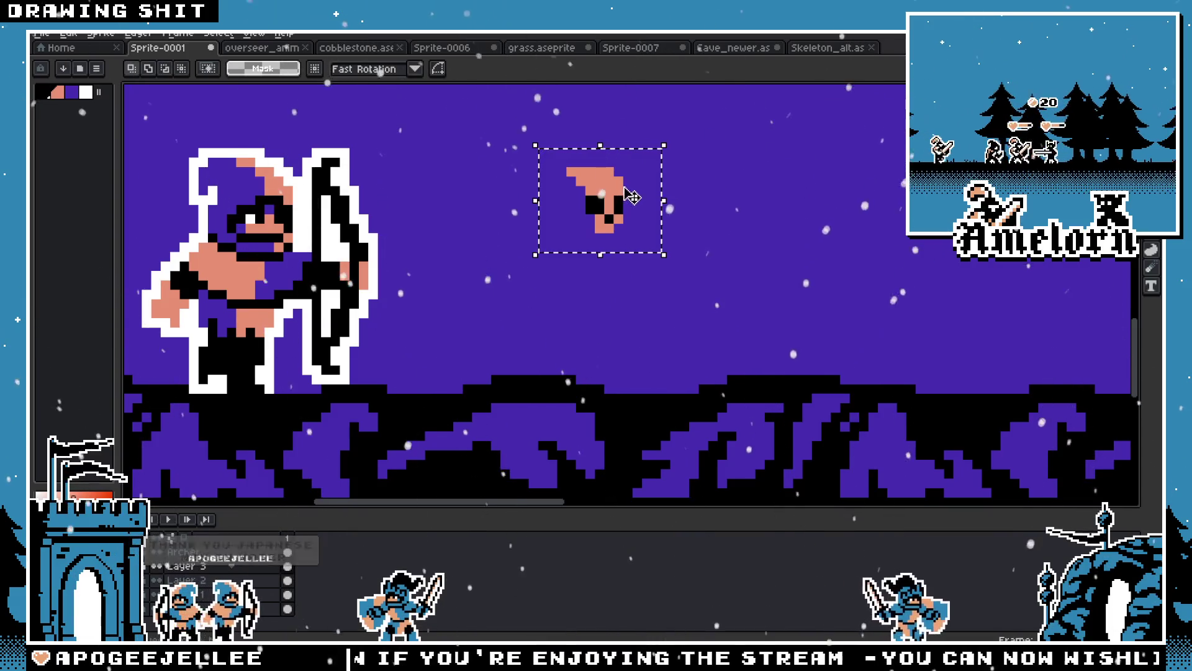
drag(613, 223, 584, 352)
scroll(584, 352, down, 3)
mouse_move(605, 163)
mouse_down()
mouse_move(544, 368)
mouse_move(515, 301)
mouse_up()
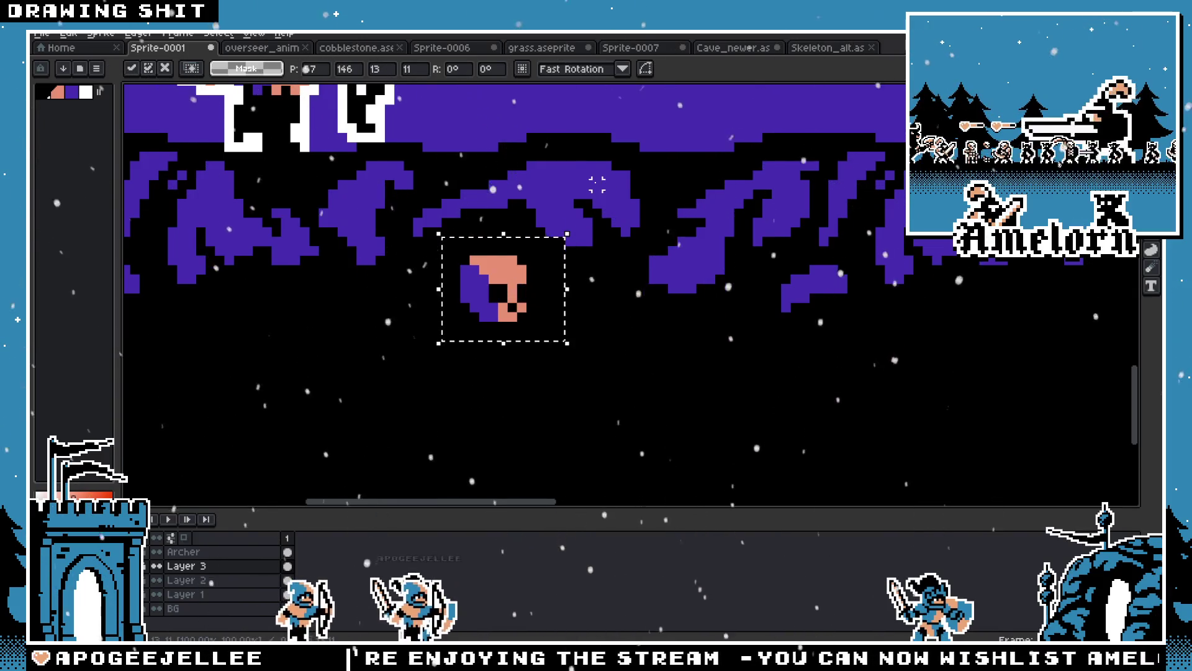
scroll(572, 245, down, 2)
scroll(479, 299, up, 3)
key(m)
key(ctrl+d)
Flood-fill the skull's pink pixels with black
key(i)
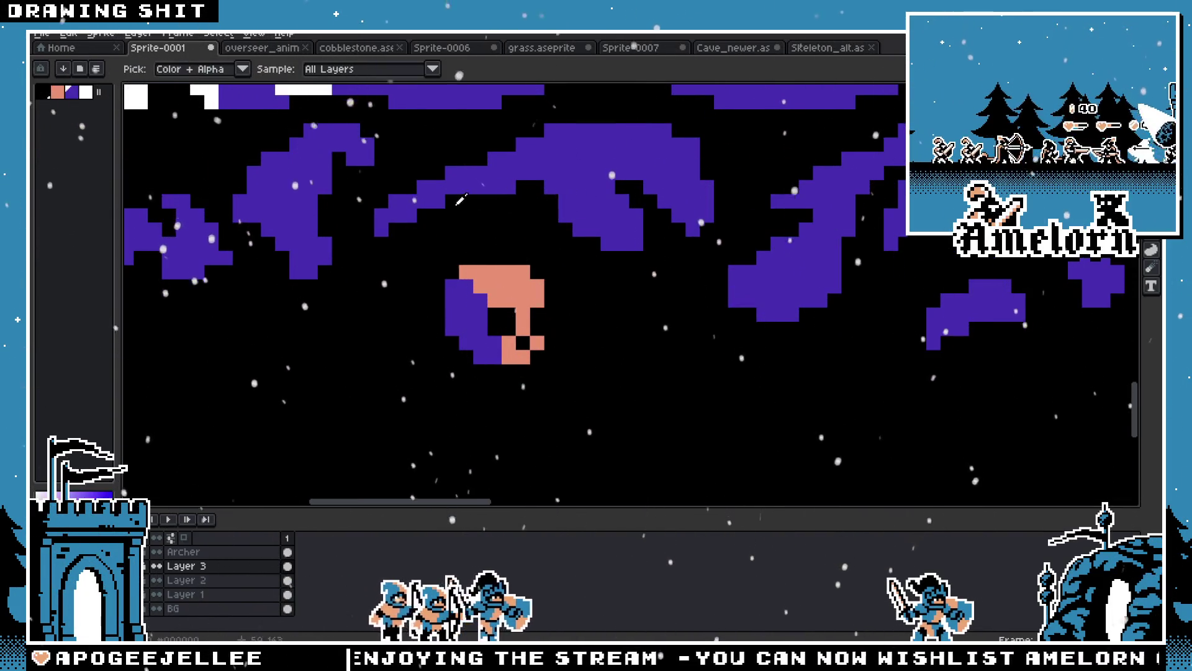
key(v)
key(g)
click(534, 341)
scroll(673, 315, down, 4)
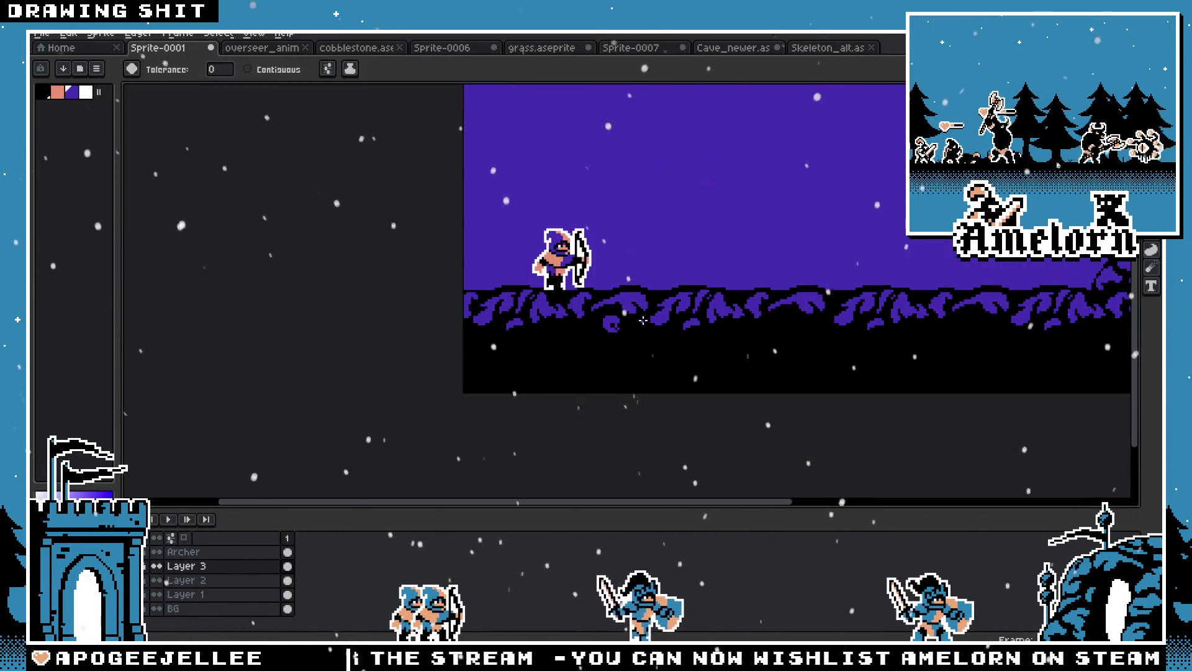
scroll(673, 314, up, 5)
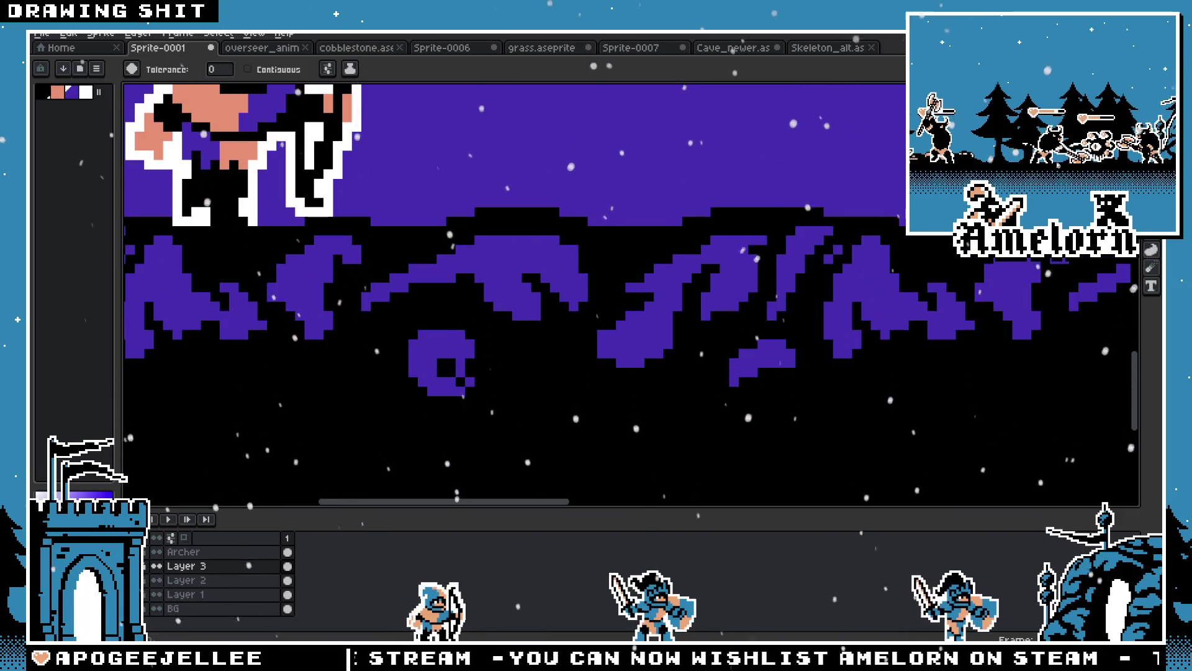
scroll(645, 267, up, 2)
Touch up individual pixels along the skull's top edge with the pencil
click(645, 267)
click(663, 263)
key(ctrl+z)
key(b)
click(663, 263)
click(659, 278)
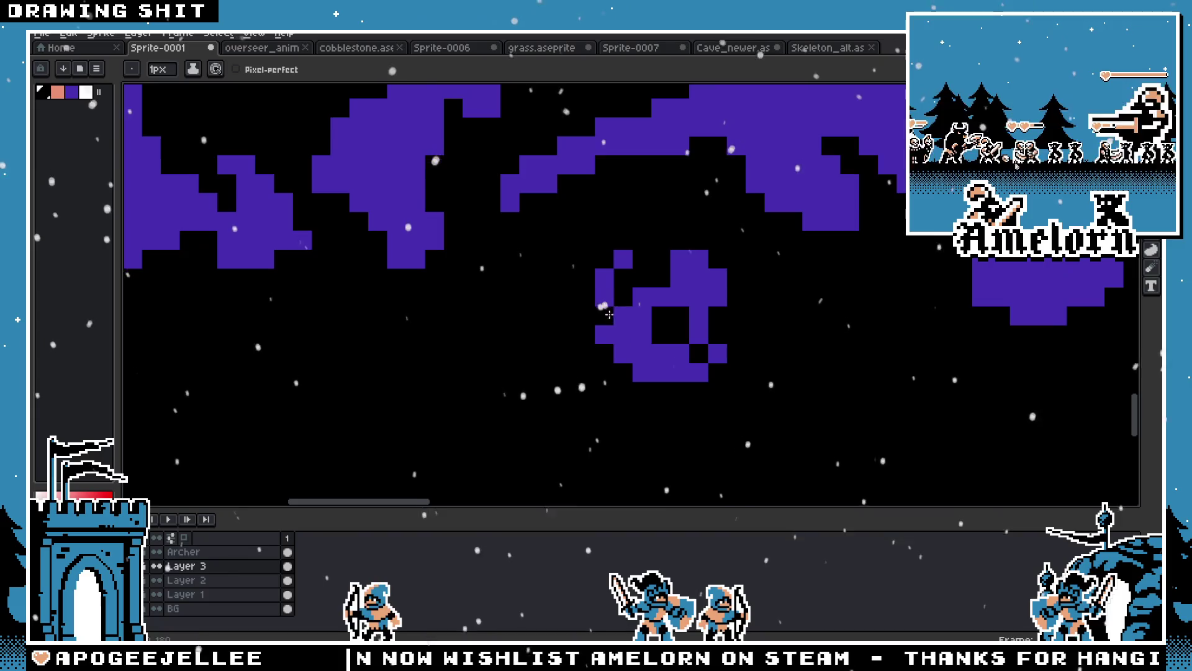
Carve black pixels and a stepped black line through the purple blob, undoing stray pixels
scroll(571, 359, down, 4)
scroll(571, 359, up, 4)
key(v)
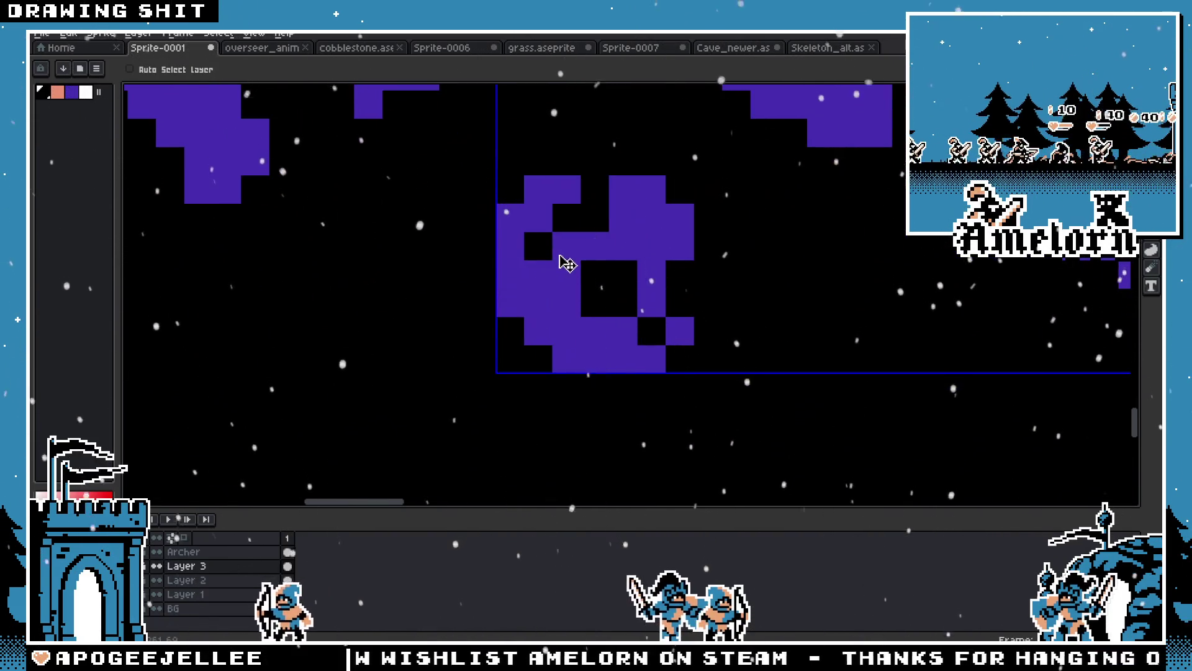
key(ctrl+z)
key(b)
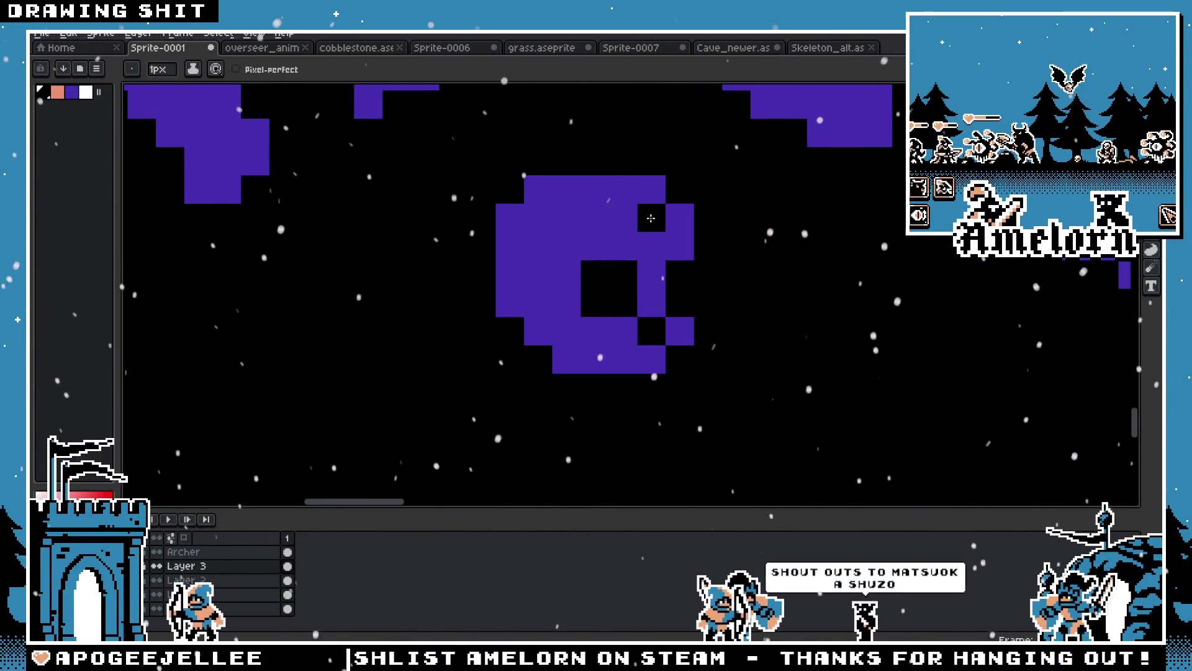
key(ctrl+z)
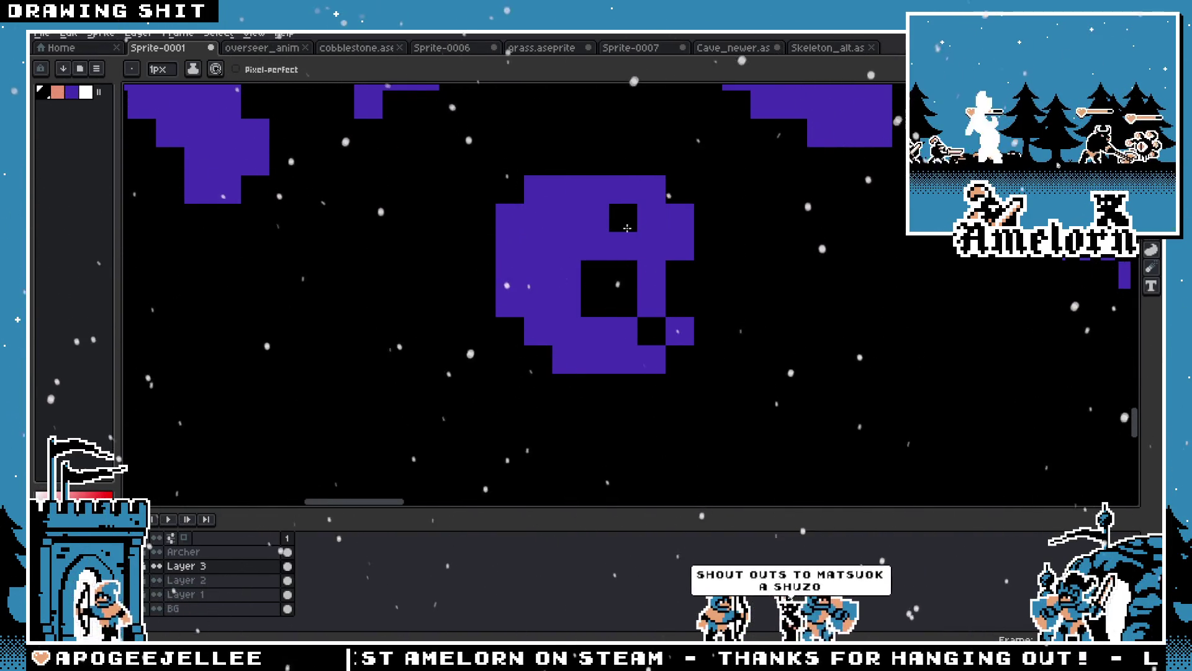
click(622, 189)
click(595, 218)
key(ctrl+z)
key(ctrl+z)
mouse_move(595, 189)
mouse_down()
mouse_move(566, 194)
mouse_move(548, 226)
mouse_up()
click(513, 247)
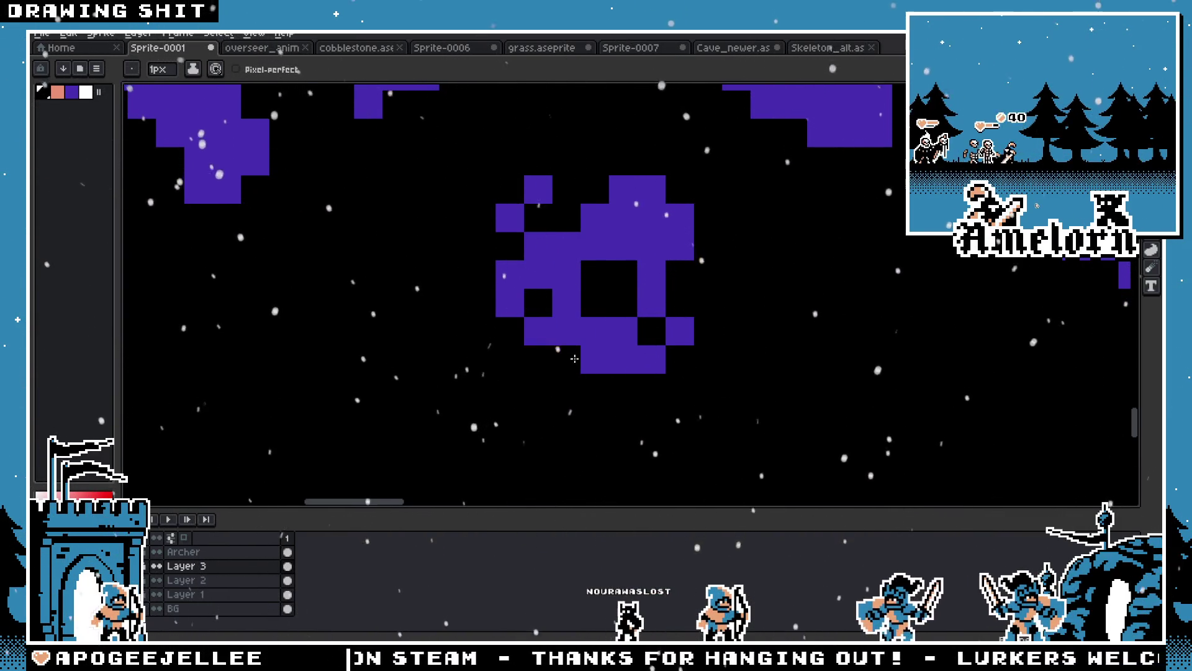
Undo the recent black edits and carve a black notch into the blob's top
scroll(500, 342, down, 5)
scroll(567, 346, up, 5)
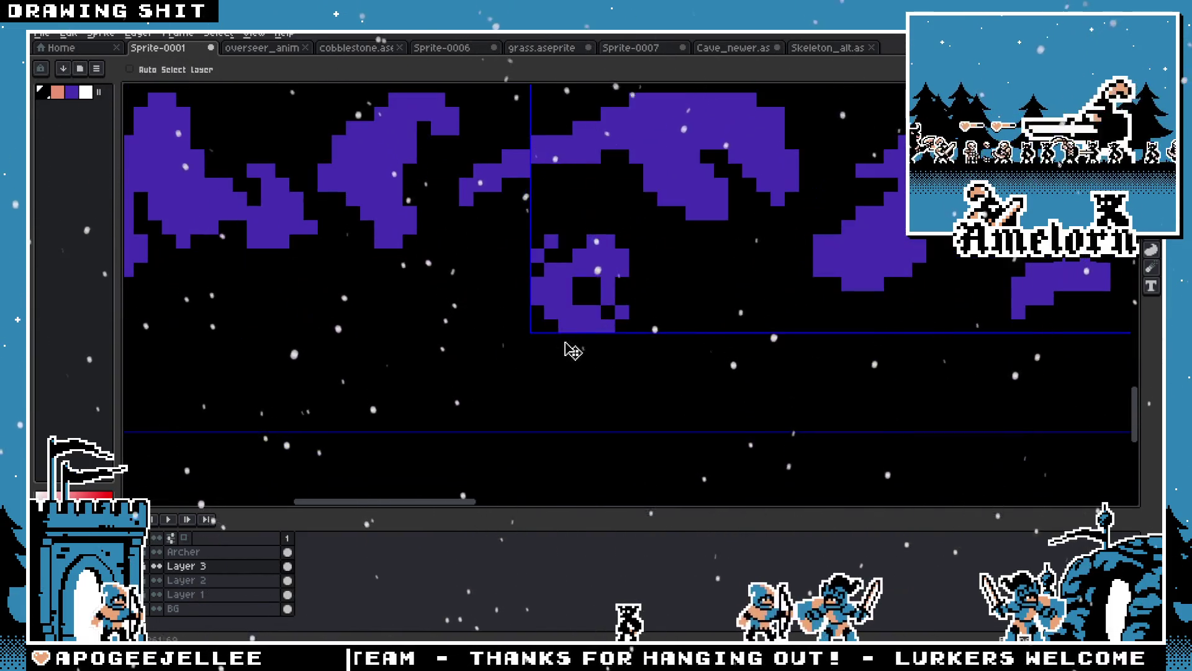
click(577, 315)
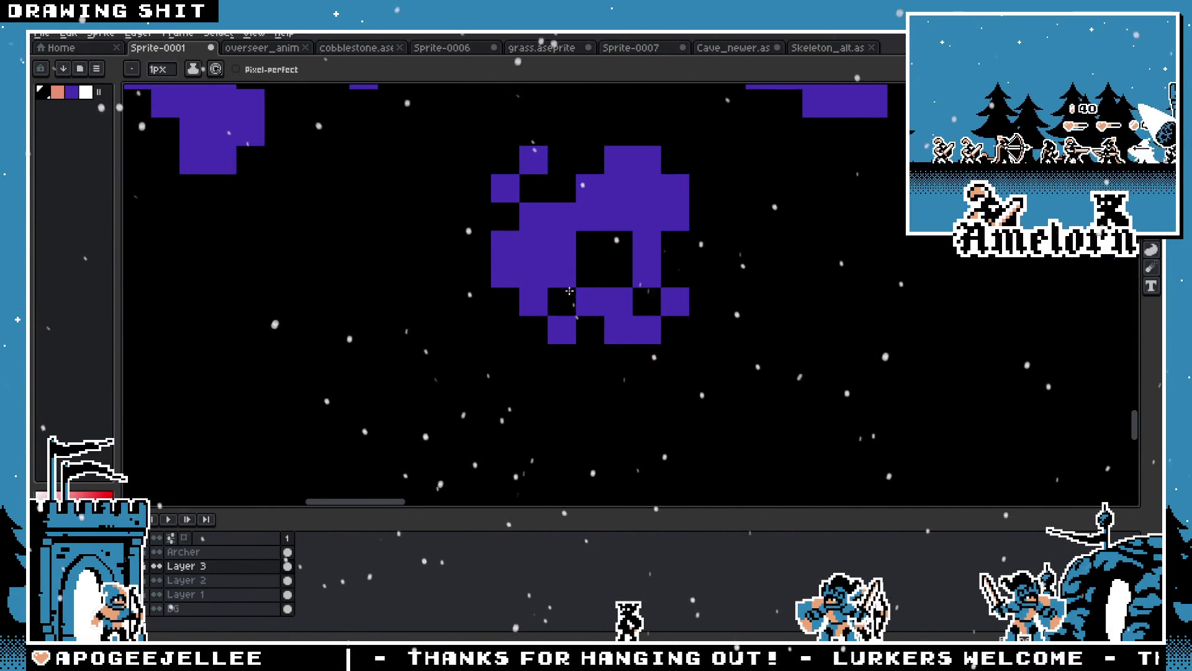
key(ctrl+z)
key(ctrl+z)
key(b)
click(582, 162)
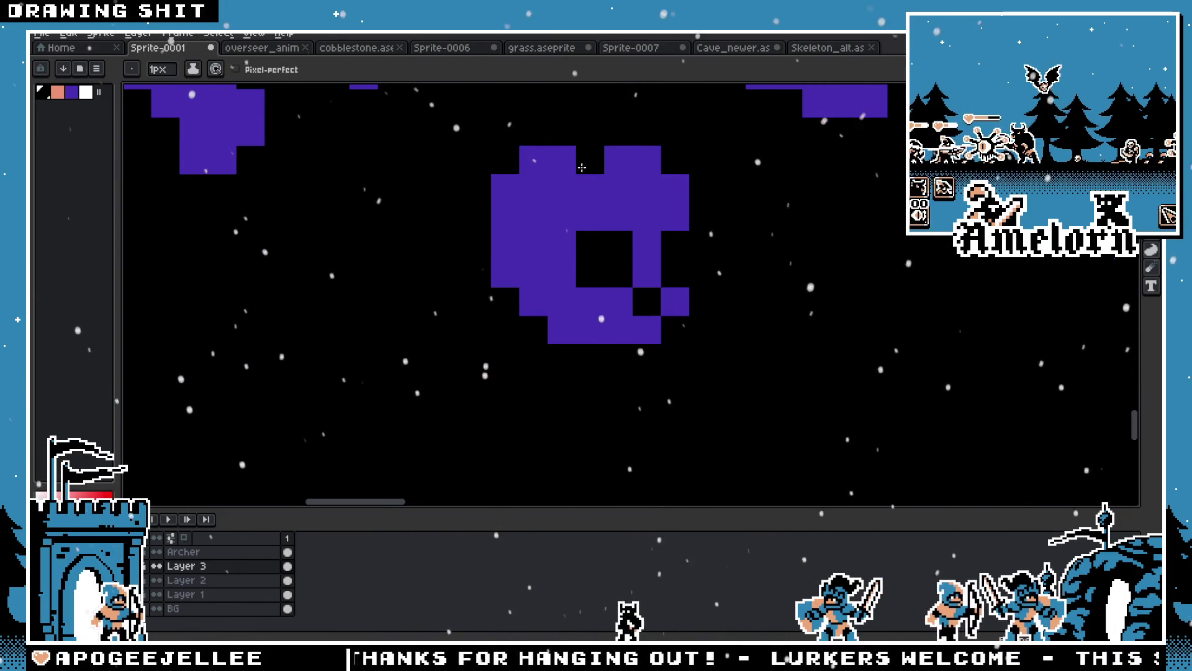
drag(589, 168, 615, 182)
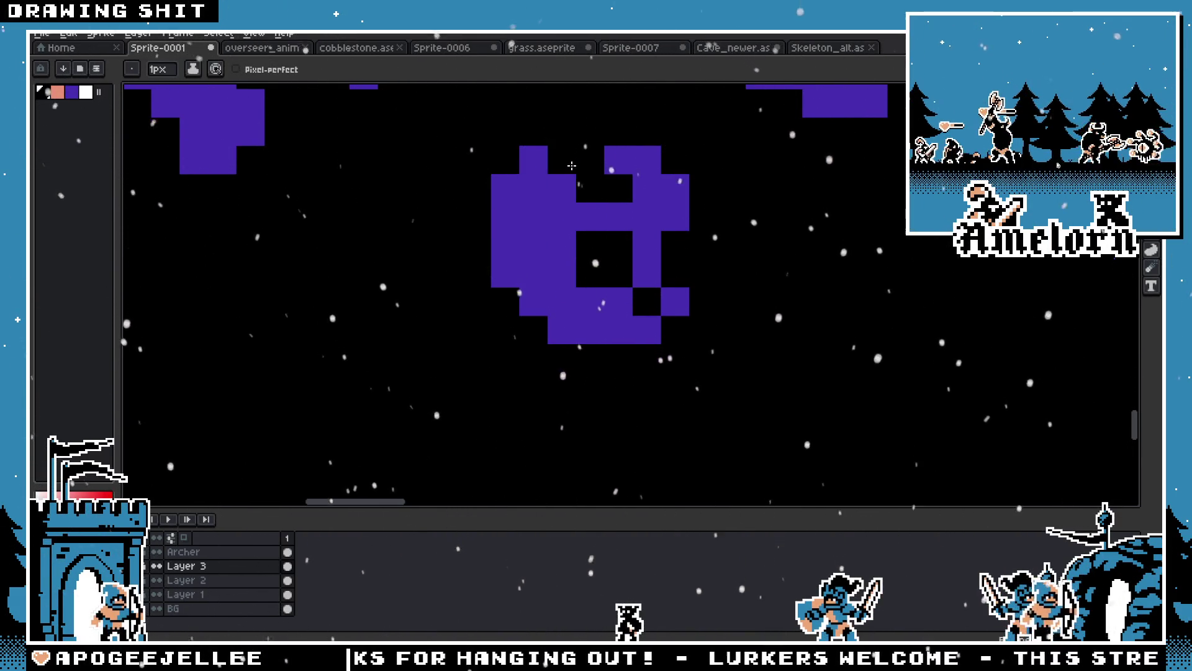
scroll(571, 166, down, 4)
scroll(498, 213, up, 3)
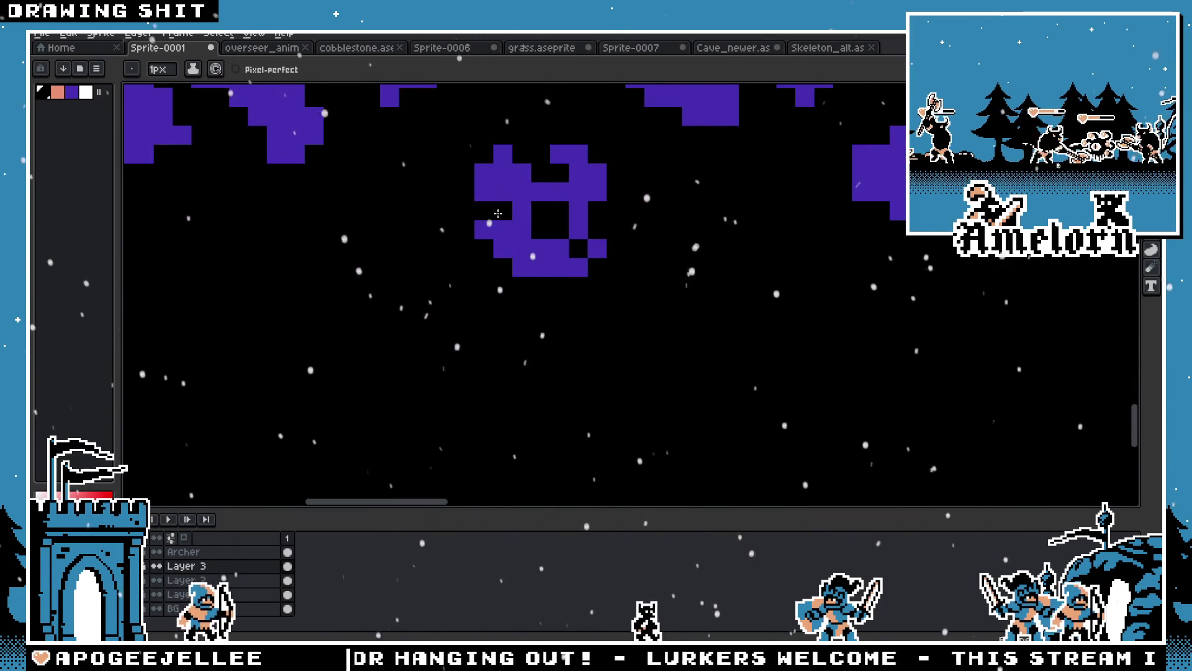
scroll(498, 213, down, 3)
scroll(468, 178, up, 3)
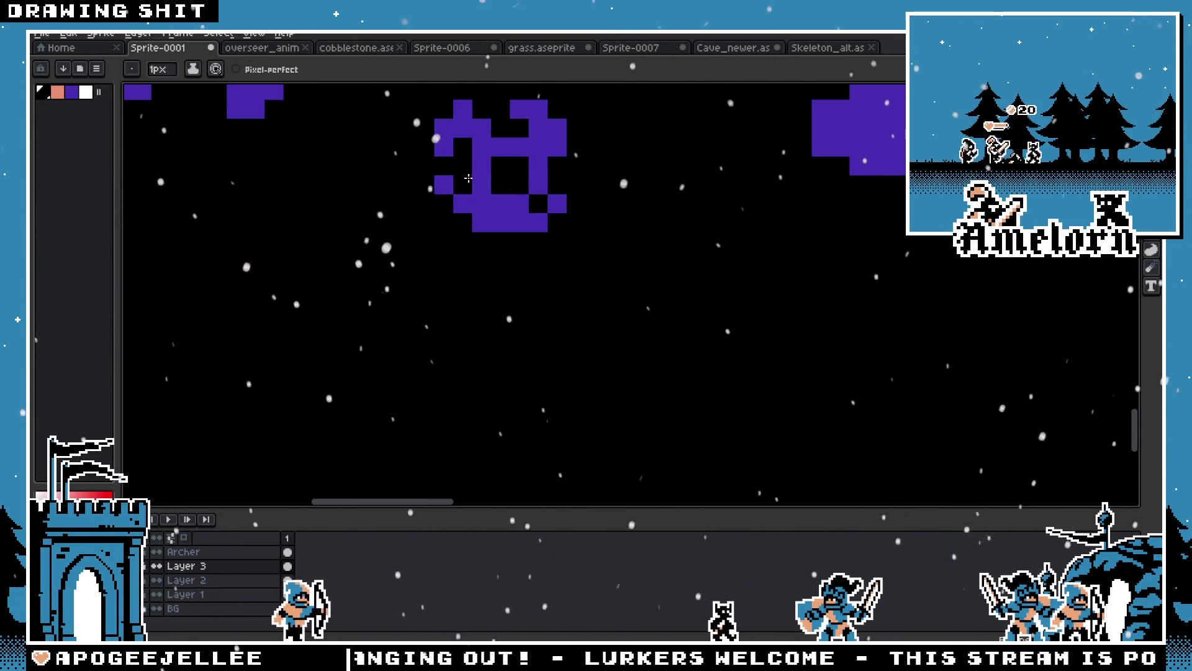
scroll(469, 178, up, 3)
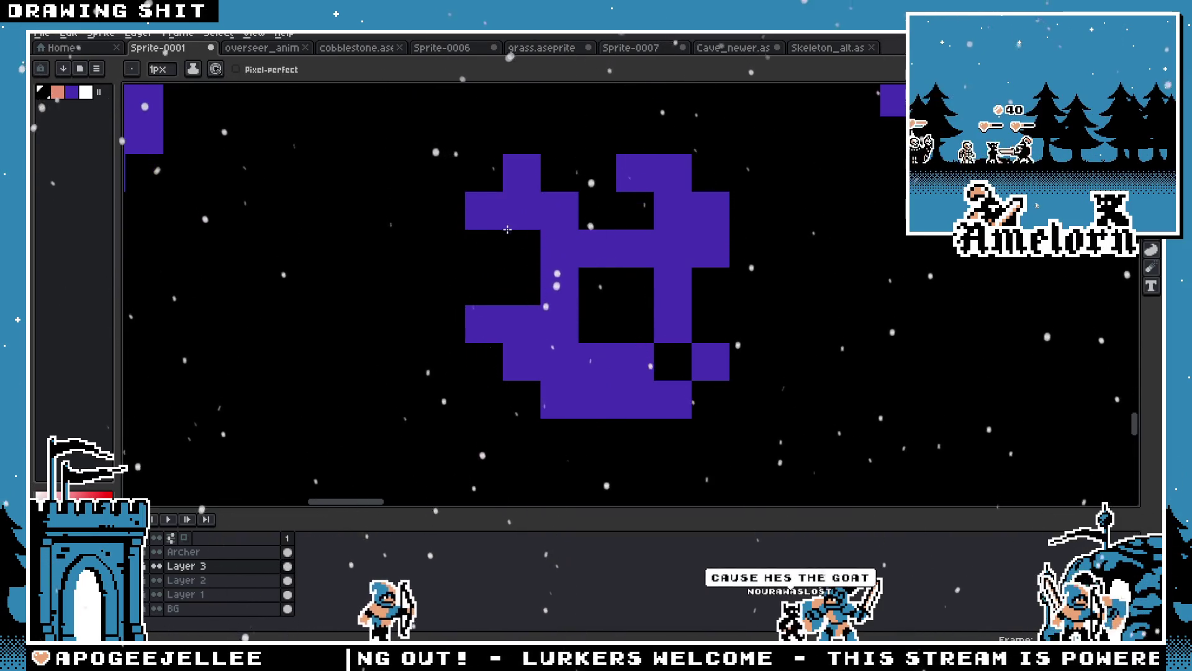
scroll(507, 229, down, 4)
scroll(574, 242, up, 3)
Marquee-select the purple blob and nudge it up two pixels, then return to the Pencil
key(v)
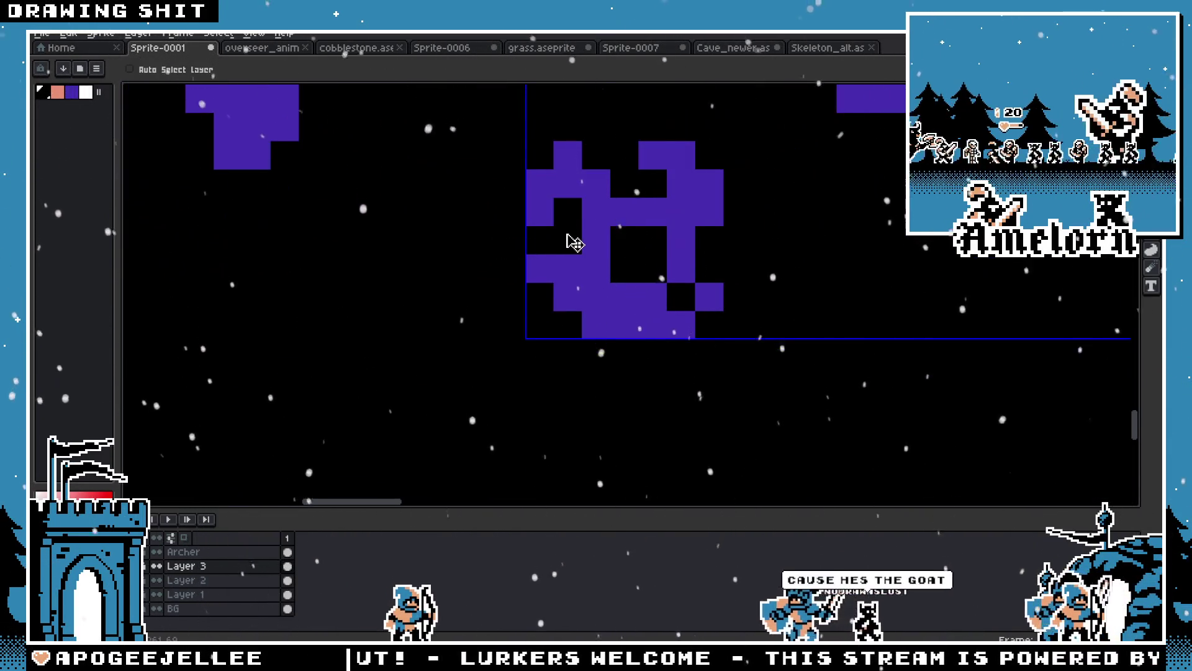
key(b)
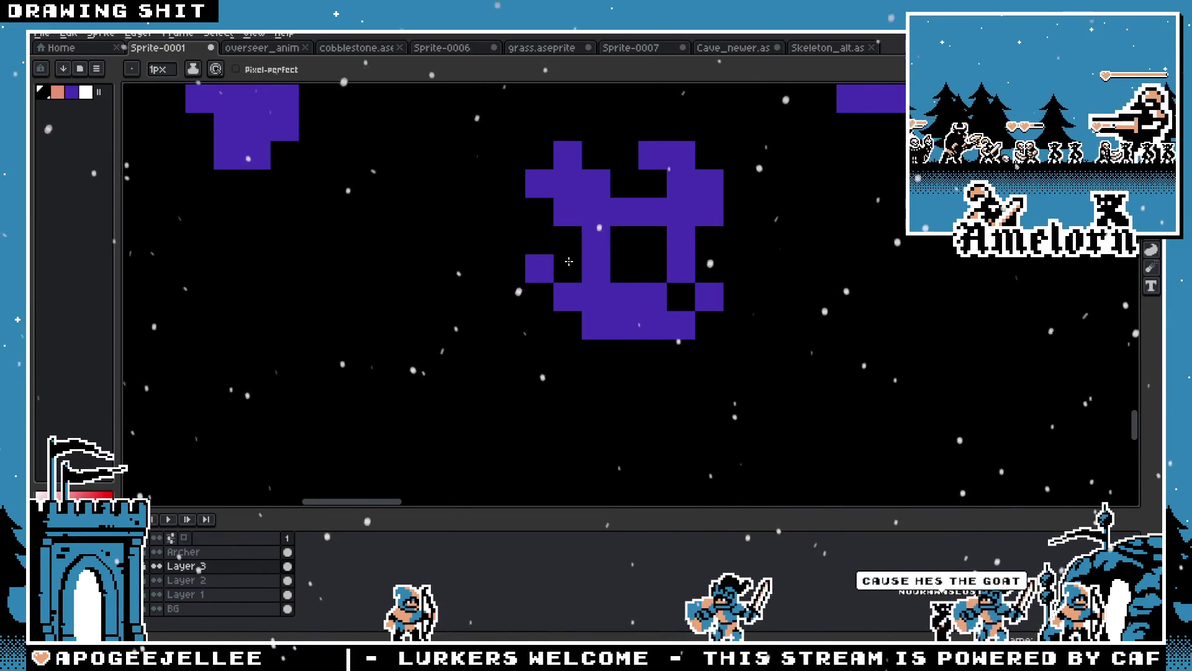
scroll(578, 280, down, 5)
scroll(589, 315, up, 5)
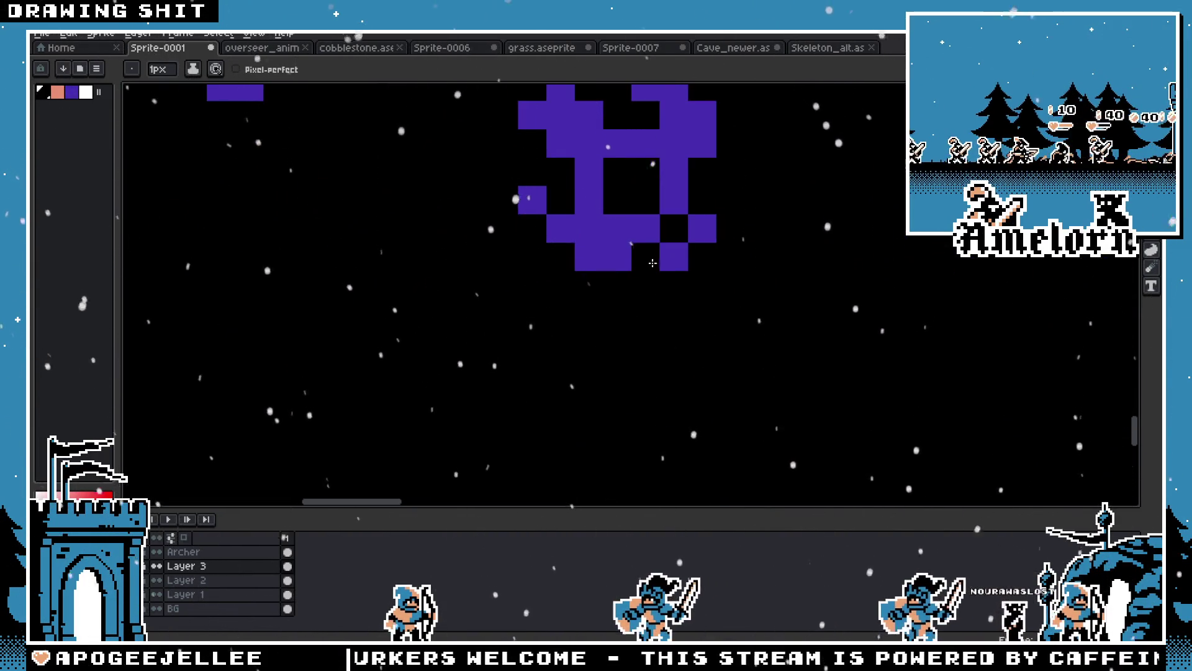
scroll(488, 289, down, 5)
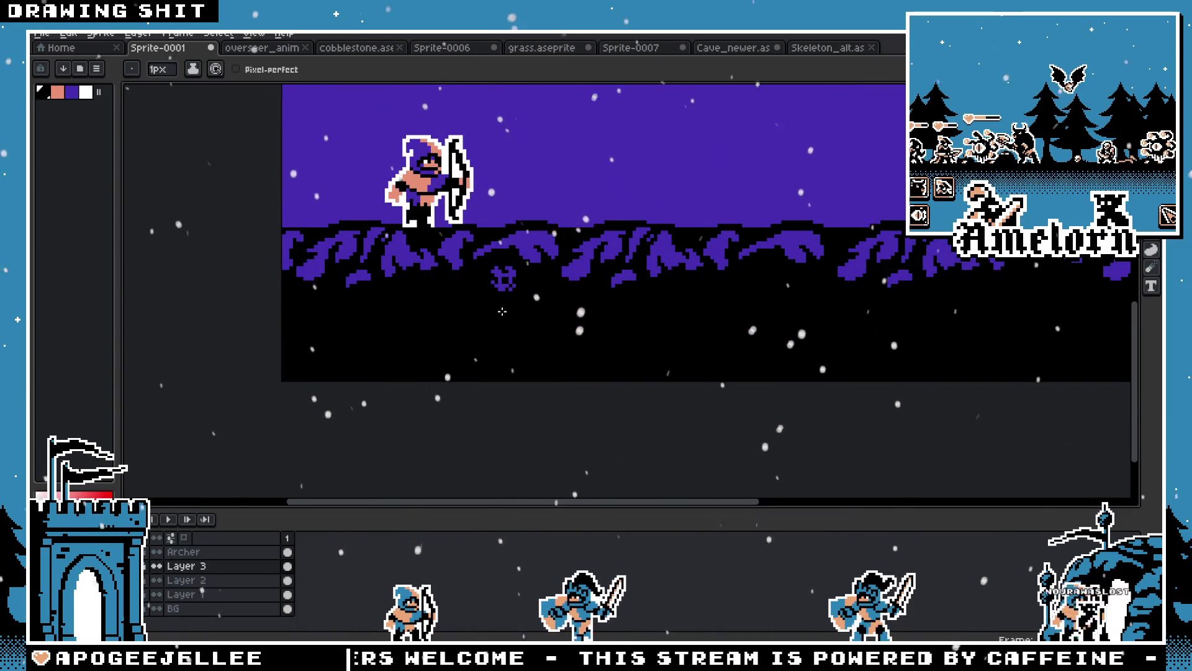
scroll(502, 312, up, 5)
key(v)
scroll(529, 244, down, 5)
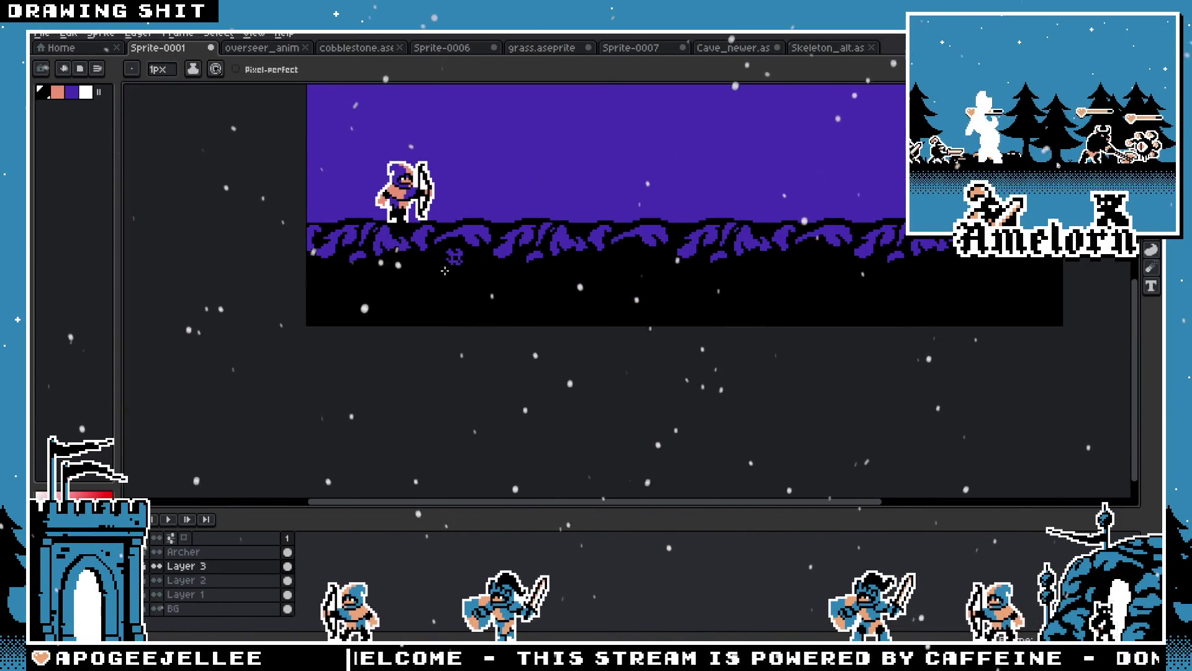
scroll(529, 244, up, 6)
key(m)
drag(482, 216, 692, 404)
drag(583, 333, 598, 294)
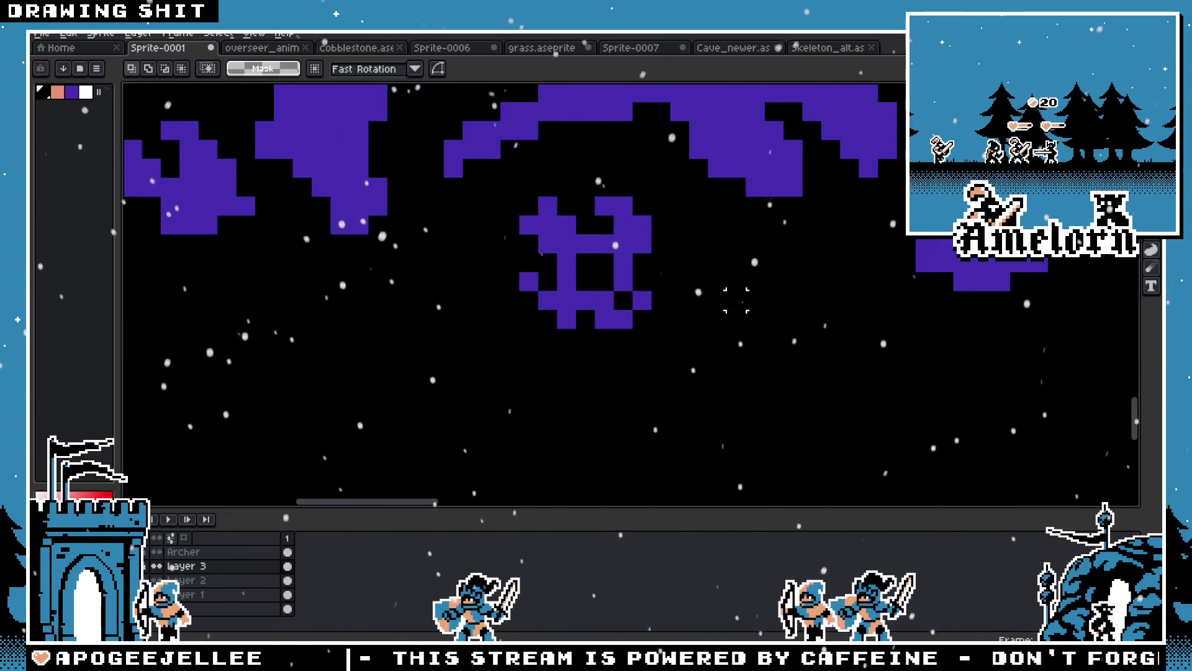
scroll(697, 332, down, 5)
scroll(697, 332, up, 4)
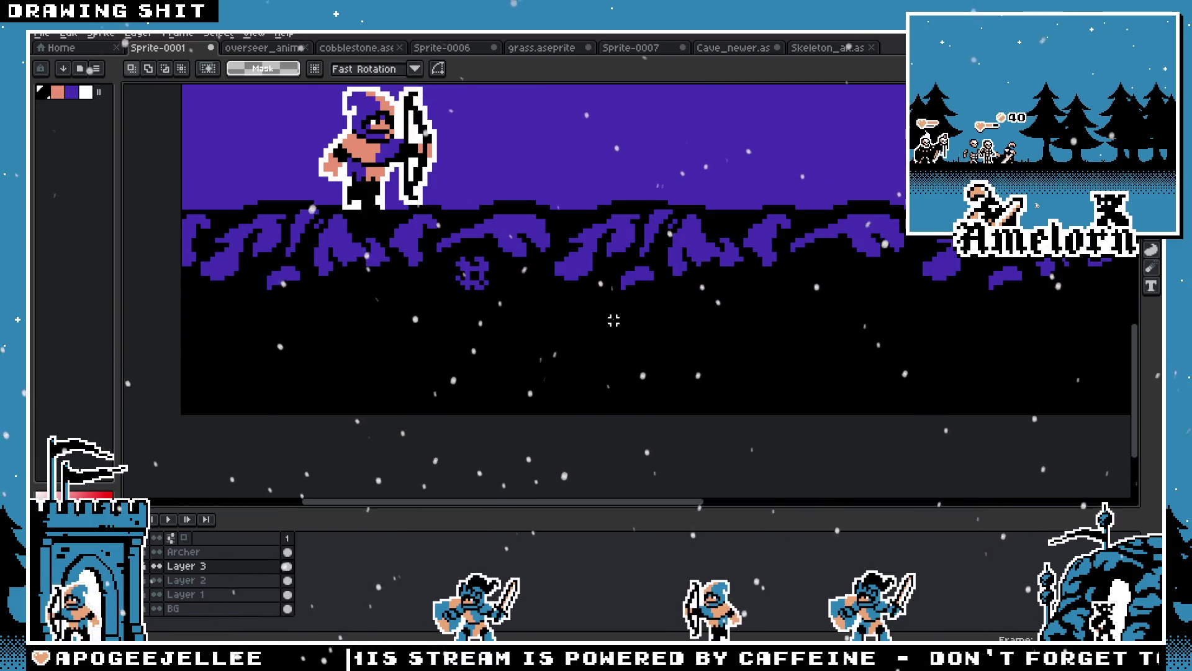
scroll(457, 298, up, 5)
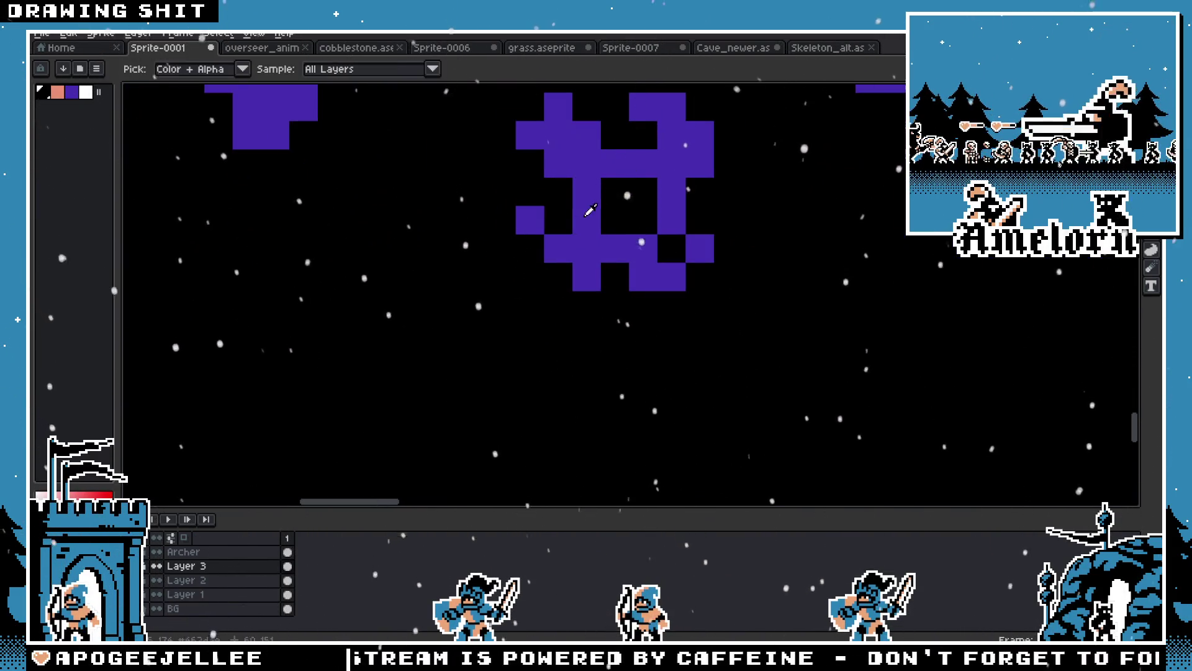
key(b)
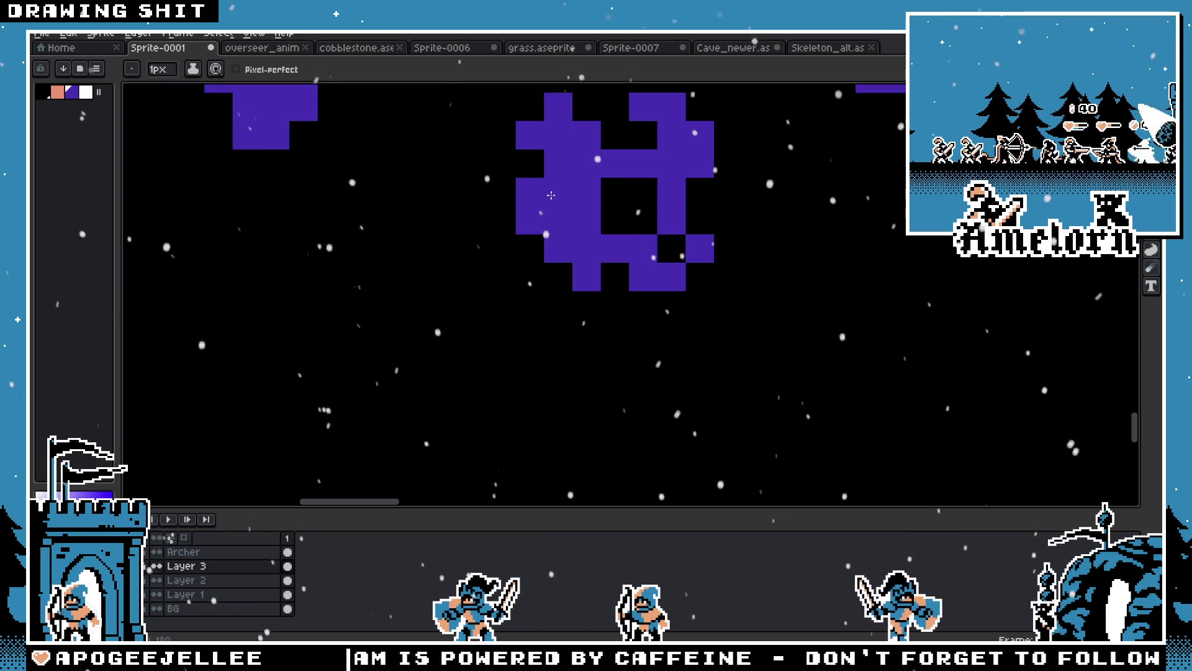
scroll(431, 281, down, 5)
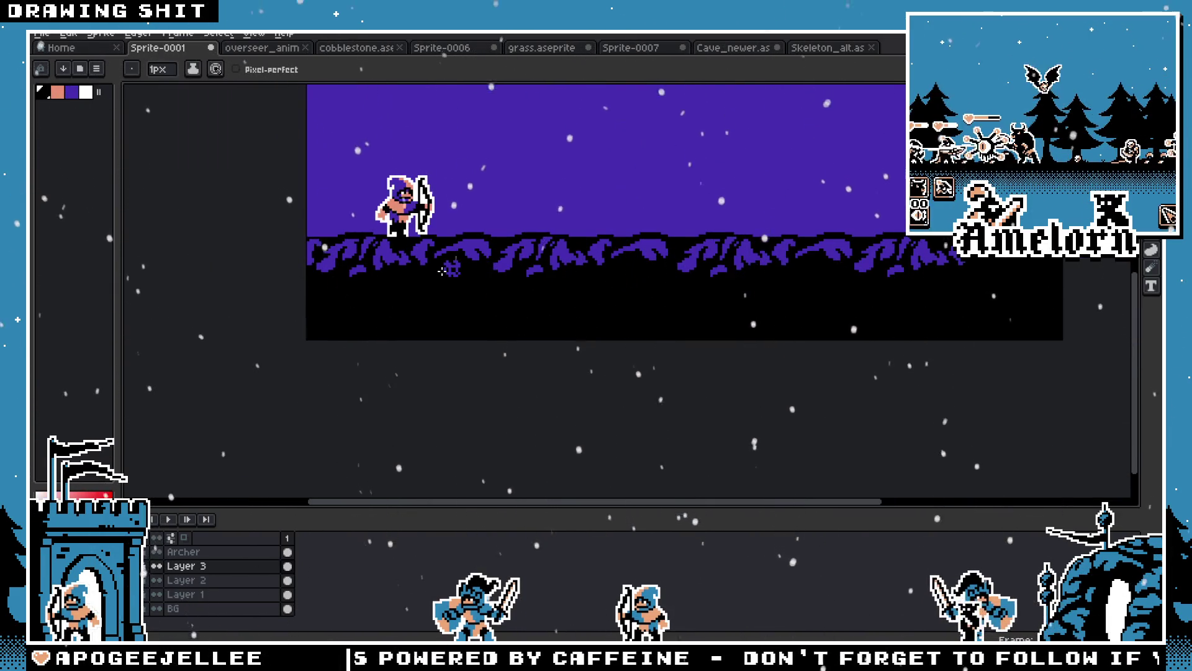
Pan across the night scene from the archer to the cave, then open the File menu
scroll(443, 270, up, 3)
scroll(443, 271, down, 4)
scroll(442, 271, up, 1)
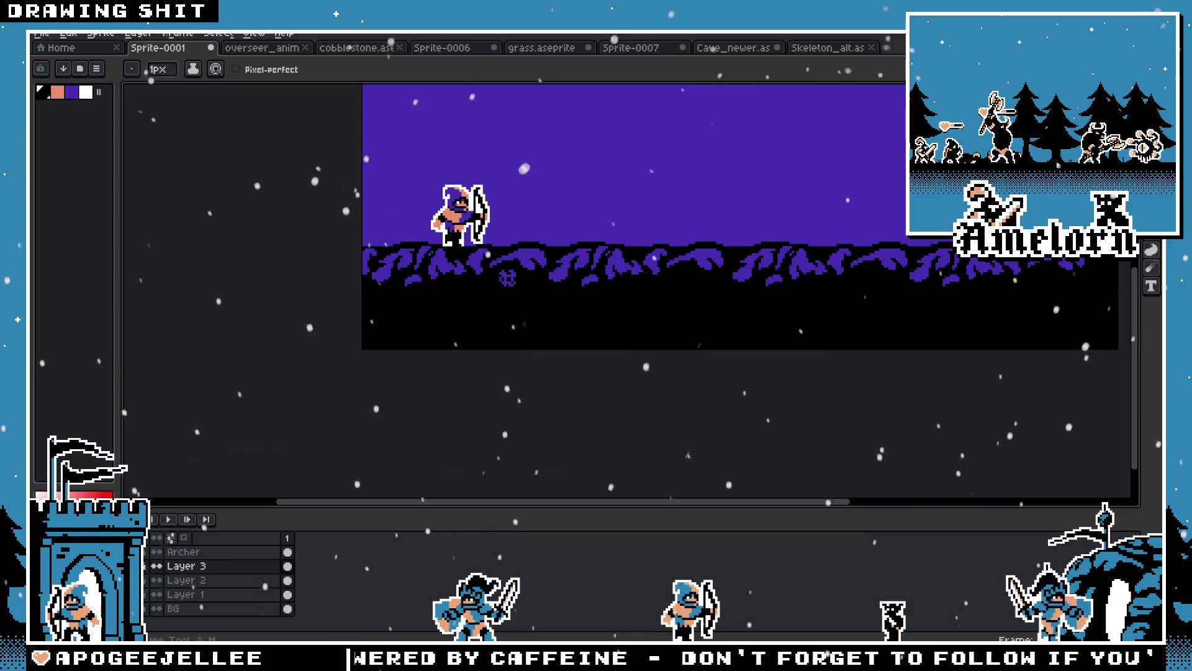
key(m)
drag(868, 231, 695, 262)
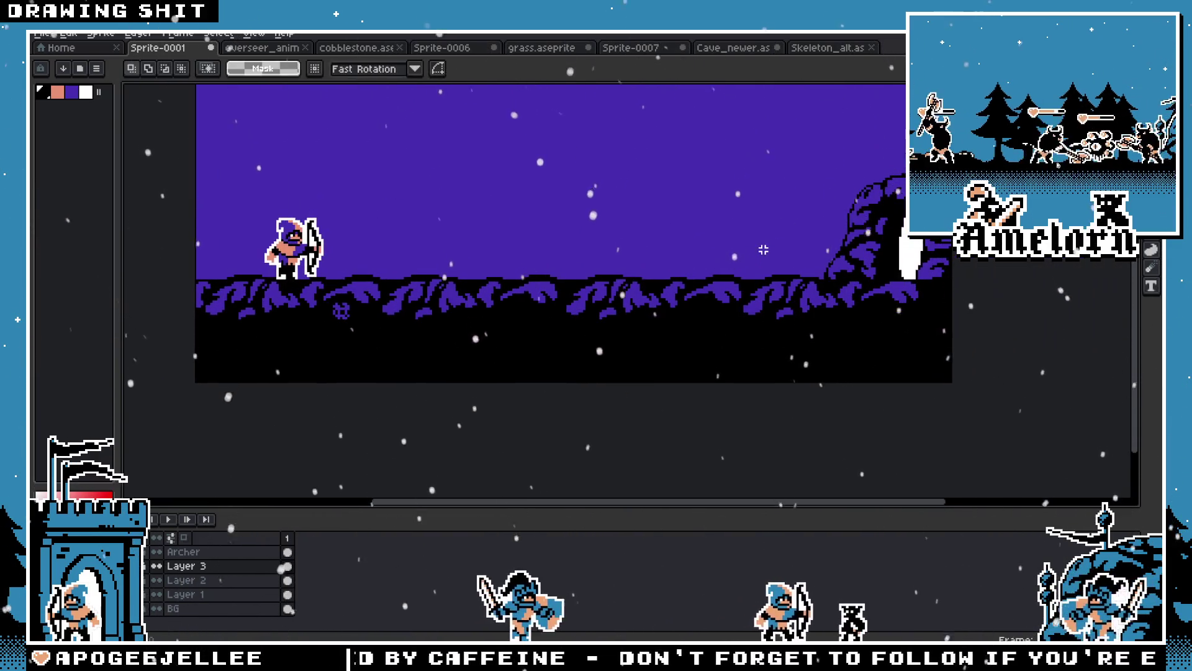
scroll(603, 293, up, 2)
mouse_move(603, 293)
mouse_down()
mouse_move(490, 301)
mouse_move(886, 246)
mouse_up()
scroll(588, 313, up, 1)
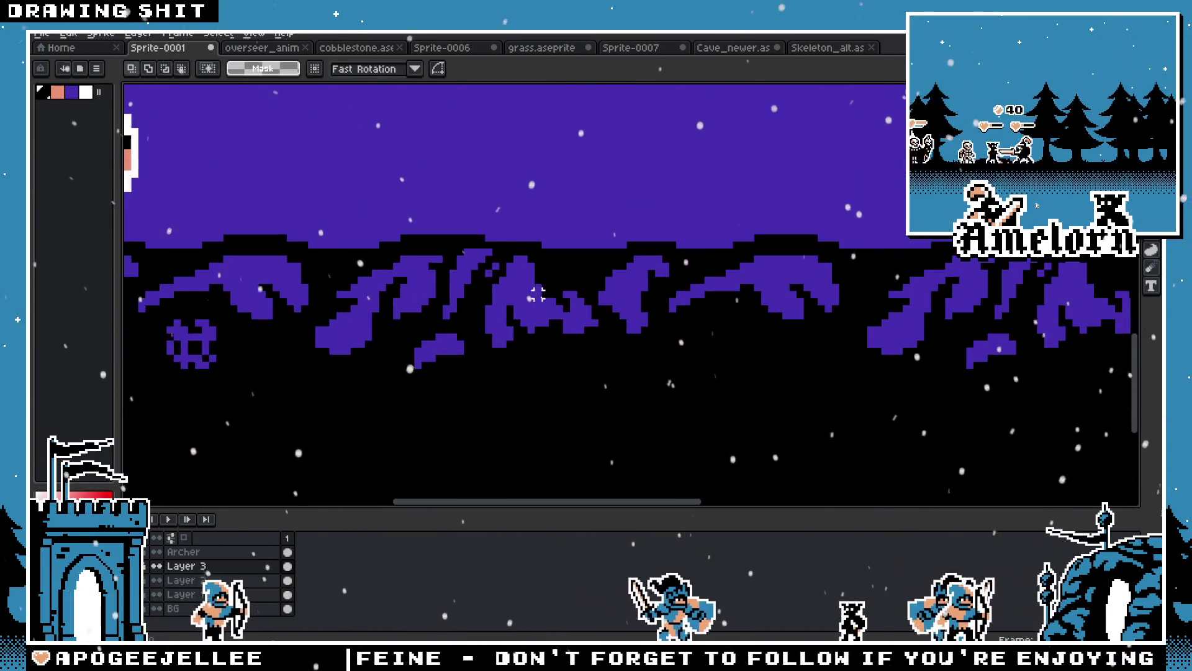
scroll(588, 312, up, 1)
scroll(817, 268, down, 2)
drag(818, 268, 474, 333)
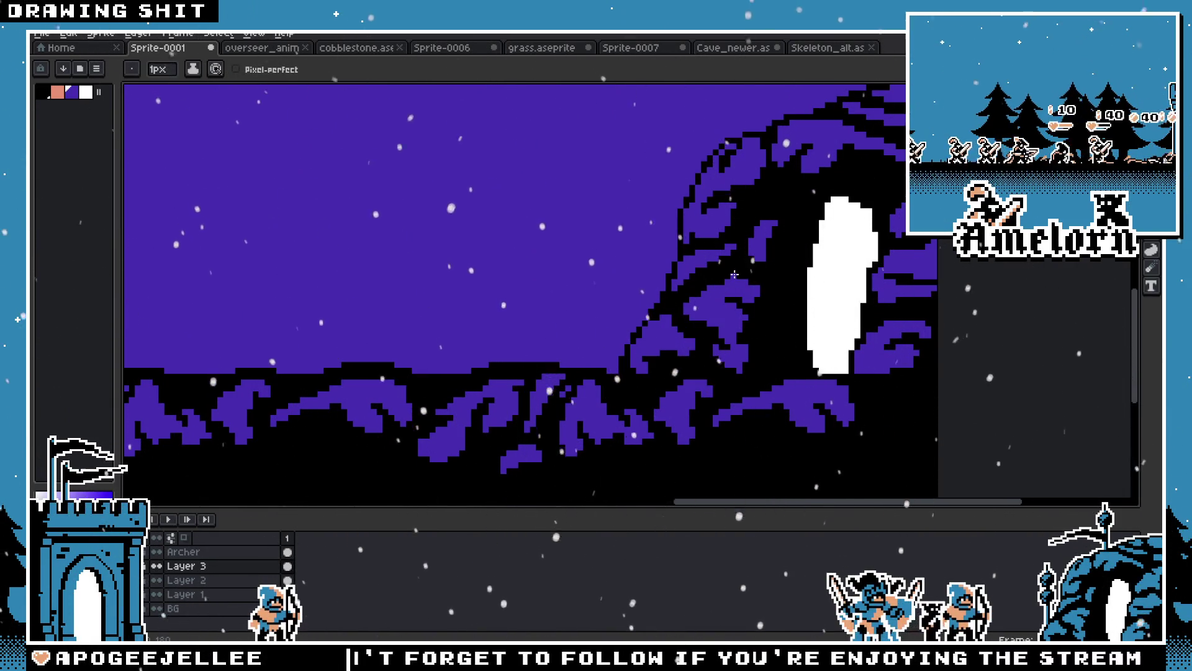
scroll(735, 274, down, 4)
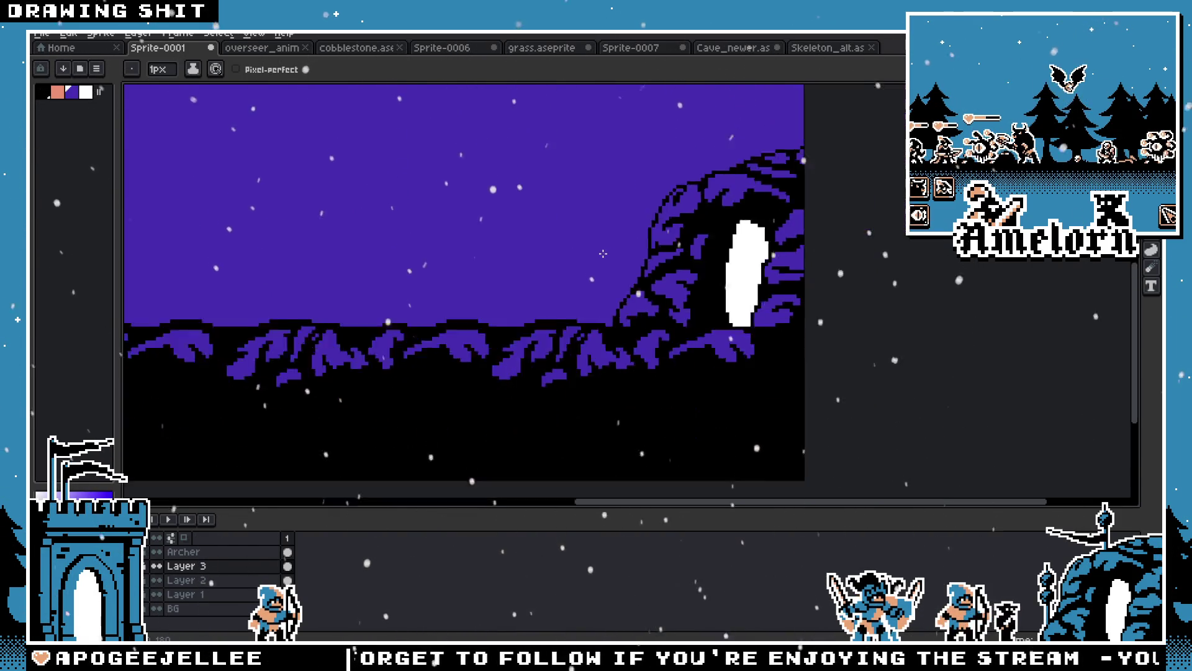
scroll(543, 299, up, 2)
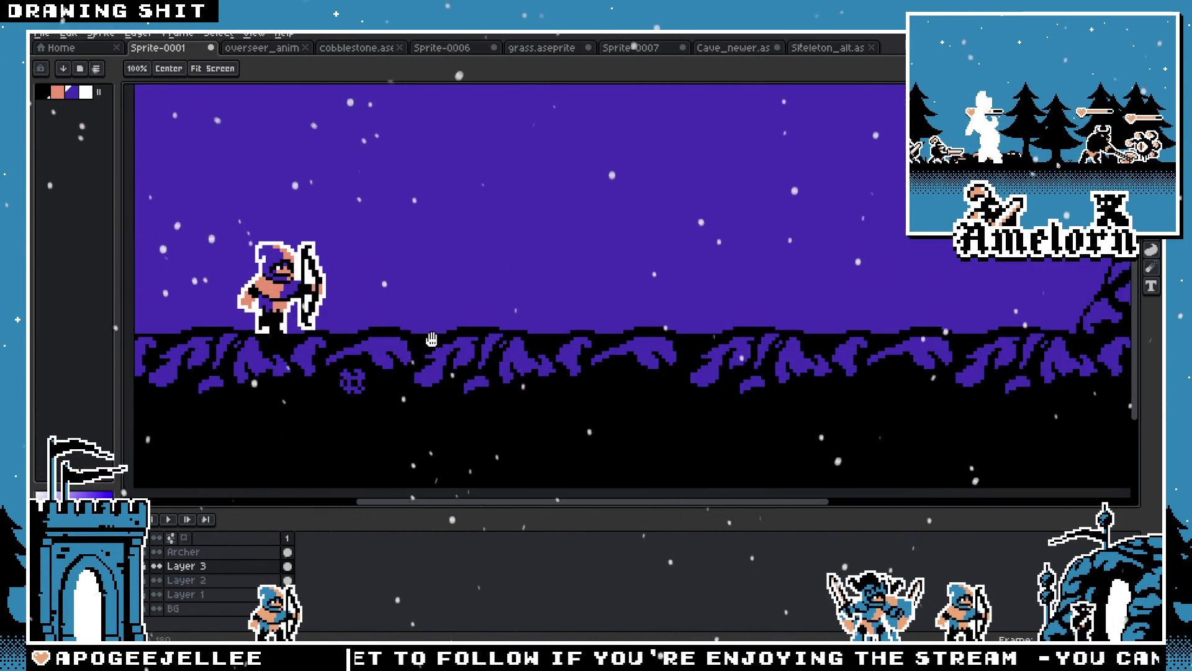
drag(526, 328, 437, 320)
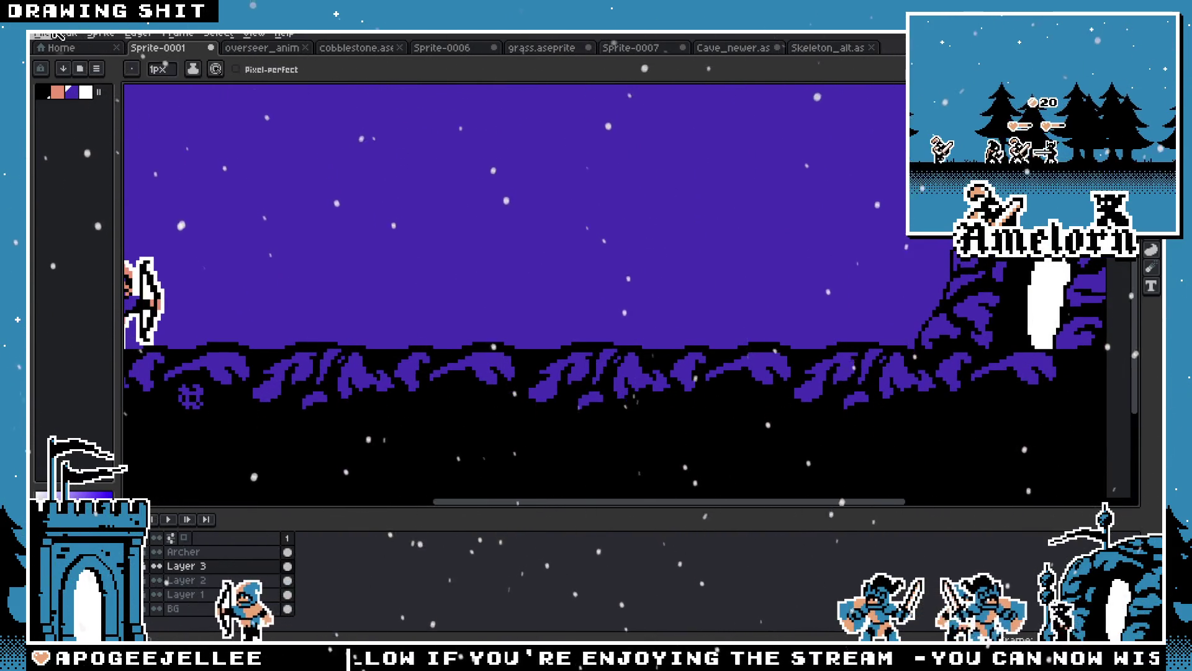
click(43, 33)
Open Mockup.aseprite from the file grid and pan around its battle scene canvas
click(72, 65)
scroll(555, 260, down, 10)
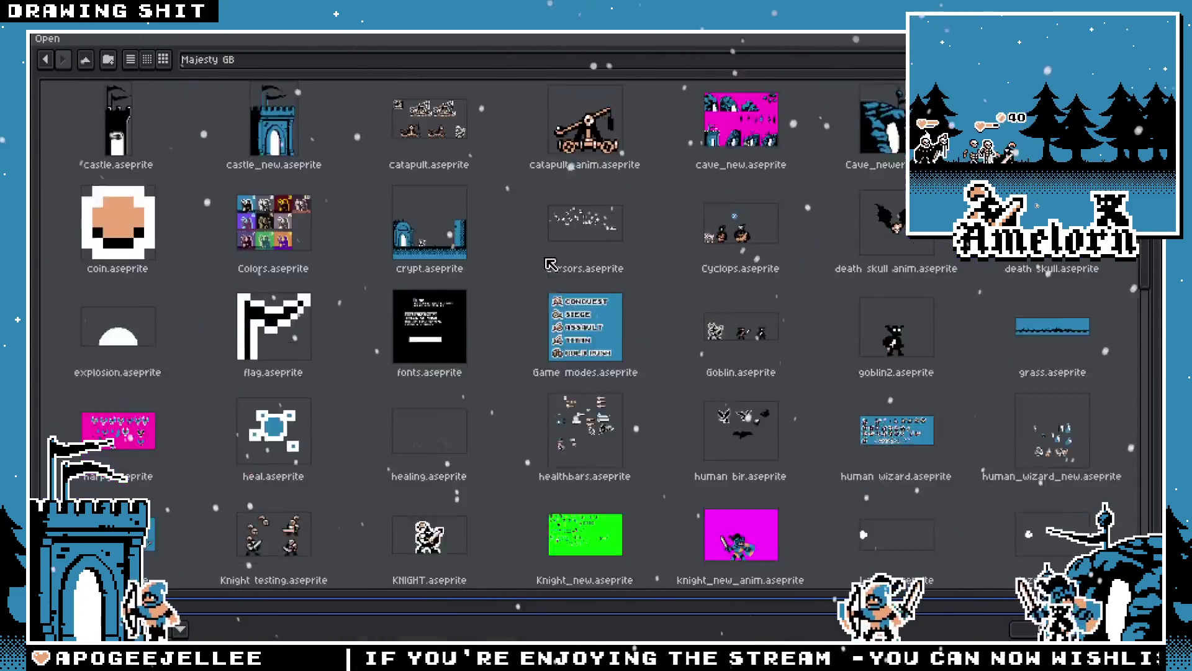
scroll(555, 261, down, 15)
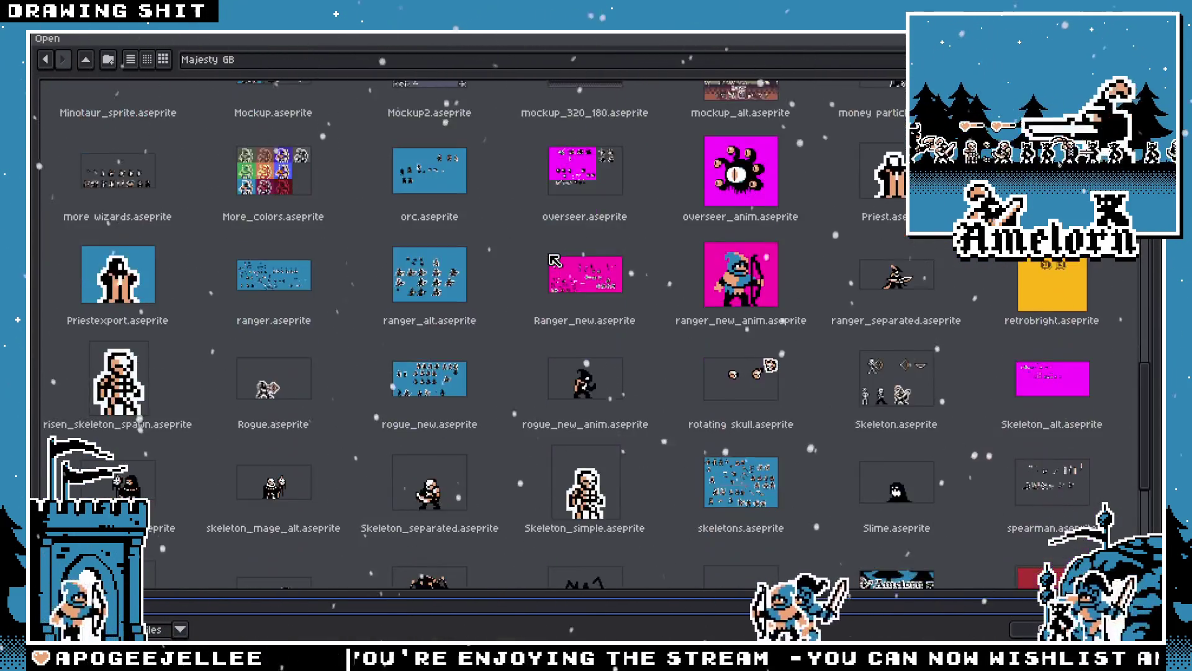
scroll(557, 264, up, 5)
scroll(557, 266, up, 5)
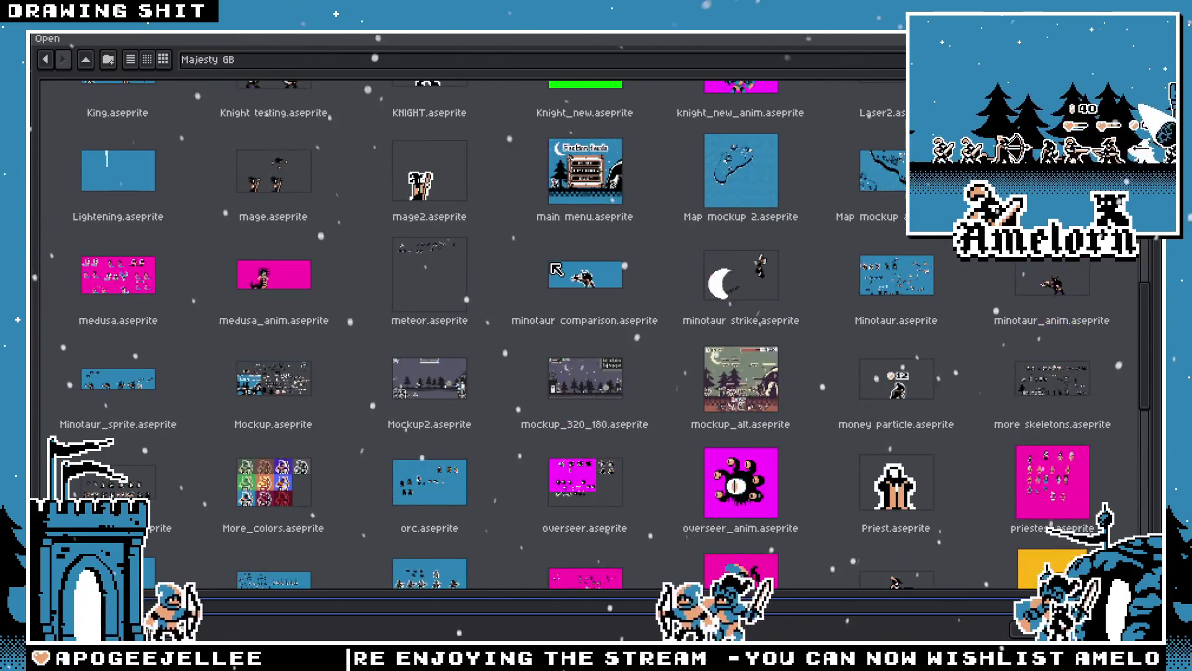
scroll(551, 264, up, 9)
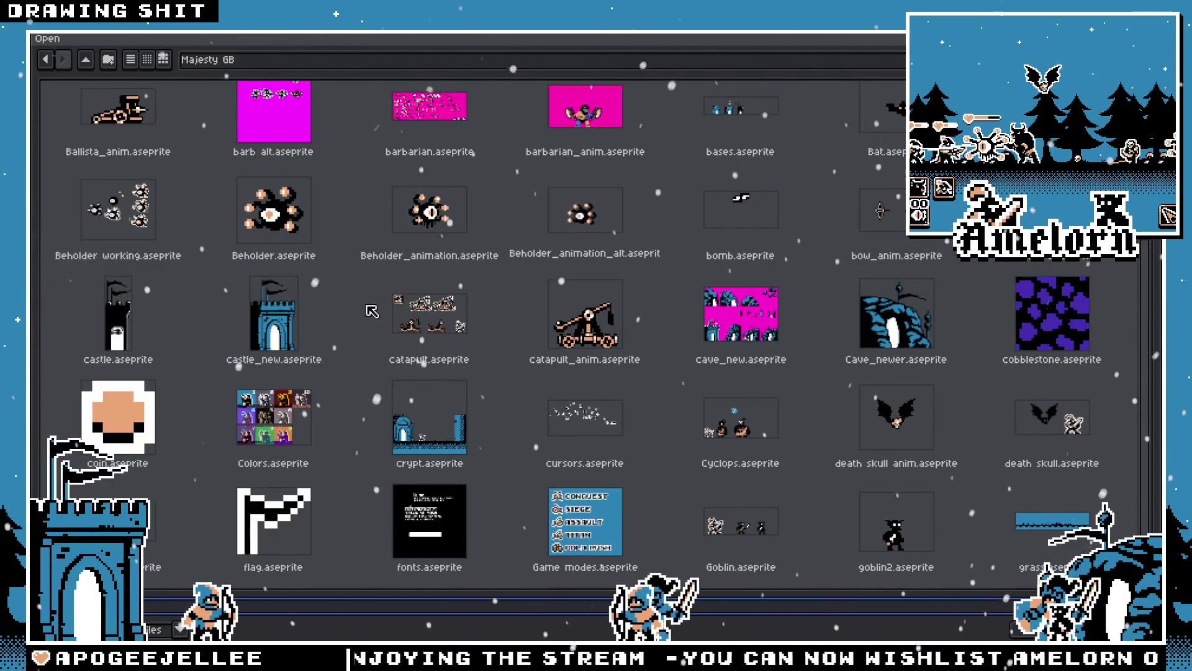
scroll(372, 312, up, 2)
scroll(376, 303, down, 6)
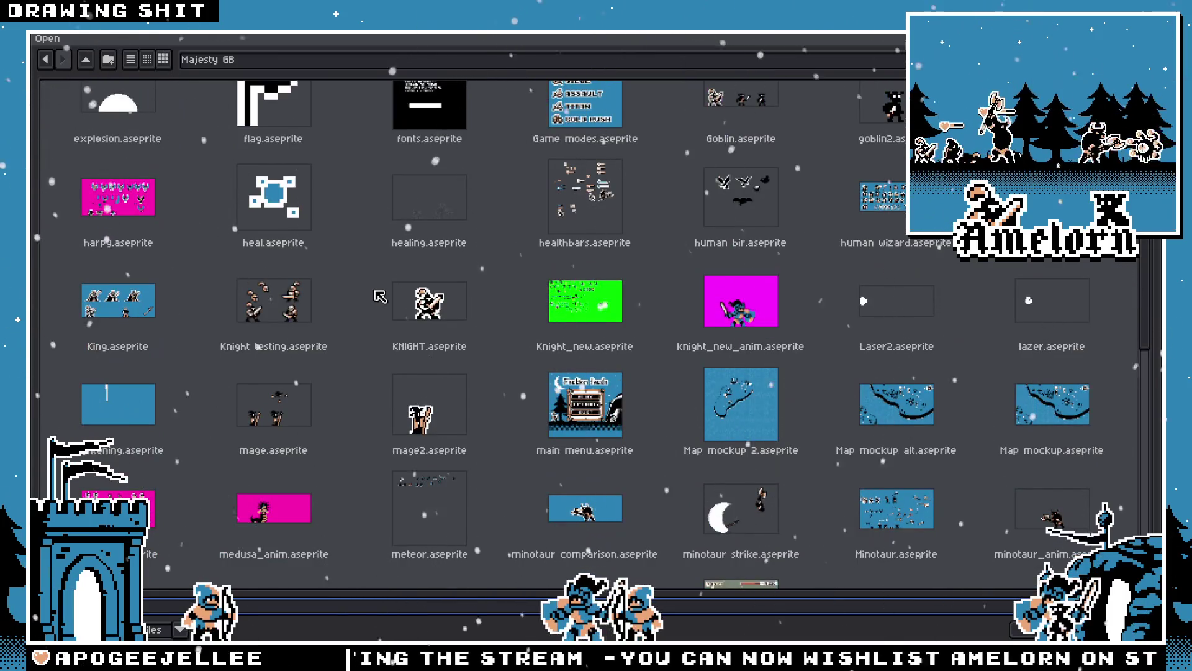
scroll(380, 296, down, 3)
double_click(277, 430)
scroll(438, 373, up, 2)
drag(437, 379, 498, 345)
scroll(499, 342, up, 4)
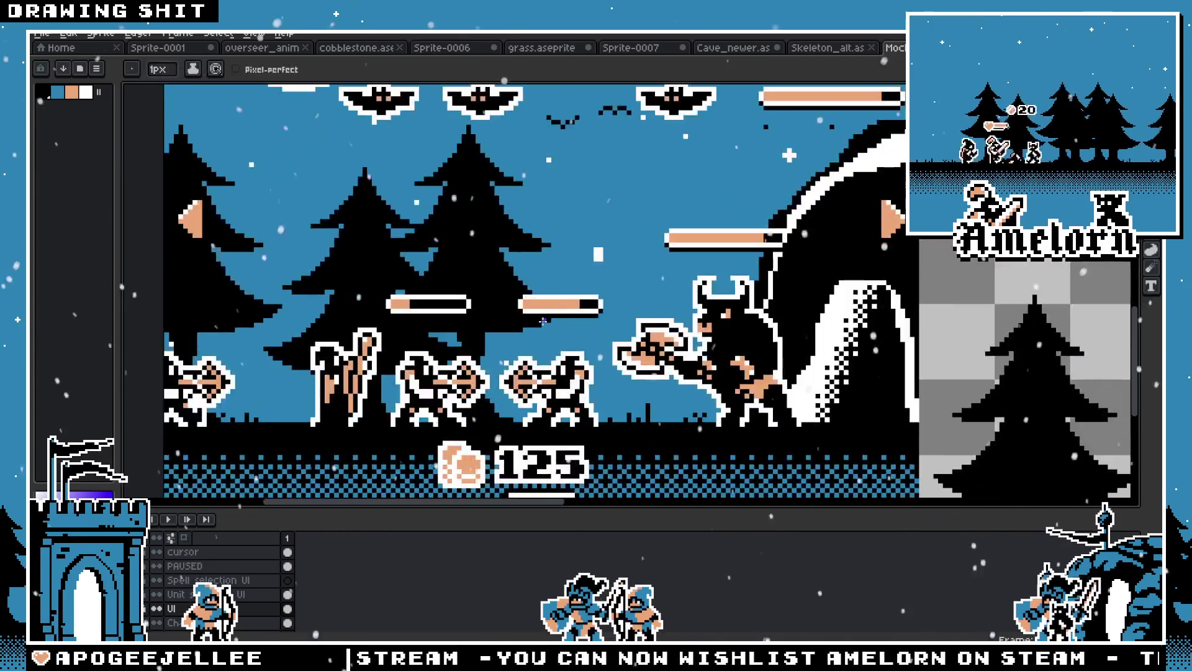
Marquee-select the left pine tree in the mockup's checkered asset area
scroll(504, 331, down, 3)
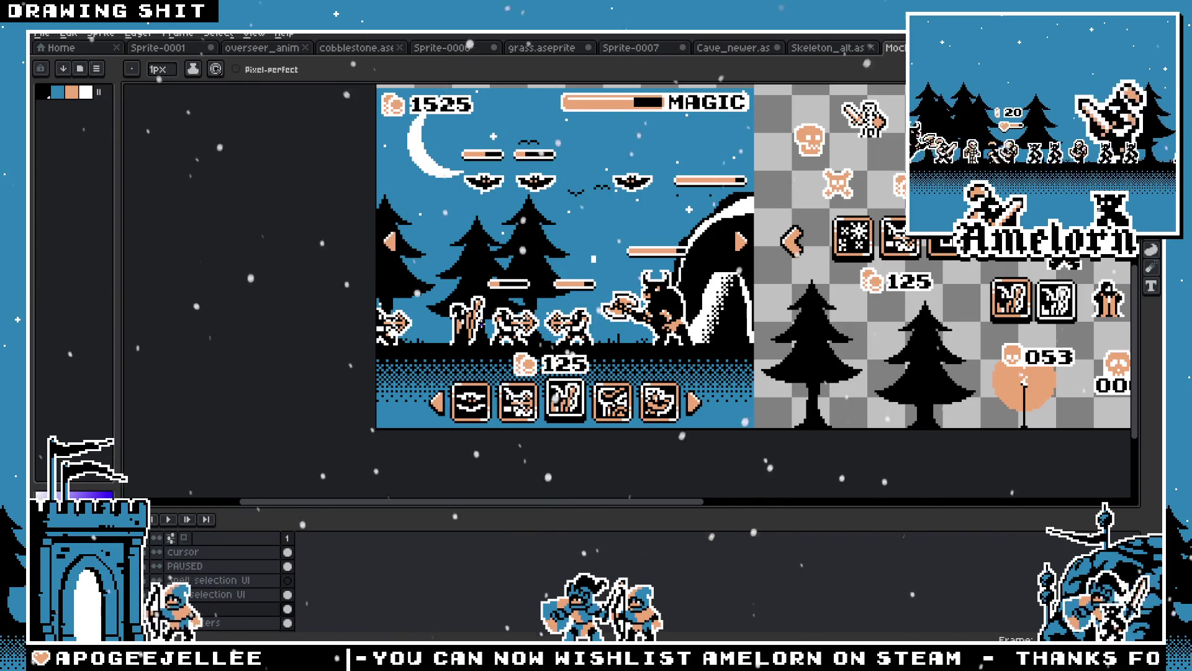
scroll(528, 317, up, 3)
key(m)
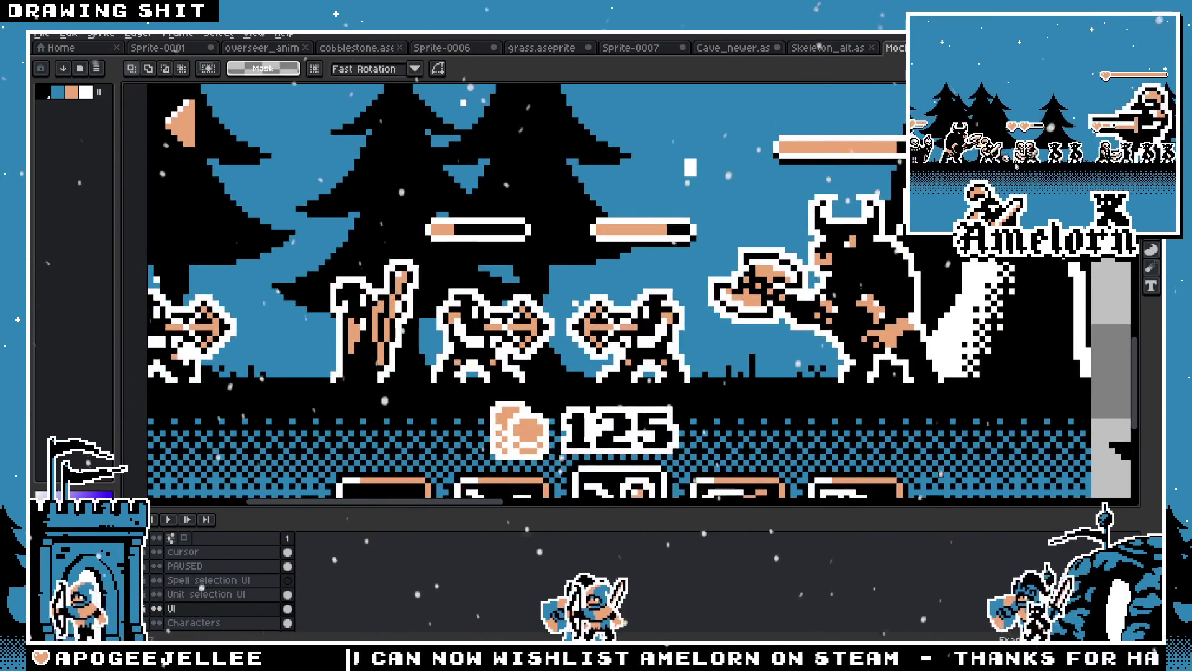
scroll(475, 323, right, 10)
scroll(476, 322, down, 2)
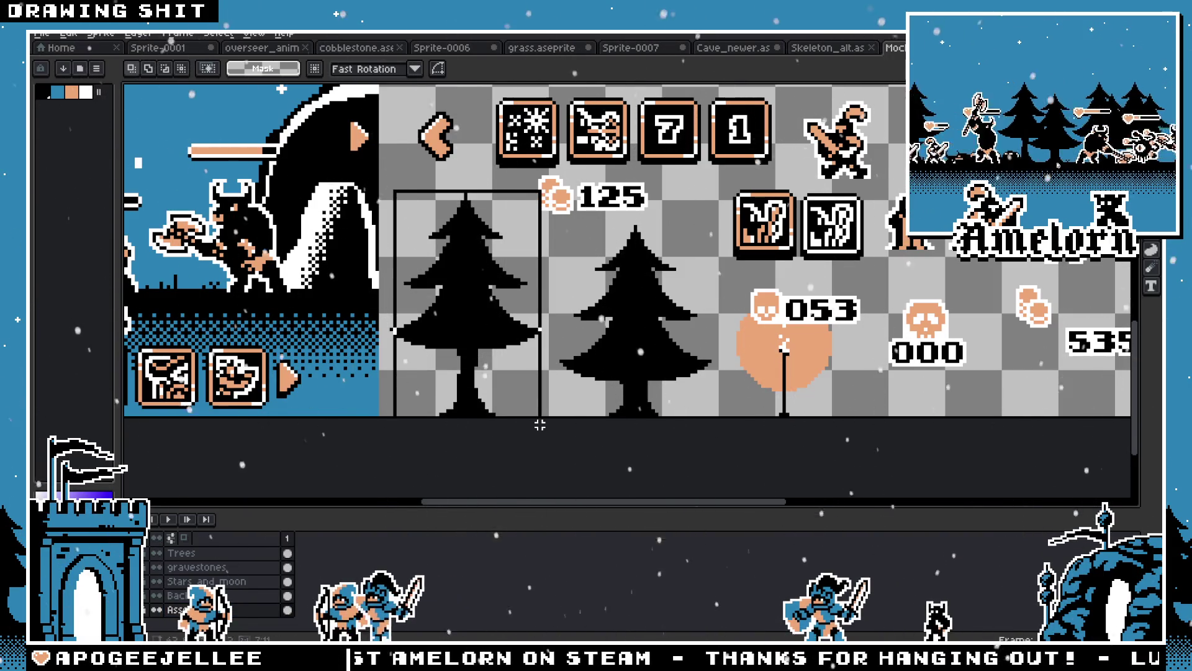
mouse_move(547, 425)
mouse_down()
mouse_move(438, 256)
mouse_move(438, 203)
mouse_move(386, 186)
mouse_up()
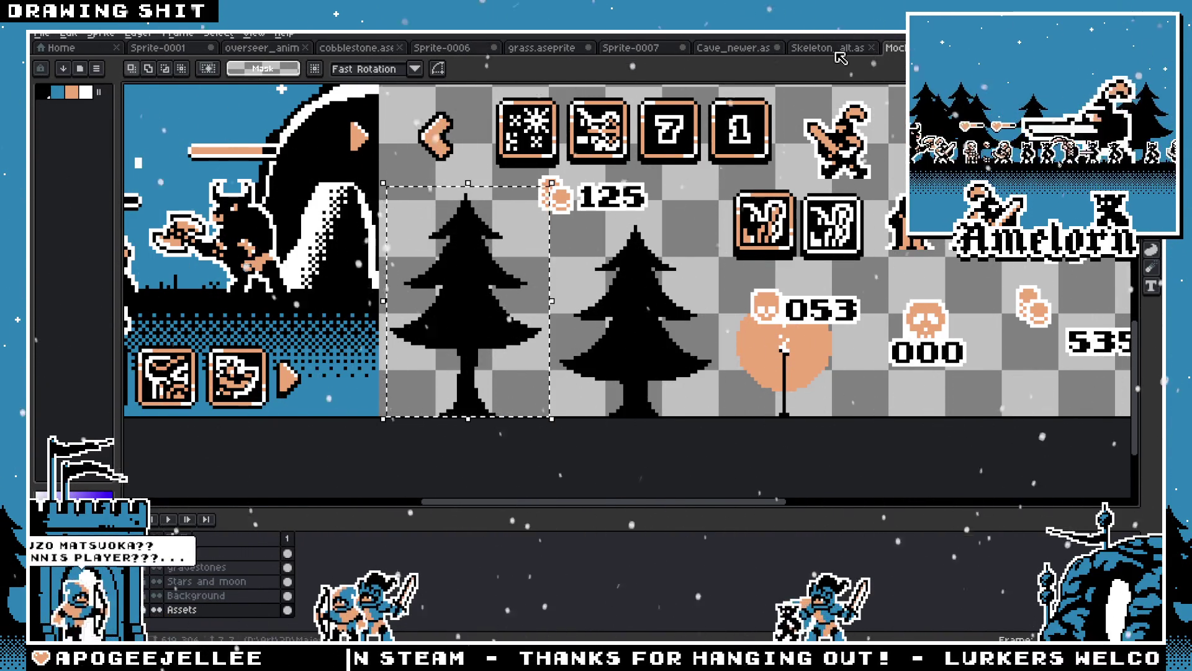
Step through the document tabs back to Sprite-0001 and pan the night scene
click(826, 49)
click(733, 49)
click(631, 48)
click(540, 48)
click(443, 51)
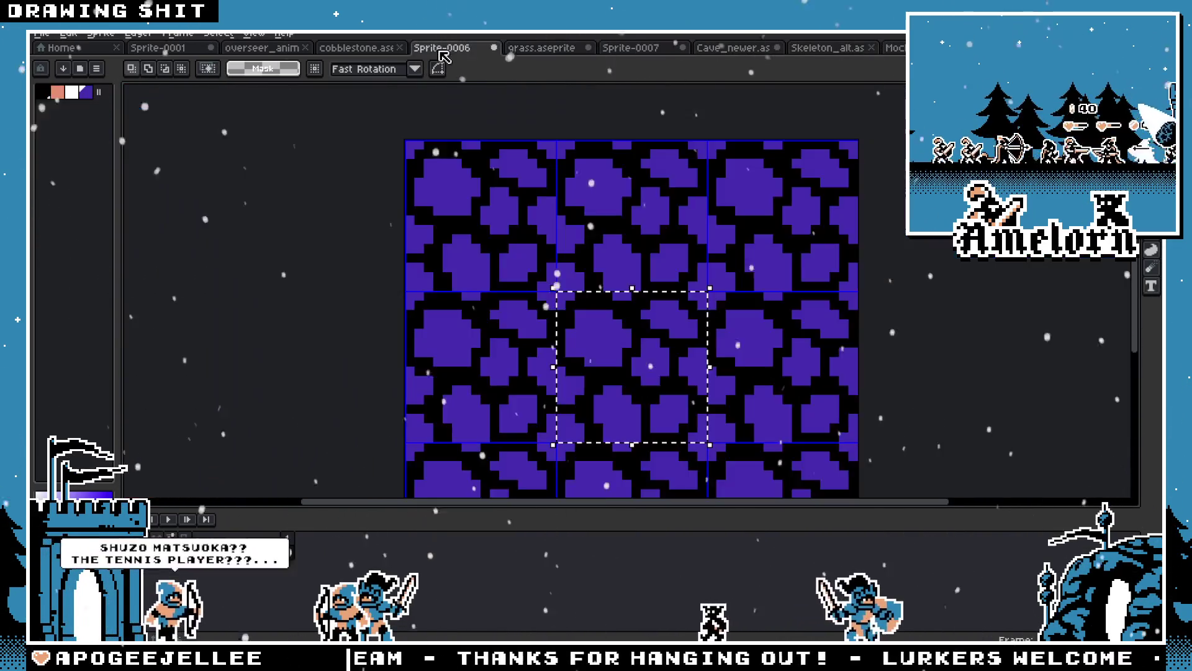
click(359, 48)
click(267, 56)
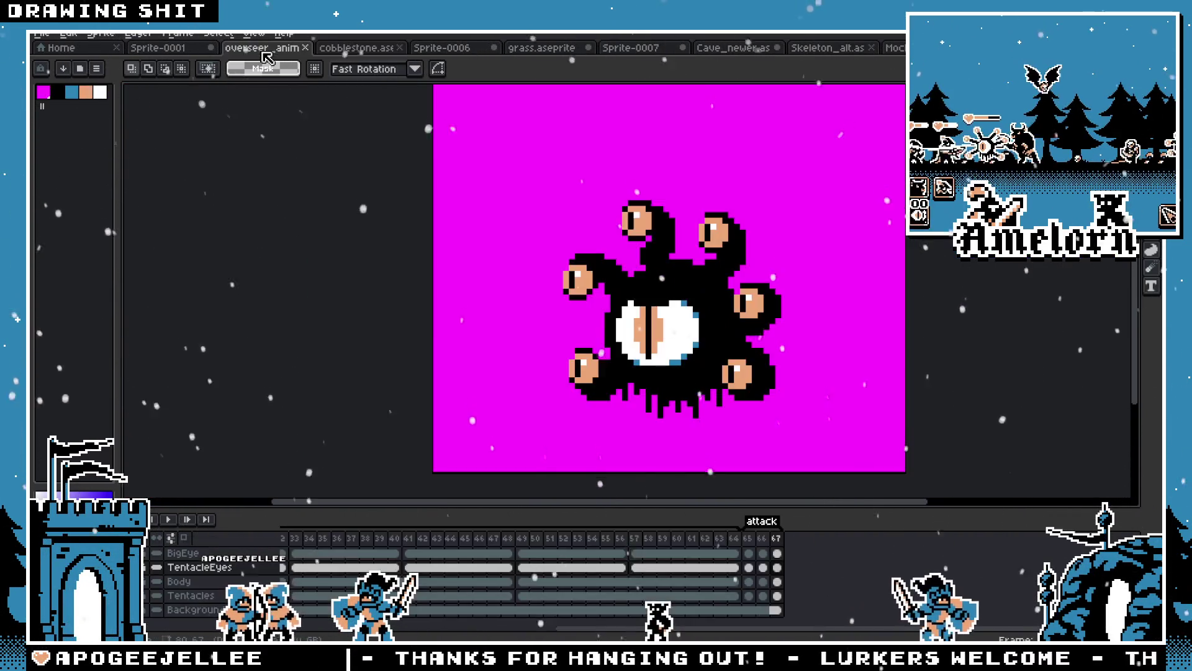
click(177, 56)
drag(466, 272, 595, 340)
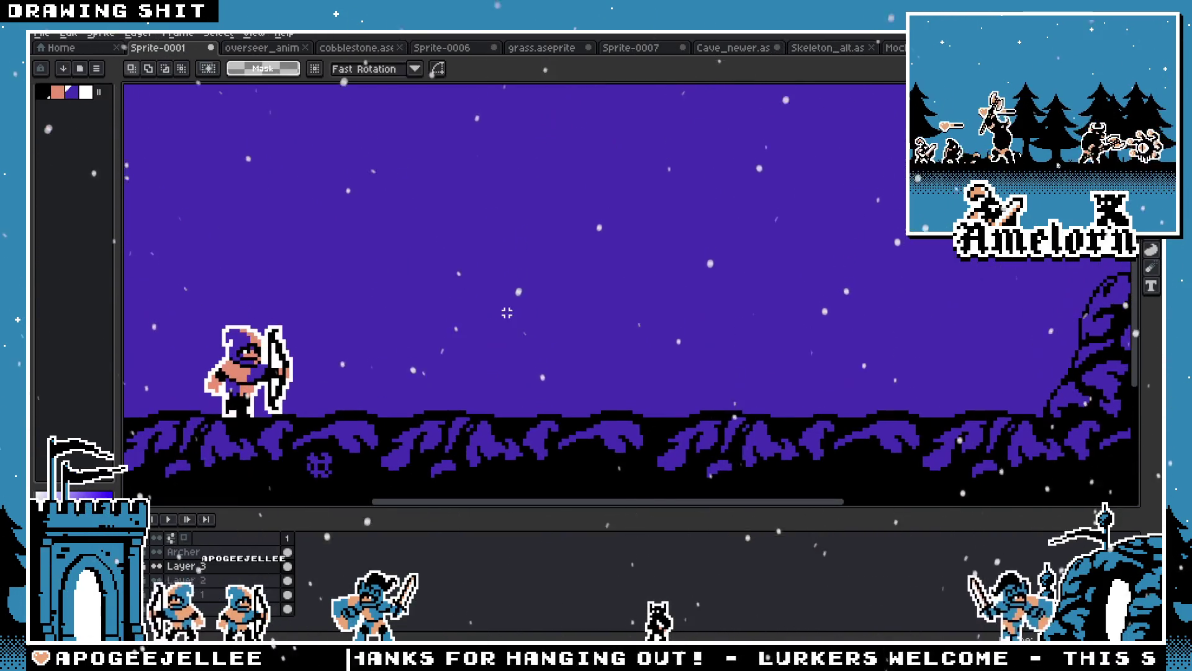
Paste the pine tree and drag copies along the ground, the last far left of the archer
key(ctrl+v)
drag(764, 320, 678, 334)
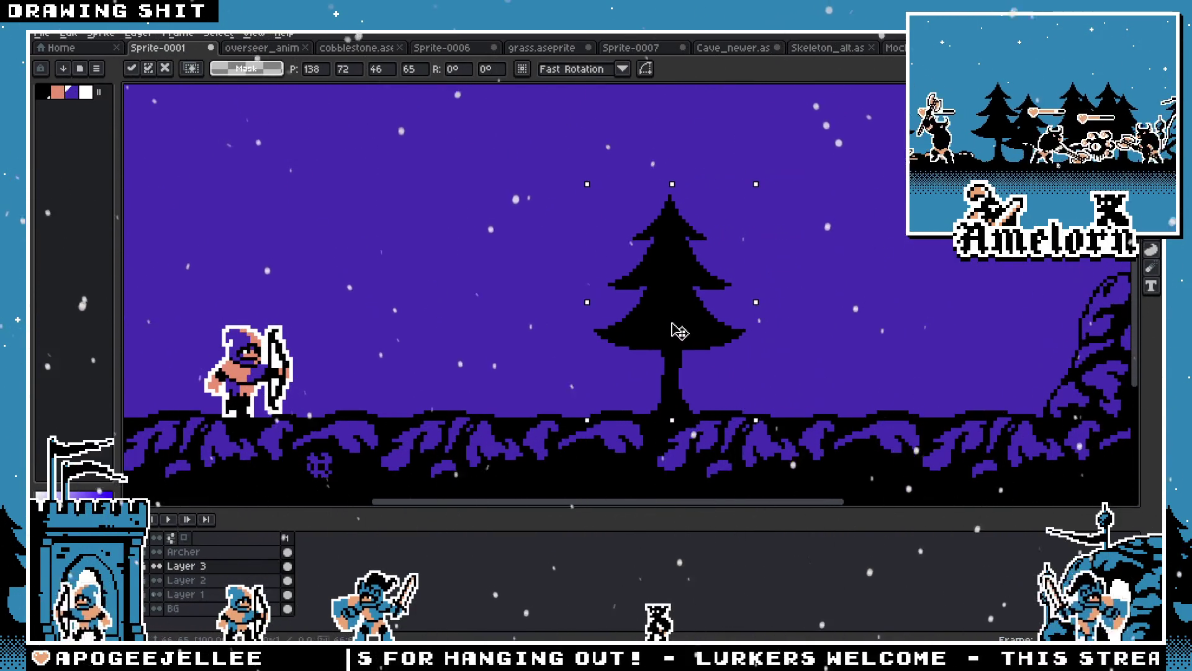
scroll(621, 335, down, 2)
scroll(614, 338, up, 1)
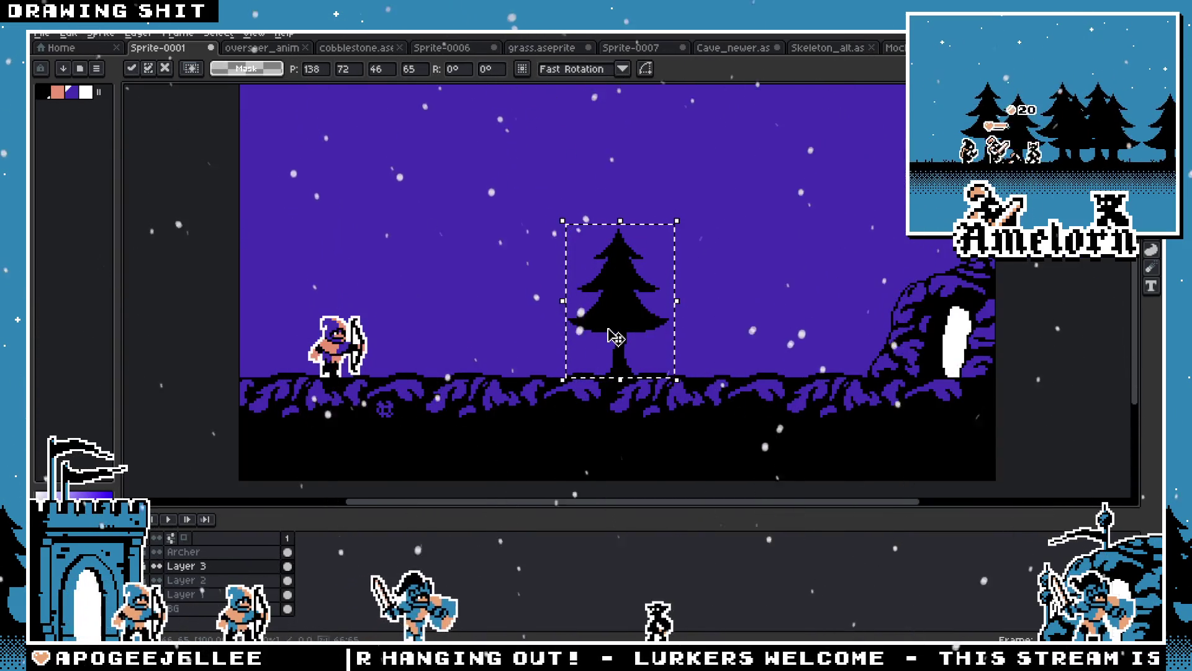
mouse_move(615, 338)
mouse_down()
mouse_move(671, 333)
mouse_move(483, 318)
mouse_move(426, 330)
mouse_up()
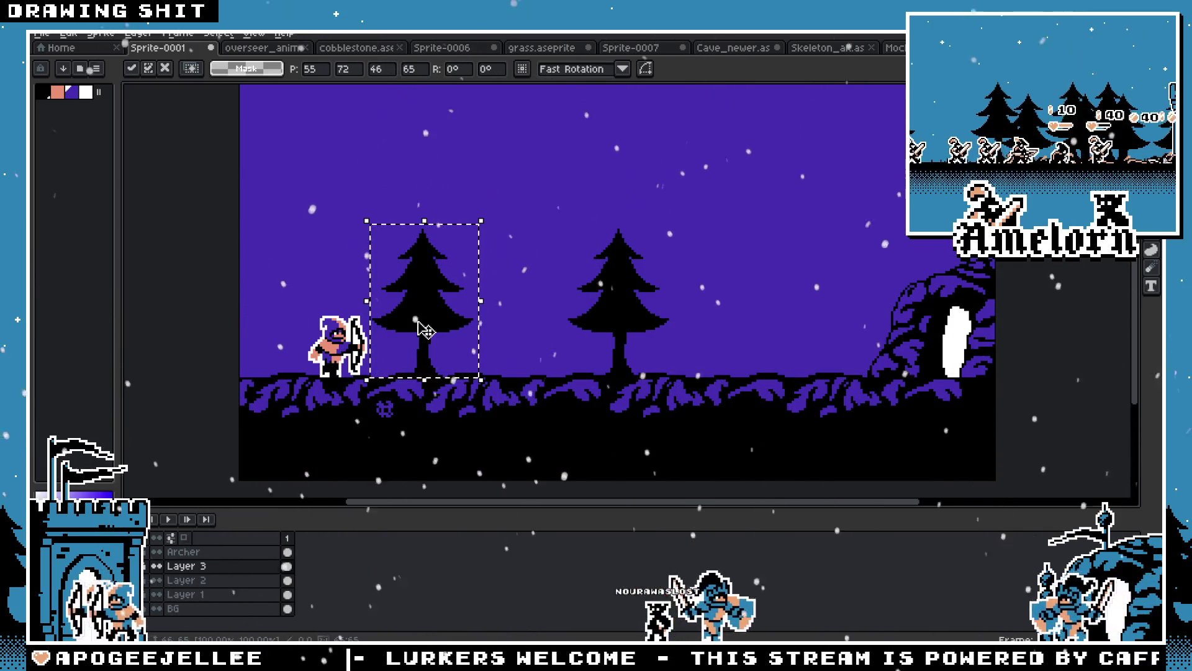
drag(426, 331, 416, 335)
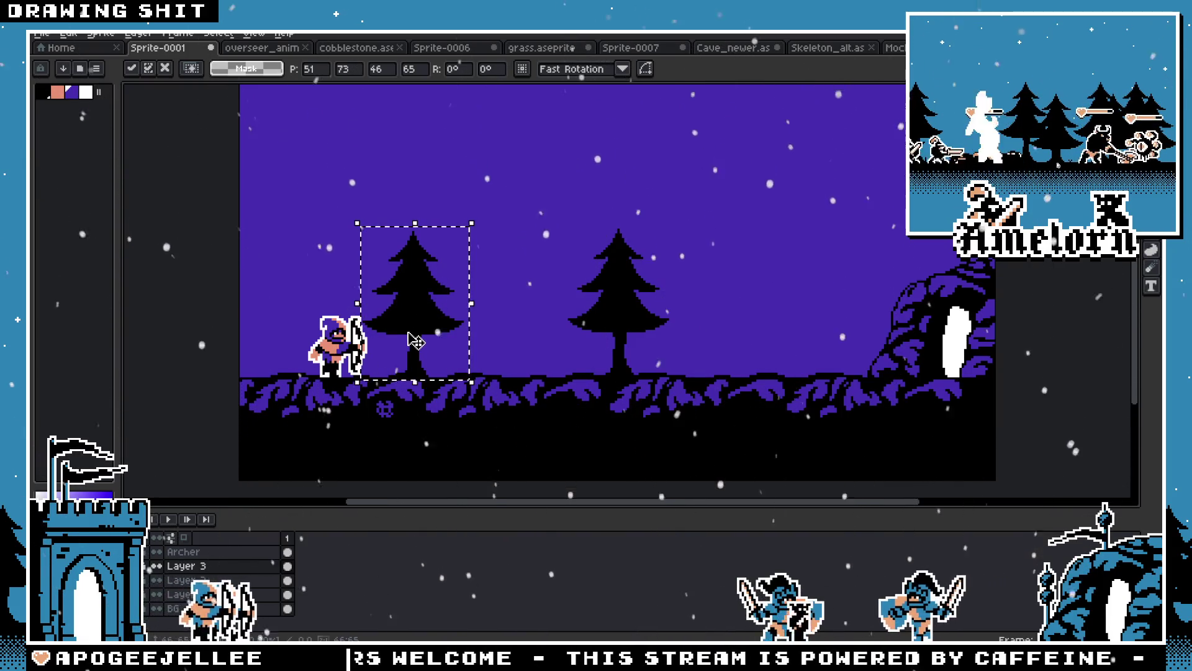
mouse_move(416, 340)
mouse_down()
mouse_move(675, 333)
mouse_move(251, 332)
mouse_move(264, 332)
mouse_up()
click(362, 263)
scroll(363, 262, down, 1)
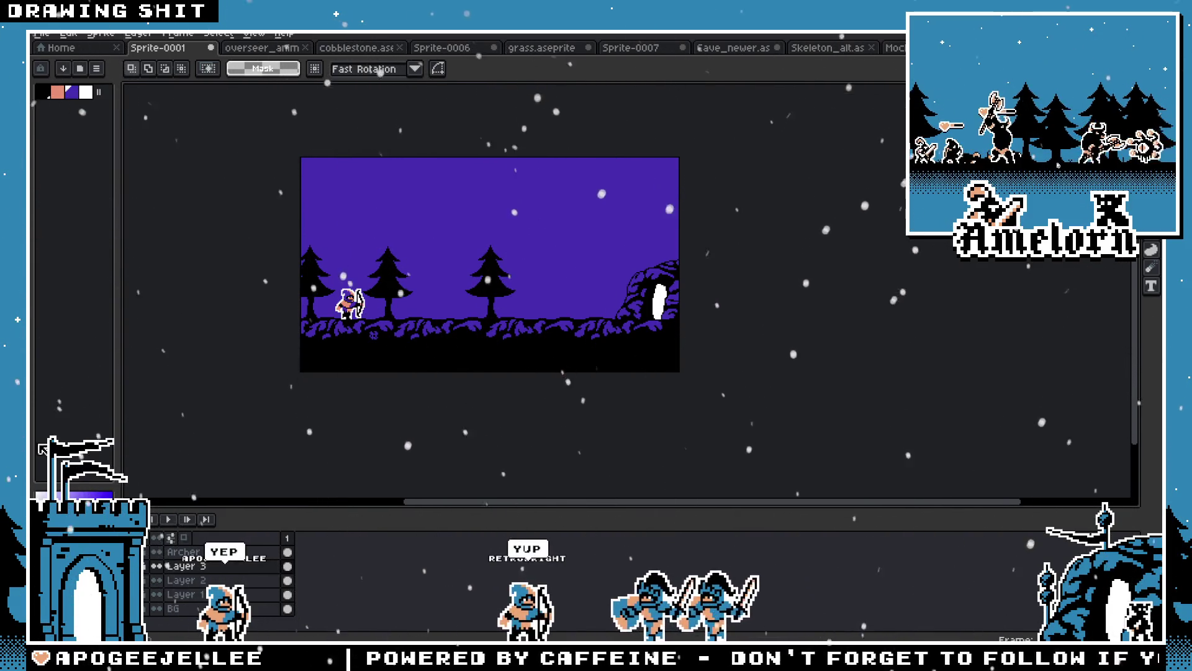
Cycle through the open document tabs, ending on the overseer_anim beholder document
scroll(363, 274, up, 3)
scroll(363, 273, down, 1)
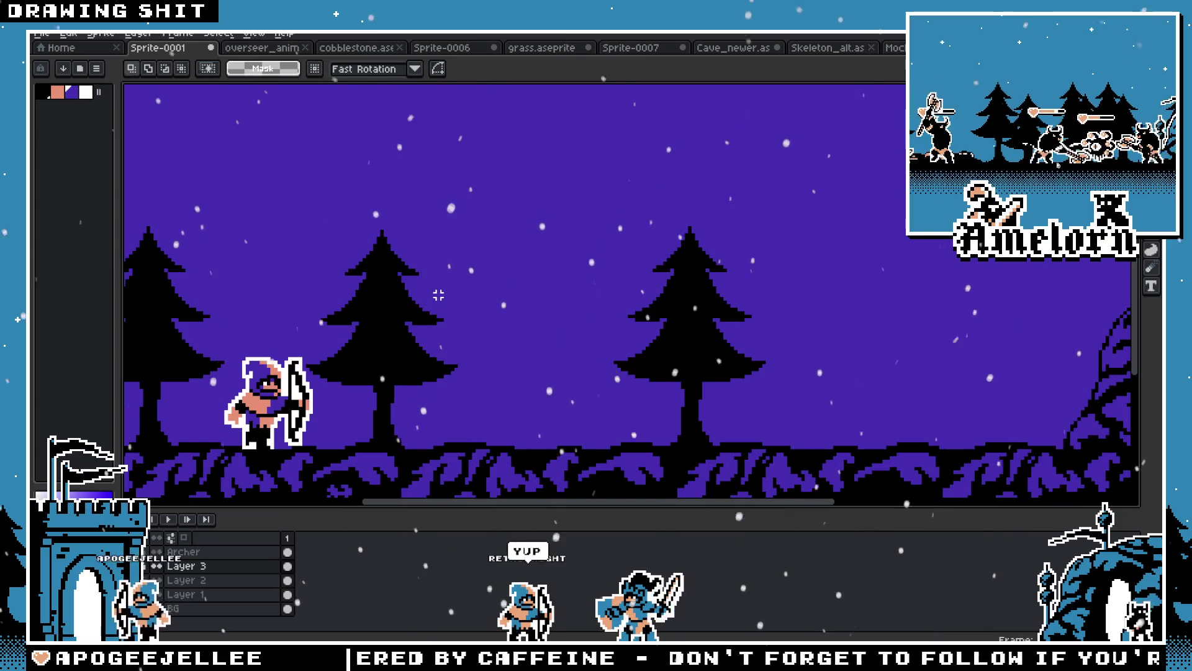
scroll(438, 295, down, 2)
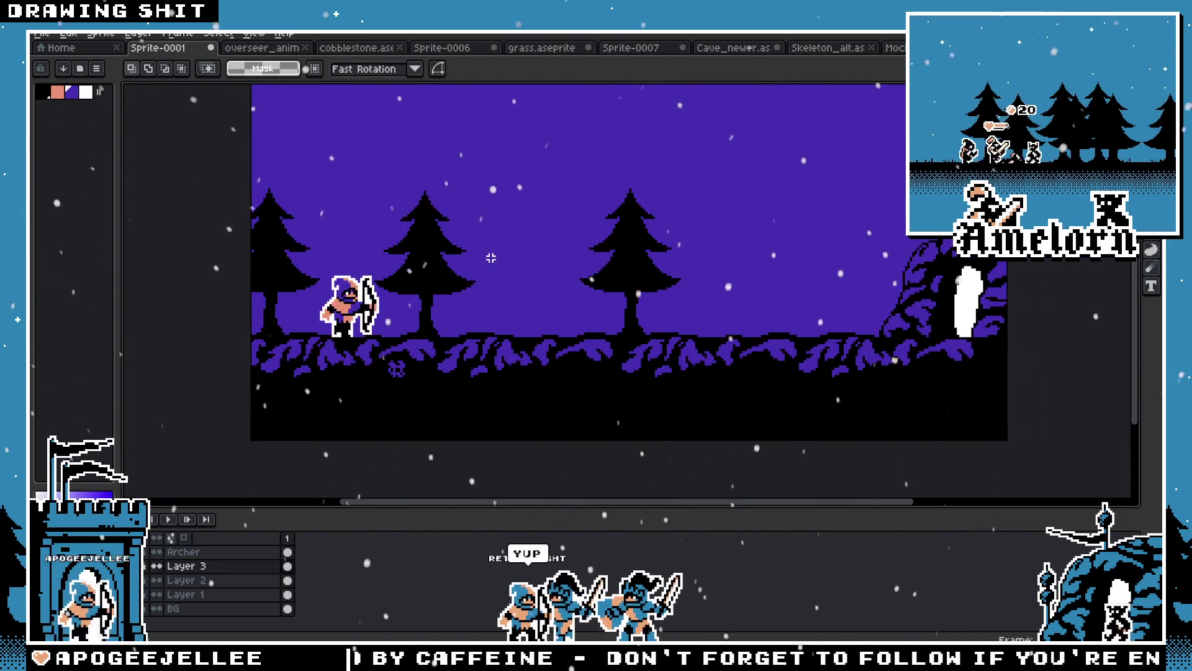
click(285, 48)
click(350, 49)
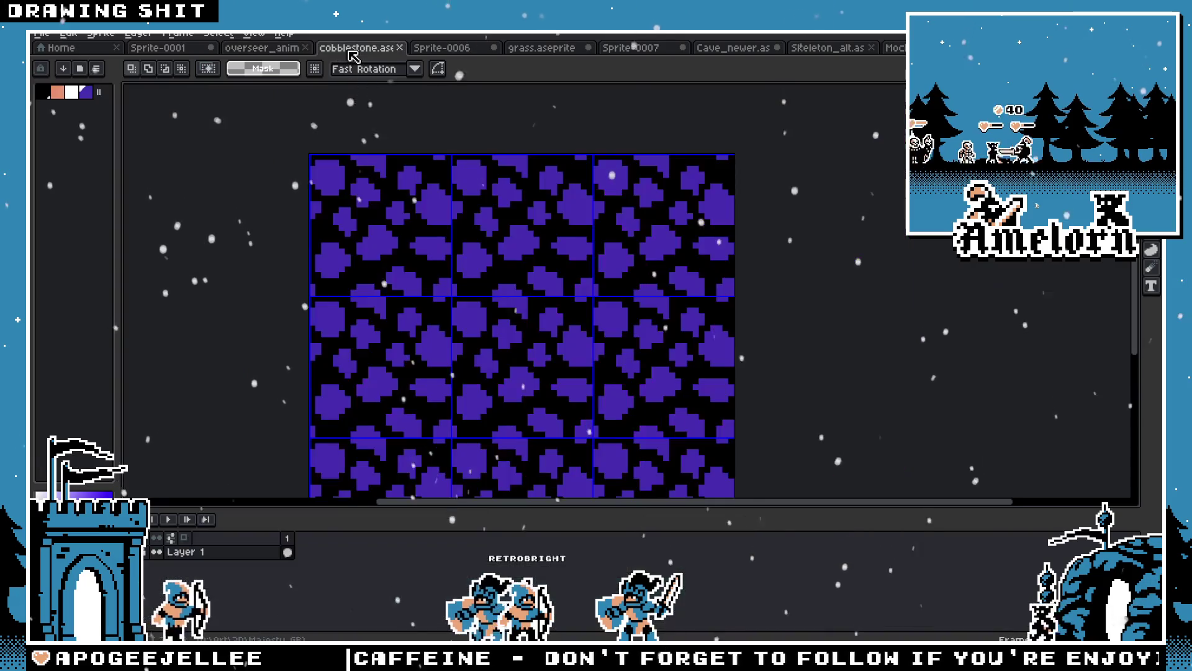
click(273, 48)
click(619, 48)
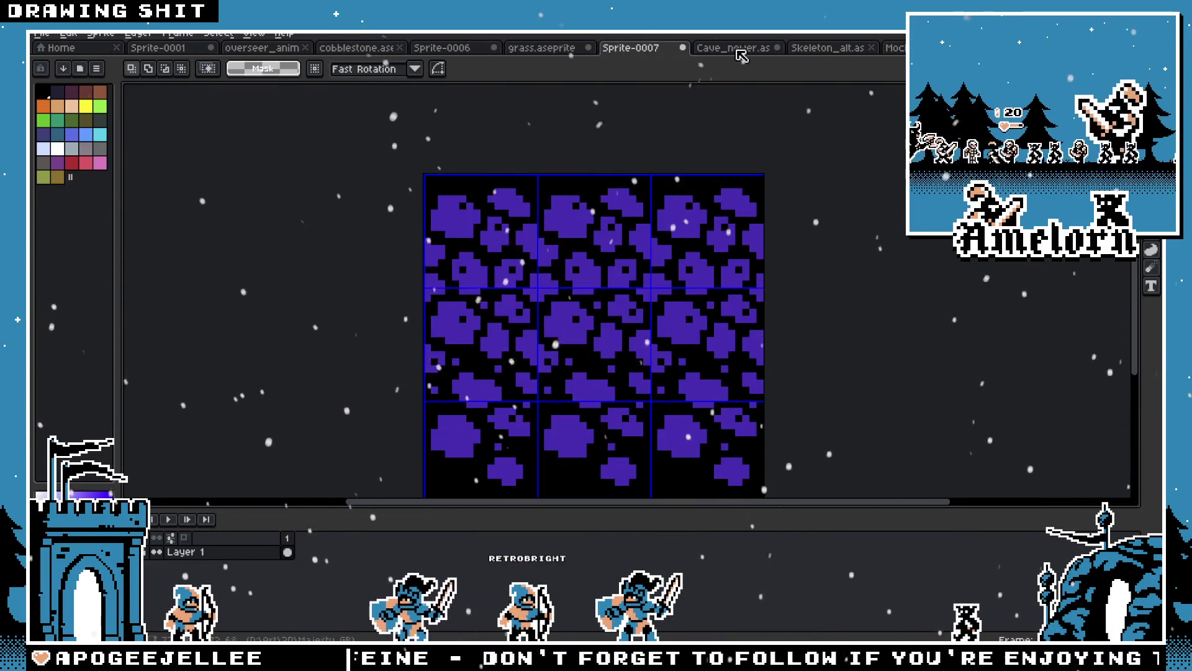
click(832, 49)
click(895, 49)
click(559, 48)
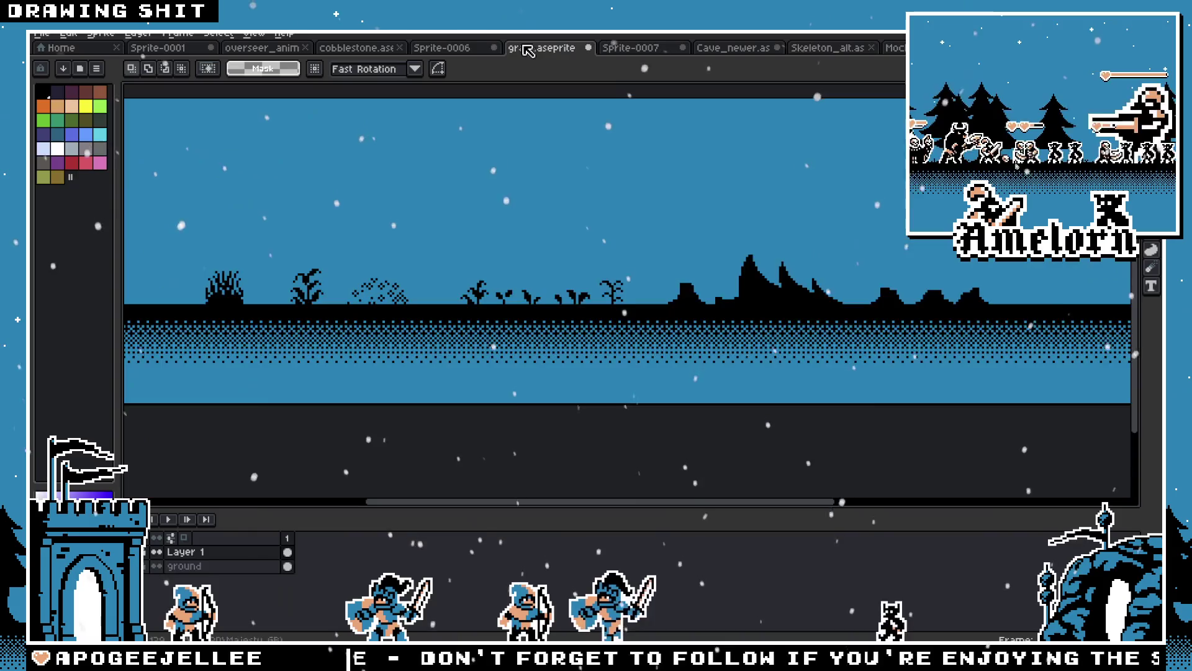
click(444, 48)
click(367, 48)
click(273, 49)
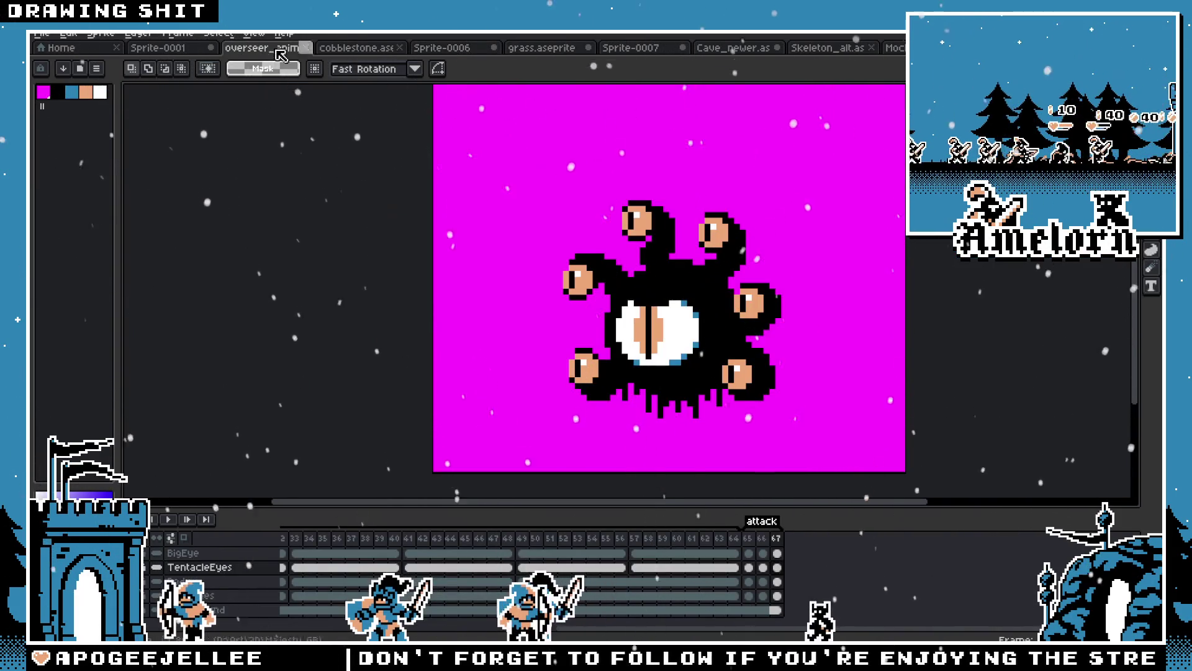
Open overseer.aseprite from the file browser
click(45, 35)
click(62, 67)
scroll(671, 301, down, 10)
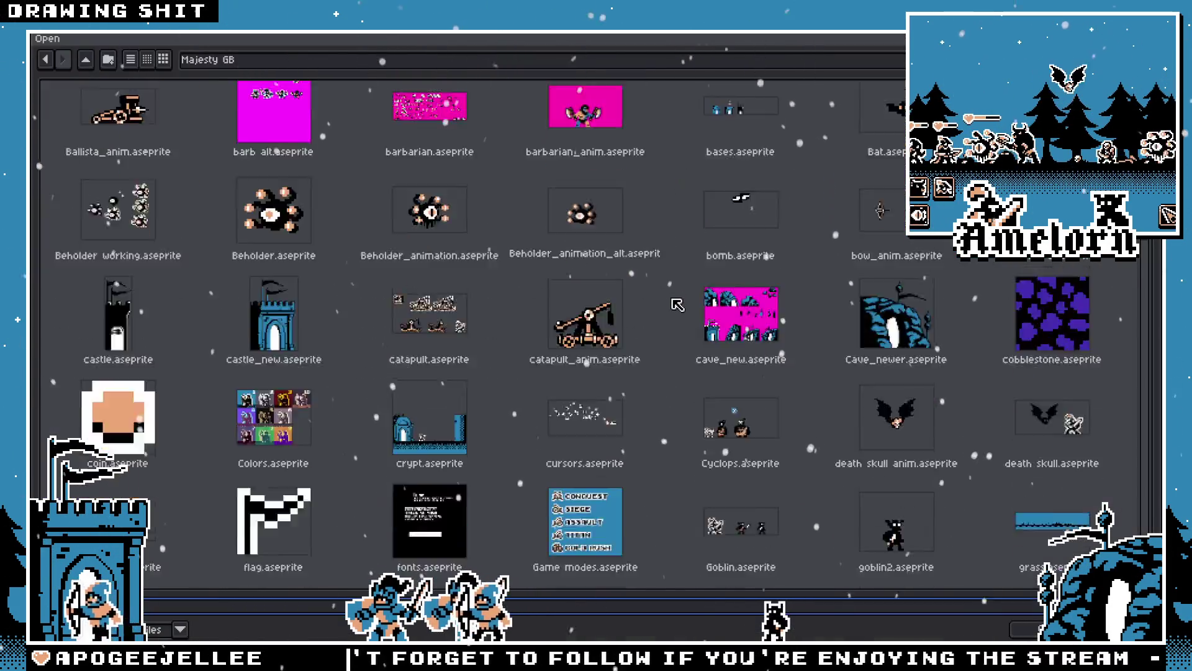
scroll(672, 301, down, 5)
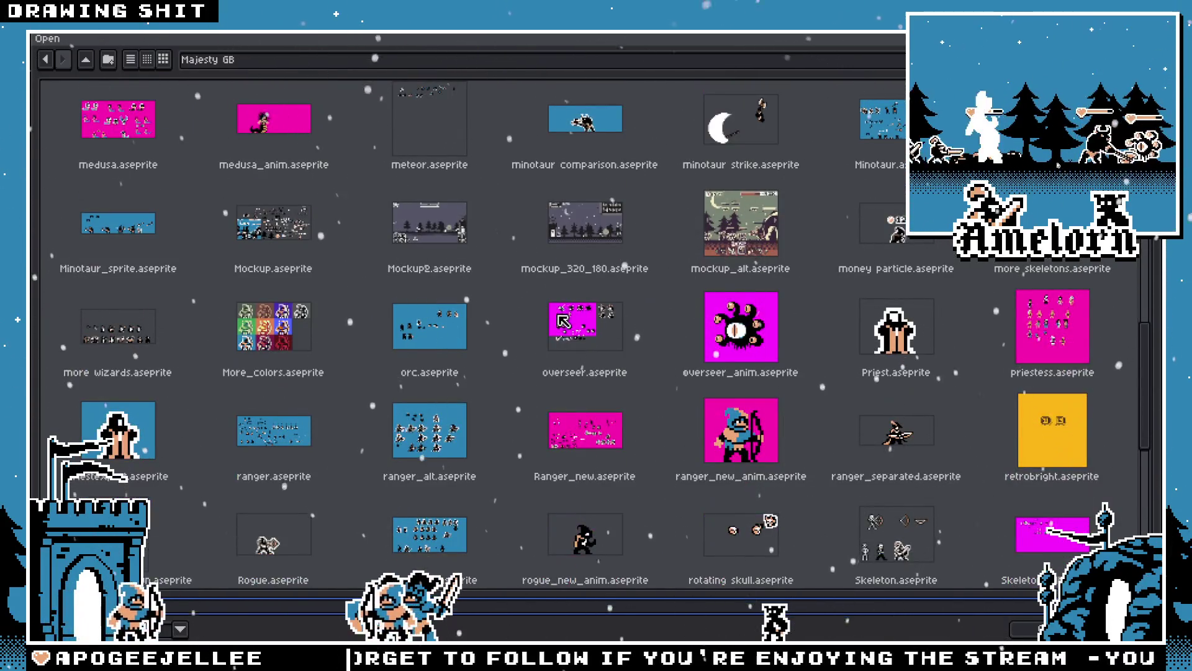
double_click(564, 321)
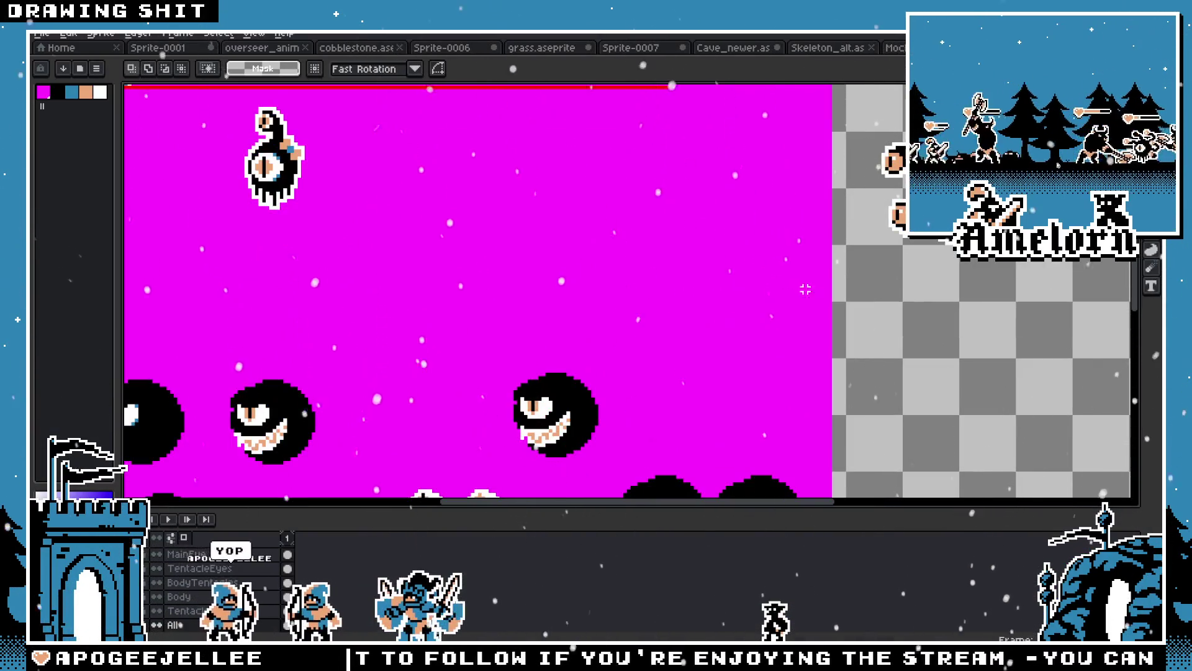
Copy the top-left beholder and paste it into Sprite-0001 on the ground near the cave
scroll(805, 290, down, 5)
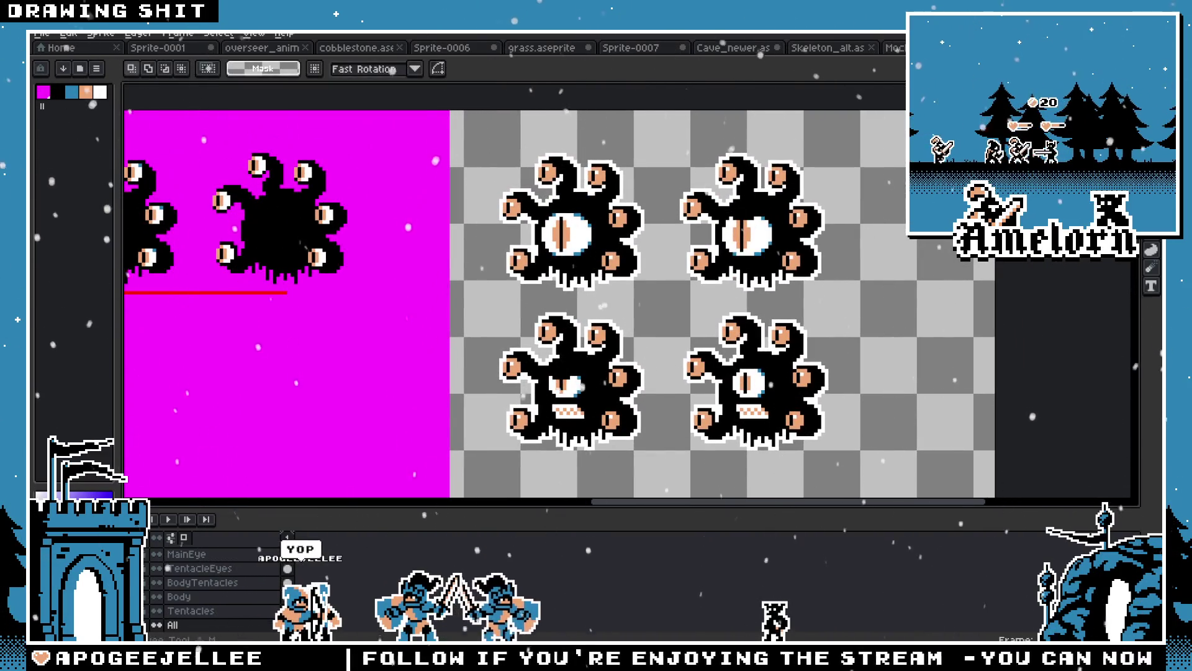
drag(682, 247, 698, 230)
drag(681, 135, 478, 281)
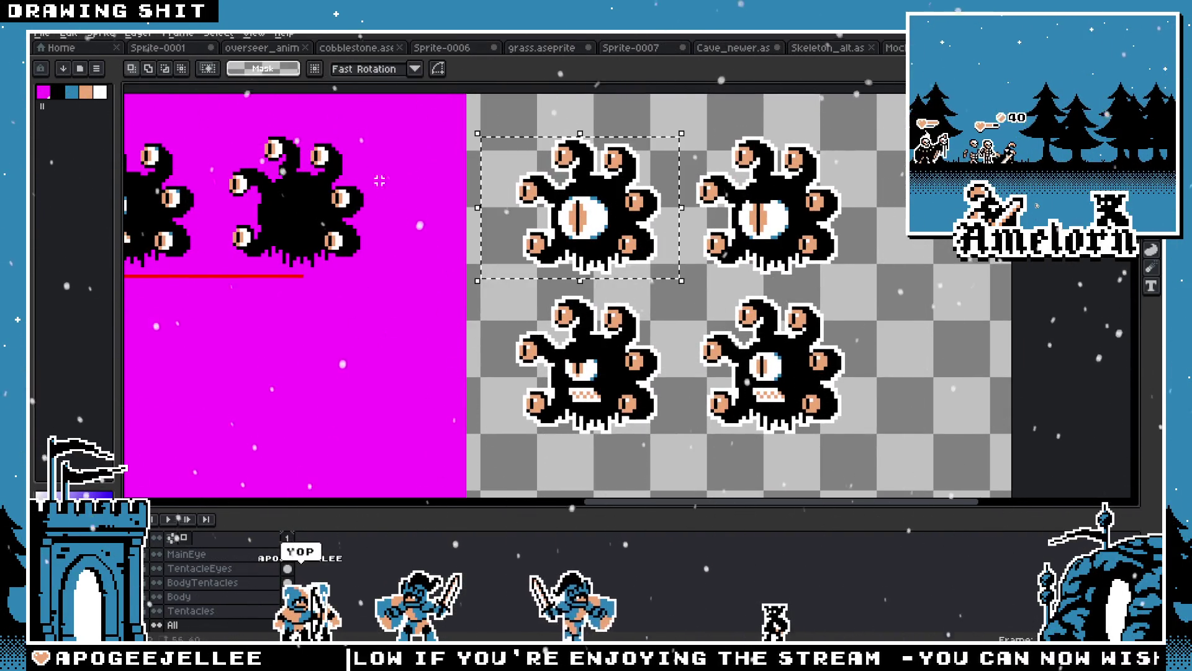
key(ctrl+c)
key(ctrl+shift+Tab)
key(ctrl+v)
drag(974, 83, 775, 292)
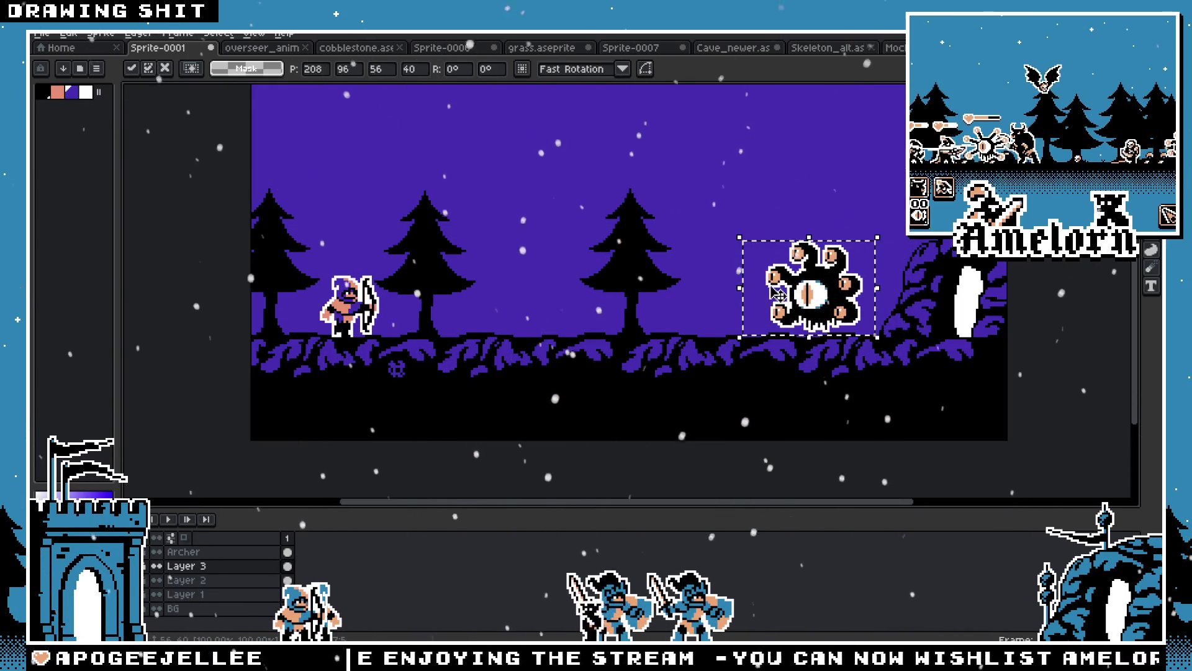
Drop the pasted beholder in place beside the cave and deselect it
click(676, 293)
scroll(676, 293, down, 2)
scroll(676, 293, up, 2)
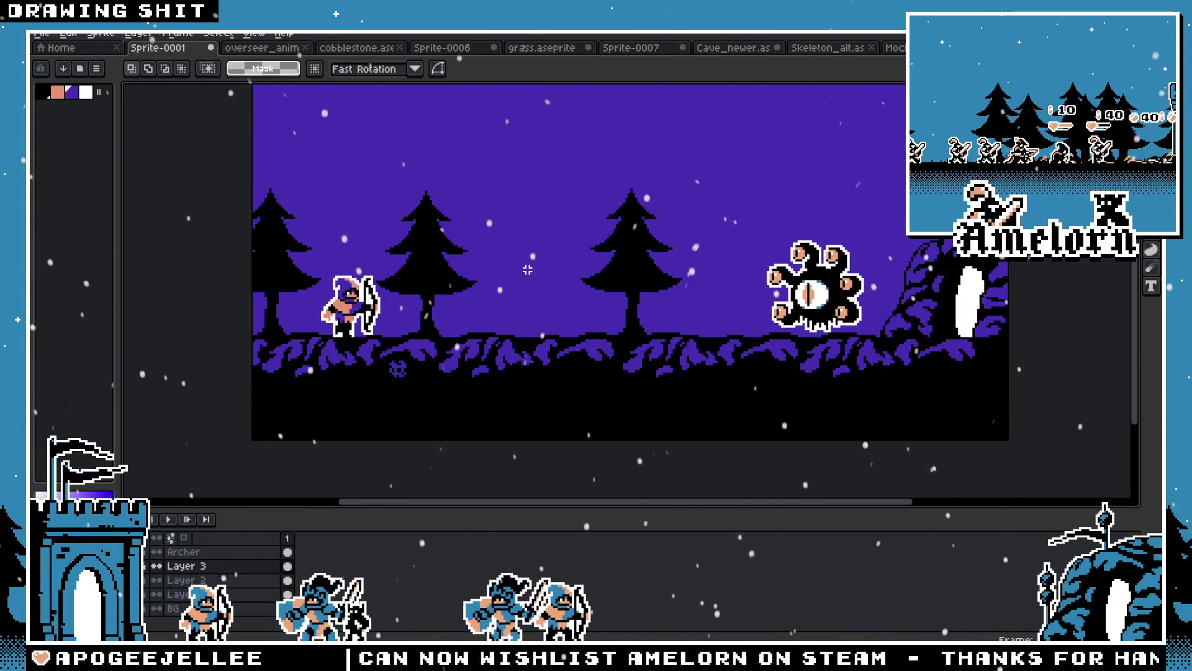
Bring up the File > Open browser listing the Majesty GB sprite files
click(41, 33)
click(63, 64)
scroll(338, 211, down, 10)
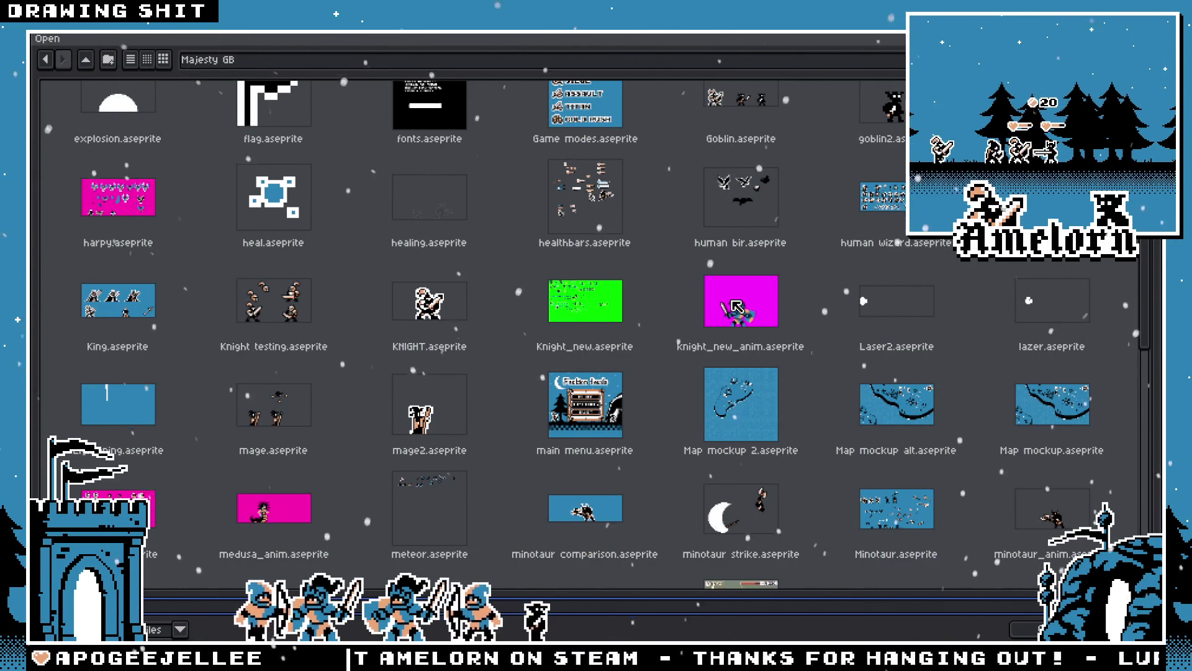
Open knight.png from the avatars folder, with the filter set to show all files
scroll(737, 306, down, 4)
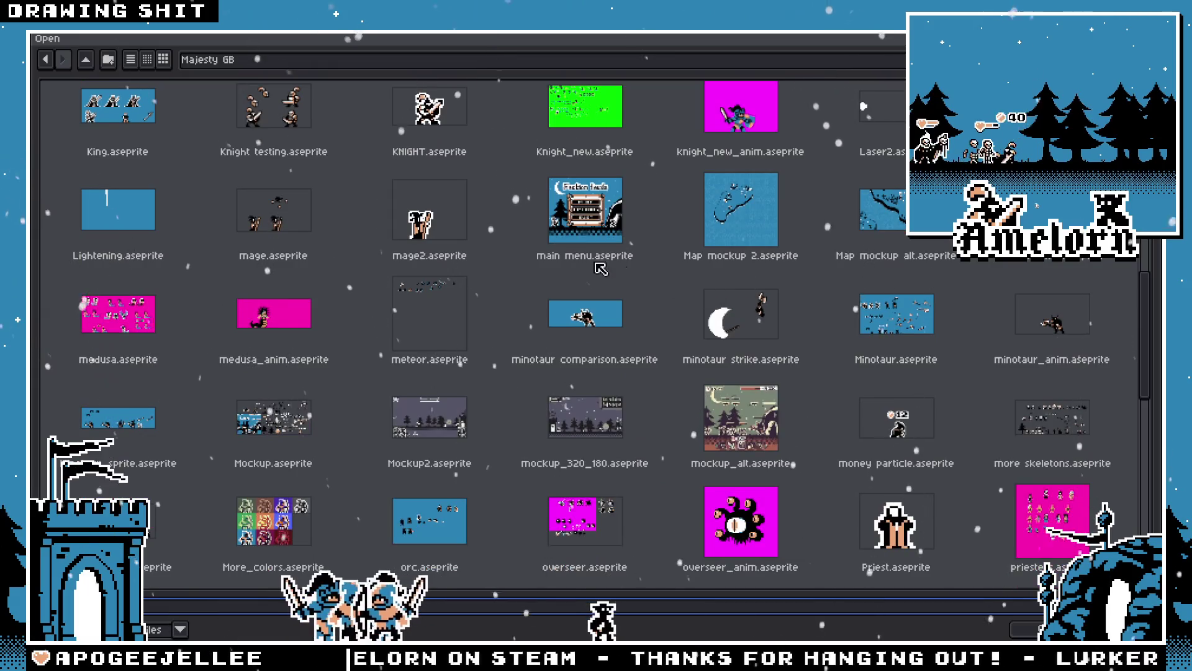
scroll(601, 269, up, 5)
click(248, 59)
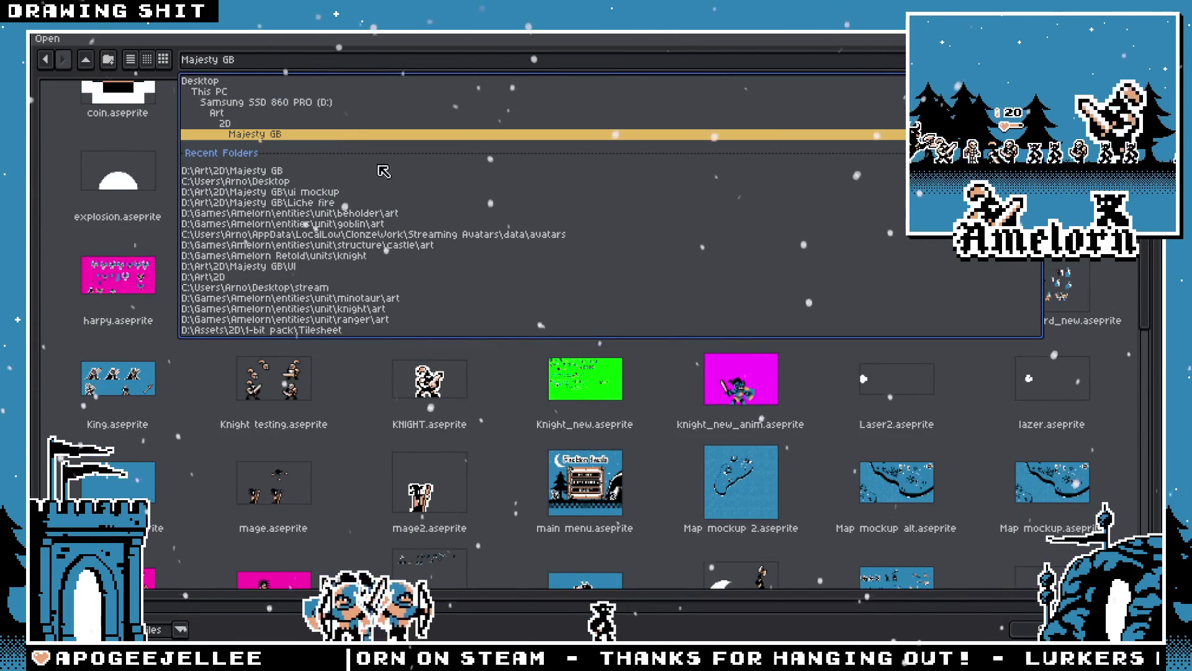
click(362, 240)
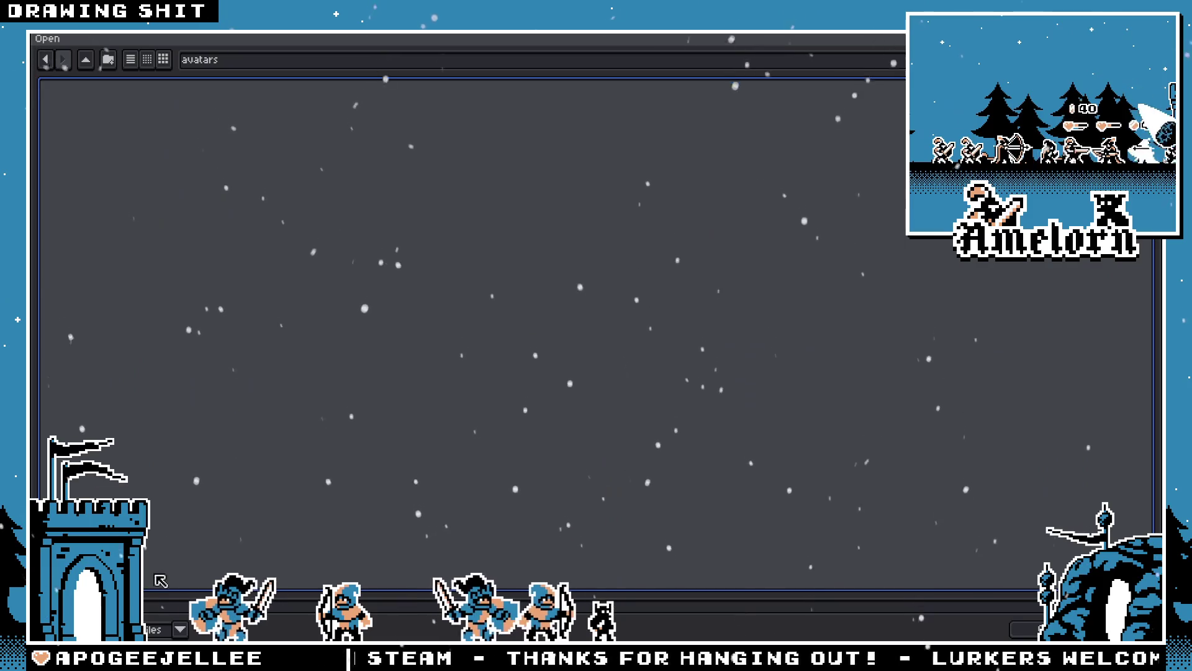
click(180, 629)
click(93, 445)
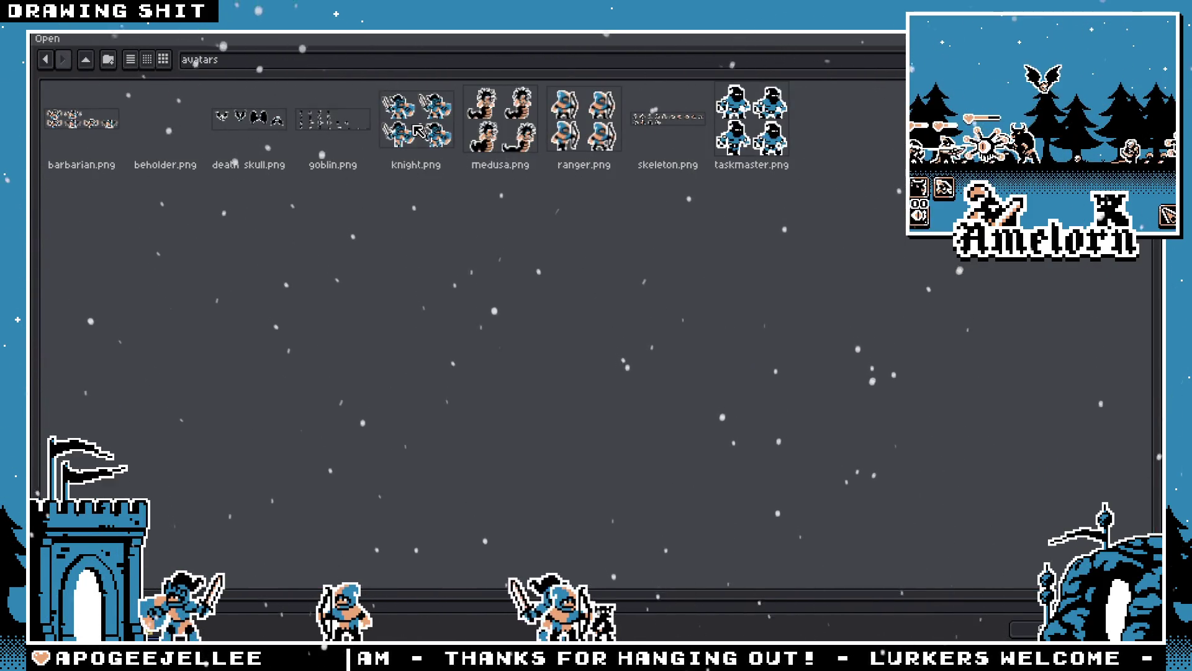
double_click(418, 130)
Select the top-left knight pose and cycle through the open documents with Ctrl+Tab
scroll(648, 293, up, 4)
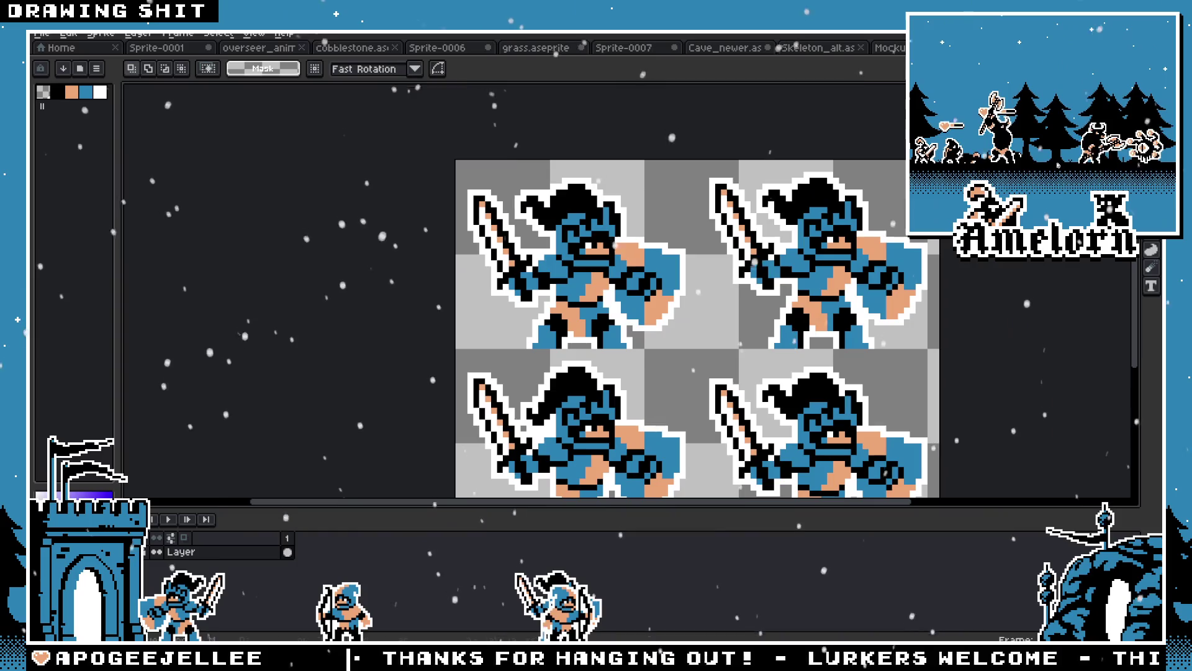
drag(677, 303, 688, 339)
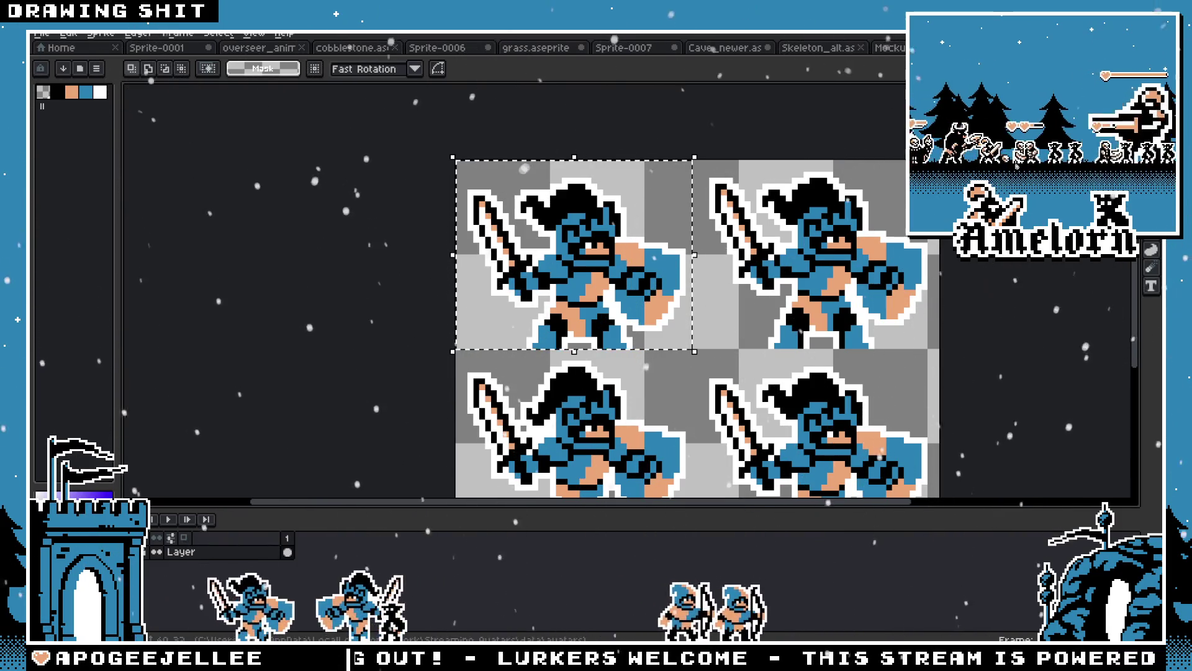
key(ctrl+Tab)
key(ctrl+Tab)
key(ctrl+Tab)
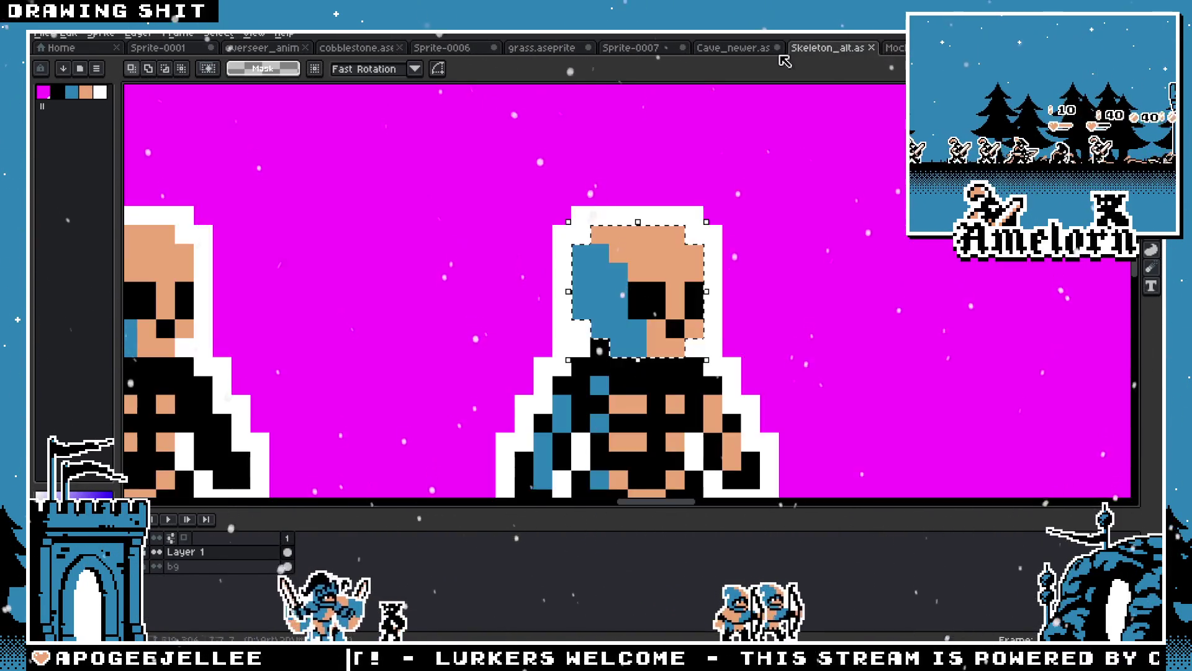
key(ctrl+Tab)
key(ctrl+Tab)
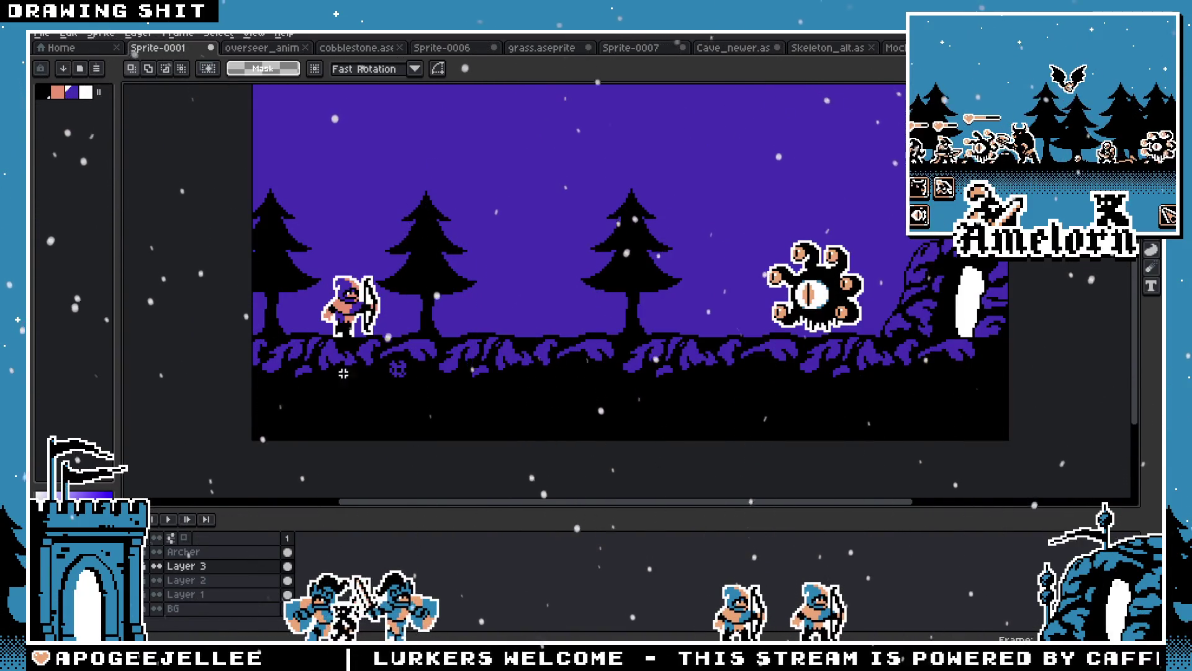
key(ctrl+v)
drag(300, 309, 535, 310)
scroll(535, 309, up, 3)
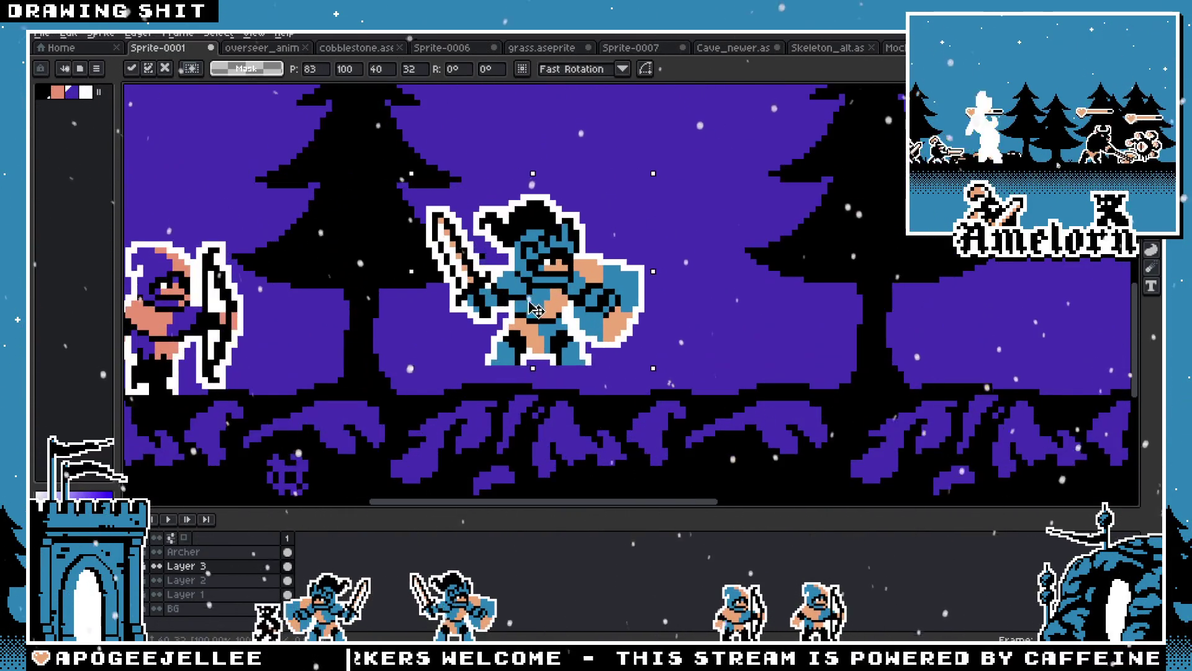
key(i)
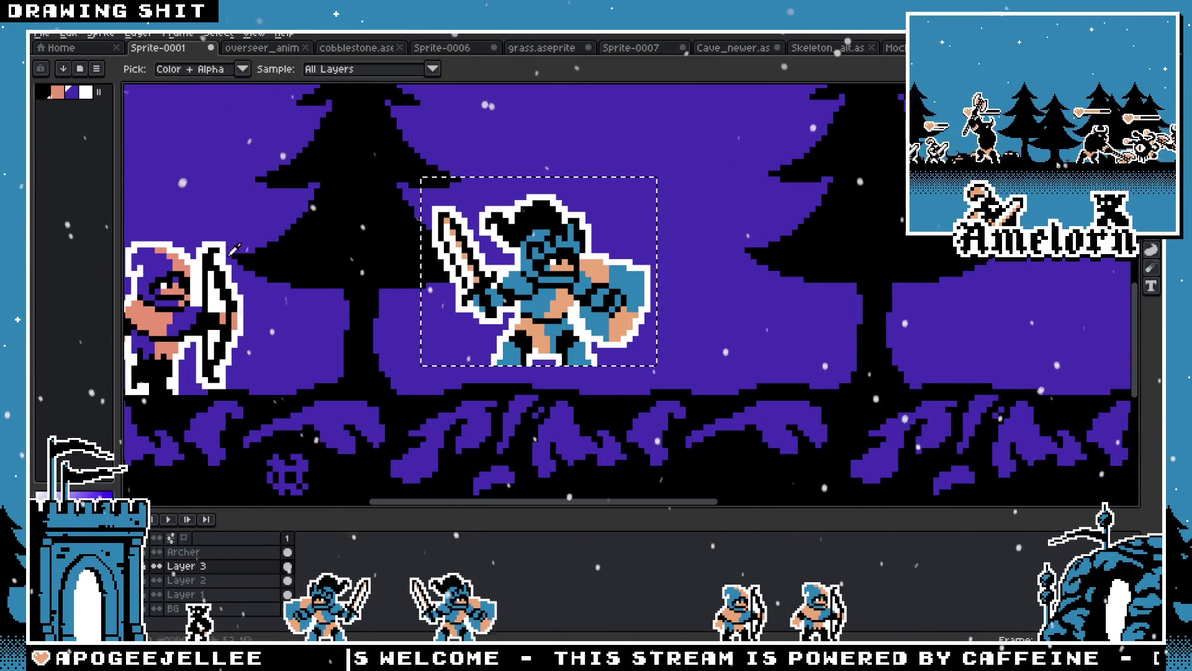
click(167, 257)
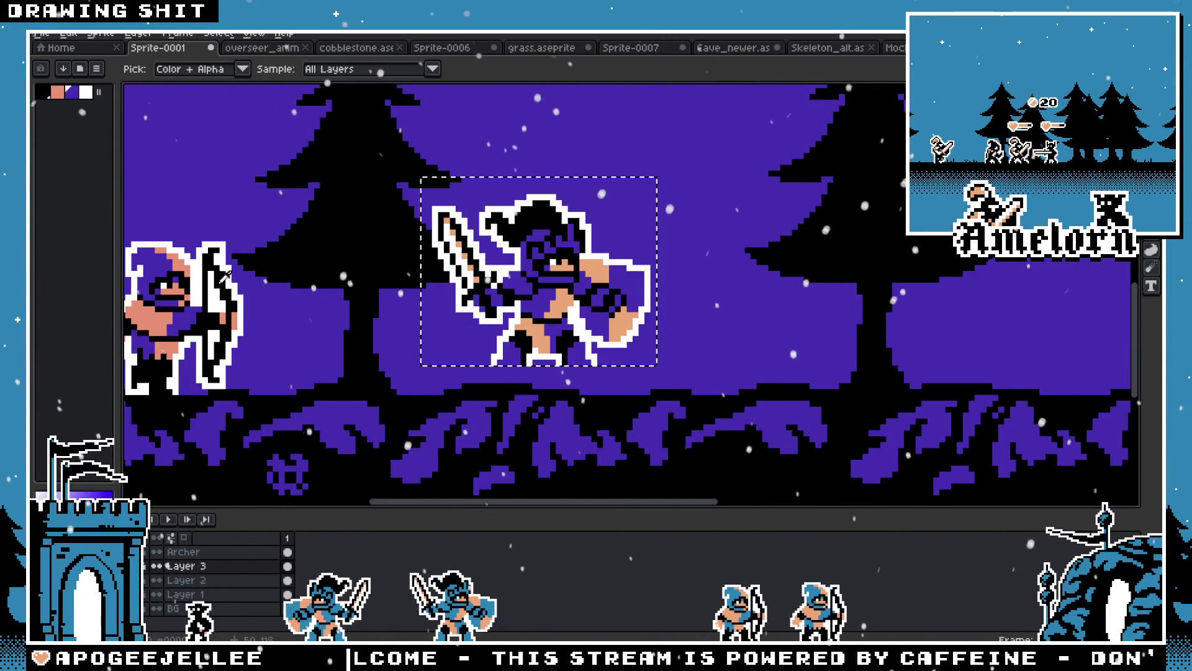
key(g)
key(m)
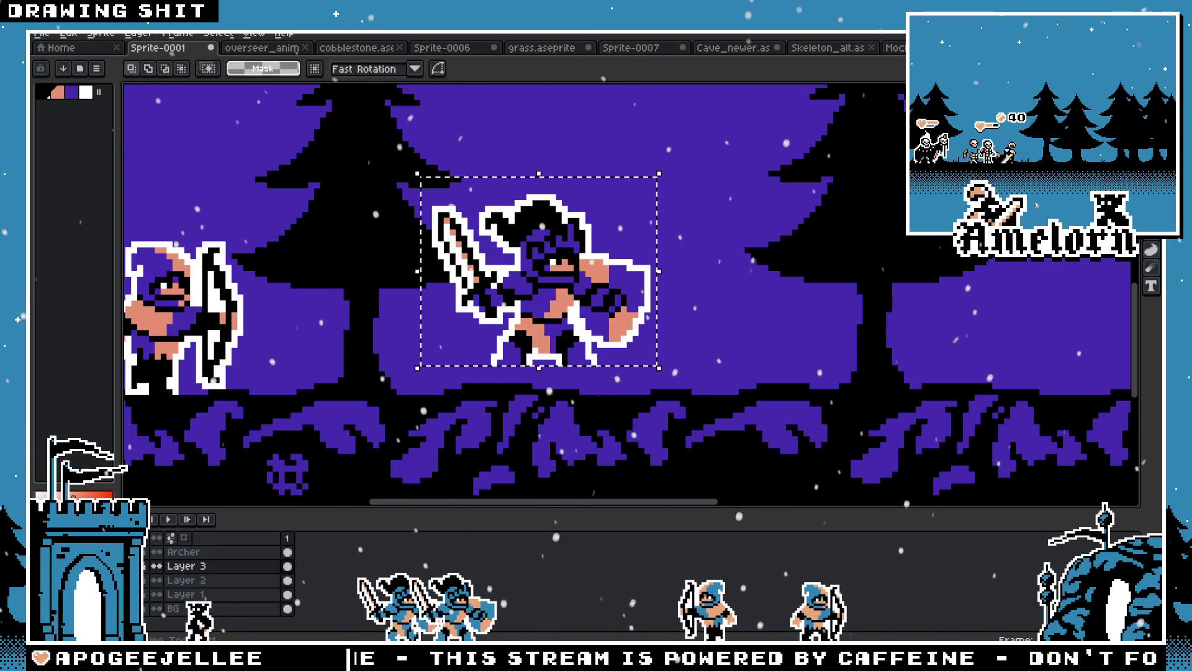
mouse_move(565, 300)
mouse_down()
mouse_move(542, 316)
mouse_move(220, 323)
mouse_move(368, 332)
mouse_up()
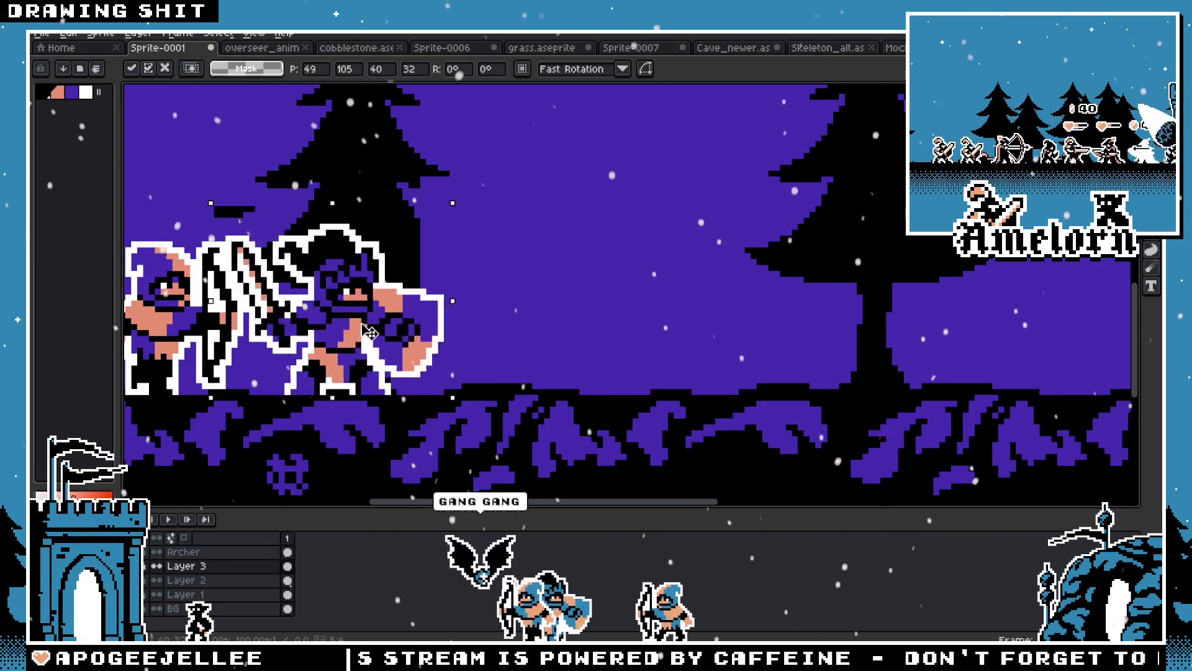
key(Escape)
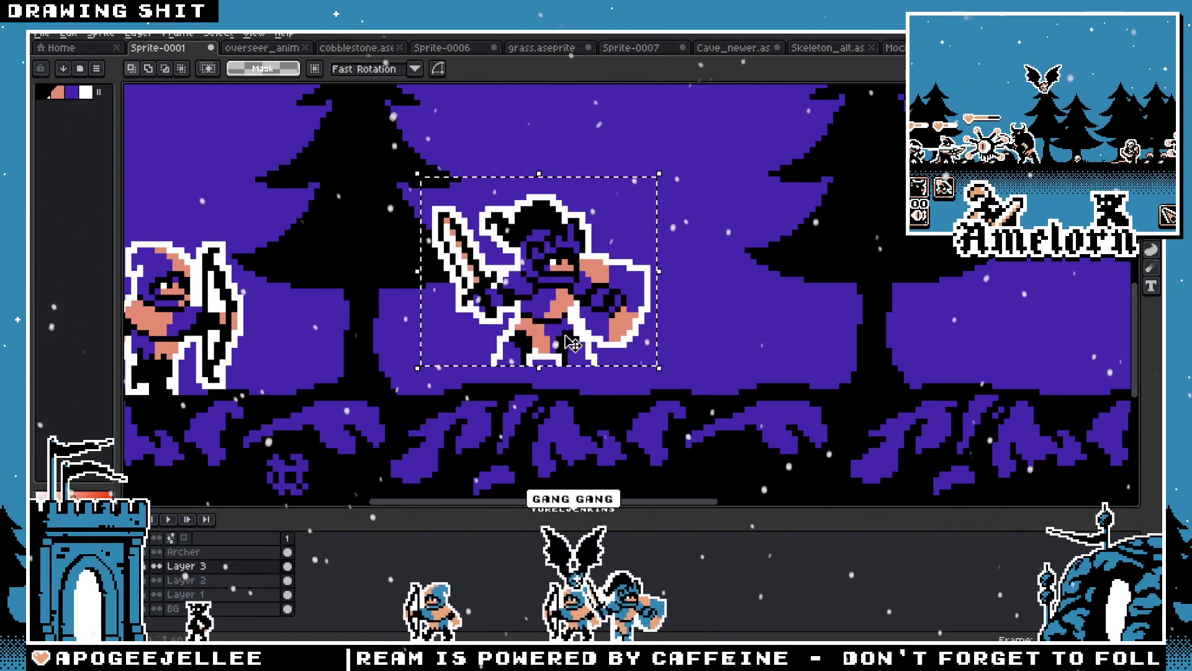
scroll(671, 244, down, 3)
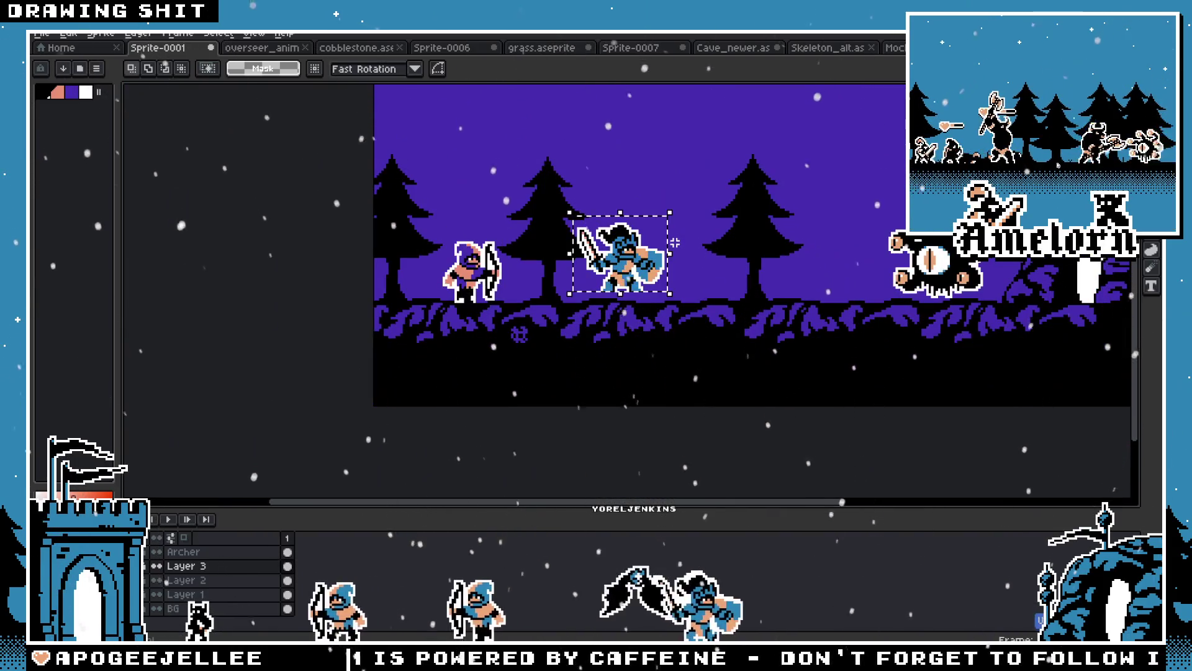
drag(675, 242, 602, 326)
right_click(186, 551)
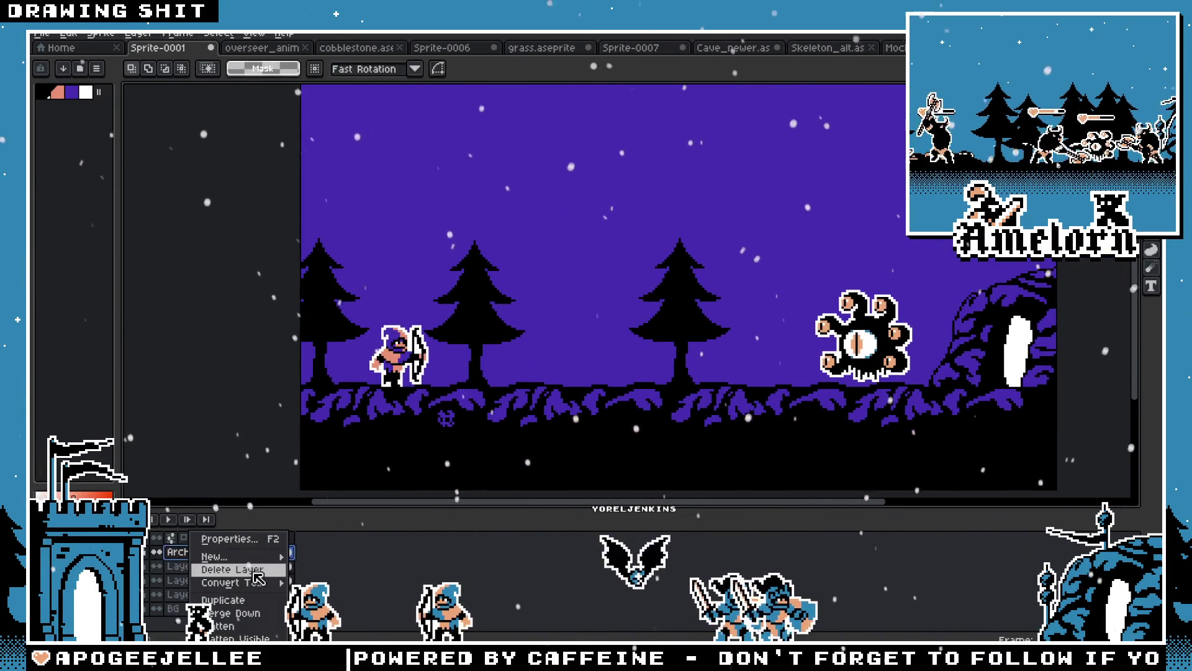
Add a new layer named Knight and paste the knight sprite onto it
click(317, 557)
key(F2)
text(Knight)
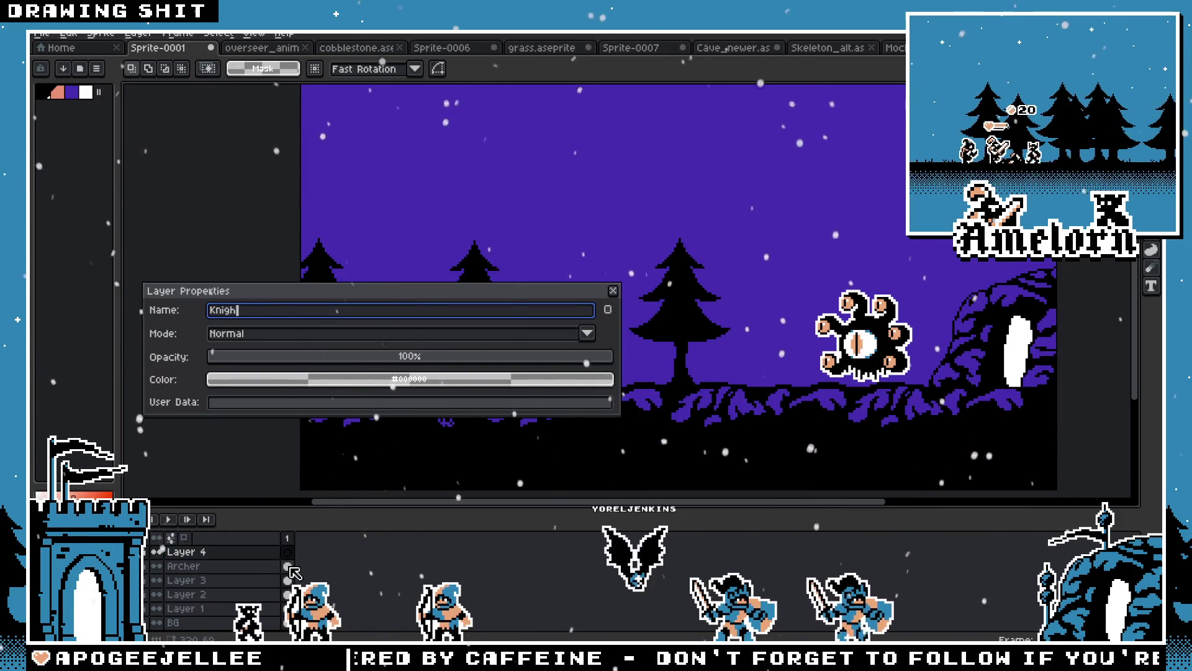
key(Return)
key(ctrl+v)
drag(351, 107, 511, 187)
Recolour all the knight's blue areas purple with the paint bucket
scroll(511, 187, up, 2)
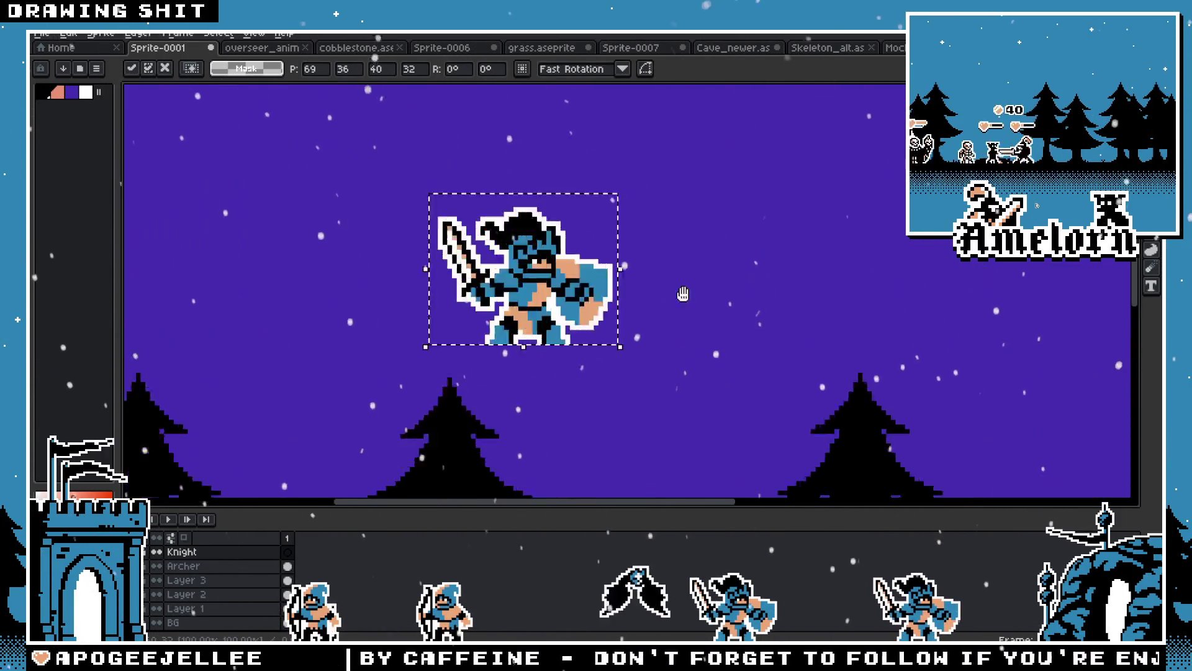
key(g)
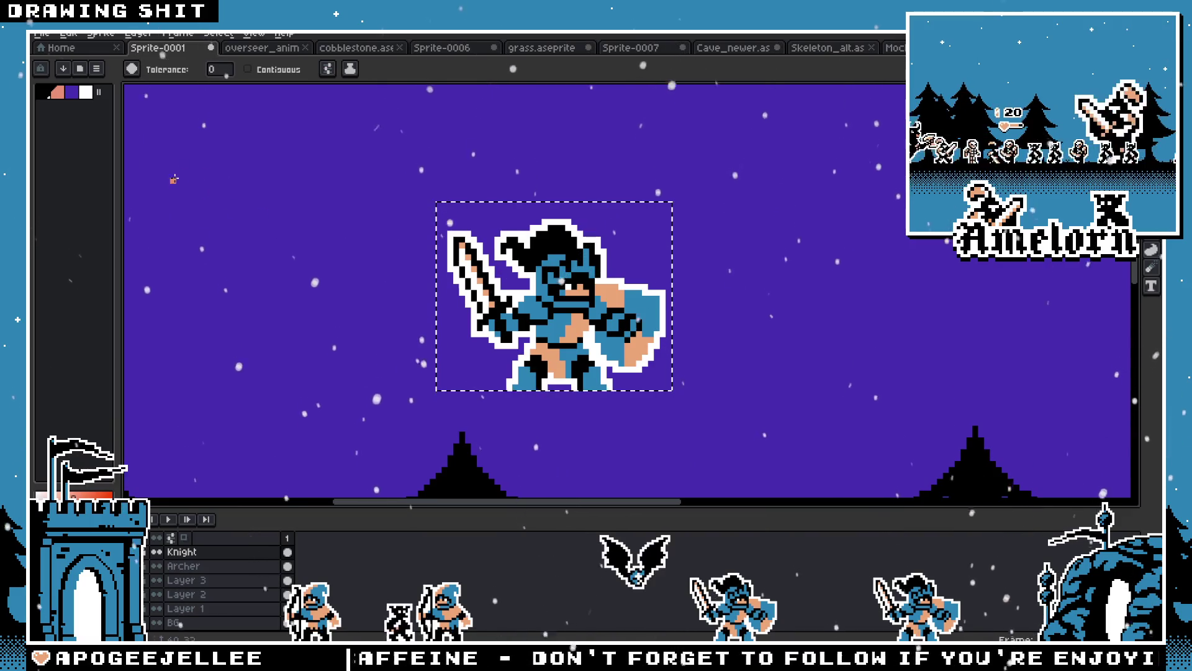
click(71, 92)
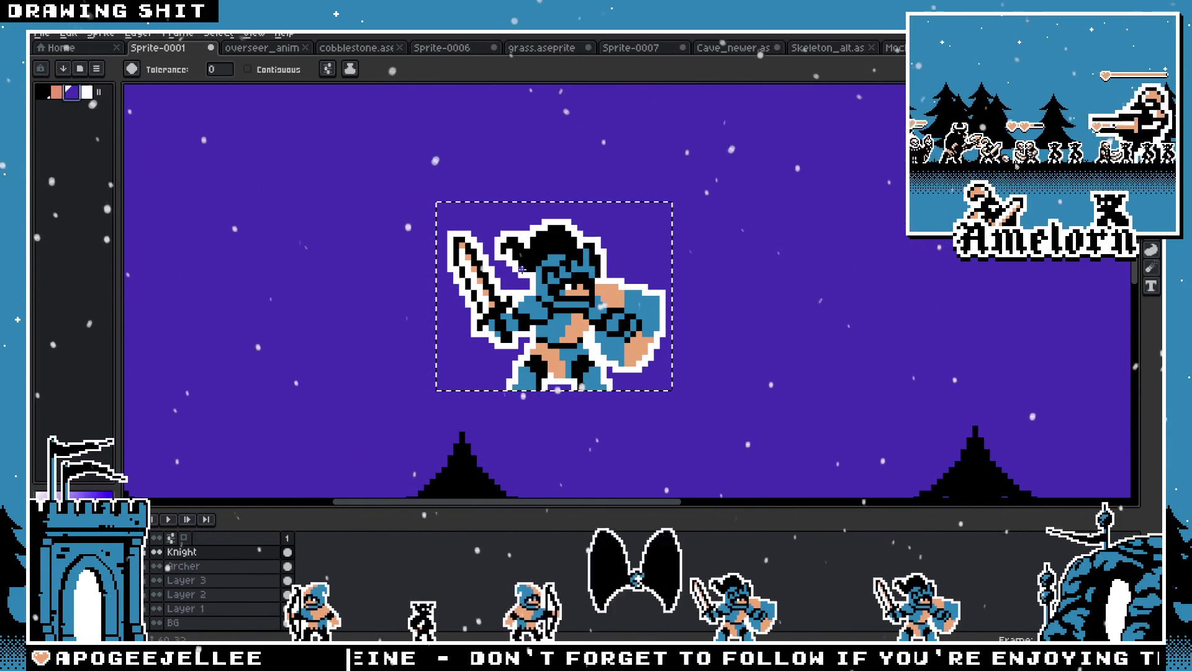
click(536, 287)
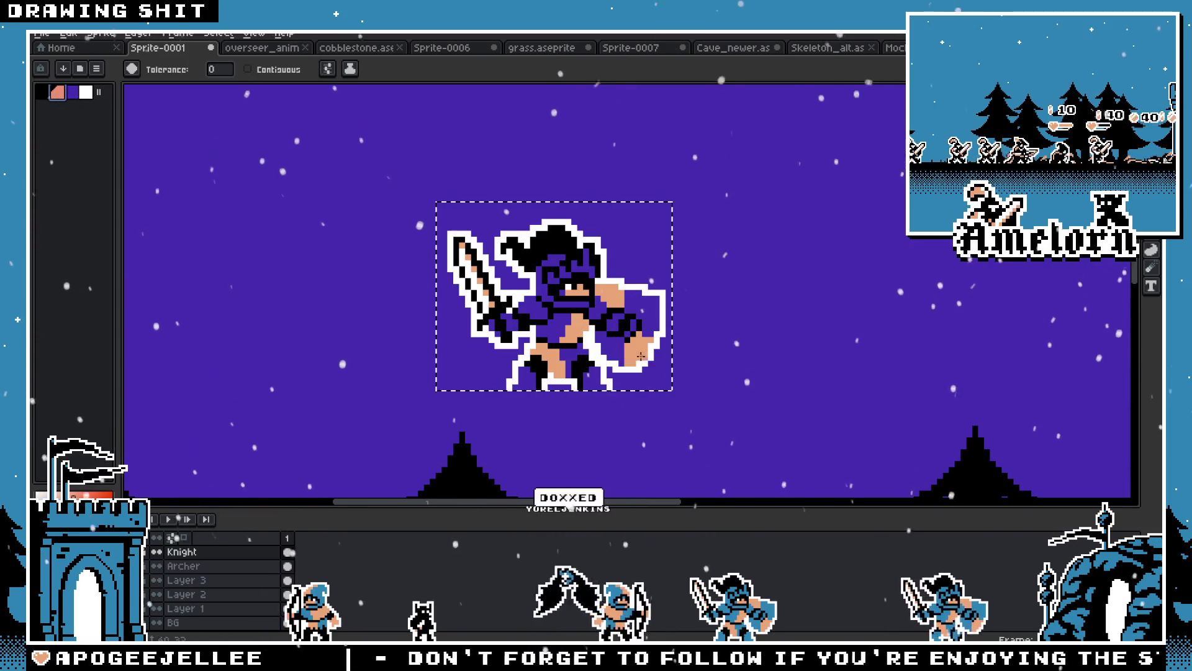
Move the purple knight down onto the ground beside the beholder, then hide the beholder's layer
key(m)
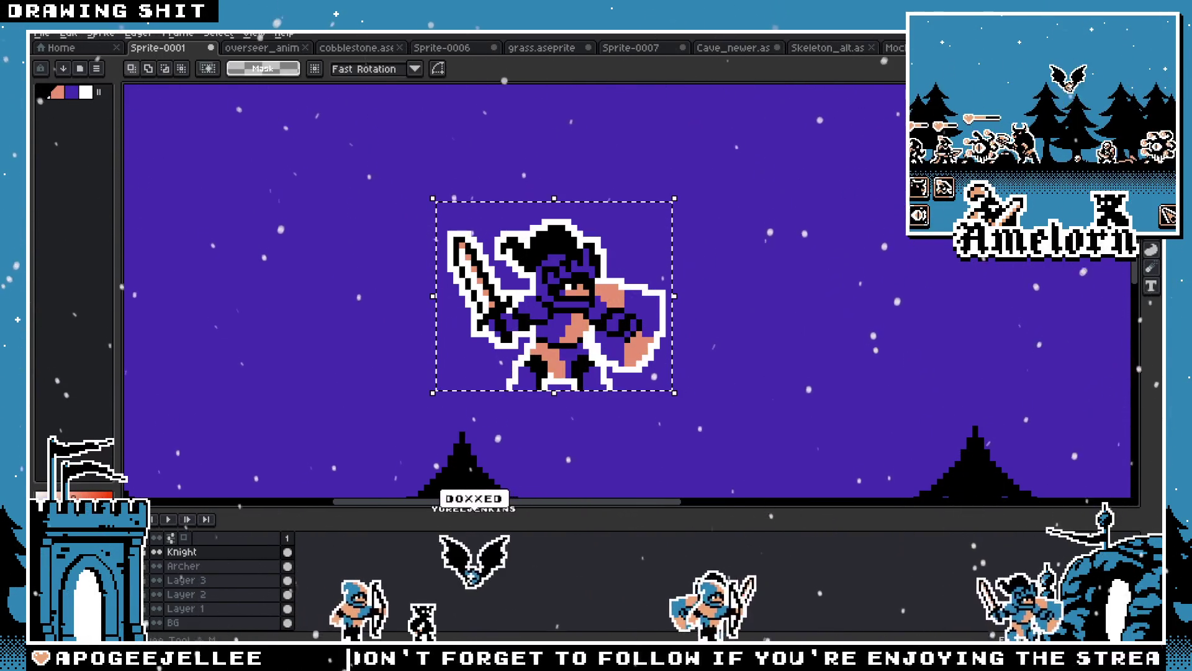
scroll(548, 191, down, 2)
drag(674, 187, 385, 361)
scroll(386, 361, down, 2)
mouse_move(513, 206)
mouse_down()
mouse_move(548, 371)
mouse_move(547, 304)
mouse_move(602, 335)
mouse_move(354, 339)
mouse_move(901, 341)
mouse_up()
drag(791, 251, 587, 244)
scroll(832, 317, up, 2)
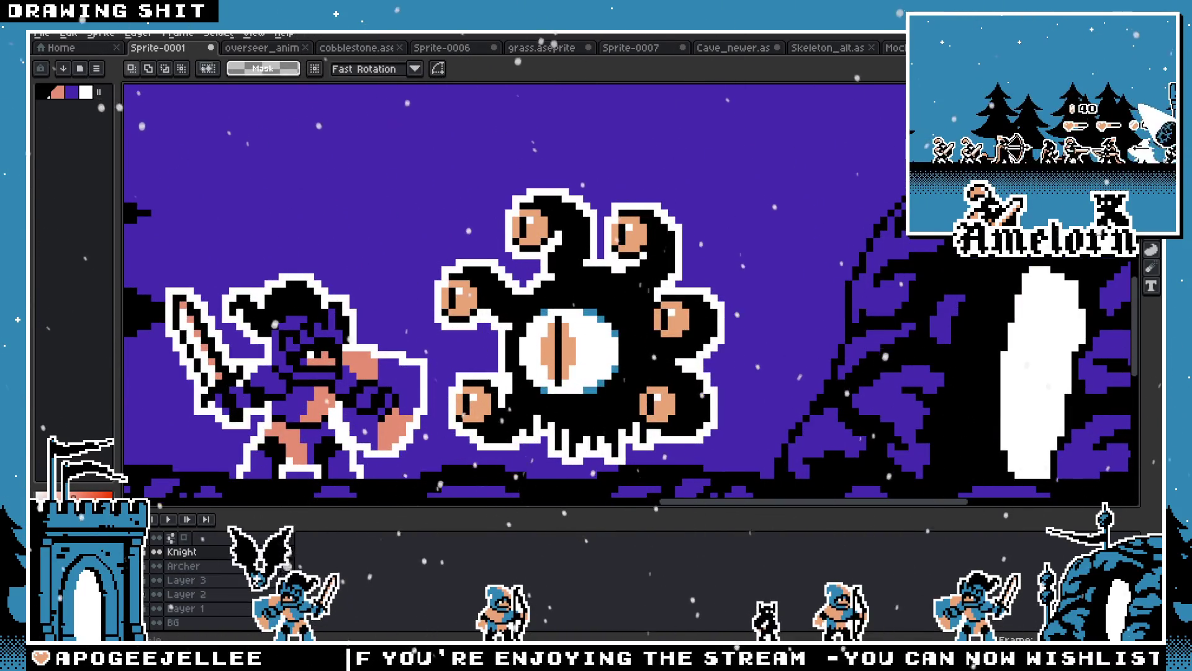
click(156, 580)
right_click(187, 551)
click(336, 559)
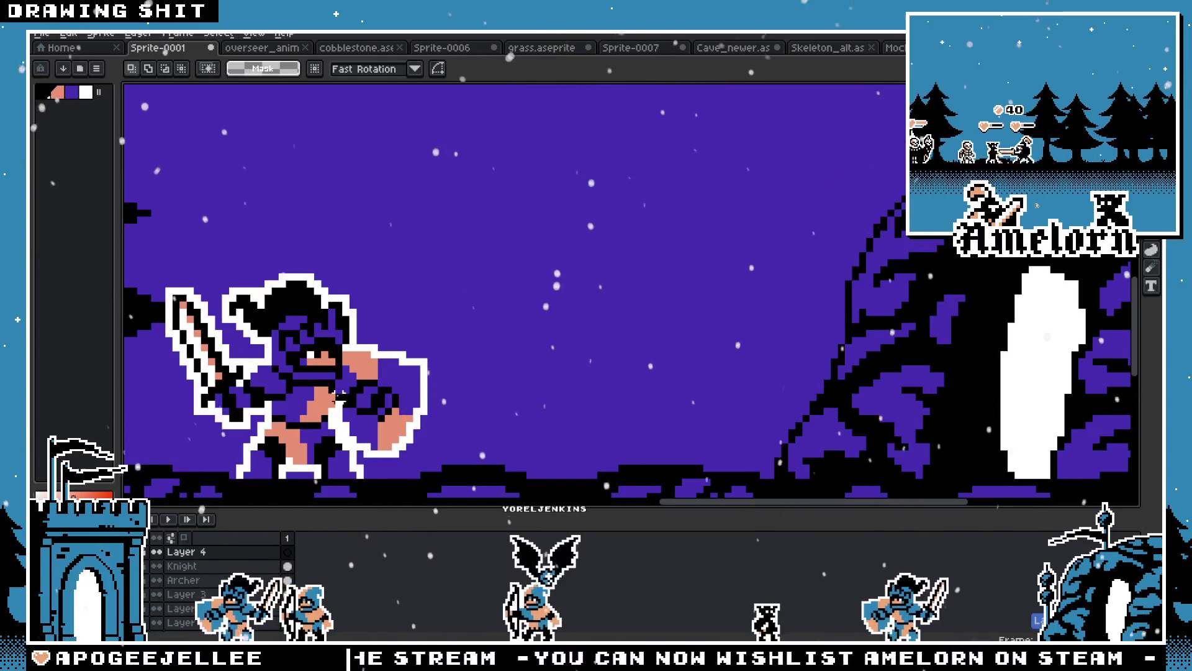
double_click(186, 551)
text(Overseer)
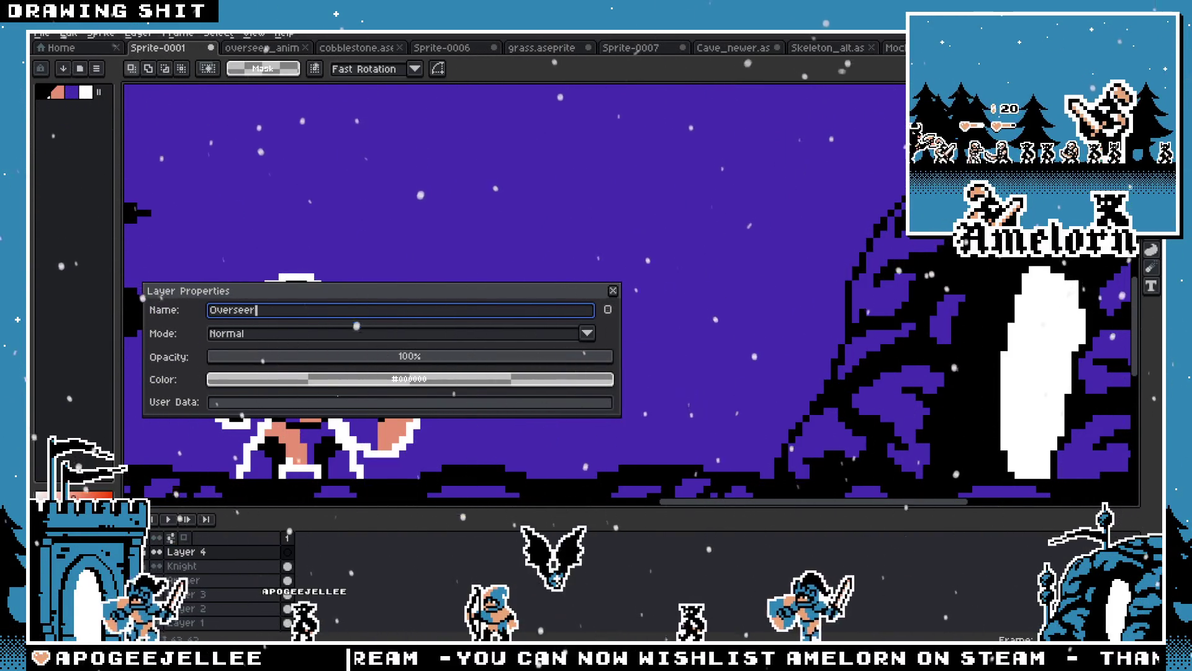
key(Return)
key(ctrl+v)
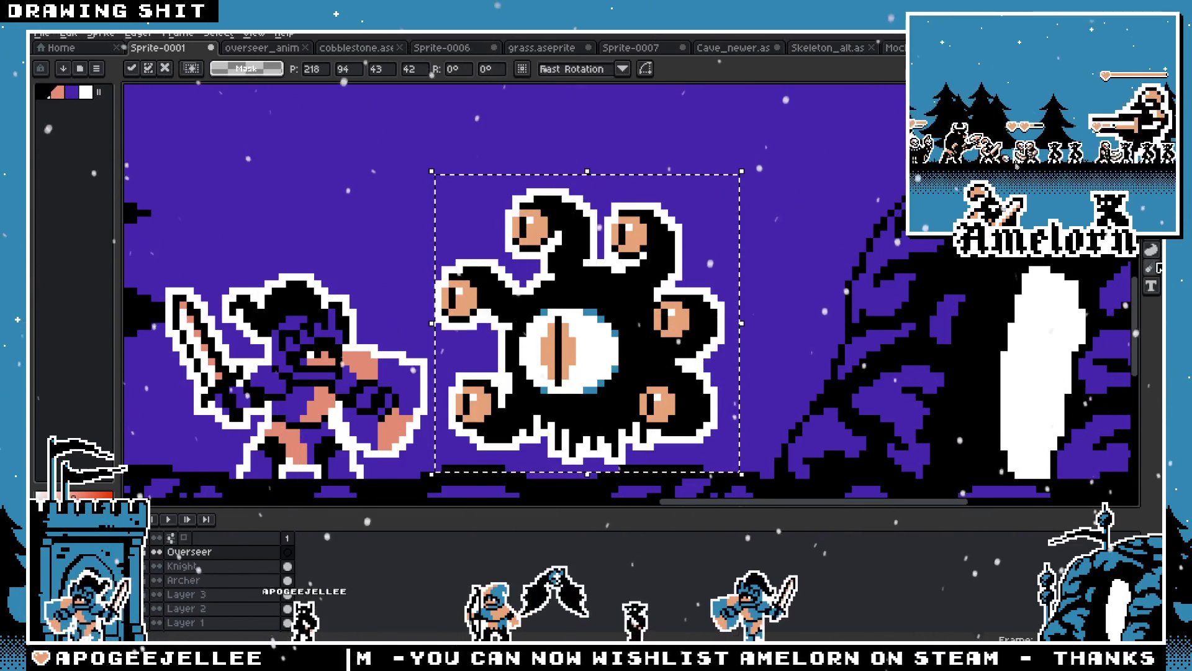
click(1152, 245)
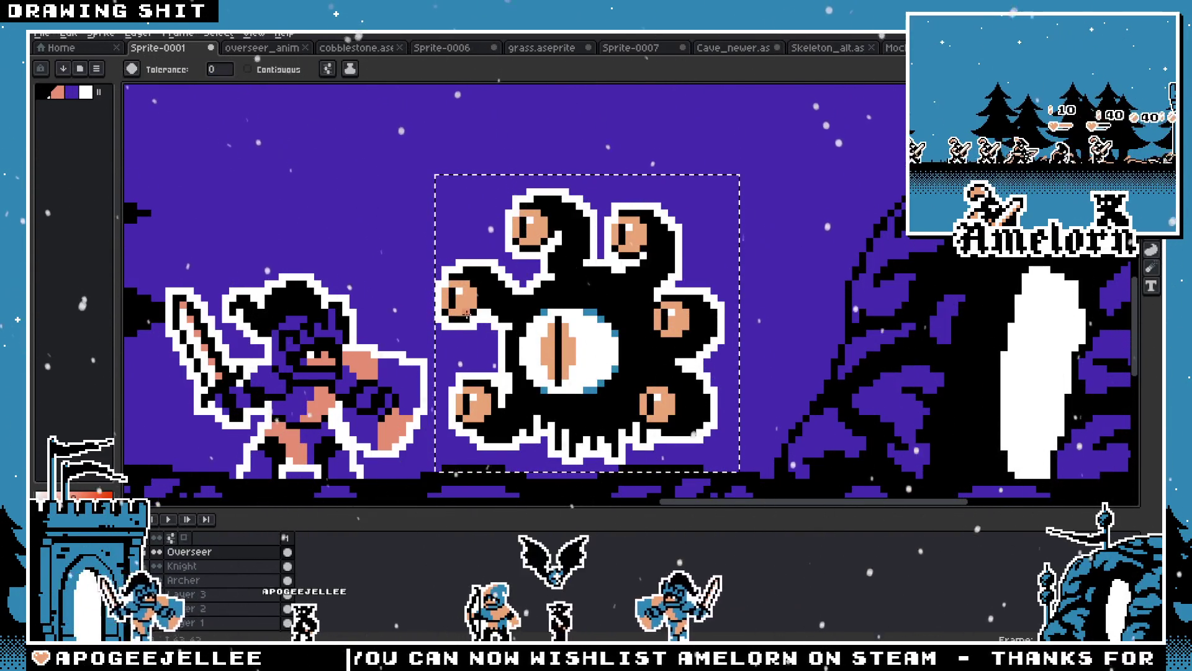
key(ctrl+d)
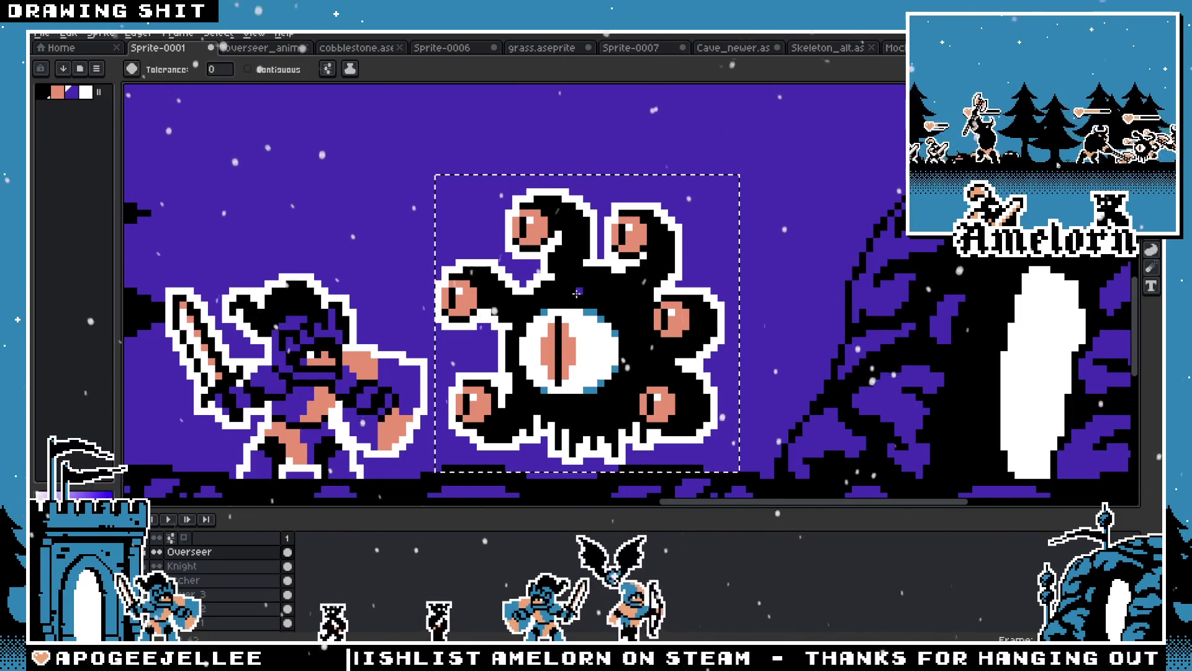
scroll(491, 317, down, 1)
scroll(491, 317, down, 3)
scroll(473, 346, up, 2)
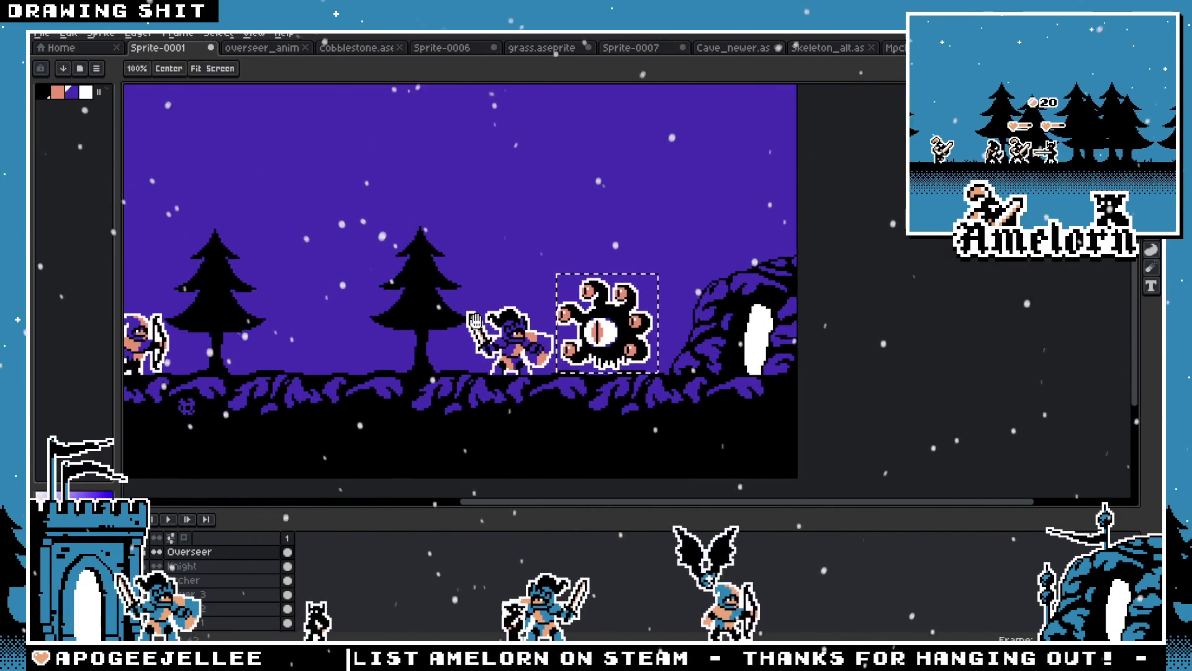
scroll(473, 346, up, 1)
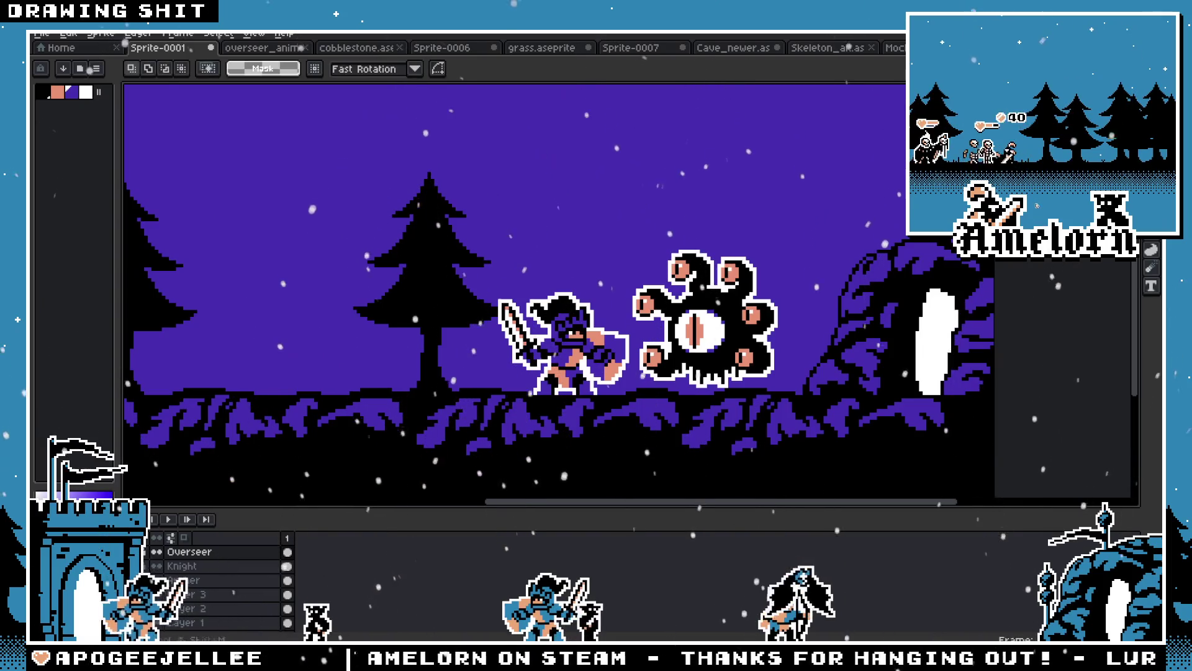
scroll(677, 242, up, 1)
scroll(676, 242, down, 1)
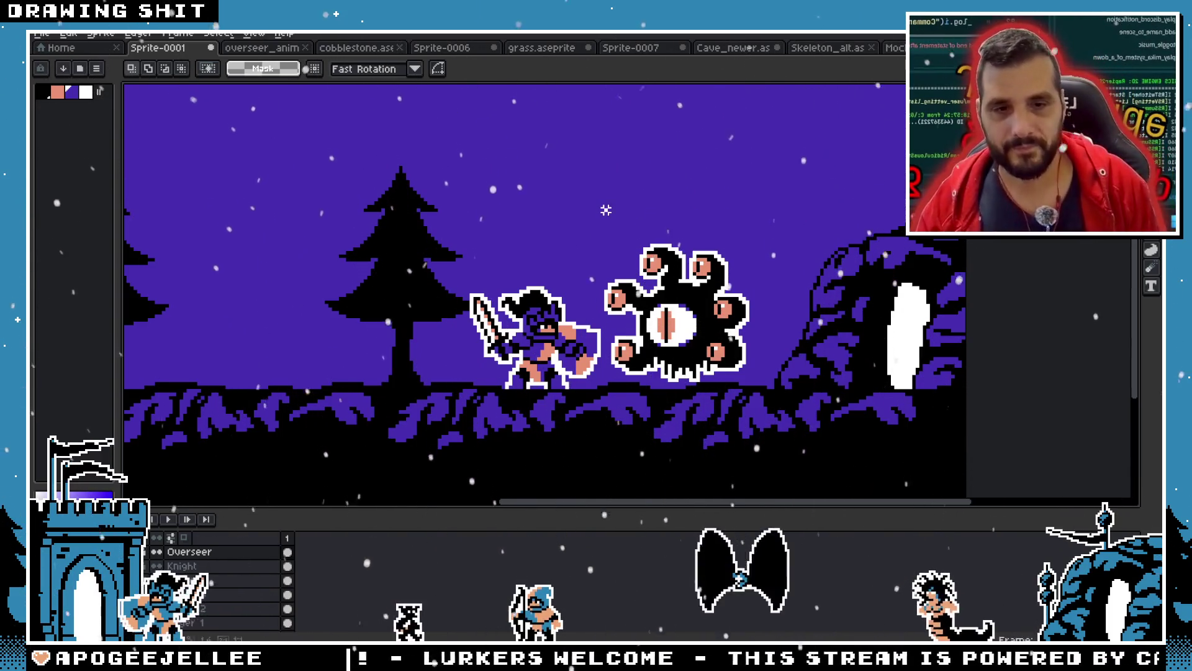
On the Knight layer, select the knight sprite and shift it slightly left
scroll(556, 232, down, 2)
scroll(513, 265, up, 1)
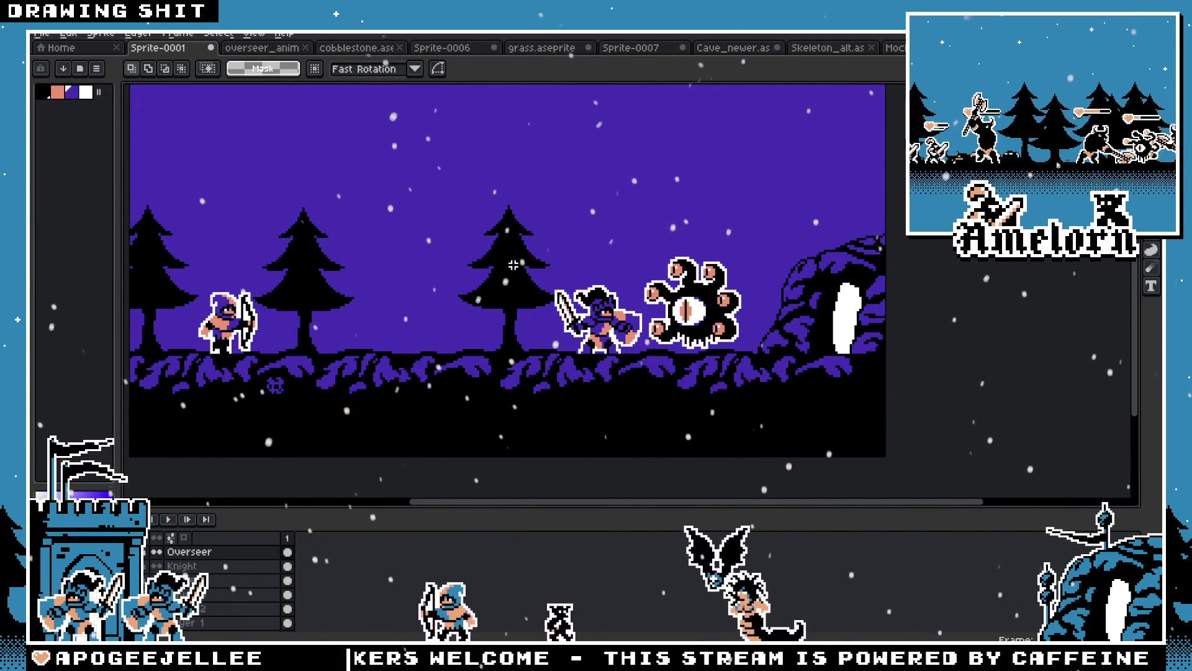
scroll(513, 266, up, 1)
scroll(546, 304, right, 2)
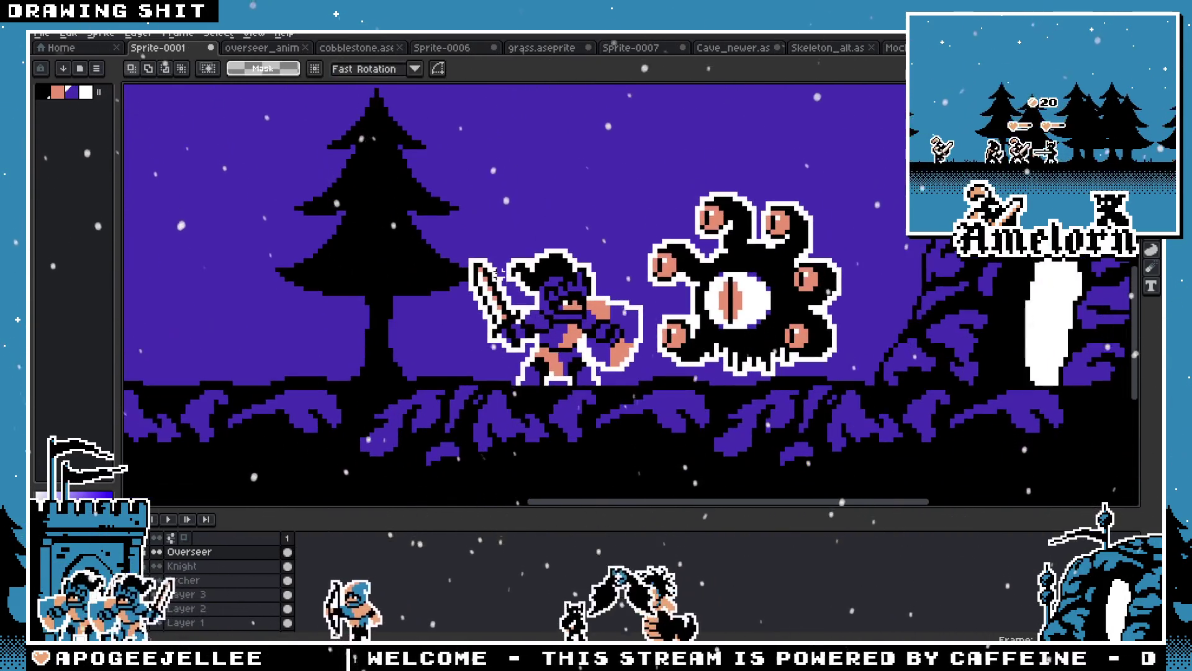
ctrl+click(546, 304)
mouse_move(442, 213)
mouse_down()
mouse_move(580, 386)
mouse_move(639, 394)
mouse_move(645, 408)
mouse_up()
drag(588, 352, 574, 353)
Switch to the overseer_anim eye monster animation file
scroll(500, 175, down, 4)
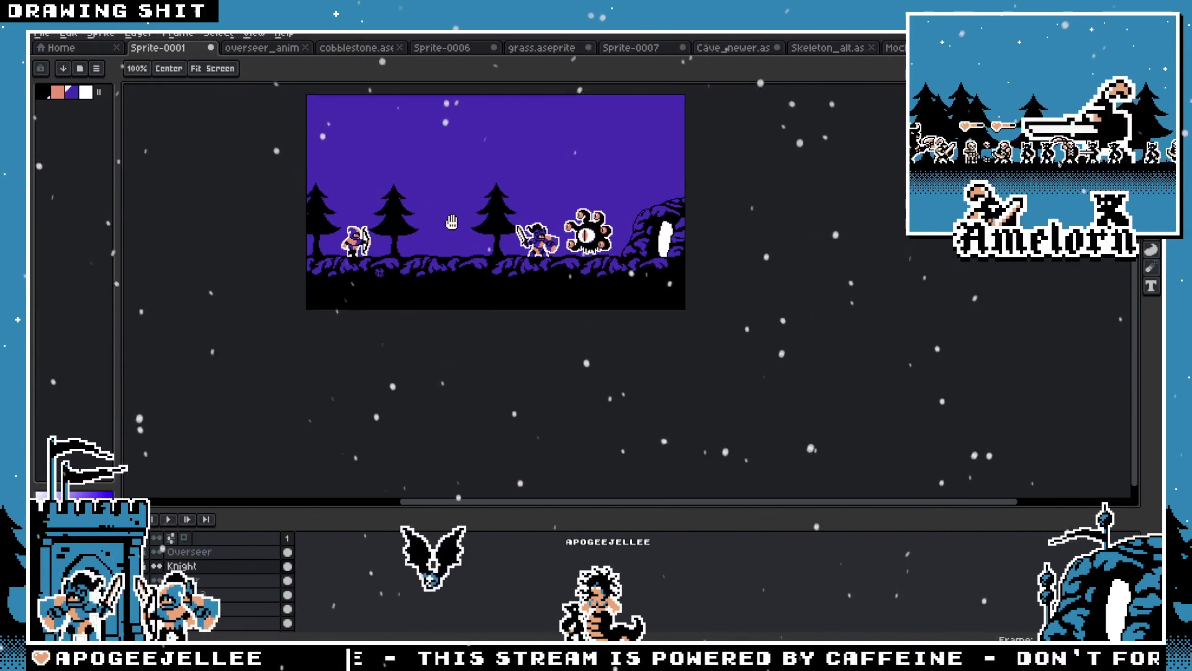
scroll(521, 281, up, 3)
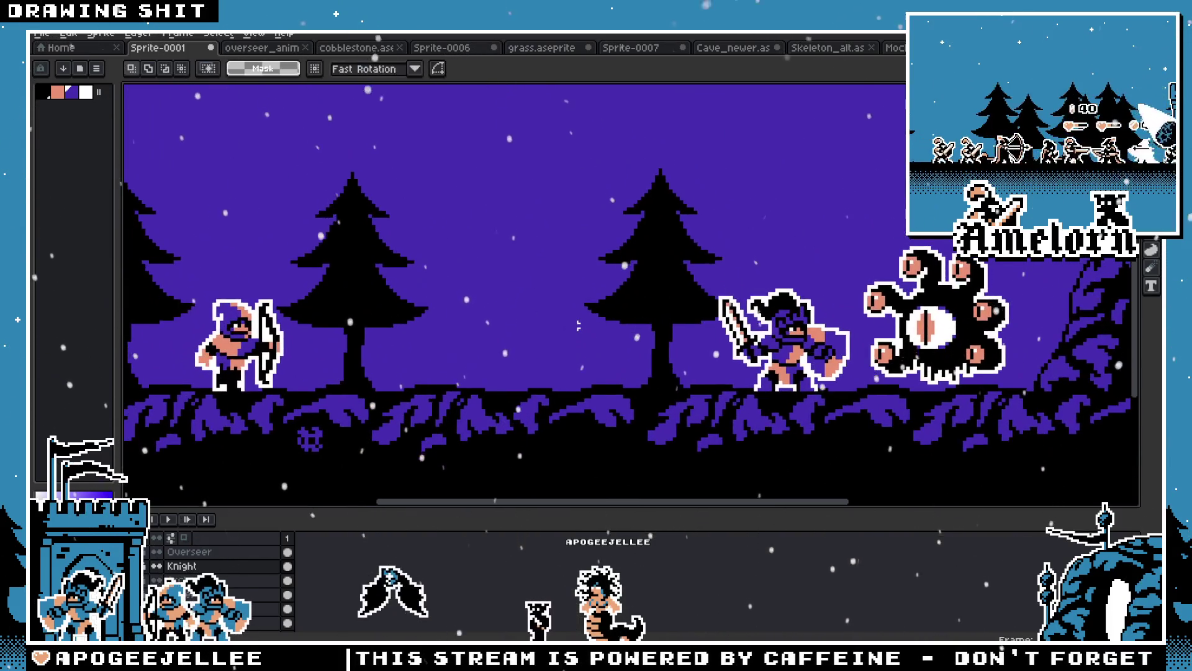
scroll(528, 292, down, 2)
scroll(540, 307, up, 3)
scroll(550, 317, down, 1)
scroll(547, 311, down, 2)
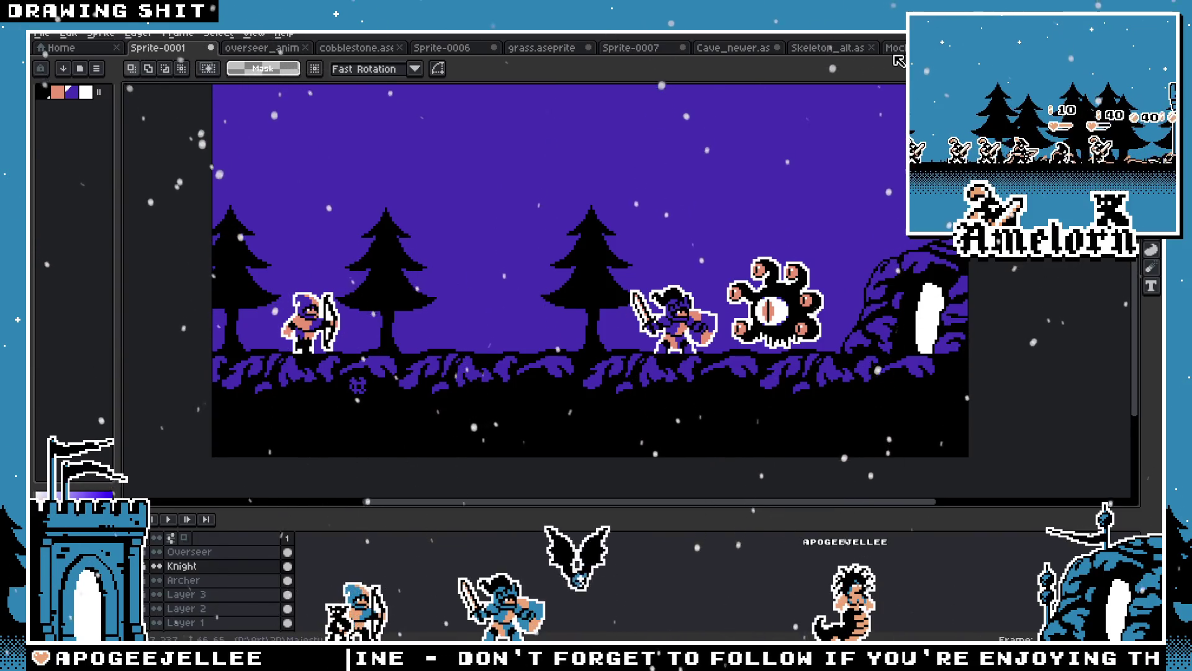
click(261, 48)
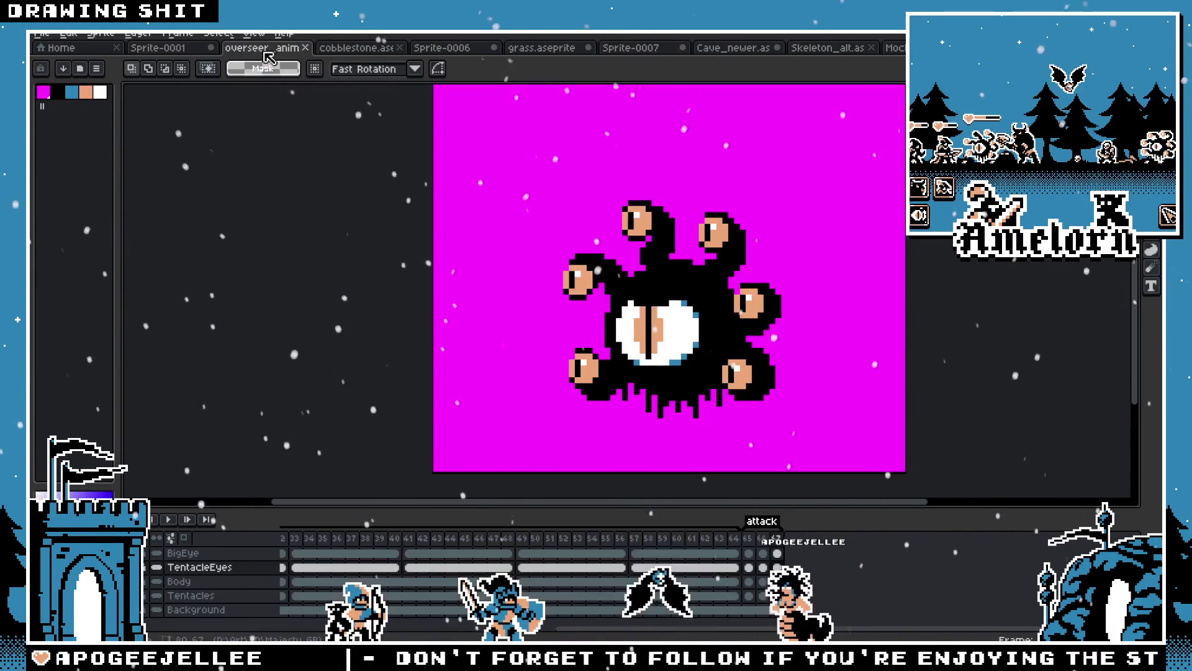
Browse through the open sprite files to the Mockup sprite sheet
click(373, 48)
click(442, 48)
click(540, 48)
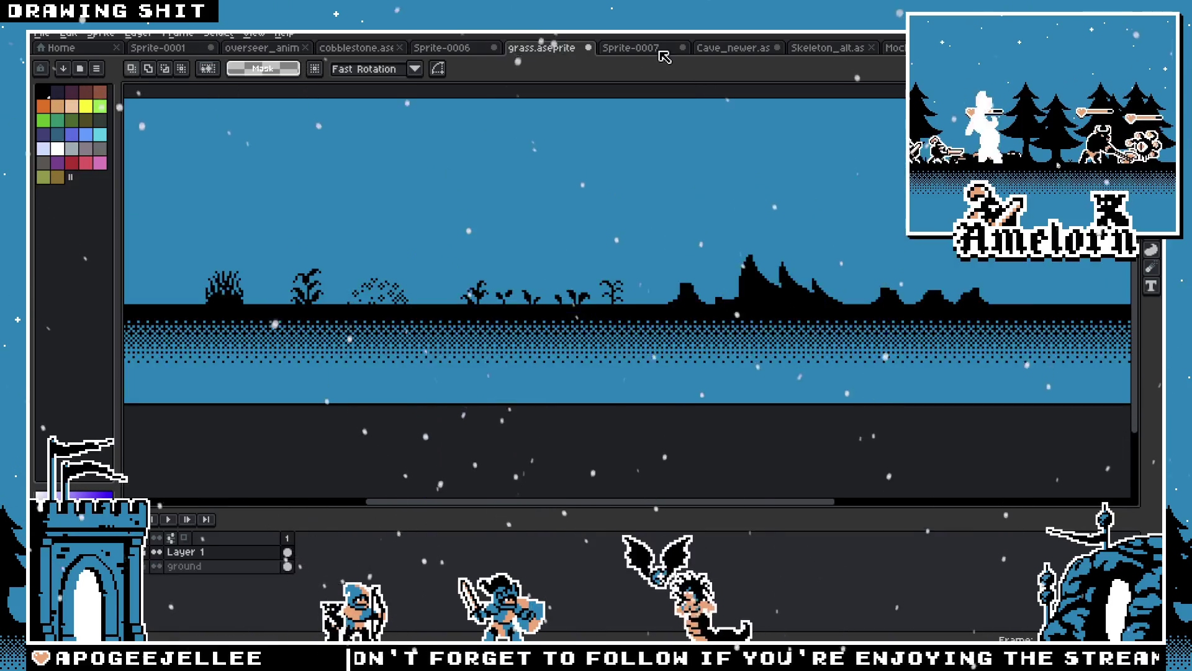
click(631, 48)
click(733, 48)
click(857, 50)
click(894, 47)
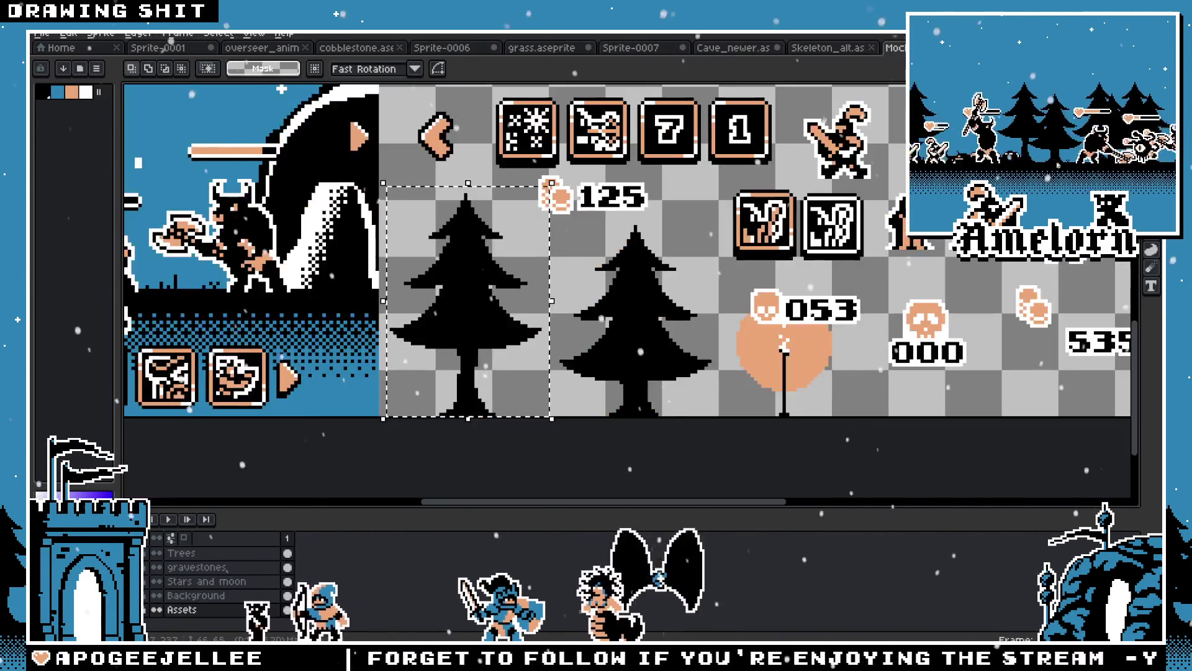
Zoom in on the upper-left of the Mockup sheet, centred on the knight sprite
scroll(753, 163, down, 3)
scroll(753, 162, up, 3)
scroll(753, 163, down, 1)
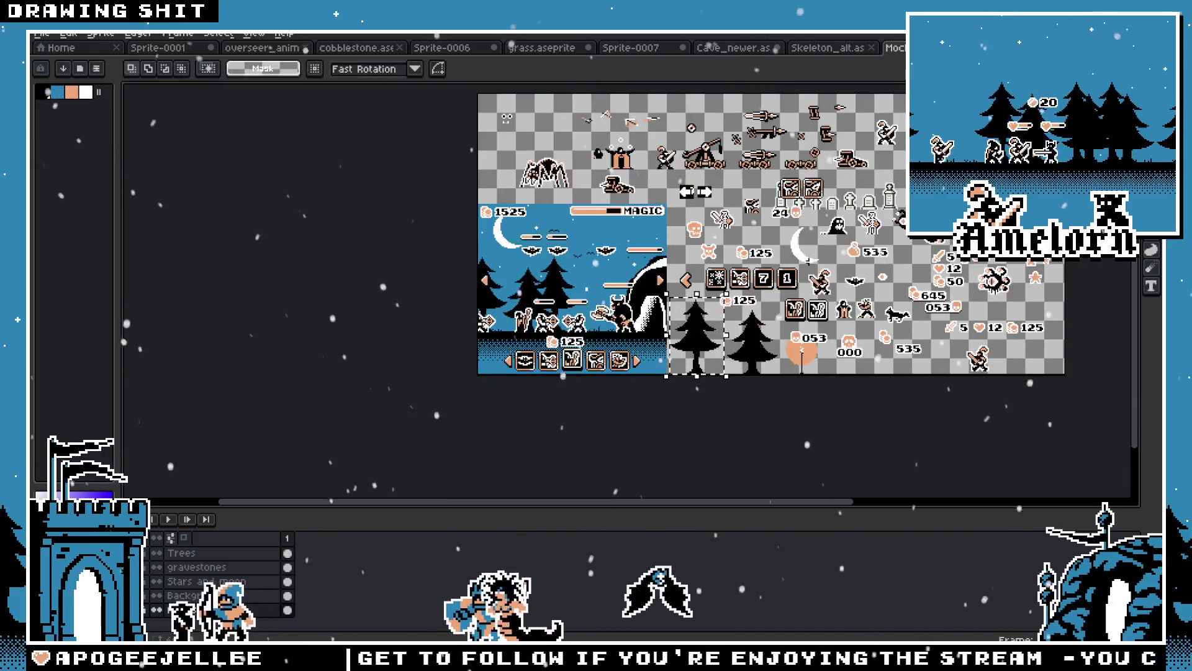
scroll(781, 213, up, 1)
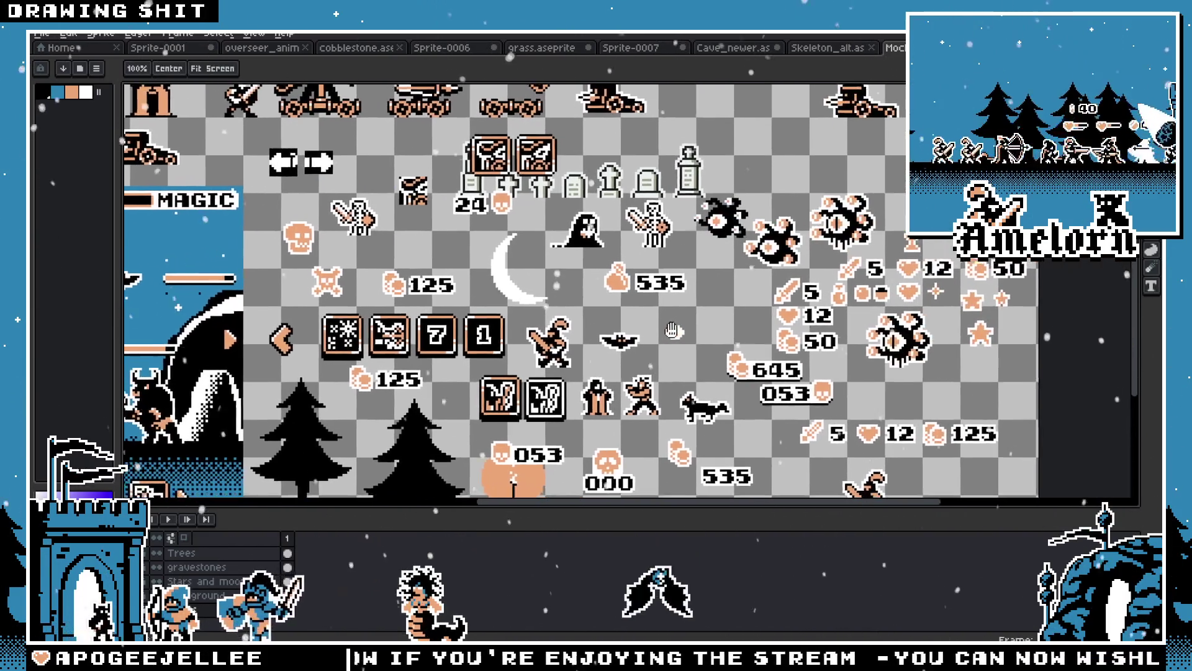
mouse_move(673, 331)
mouse_down()
mouse_move(620, 266)
mouse_move(494, 229)
mouse_up()
scroll(518, 288, up, 2)
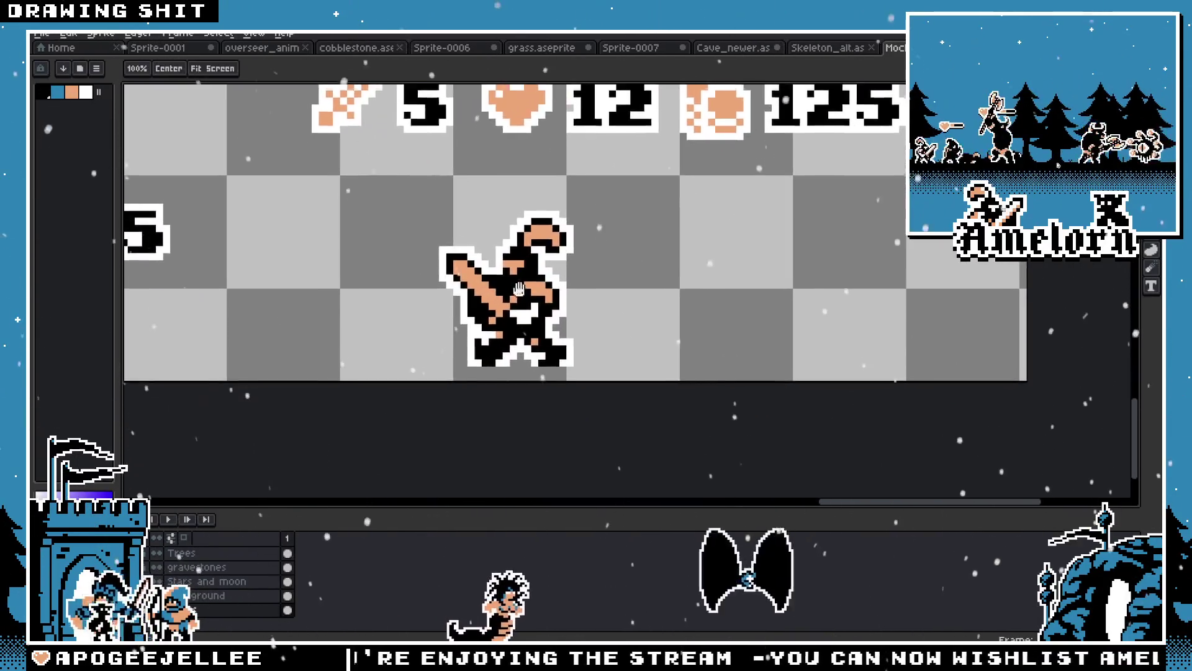
scroll(522, 289, up, 2)
scroll(527, 285, down, 1)
drag(587, 237, 611, 280)
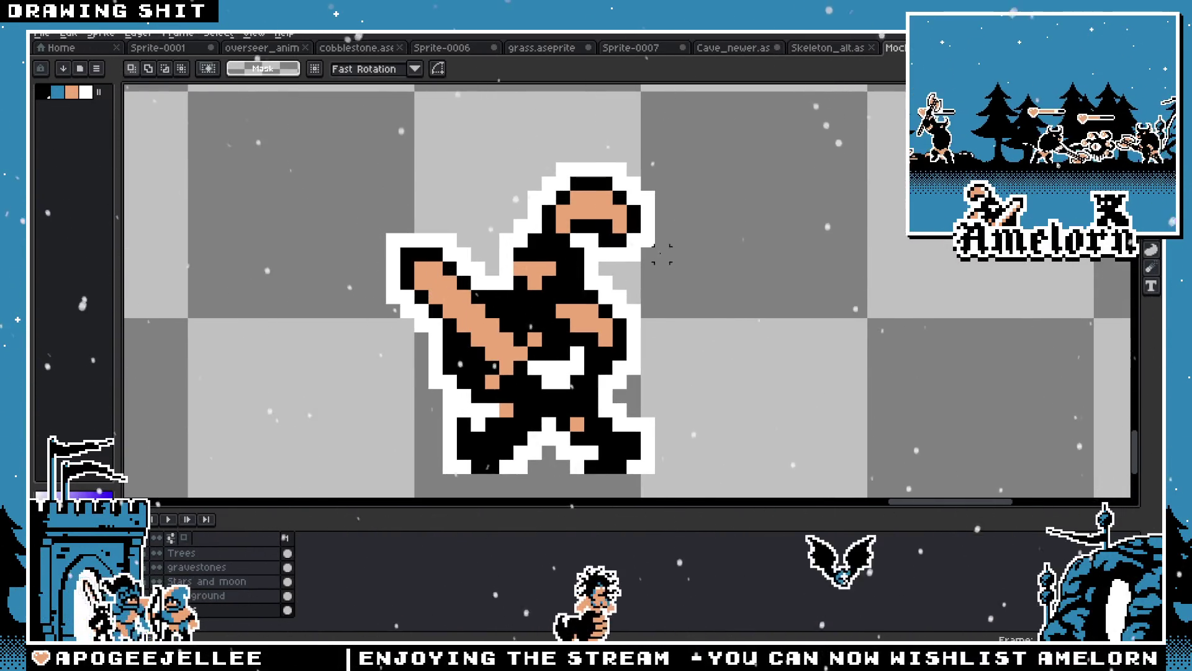
Pan over to the spider and catapults and mark the spider sprite for copying
scroll(621, 280, down, 6)
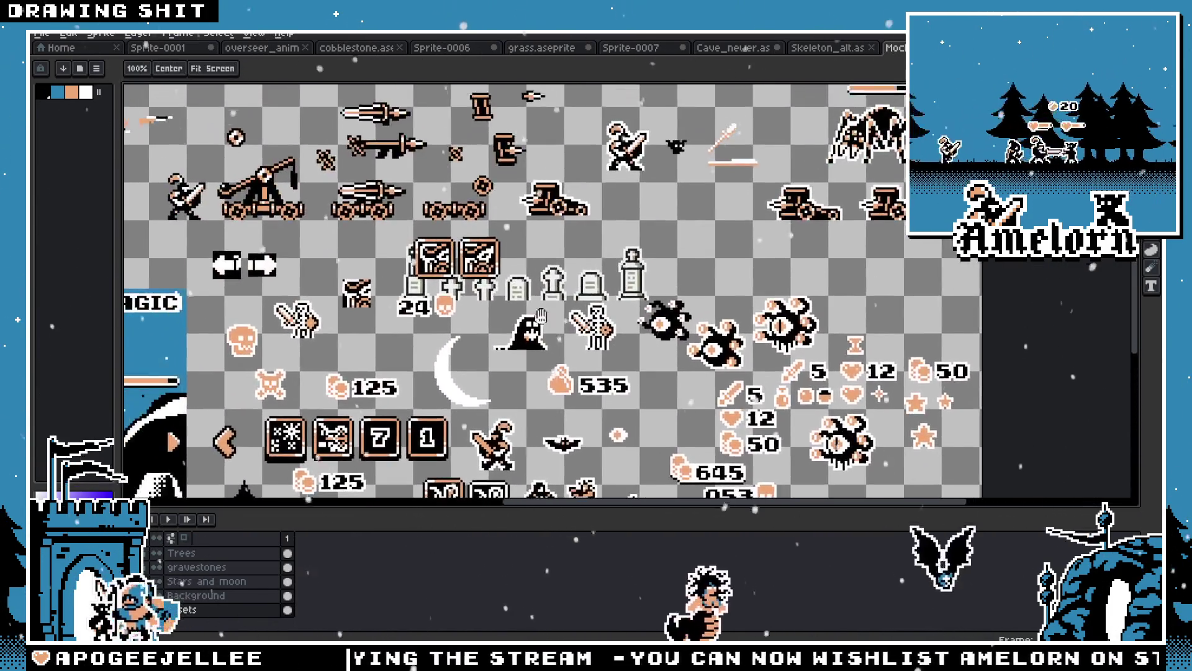
mouse_move(541, 315)
mouse_down()
mouse_move(564, 353)
mouse_move(706, 336)
mouse_move(593, 315)
mouse_up()
scroll(618, 313, down, 2)
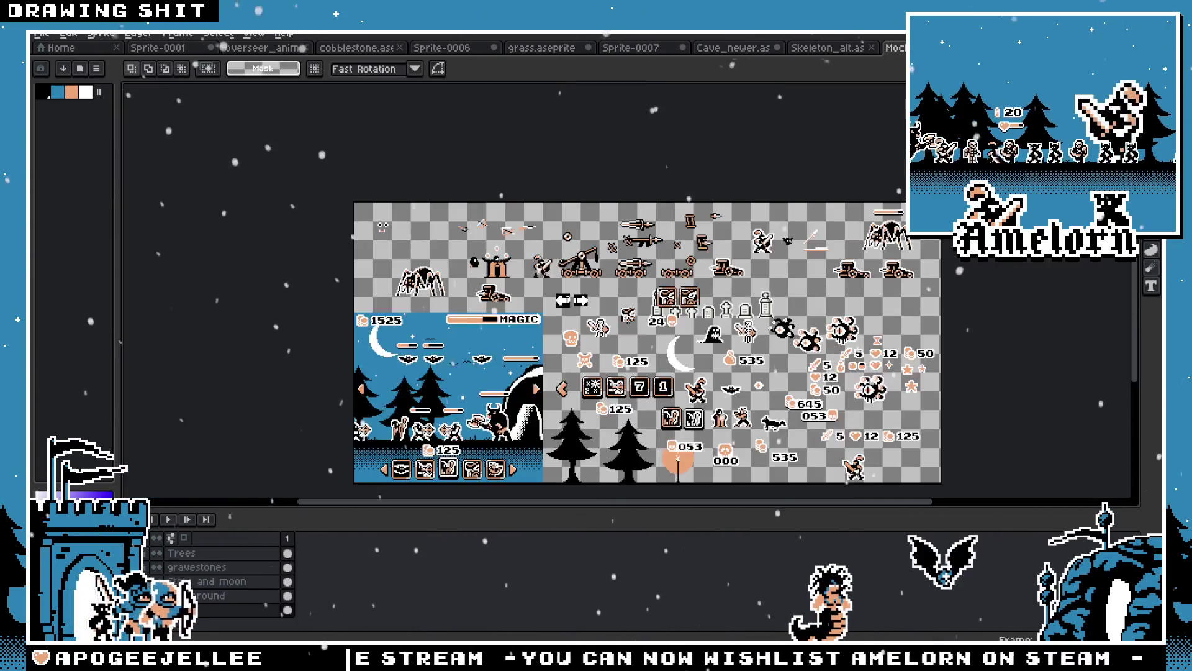
scroll(613, 281, up, 4)
scroll(533, 310, up, 2)
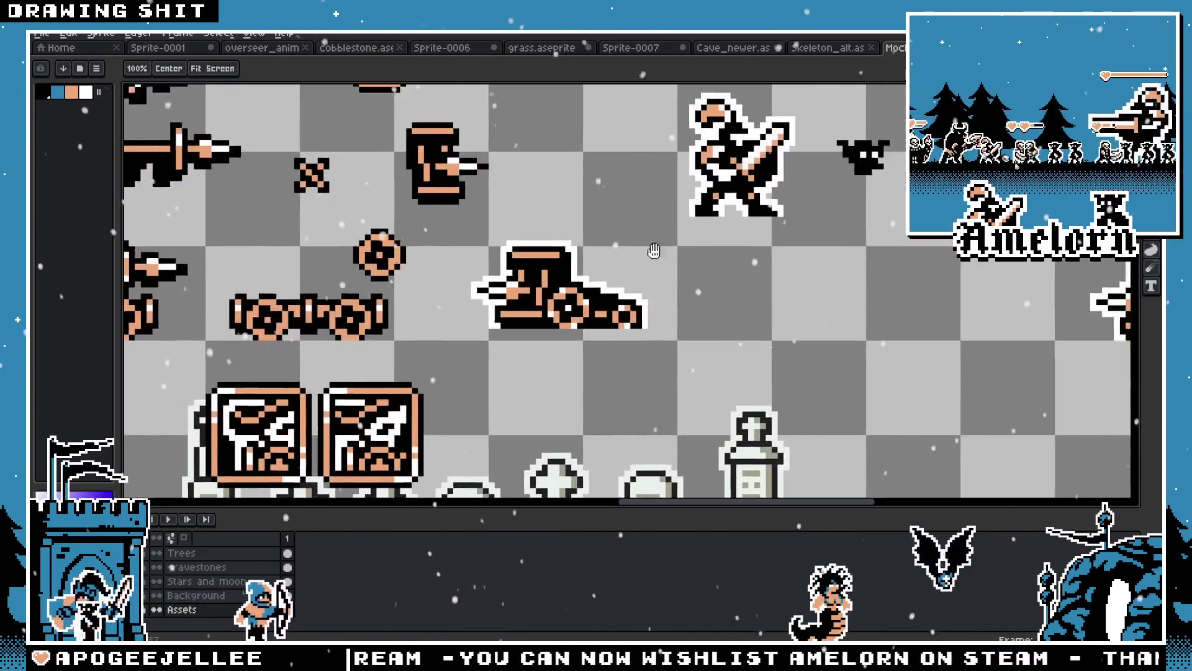
scroll(592, 359, down, 3)
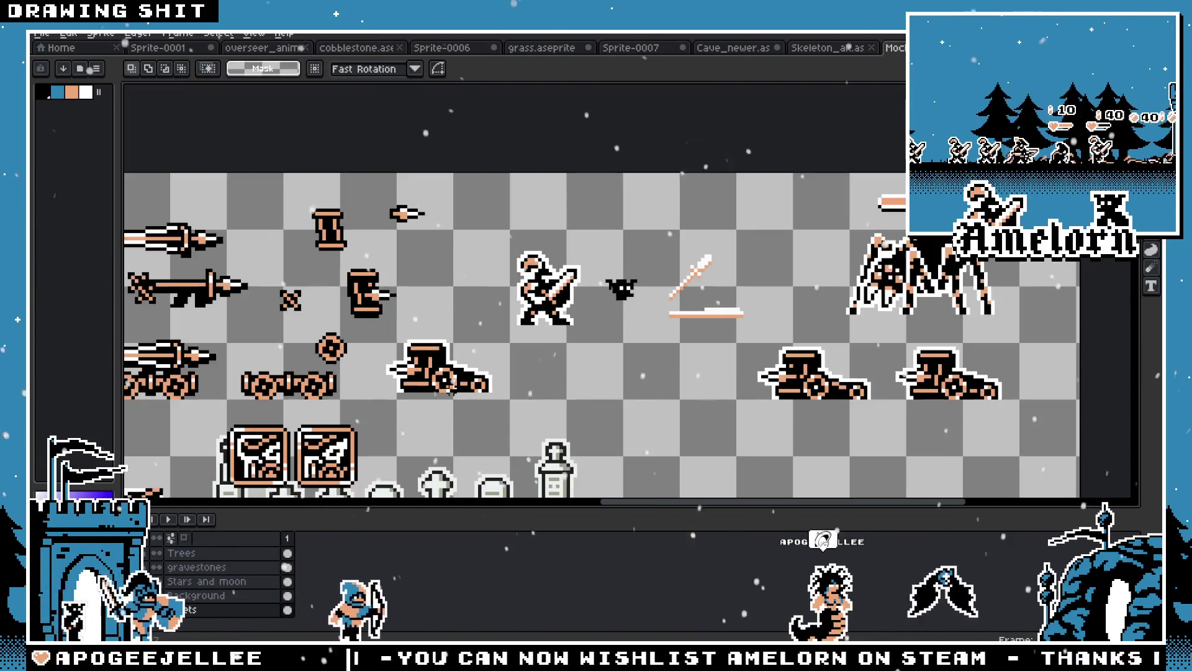
scroll(819, 284, up, 1)
scroll(820, 284, up, 2)
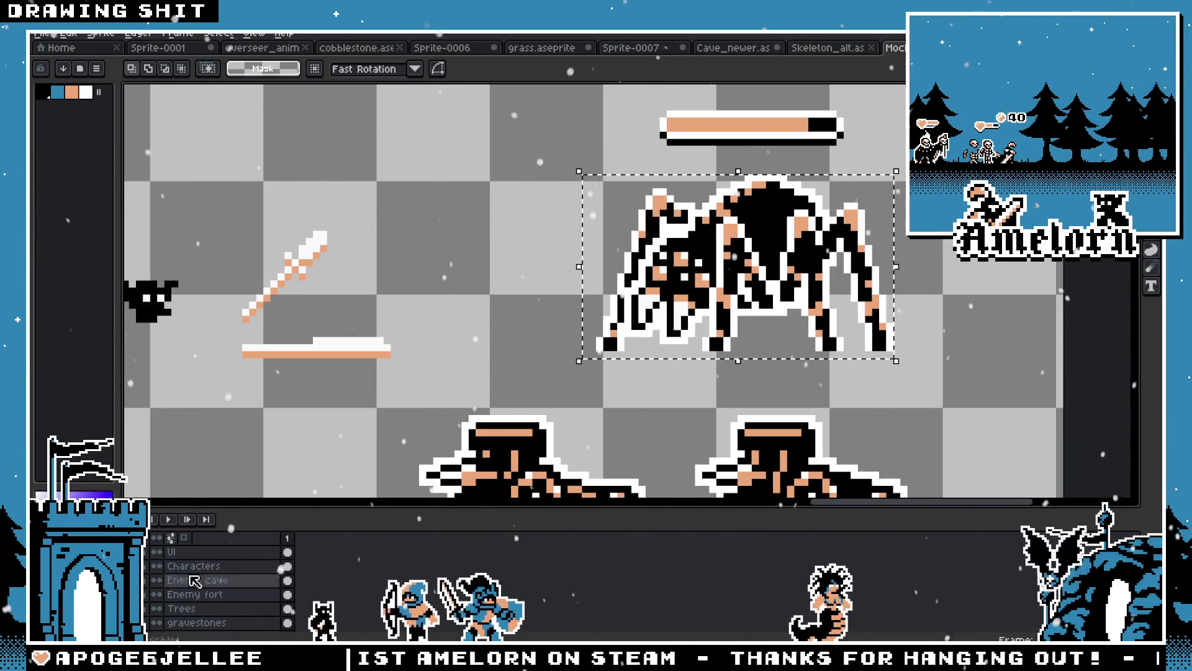
click(782, 299)
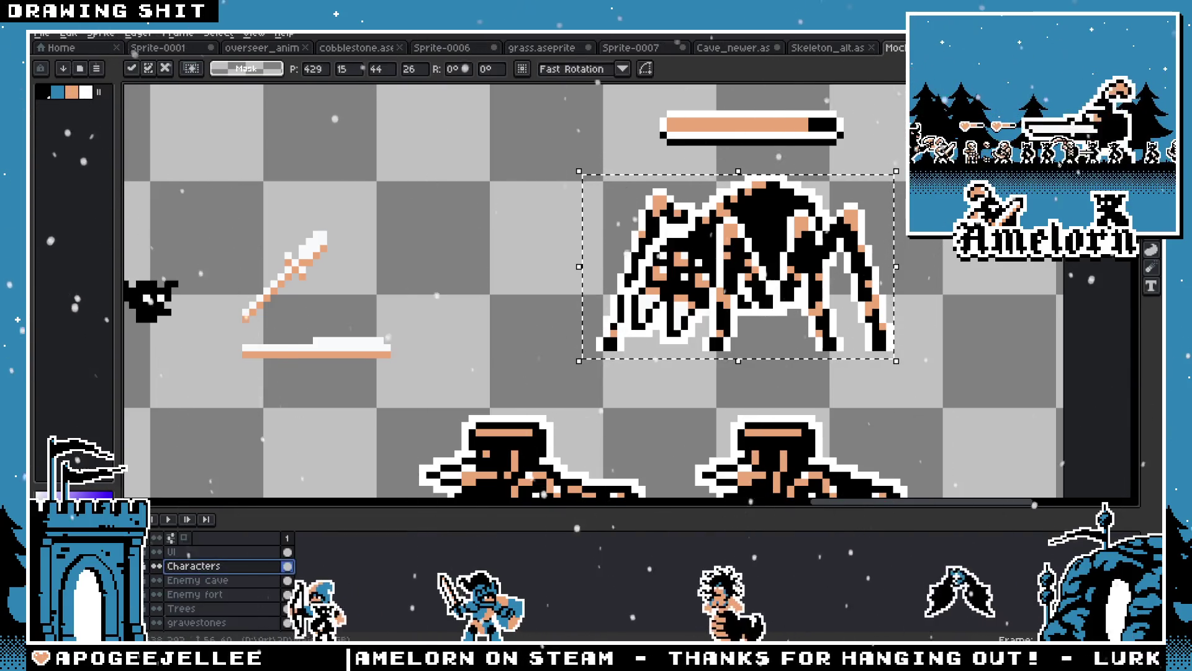
Paste the spider into the Sprite-0001 night scene next to the knight, then delete it
key(ctrl+shift+Tab)
key(ctrl+shift+Tab)
key(ctrl+v)
drag(636, 132, 618, 318)
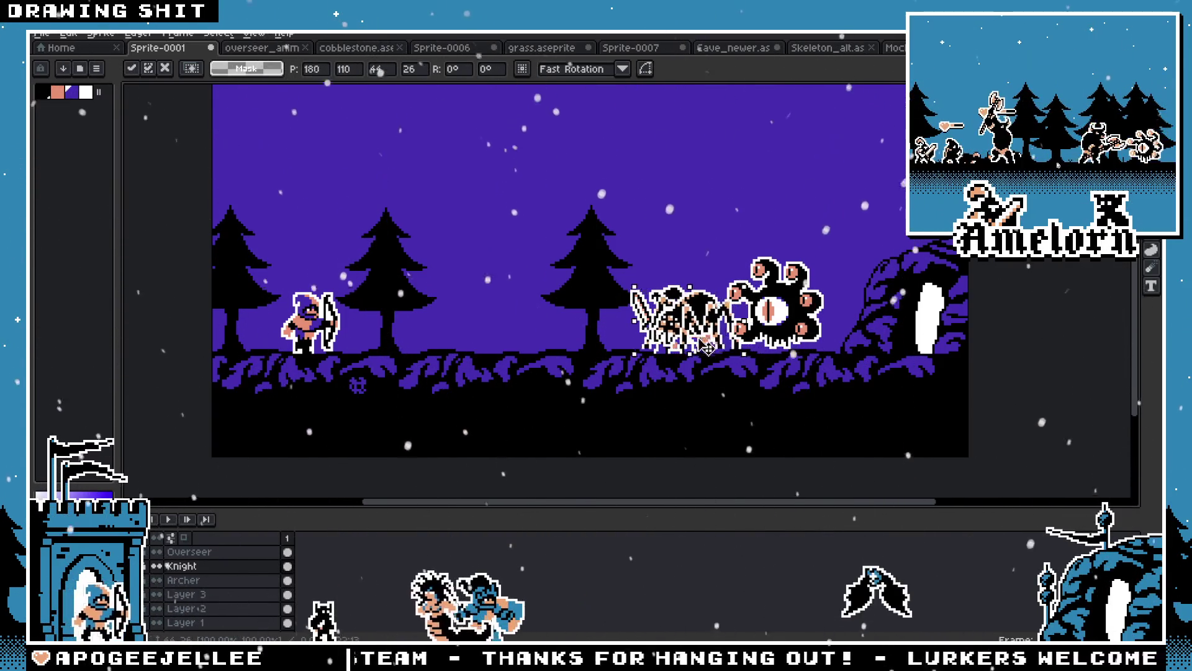
scroll(674, 351, up, 3)
drag(702, 348, 1039, 344)
key(Delete)
scroll(683, 306, down, 4)
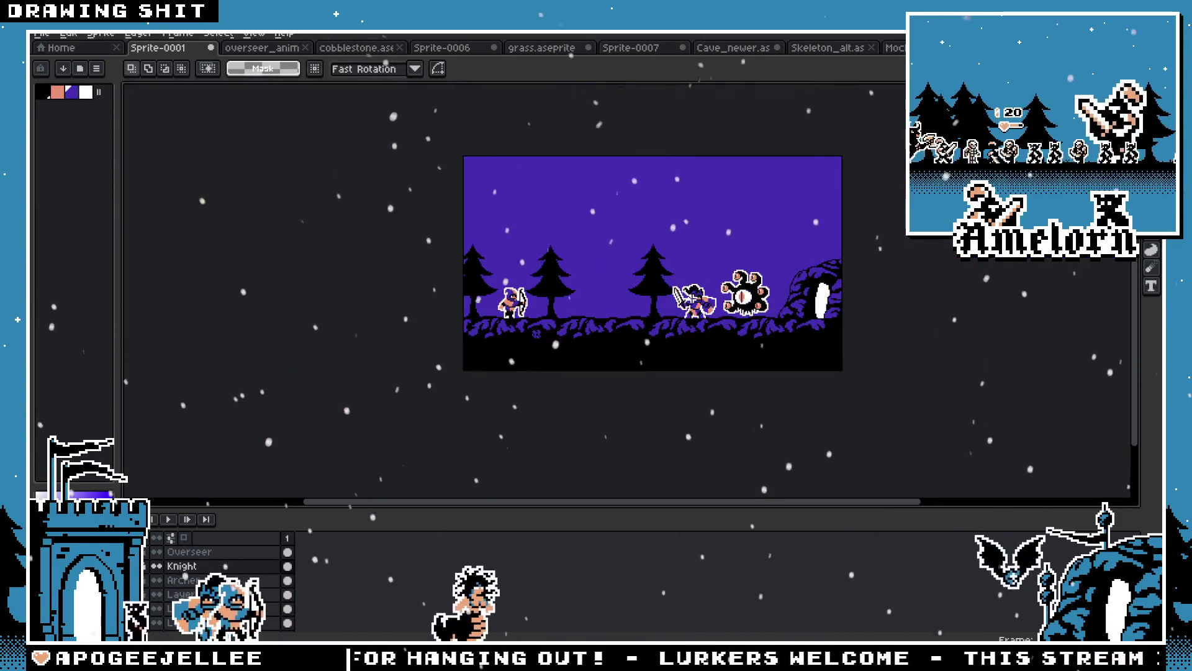
scroll(622, 304, up, 3)
scroll(622, 304, down, 1)
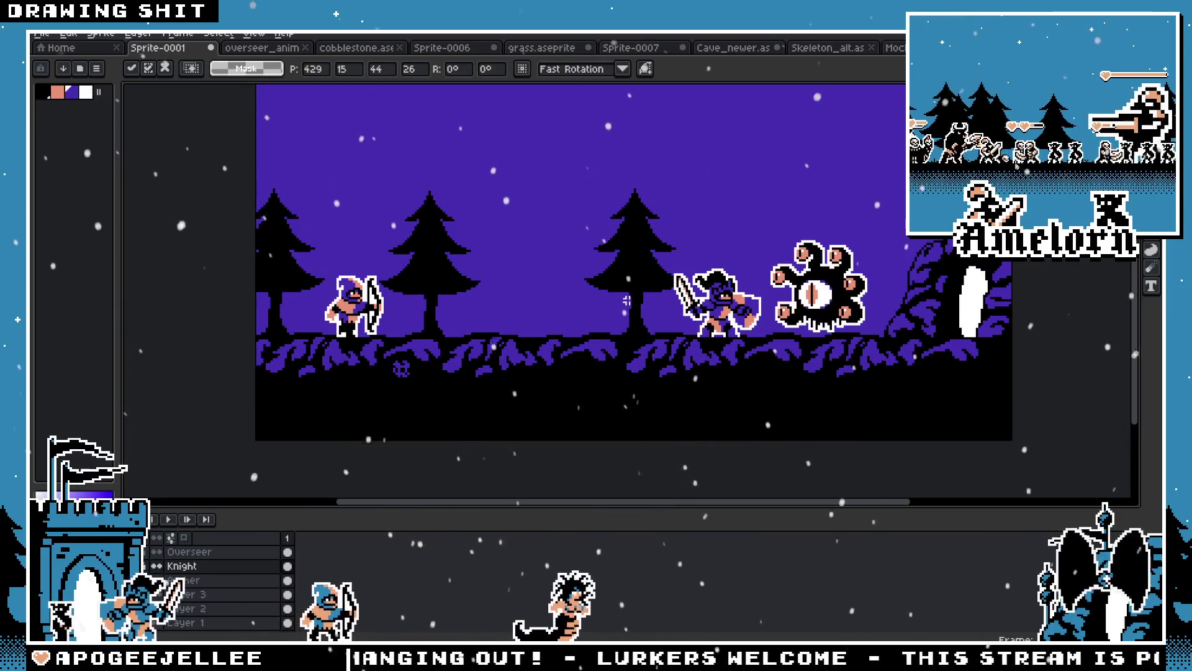
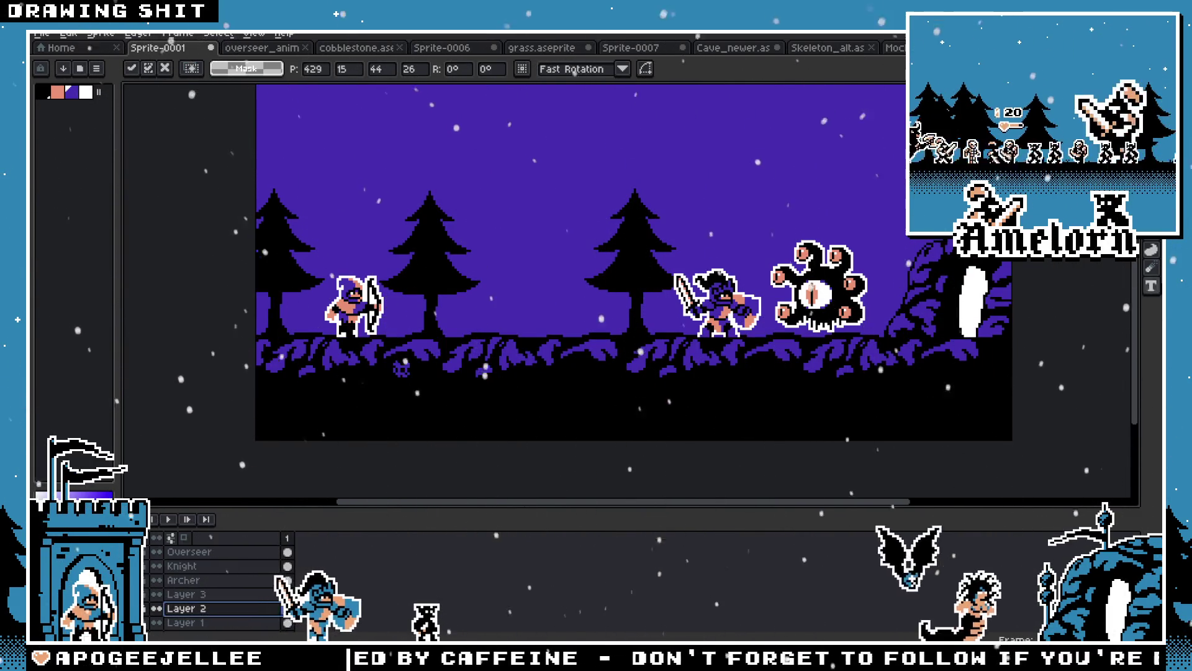
Trace a freehand lasso along the ground top, enclosing the whole purple-and-black ground strip
scroll(807, 342, up, 1)
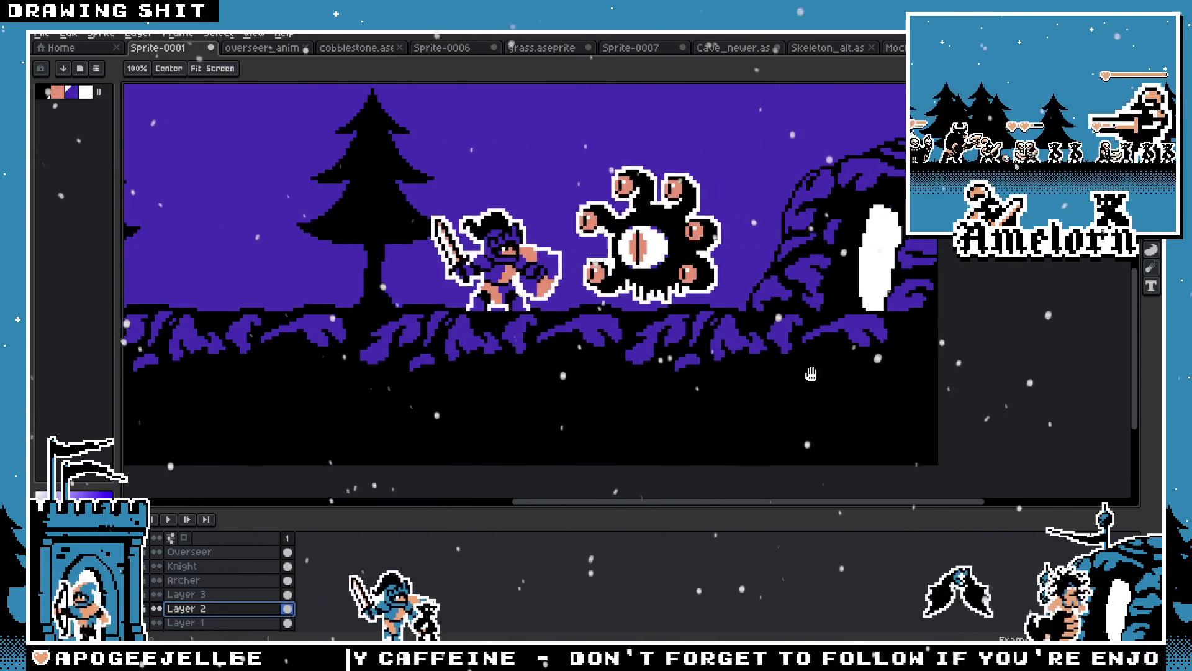
drag(713, 338, 825, 338)
key(ctrl+v)
scroll(451, 341, left, 5)
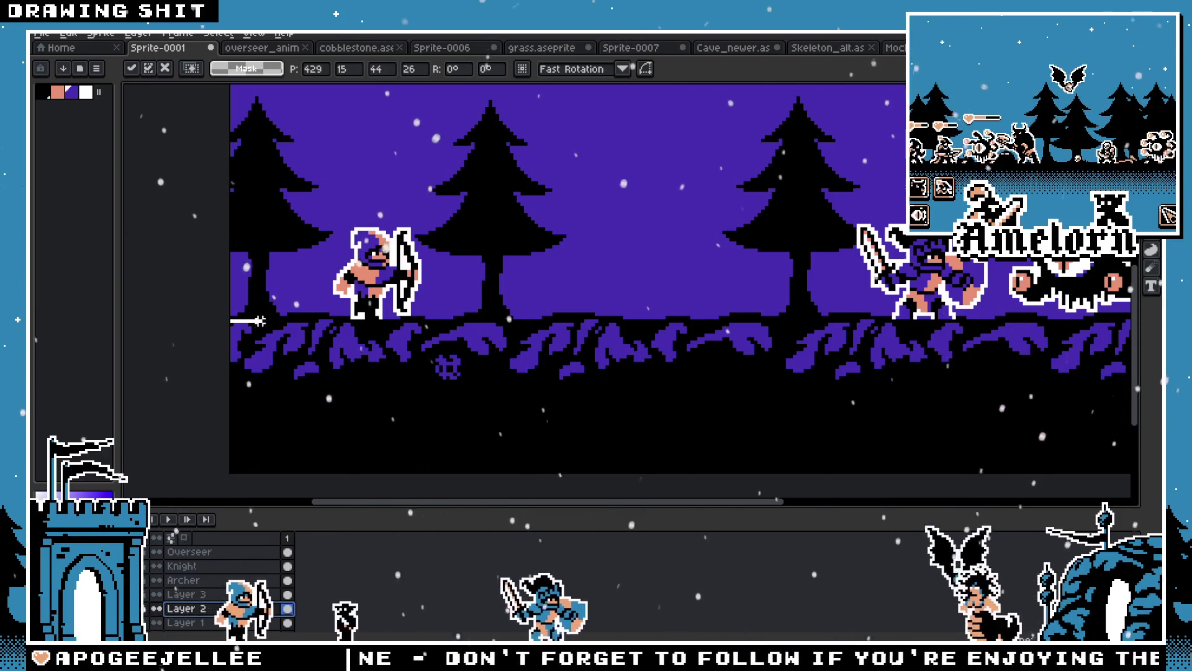
drag(407, 320, 468, 320)
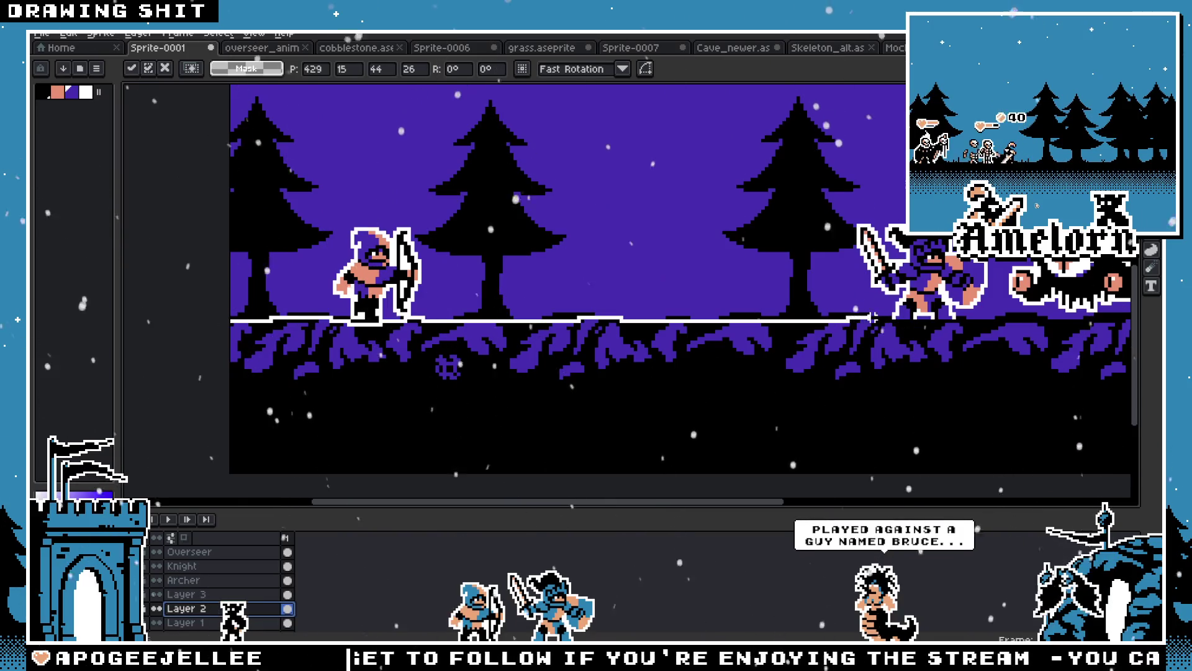
drag(903, 320, 1021, 321)
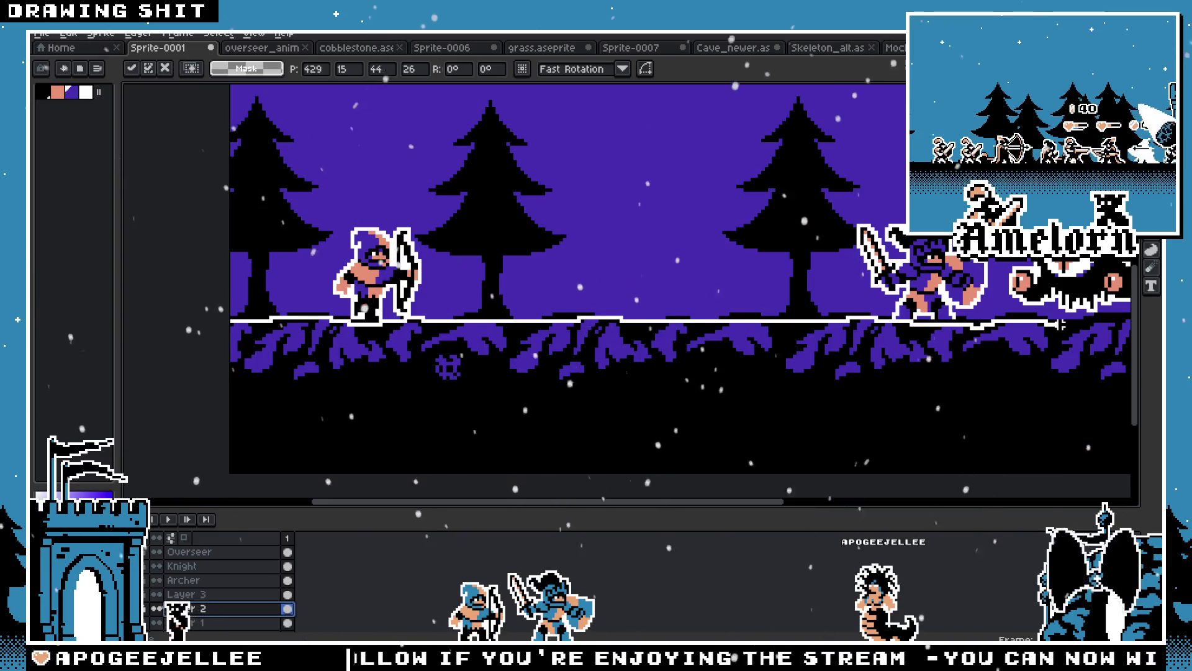
mouse_move(1060, 323)
mouse_down()
mouse_move(1033, 422)
mouse_move(956, 447)
mouse_move(394, 412)
mouse_move(231, 366)
mouse_up()
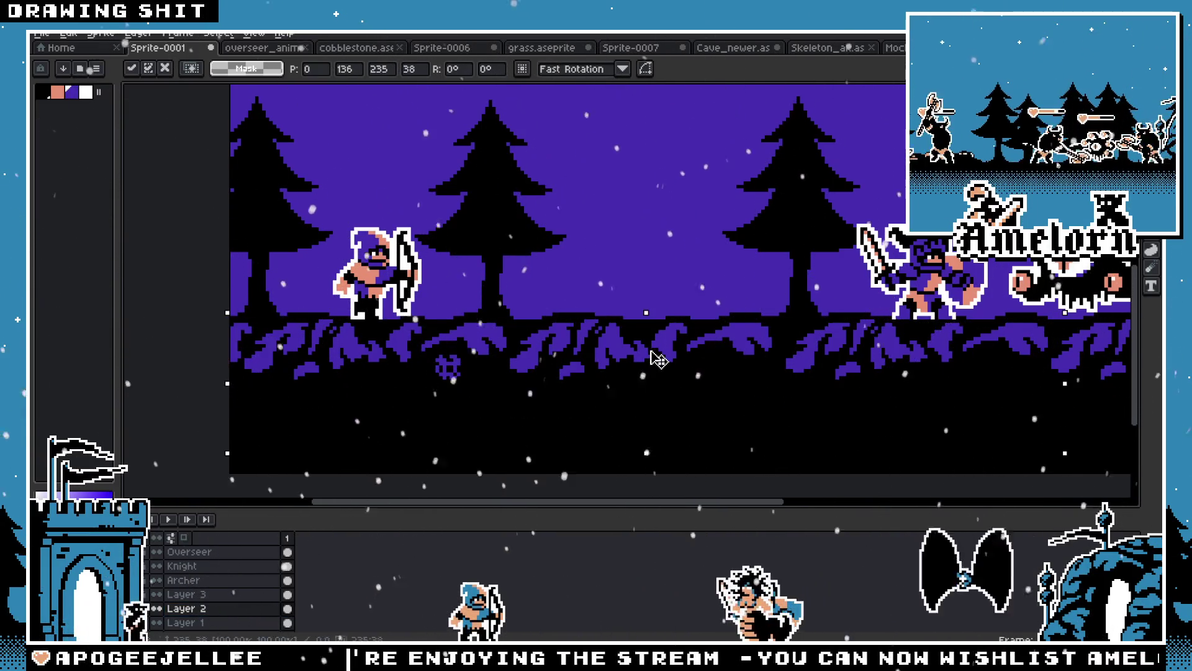
Nudge the selected ground strip down 2 pixels, return to the Pencil and deselect
key(Down)
key(Down)
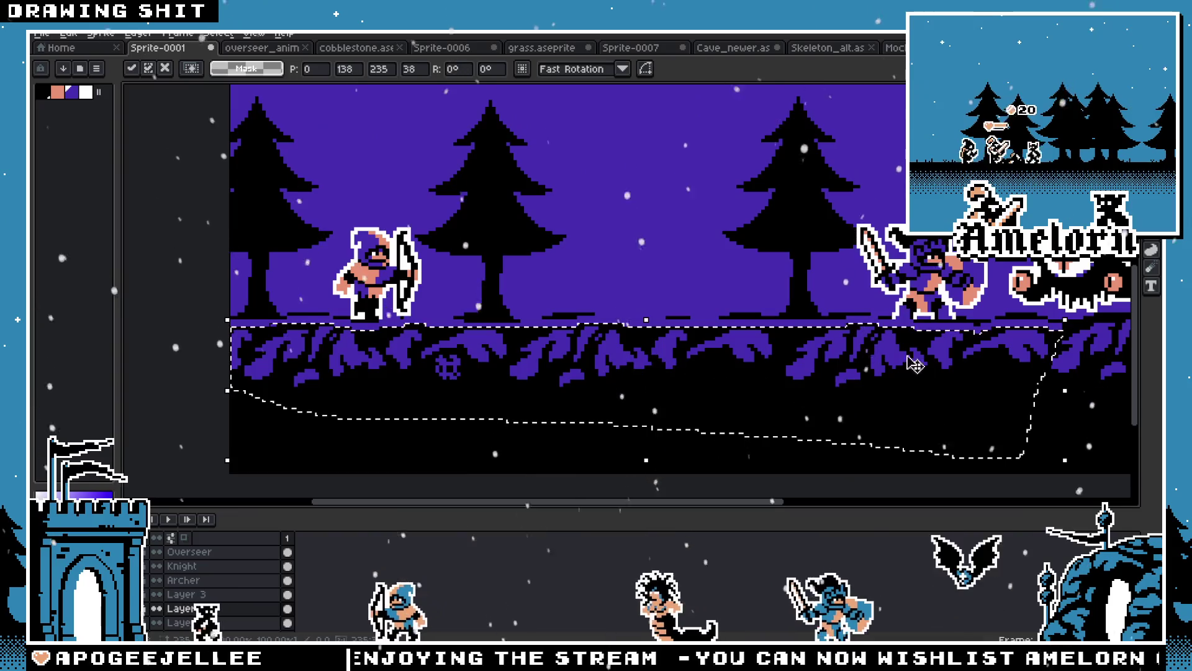
scroll(914, 366, right, 3)
key(b)
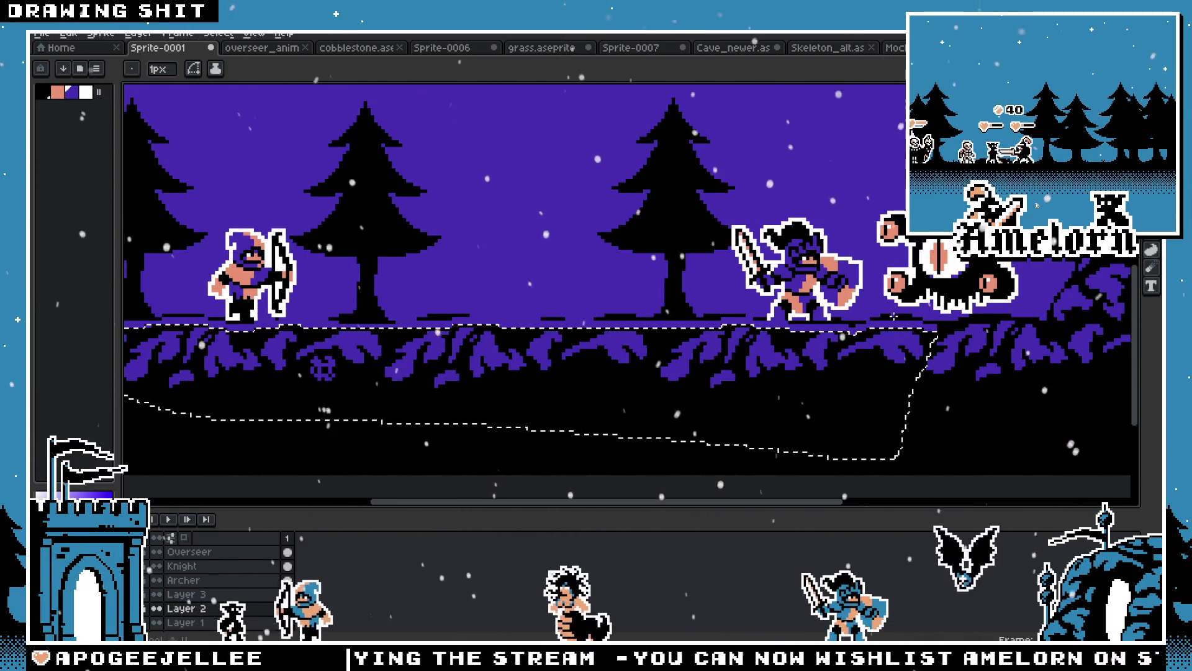
scroll(893, 317, up, 2)
key(ctrl+d)
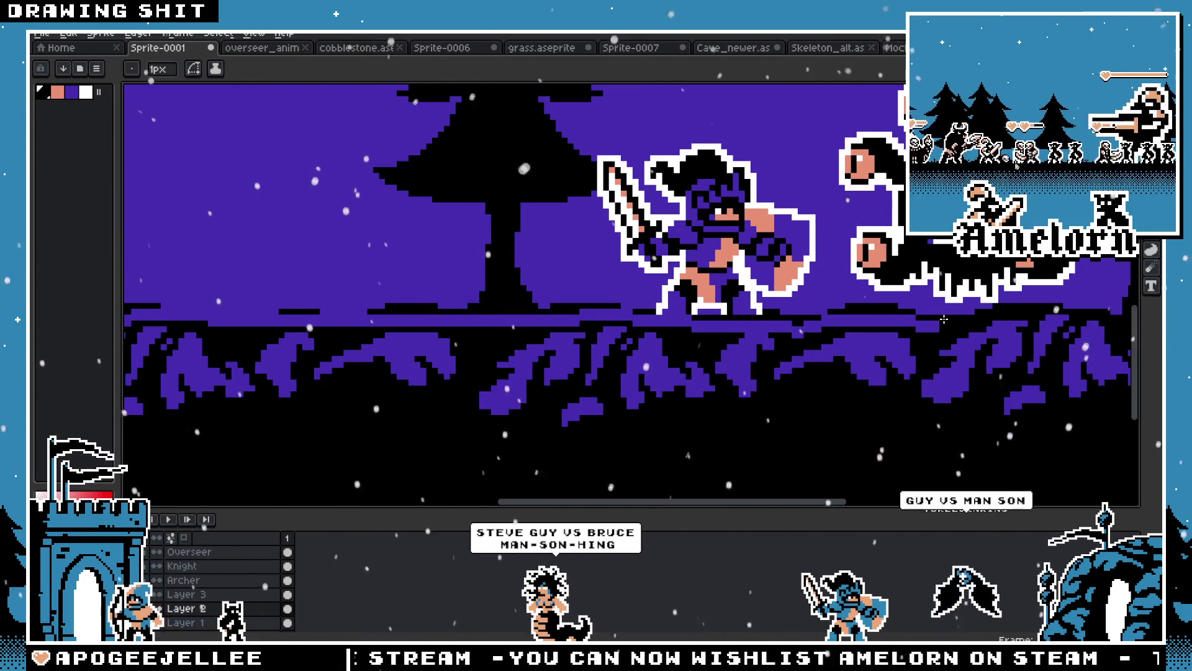
scroll(225, 321, left, 10)
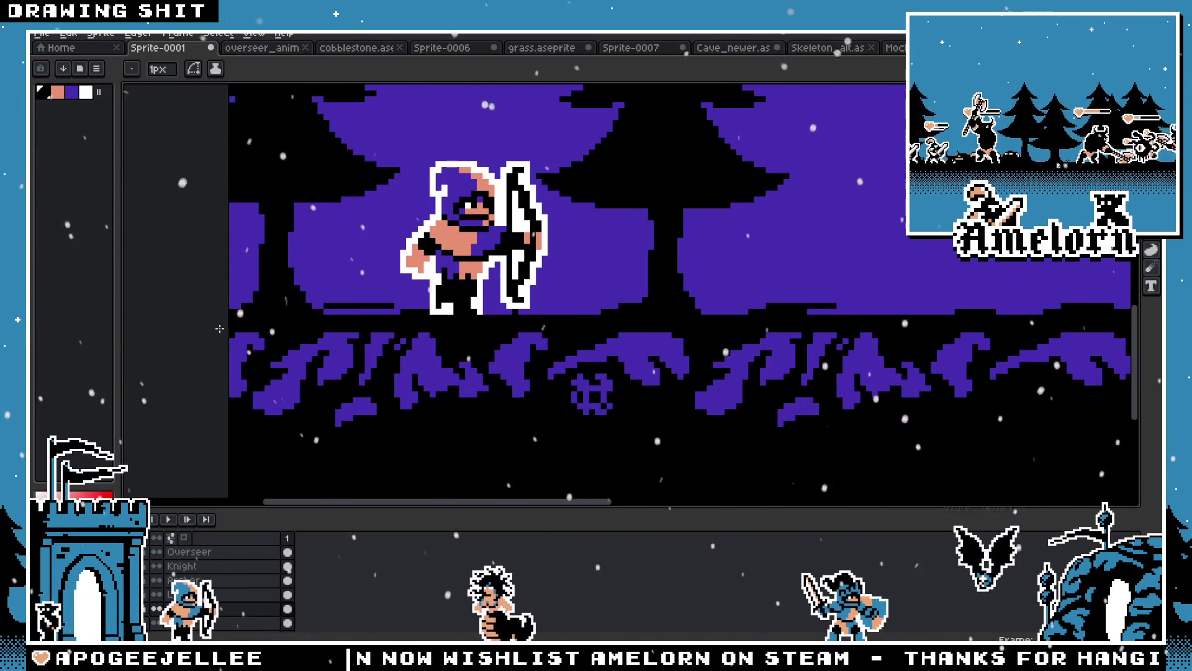
scroll(220, 328, down, 3)
scroll(318, 307, up, 3)
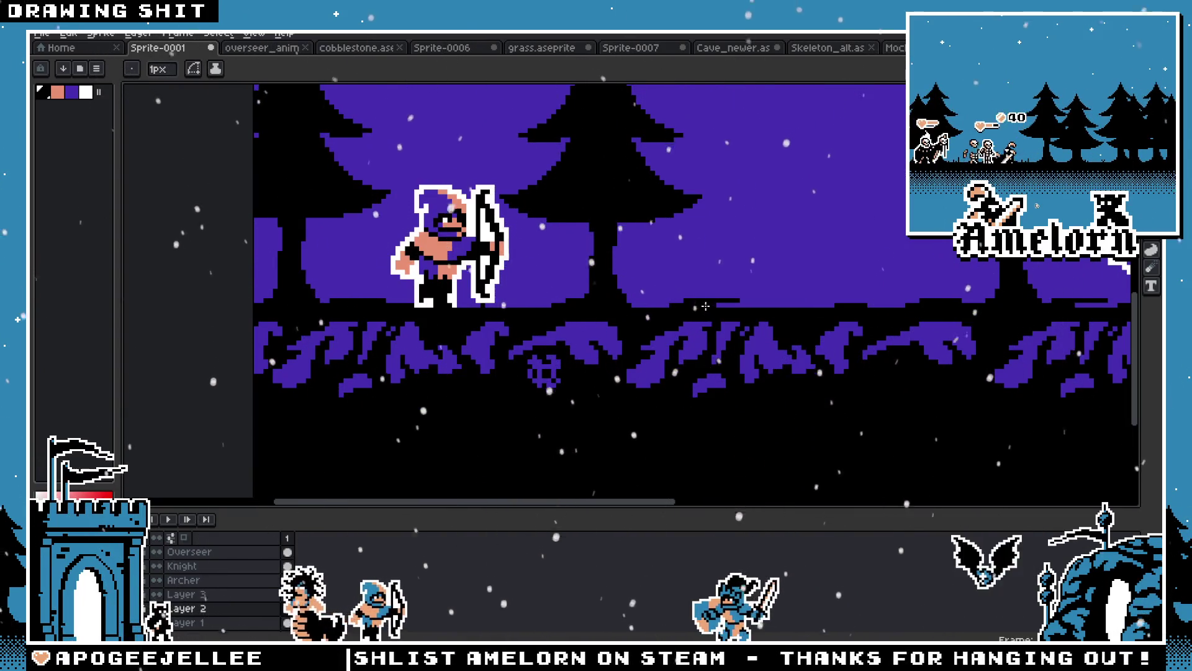
scroll(708, 305, right, 5)
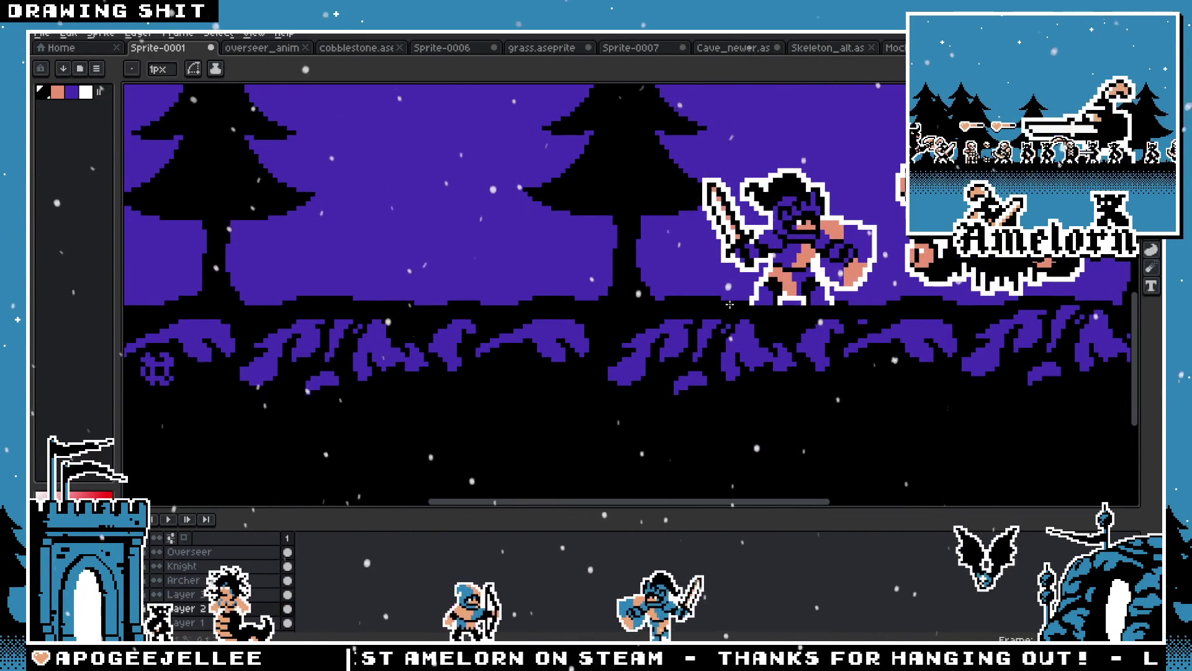
scroll(528, 324, down, 2)
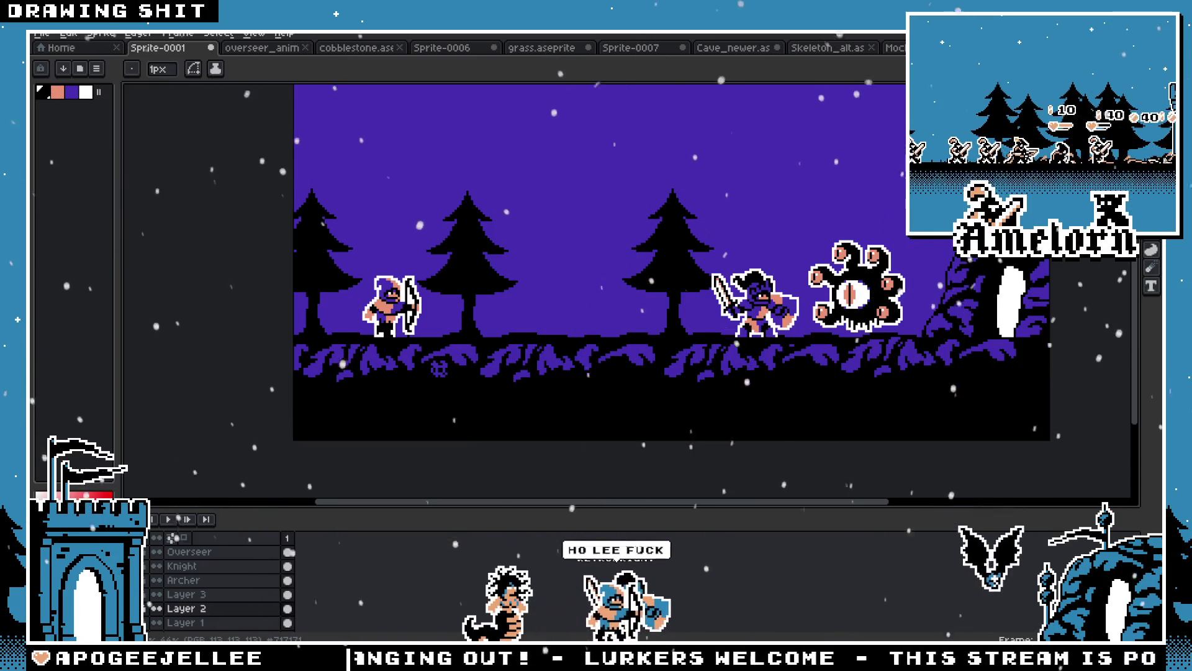
key(m)
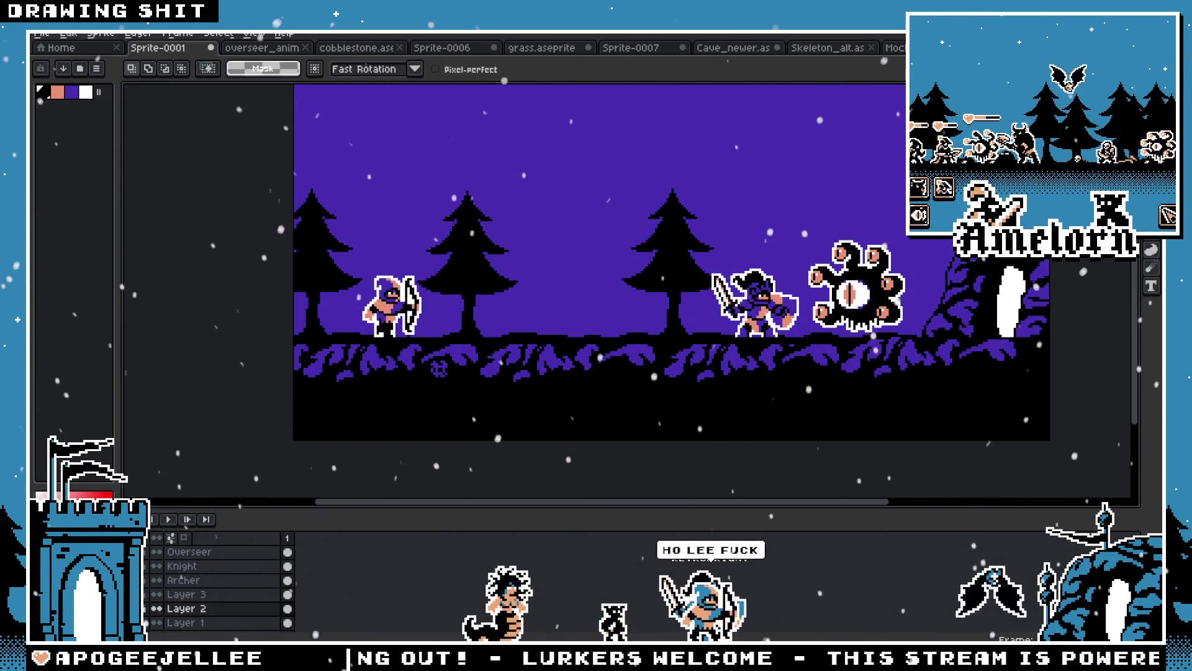
scroll(510, 279, down, 1)
scroll(511, 280, up, 2)
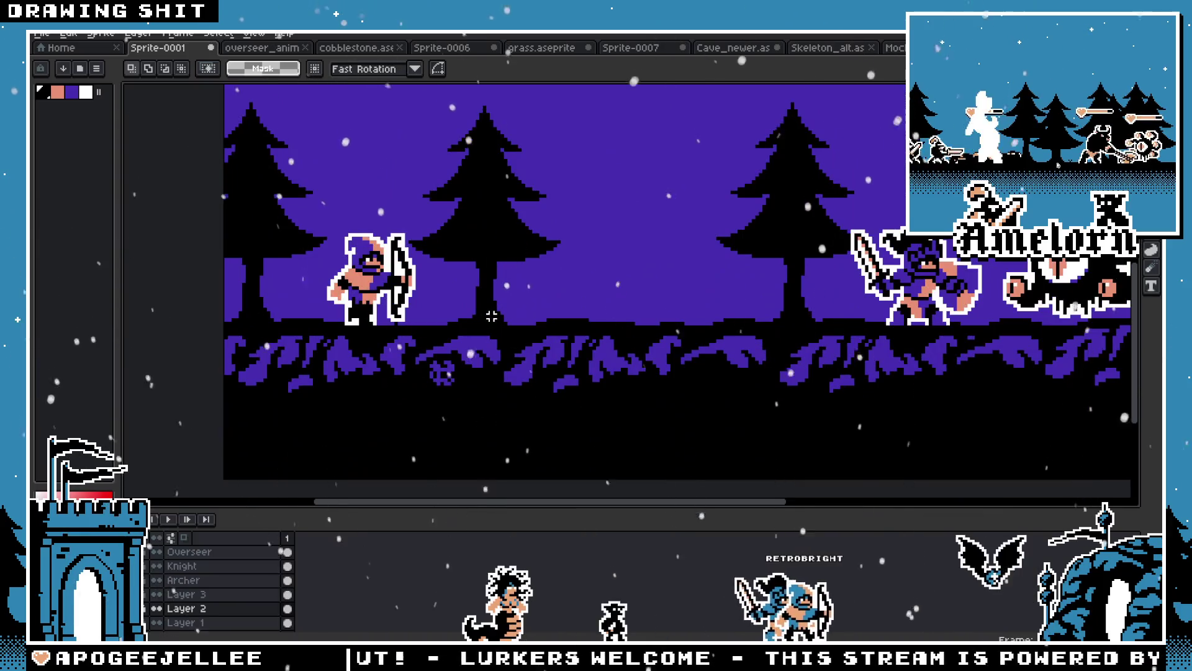
mouse_move(537, 330)
mouse_down()
mouse_move(460, 331)
mouse_move(519, 340)
mouse_up()
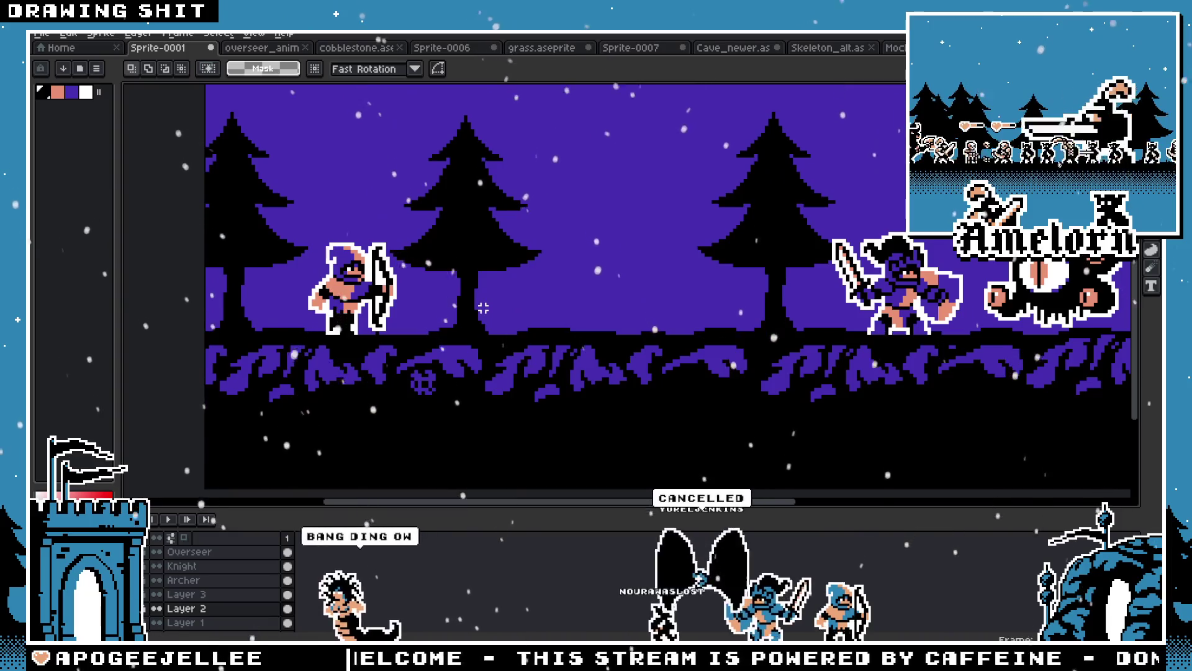
scroll(484, 308, down, 4)
scroll(487, 303, up, 2)
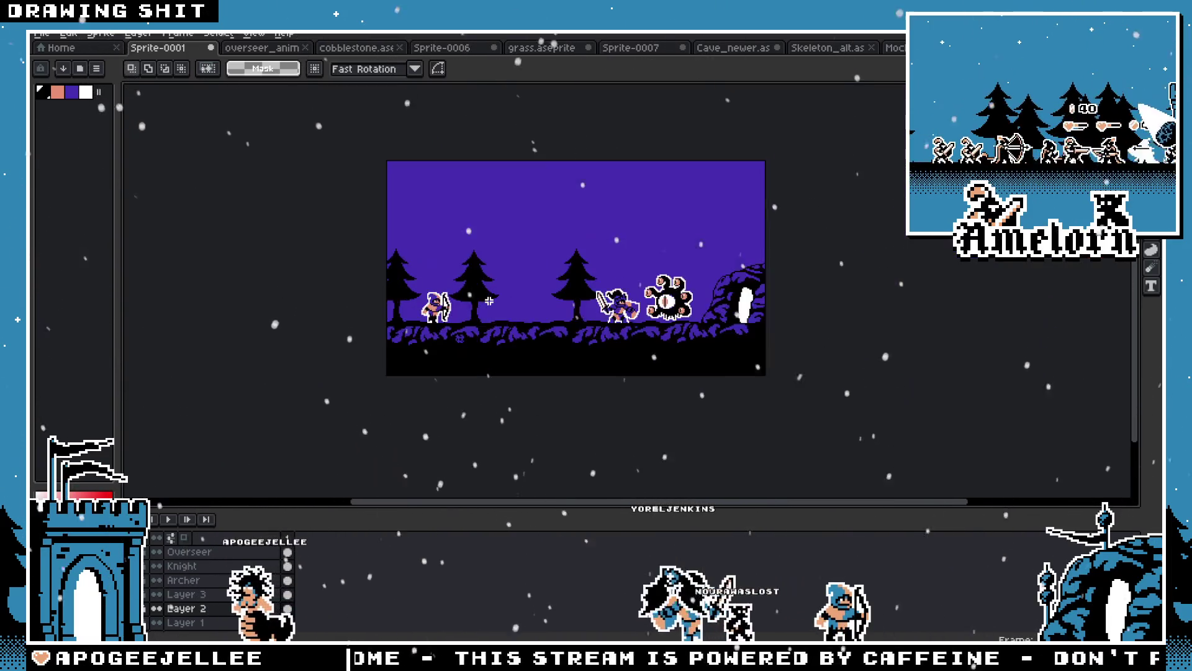
scroll(492, 298, up, 2)
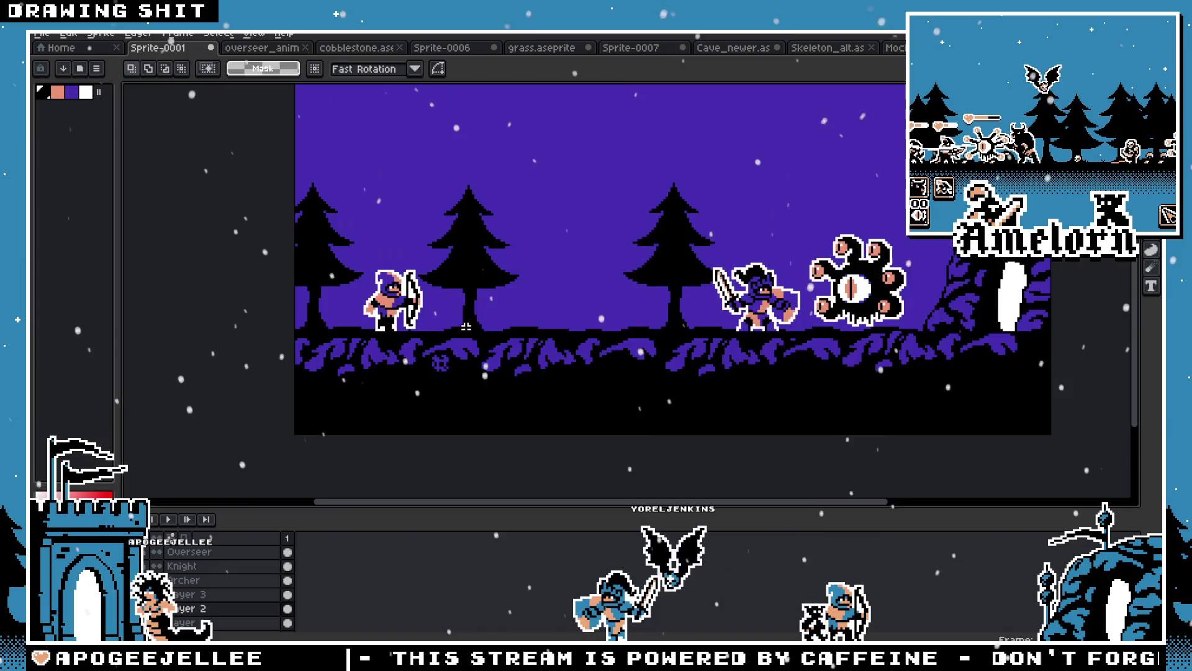
scroll(495, 325, up, 1)
scroll(559, 328, down, 1)
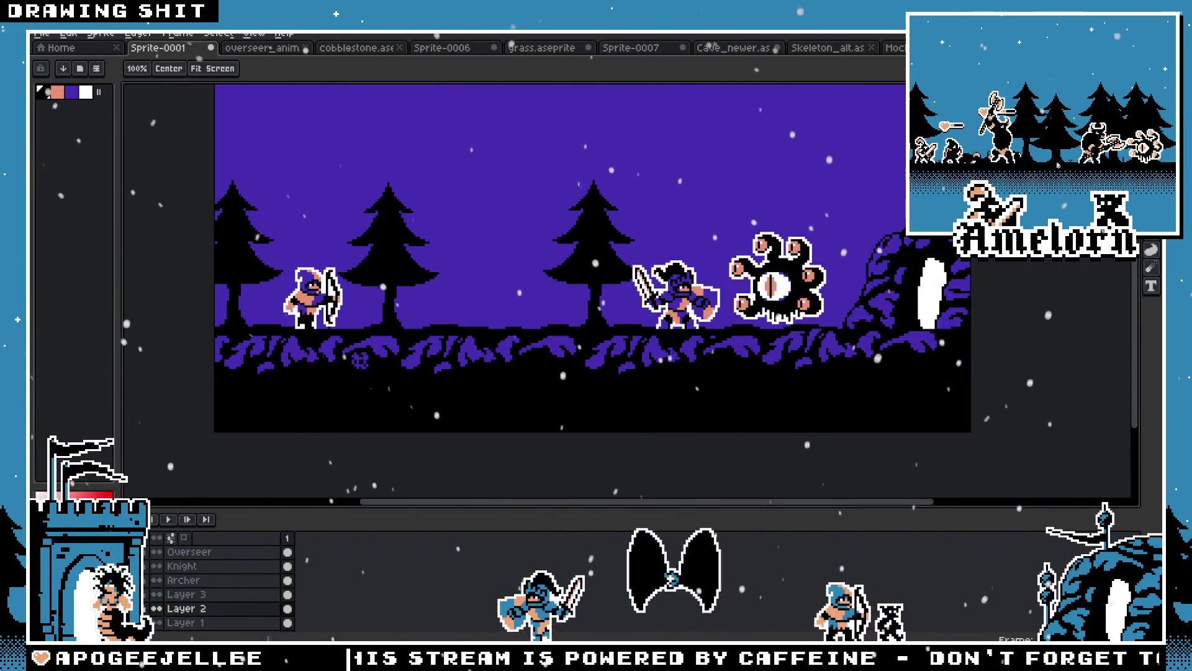
scroll(712, 329, up, 1)
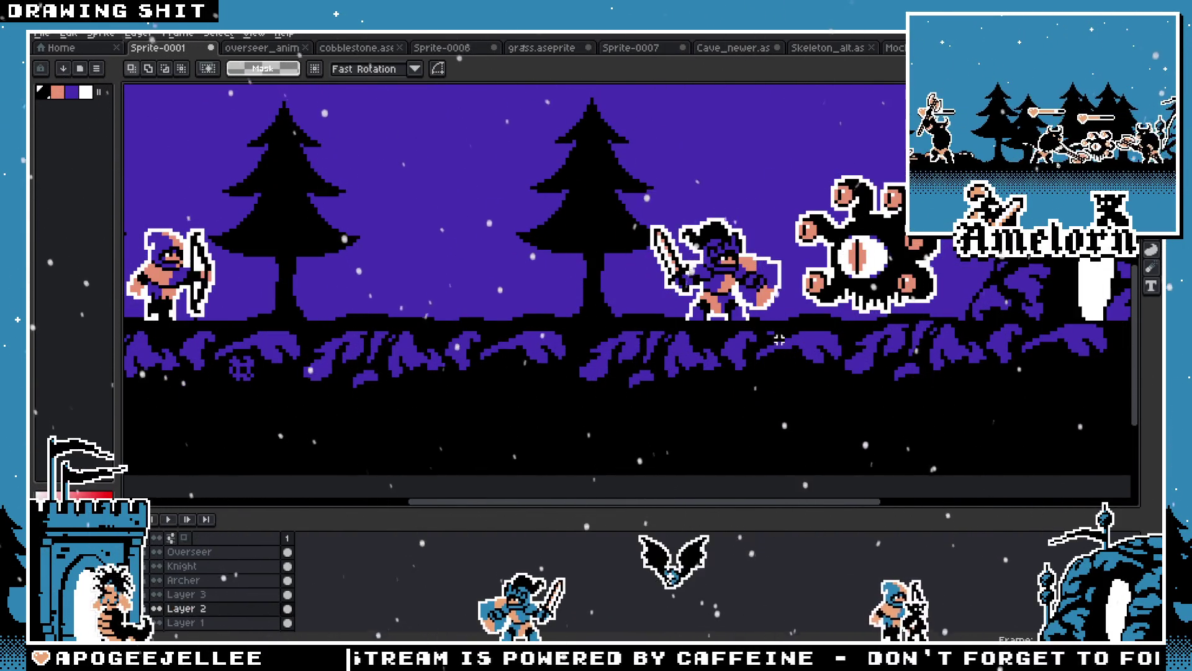
scroll(779, 339, left, 5)
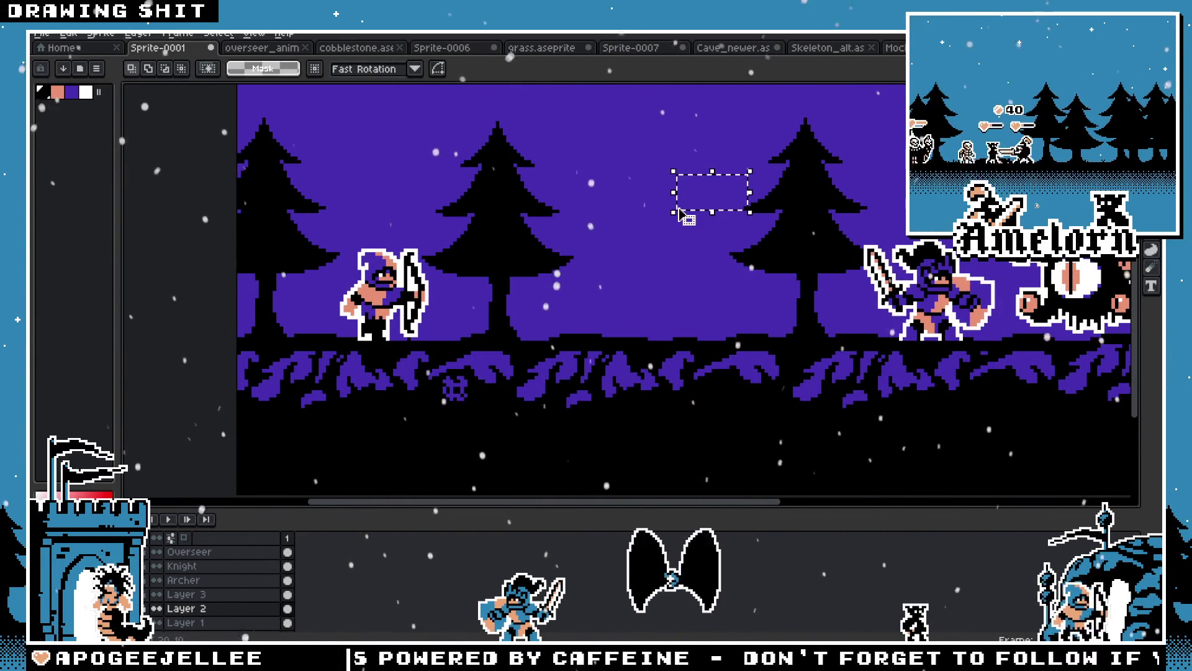
scroll(589, 200, up, 2)
scroll(589, 201, right, 1)
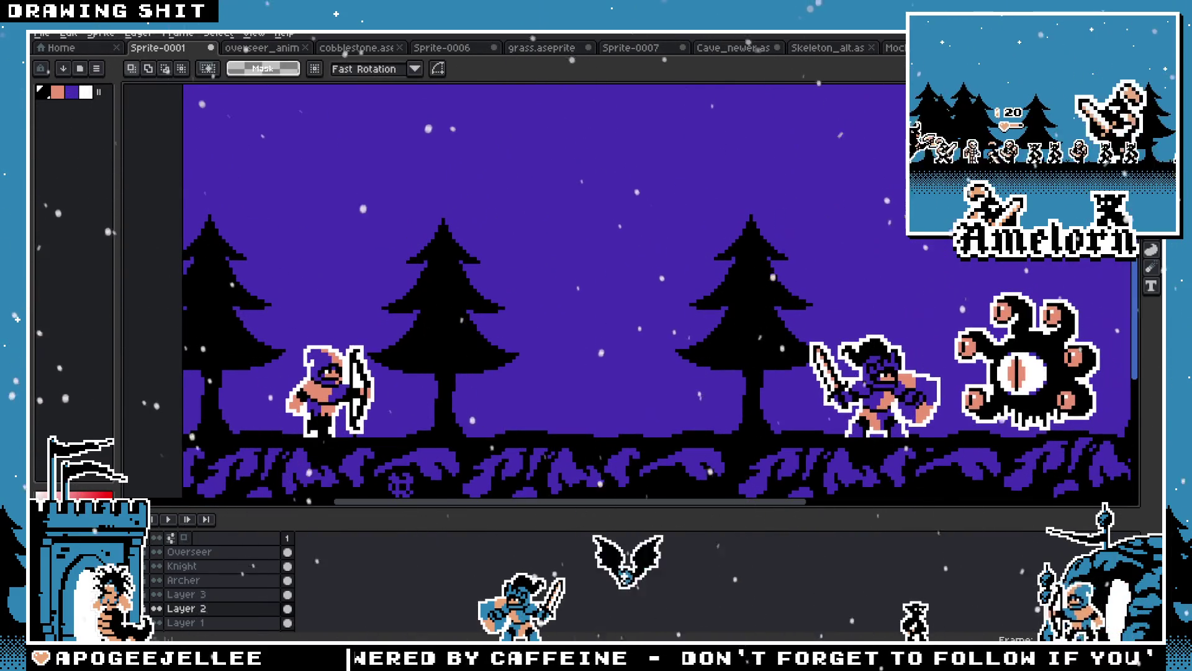
key(b)
scroll(621, 292, down, 2)
scroll(621, 292, right, 1)
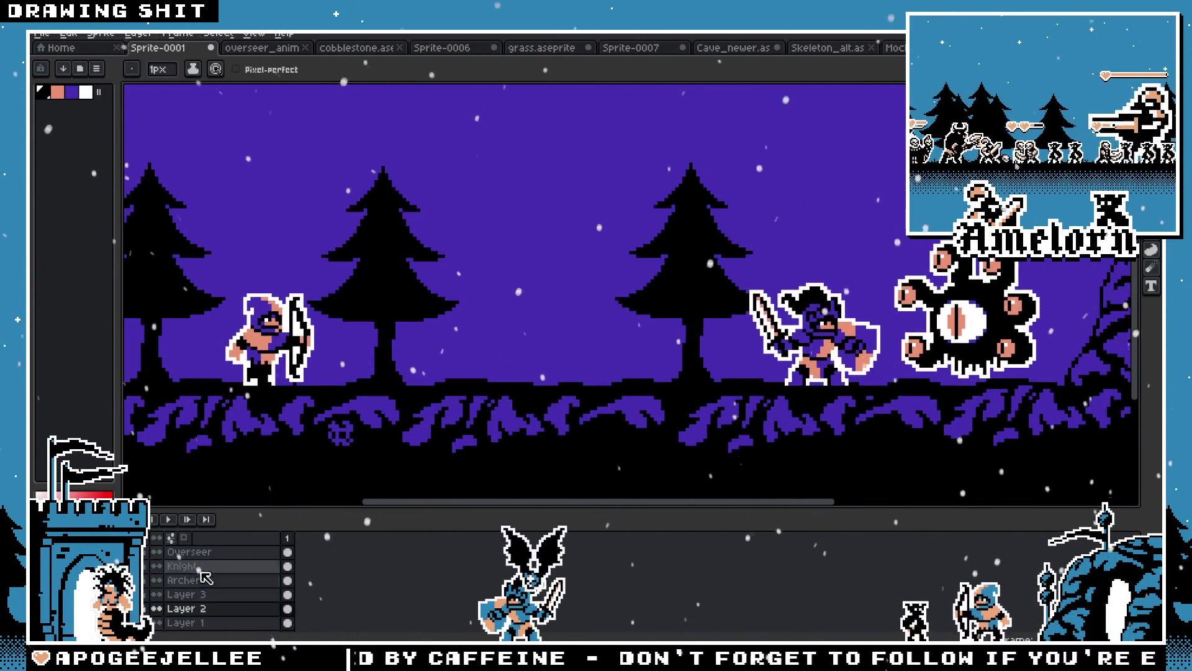
Add a new layer above the Overseer layer and name it Tree
click(199, 552)
right_click(207, 564)
mouse_move(248, 553)
click(335, 554)
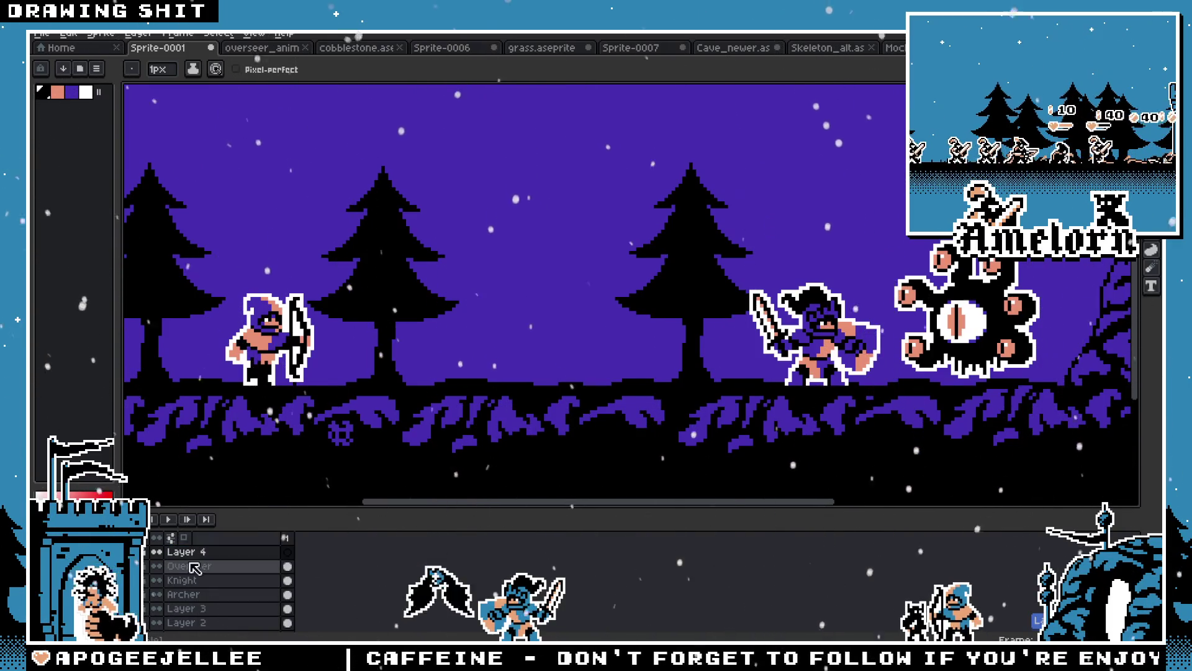
key(F2)
text(Tree)
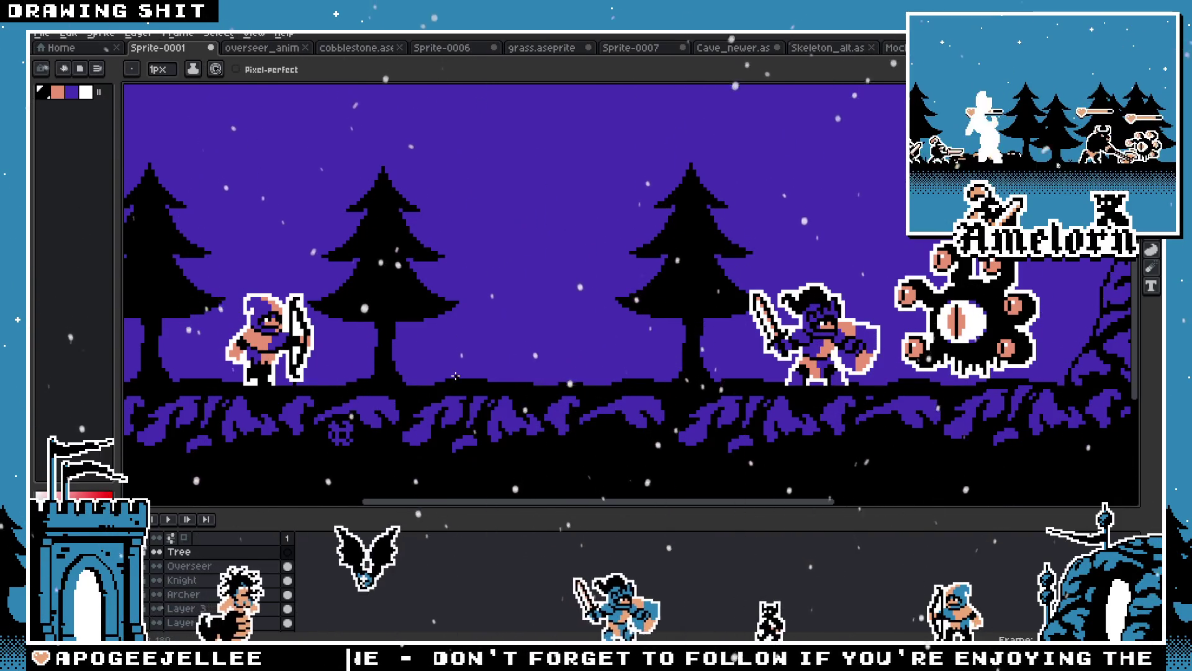
With Pixel-perfect on, draw a thin curved black trunk line between archer and knight
mouse_move(463, 376)
mouse_down()
mouse_move(485, 329)
mouse_move(480, 286)
mouse_up()
key(ctrl+z)
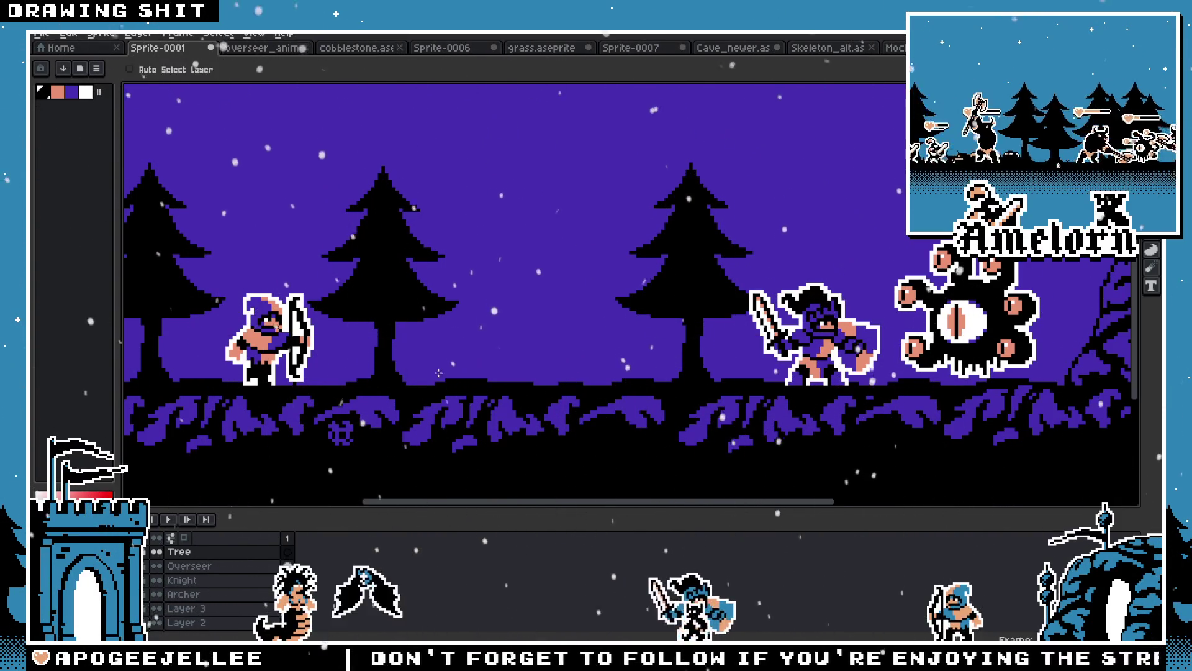
click(236, 69)
drag(471, 380, 509, 229)
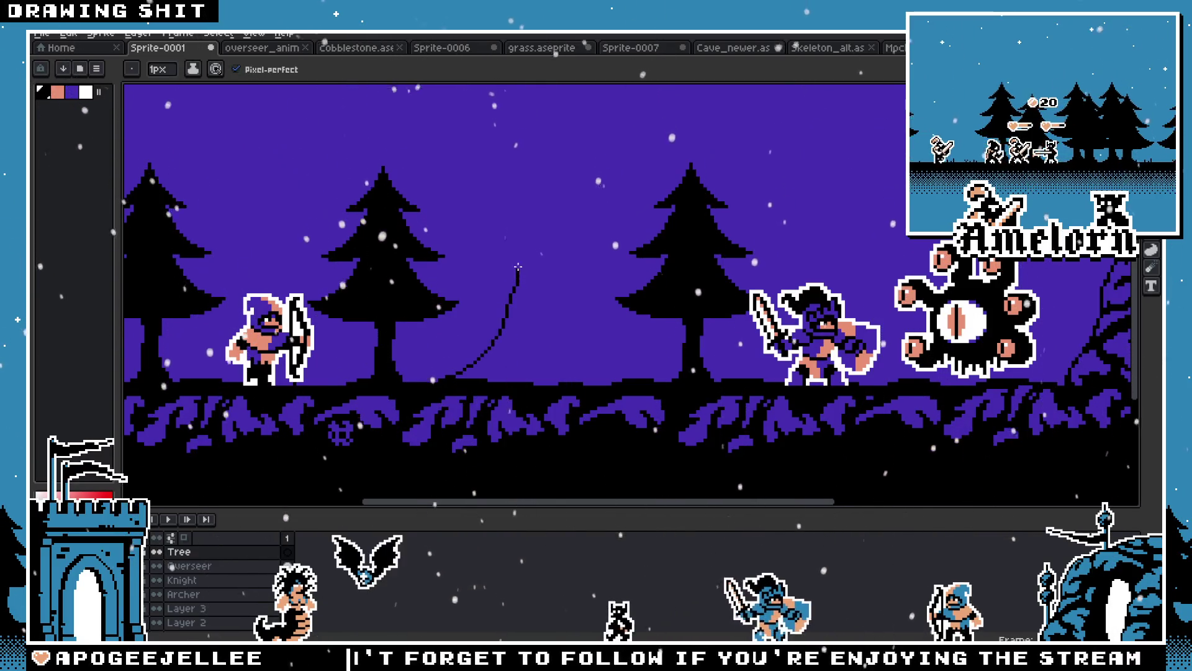
key(ctrl+z)
drag(467, 377, 485, 309)
key(ctrl+z)
mouse_move(465, 376)
mouse_down()
mouse_move(500, 307)
mouse_move(488, 254)
mouse_up()
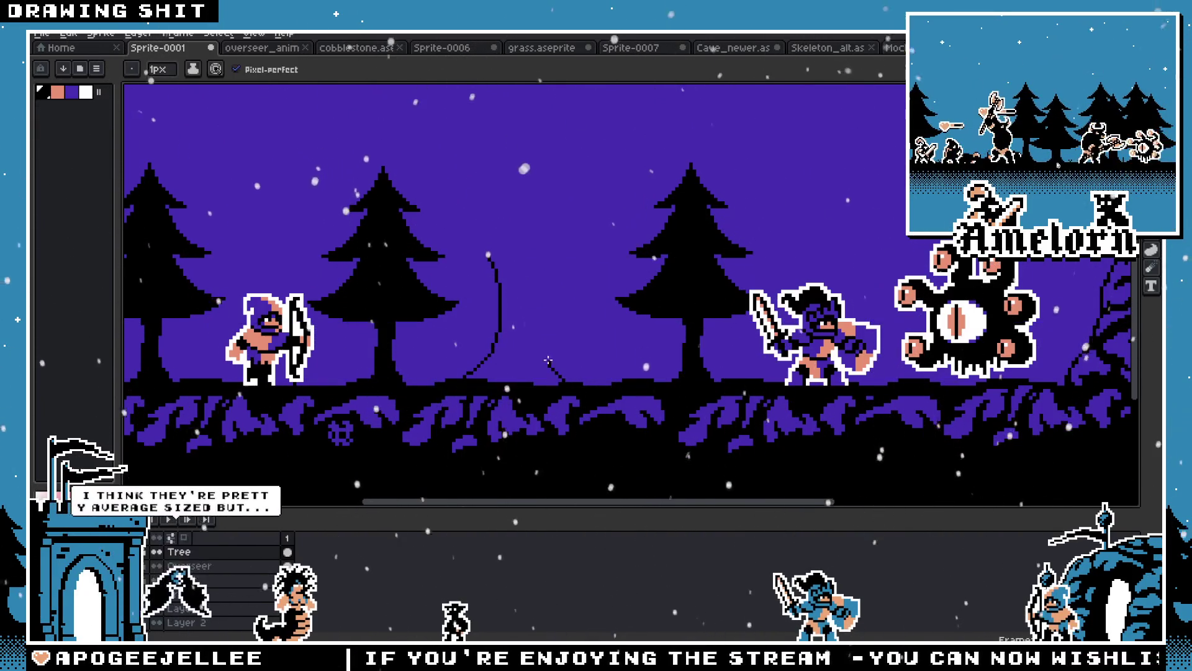
Discard the pasted trunk copy and draw the trunk's second curved edge beside the first
key(ctrl+v)
scroll(607, 380, up, 1)
scroll(570, 382, down, 2)
key(Escape)
scroll(571, 385, up, 2)
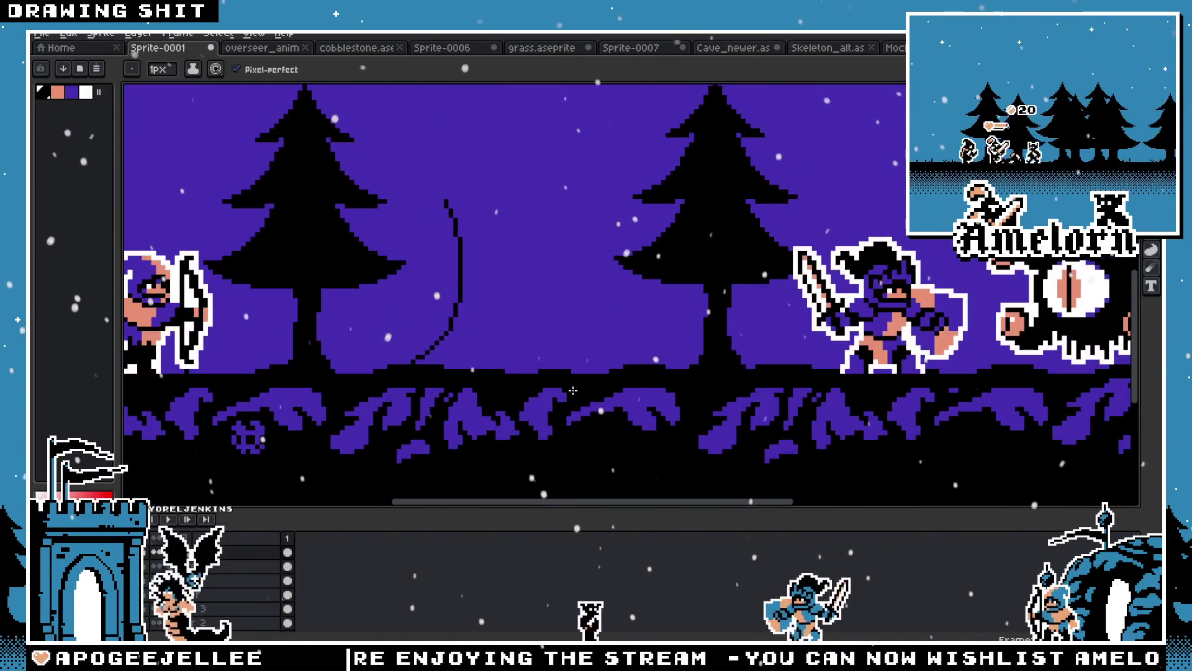
key(ctrl+z)
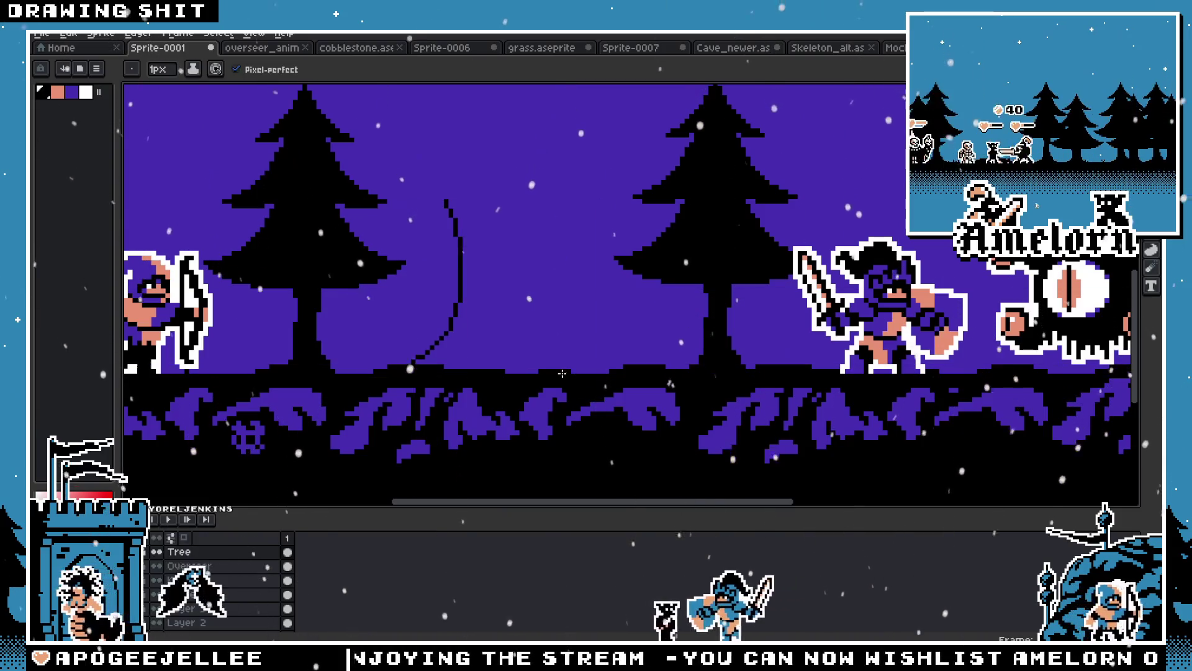
drag(546, 363, 531, 197)
scroll(528, 335, up, 1)
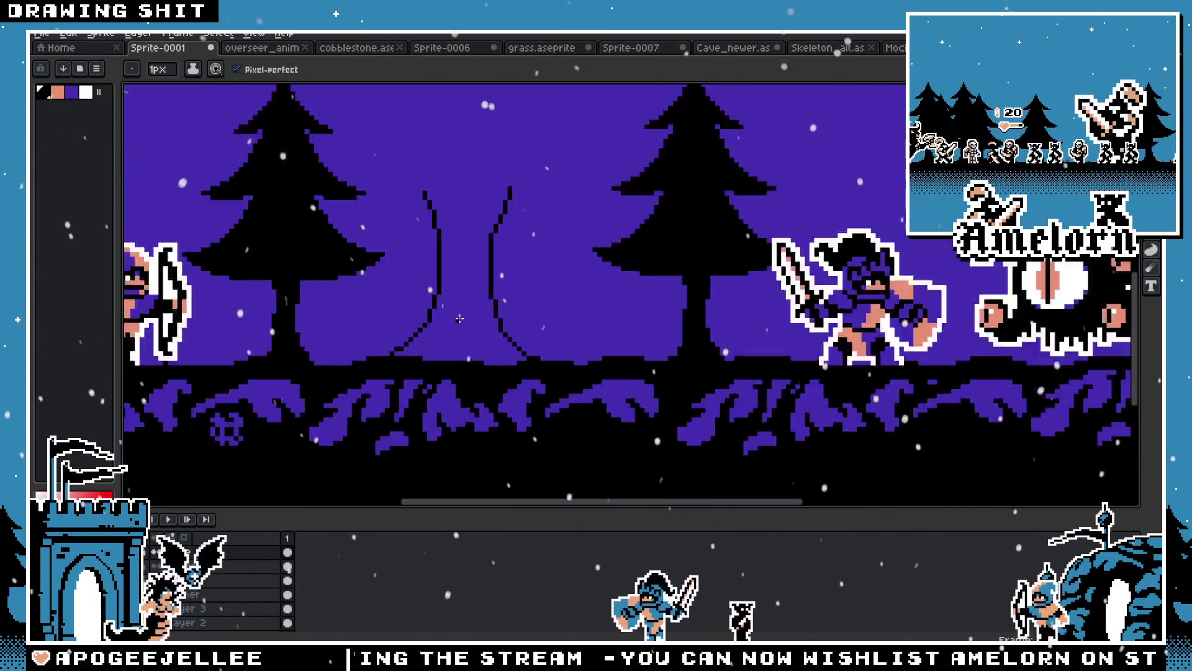
scroll(533, 120, down, 4)
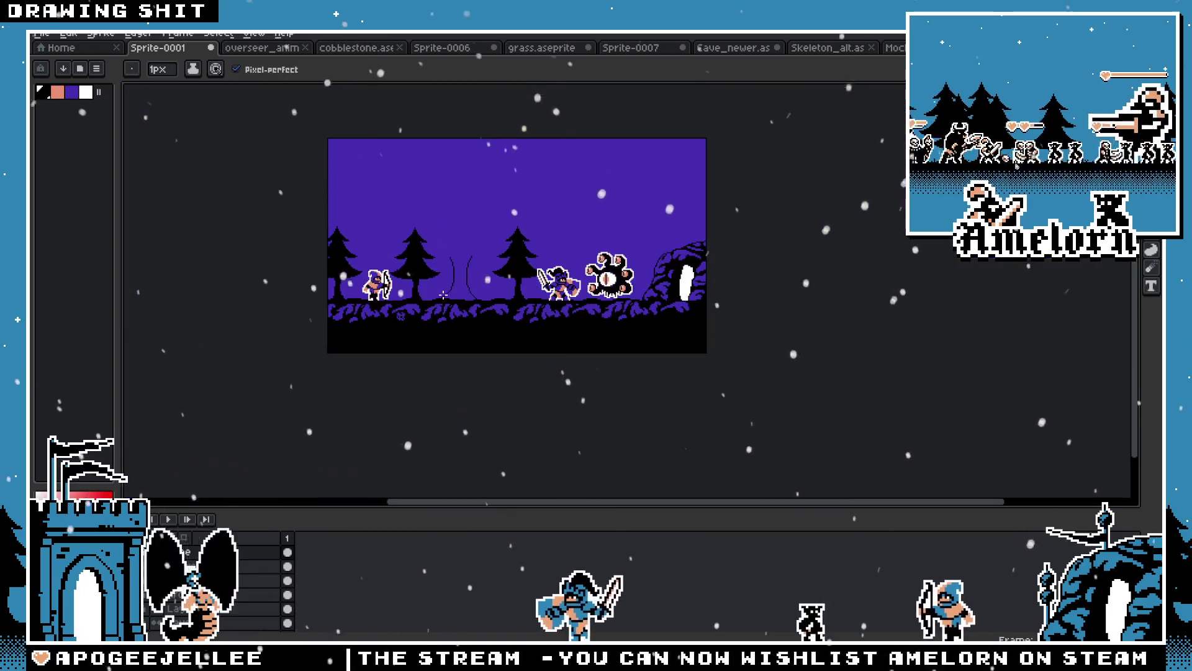
scroll(461, 322, up, 3)
Redraw the curved trunk line rising between the two middle pine trees
key(ctrl+z)
key(ctrl+z)
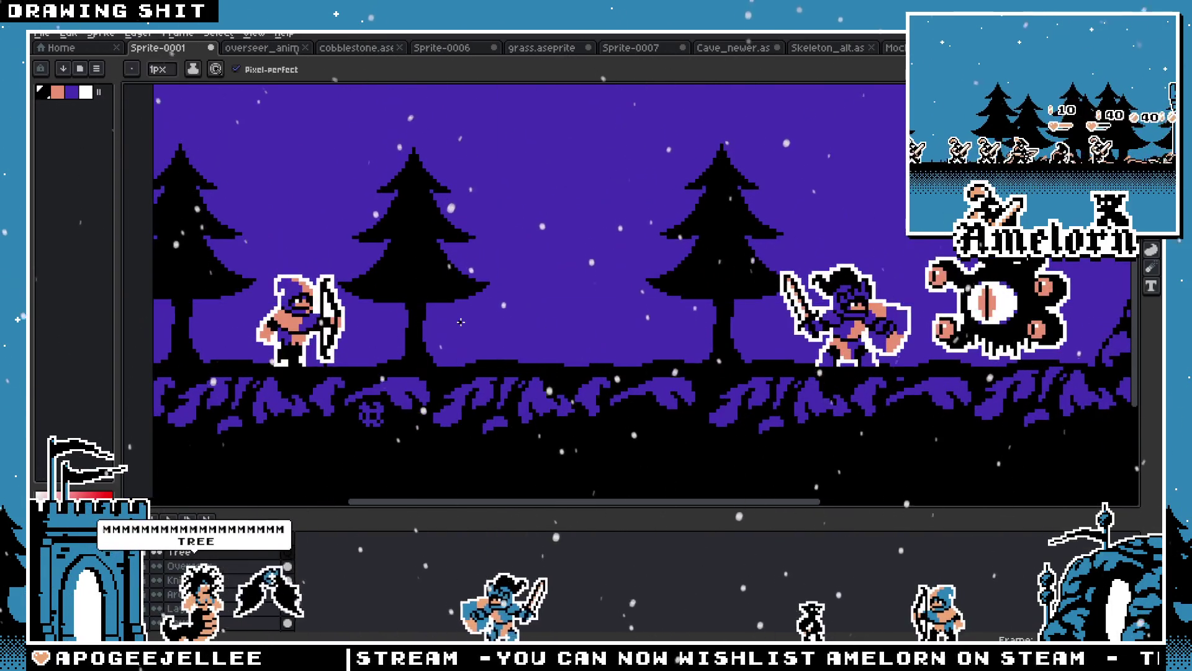
drag(510, 358, 534, 325)
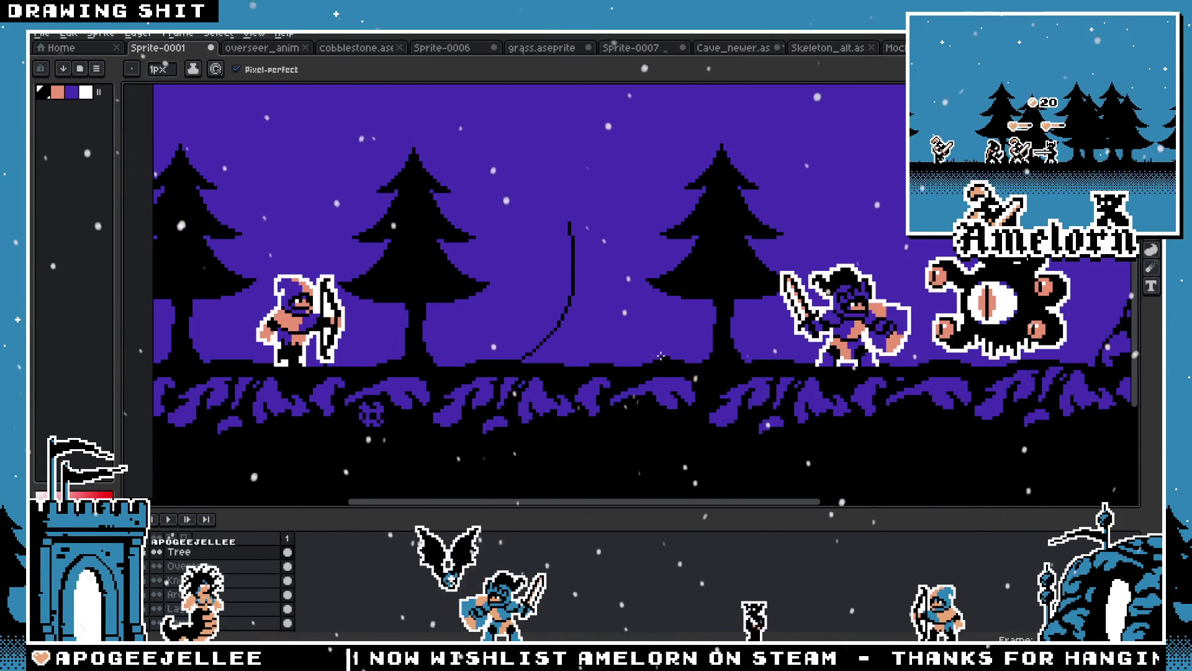
scroll(596, 349, up, 2)
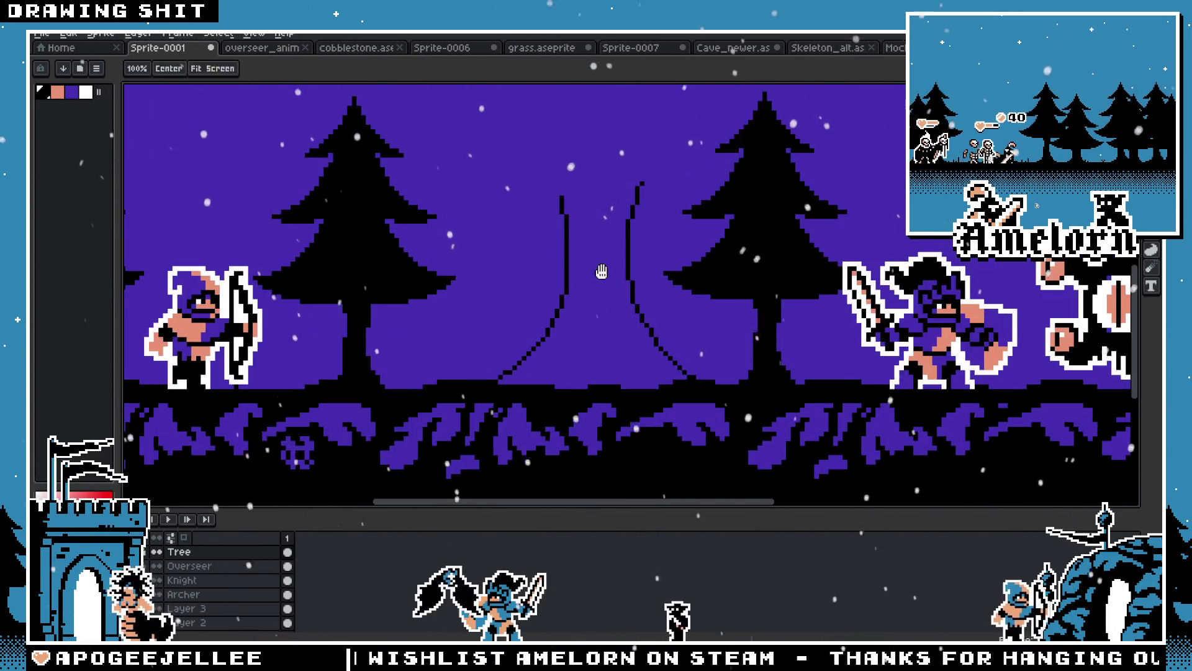
scroll(559, 350, down, 3)
scroll(531, 350, up, 1)
scroll(300, 474, down, 1)
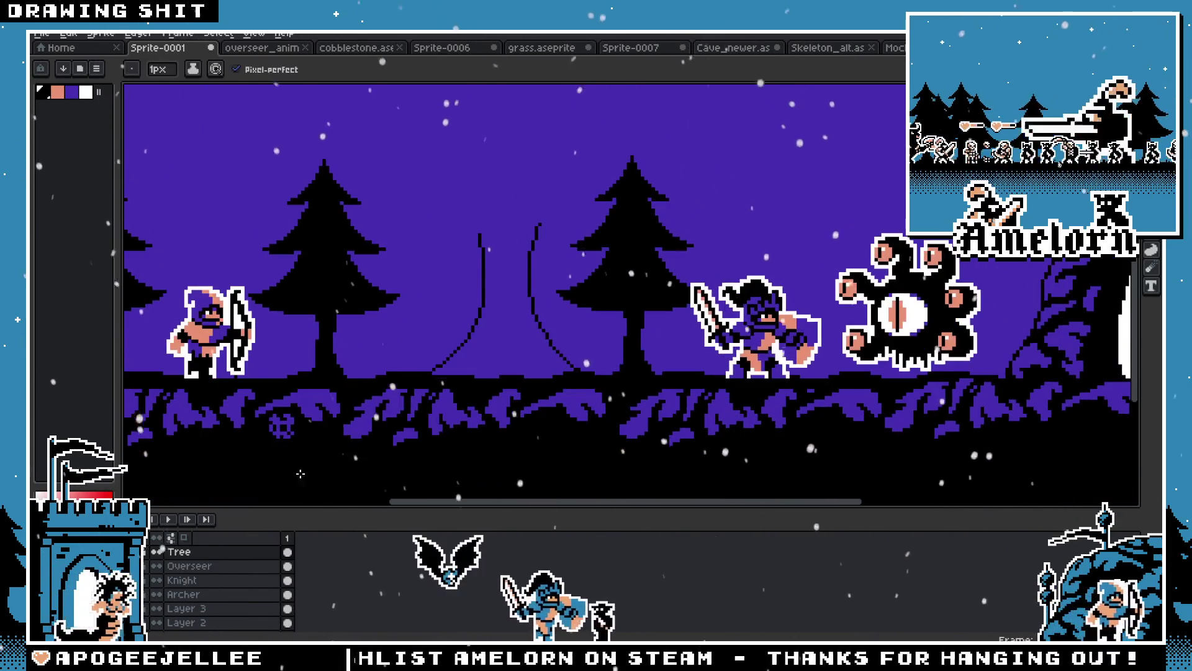
Hide the other layers to check the Tree layer alone, then show them all again
click(154, 566)
click(154, 580)
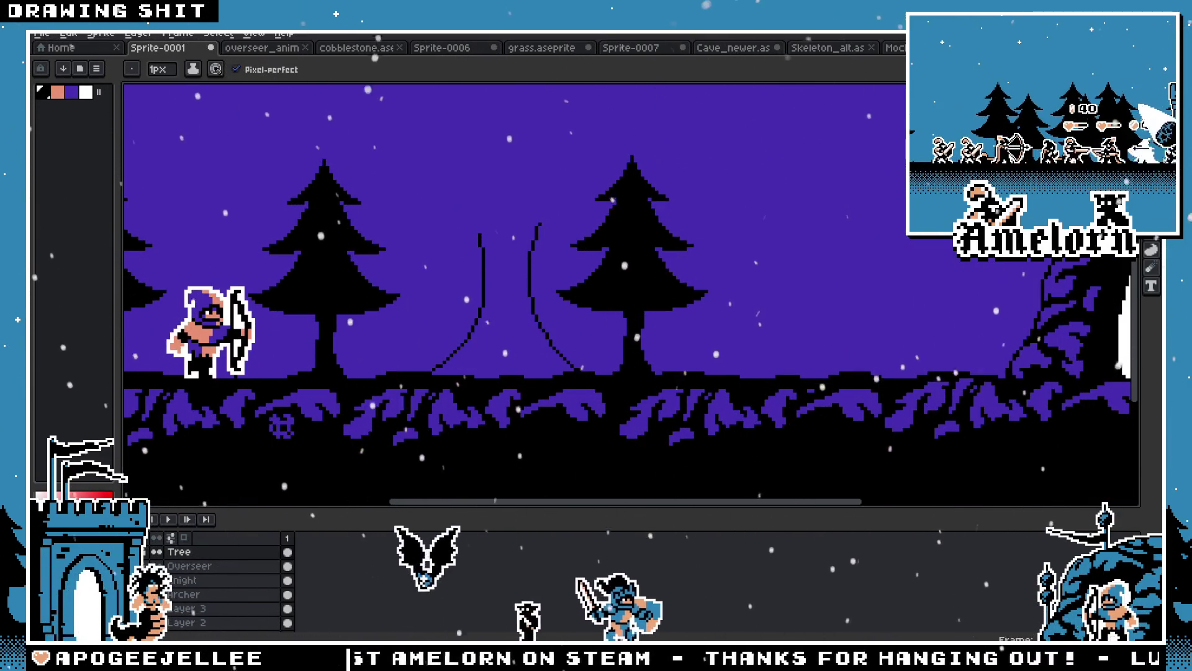
click(154, 551)
click(154, 608)
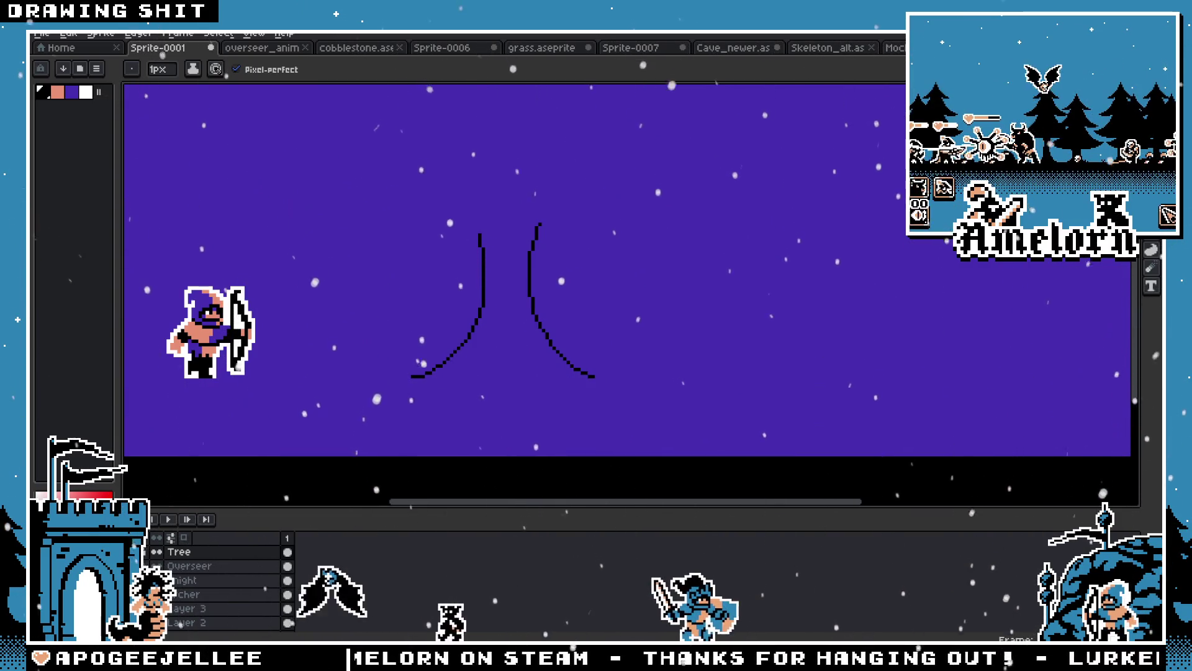
click(154, 609)
click(154, 609)
click(154, 609)
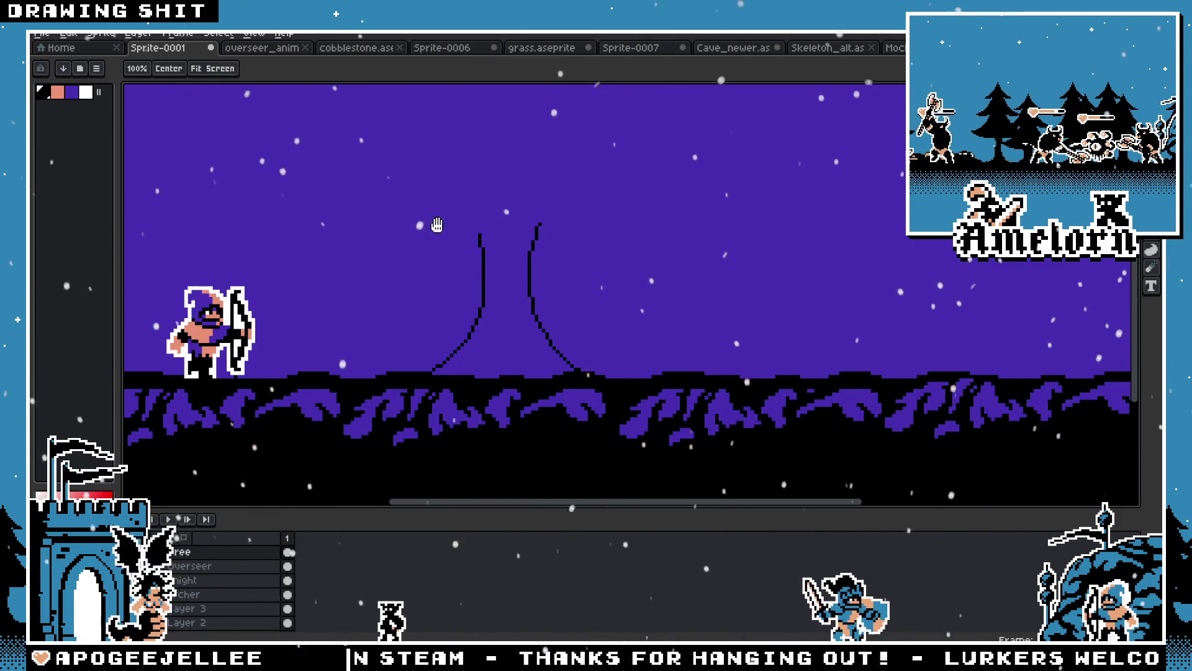
scroll(426, 240, up, 2)
key(ctrl+z)
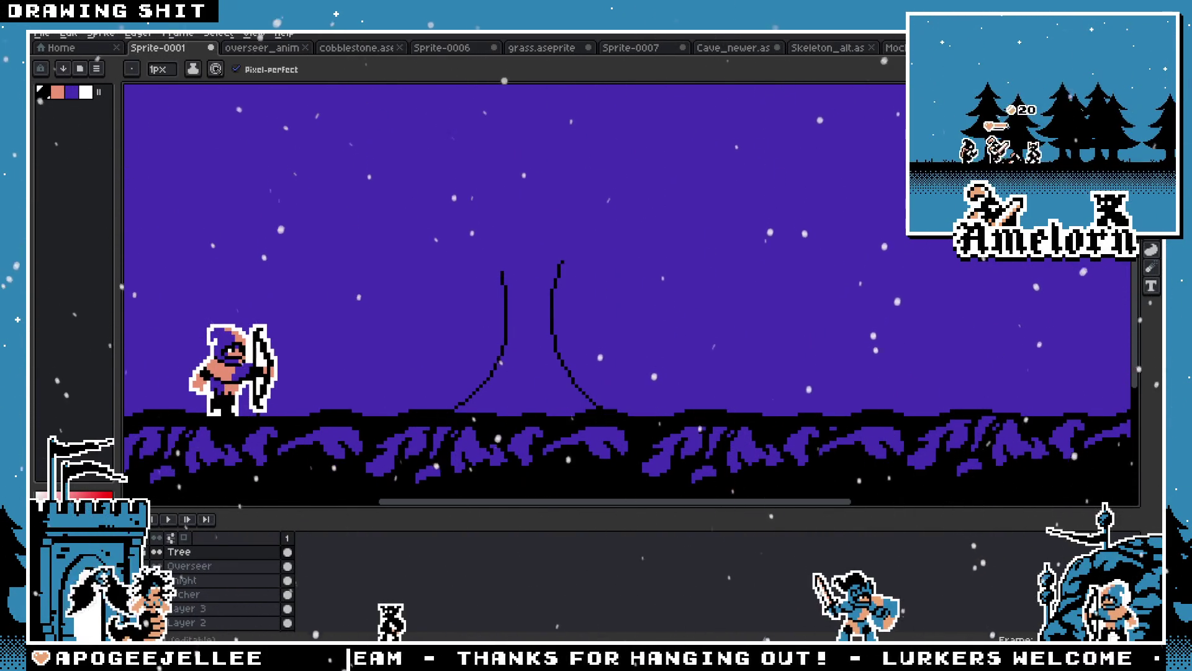
click(154, 623)
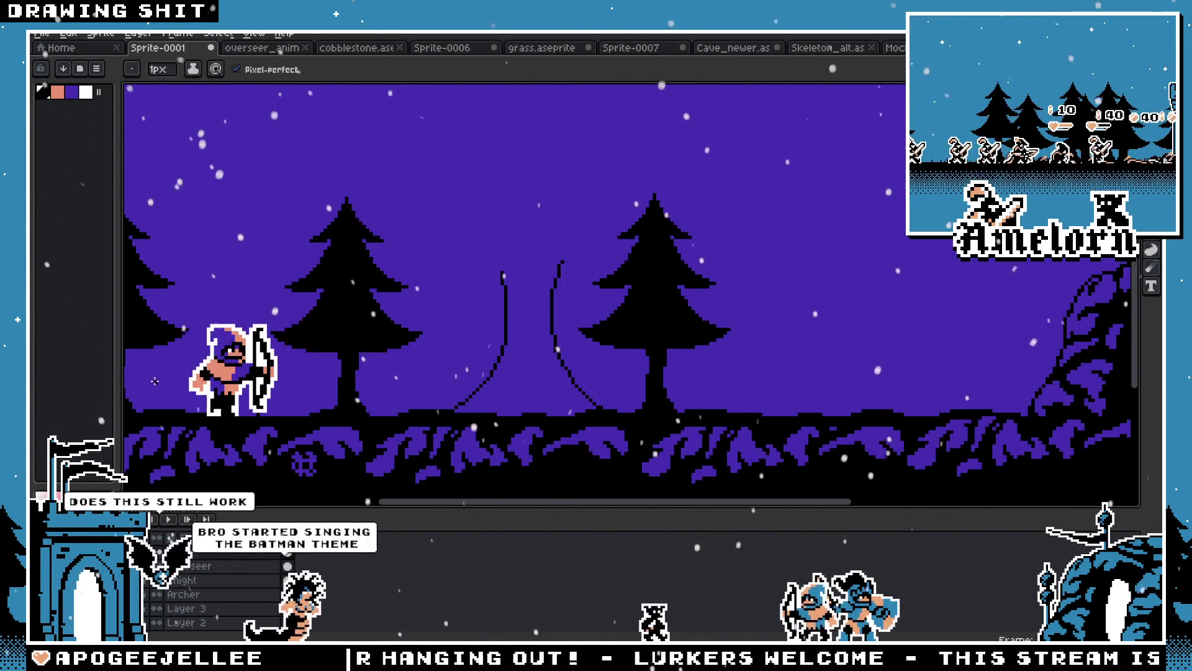
Try several placements of an oval crown outline above the trunk, with the pines hidden
drag(154, 381, 298, 395)
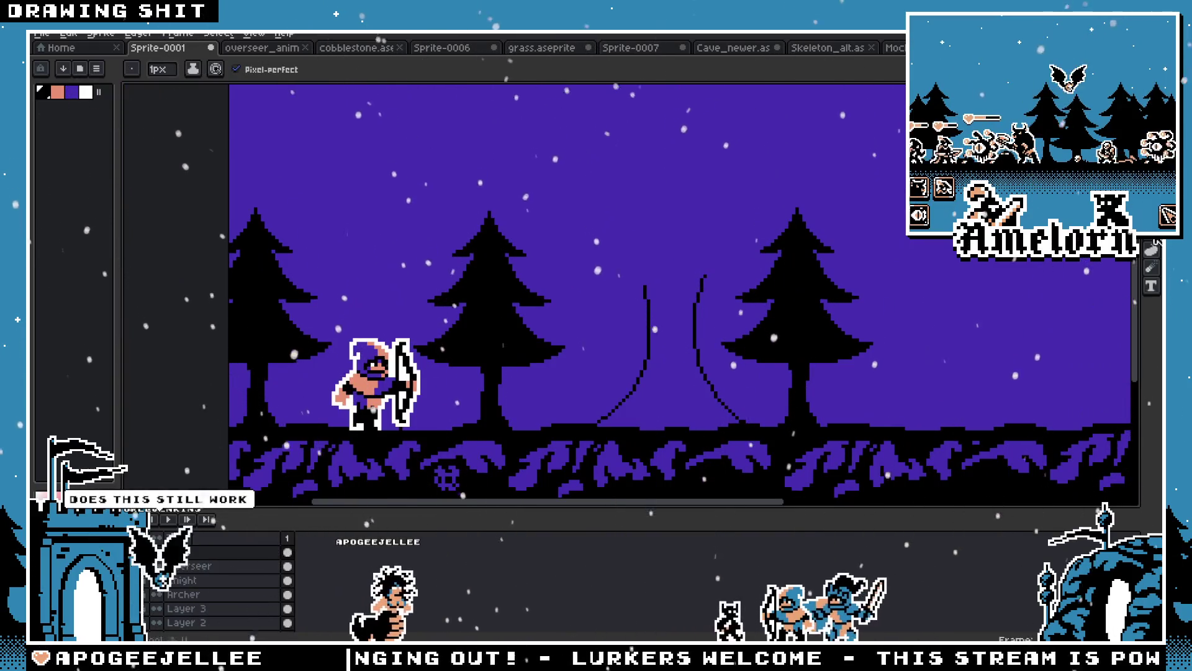
drag(639, 236, 483, 235)
mouse_move(430, 185)
mouse_down()
mouse_move(557, 313)
mouse_move(583, 329)
mouse_move(658, 328)
mouse_move(641, 331)
mouse_up()
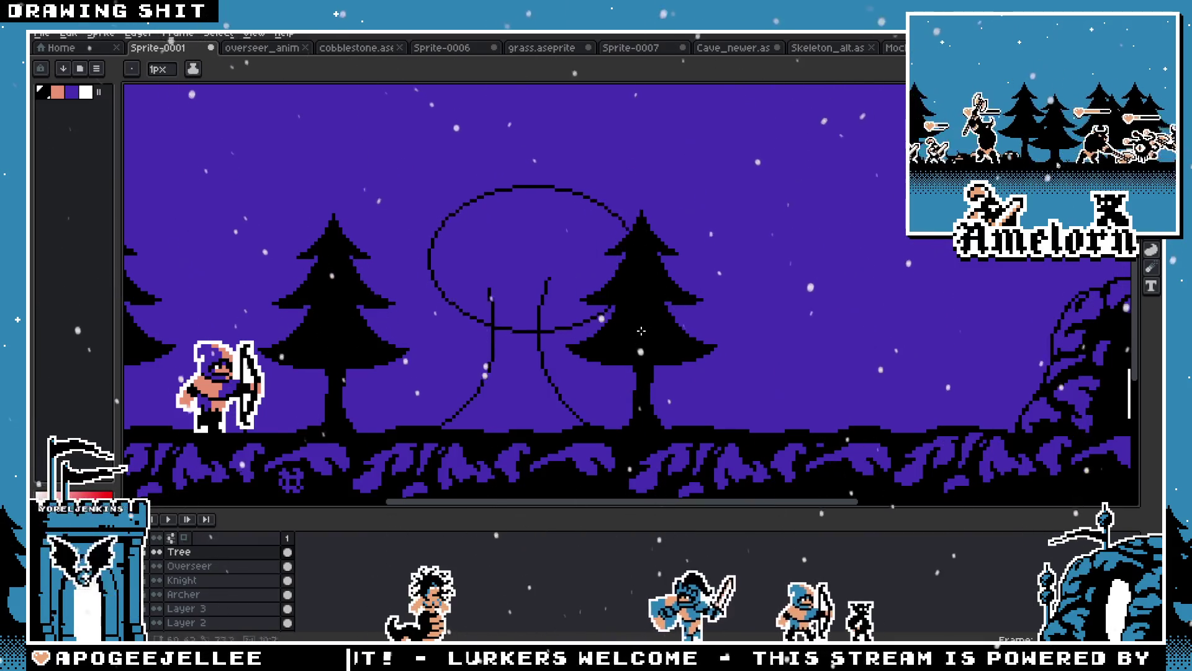
key(ctrl+z)
mouse_move(410, 220)
mouse_down()
mouse_move(612, 332)
mouse_move(615, 351)
mouse_up()
key(ctrl+z)
drag(380, 192, 621, 351)
key(ctrl+z)
drag(346, 155, 571, 279)
key(ctrl+z)
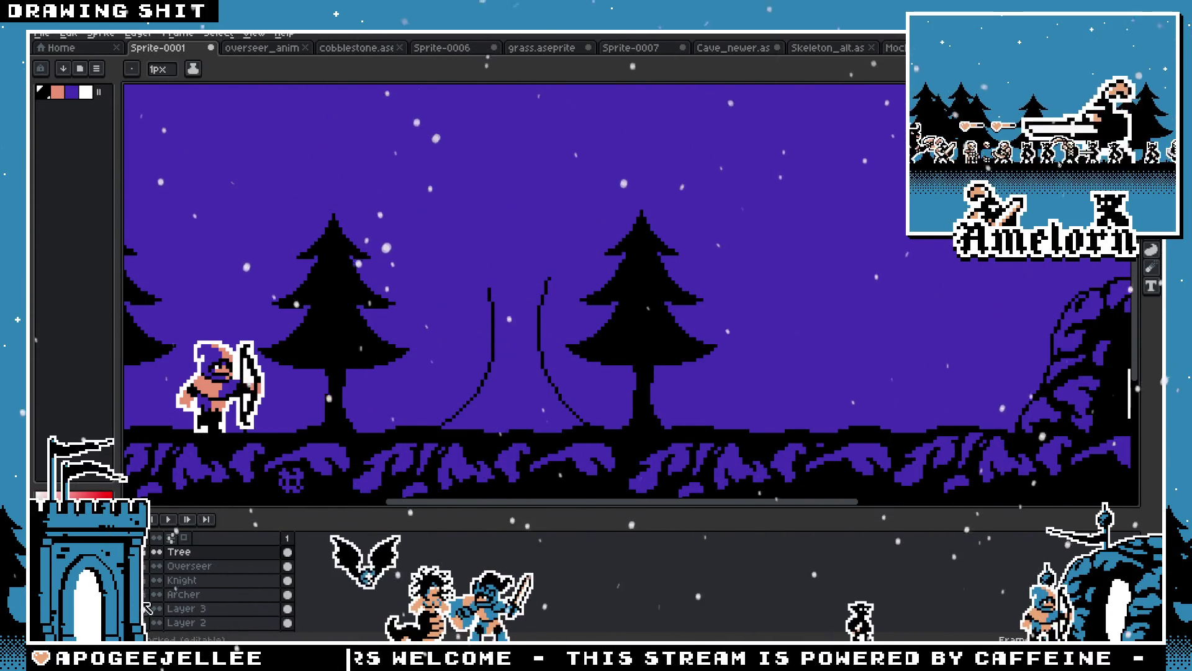
key(ctrl+z)
drag(394, 196, 640, 345)
key(ctrl+z)
mouse_move(339, 161)
mouse_down()
mouse_move(643, 345)
mouse_move(634, 279)
mouse_move(605, 308)
mouse_move(661, 348)
mouse_up()
Erase that first oval completely using rectangular selections
key(m)
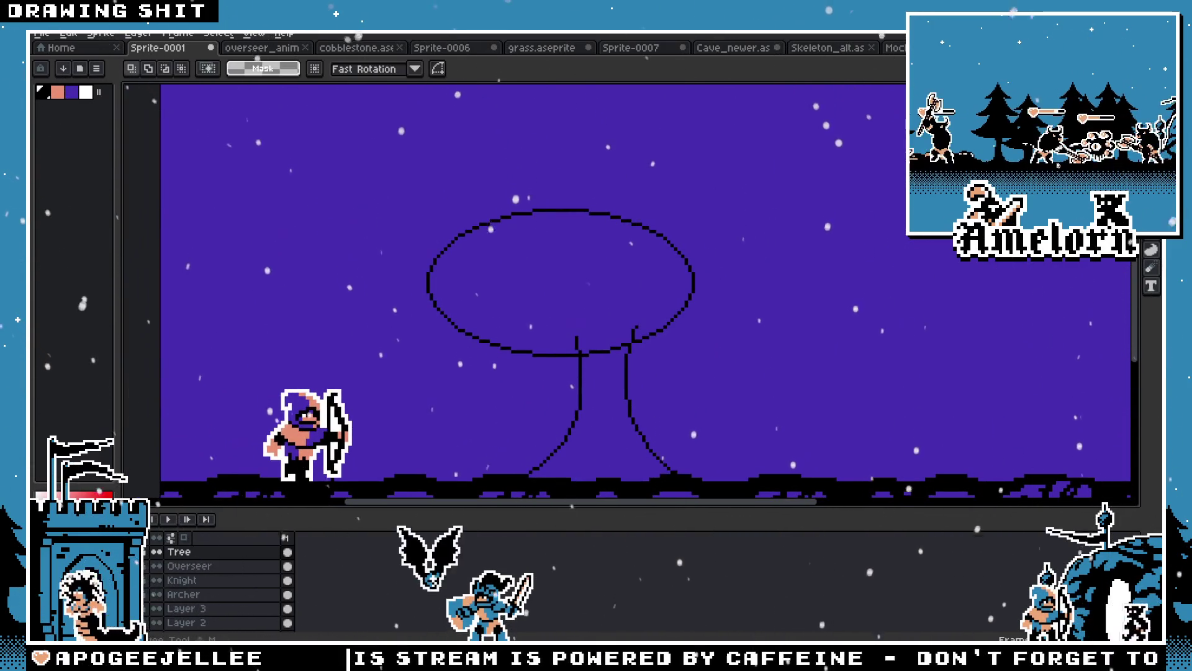
mouse_move(814, 147)
mouse_down()
mouse_move(325, 285)
mouse_move(315, 301)
mouse_up()
key(Delete)
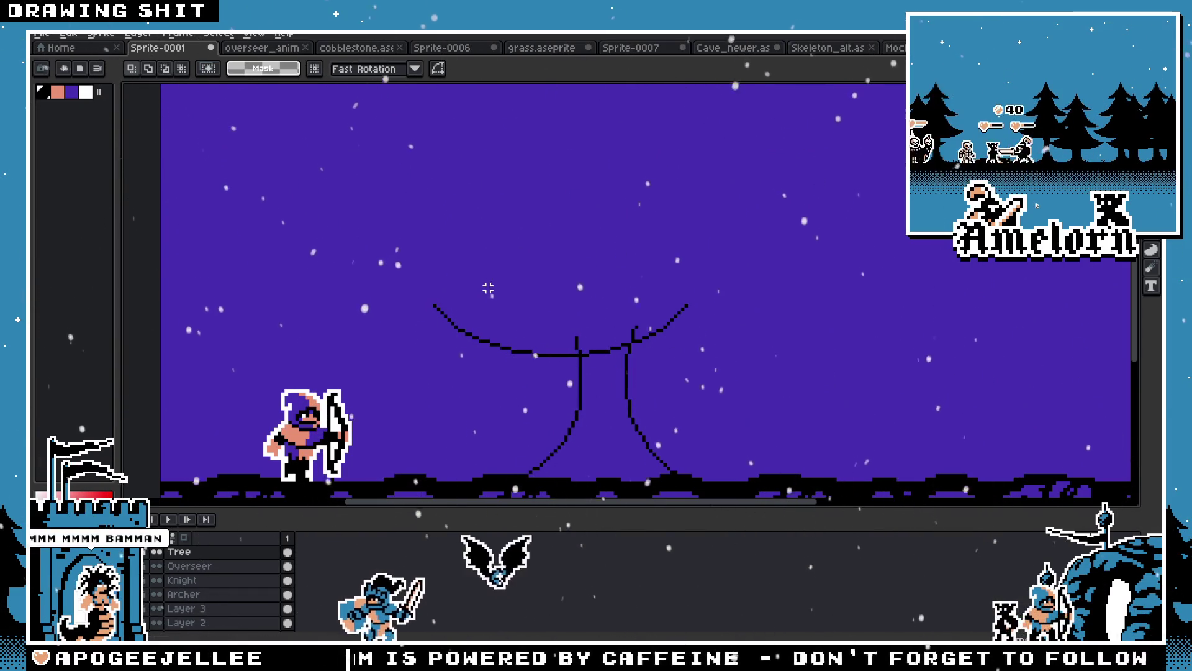
drag(770, 261, 399, 346)
key(Delete)
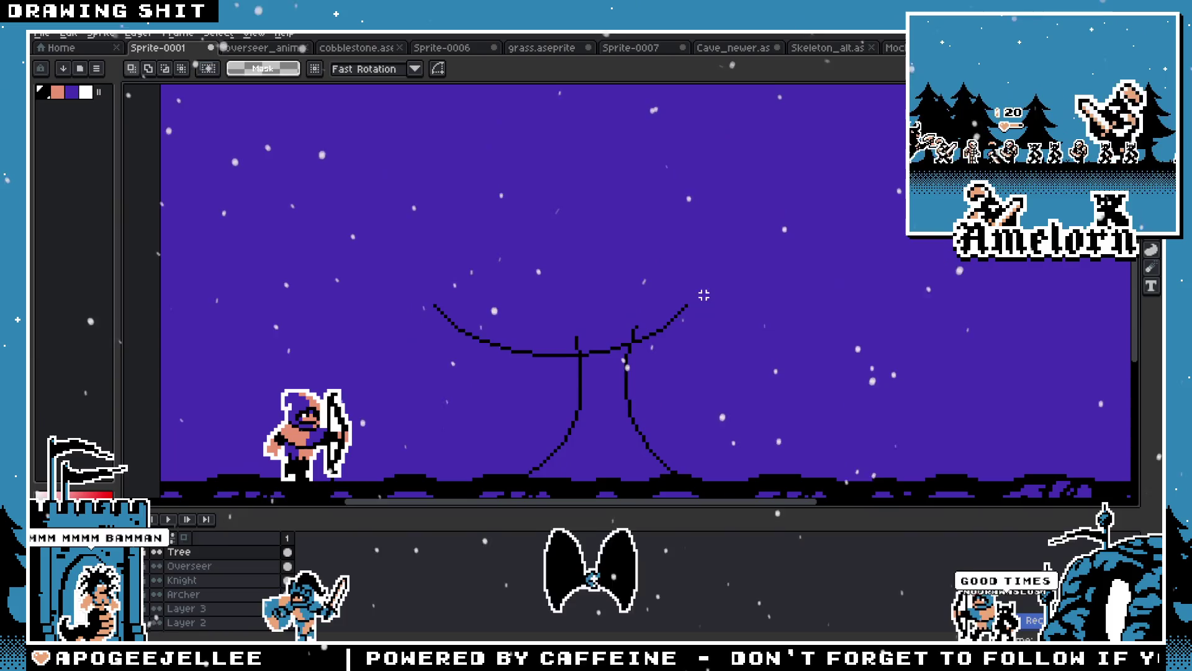
Redraw a large ellipse centred over the trunk
key(u)
drag(667, 143, 934, 286)
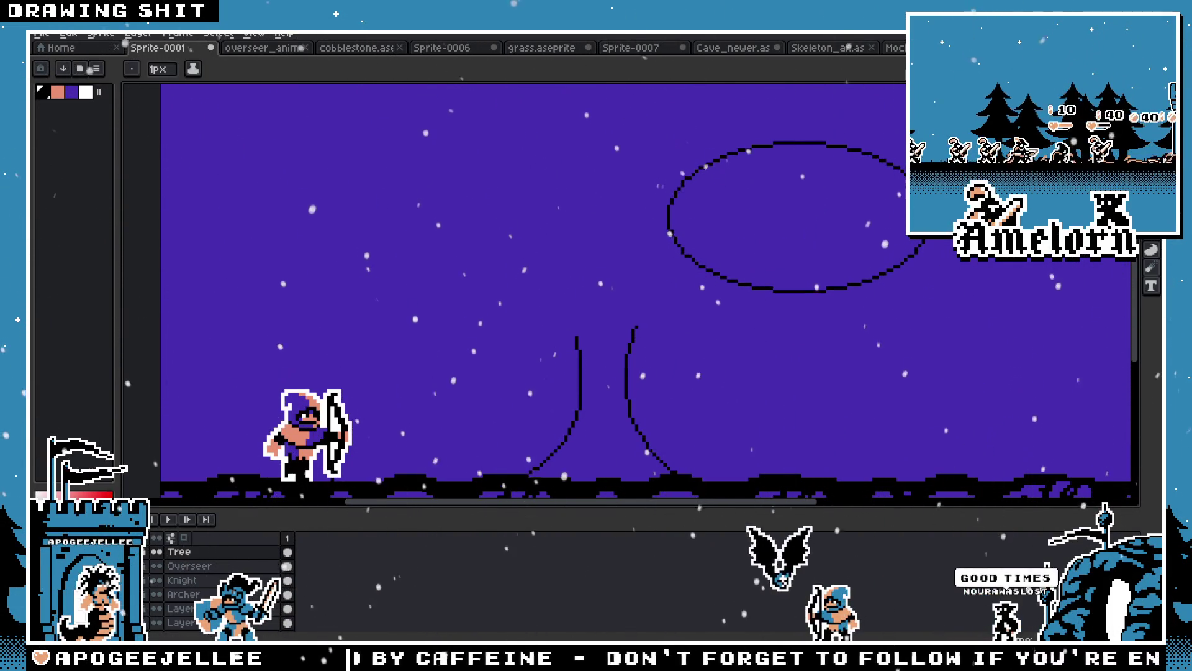
click(1151, 106)
drag(993, 100, 590, 238)
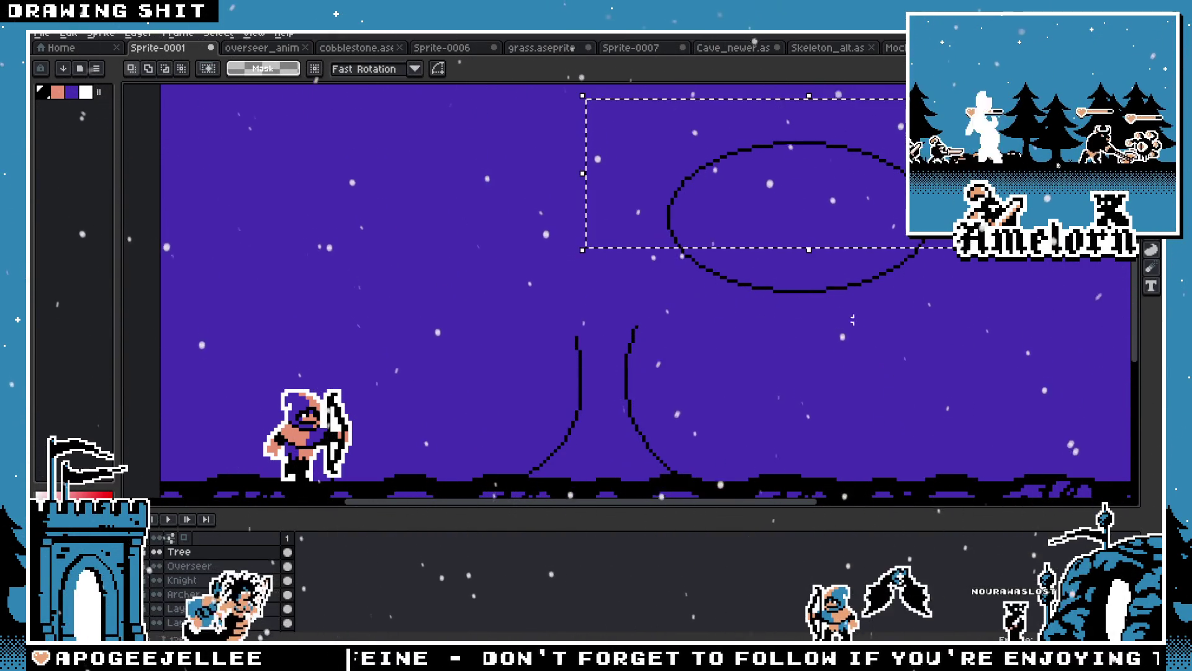
key(ctrl+z)
key(ctrl+z)
click(1151, 229)
mouse_move(435, 156)
mouse_down()
mouse_move(674, 266)
mouse_move(769, 281)
mouse_move(758, 284)
mouse_up()
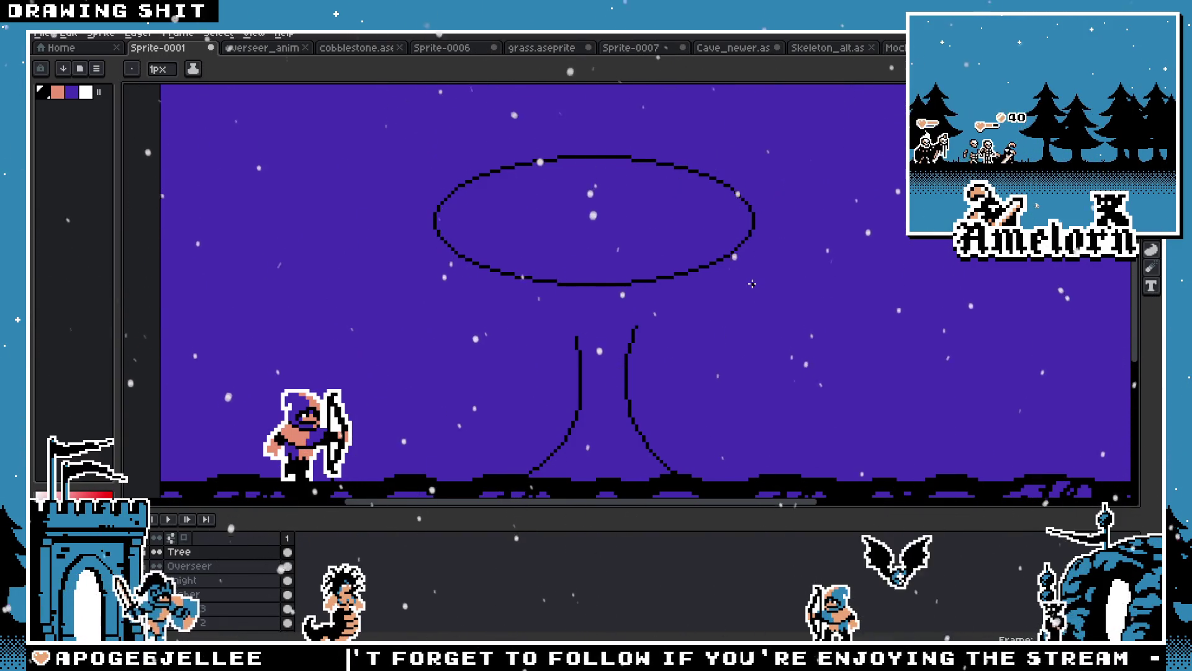
Delete the ellipse's top half and move the remaining arc down toward the trunk
key(m)
mouse_move(882, 122)
mouse_down()
mouse_move(479, 186)
mouse_move(347, 246)
mouse_up()
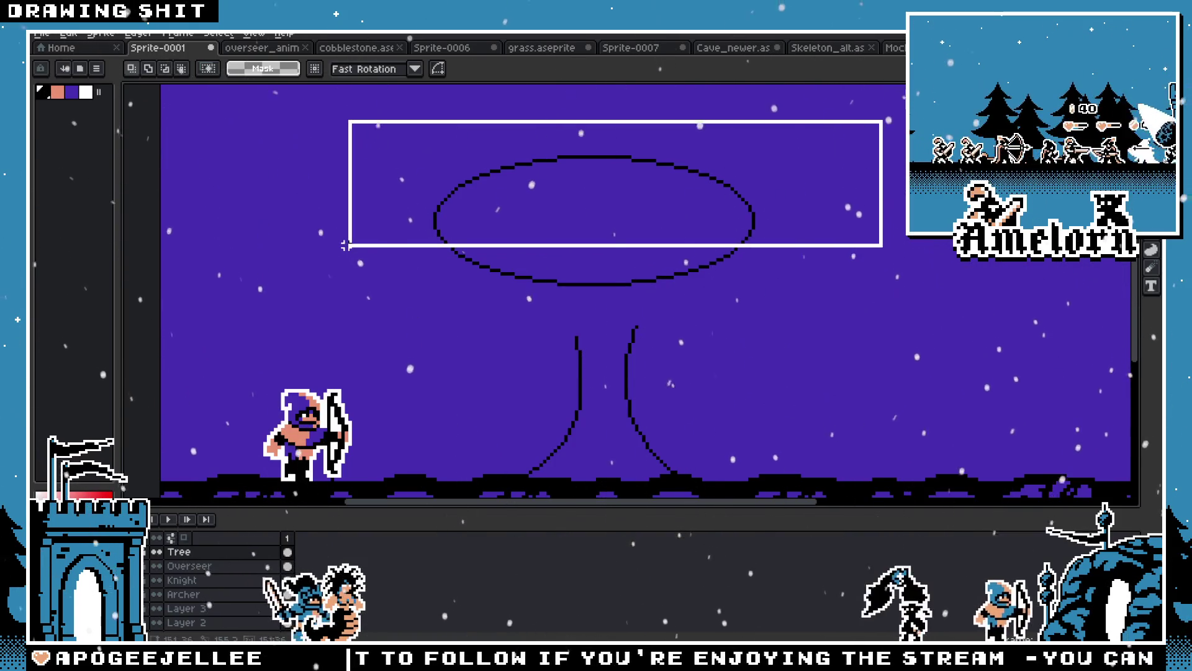
key(Delete)
mouse_move(897, 213)
mouse_down()
mouse_move(370, 280)
mouse_move(351, 292)
mouse_up()
mouse_move(596, 277)
mouse_down()
mouse_move(607, 373)
mouse_move(606, 337)
mouse_up()
scroll(606, 328, up, 2)
scroll(596, 338, down, 3)
scroll(591, 339, up, 1)
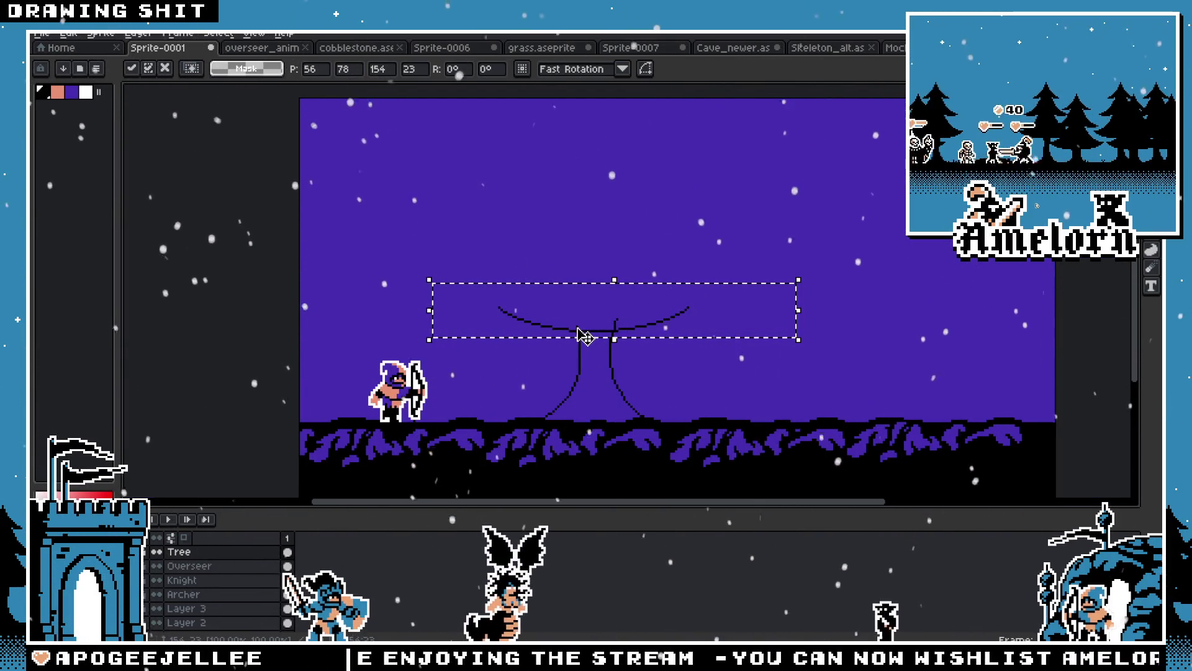
Position the wide arc precisely on top of the trunk
key(Return)
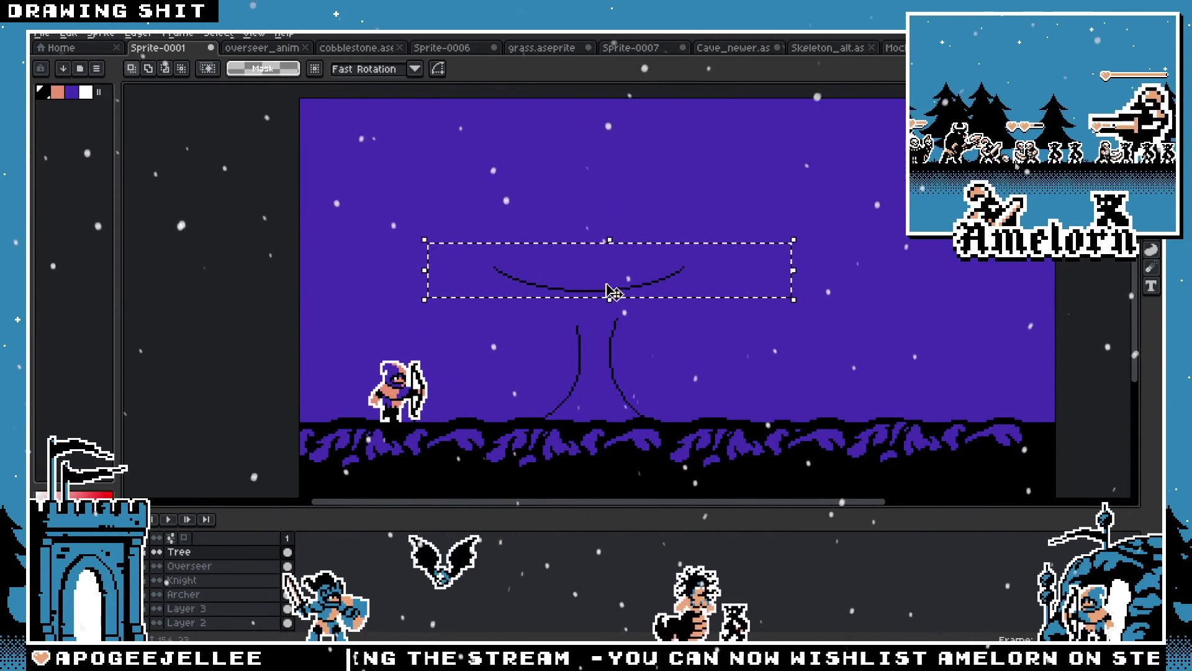
drag(611, 292, 599, 308)
scroll(610, 346, up, 2)
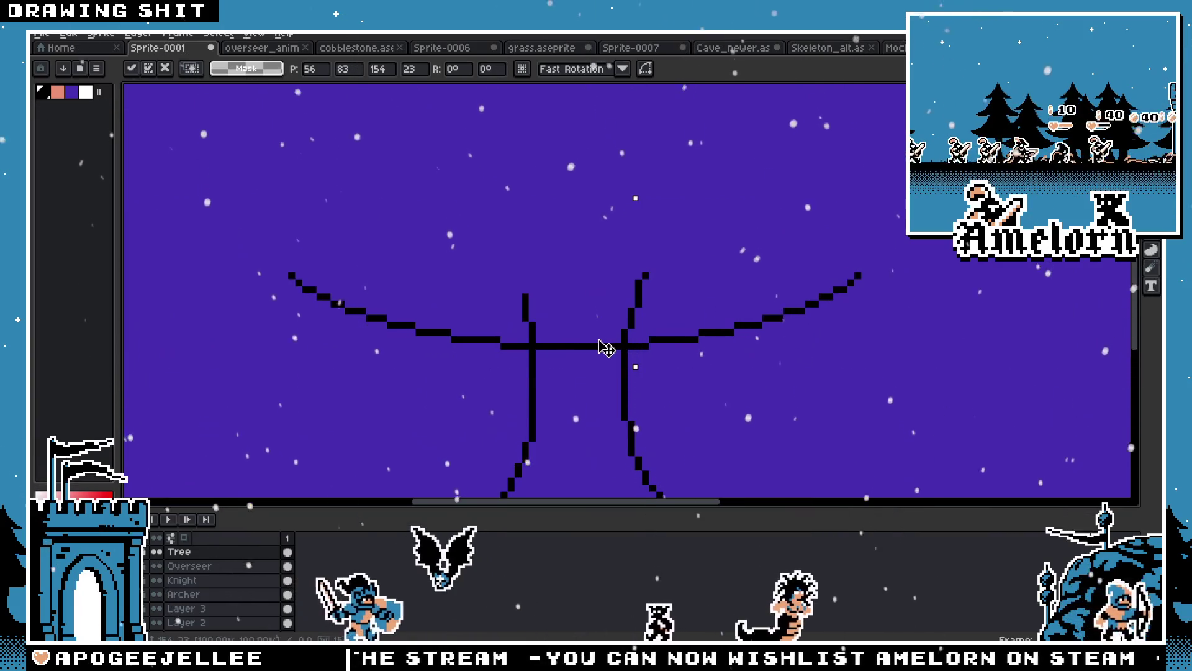
key(Right)
key(Right)
drag(587, 343, 589, 334)
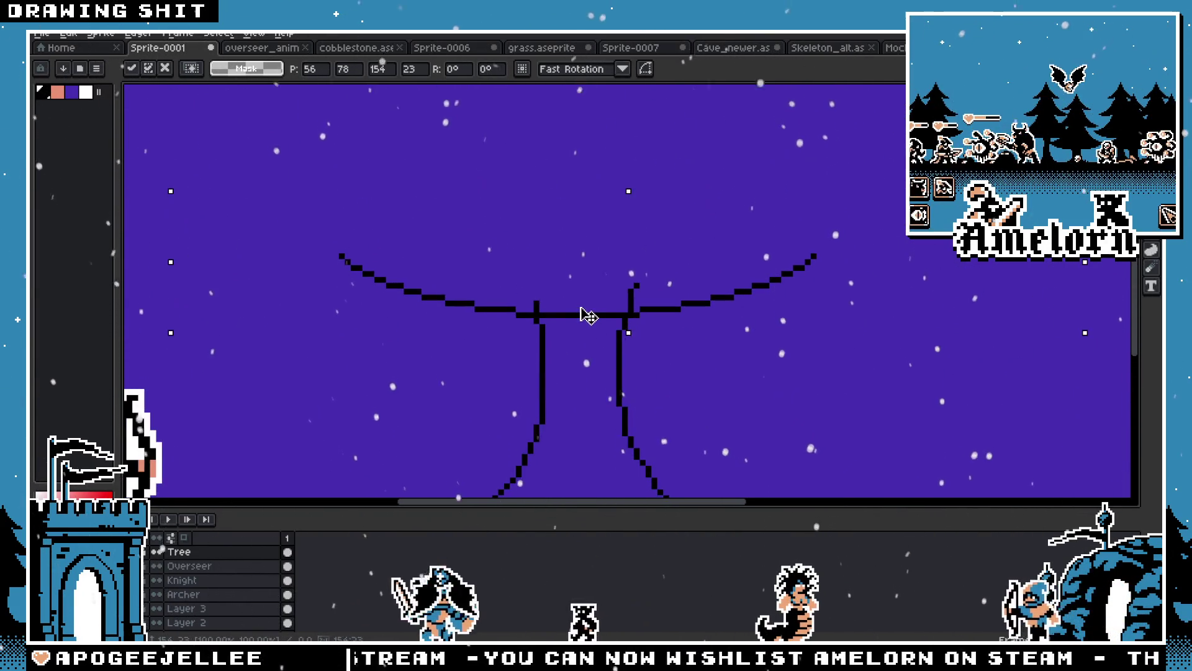
scroll(580, 311, down, 1)
Copy the arc, place it higher and narrow it to form a second tier
key(Left)
key(Left)
key(Up)
key(Up)
key(Up)
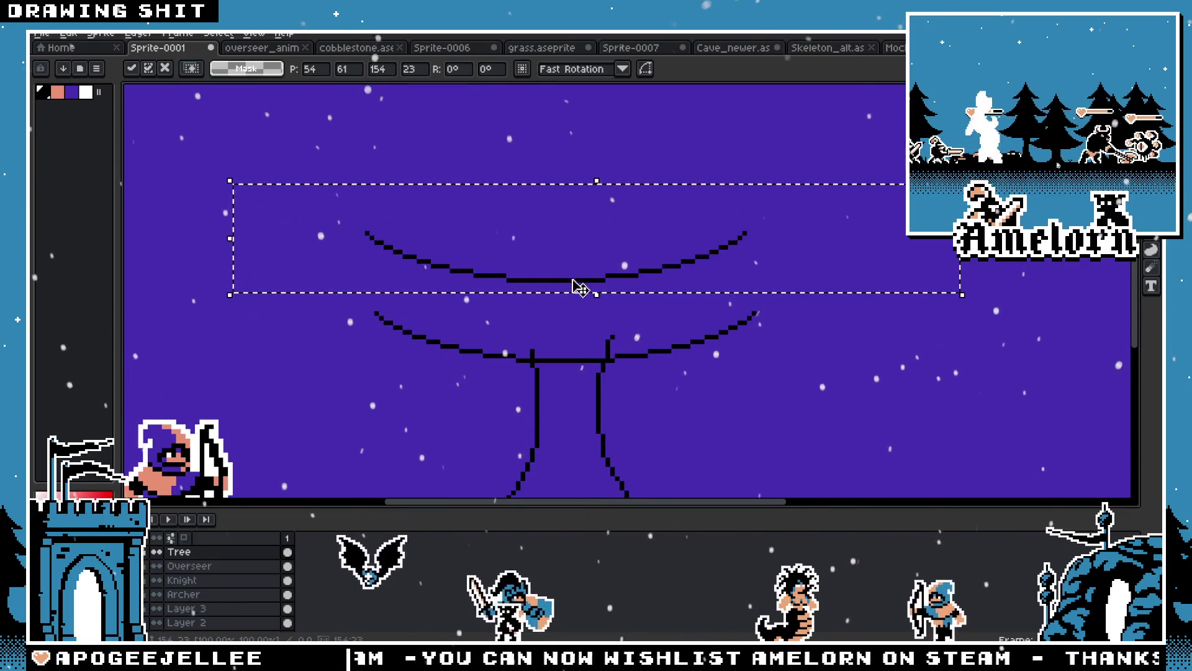
drag(580, 287, 598, 297)
drag(590, 365, 590, 292)
drag(972, 238, 886, 247)
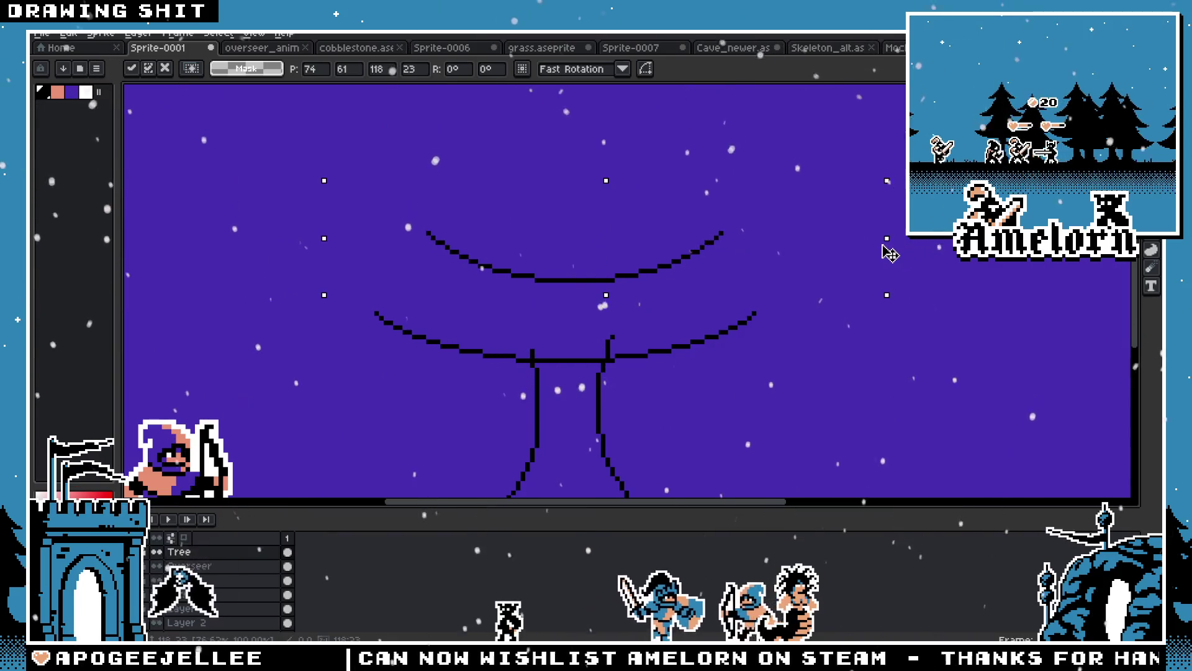
scroll(659, 236, down, 1)
scroll(617, 336, up, 1)
drag(618, 347, 625, 311)
scroll(631, 267, down, 5)
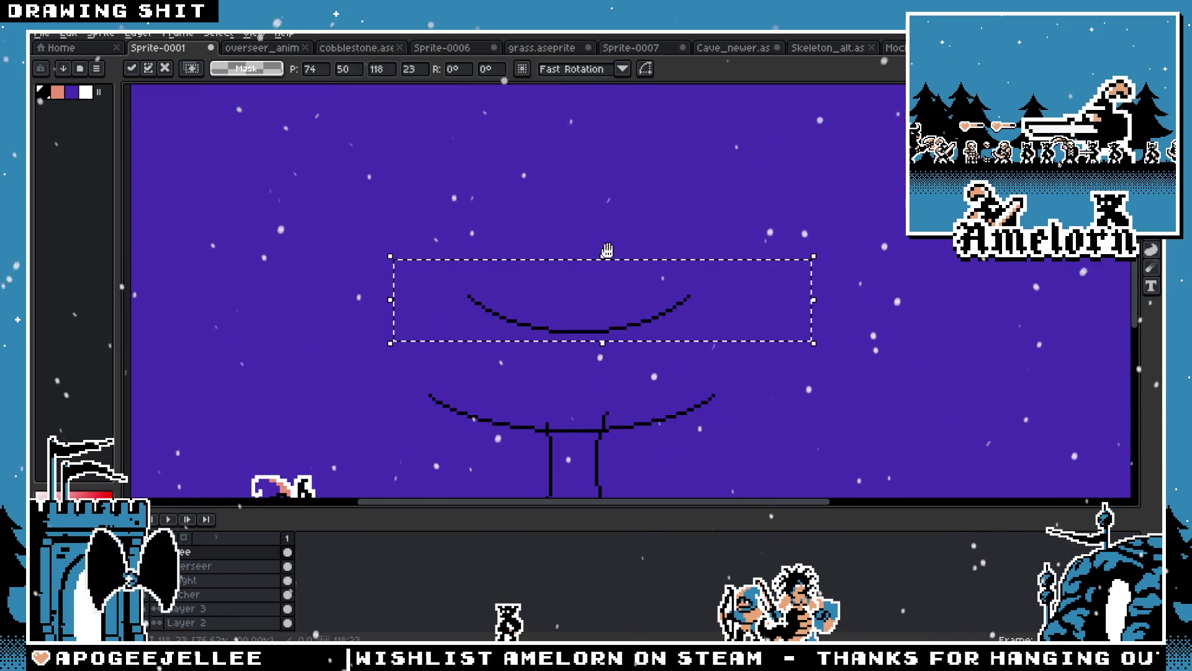
scroll(627, 285, up, 4)
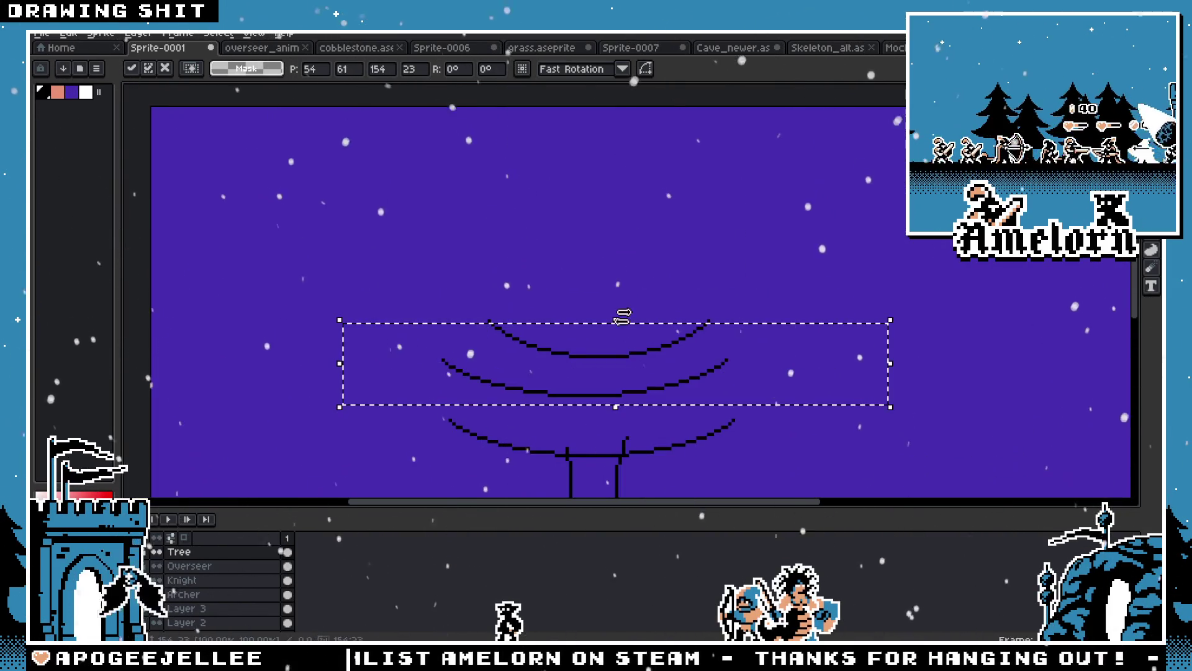
key(Return)
Copy the upper arc, raise it about 38 px and narrow it into the topmost tier
click(637, 370)
drag(737, 297, 460, 375)
drag(601, 367, 617, 285)
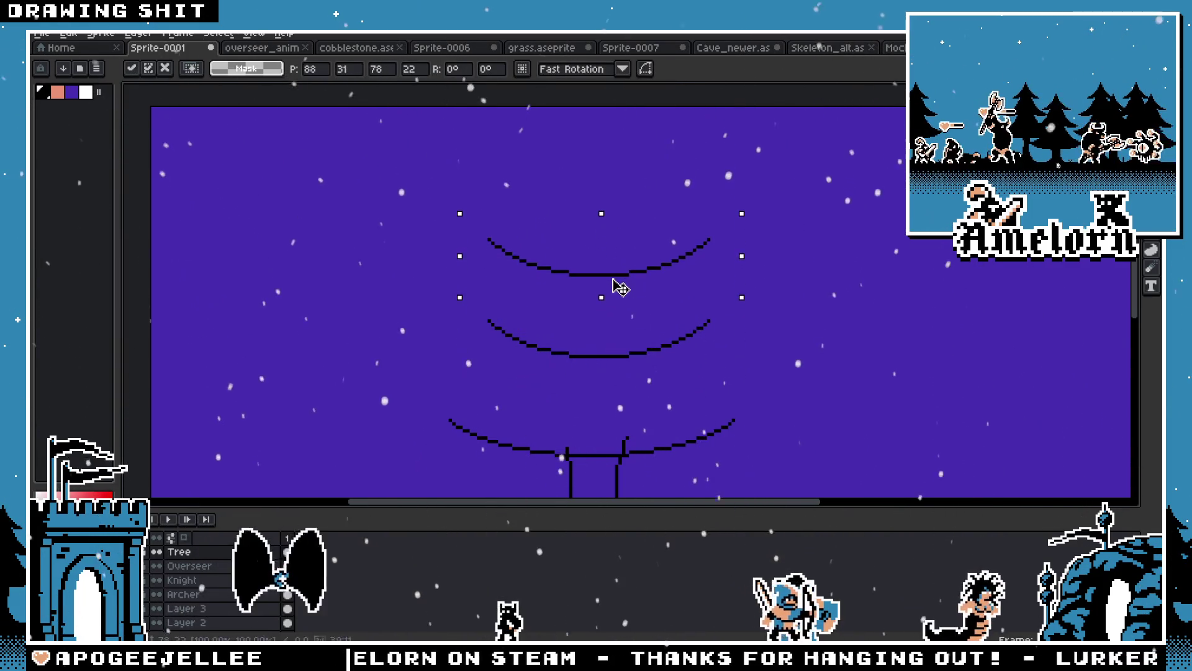
drag(743, 256, 697, 270)
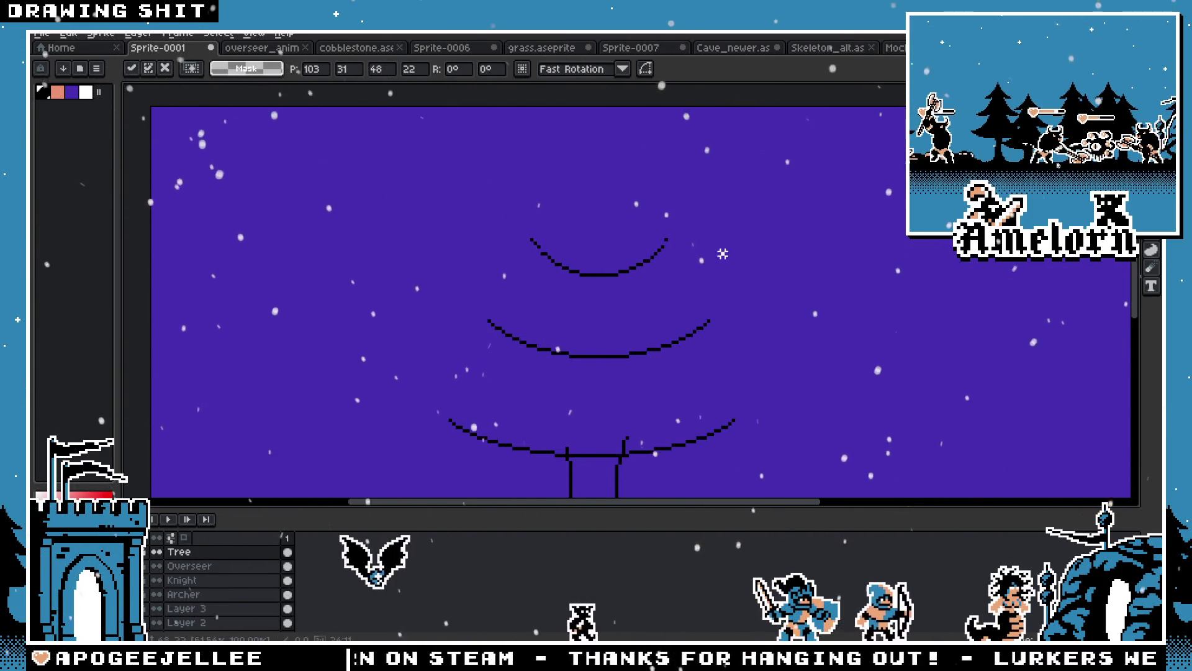
scroll(683, 257, up, 2)
key(Return)
key(ctrl+d)
Trim stray pixels at the upper arc's right end with the Pencil
key(b)
drag(659, 229, 653, 245)
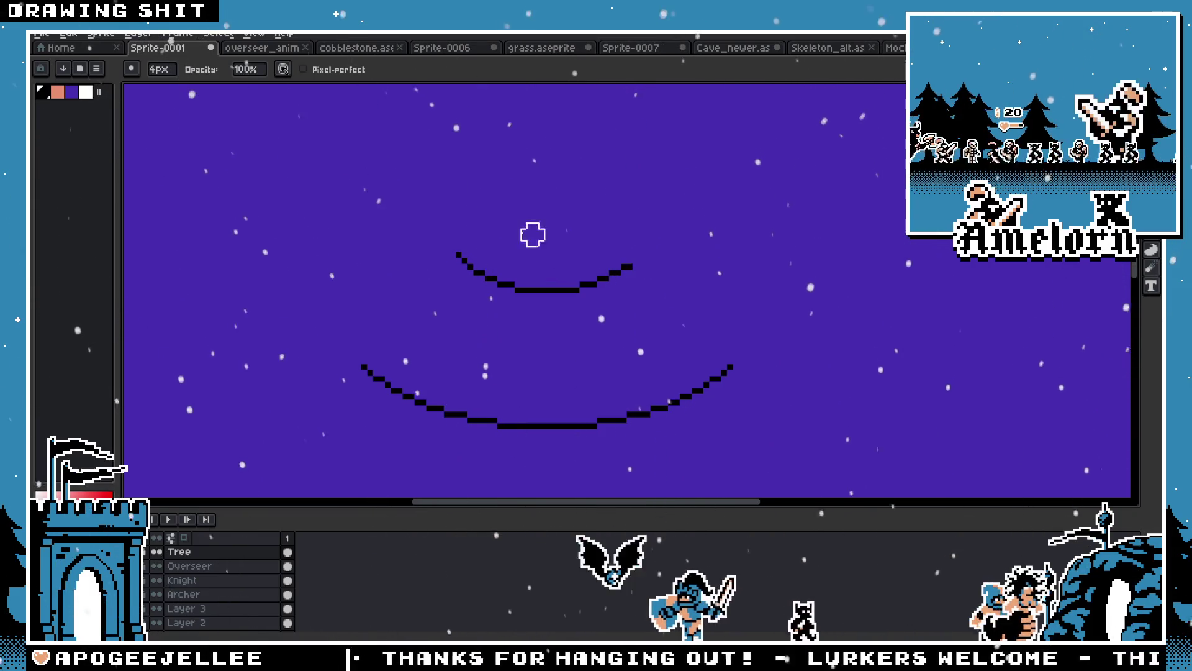
scroll(332, 259, down, 3)
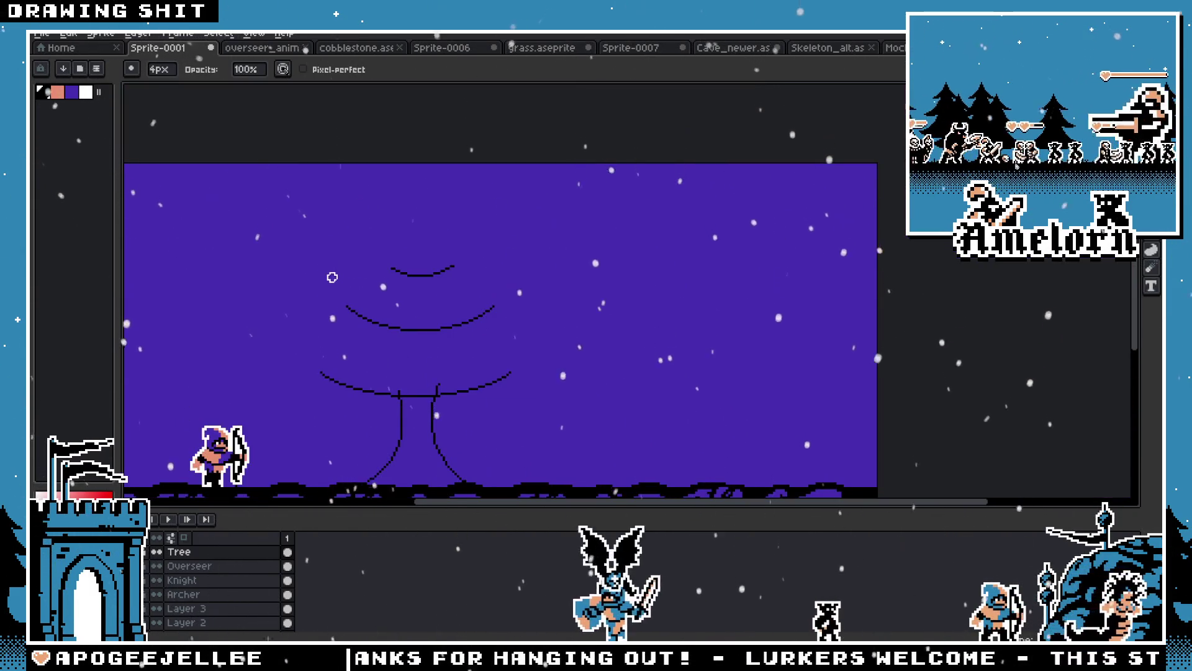
scroll(333, 298, up, 2)
scroll(402, 305, down, 3)
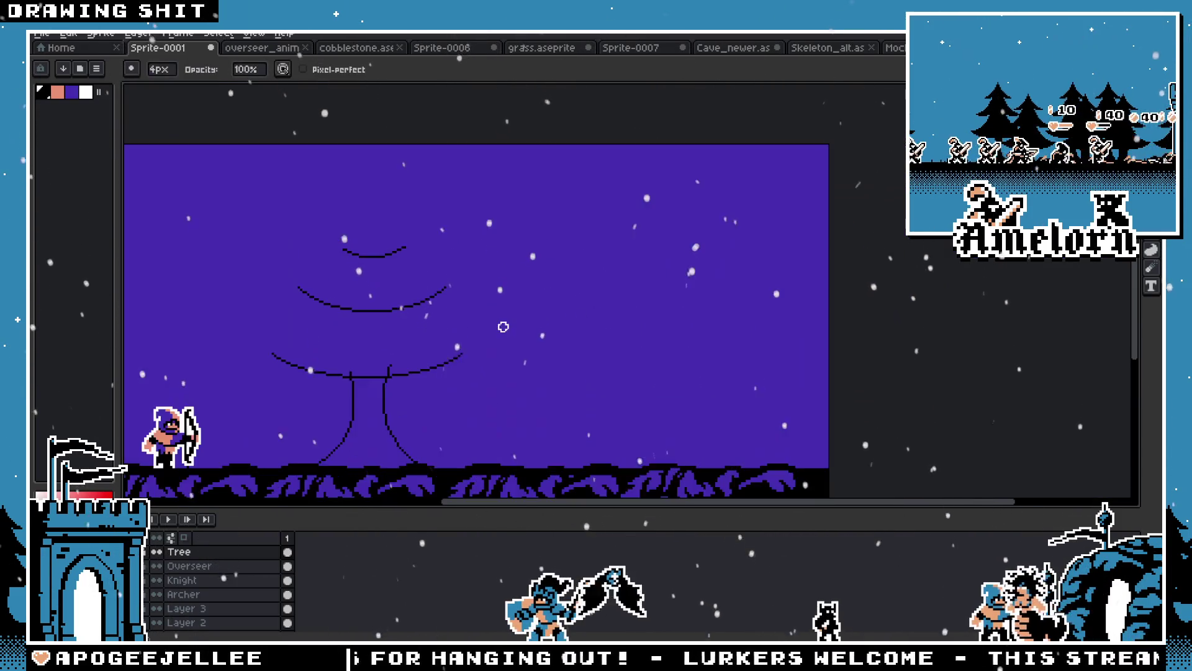
scroll(580, 317, up, 2)
Marquee-select and delete the two upper arcs of the tree sketch
key(m)
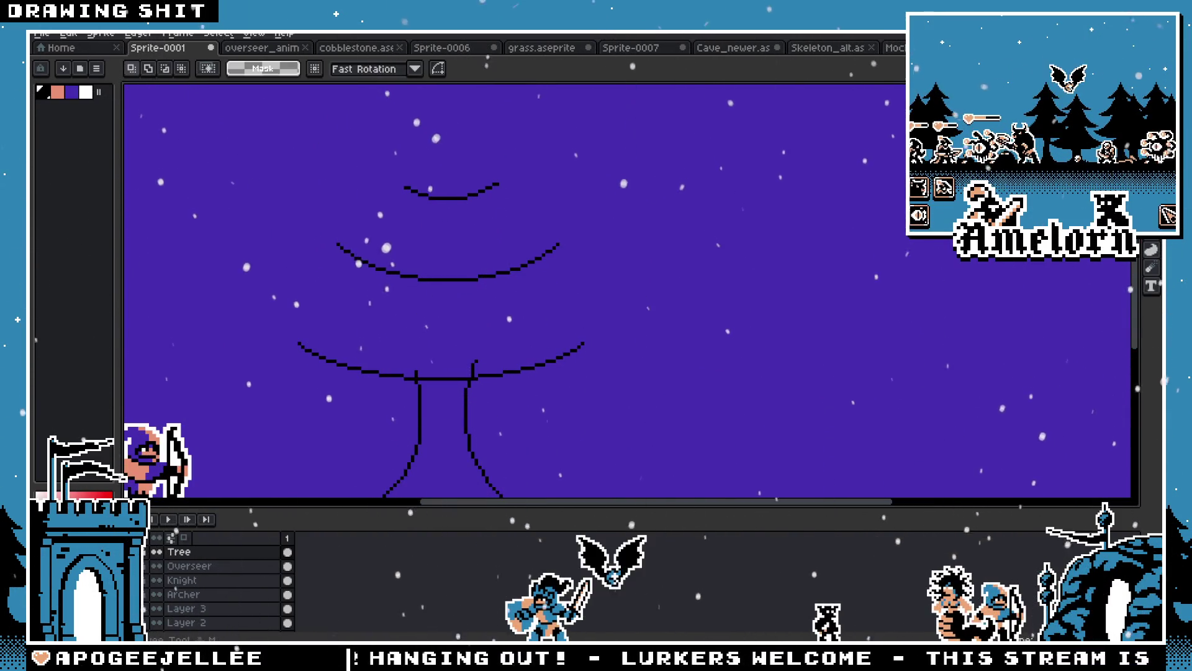
scroll(594, 275, down, 1)
key(Delete)
drag(417, 274, 791, 333)
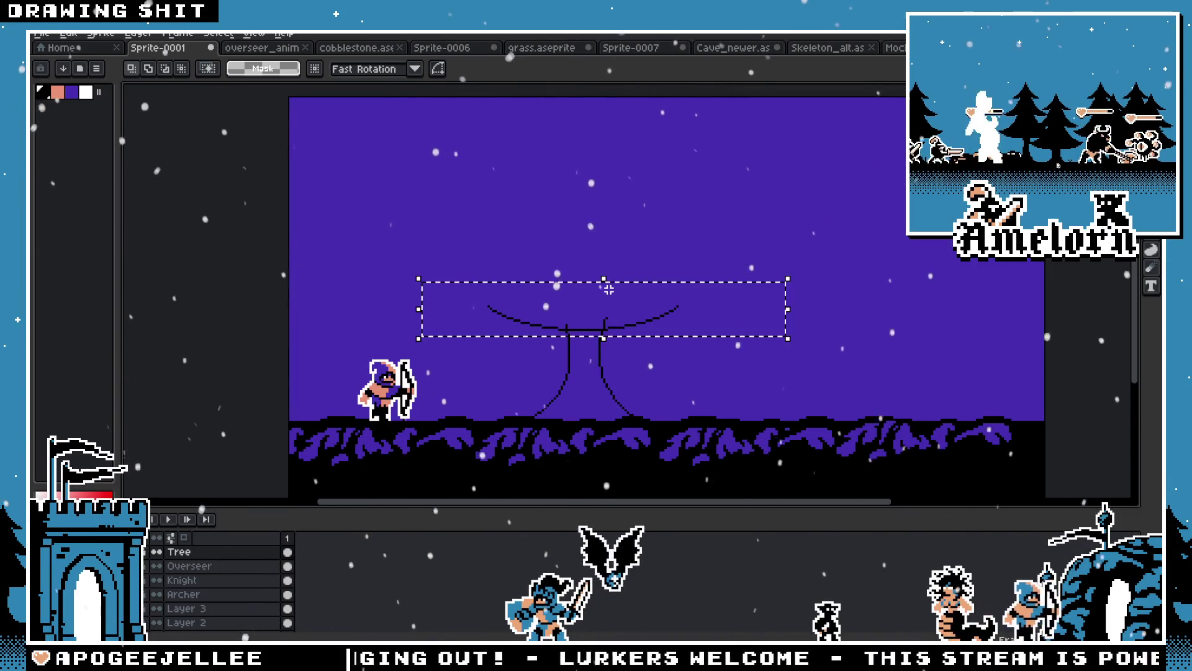
drag(613, 333, 613, 292)
key(ctrl+d)
Move the wide arc down until it sits on the trunk tops
mouse_move(381, 243)
mouse_down()
mouse_move(729, 314)
mouse_move(734, 327)
mouse_up()
drag(572, 295, 585, 336)
key(Return)
scroll(687, 399, up, 1)
mouse_move(795, 178)
mouse_down()
mouse_move(176, 330)
mouse_move(236, 295)
mouse_up()
drag(472, 250, 489, 358)
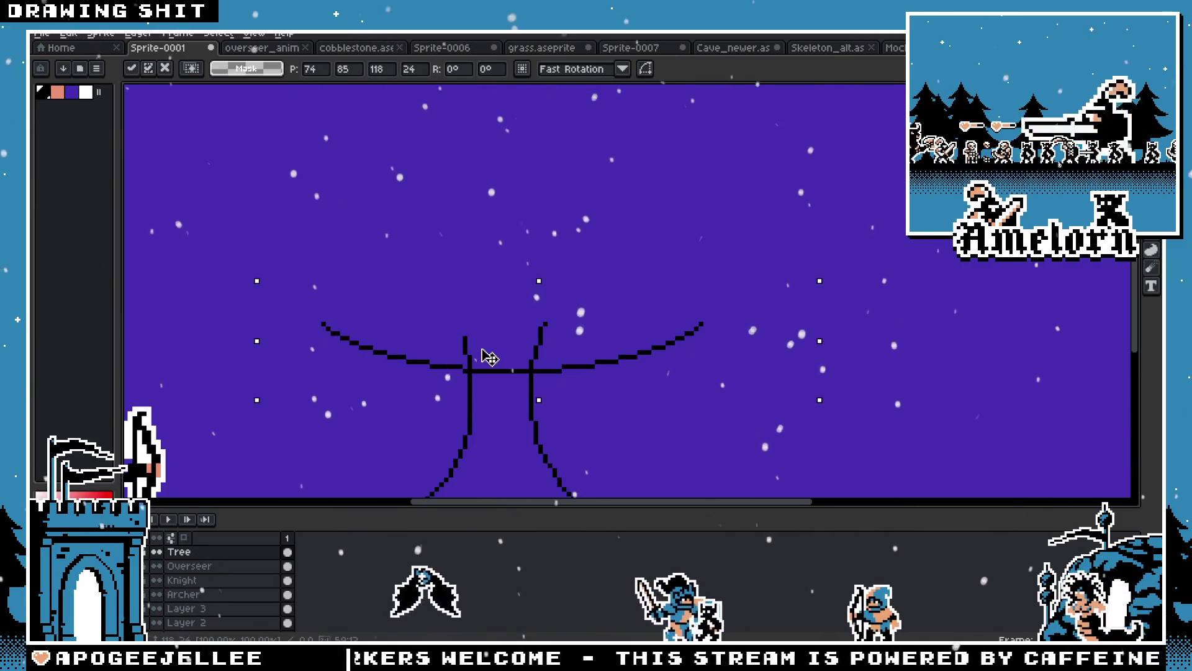
key(Return)
scroll(490, 358, down, 1)
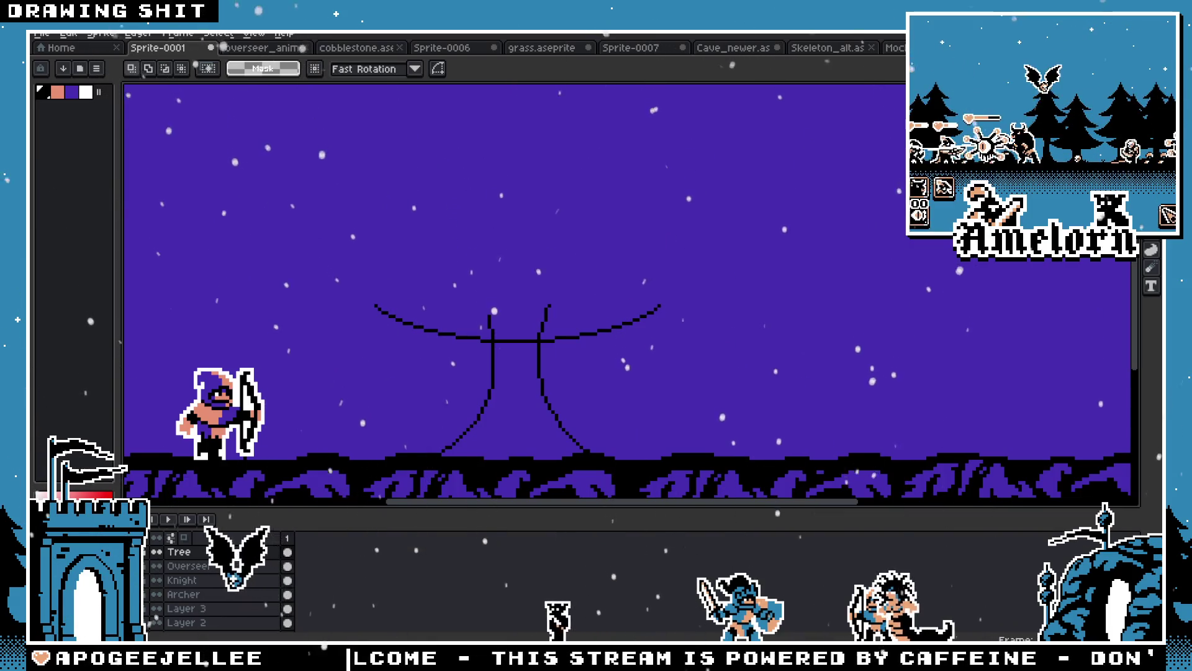
Try several trial strokes at the upper left with the 1px pixel-perfect pencil, undoing them
key(b)
scroll(447, 310, up, 1)
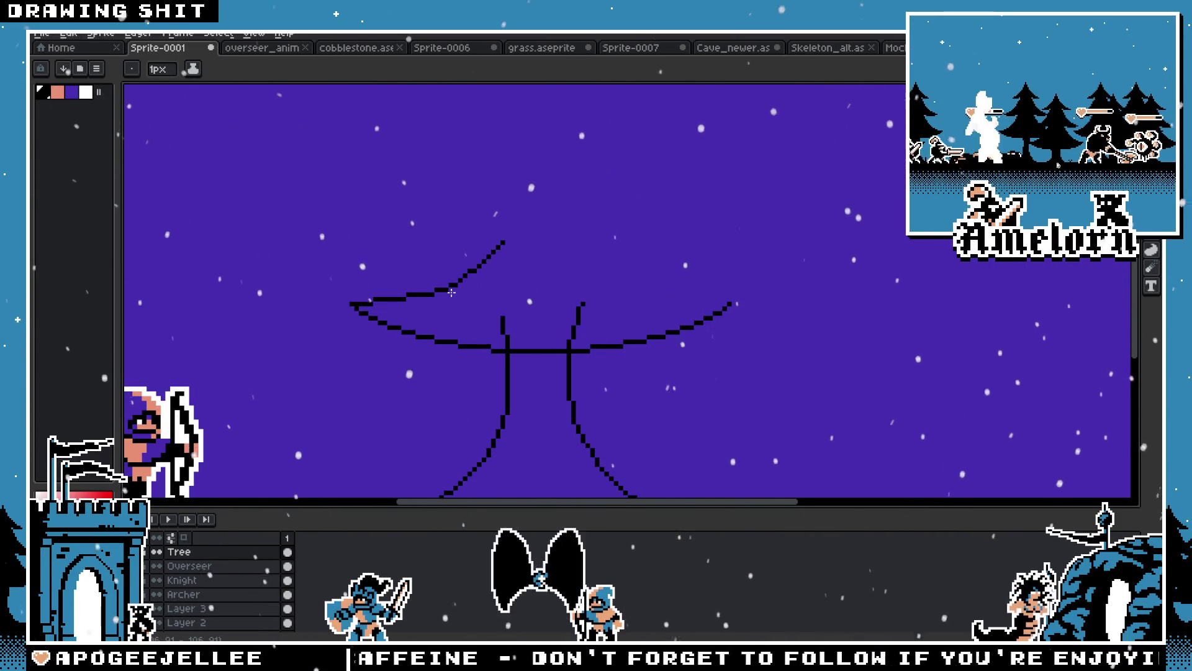
drag(452, 292, 445, 272)
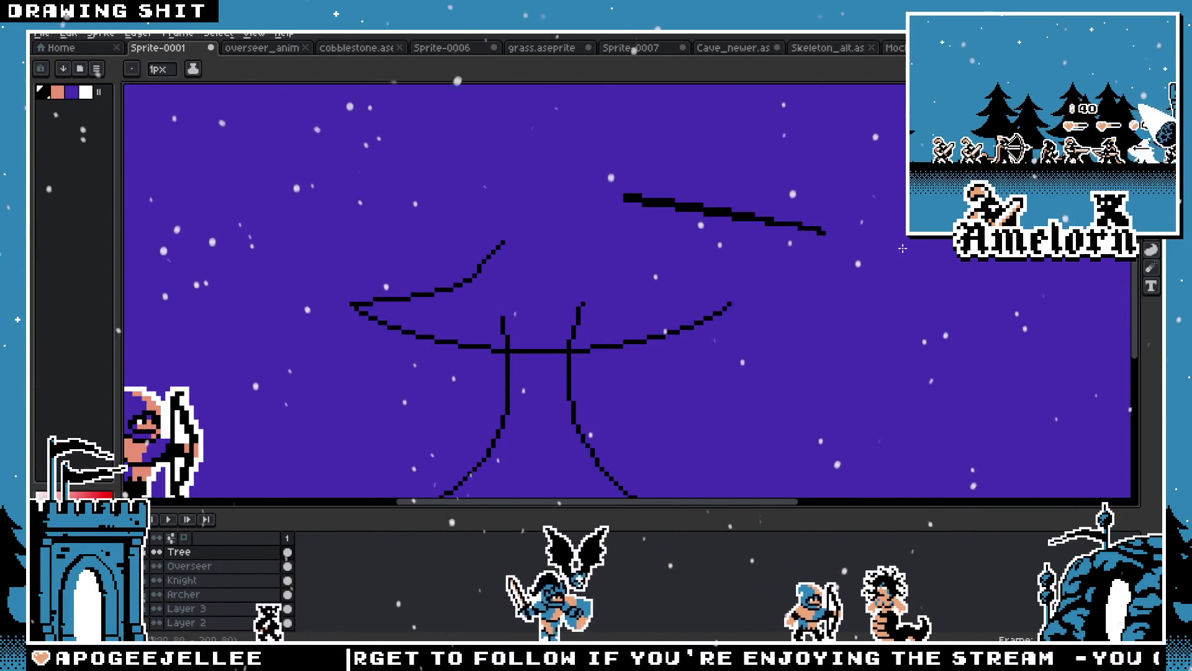
key(ctrl+z)
mouse_move(624, 197)
mouse_down()
mouse_move(689, 230)
mouse_move(626, 197)
mouse_up()
drag(410, 152, 242, 211)
key(ctrl+z)
drag(307, 183, 429, 162)
key(ctrl+z)
key(ctrl+z)
Draw a branch rising diagonally upward from the wide arc's left tip
drag(351, 147, 434, 162)
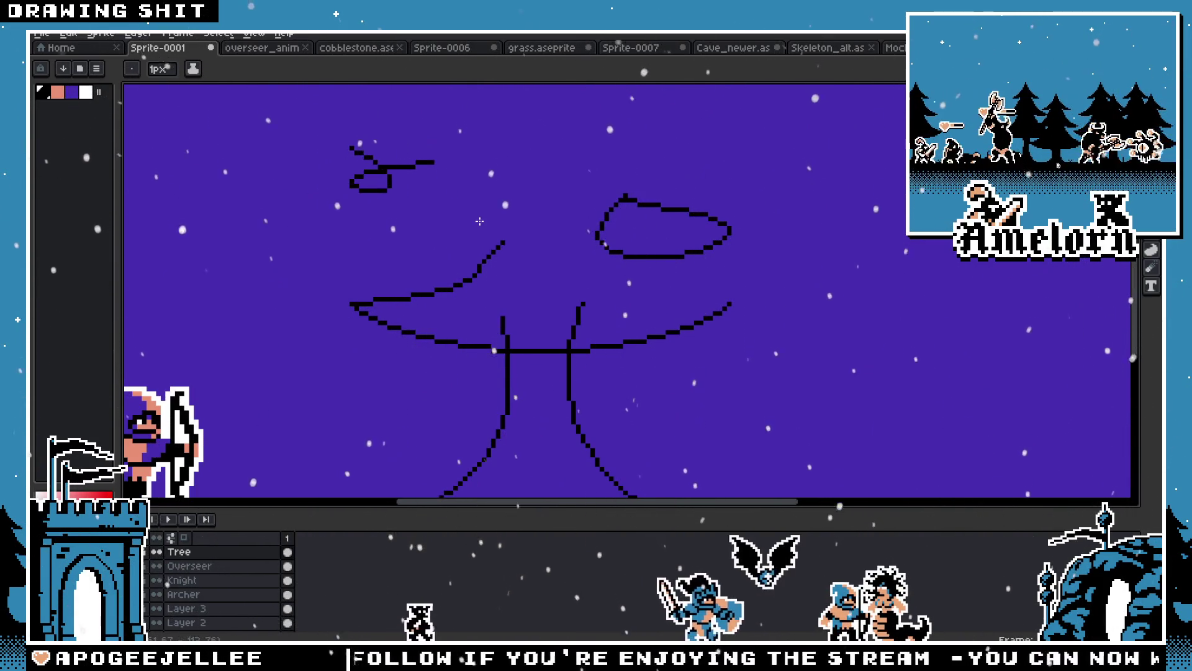
drag(259, 373, 291, 278)
drag(263, 277, 145, 301)
key(ctrl+z)
key(ctrl+z)
key(ctrl+z)
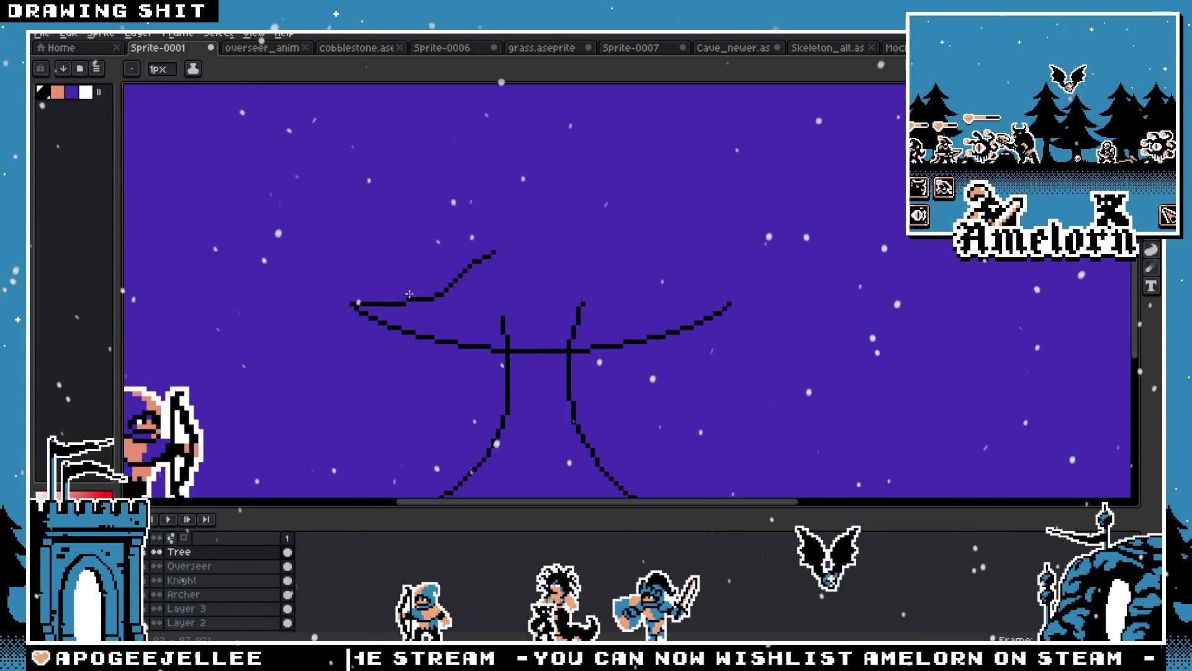
key(ctrl+z)
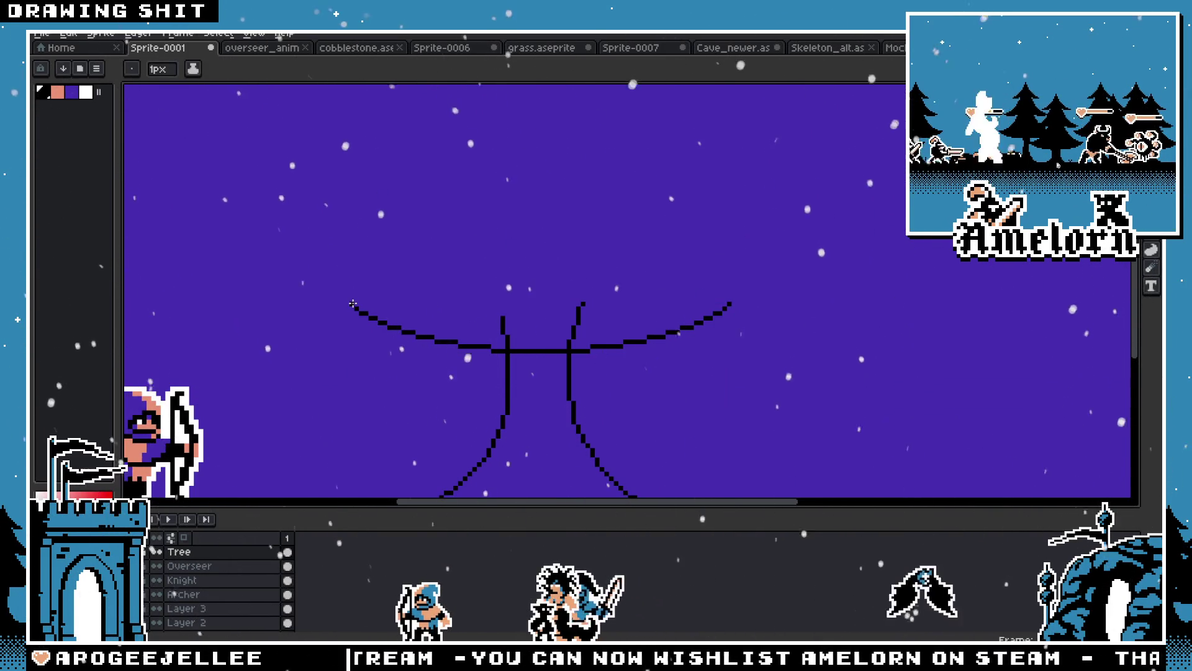
drag(351, 304, 490, 242)
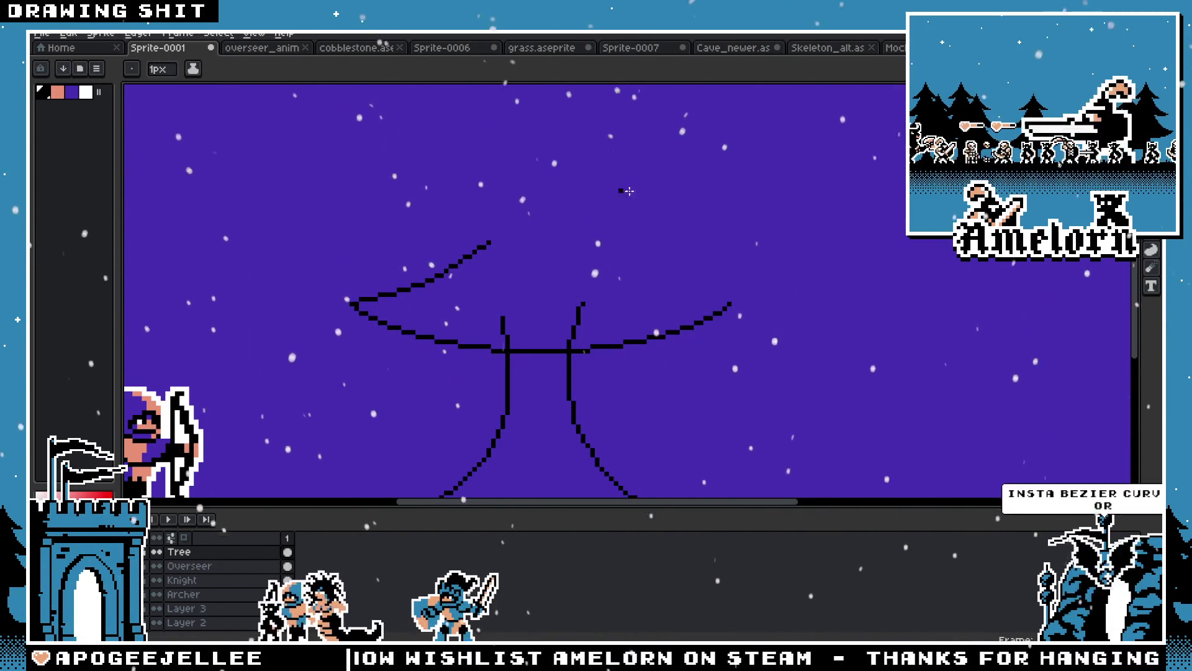
Zoom in on the branch tip, toggling between the 4px brush and 1px pixel-perfect pencil
scroll(497, 210, up, 2)
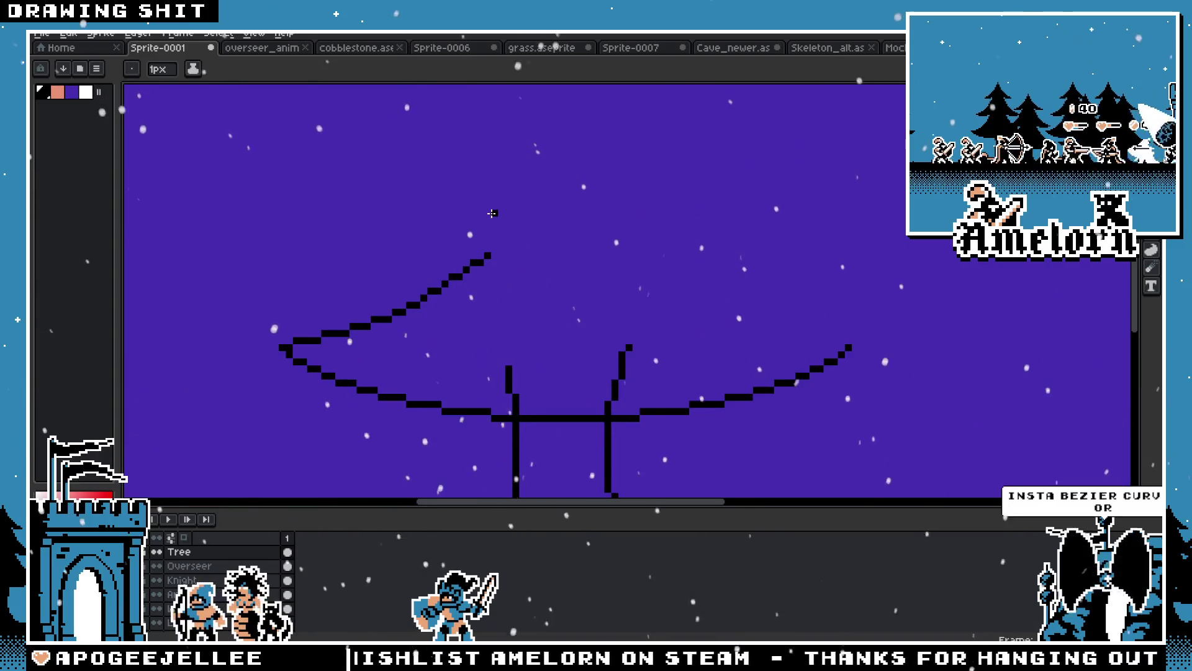
key(b)
scroll(495, 266, up, 4)
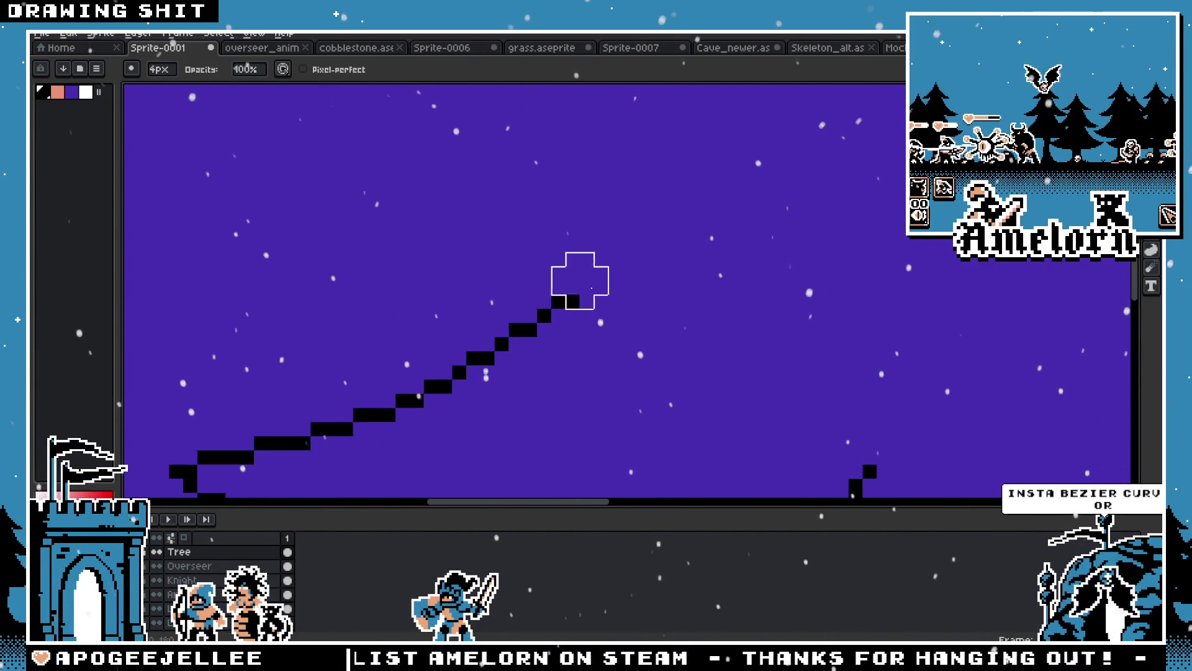
scroll(600, 307, down, 2)
scroll(586, 323, up, 4)
scroll(533, 311, down, 2)
key(b)
scroll(475, 368, up, 1)
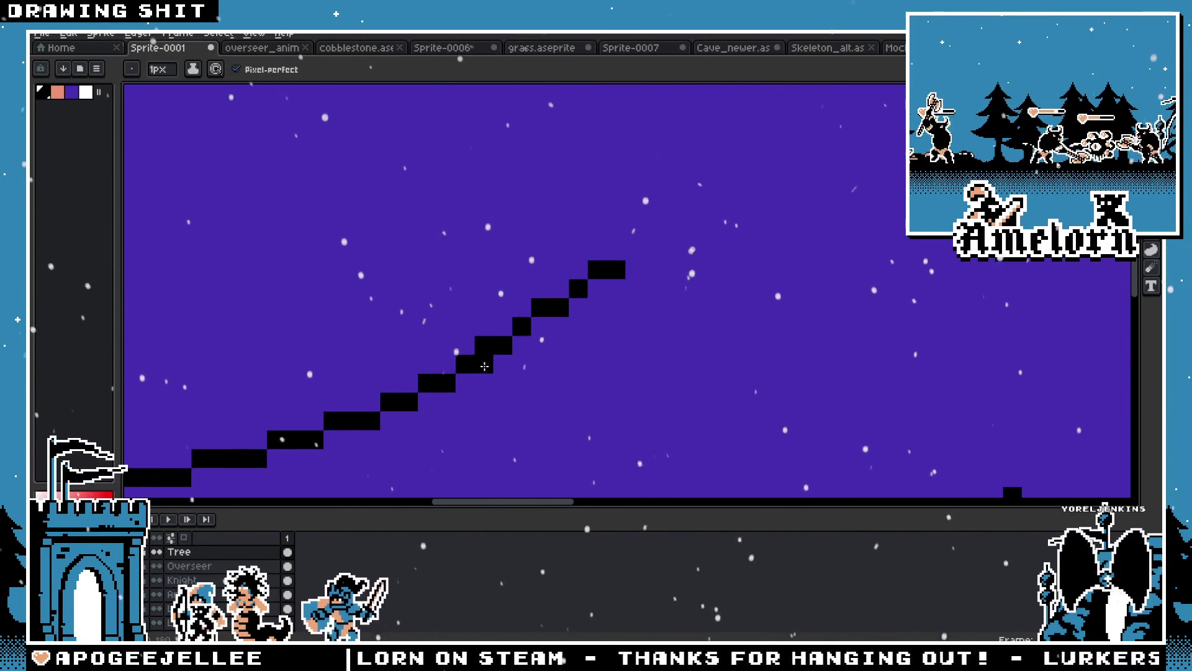
key(b)
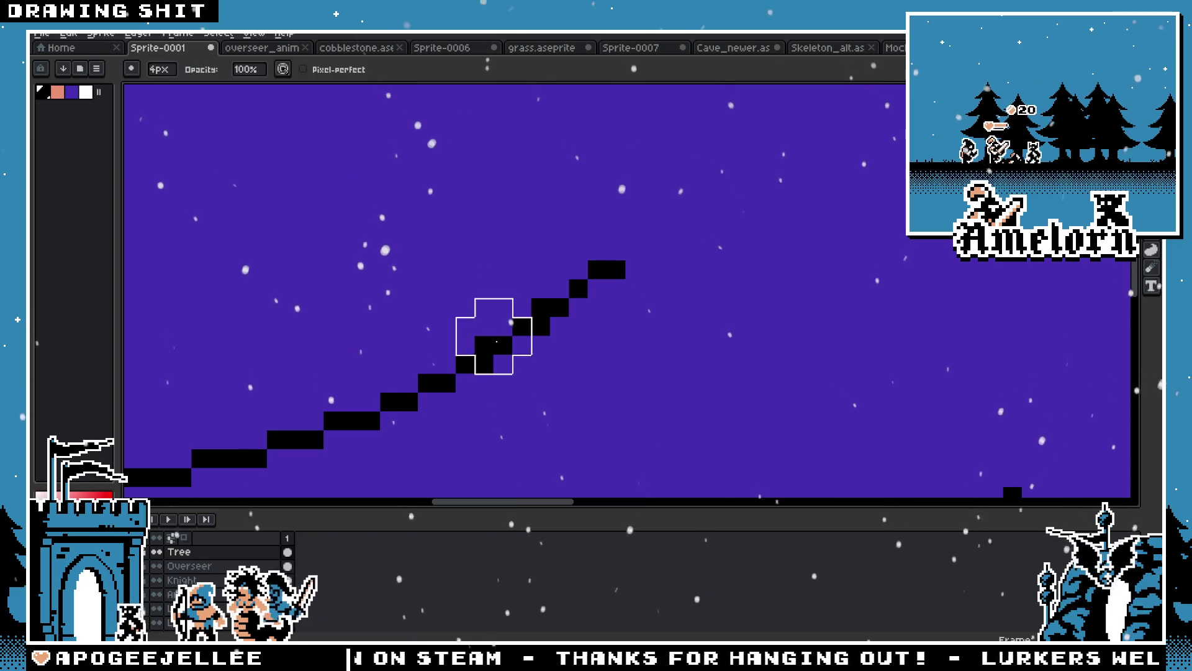
scroll(494, 317, down, 3)
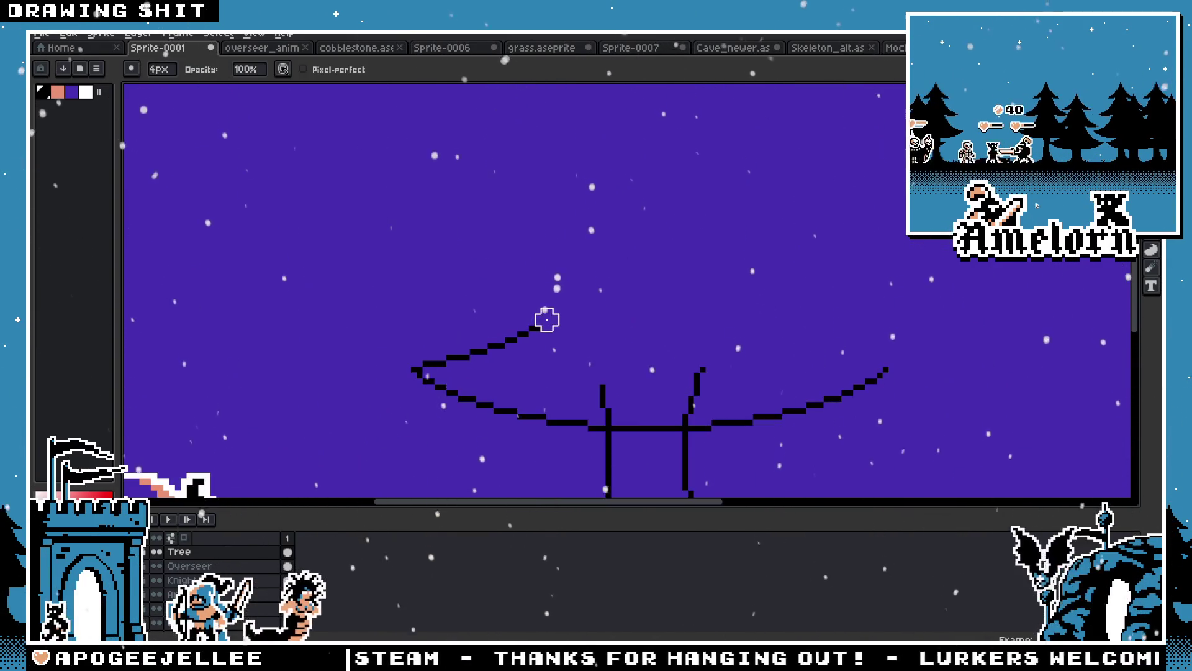
scroll(548, 316, up, 2)
Pick black from the canvas and extend the branch's diagonal pixel steps up and right
key(i)
key(b)
mouse_move(538, 326)
mouse_down()
mouse_move(557, 326)
mouse_move(602, 279)
mouse_up()
click(569, 312)
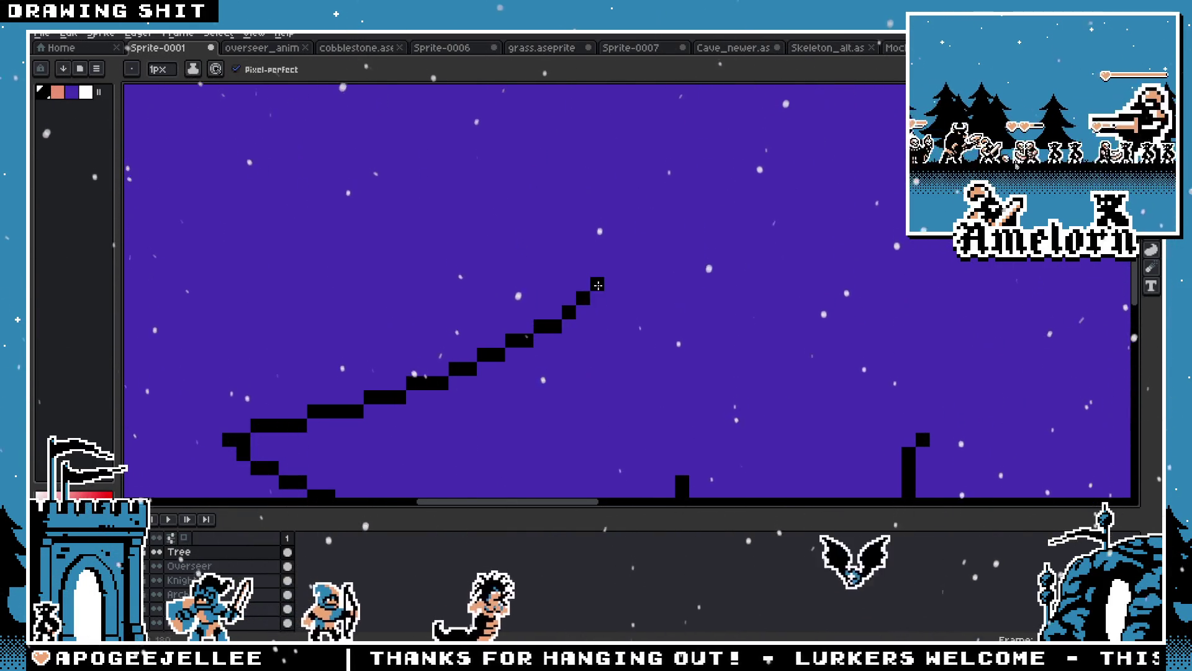
scroll(570, 367, down, 4)
scroll(570, 366, up, 2)
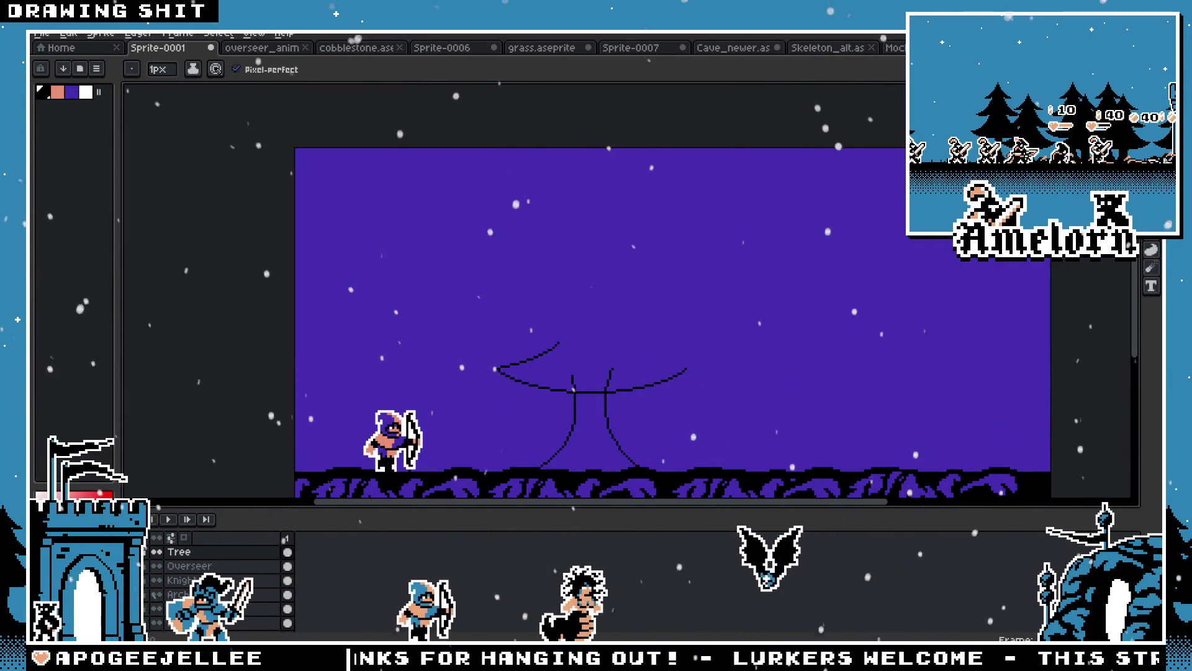
Pan and zoom around the branch, switching between selection and the 1px pencil
key(m)
scroll(590, 354, up, 1)
scroll(590, 354, down, 3)
scroll(560, 352, up, 2)
key(h)
key(m)
scroll(559, 313, up, 4)
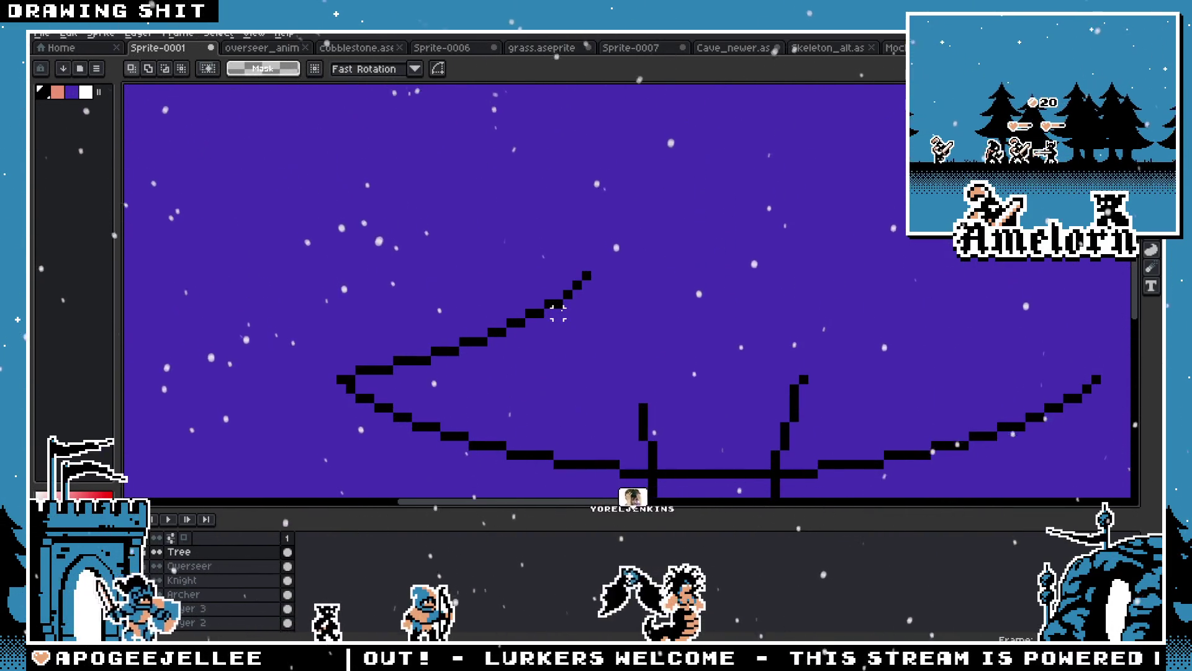
scroll(571, 248, up, 2)
key(b)
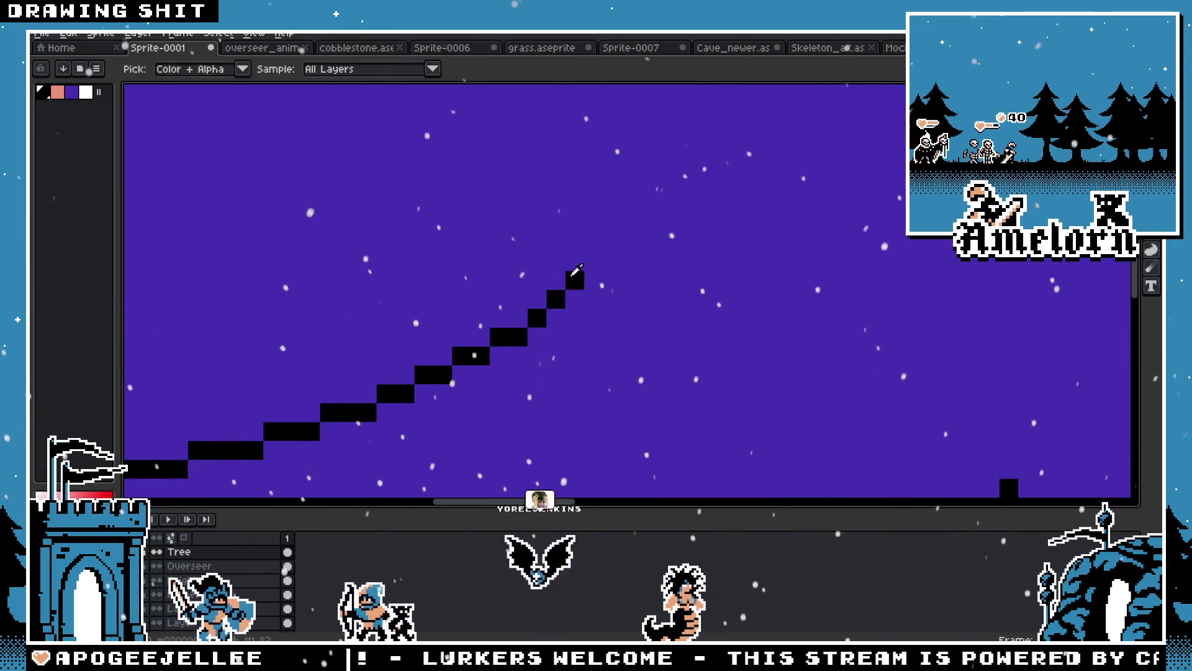
scroll(615, 200, down, 10)
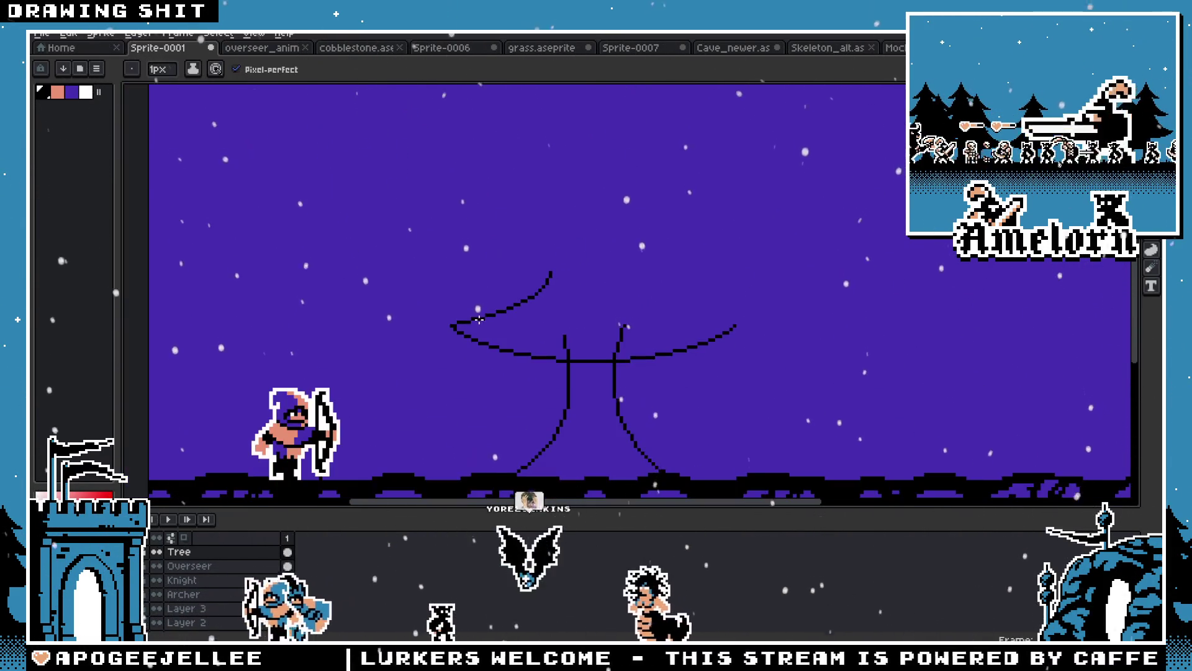
scroll(616, 201, up, 4)
Copy the crown, flip the pasted copy horizontally, and place it to the right
key(m)
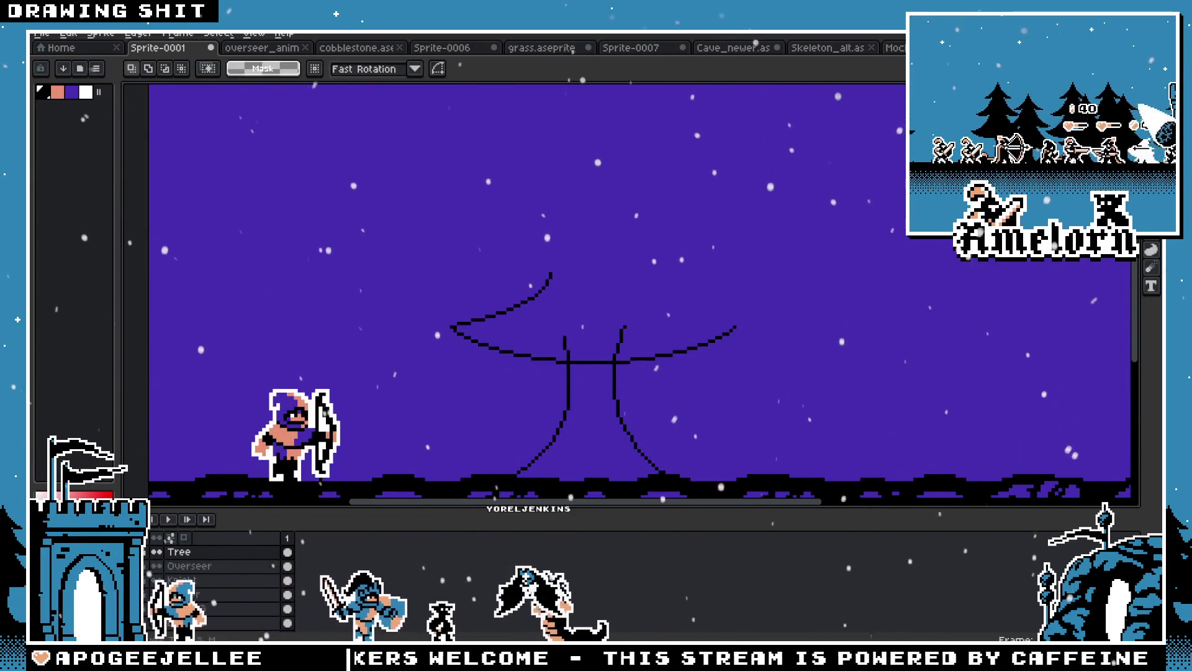
drag(419, 252, 766, 378)
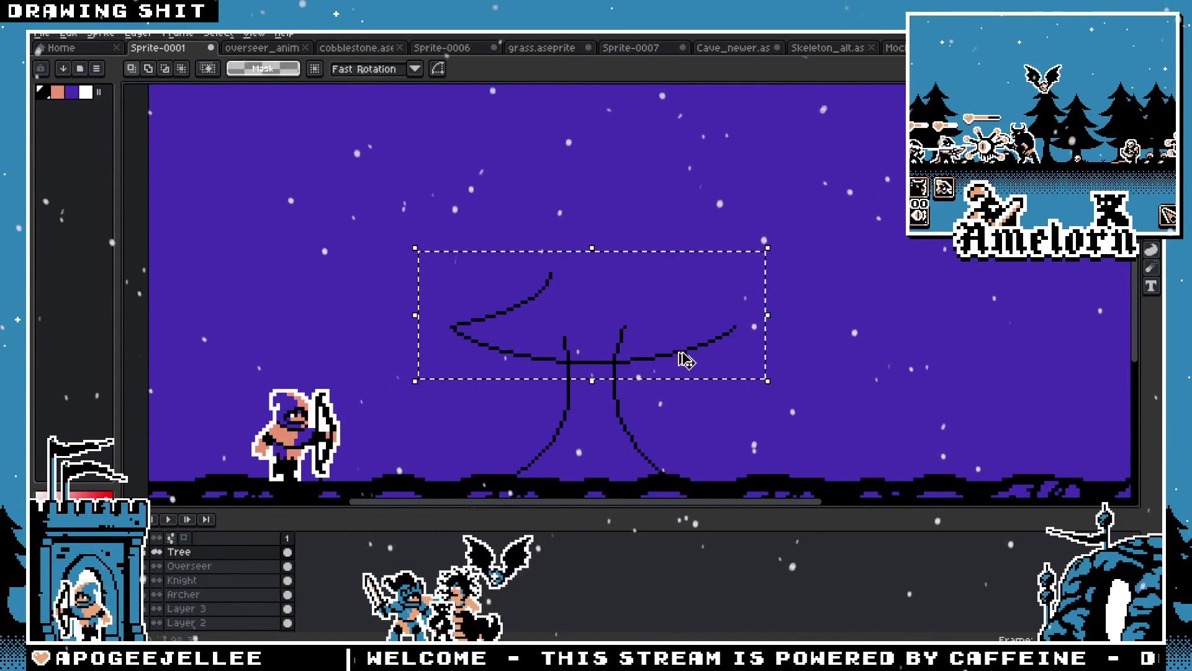
key(ctrl+c)
key(ctrl+v)
key(shift+h)
drag(682, 353, 899, 327)
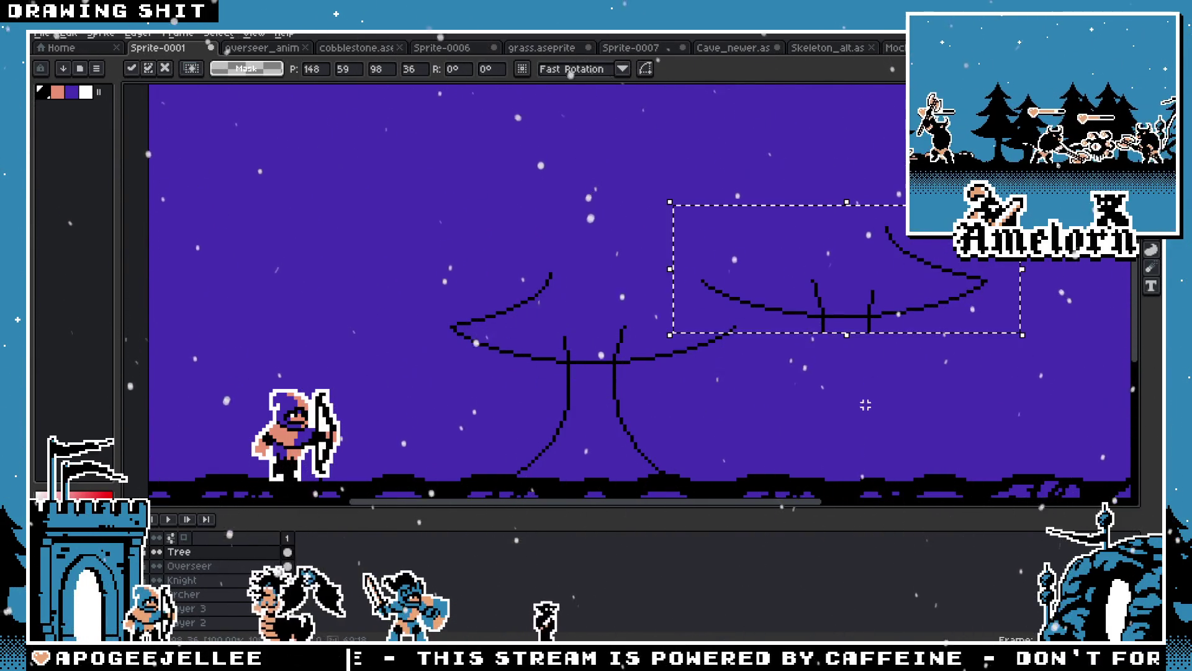
key(Return)
Freehand-select the symmetrical crown and move it down onto the trunks
scroll(900, 328, up, 3)
key(b)
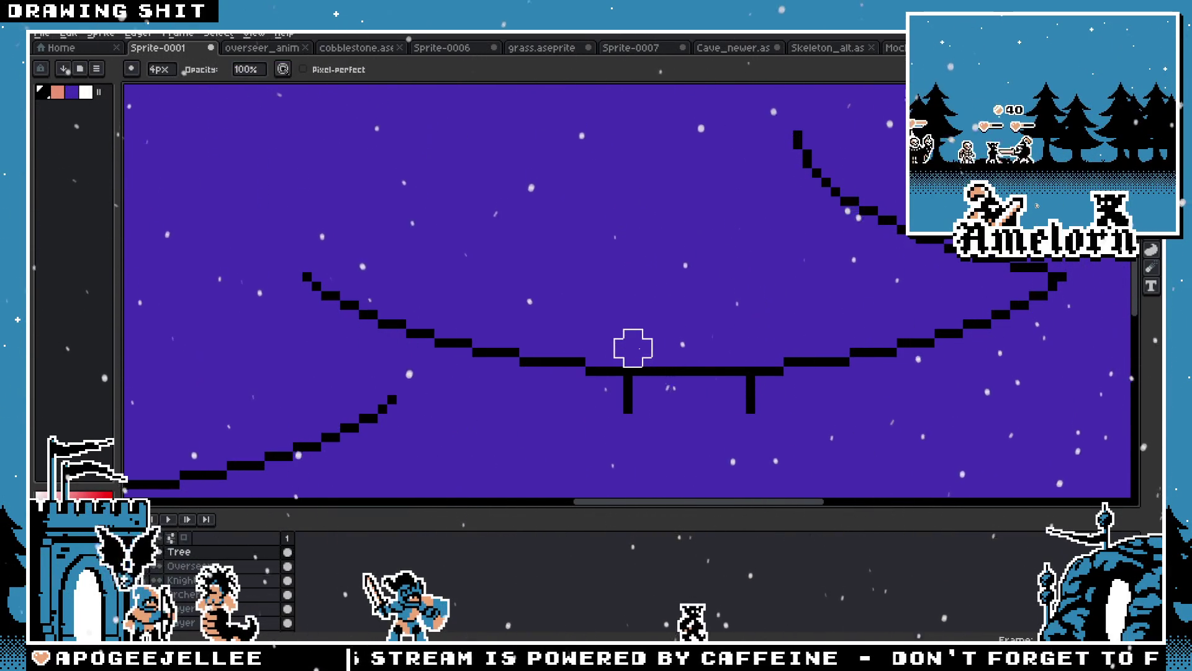
scroll(729, 388, down, 3)
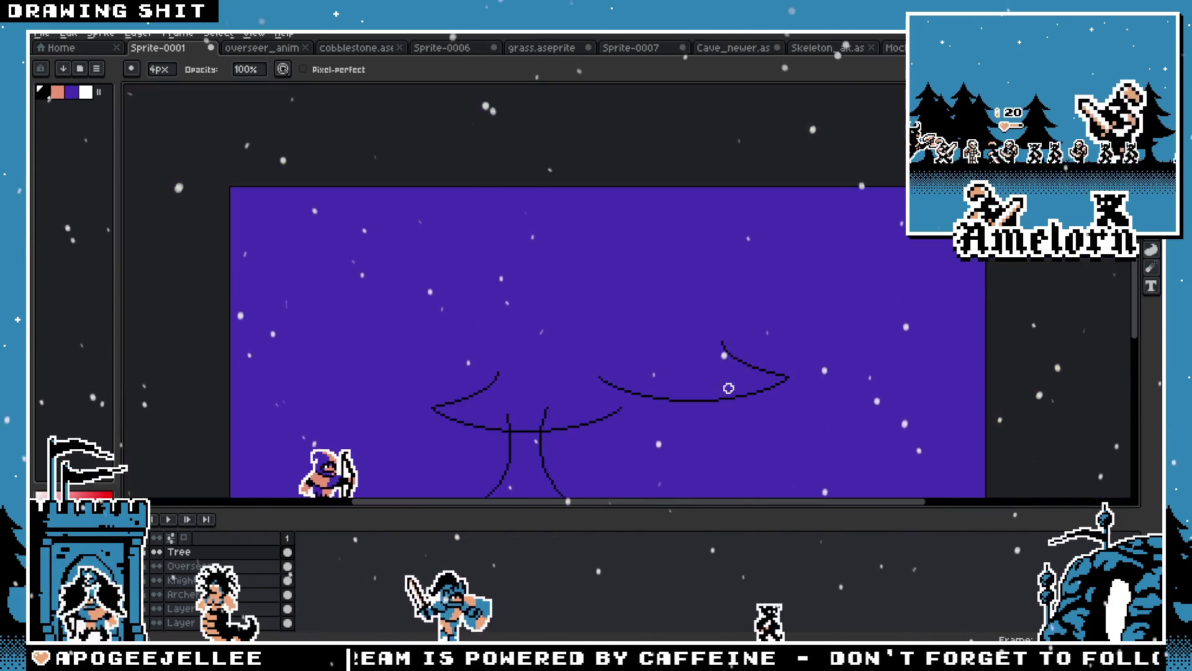
key(m)
scroll(801, 403, up, 2)
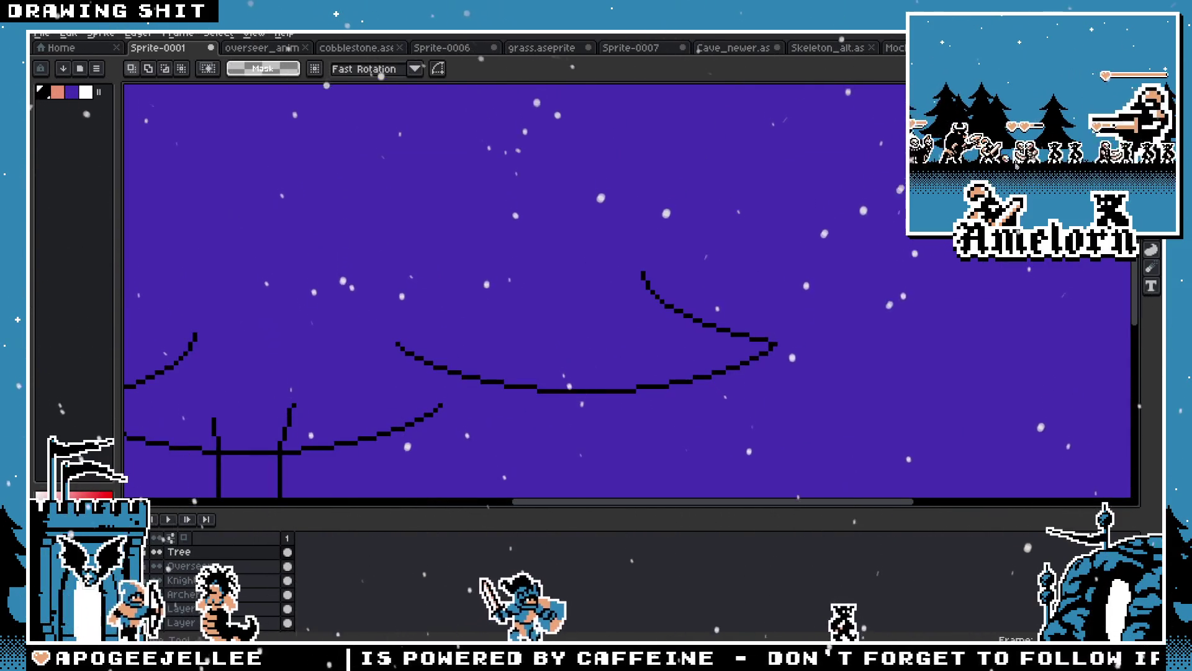
mouse_move(714, 225)
mouse_down()
mouse_move(847, 354)
mouse_move(545, 426)
mouse_move(439, 391)
mouse_move(627, 260)
mouse_move(666, 287)
mouse_up()
drag(792, 266, 524, 325)
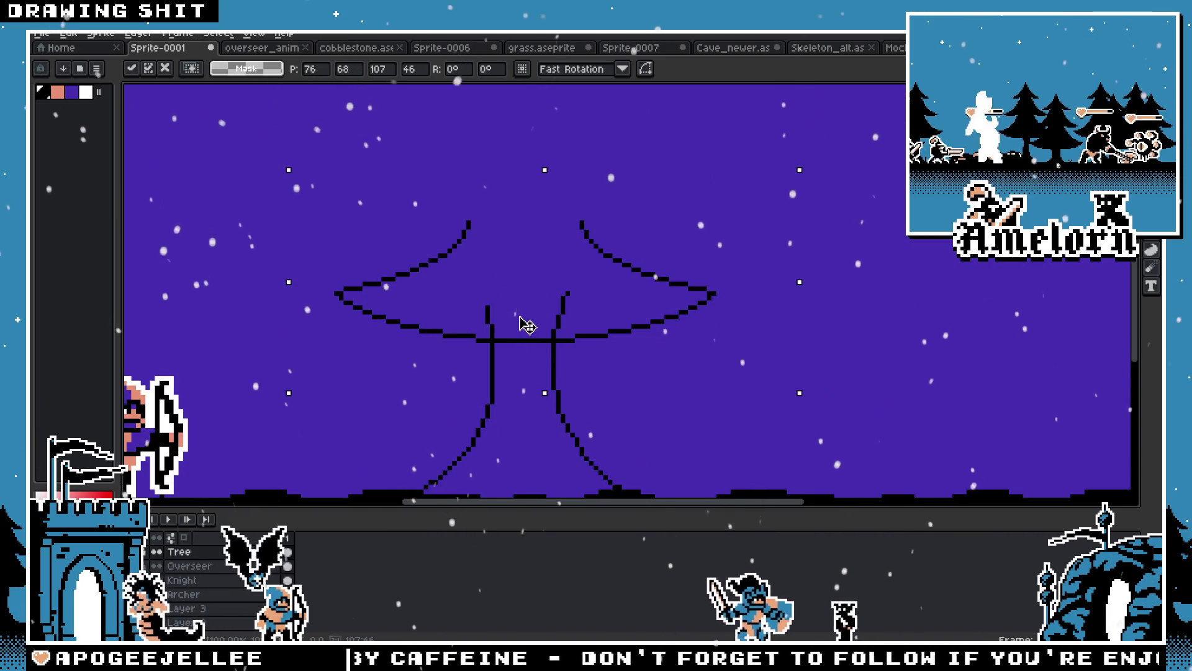
key(Return)
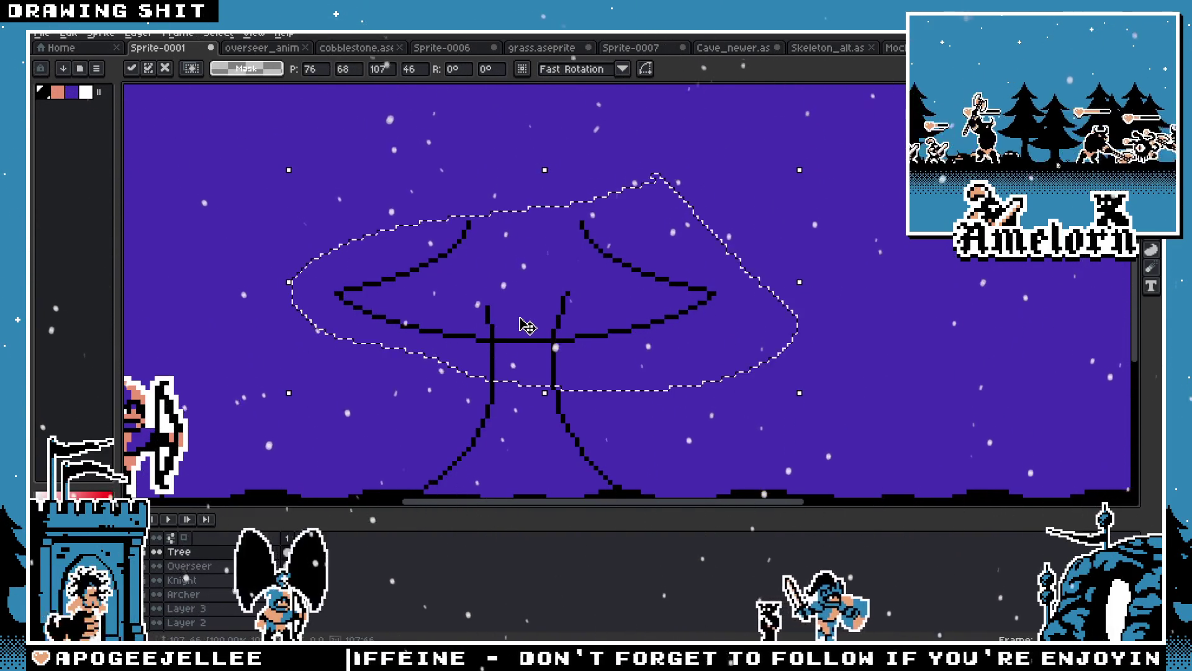
key(ctrl+d)
scroll(831, 219, down, 5)
scroll(737, 285, up, 4)
Try circle and ellipse outlines over the crown, settling on a taller ellipse
mouse_move(801, 238)
mouse_down()
mouse_move(448, 357)
mouse_move(443, 349)
mouse_up()
key(Escape)
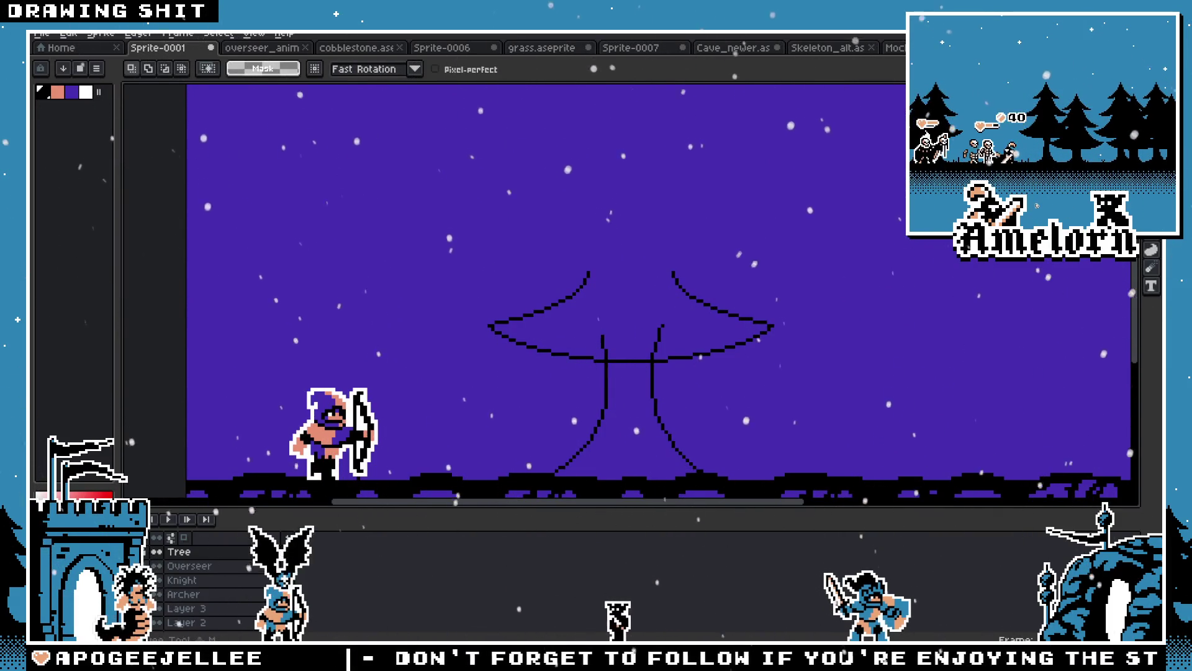
key(u)
drag(561, 170, 687, 297)
key(v)
key(ctrl+z)
key(u)
drag(538, 236, 746, 300)
key(ctrl+z)
drag(531, 193, 735, 292)
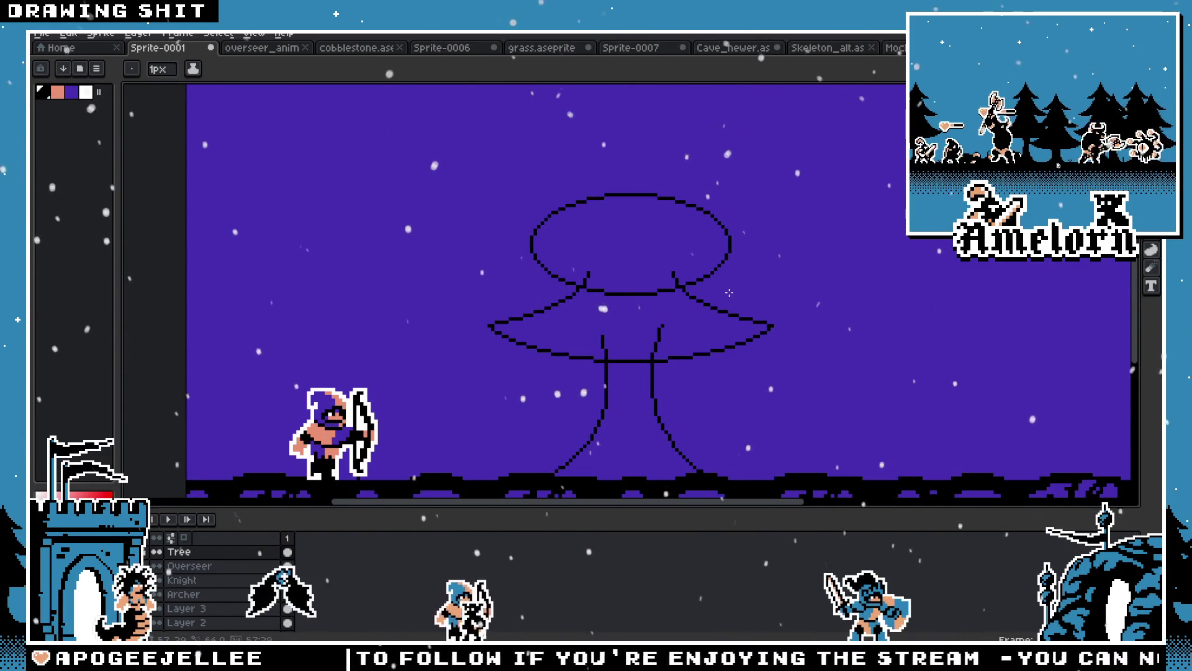
Select the round canopy outline and delete it, leaving the branches and trunk
scroll(729, 293, up, 2)
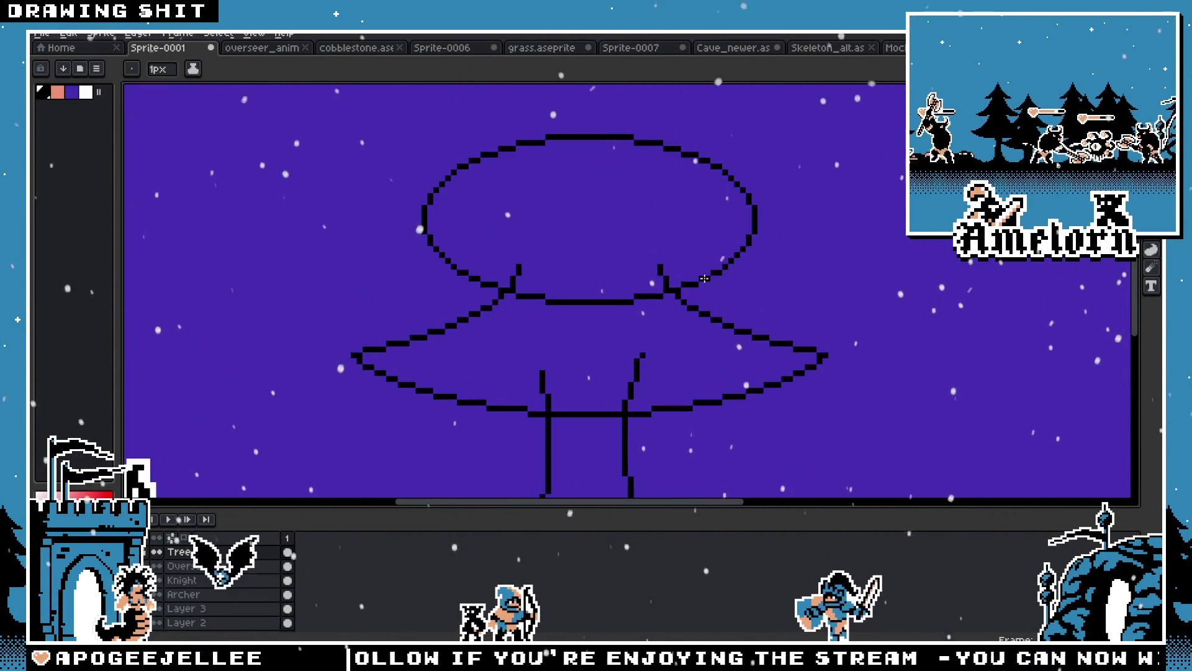
key(m)
mouse_move(609, 216)
mouse_down()
mouse_move(474, 266)
mouse_move(380, 278)
mouse_up()
key(ctrl+d)
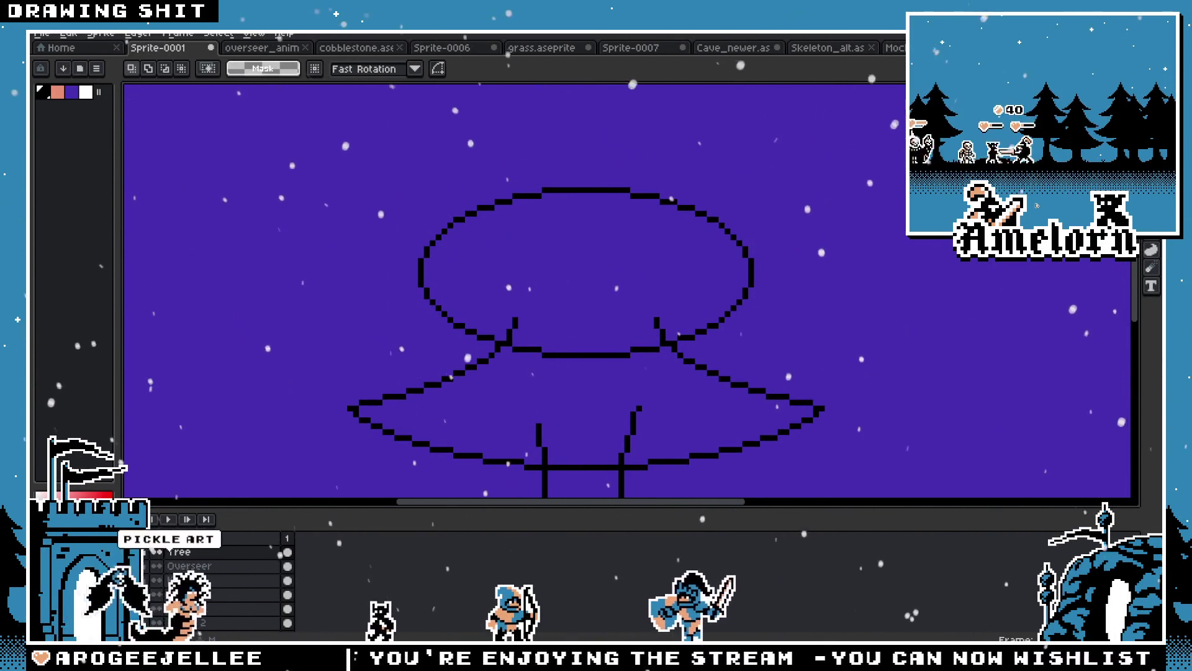
mouse_move(880, 154)
mouse_down()
mouse_move(348, 256)
mouse_move(338, 292)
mouse_up()
key(Delete)
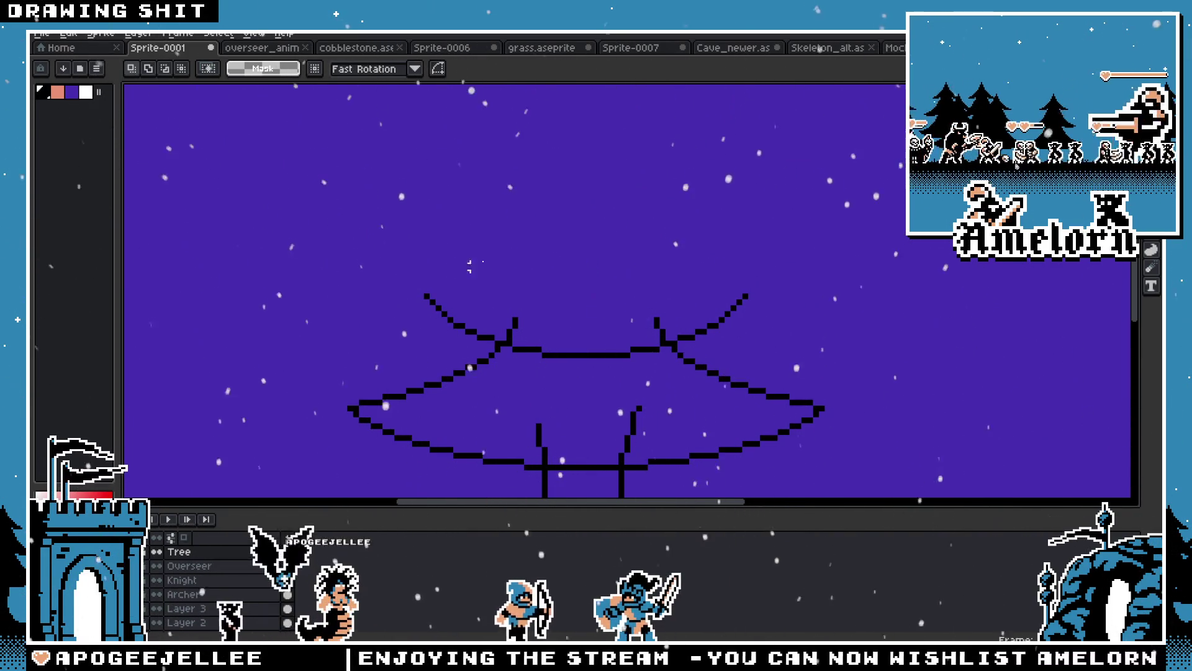
scroll(499, 260, down, 5)
scroll(499, 261, up, 5)
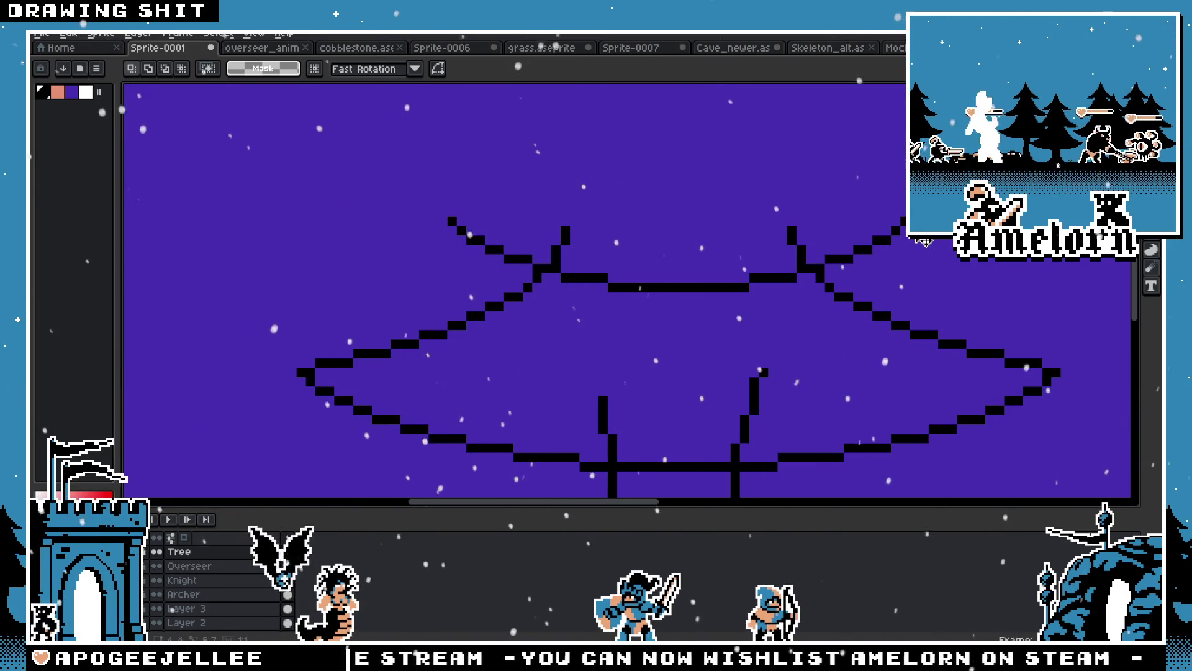
scroll(754, 202, down, 3)
scroll(772, 222, up, 2)
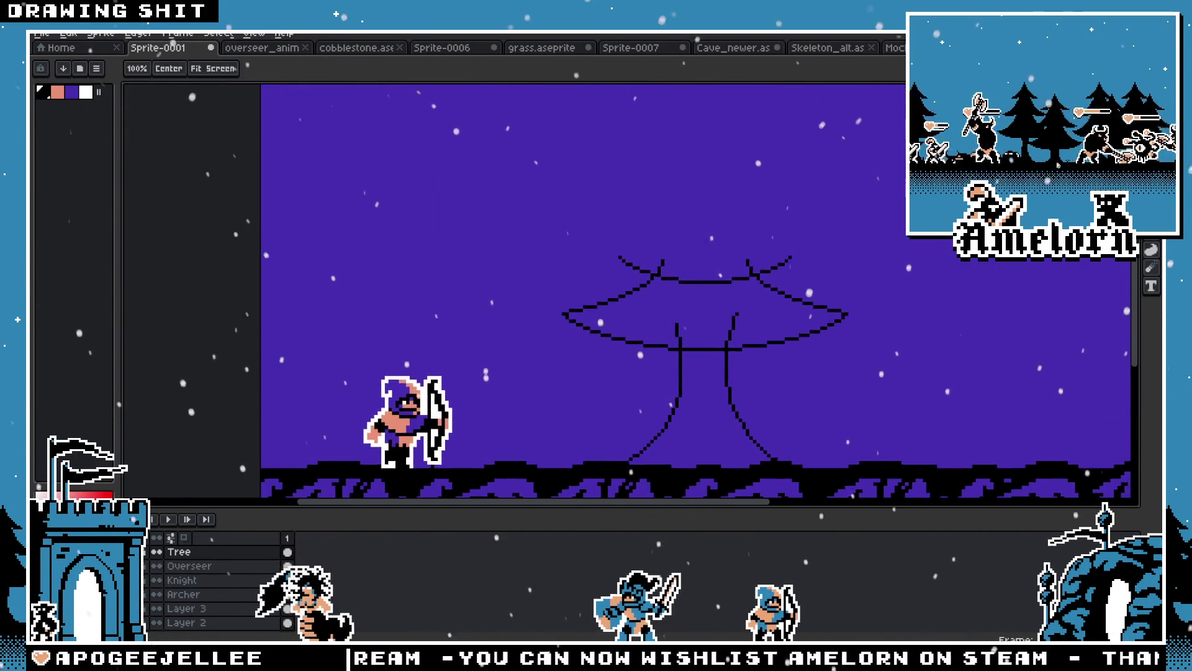
key(b)
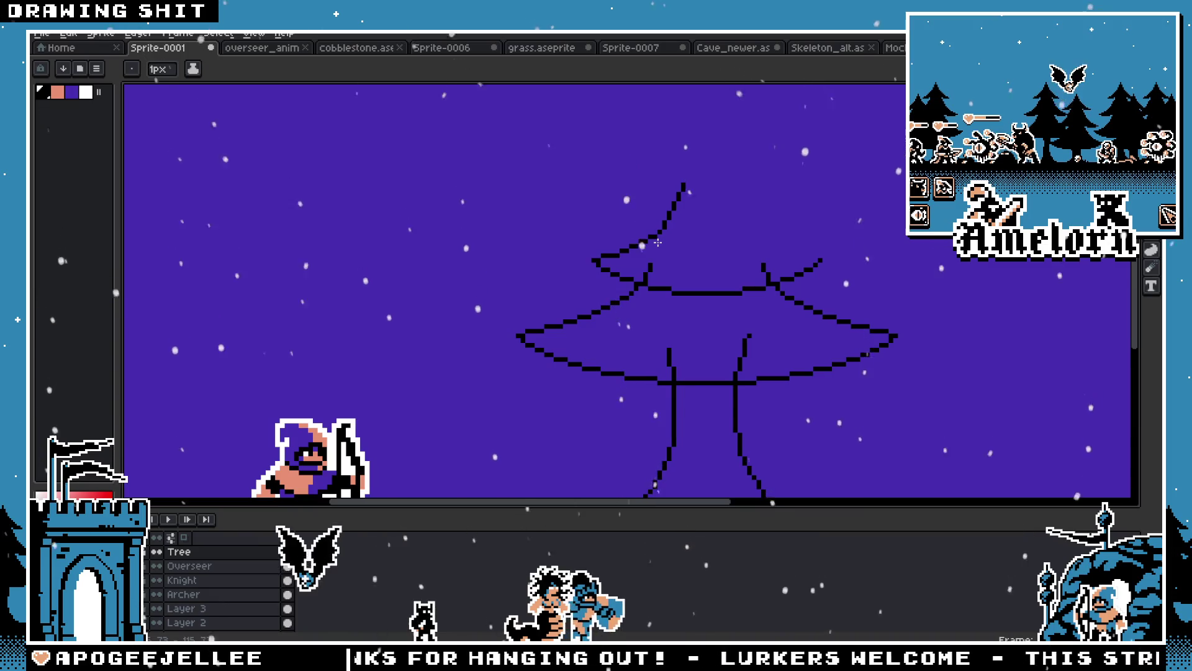
Marquee-select the entire tree sketch and delete it, leaving the archer on the ground
scroll(660, 242, down, 3)
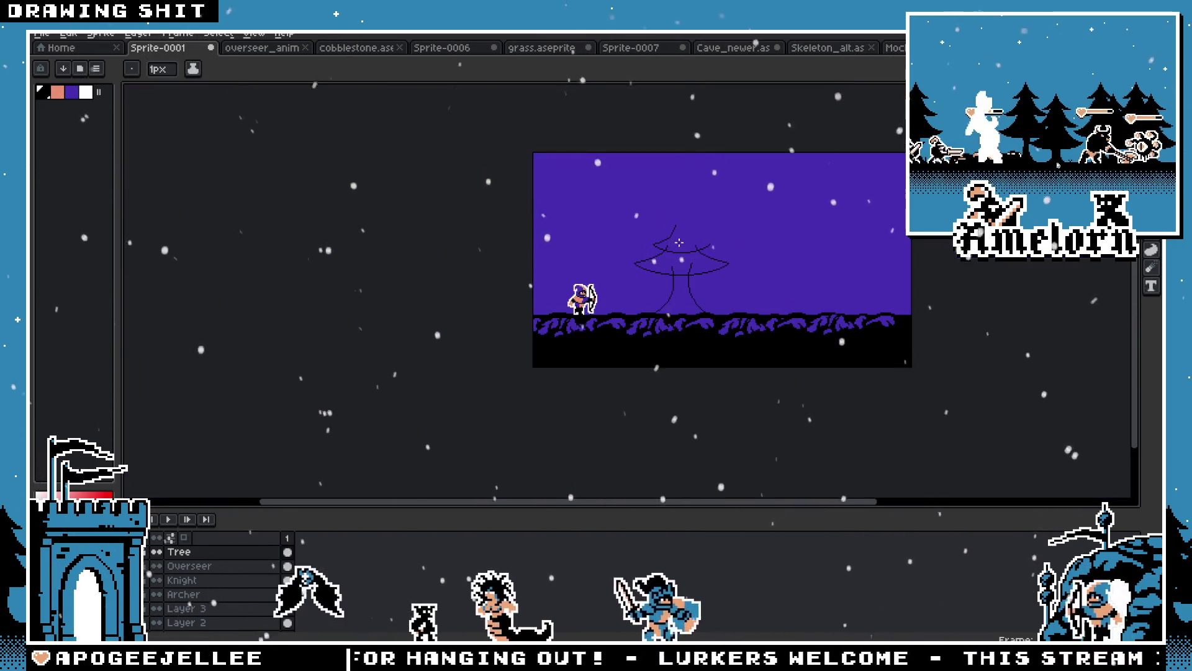
scroll(701, 235, up, 4)
key(m)
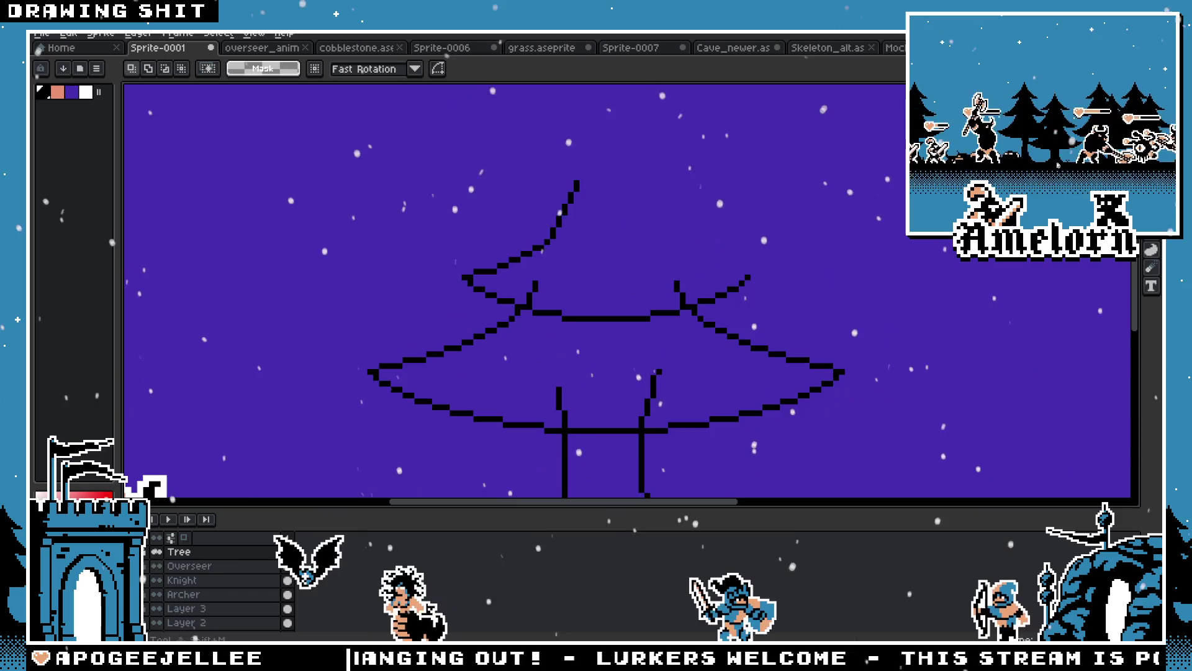
scroll(864, 217, down, 3)
drag(922, 166, 752, 318)
key(Delete)
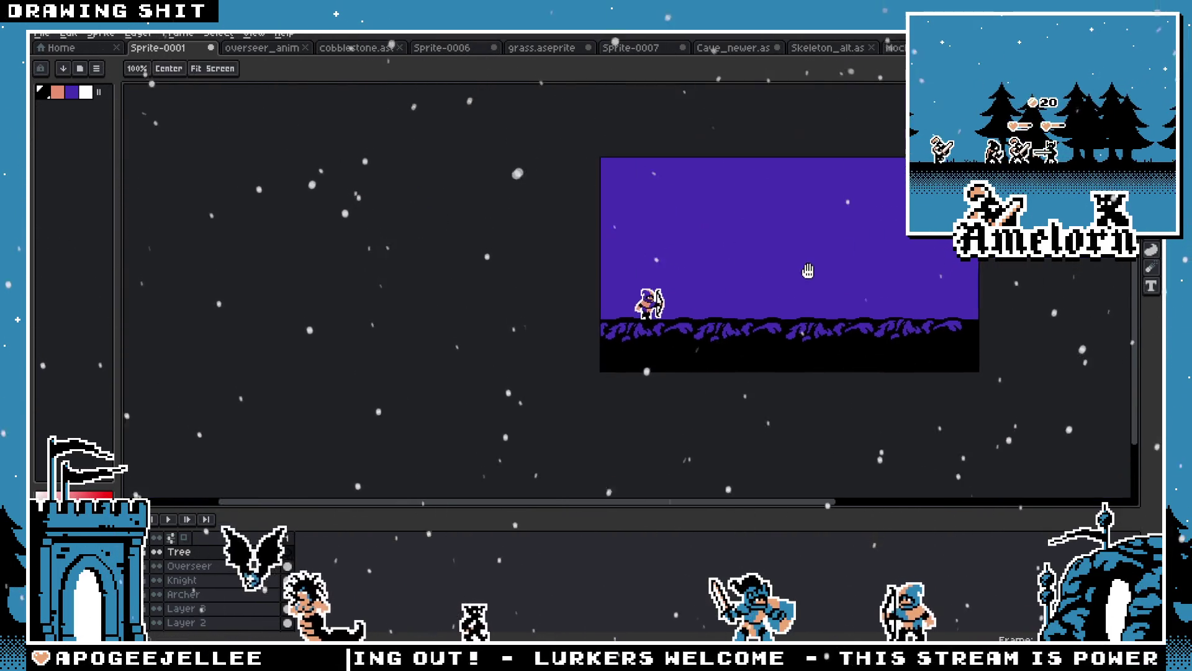
scroll(869, 248, up, 3)
Show the Knight, Overseer, pine tree and ground layers and fit the whole scene in view
click(152, 580)
click(158, 608)
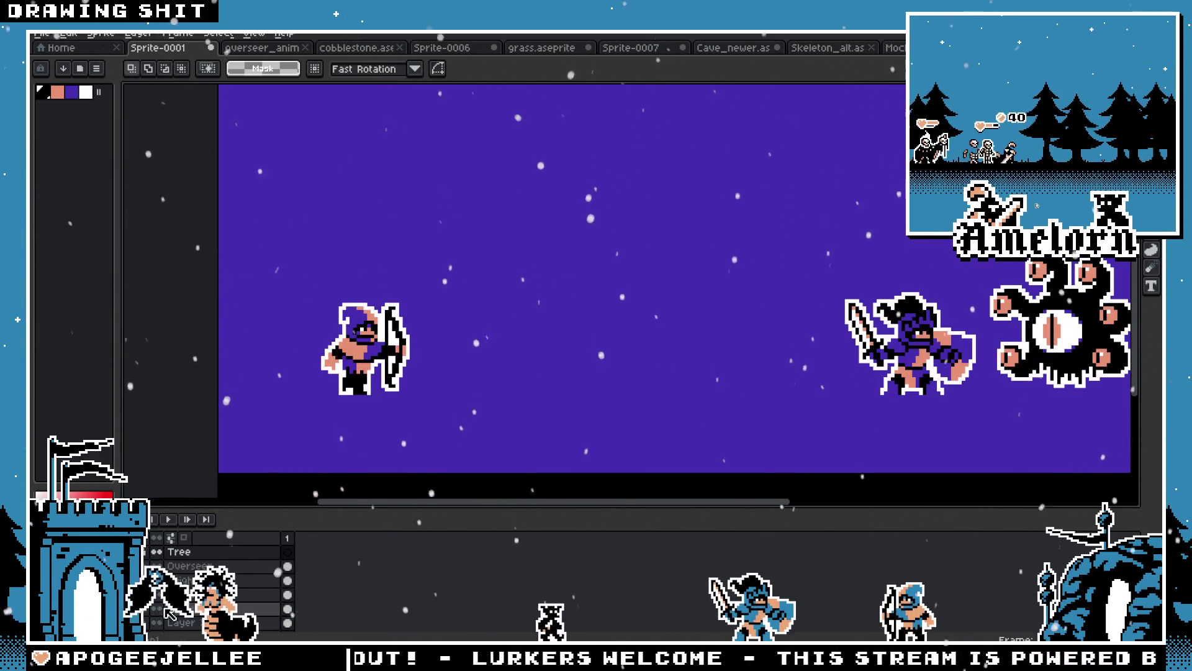
click(156, 623)
click(157, 608)
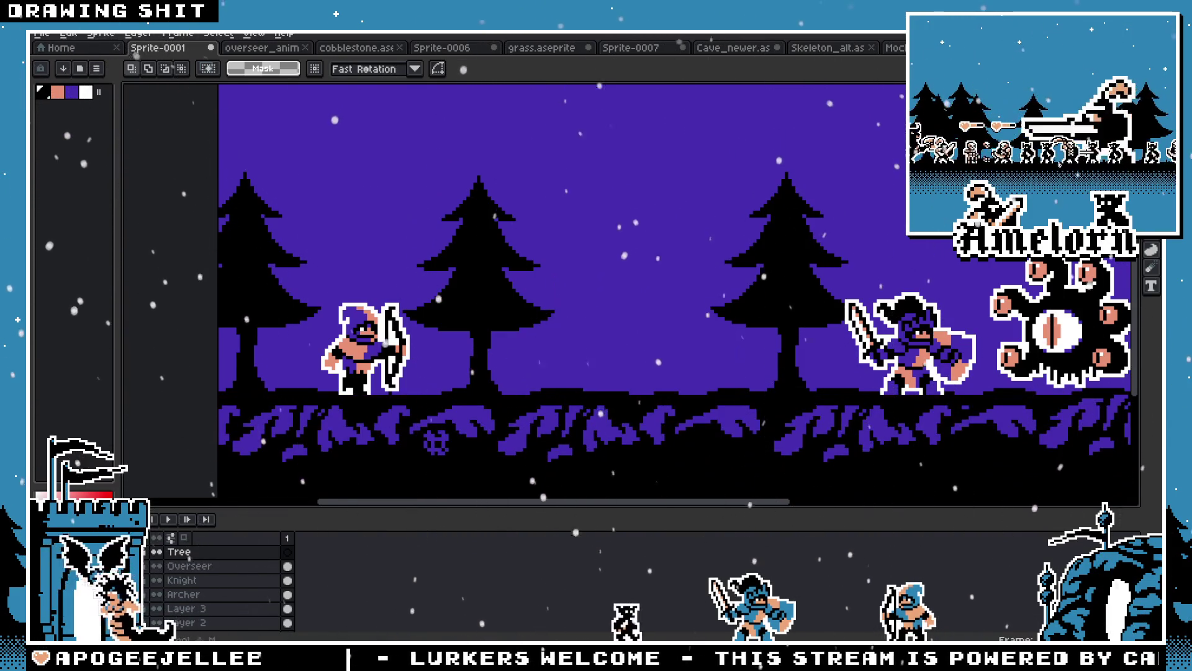
key(minus)
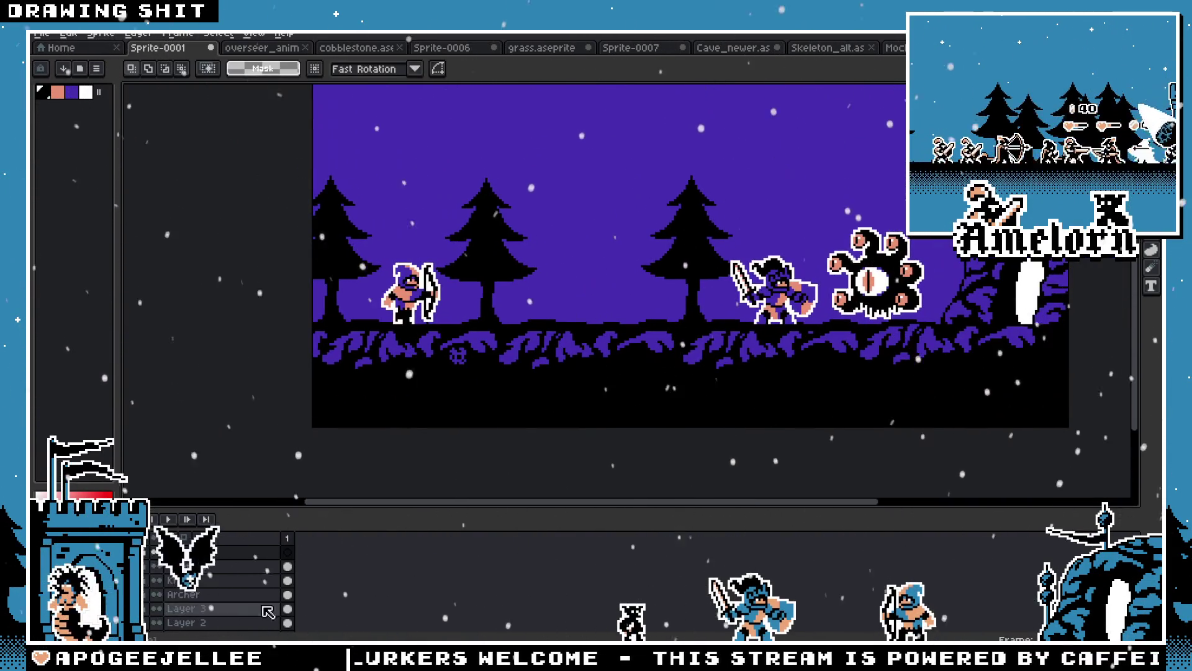
Select the middle pine and drag it left, away from the knight
drag(593, 147, 769, 361)
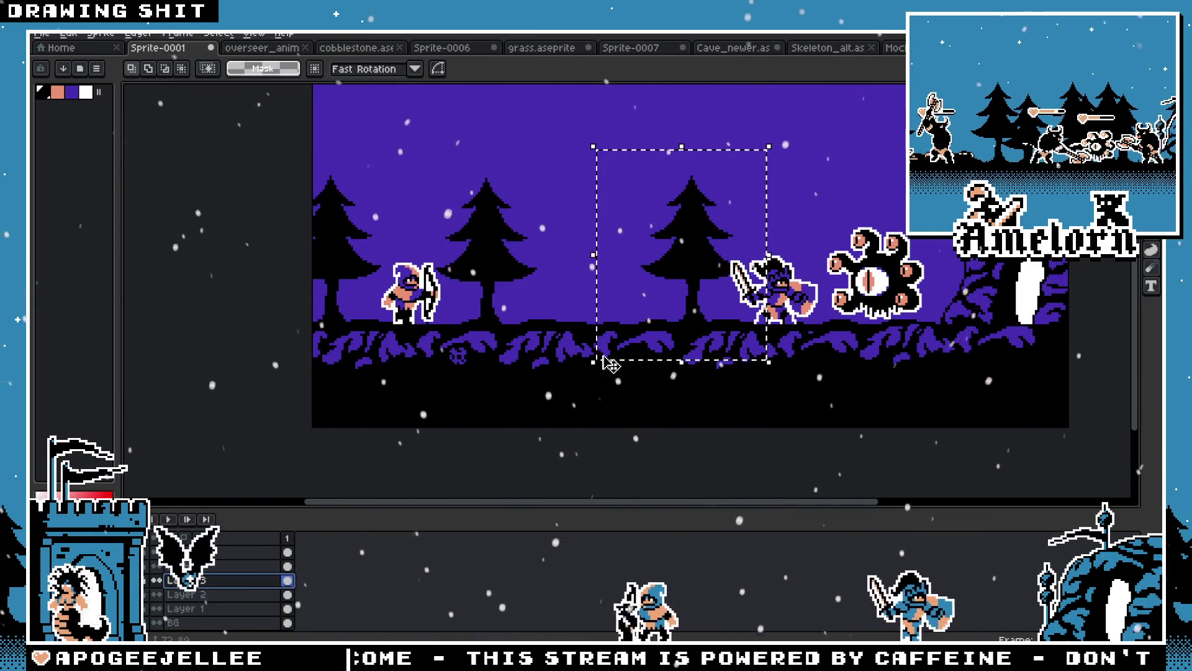
mouse_move(814, 138)
mouse_down()
mouse_move(617, 375)
mouse_move(612, 364)
mouse_up()
drag(714, 284, 691, 247)
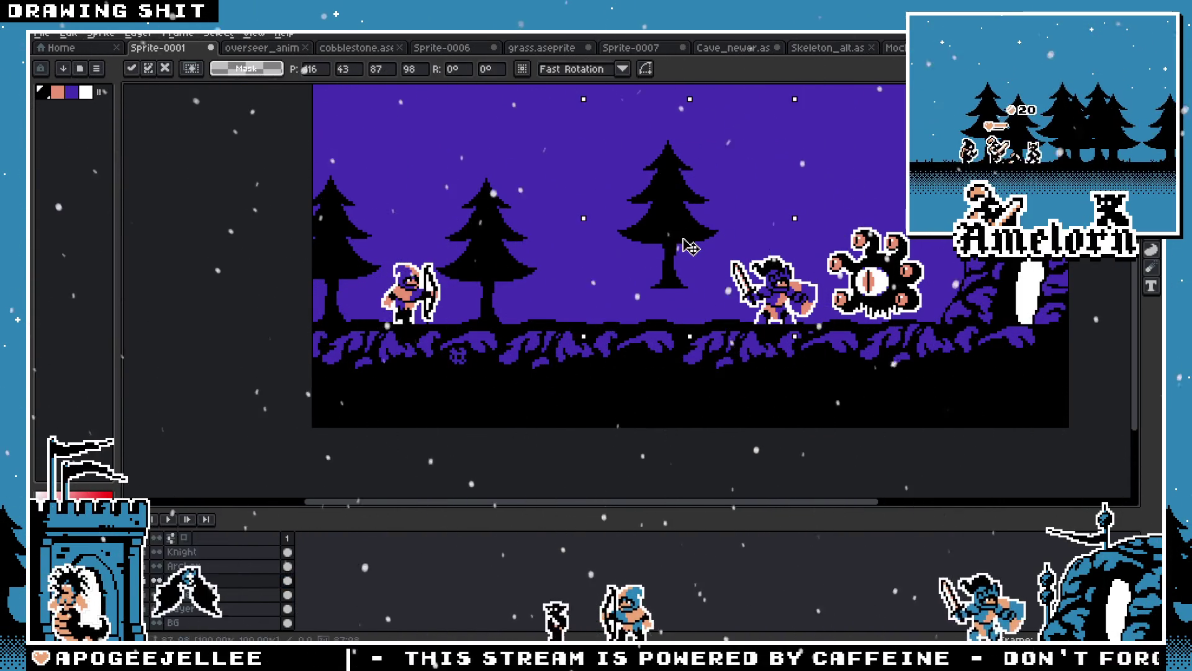
scroll(864, 207, up, 1)
drag(627, 298, 544, 333)
scroll(559, 319, down, 4)
scroll(567, 327, up, 2)
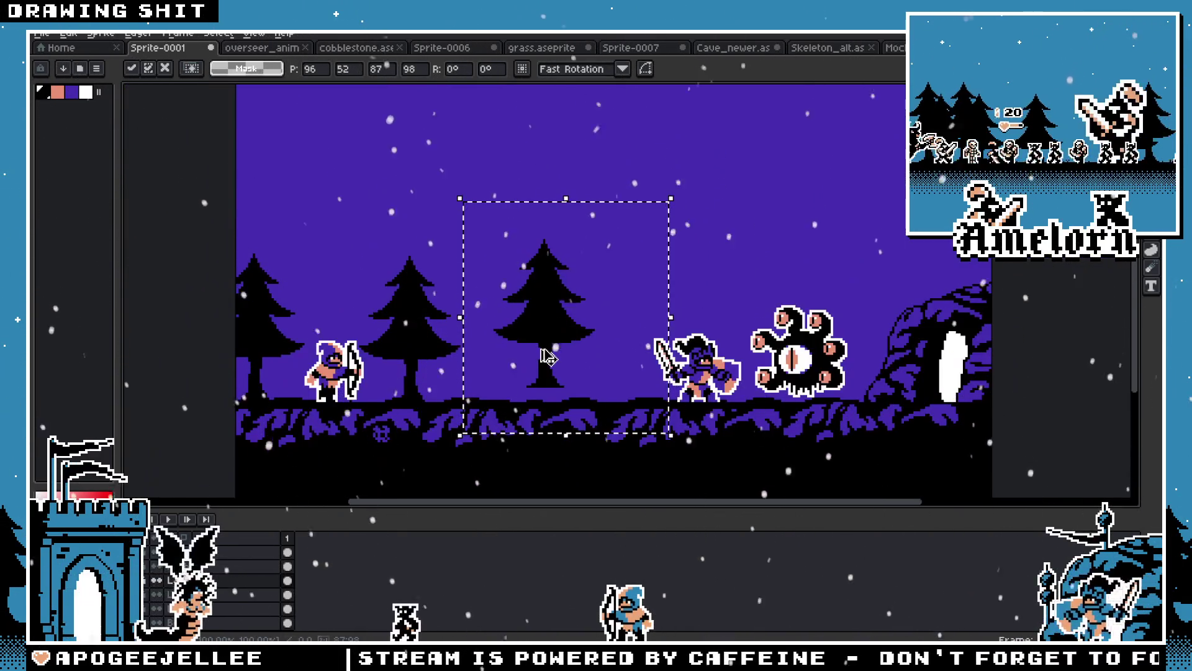
scroll(660, 320, up, 2)
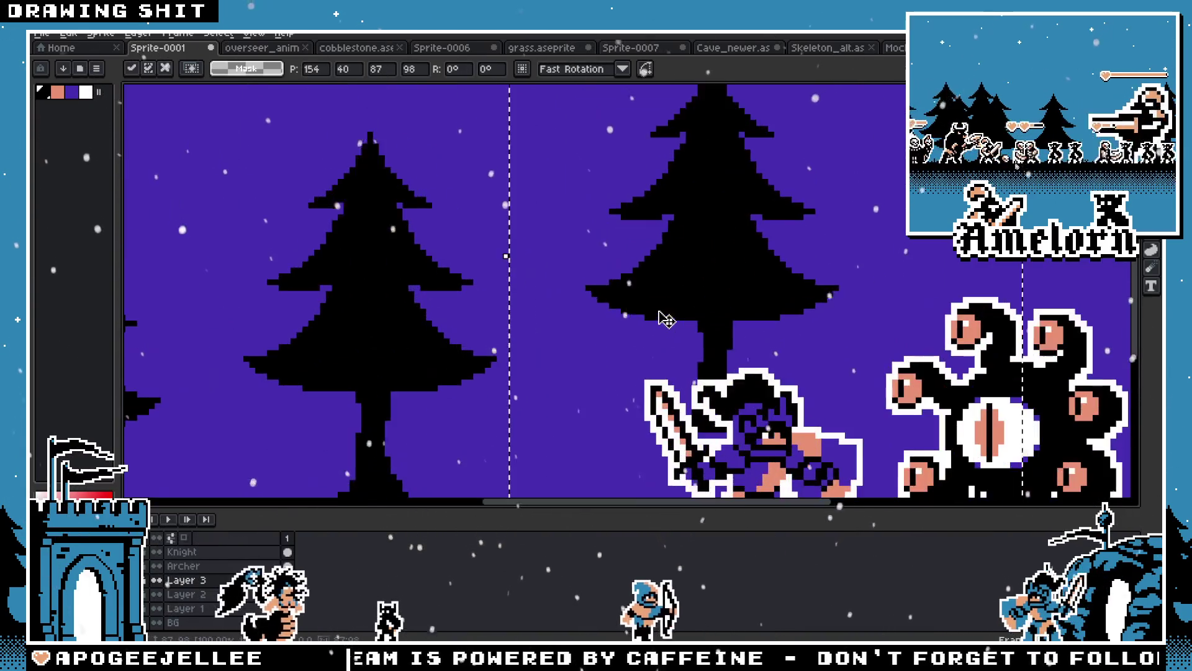
scroll(613, 311, down, 2)
Cancel an accidental enlargement of the middle pine and reselect it
mouse_move(778, 407)
mouse_down()
mouse_move(963, 482)
mouse_move(1083, 505)
mouse_move(1006, 418)
mouse_move(1015, 440)
mouse_move(932, 403)
mouse_move(745, 279)
mouse_move(647, 191)
mouse_move(634, 245)
mouse_up()
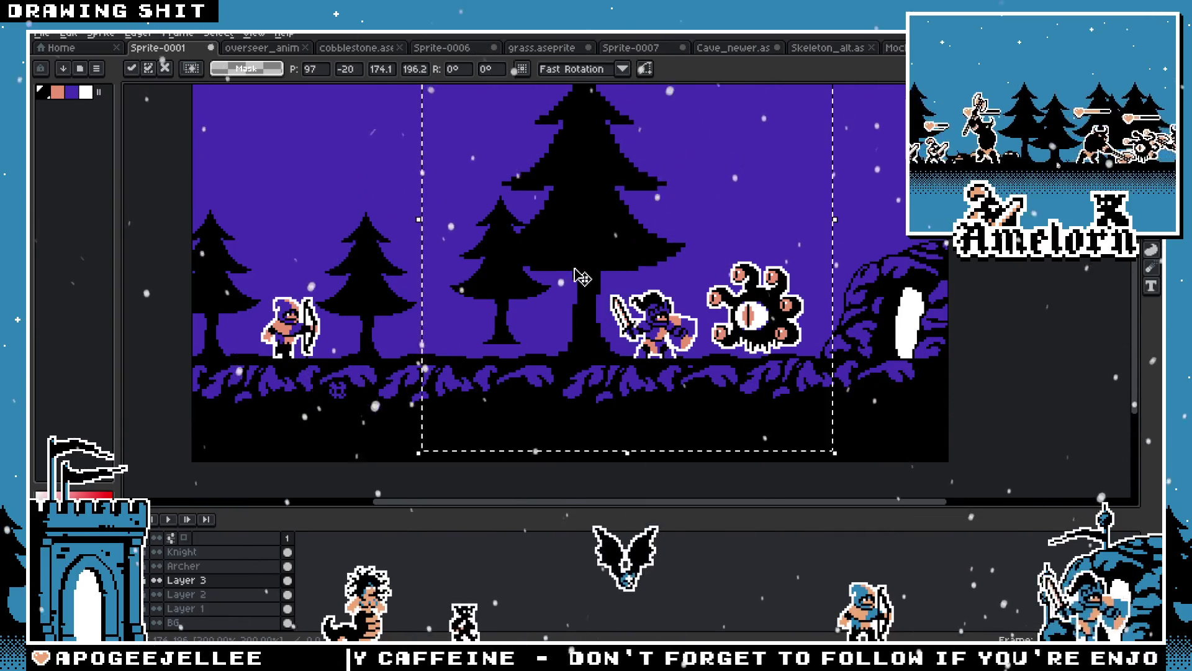
scroll(621, 267, up, 3)
scroll(627, 273, down, 2)
key(Escape)
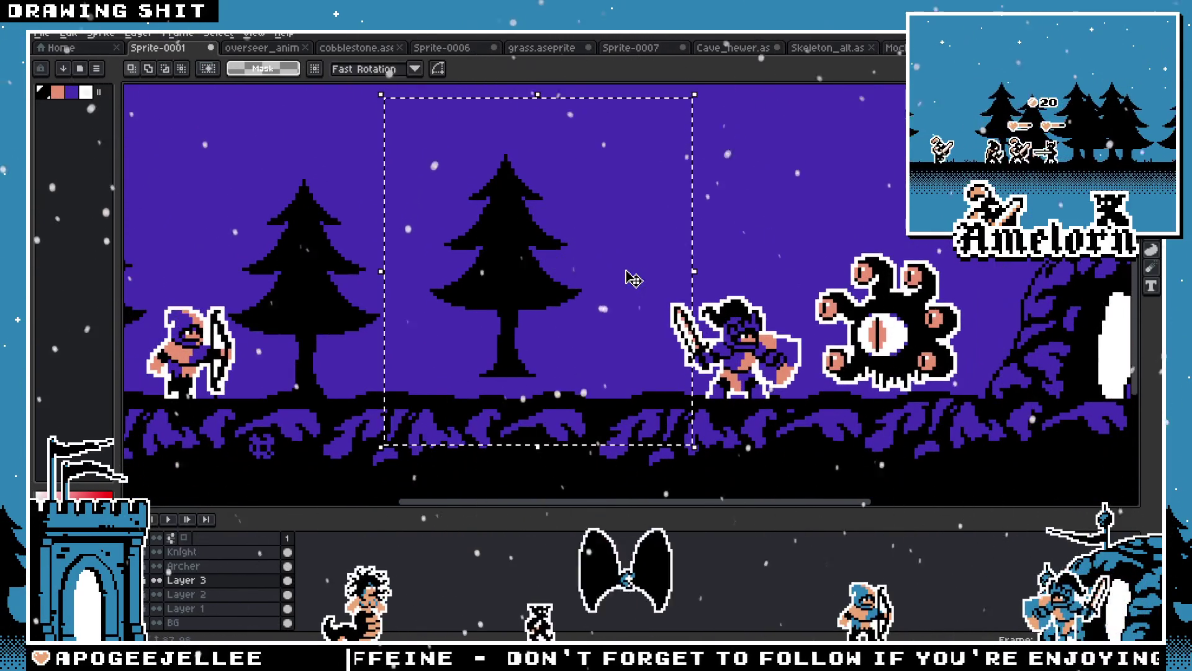
scroll(615, 279, up, 2)
scroll(642, 298, down, 2)
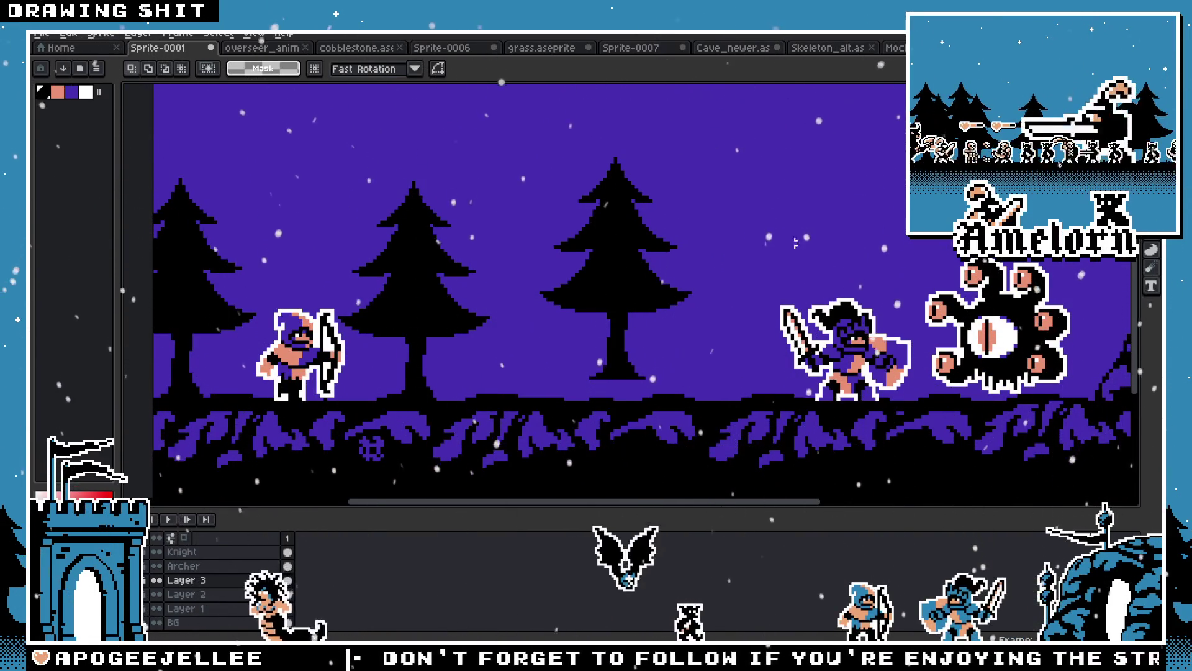
mouse_move(704, 159)
mouse_down()
mouse_move(615, 395)
mouse_move(638, 349)
mouse_move(666, 358)
mouse_up()
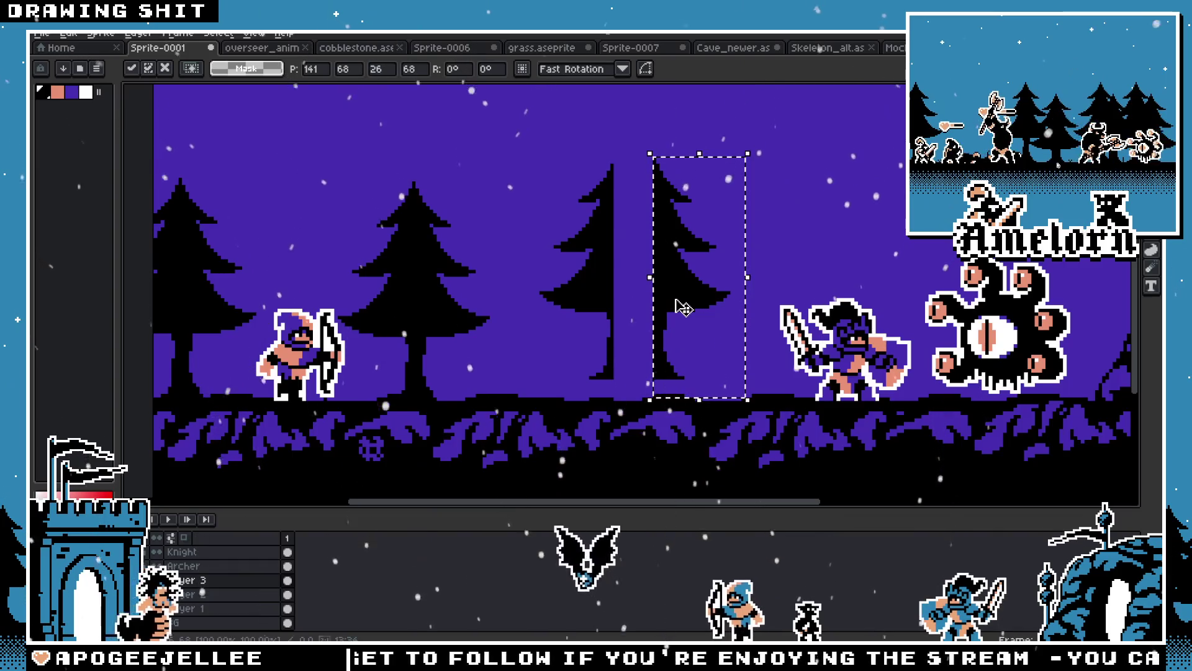
Drop the moved pine, then delete its left half and a stray dark pixel
click(796, 158)
drag(624, 164, 547, 388)
key(Delete)
drag(567, 260, 527, 329)
key(Delete)
click(595, 310)
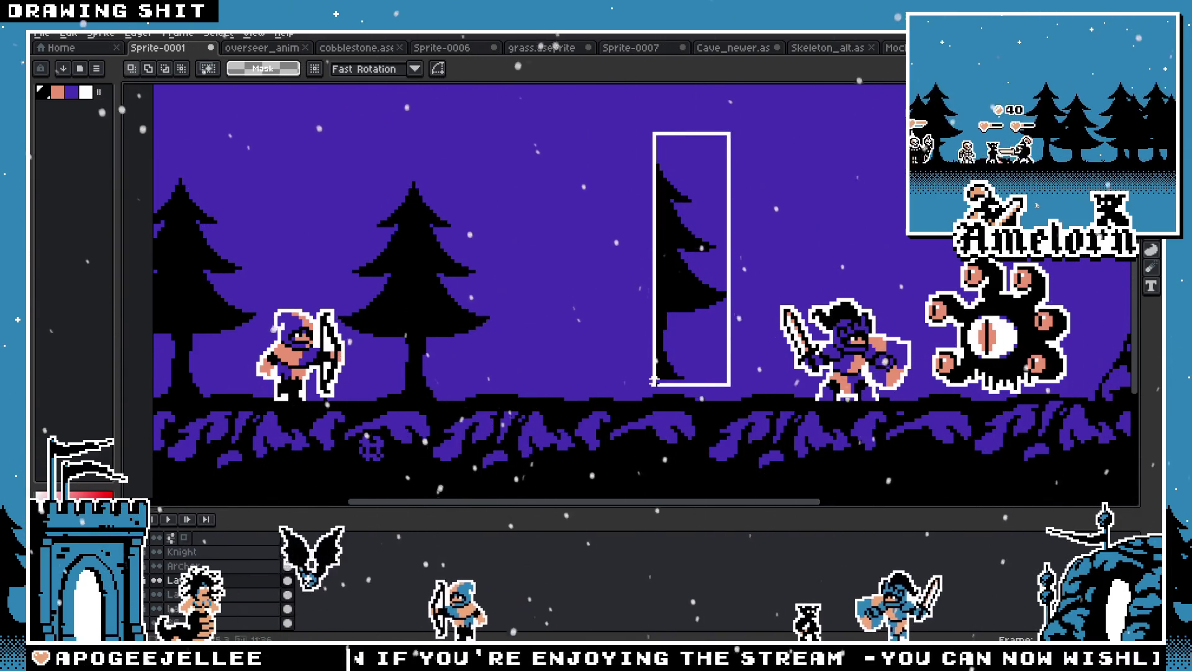
Squeeze the half pine narrower, then undo back to the full pine tree
click(734, 256)
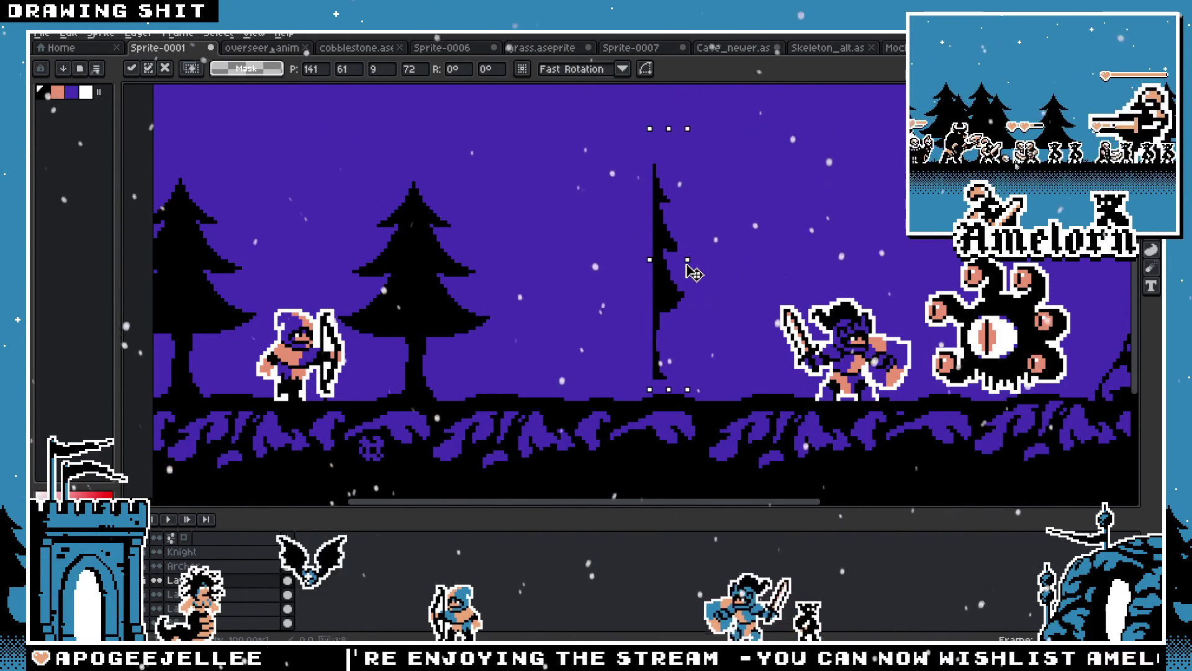
drag(845, 286, 746, 282)
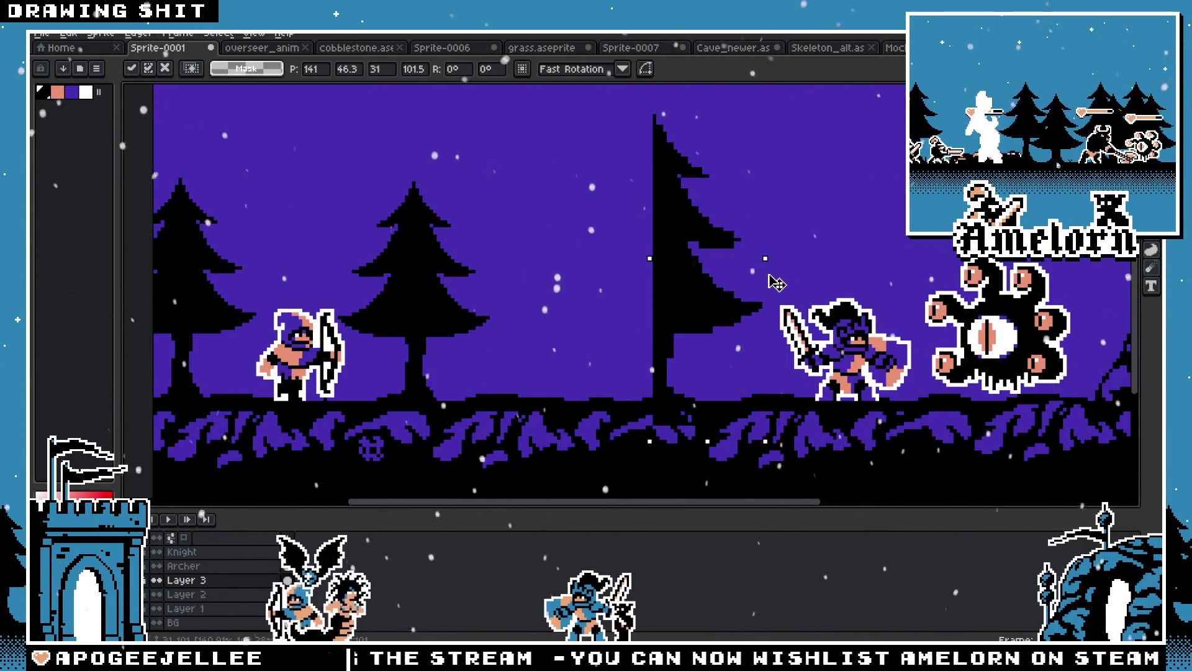
key(ctrl+z)
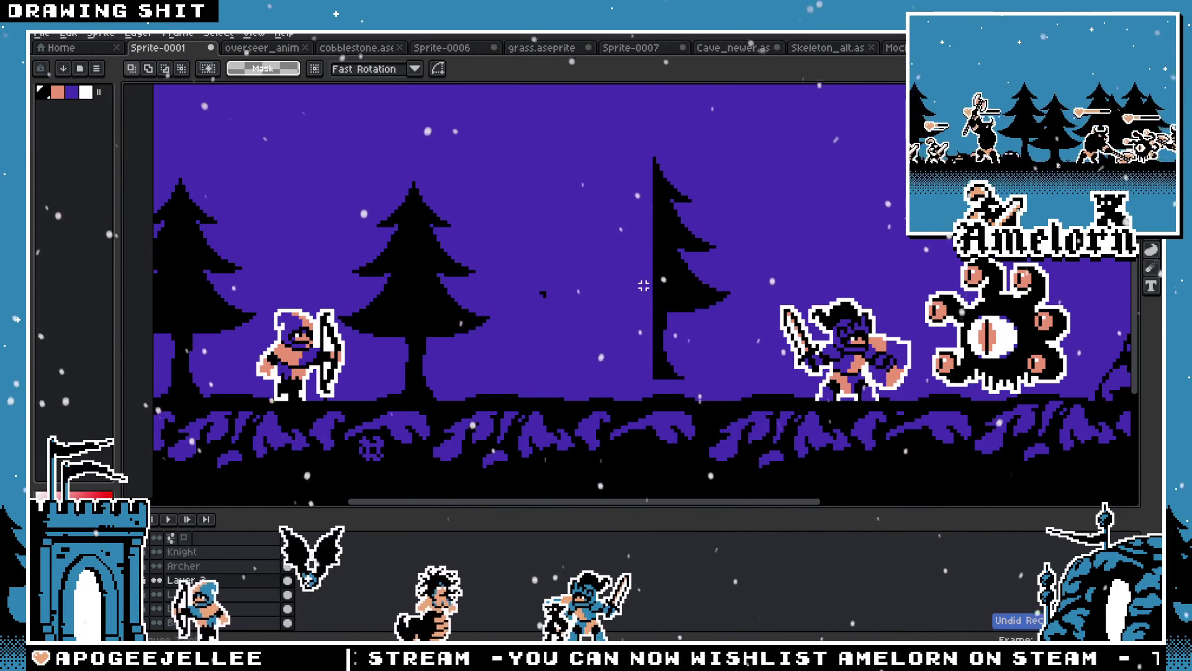
key(ctrl+z)
key(ctrl+z)
key(ctrl+z)
scroll(519, 207, down, 1)
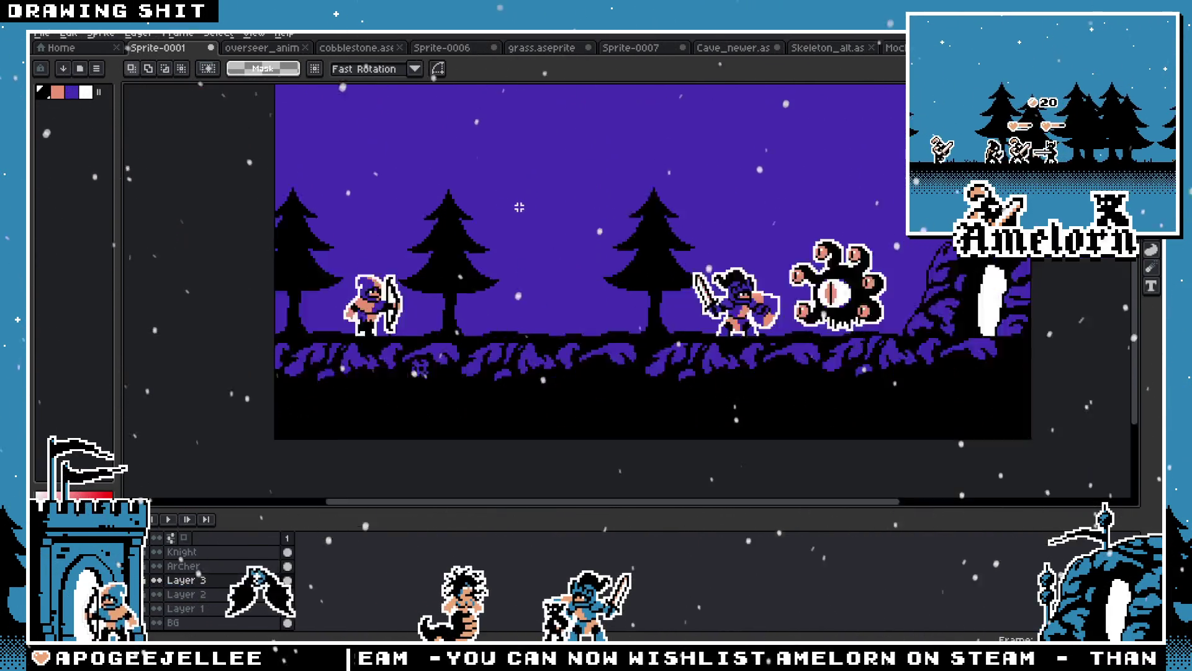
scroll(519, 207, down, 1)
scroll(515, 280, up, 1)
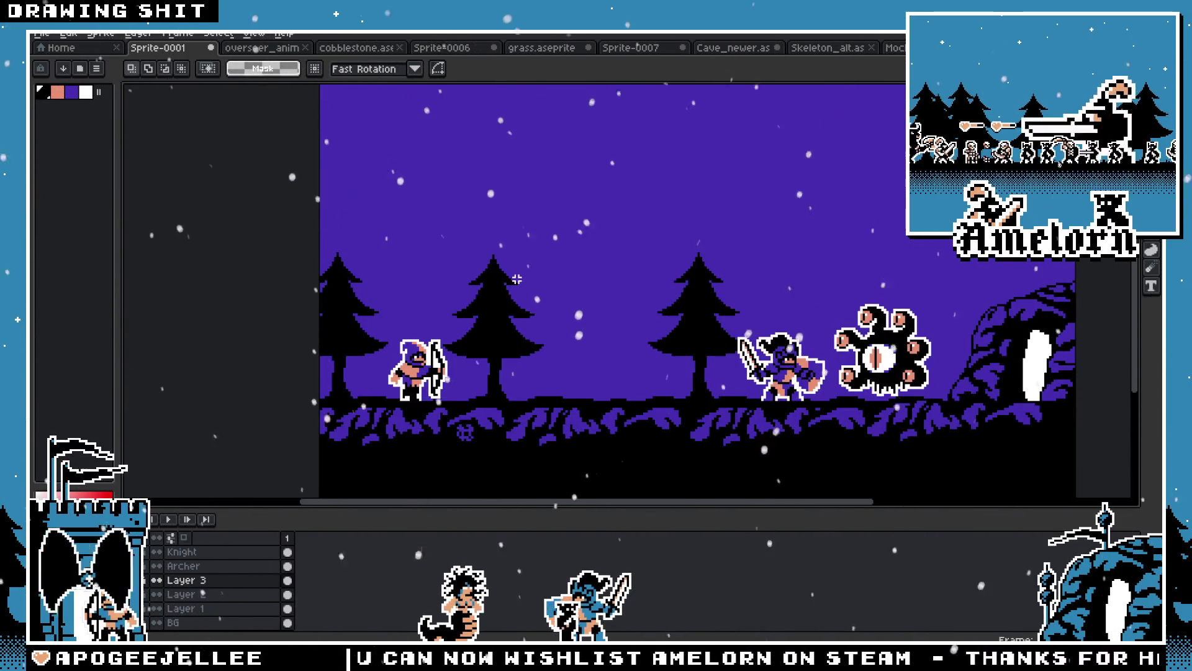
scroll(596, 337, up, 3)
key(i)
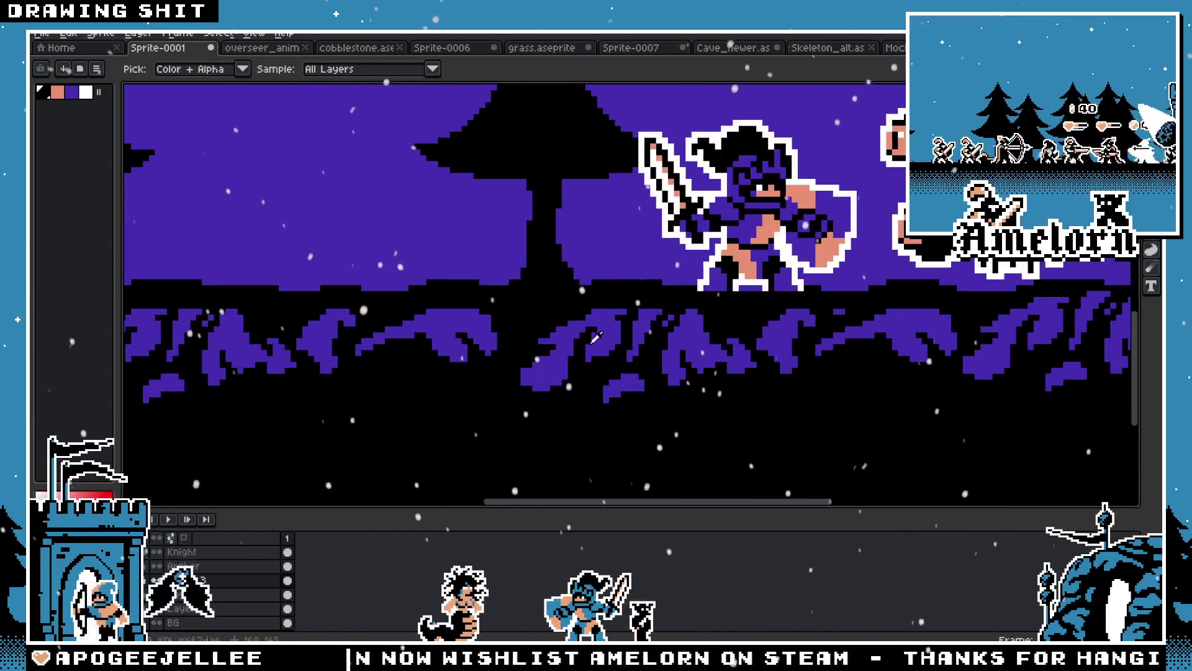
key(b)
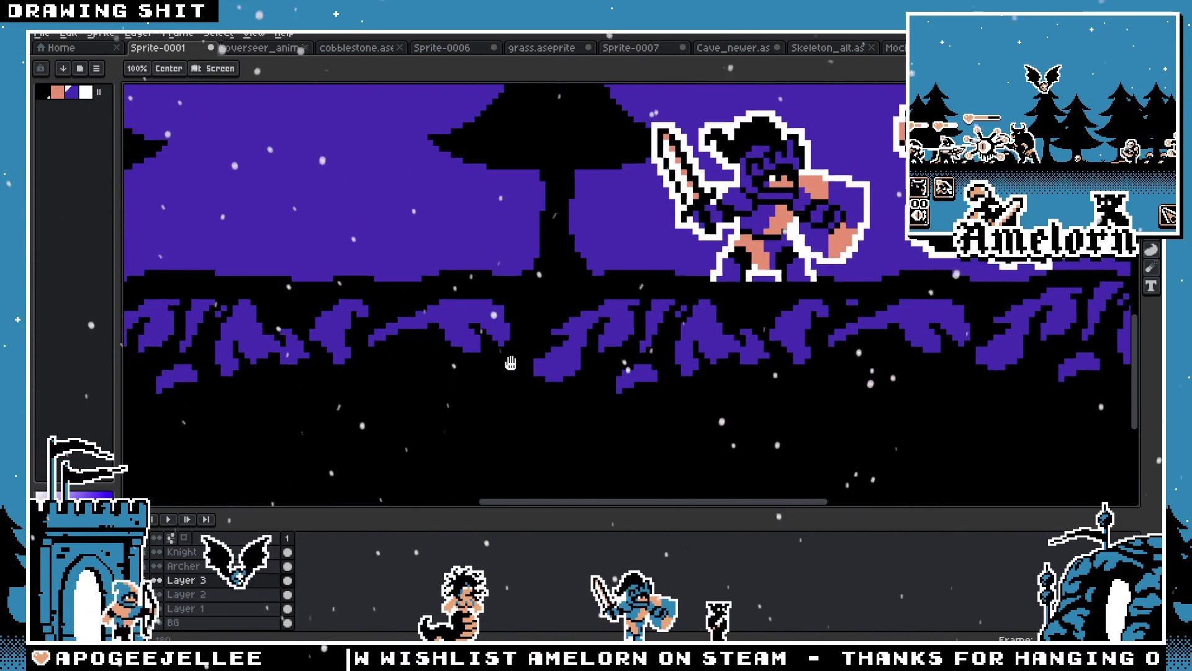
scroll(510, 336, left, 3)
scroll(510, 336, down, 1)
scroll(514, 328, right, 3)
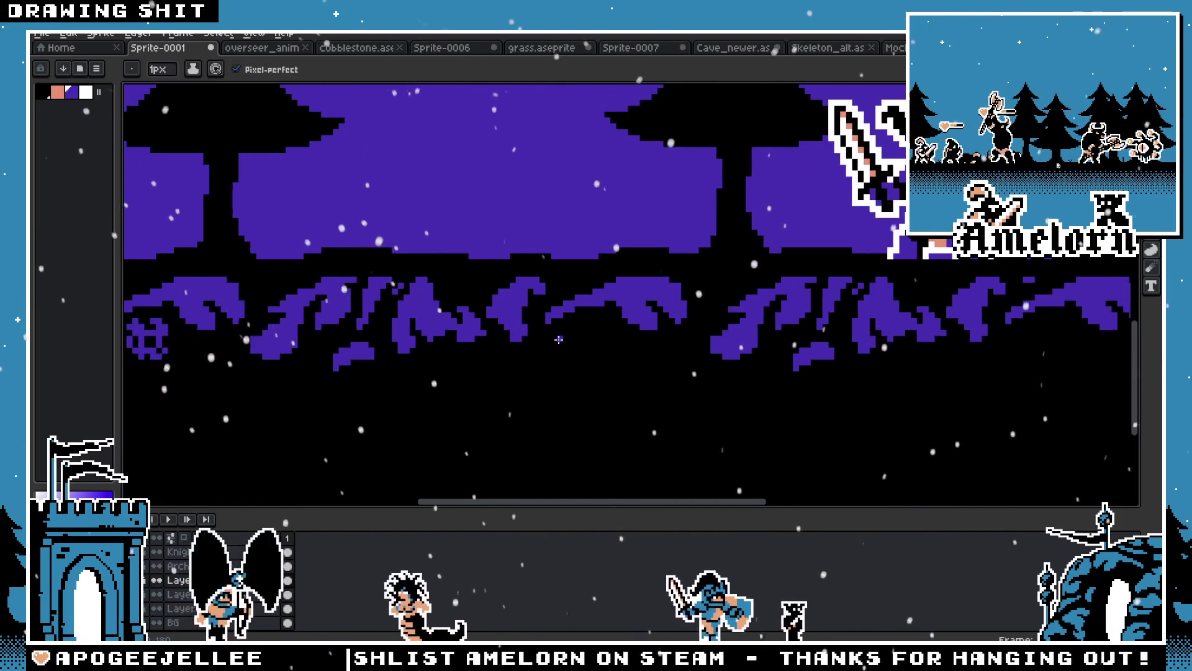
scroll(591, 331, down, 1)
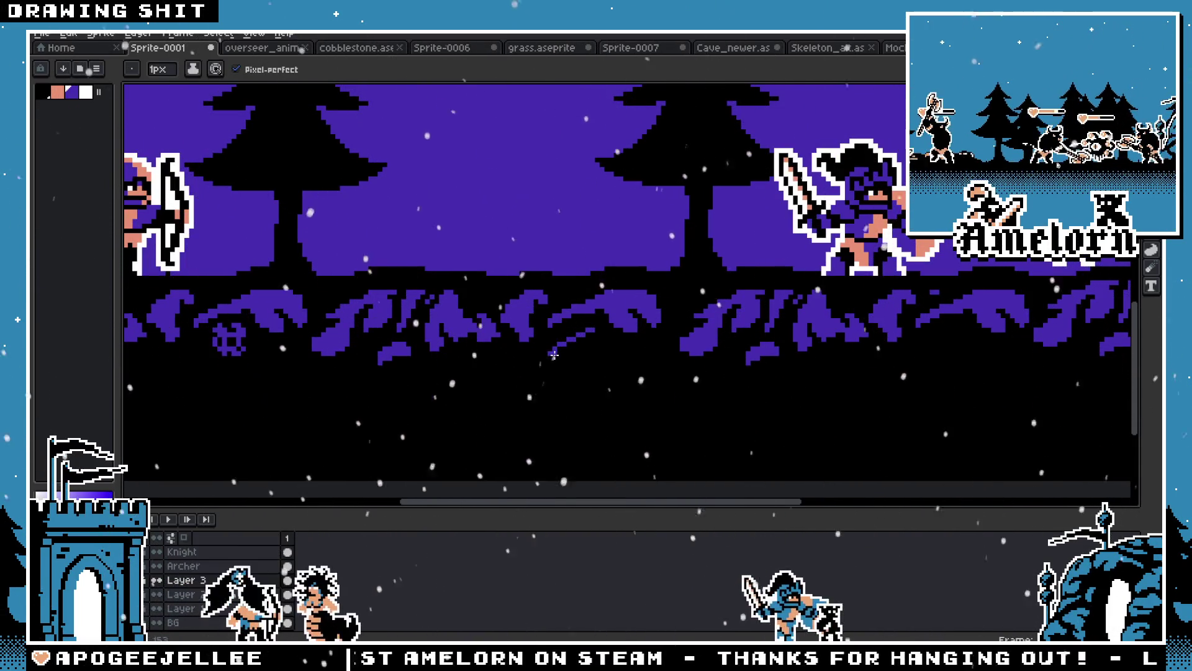
scroll(554, 355, up, 1)
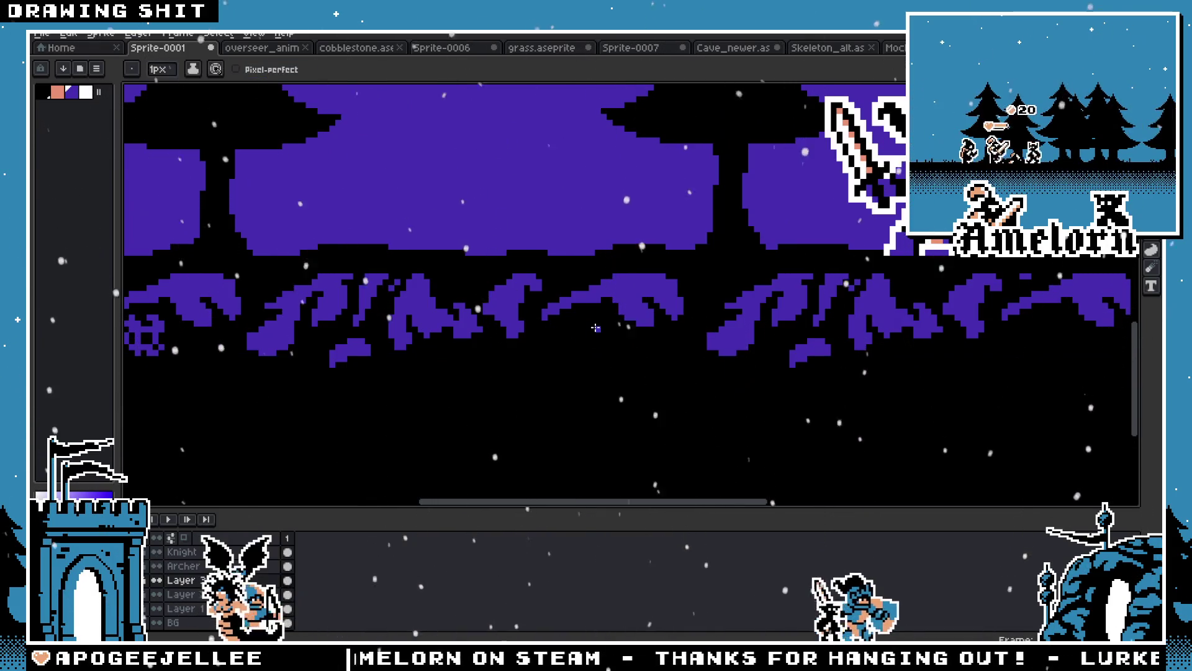
scroll(553, 347, right, 8)
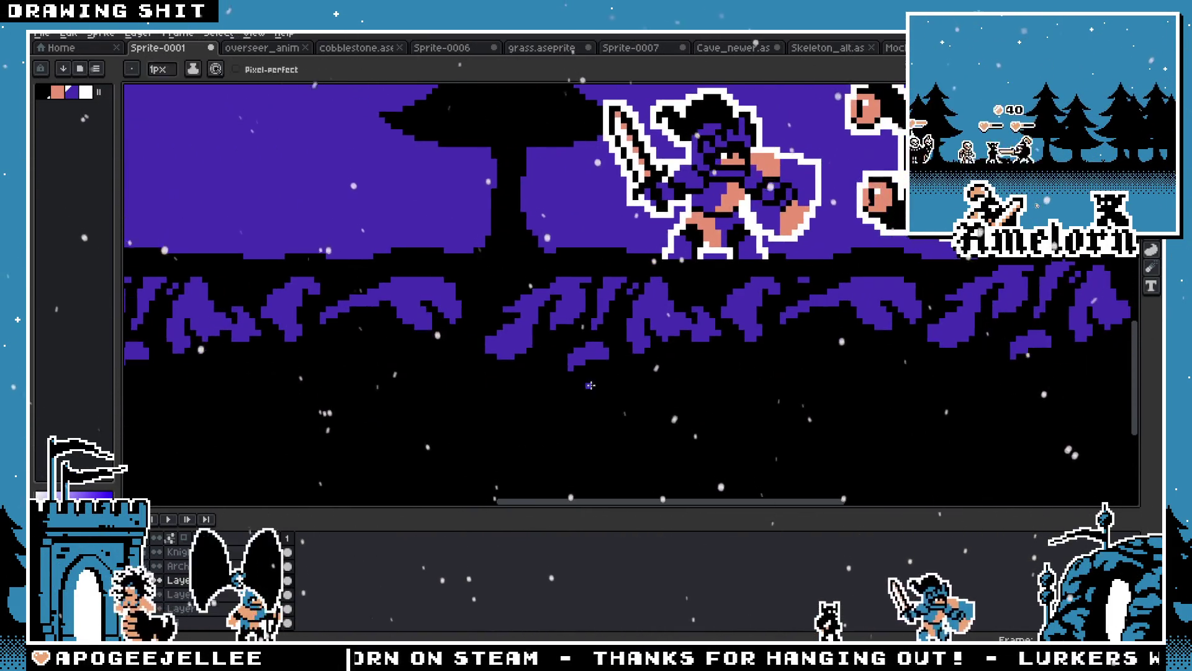
scroll(540, 354, up, 1)
scroll(541, 354, down, 1)
scroll(541, 354, left, 8)
key(m)
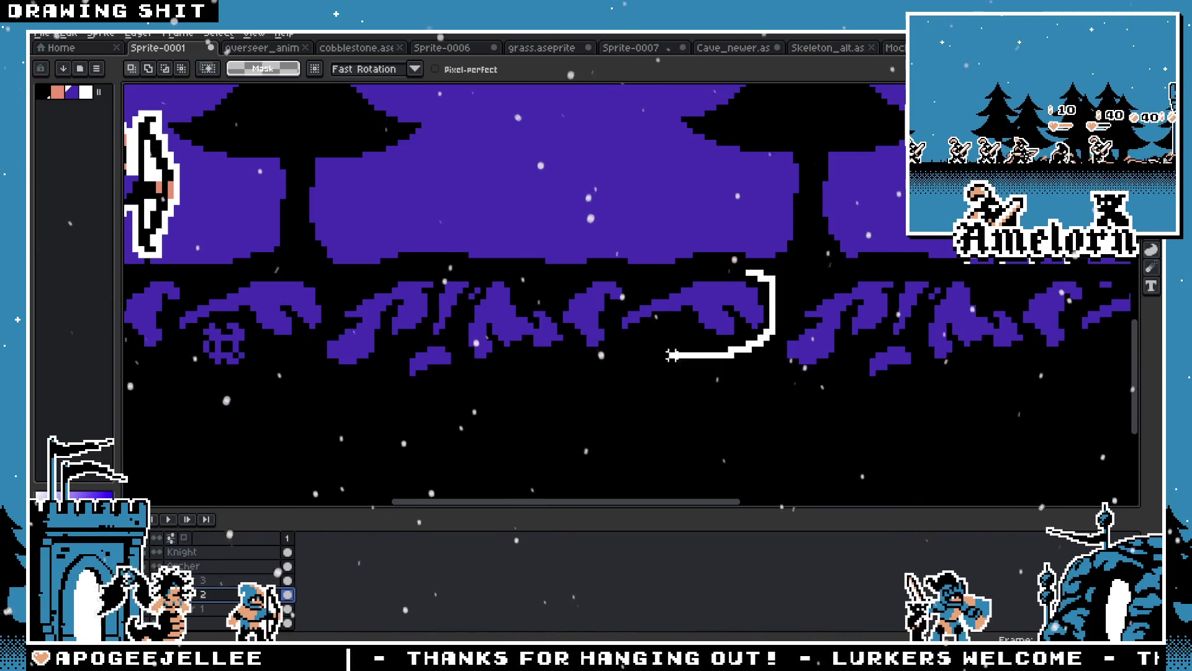
Lasso-fill a test shape in the gap between the root clusters, then bucket it black
drag(661, 291, 665, 289)
key(f)
key(ctrl+d)
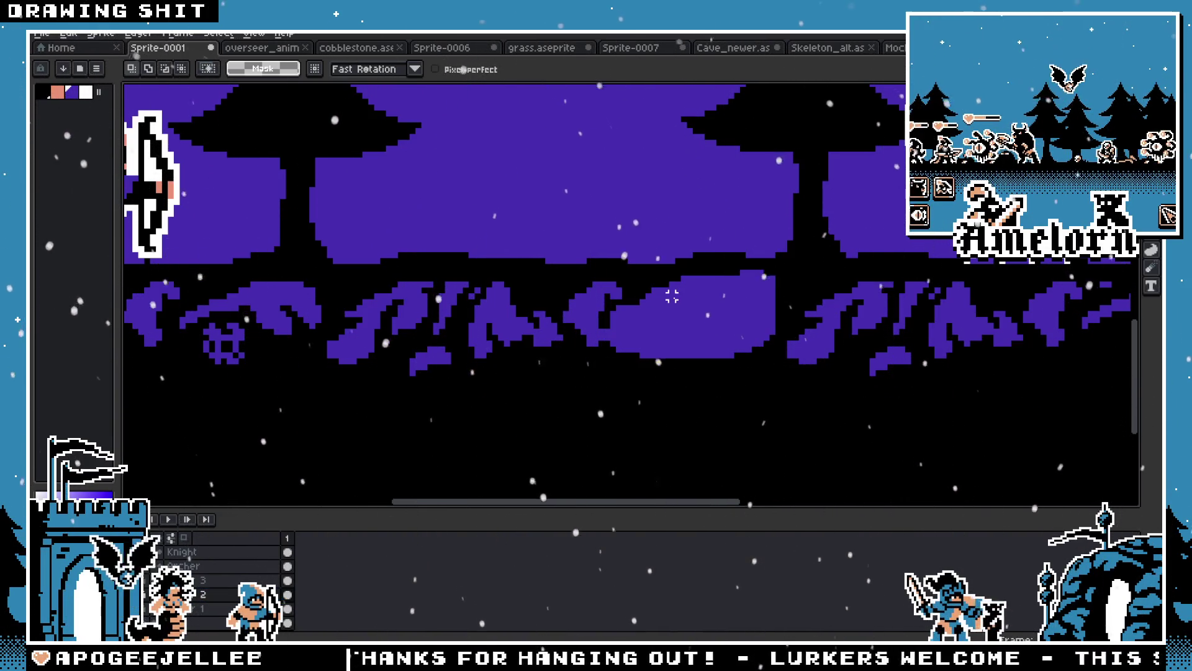
key(i)
key(m)
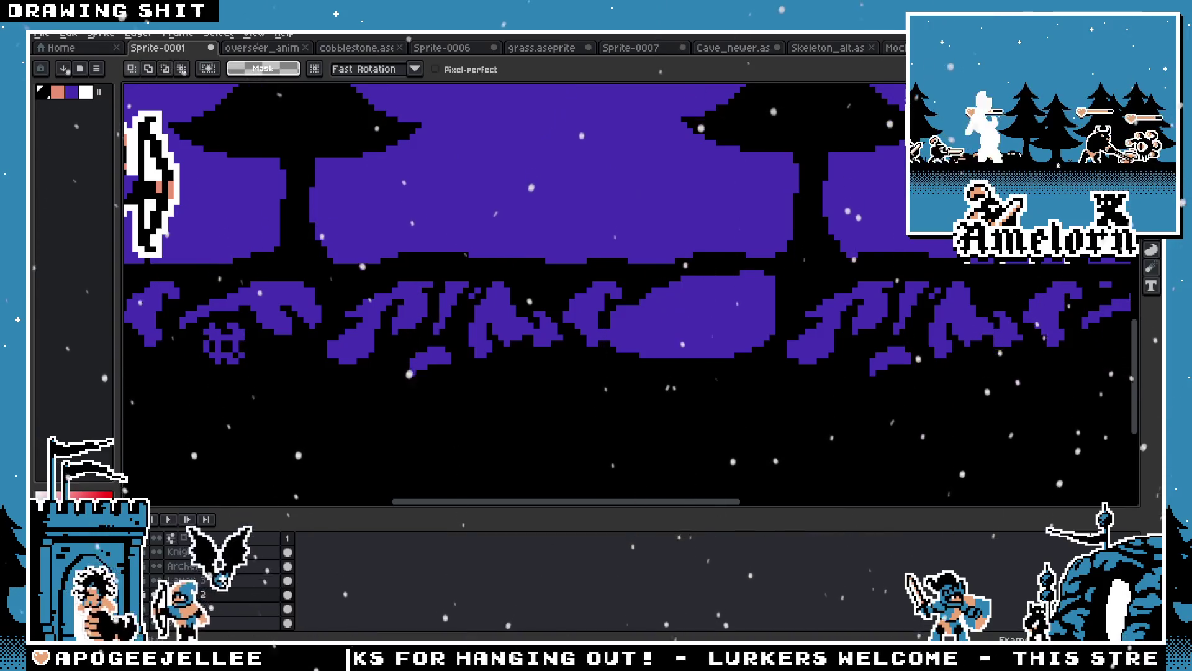
key(v)
key(g)
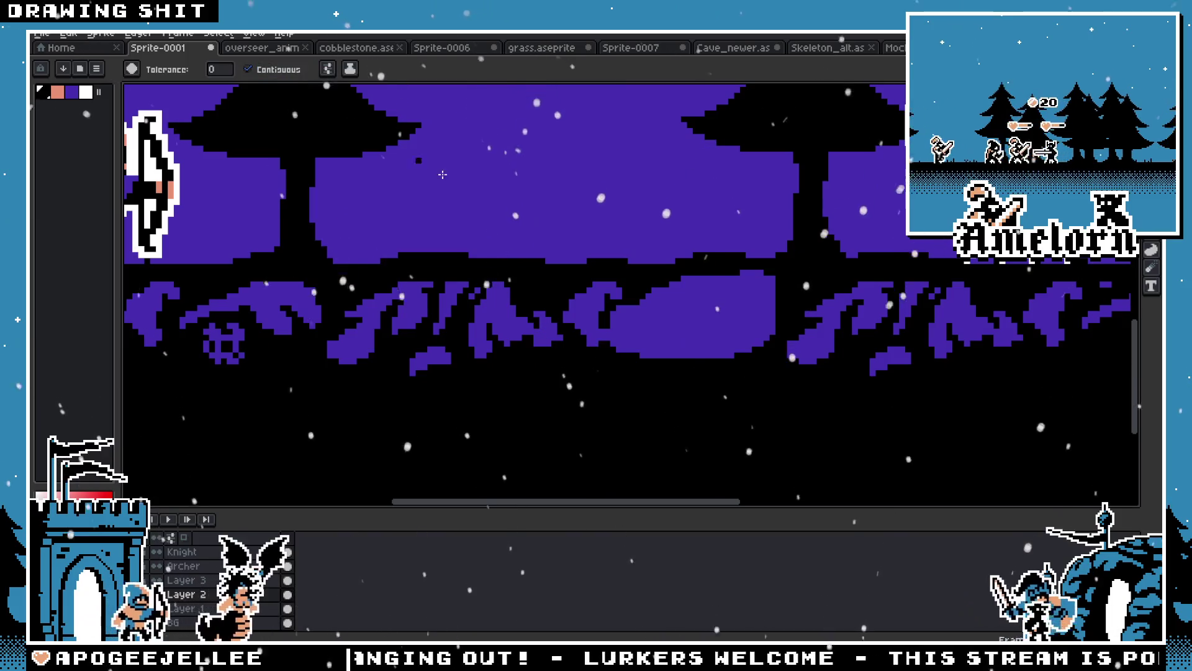
click(689, 313)
Pencil a purple oval outline in the ground gap and bucket-fill its inside purple
key(m)
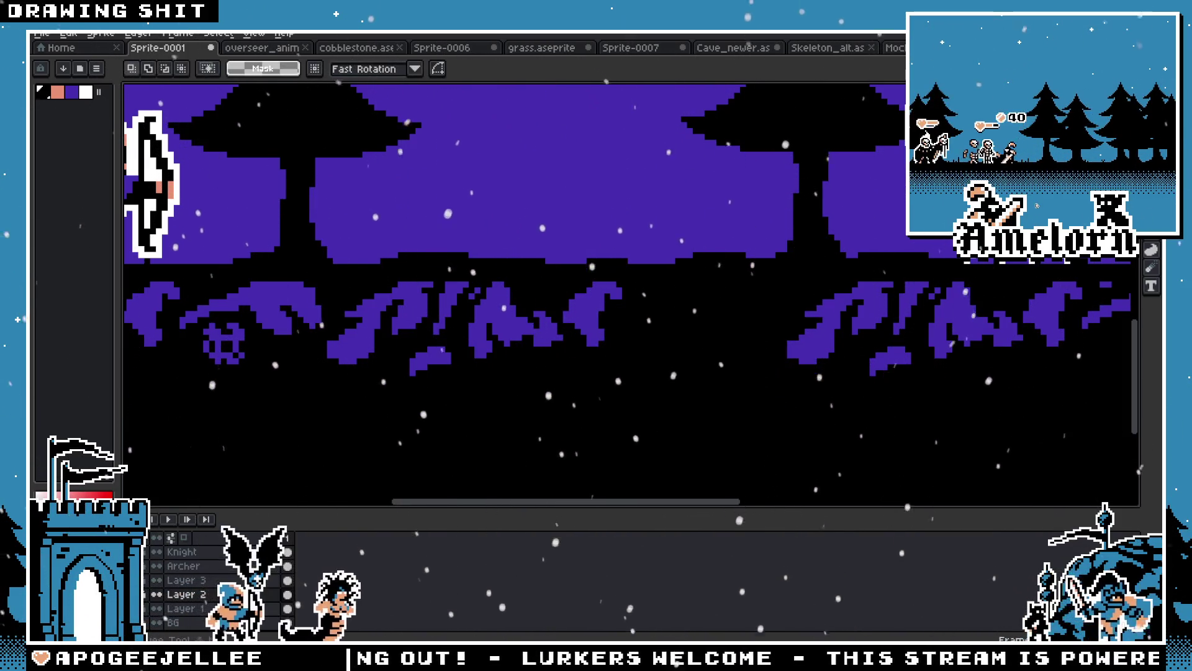
key(g)
key(b)
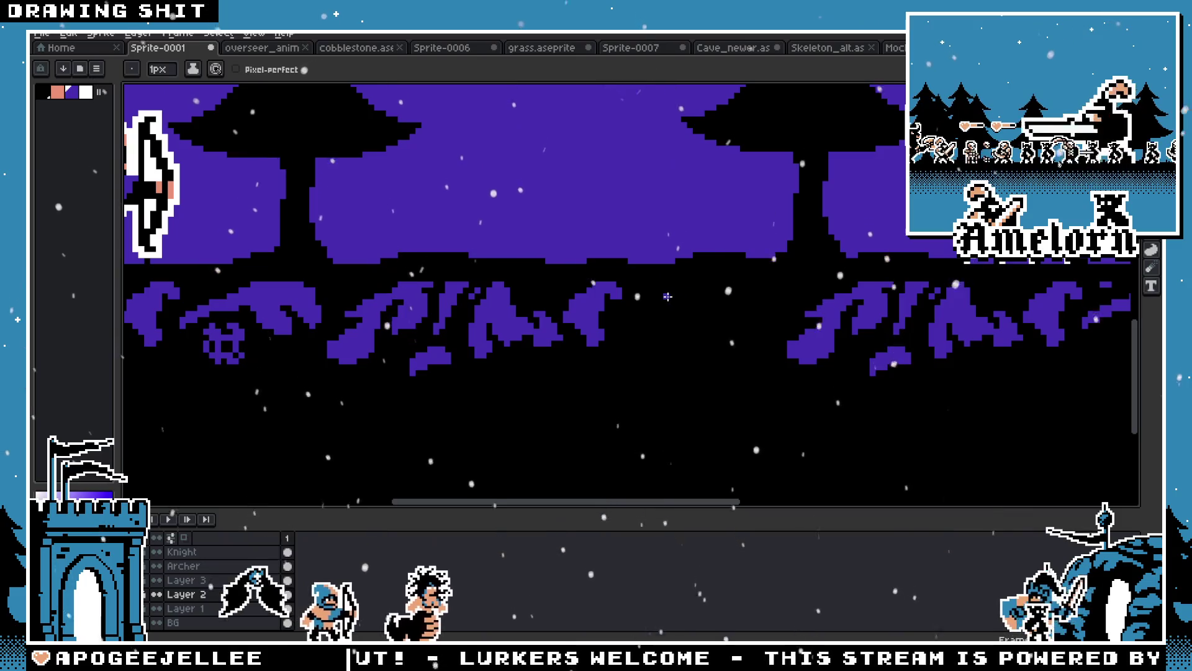
scroll(668, 297, up, 2)
mouse_move(585, 268)
mouse_down()
mouse_move(689, 251)
mouse_move(751, 289)
mouse_move(752, 341)
mouse_move(682, 369)
mouse_move(580, 340)
mouse_move(561, 314)
mouse_move(586, 269)
mouse_up()
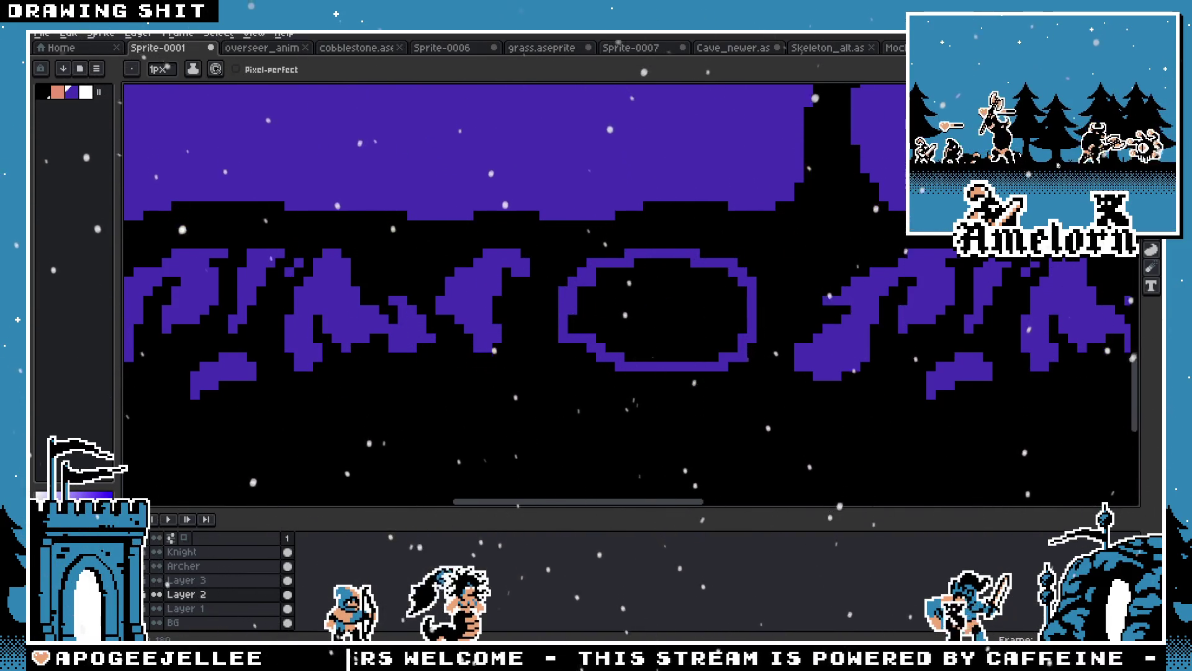
key(g)
click(573, 305)
Return to the pencil and zoom around the ground to inspect the new purple patch
scroll(612, 340, down, 6)
scroll(611, 341, up, 5)
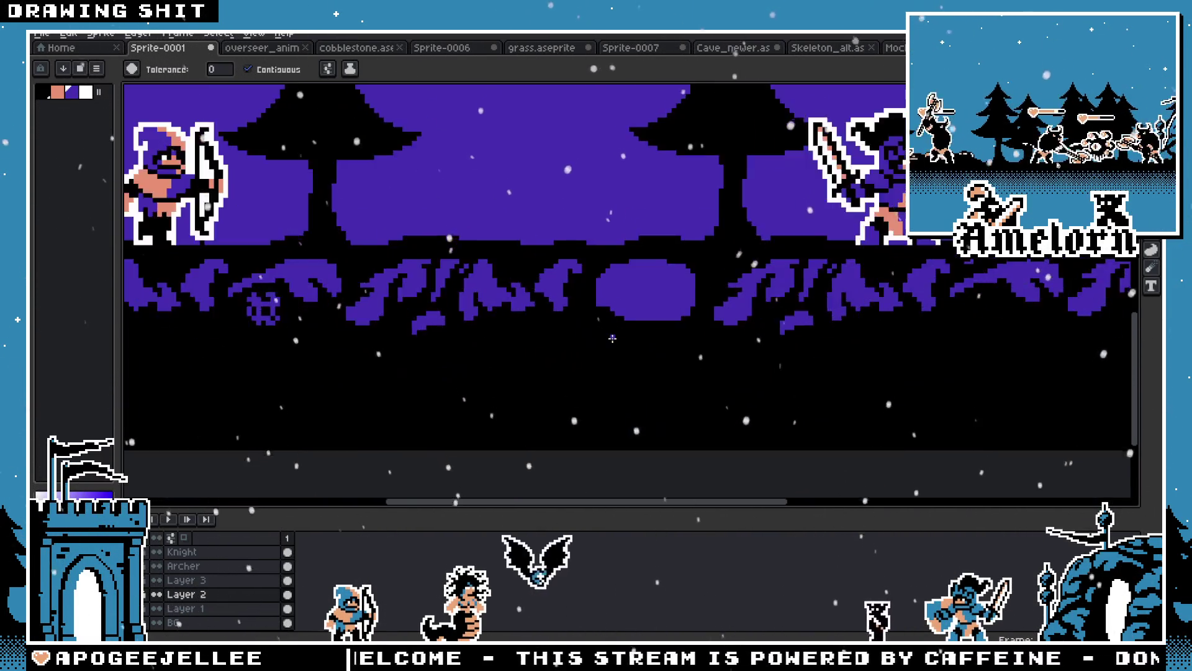
key(b)
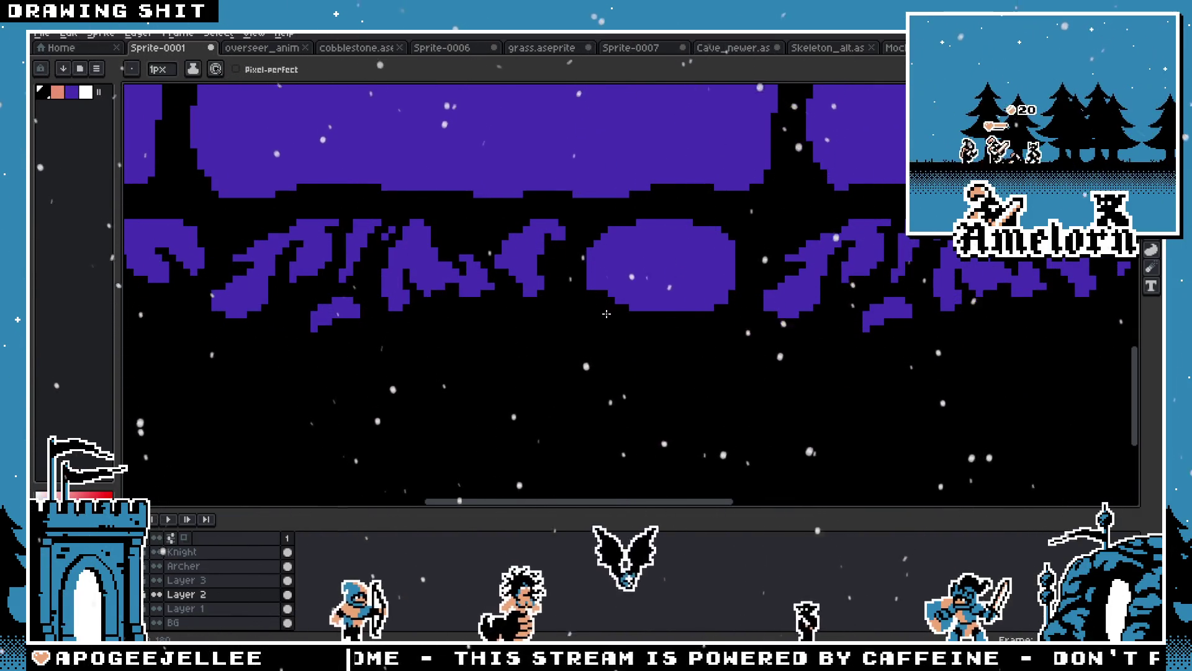
drag(617, 326, 621, 376)
scroll(621, 376, down, 4)
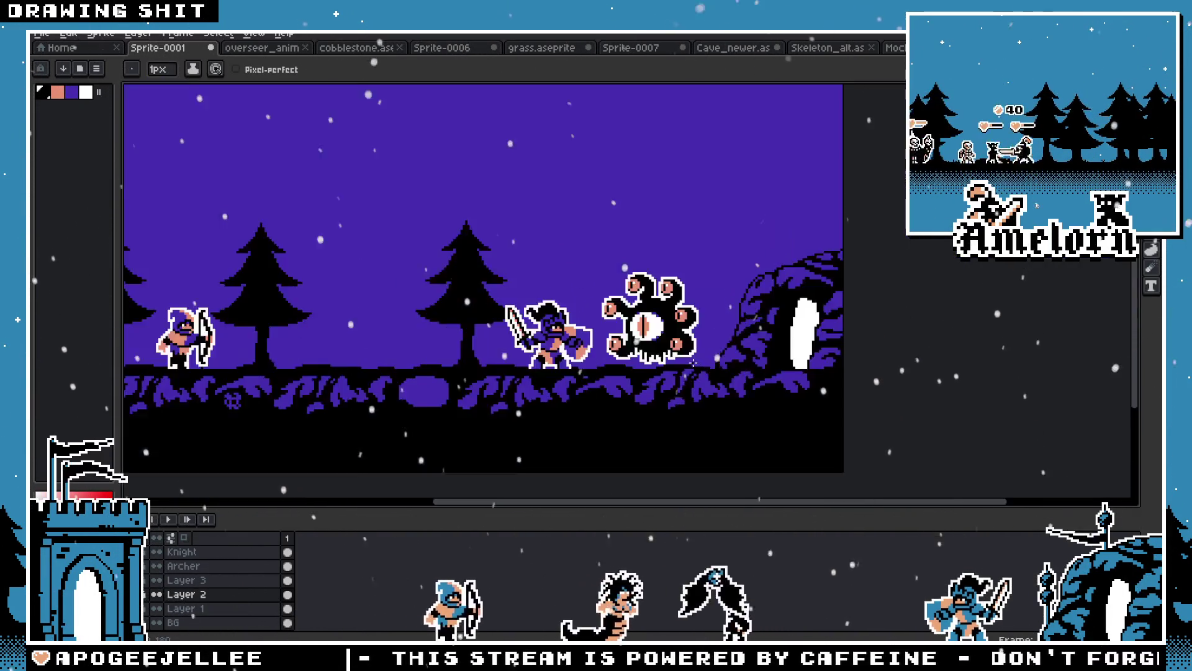
scroll(724, 359, up, 2)
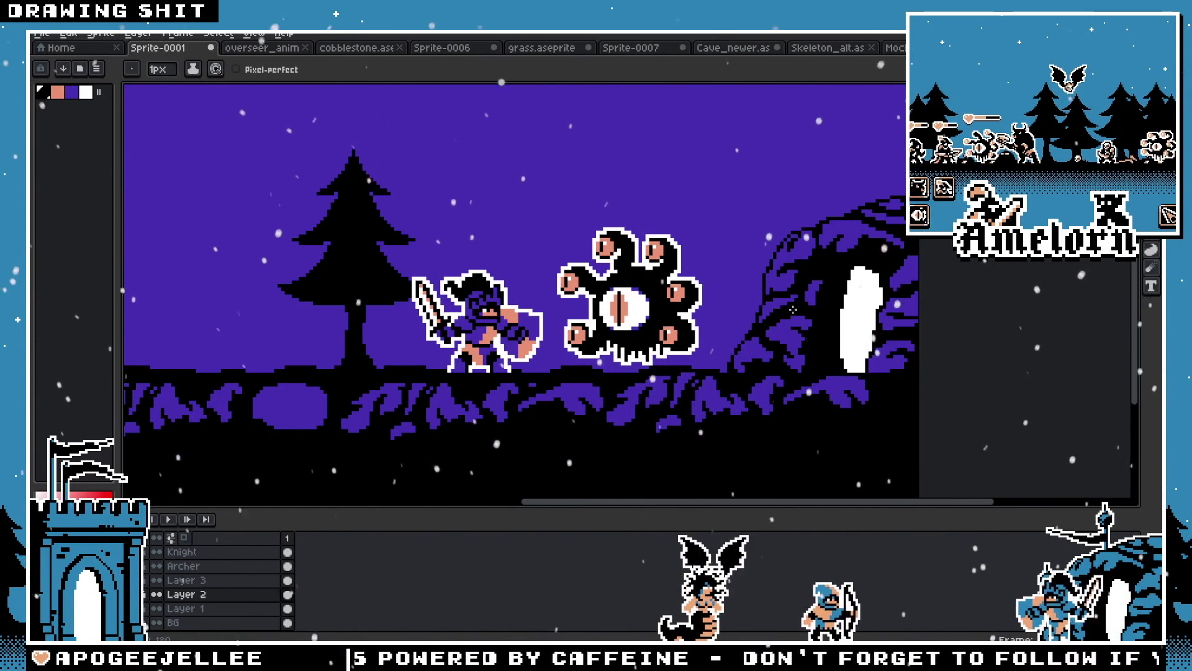
scroll(527, 337, down, 1)
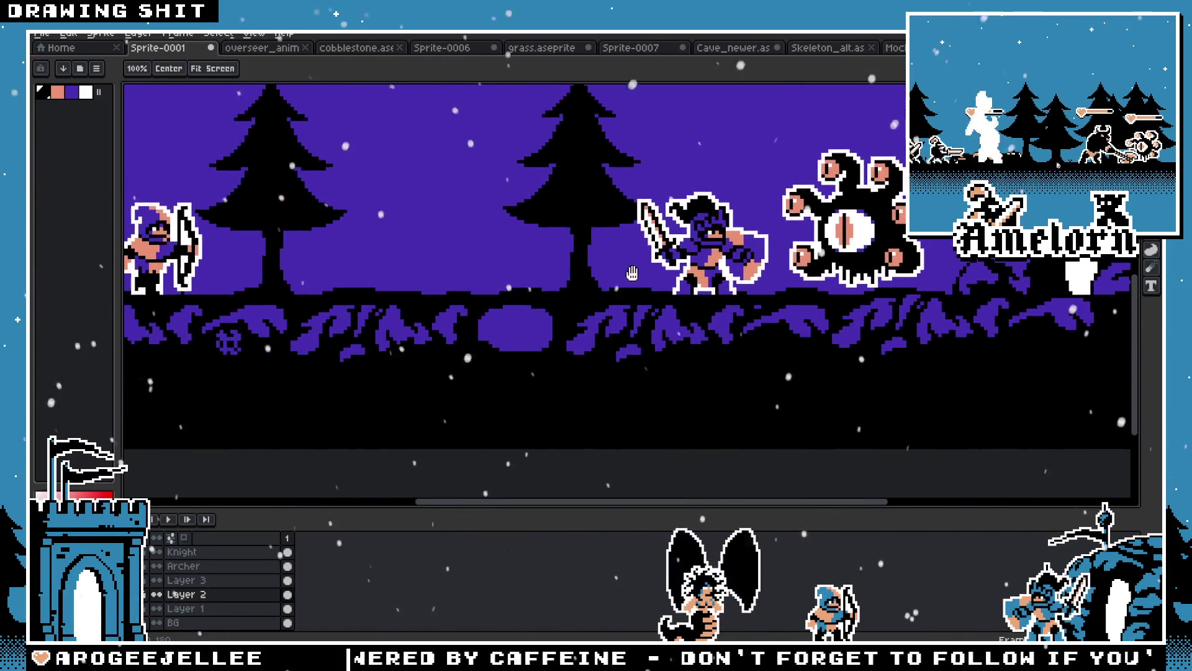
scroll(420, 340, up, 4)
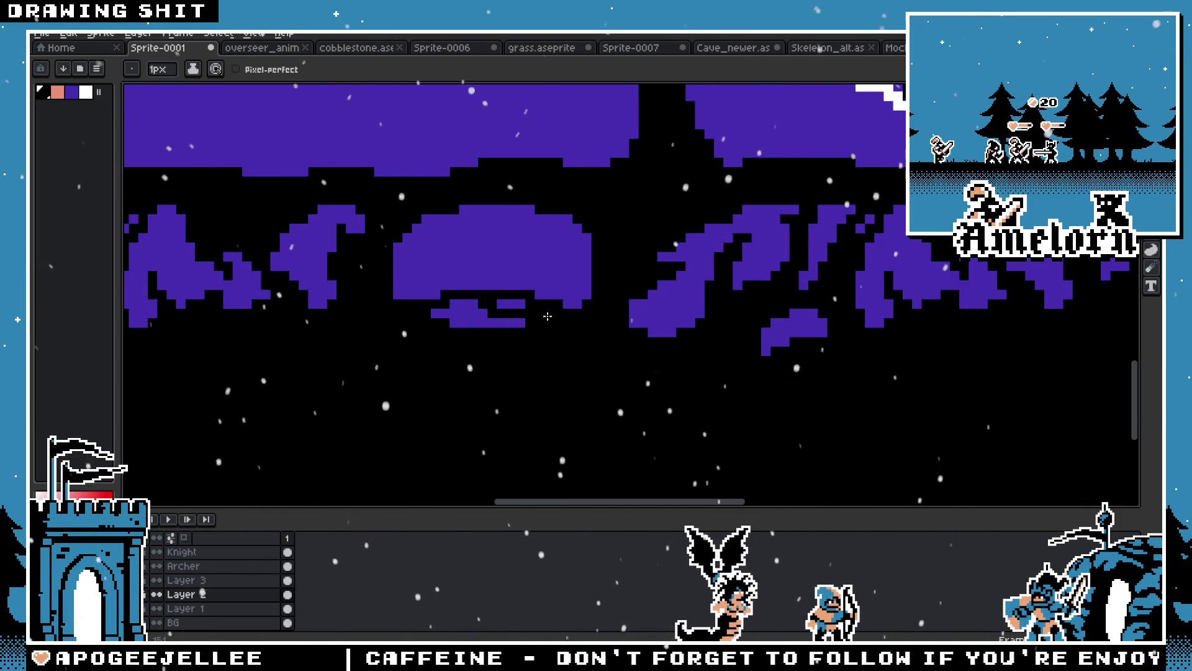
Carve black along the bottom edge of the central purple blob
mouse_move(444, 297)
mouse_down()
mouse_move(407, 296)
mouse_move(494, 282)
mouse_move(393, 272)
mouse_up()
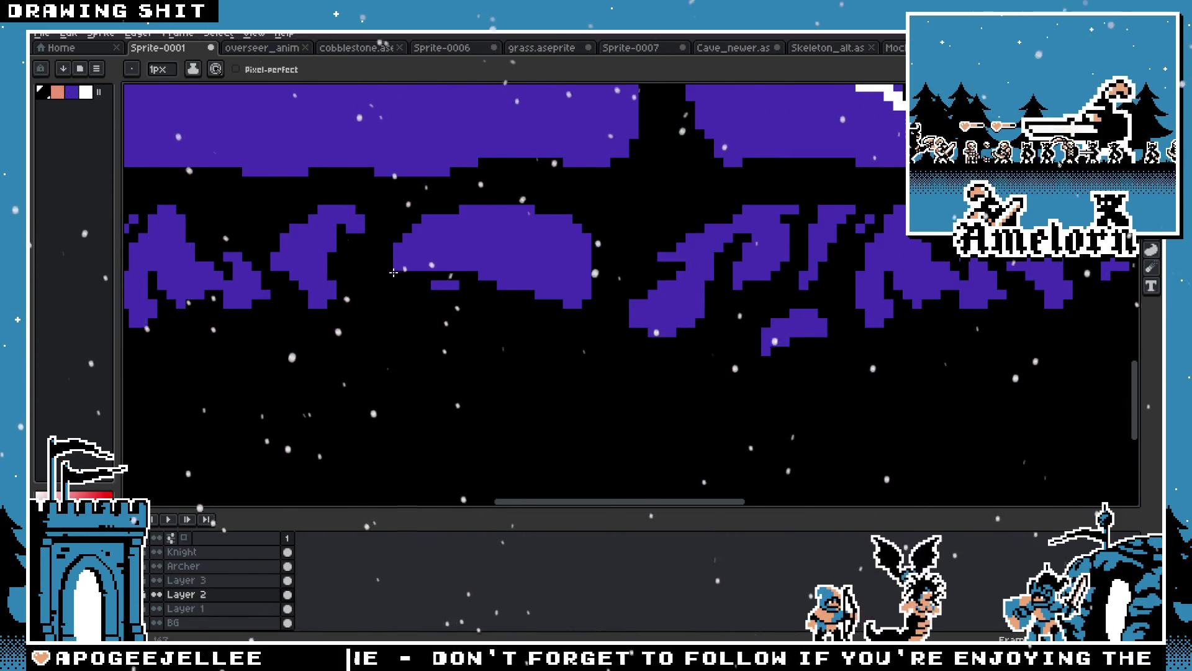
scroll(461, 290, down, 3)
scroll(410, 356, up, 4)
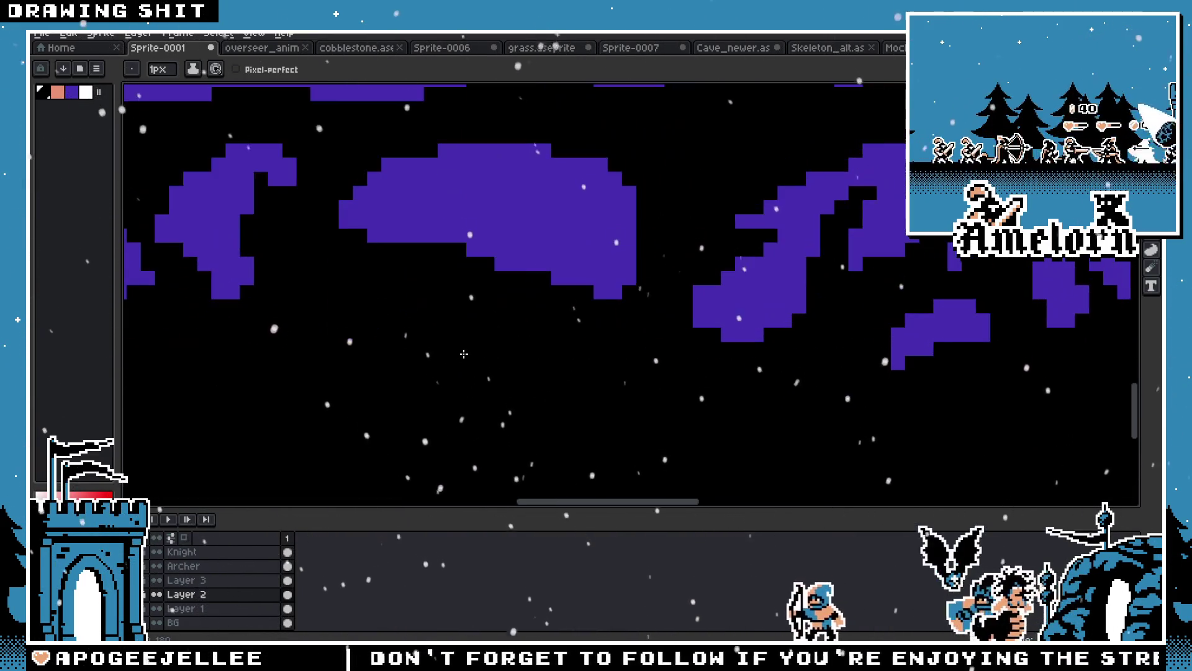
drag(482, 310, 552, 296)
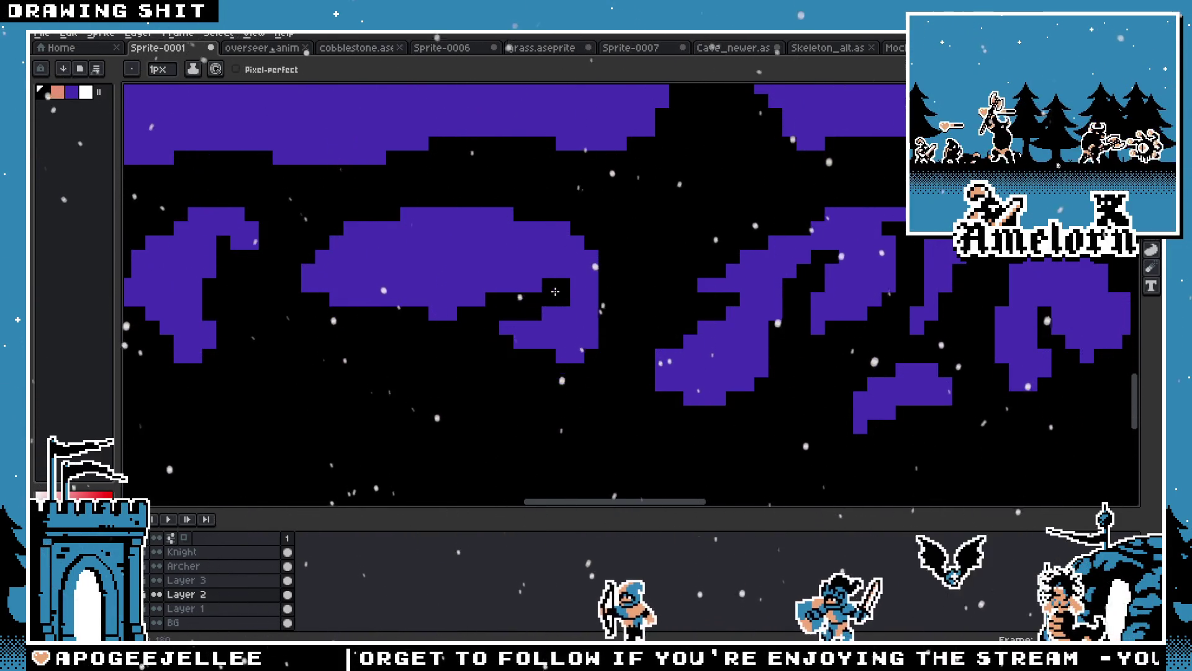
scroll(553, 296, down, 3)
scroll(451, 324, up, 3)
scroll(450, 324, up, 1)
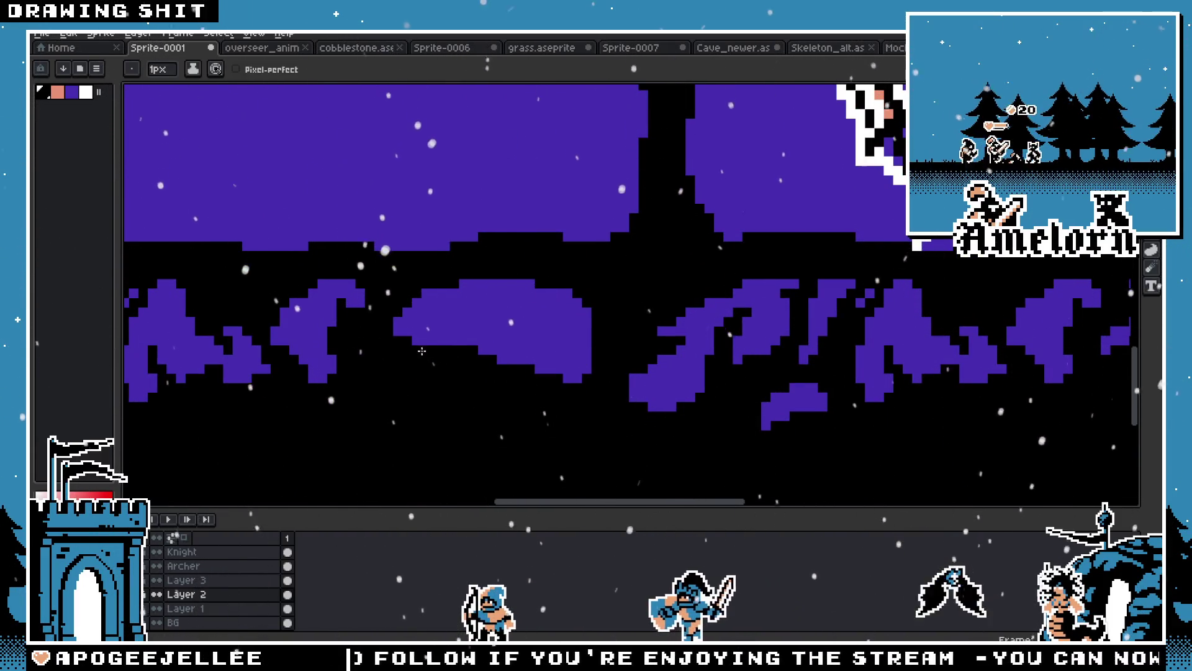
Cut a black line through the blob and carve away its left part
mouse_move(432, 341)
mouse_down()
mouse_move(509, 310)
mouse_move(447, 329)
mouse_up()
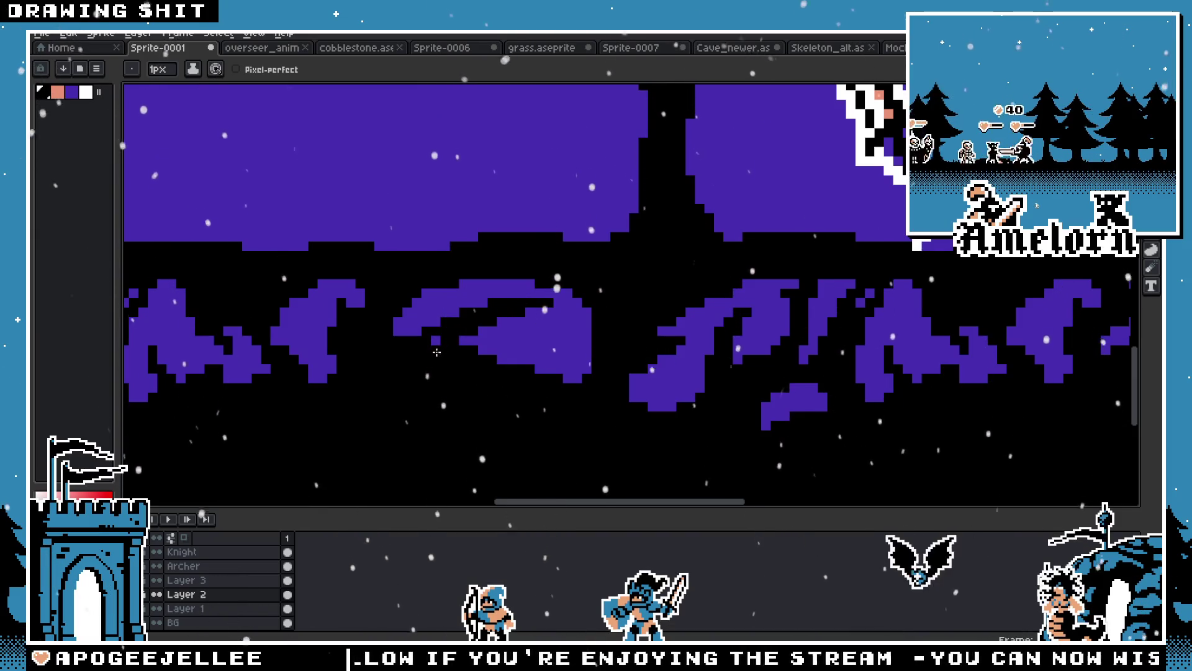
drag(546, 365, 559, 356)
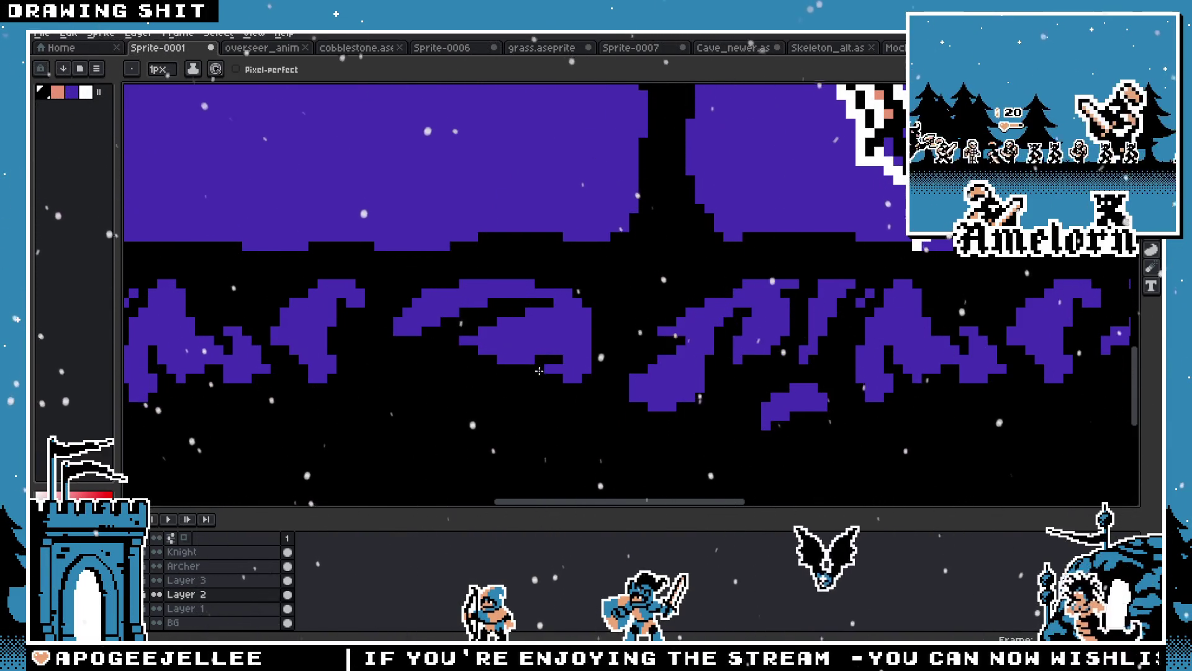
scroll(495, 399, down, 3)
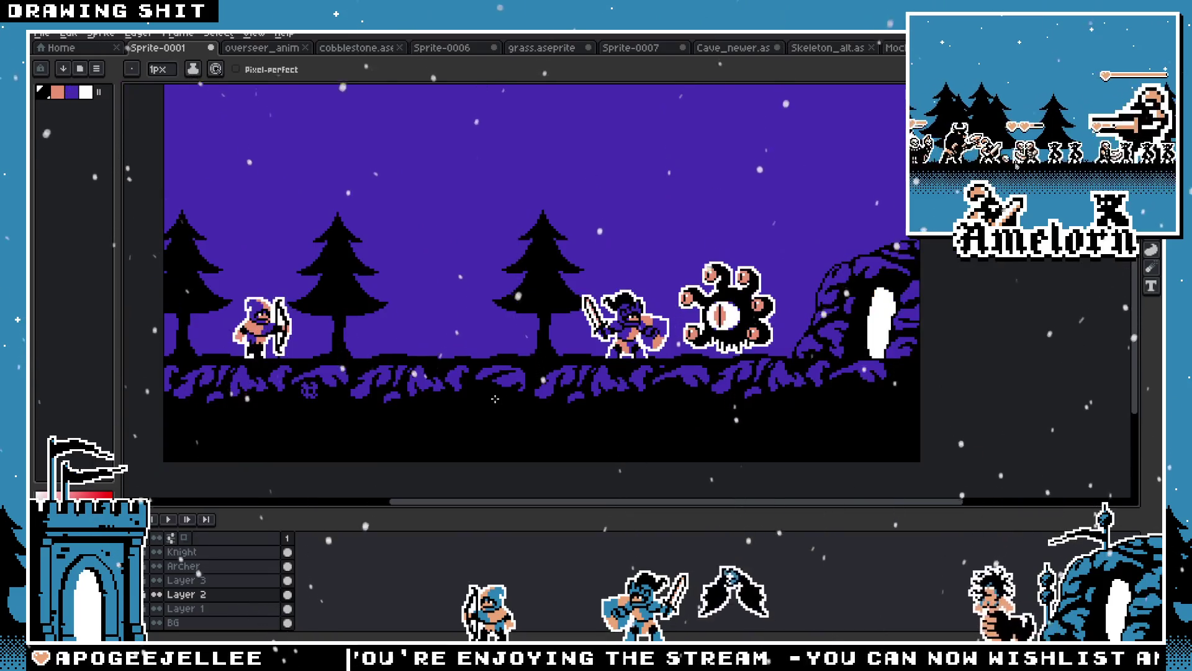
scroll(495, 399, up, 3)
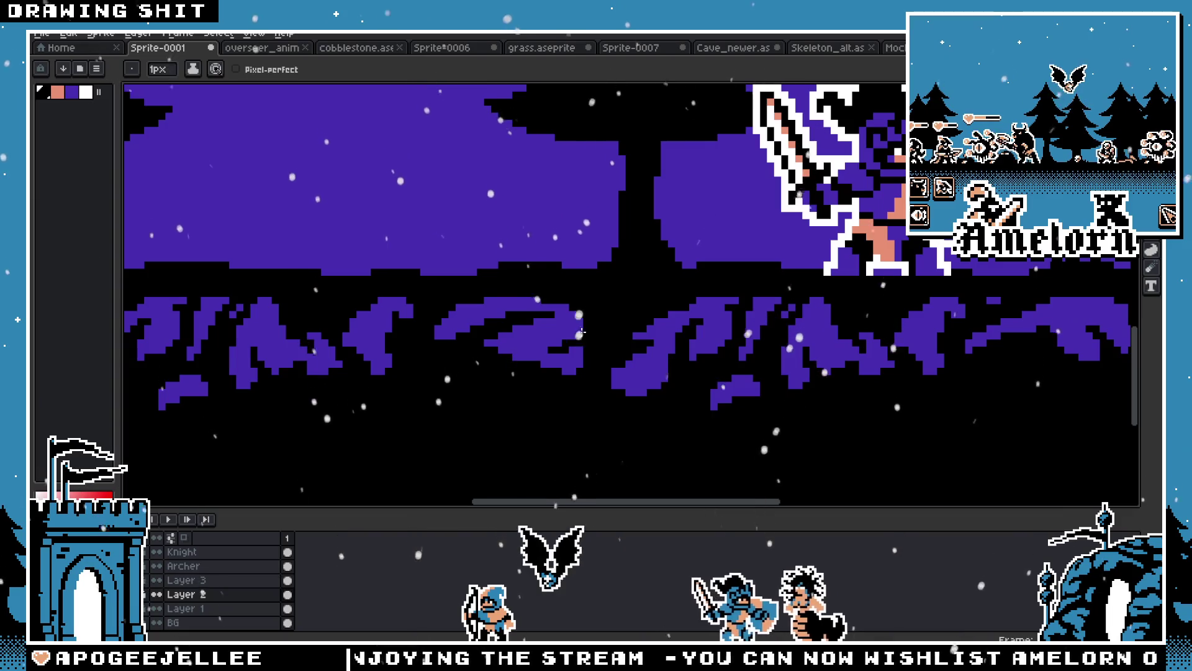
Zoom in and out to review the curled purple root shape in the gap
scroll(582, 326, down, 3)
scroll(539, 366, up, 2)
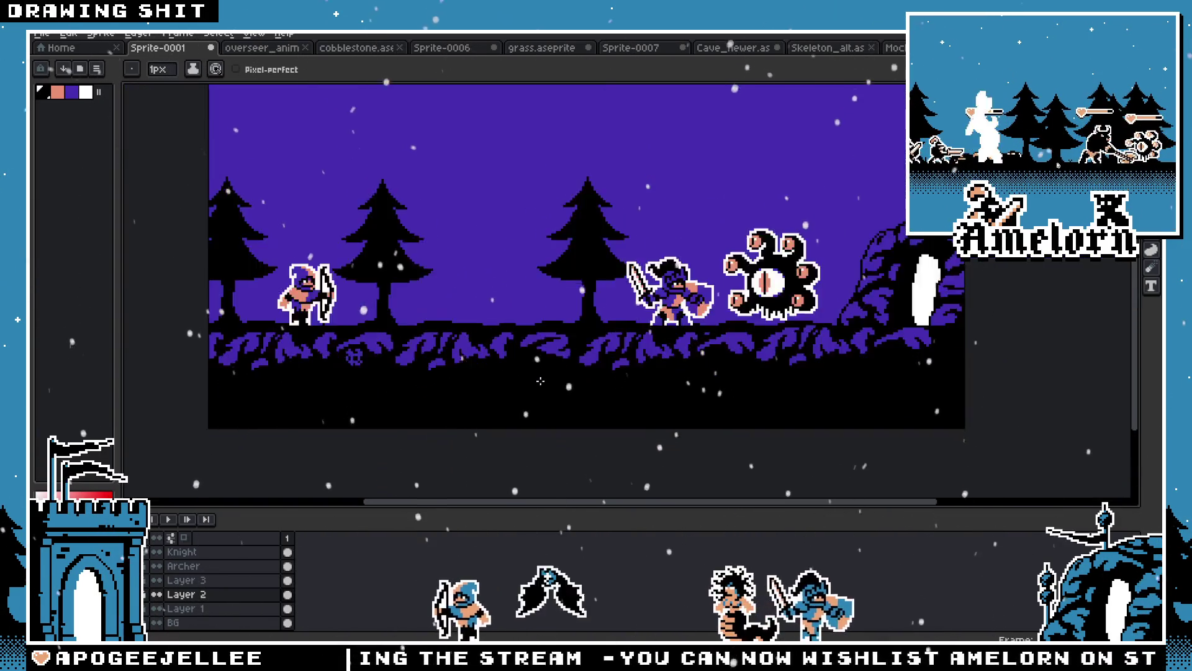
scroll(539, 365, up, 2)
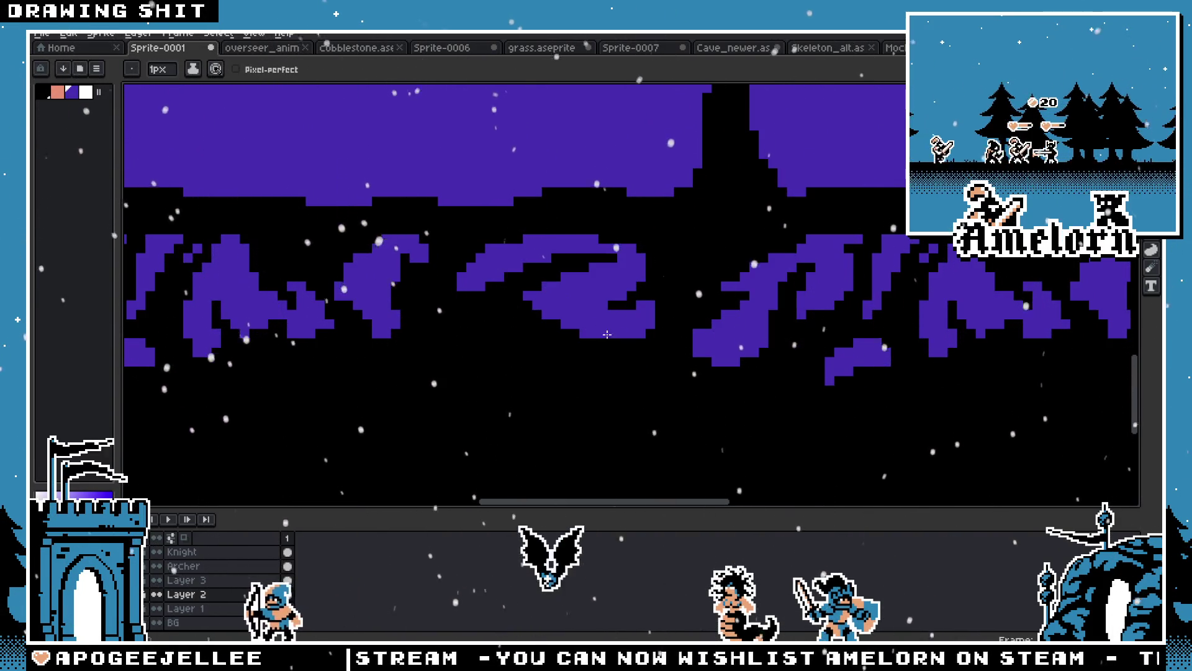
scroll(606, 341, down, 3)
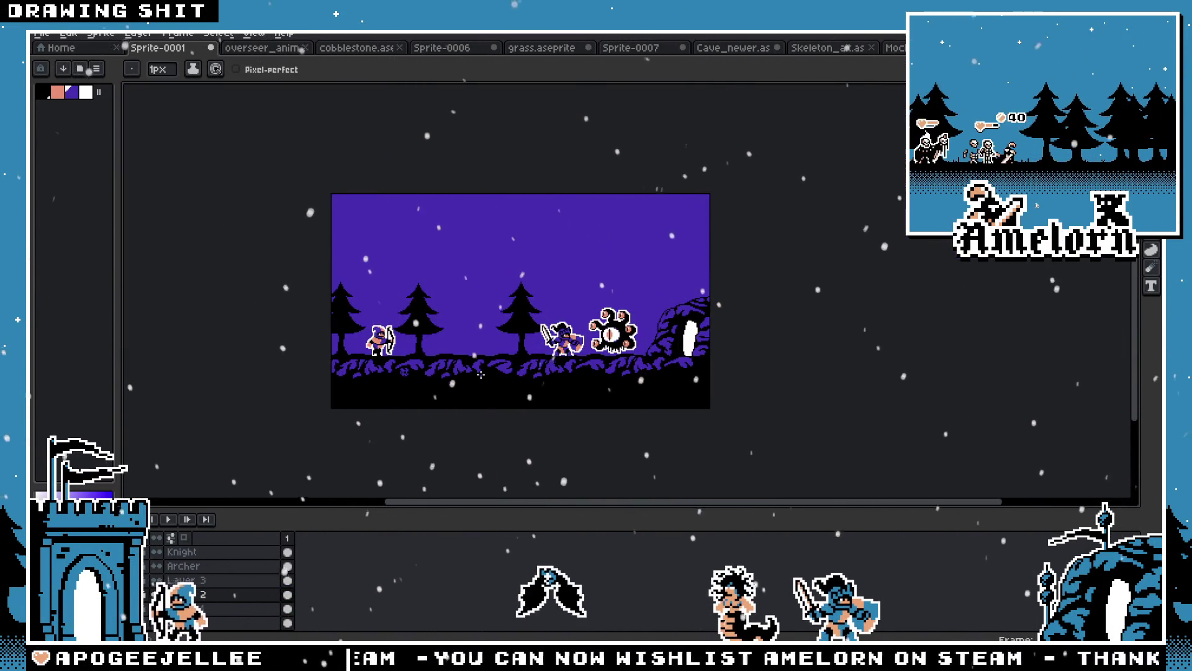
scroll(495, 374, up, 3)
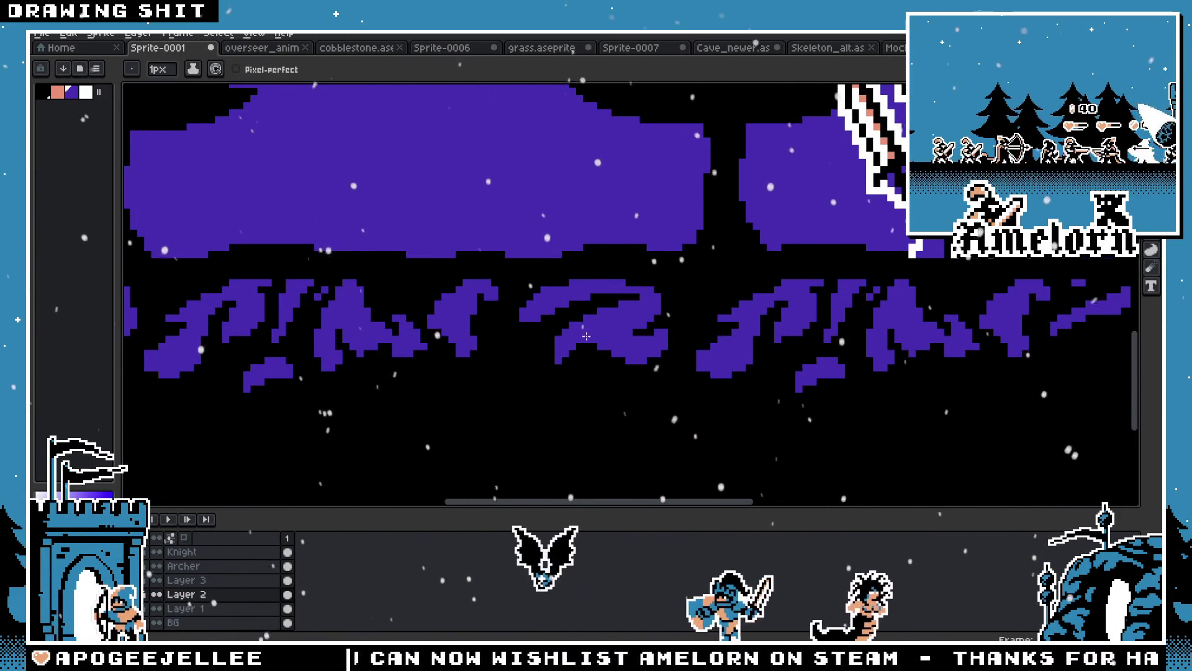
scroll(587, 344, down, 3)
scroll(559, 336, up, 3)
scroll(531, 327, up, 1)
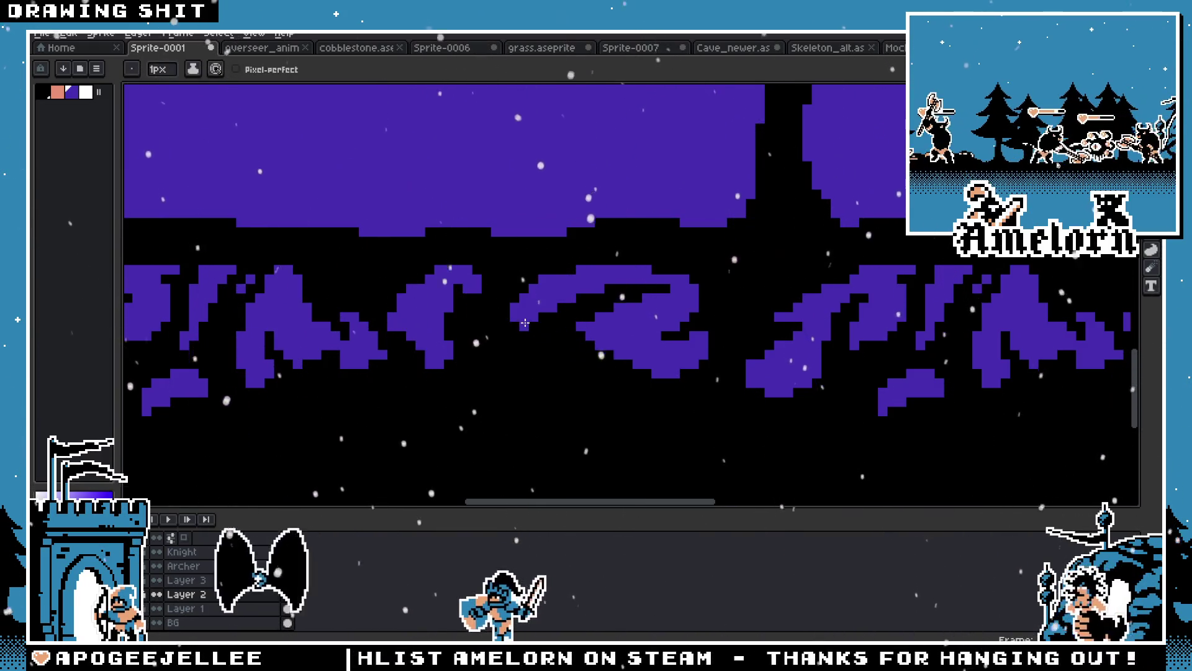
scroll(514, 329, down, 3)
scroll(539, 305, up, 3)
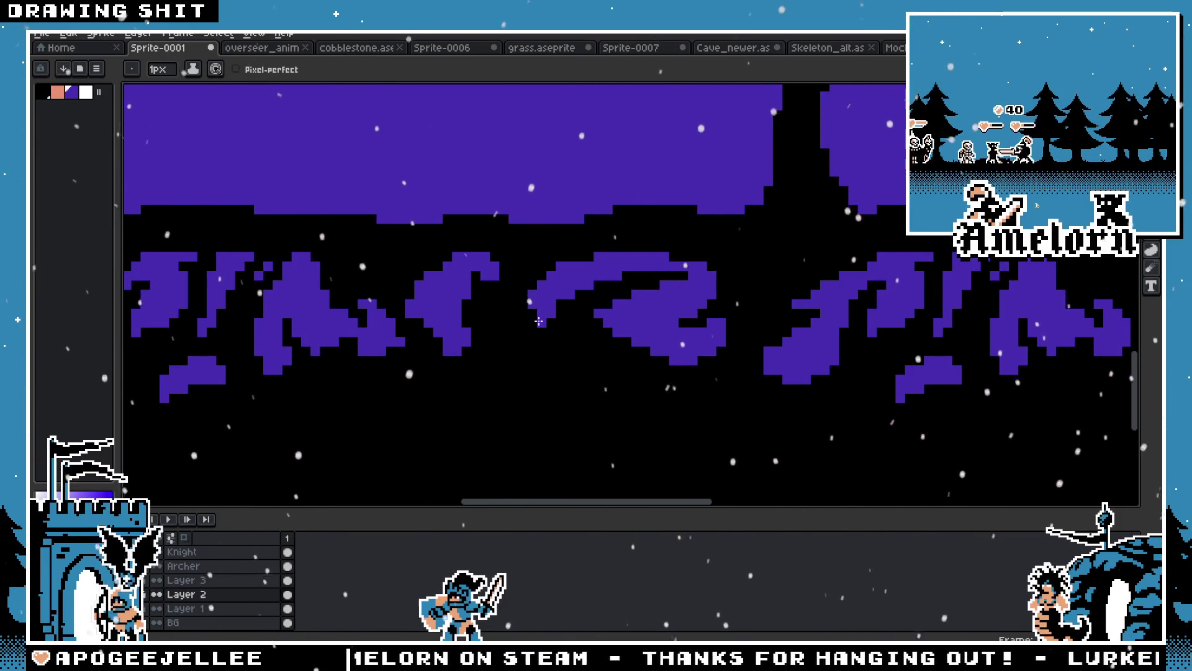
scroll(473, 365, down, 2)
scroll(473, 362, down, 3)
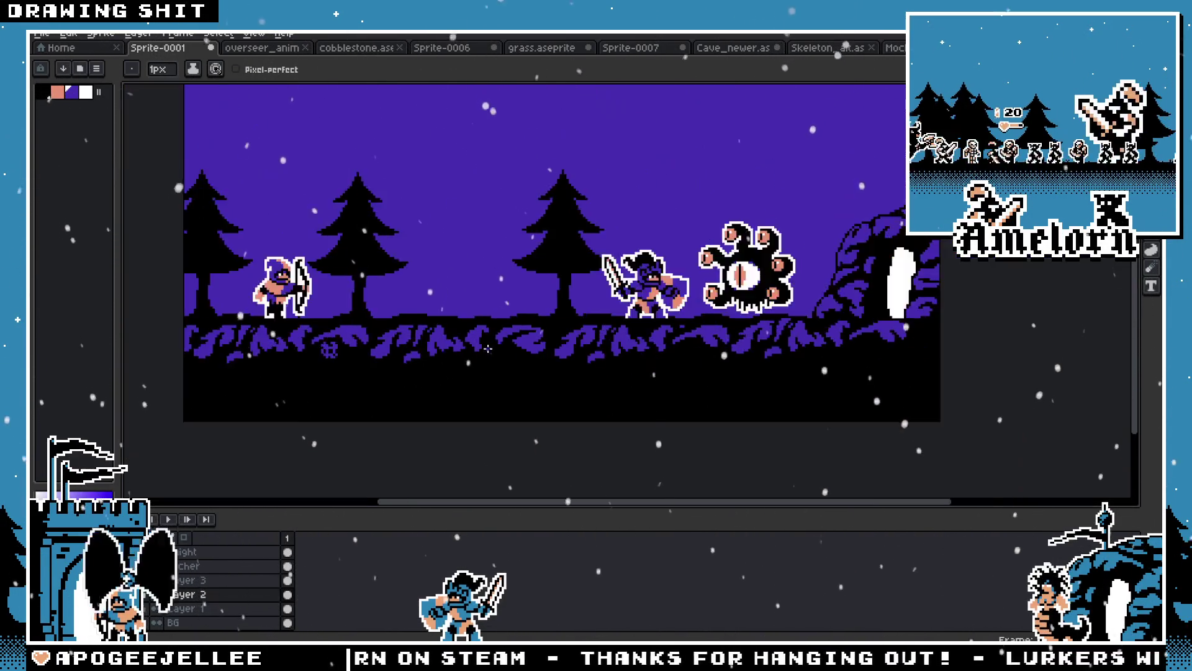
scroll(600, 312, up, 5)
key(alt)
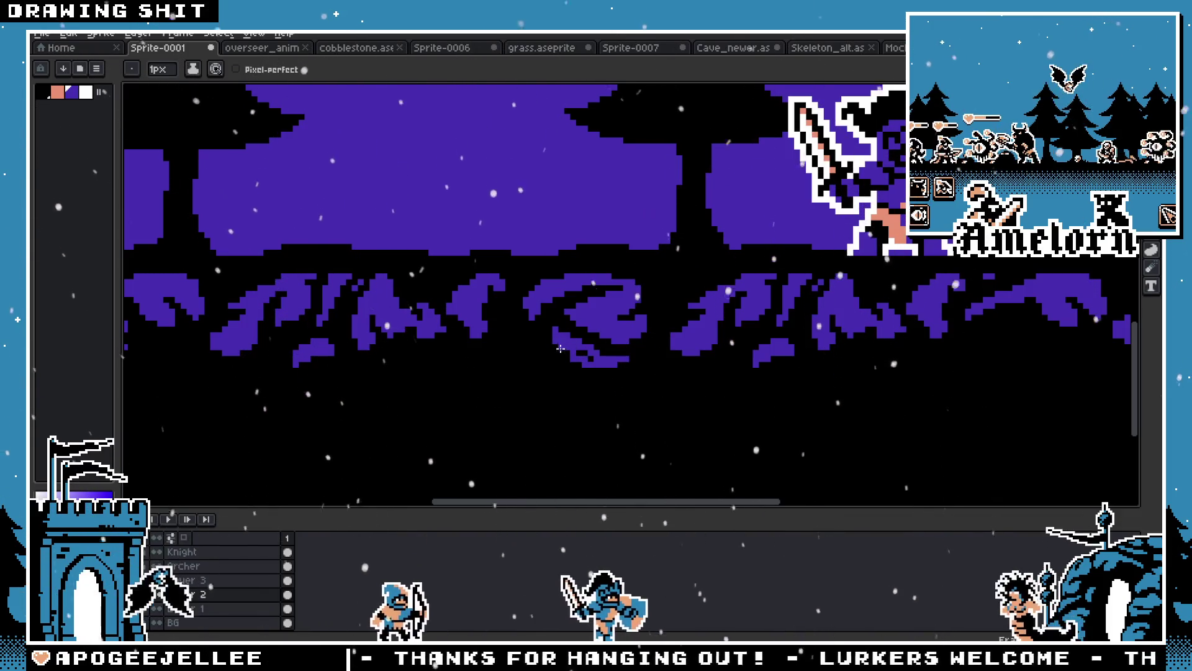
scroll(610, 391, down, 5)
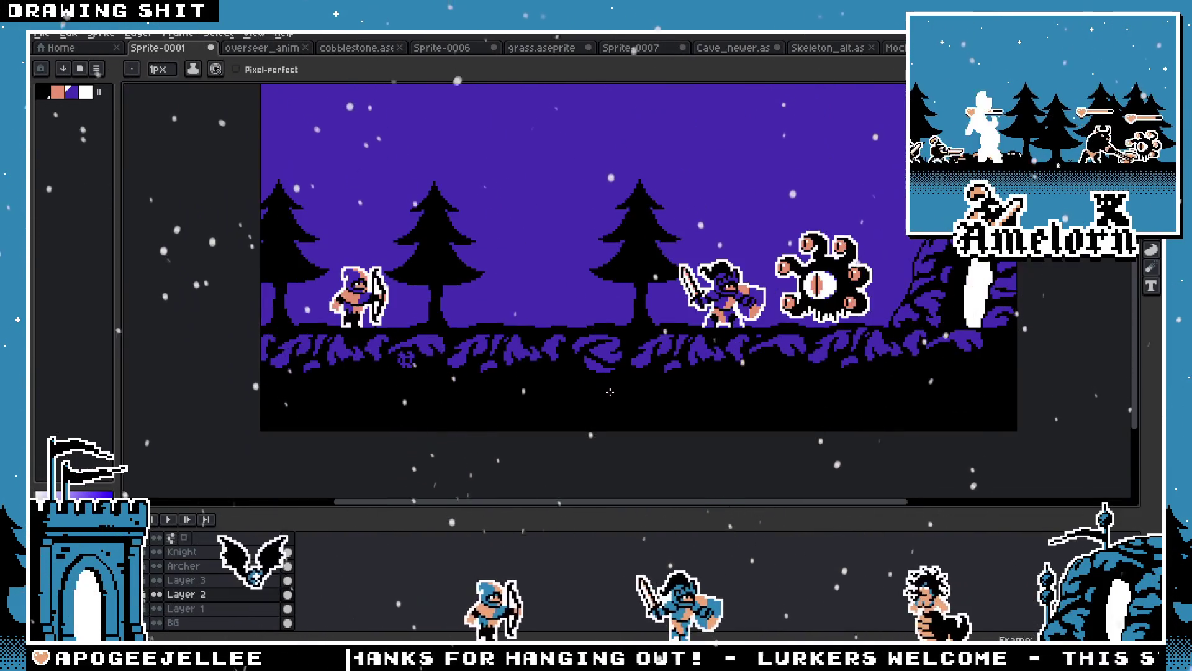
scroll(610, 391, up, 5)
Sample the purple with the eyedropper while zooming to check the grass strokes
key(alt)
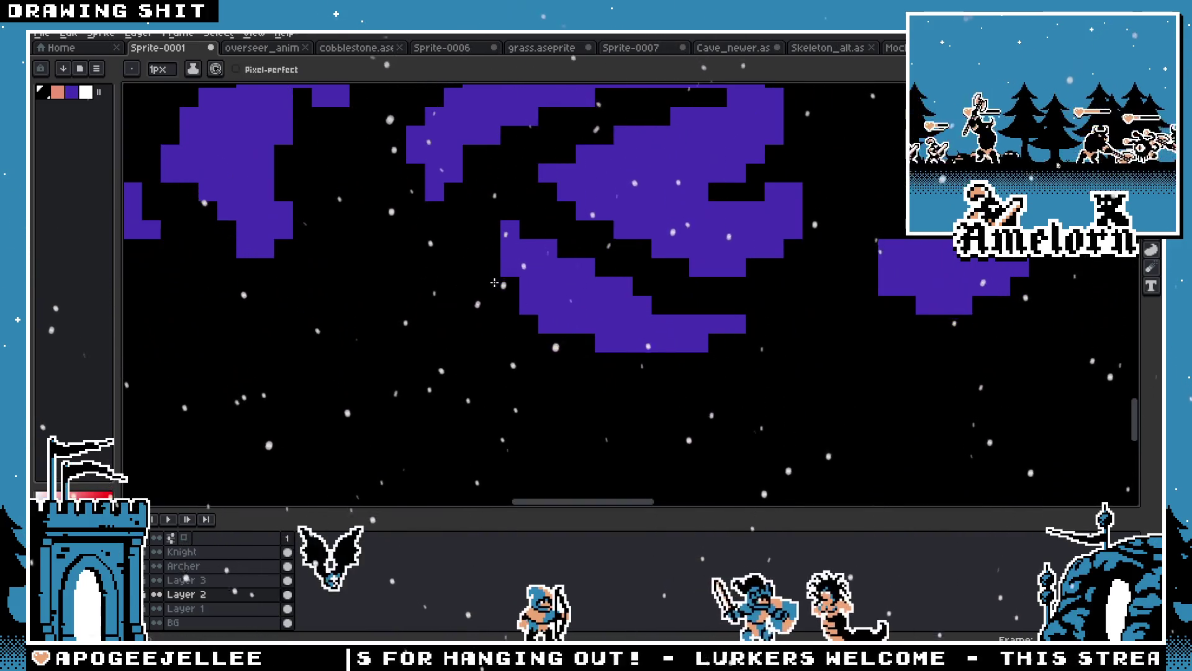
scroll(652, 373, down, 1)
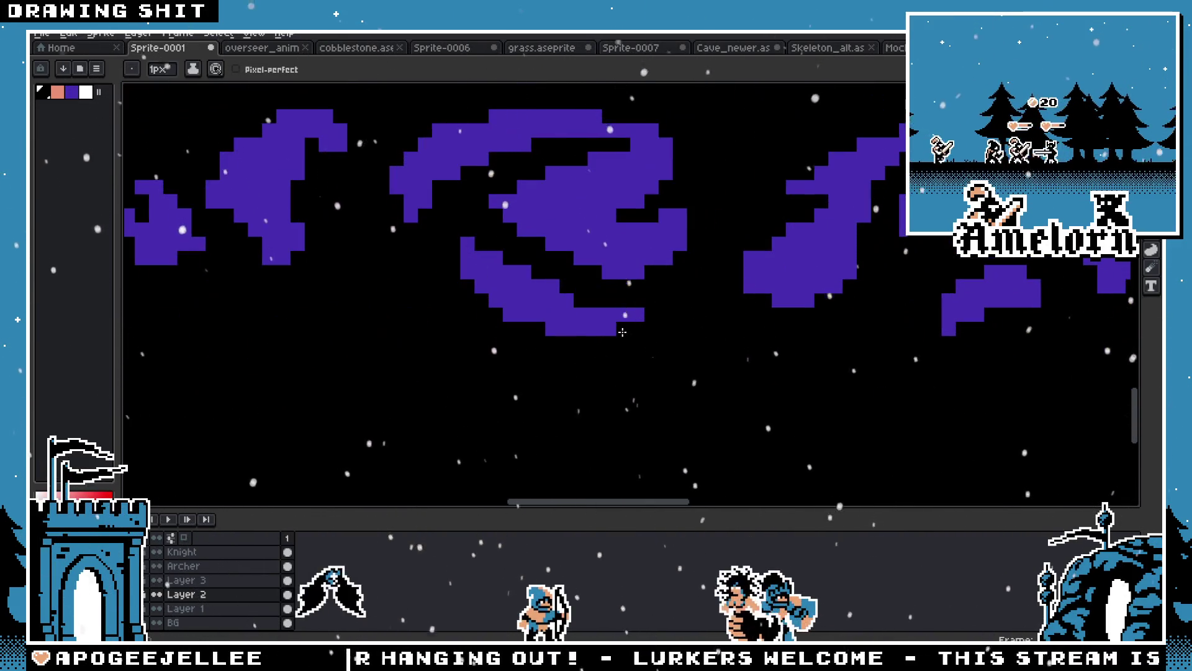
scroll(609, 330, down, 4)
scroll(508, 325, up, 4)
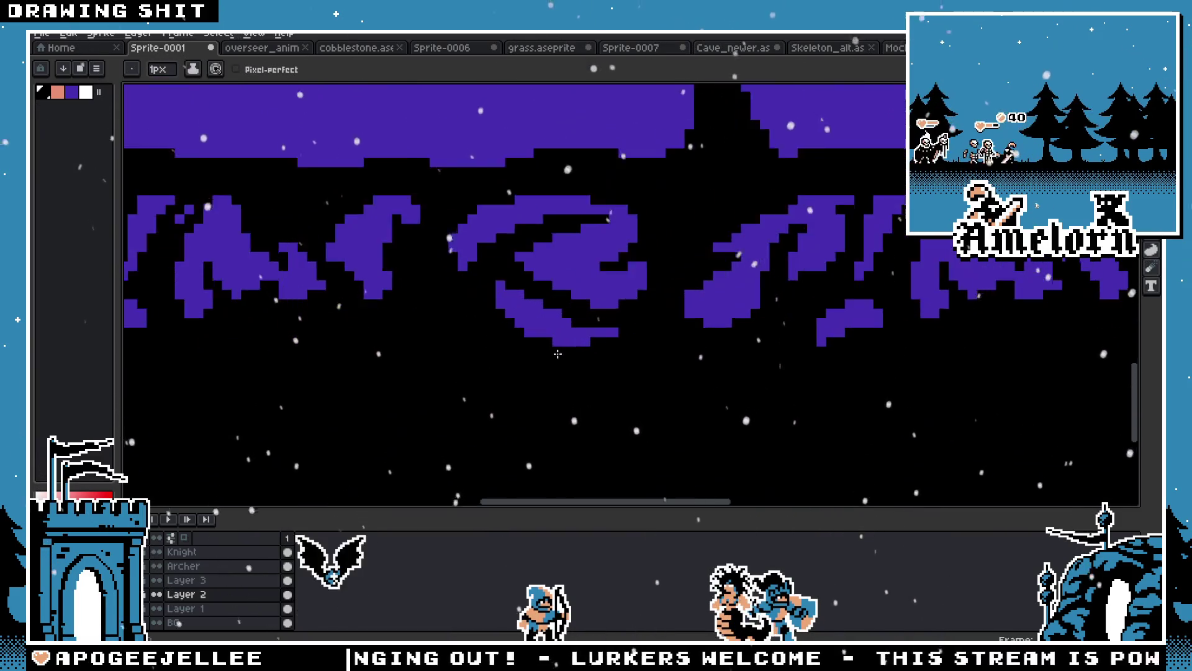
scroll(536, 333, down, 3)
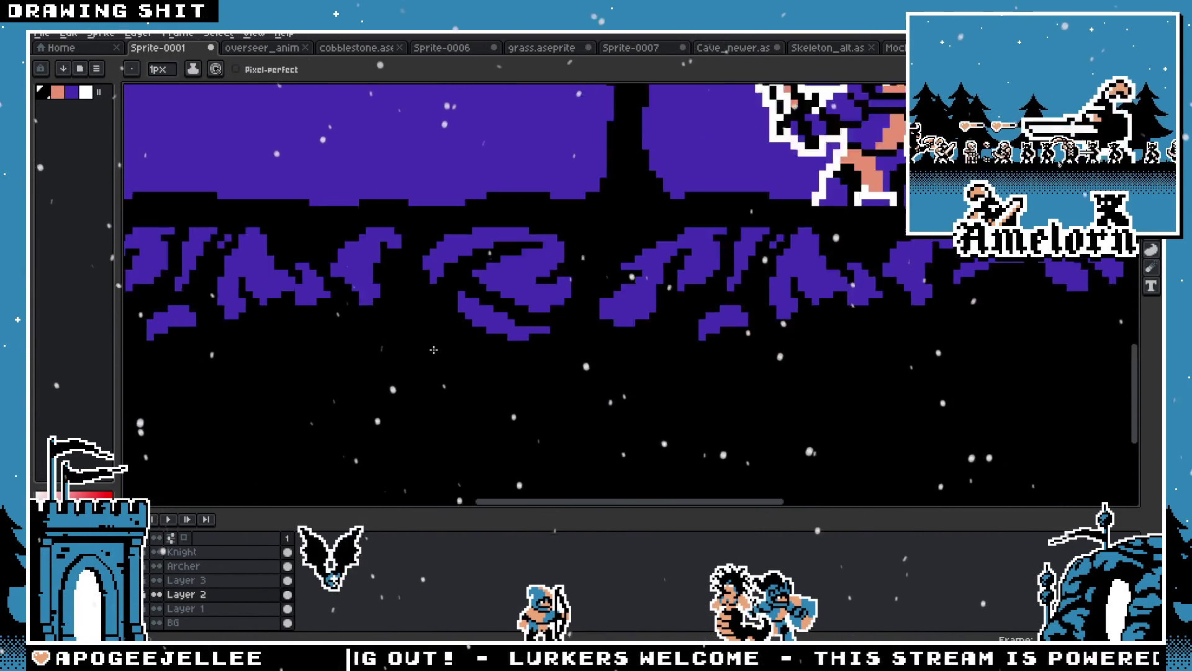
scroll(428, 340, up, 3)
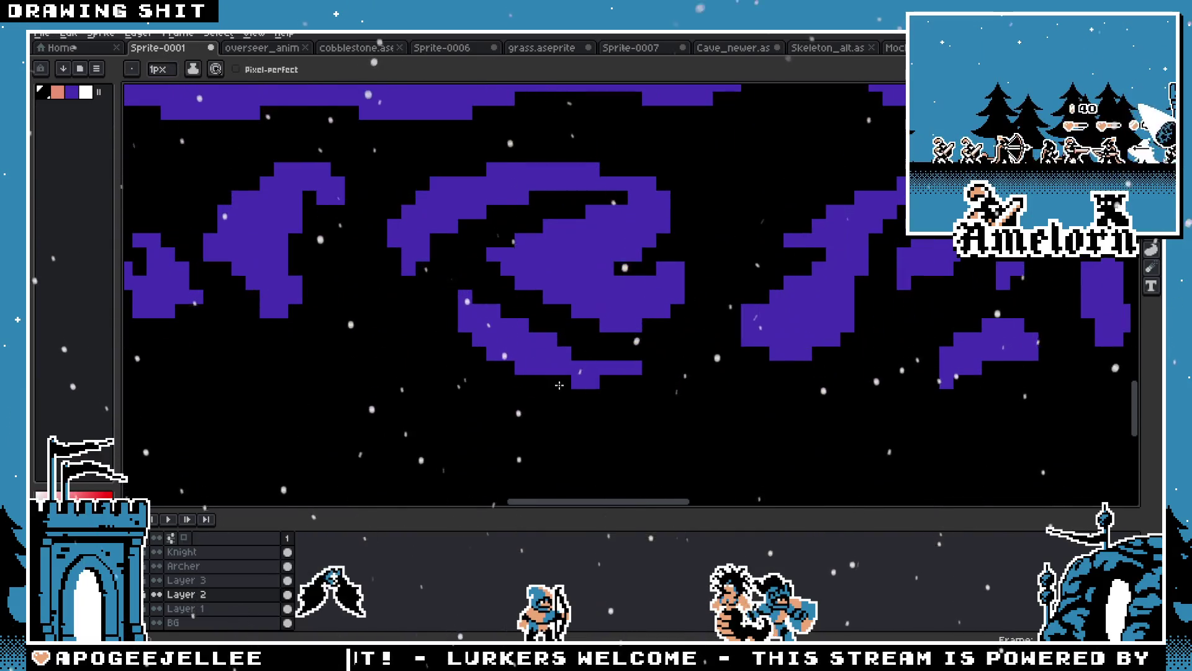
scroll(585, 425, down, 6)
scroll(585, 425, up, 6)
key(alt)
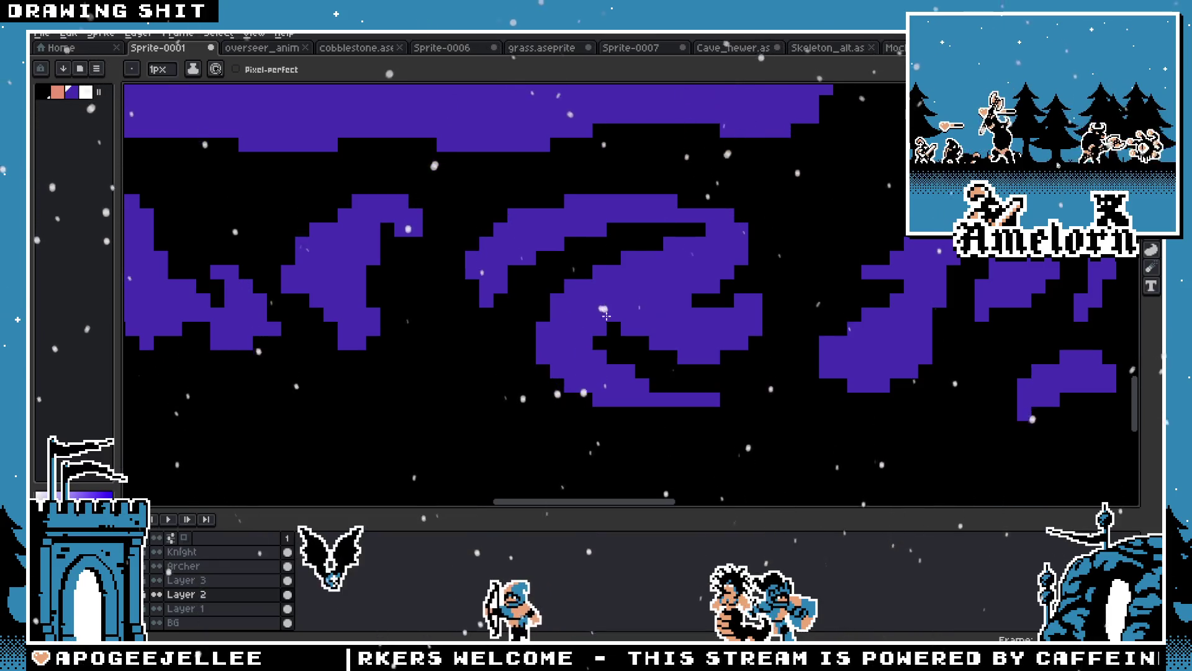
scroll(577, 346, down, 5)
scroll(547, 345, up, 3)
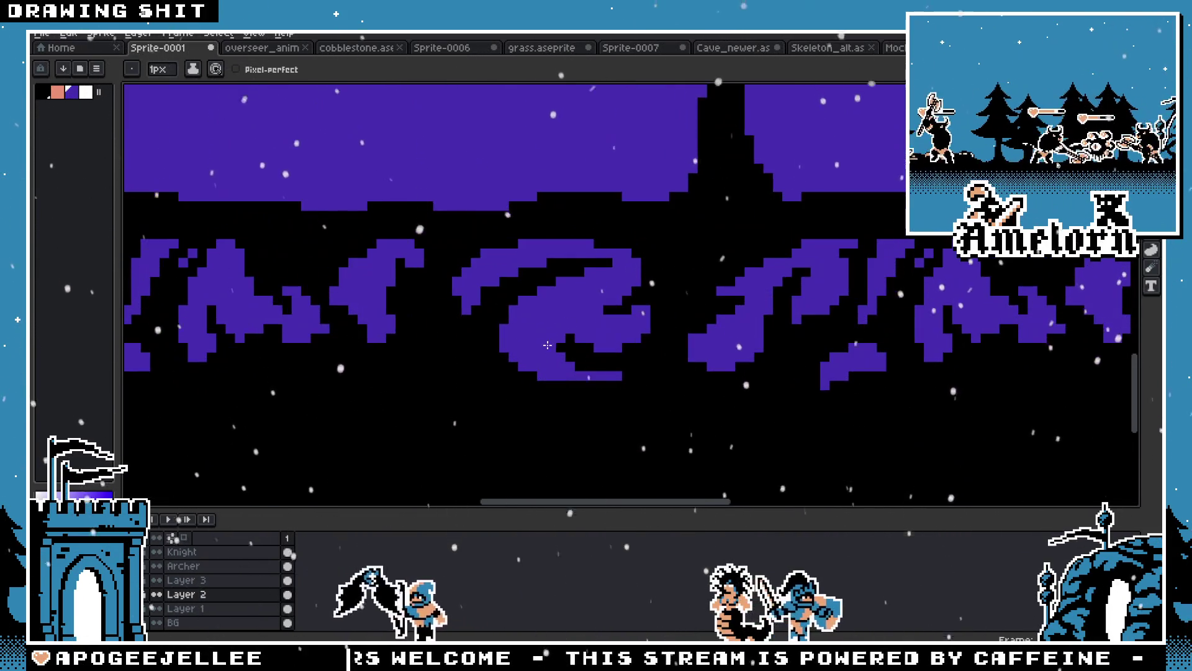
scroll(593, 362, down, 4)
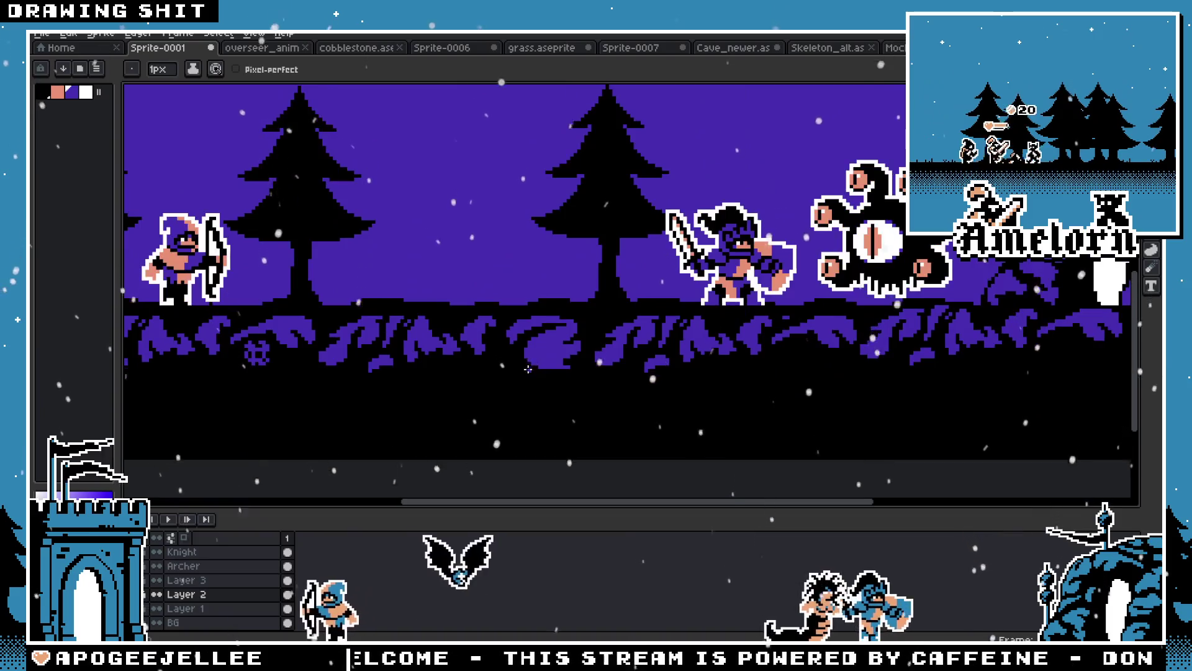
scroll(541, 375, up, 5)
scroll(657, 349, down, 1)
Undo the stray lower purple stroke, then start saving the sprite
key(ctrl)
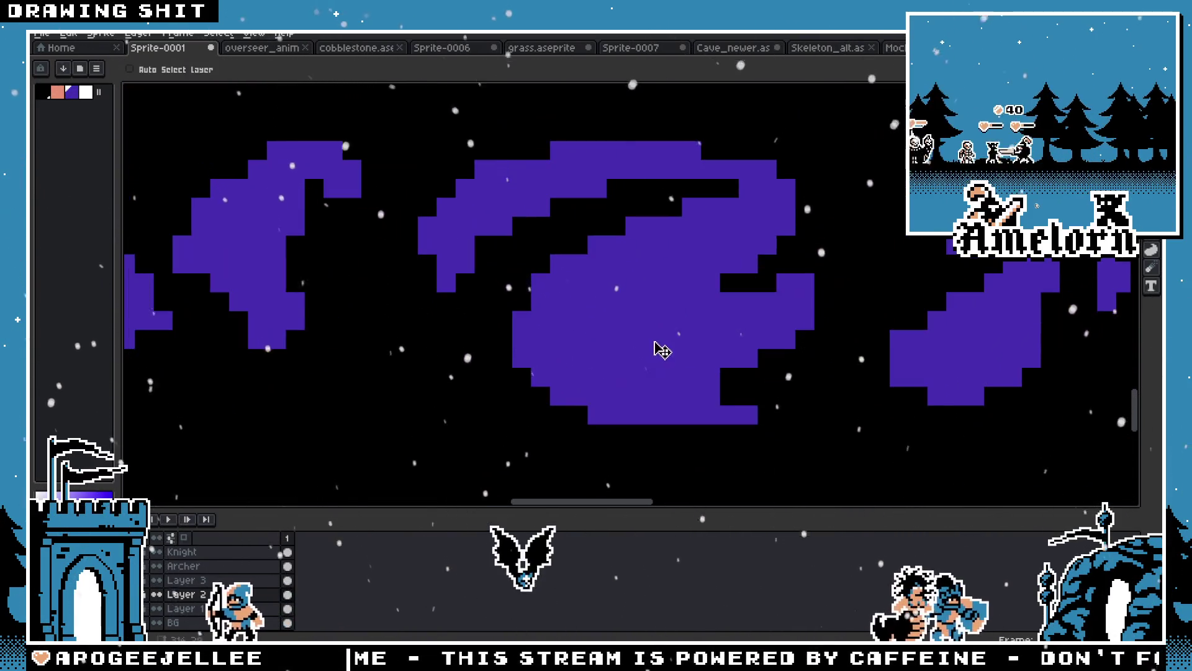
key(ctrl+z)
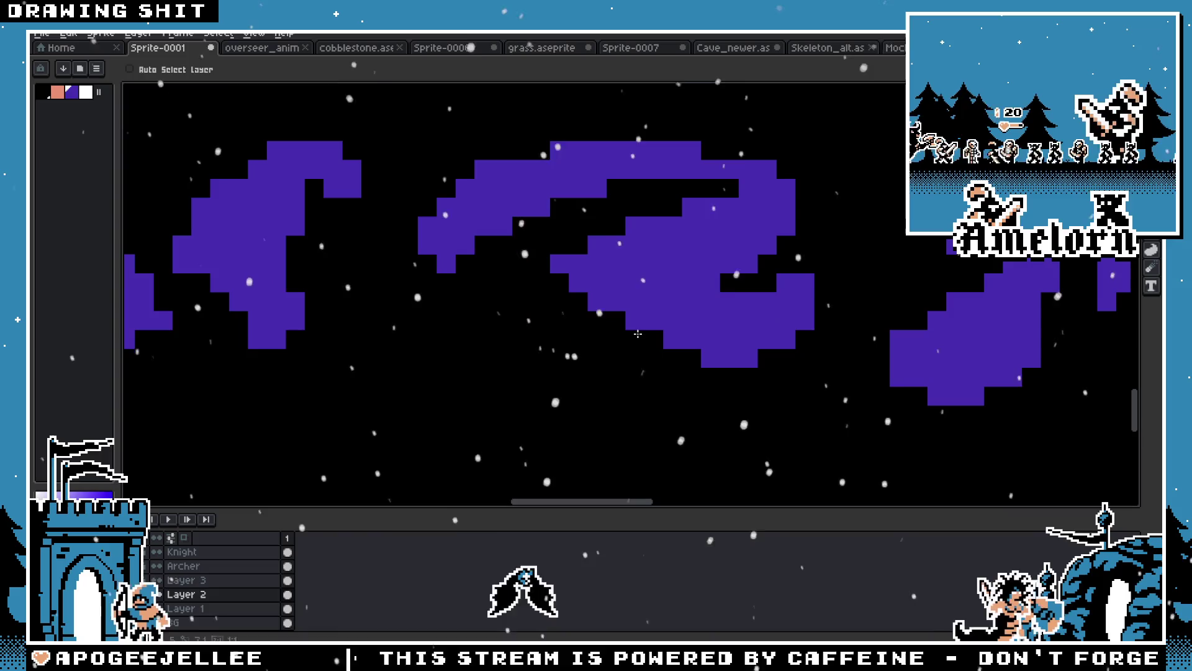
scroll(624, 328, down, 3)
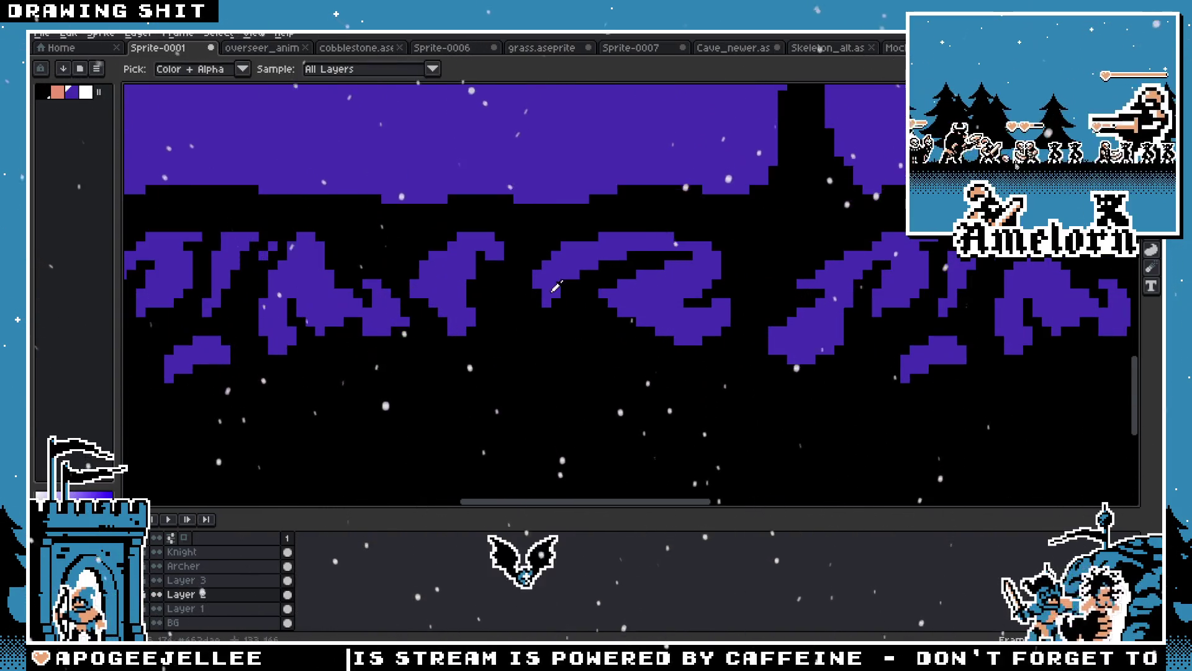
scroll(446, 329, down, 4)
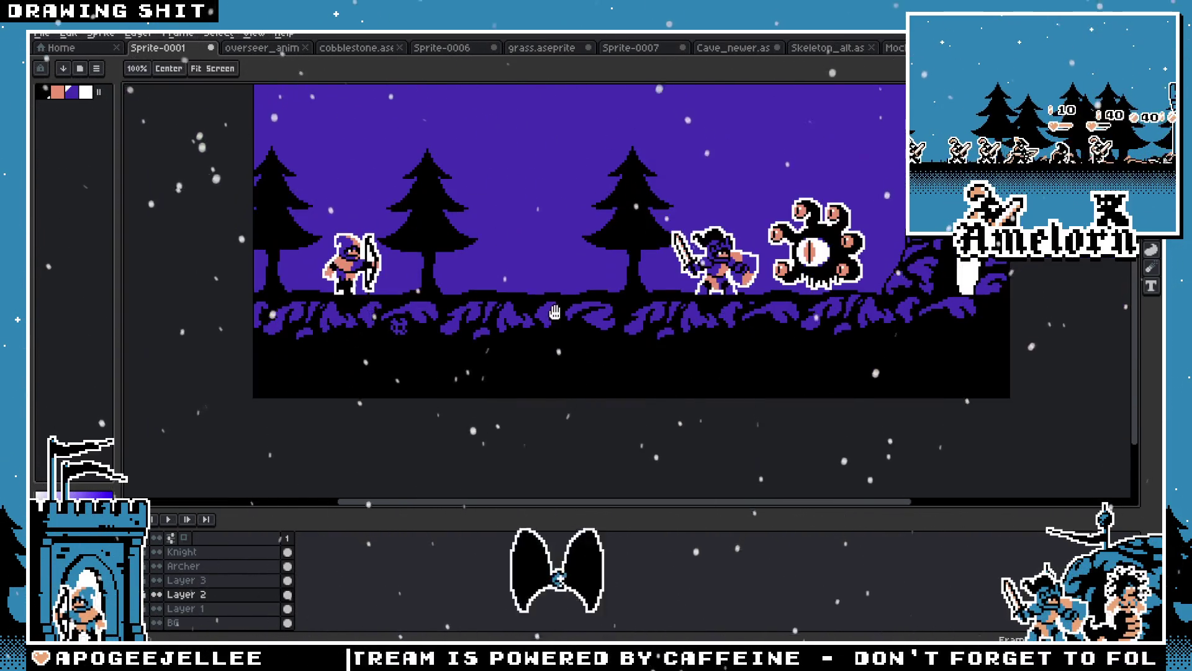
scroll(528, 373, down, 1)
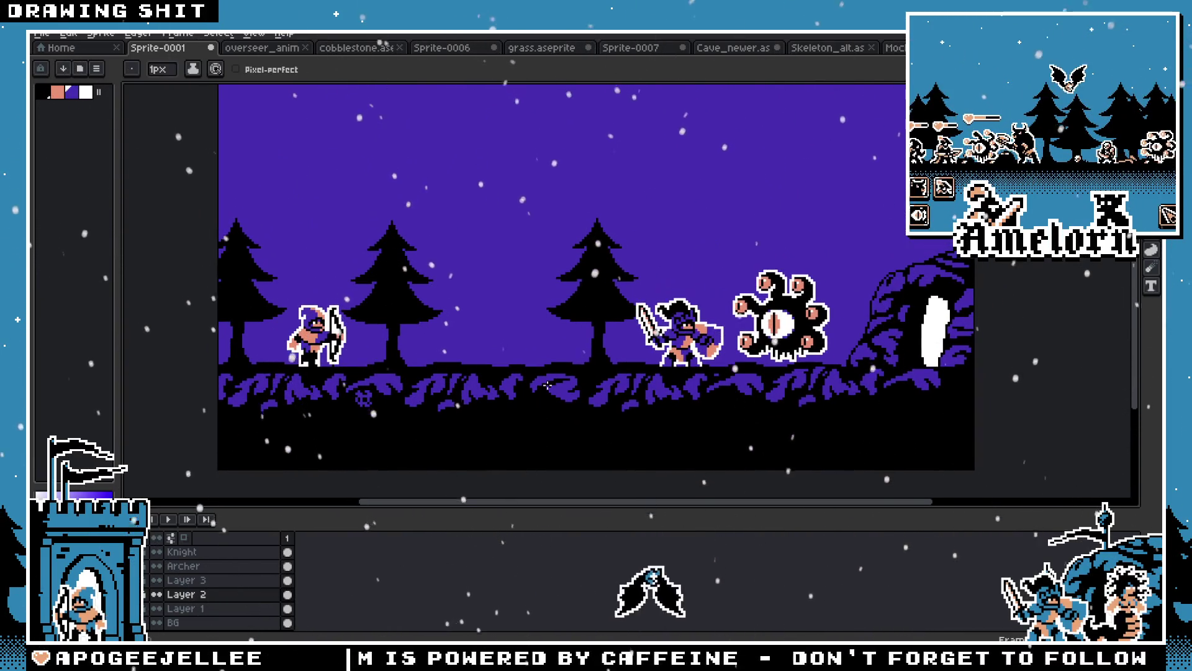
key(ctrl+s)
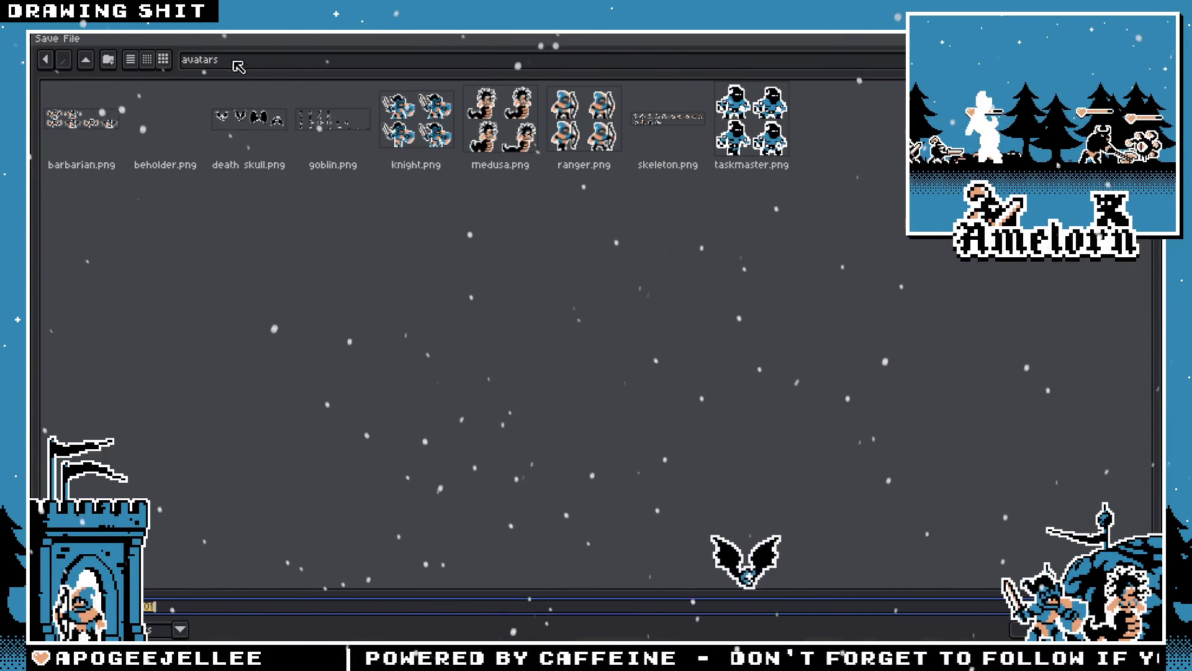
Save the scene as Terrain.aseprite in the Majesty GB 'ui mockup' folder
click(238, 62)
click(254, 243)
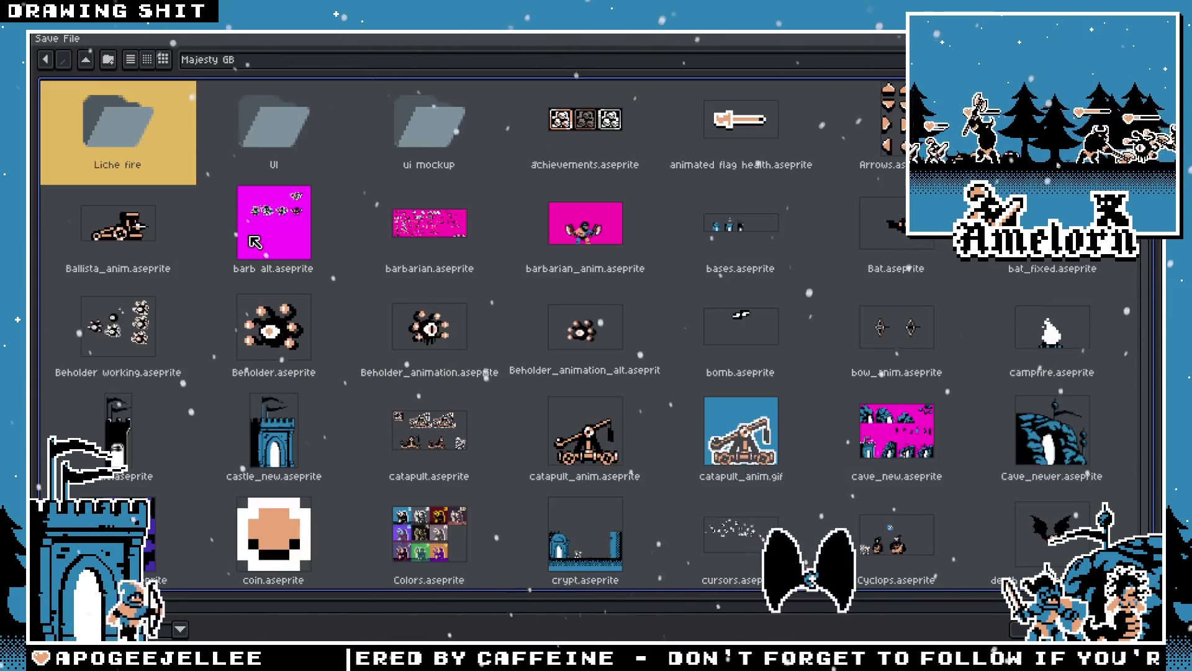
double_click(430, 138)
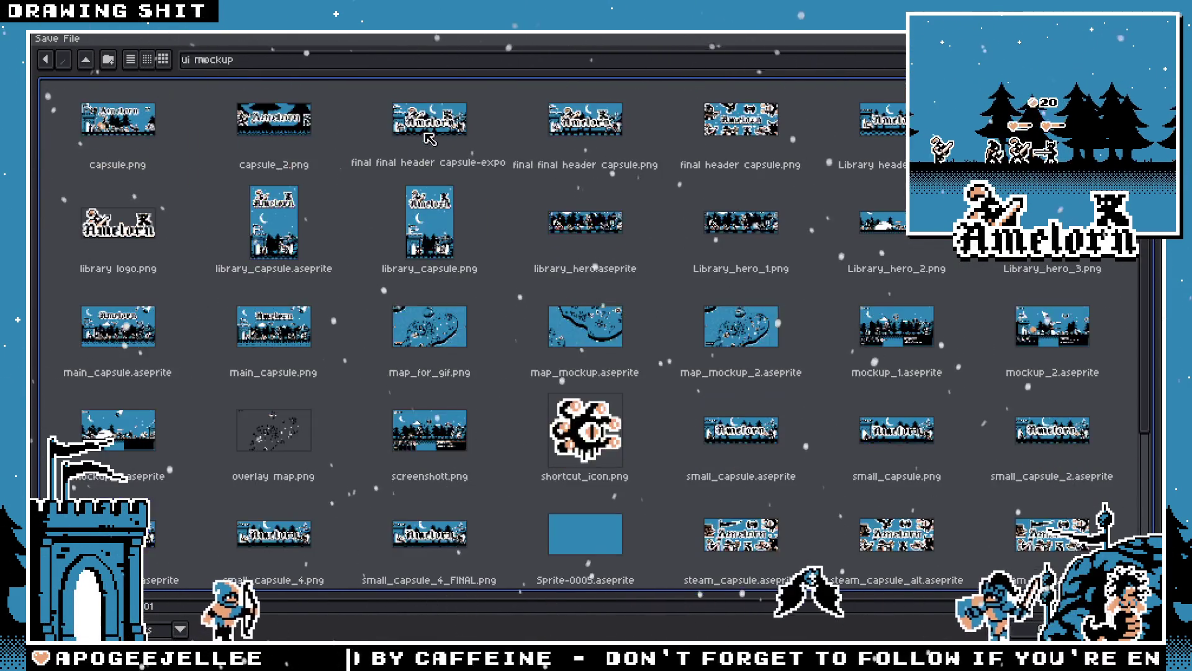
key(Tab)
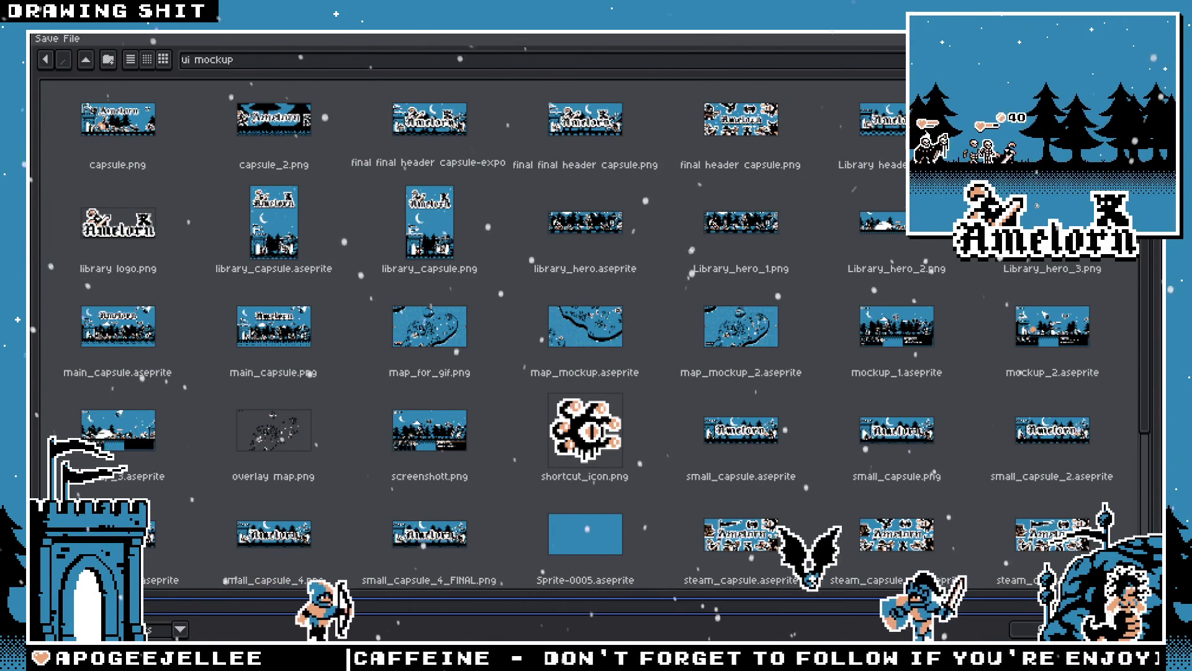
key(Return)
Select a small rectangular patch of the grass, then clear the selection
key(m)
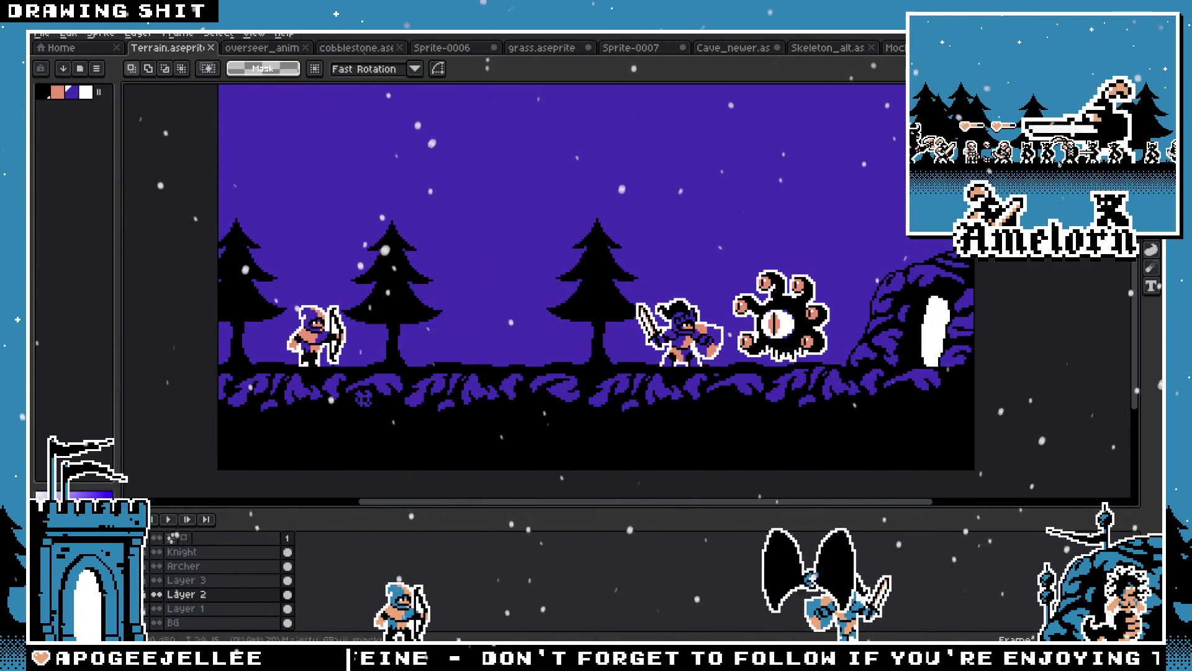
scroll(593, 311, up, 2)
scroll(593, 311, down, 5)
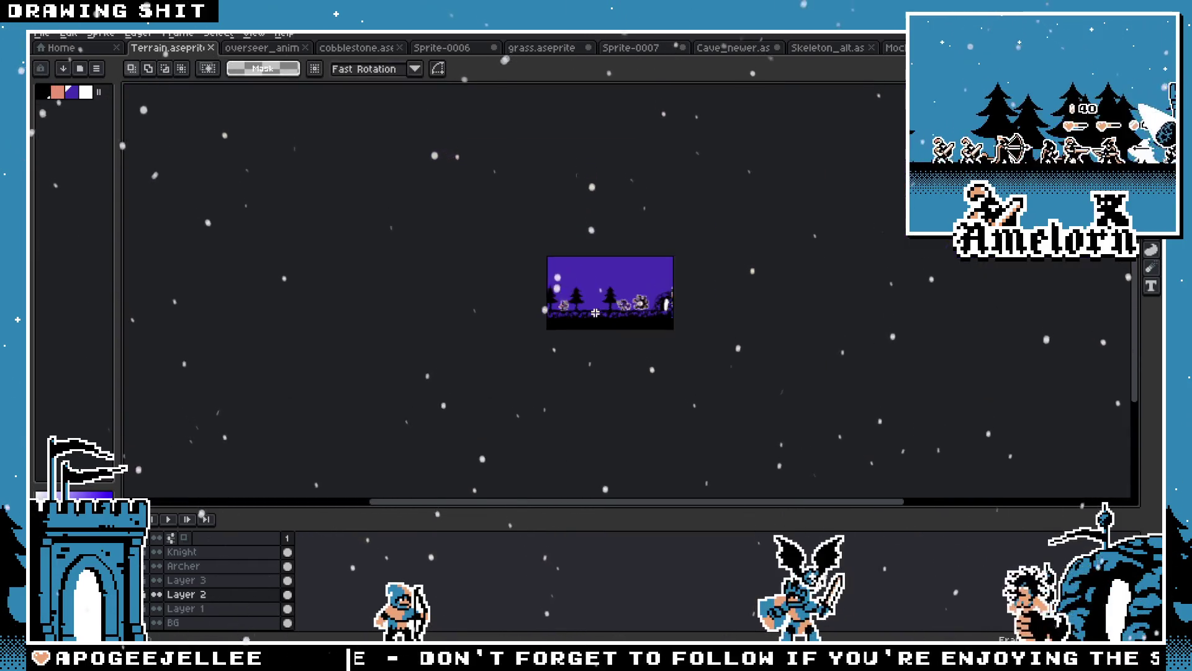
scroll(594, 311, up, 6)
scroll(594, 311, up, 1)
drag(660, 319, 607, 385)
click(765, 335)
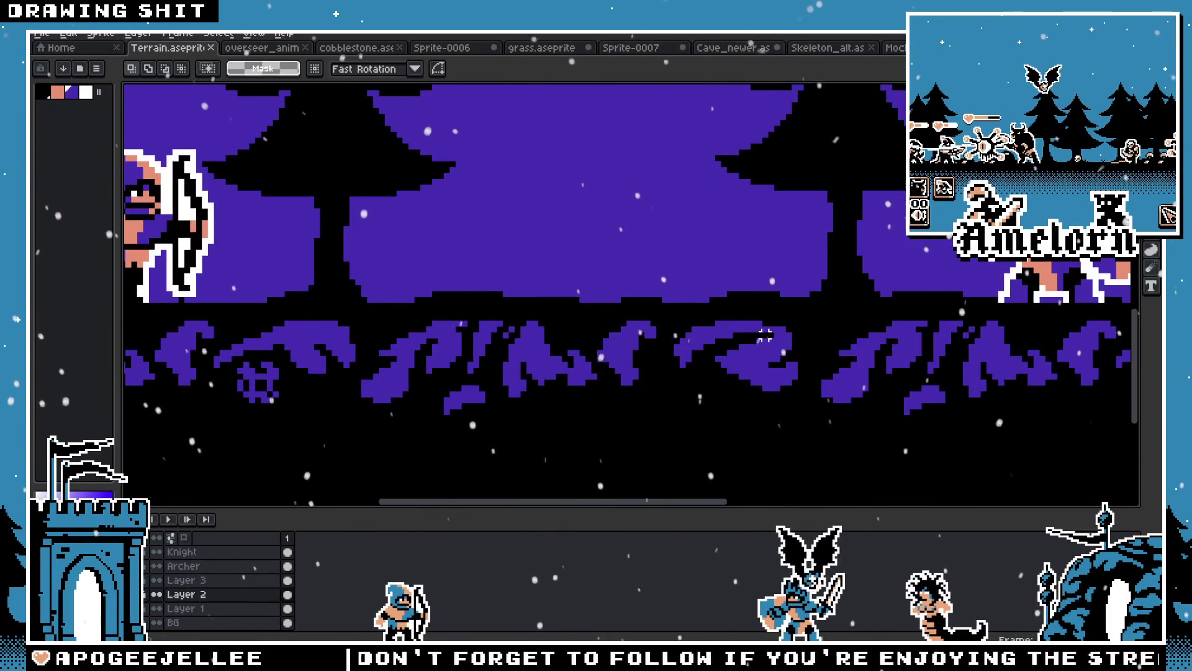
scroll(710, 292, up, 1)
Pencil a purple loop below the grass, undoing the thickened bottom edge
key(i)
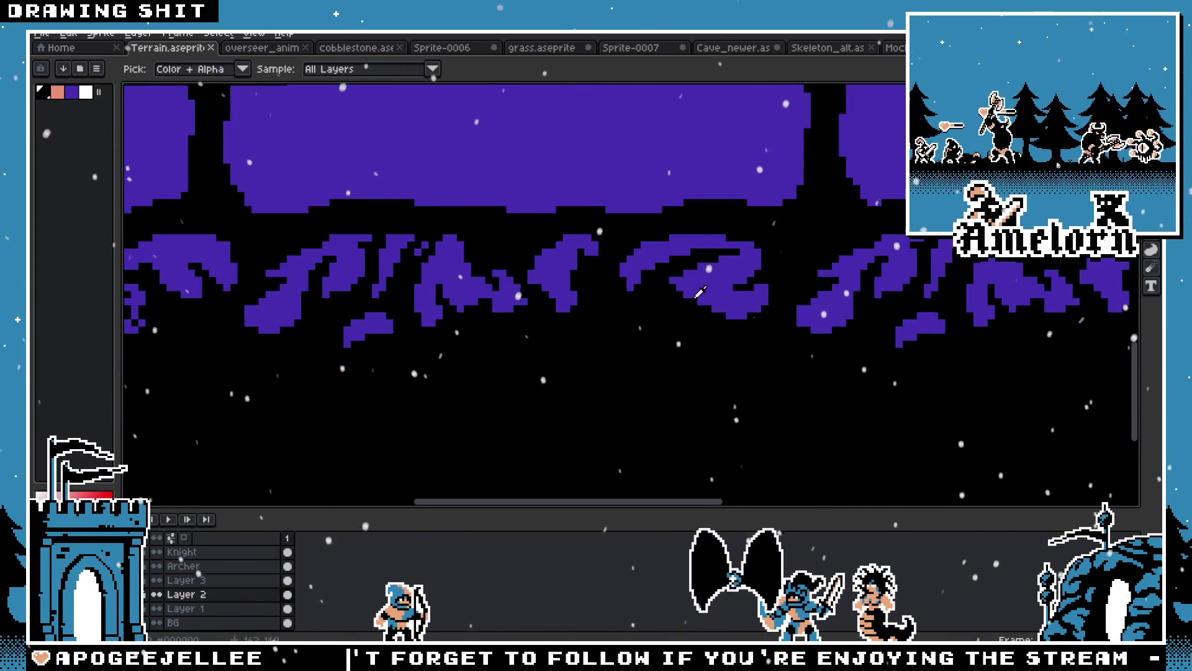
key(b)
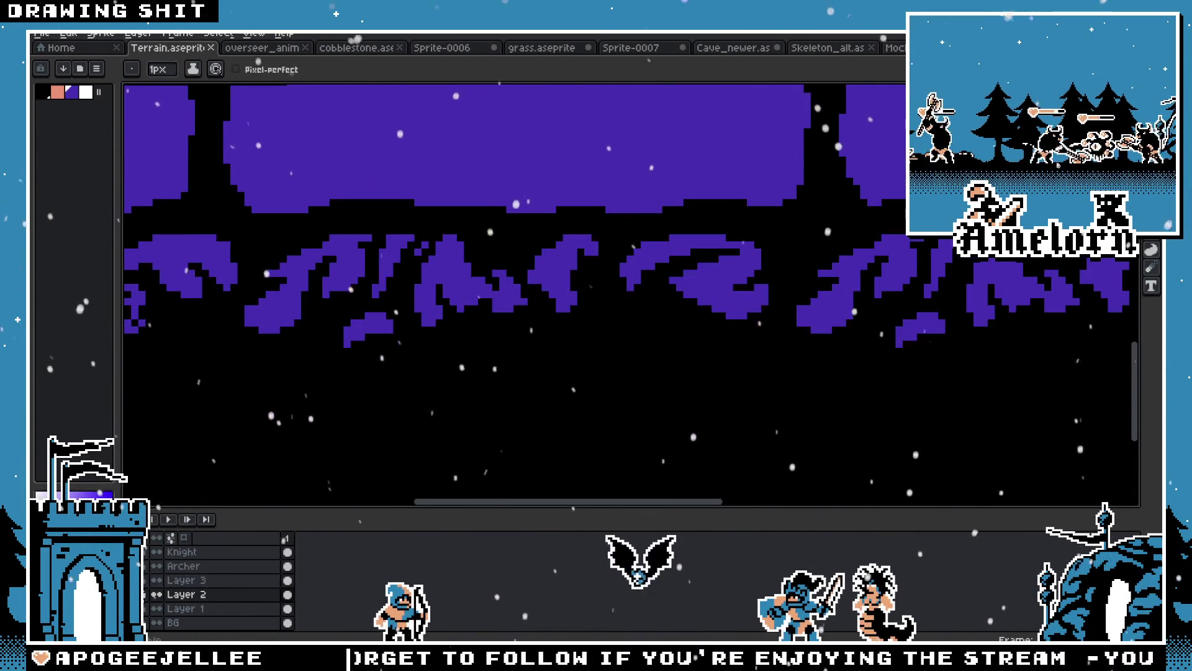
scroll(609, 366, up, 2)
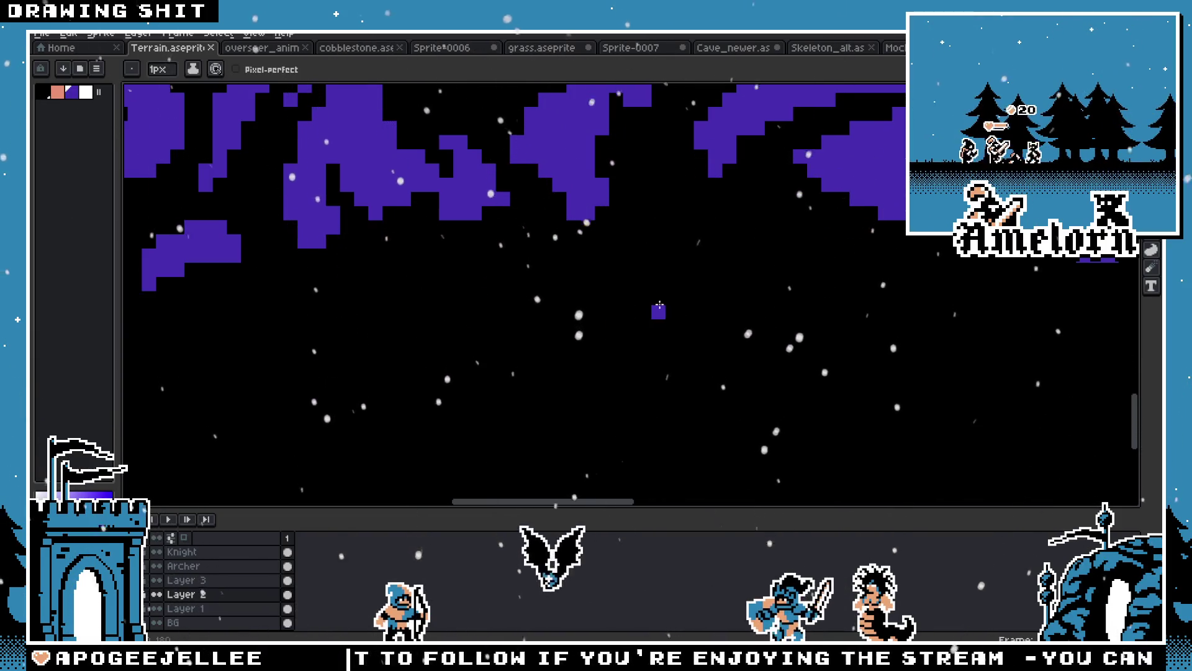
mouse_move(660, 329)
mouse_down()
mouse_move(537, 327)
mouse_move(453, 292)
mouse_up()
mouse_move(543, 296)
mouse_down()
mouse_move(519, 265)
mouse_move(475, 253)
mouse_move(463, 256)
mouse_move(445, 311)
mouse_up()
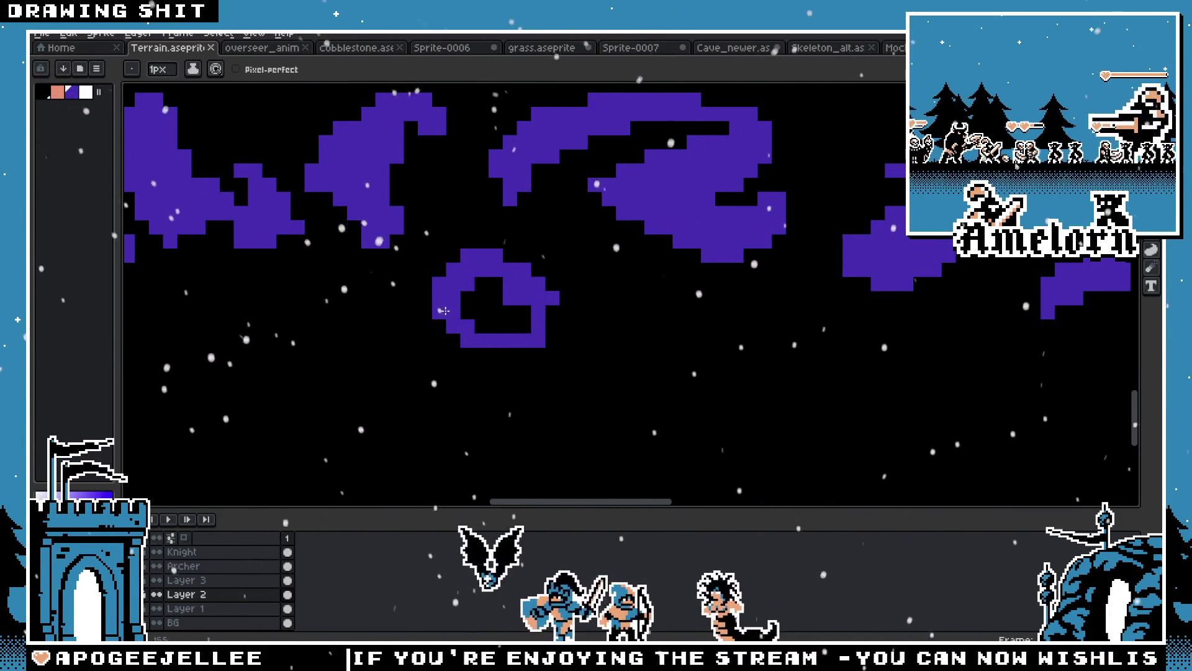
mouse_move(540, 354)
mouse_down()
mouse_move(478, 351)
mouse_move(504, 315)
mouse_move(546, 310)
mouse_move(467, 283)
mouse_move(535, 324)
mouse_up()
key(ctrl+z)
key(ctrl+z)
key(ctrl+z)
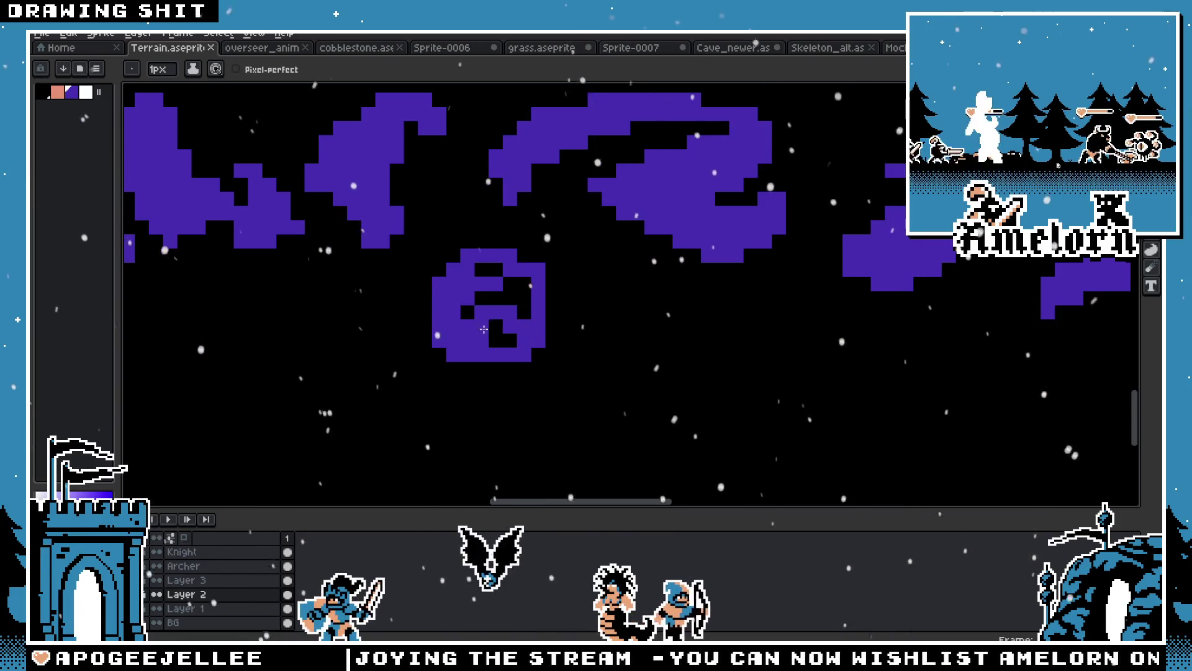
Fill the circle's inner black gaps and trim its top and bottom-right edges
drag(495, 296, 464, 289)
scroll(519, 285, down, 2)
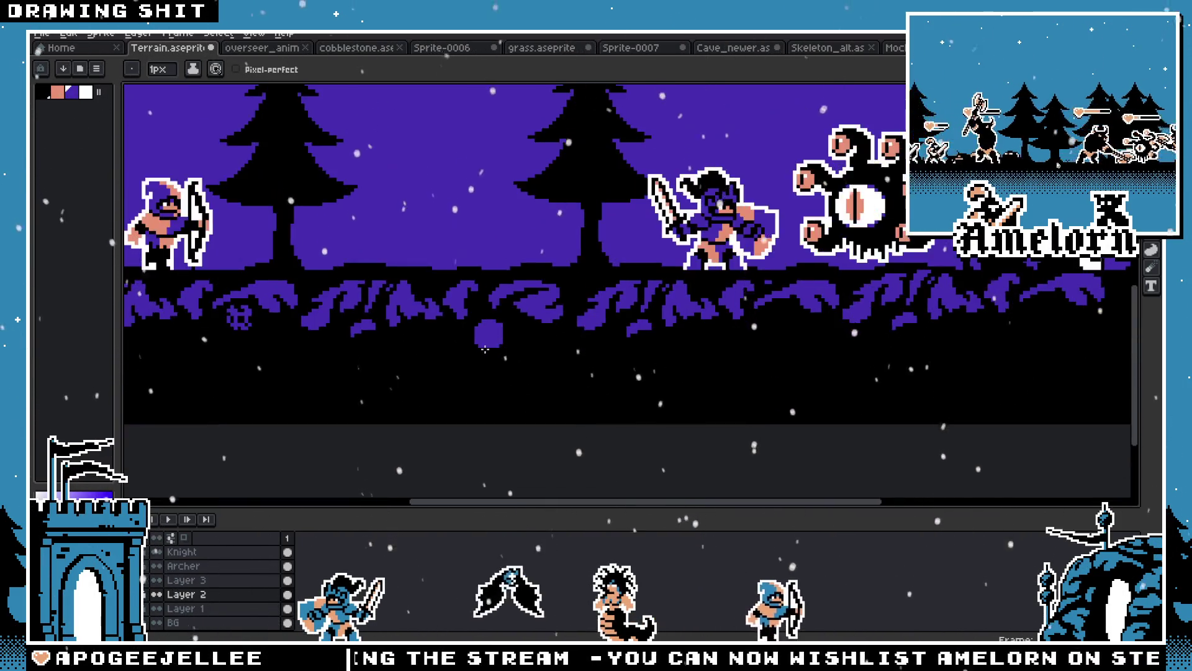
scroll(423, 308, up, 2)
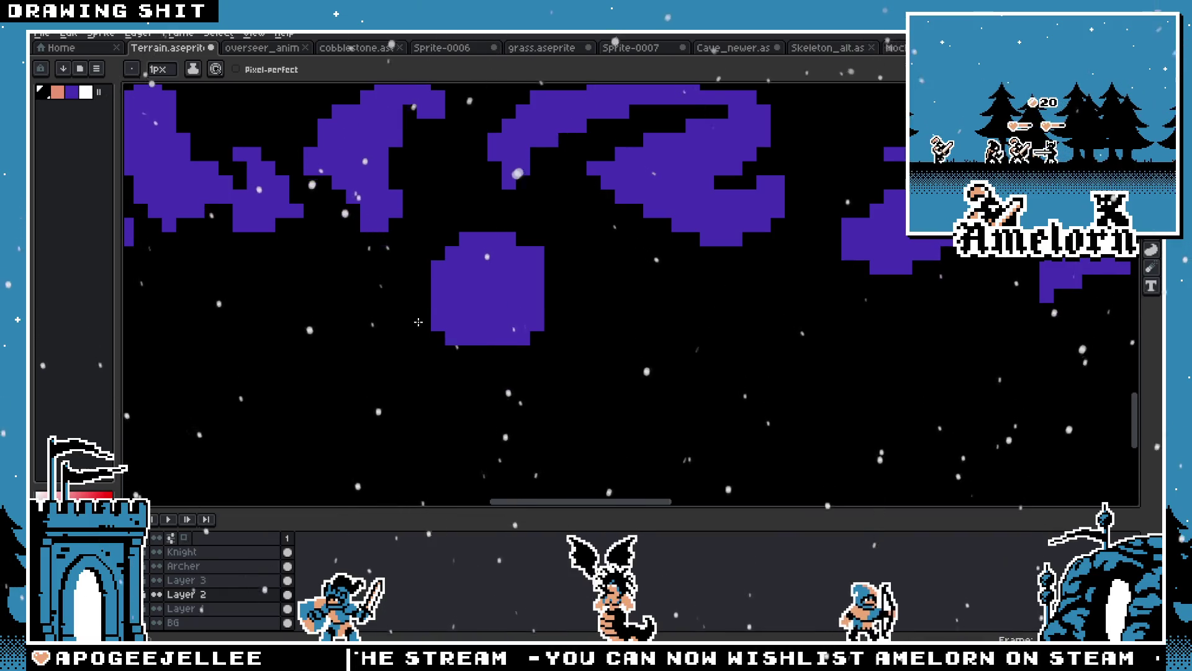
click(495, 239)
drag(556, 271, 516, 339)
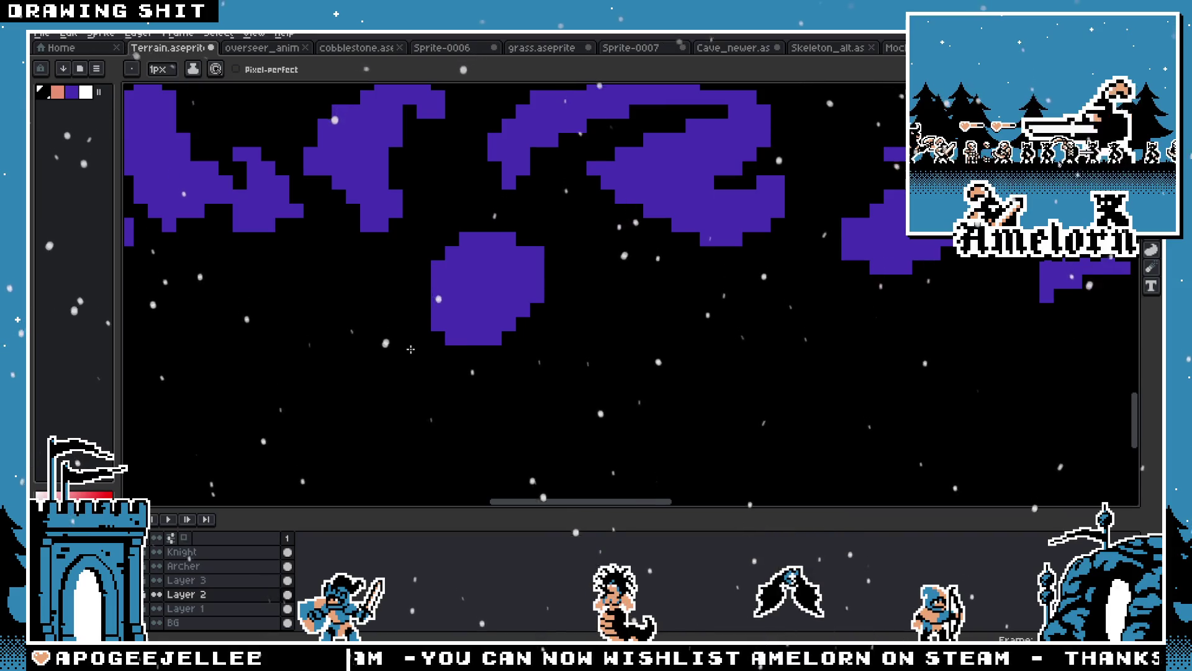
scroll(542, 283, down, 2)
scroll(424, 343, up, 3)
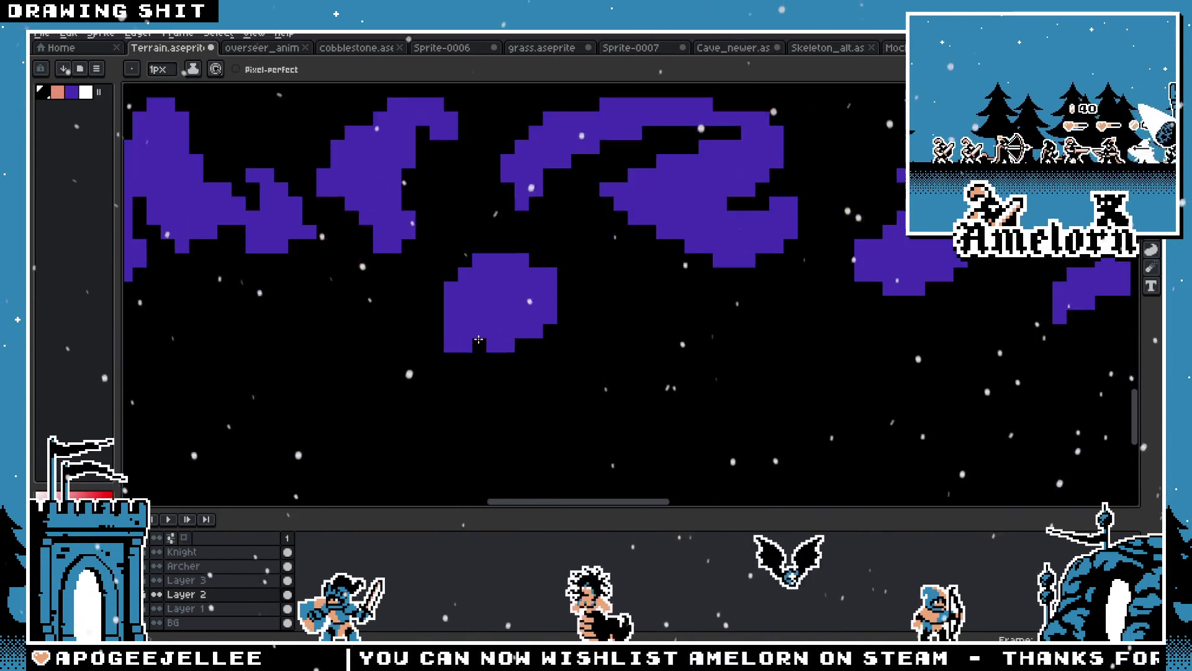
scroll(310, 349, down, 3)
scroll(324, 344, up, 2)
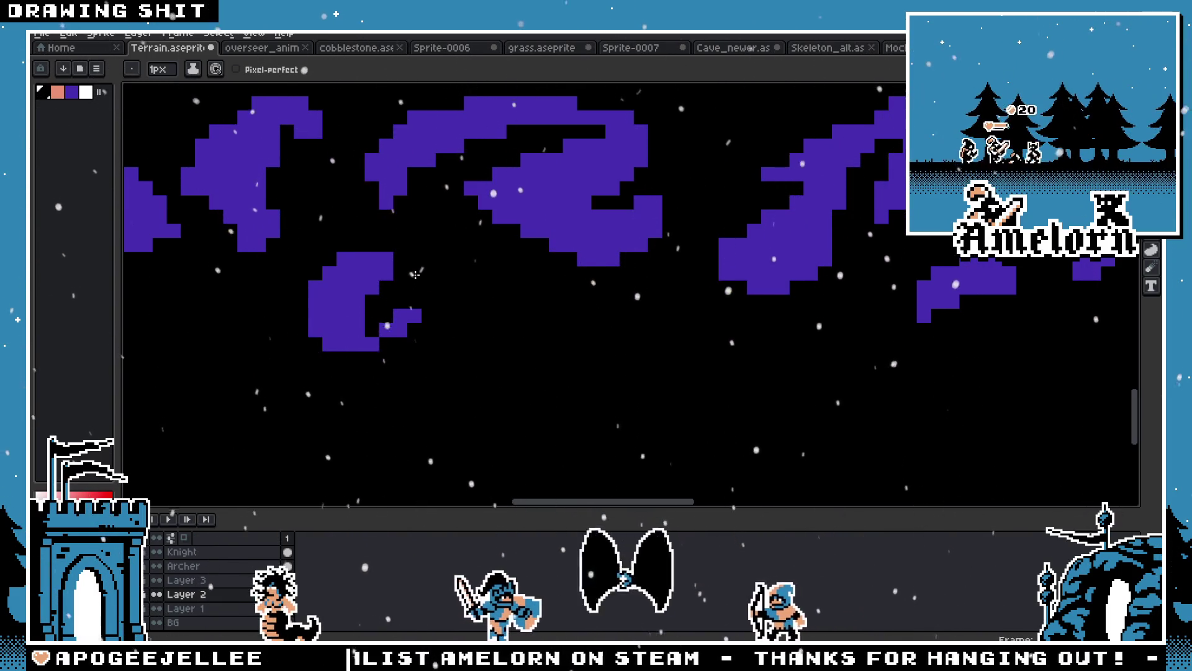
scroll(416, 274, down, 3)
scroll(329, 326, up, 4)
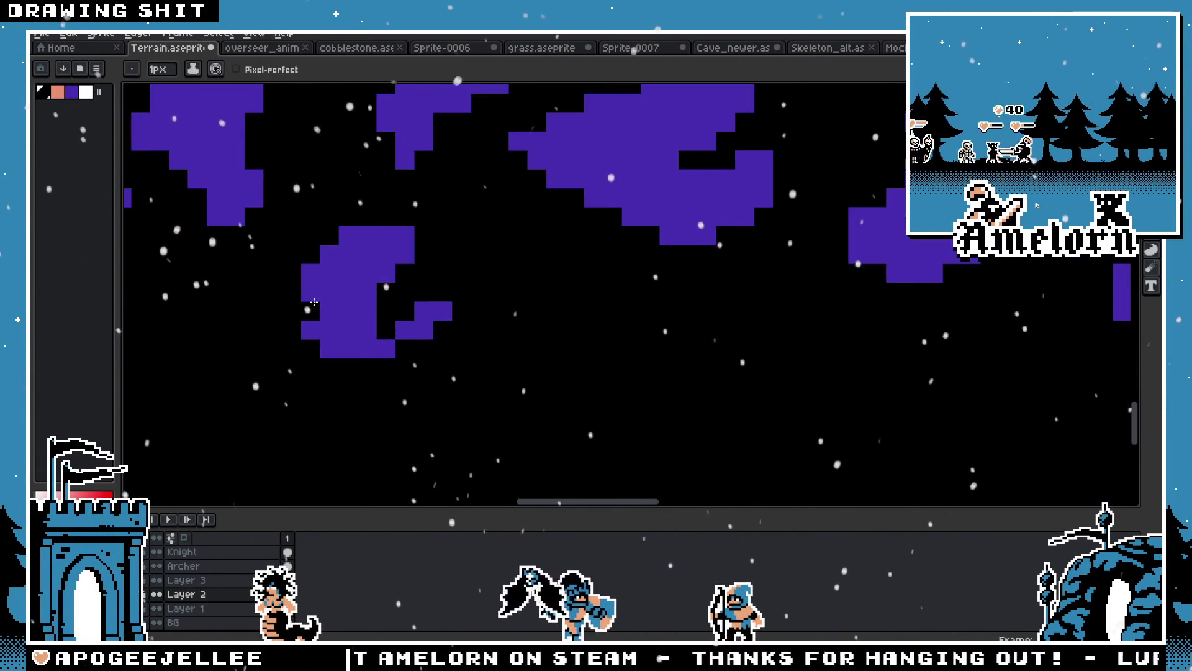
Erase corner pixels to round off the purple blob
click(349, 236)
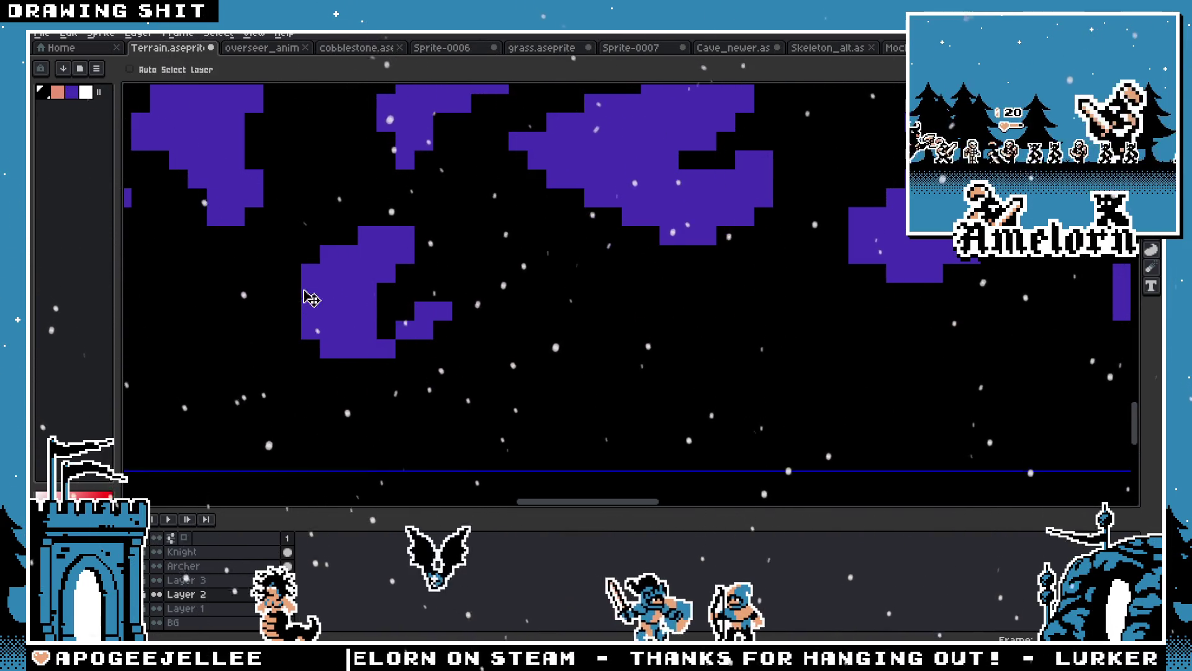
click(332, 349)
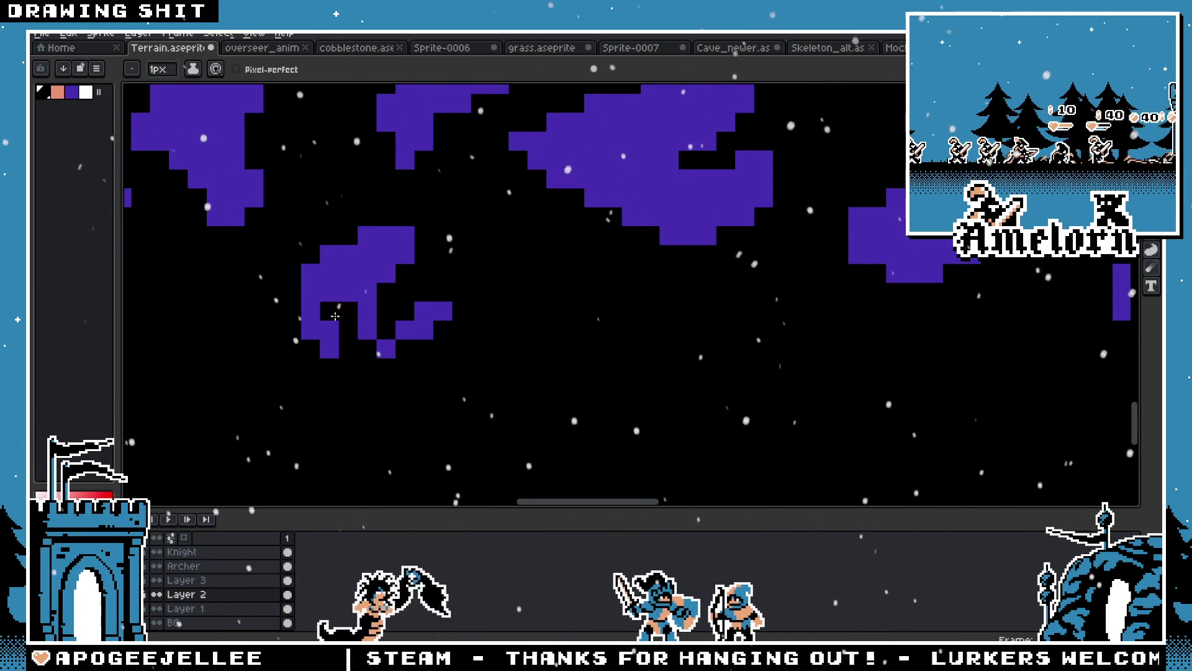
scroll(335, 325, down, 2)
scroll(251, 339, up, 6)
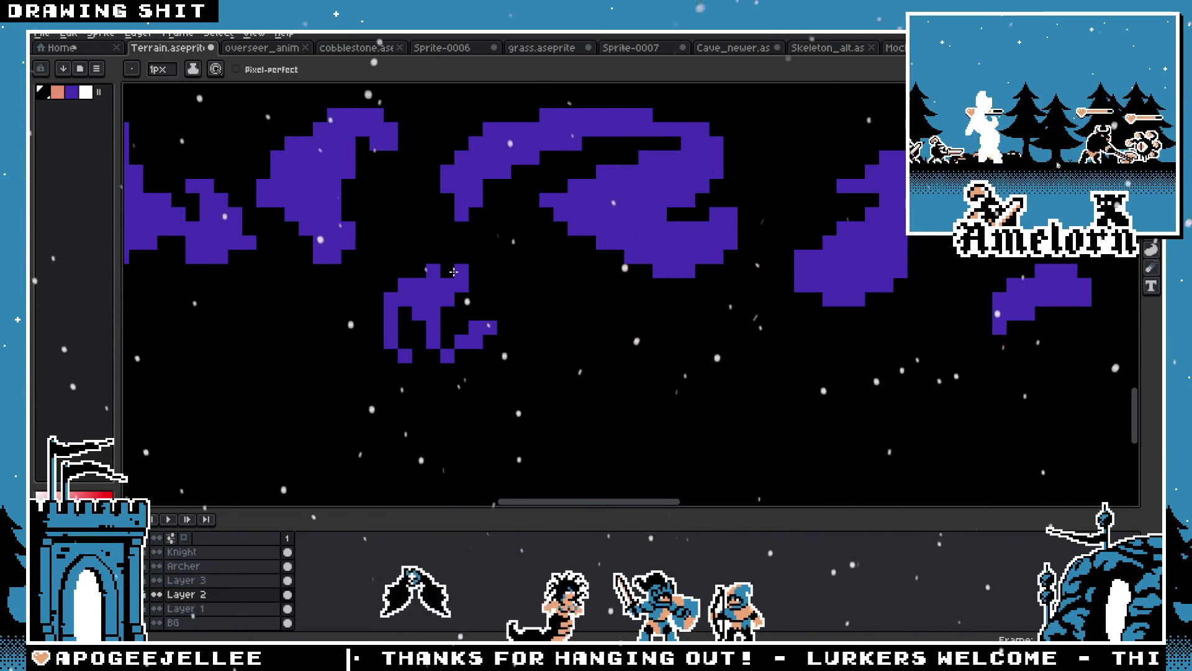
scroll(312, 306, down, 5)
scroll(365, 309, up, 4)
key(v)
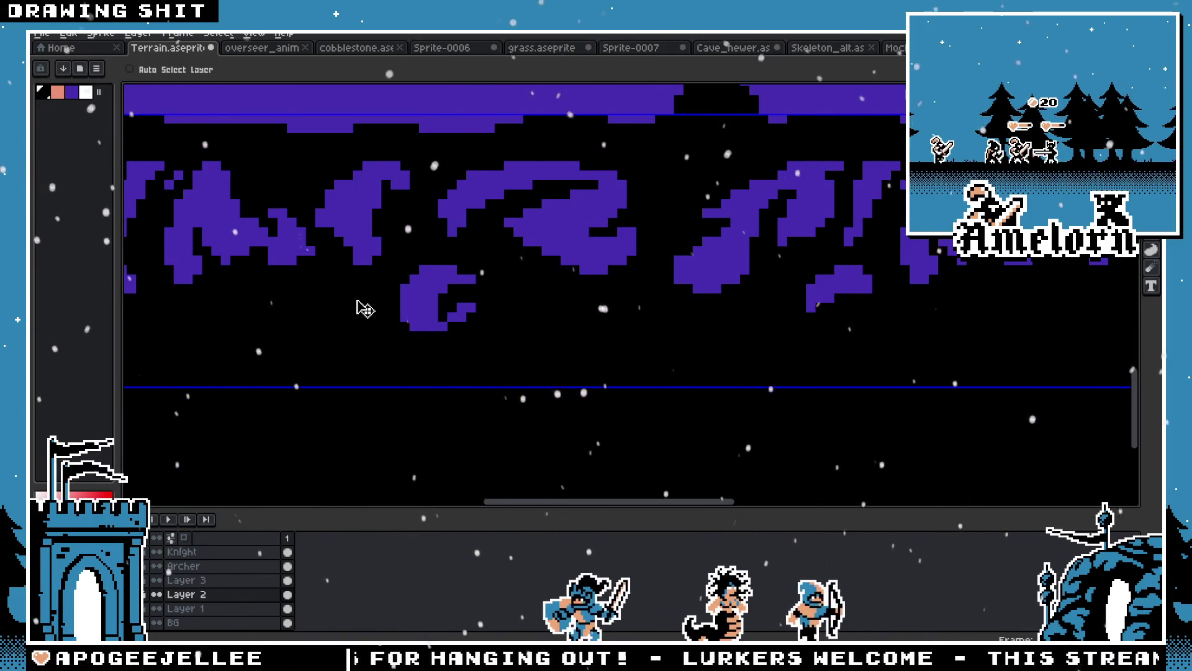
key(b)
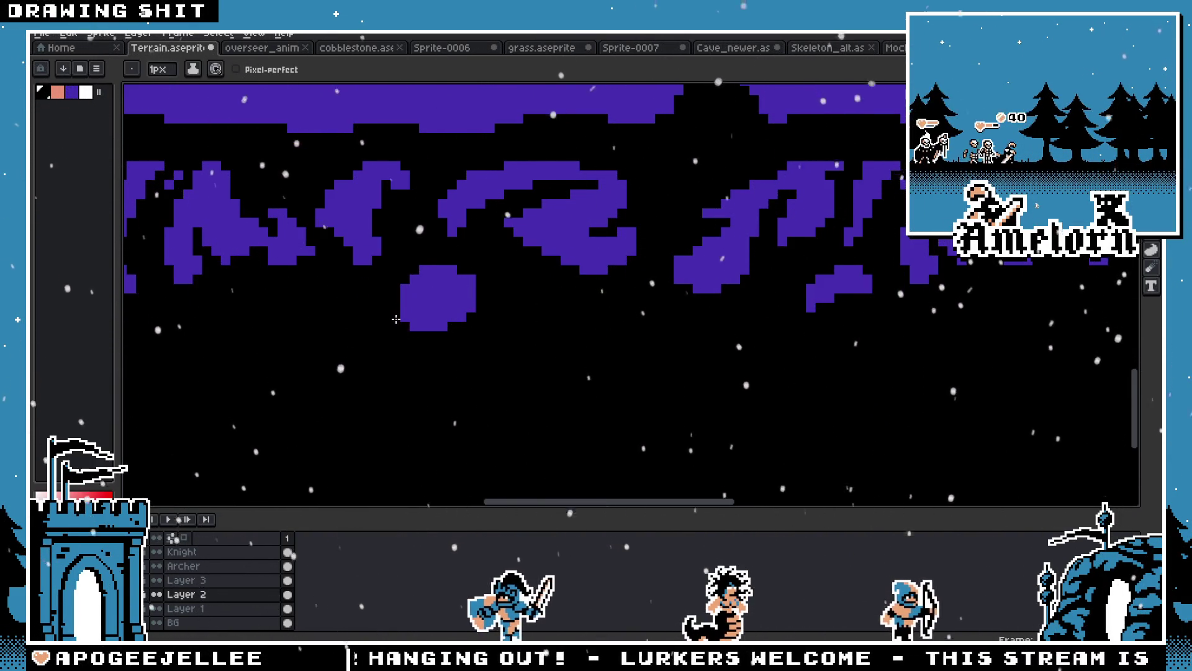
Add a row of purple pixels along the blob's bottom and zoom to check it
drag(455, 319, 403, 319)
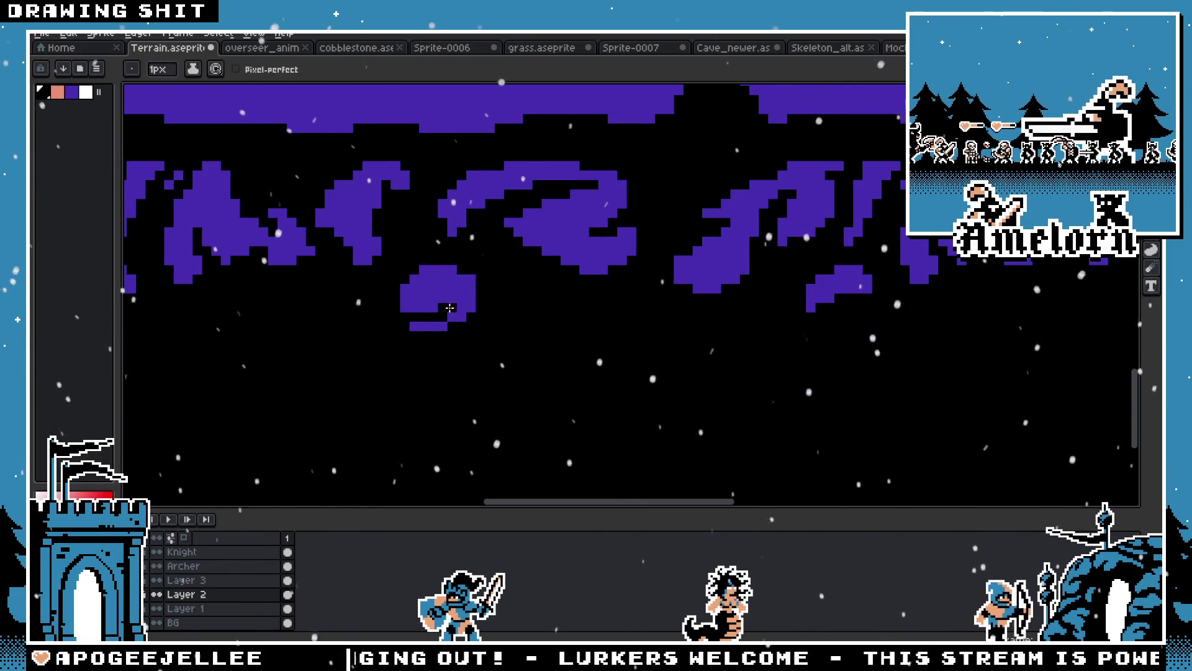
scroll(432, 318, down, 5)
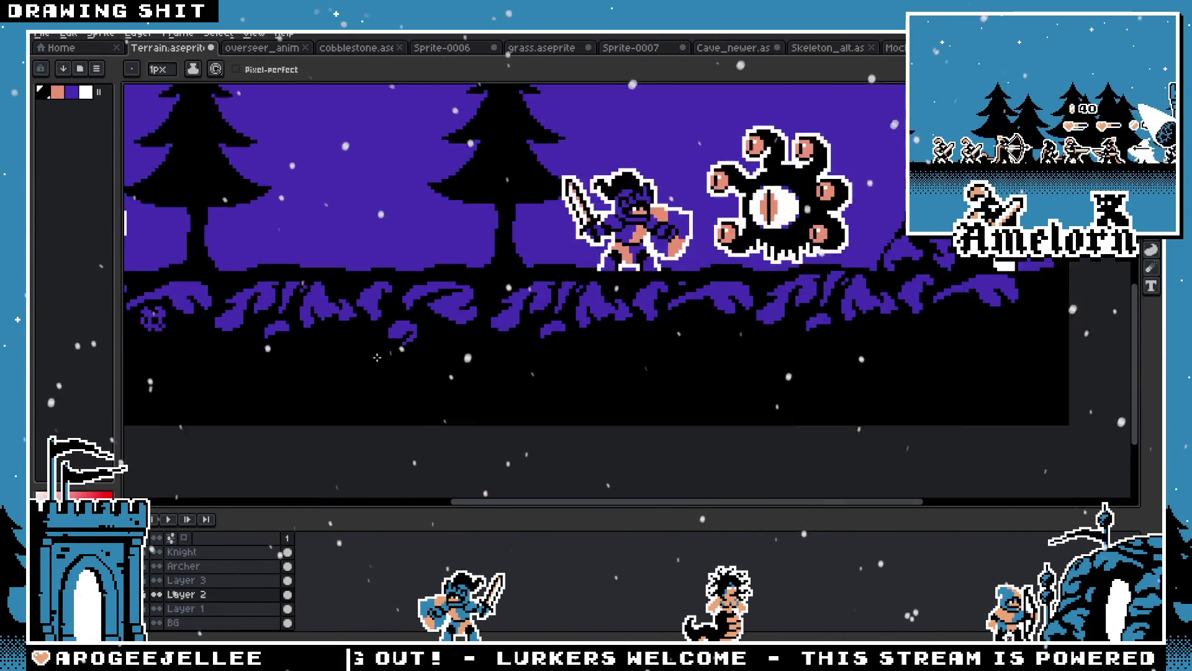
scroll(420, 278, up, 5)
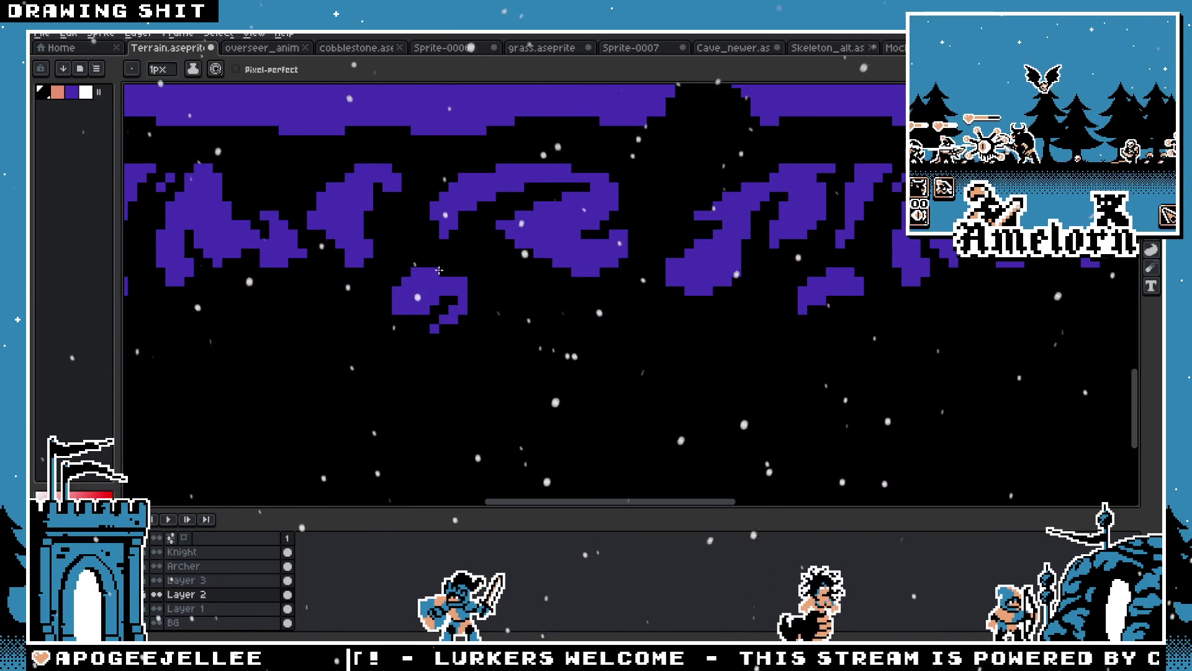
scroll(350, 353, down, 4)
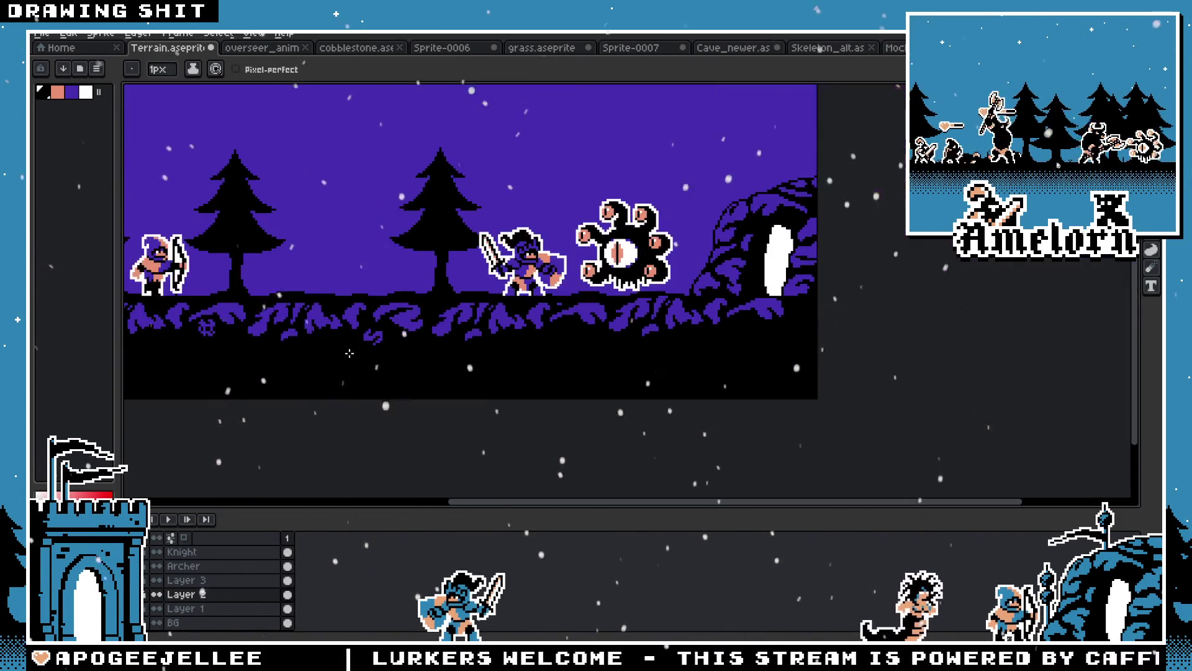
scroll(333, 353, up, 2)
scroll(413, 325, down, 1)
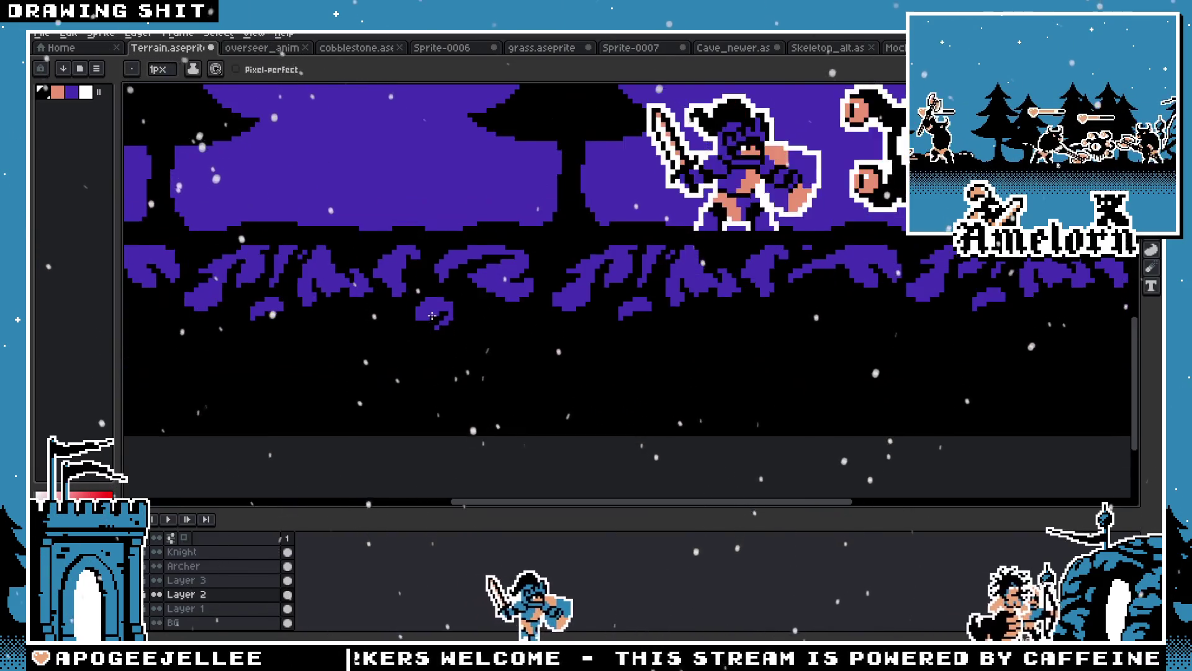
scroll(480, 291, up, 3)
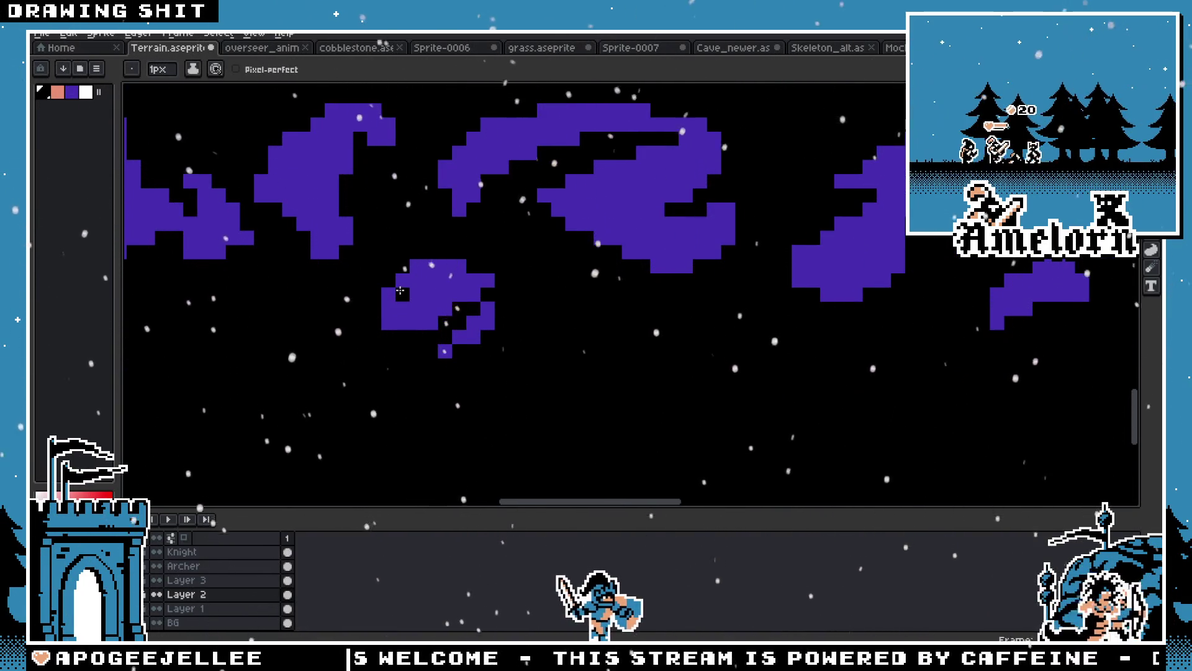
scroll(319, 331, down, 3)
scroll(323, 329, down, 2)
scroll(394, 315, up, 5)
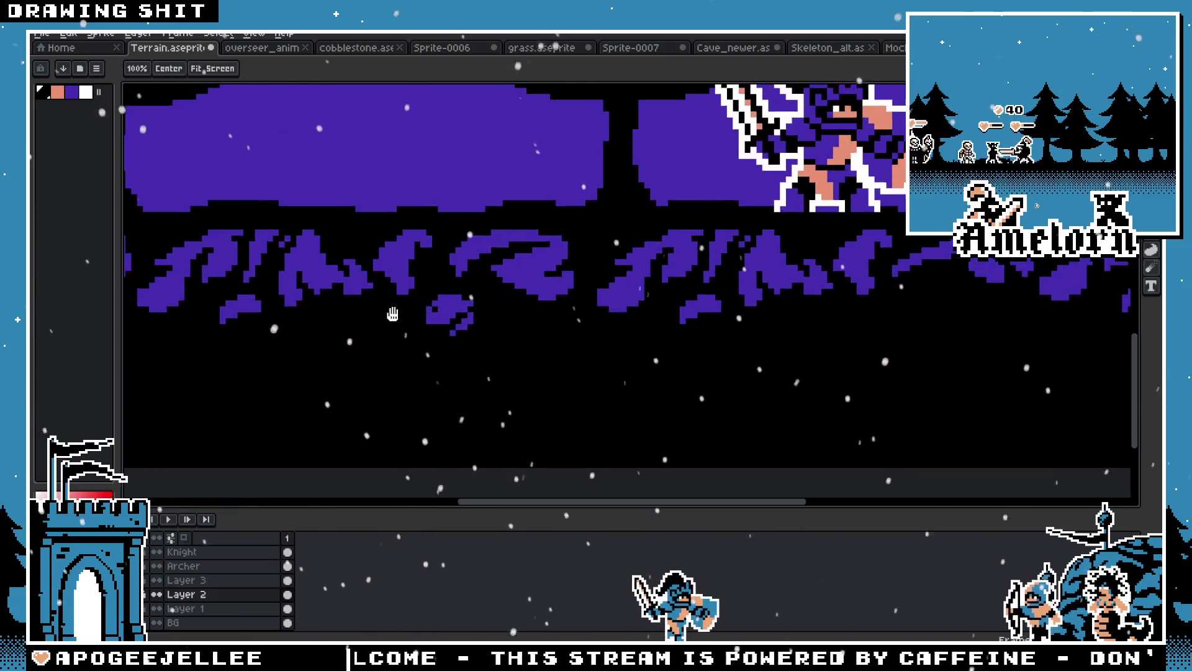
key(v)
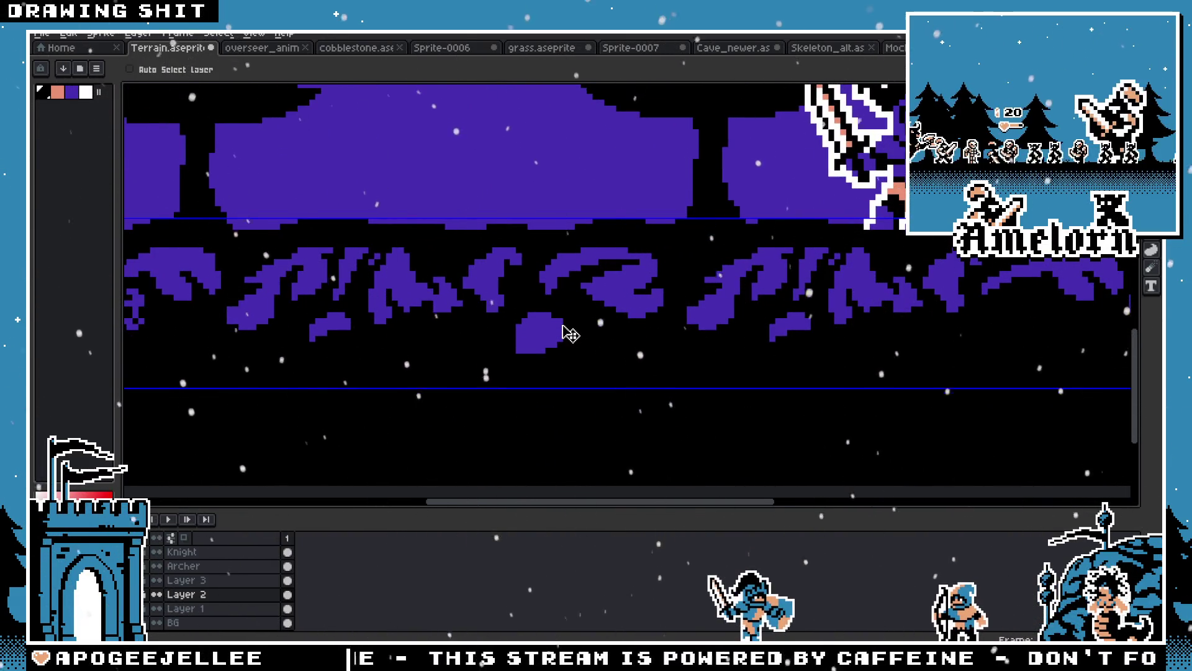
key(b)
scroll(577, 317, down, 4)
scroll(590, 298, up, 5)
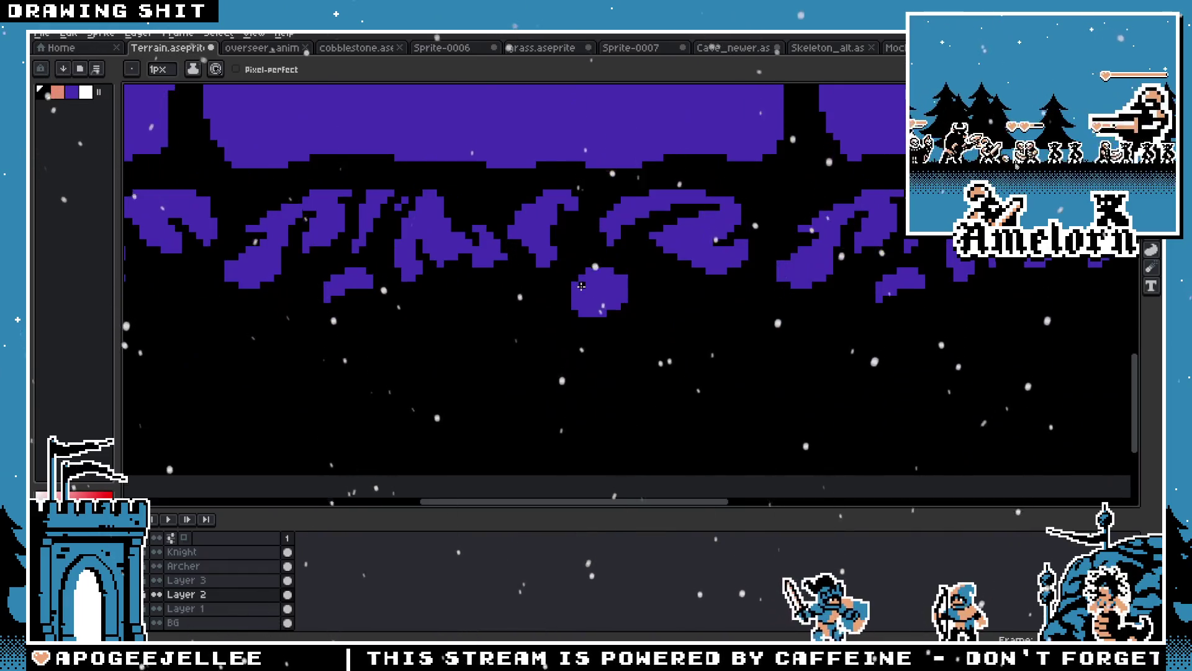
scroll(581, 285, down, 3)
scroll(473, 315, up, 4)
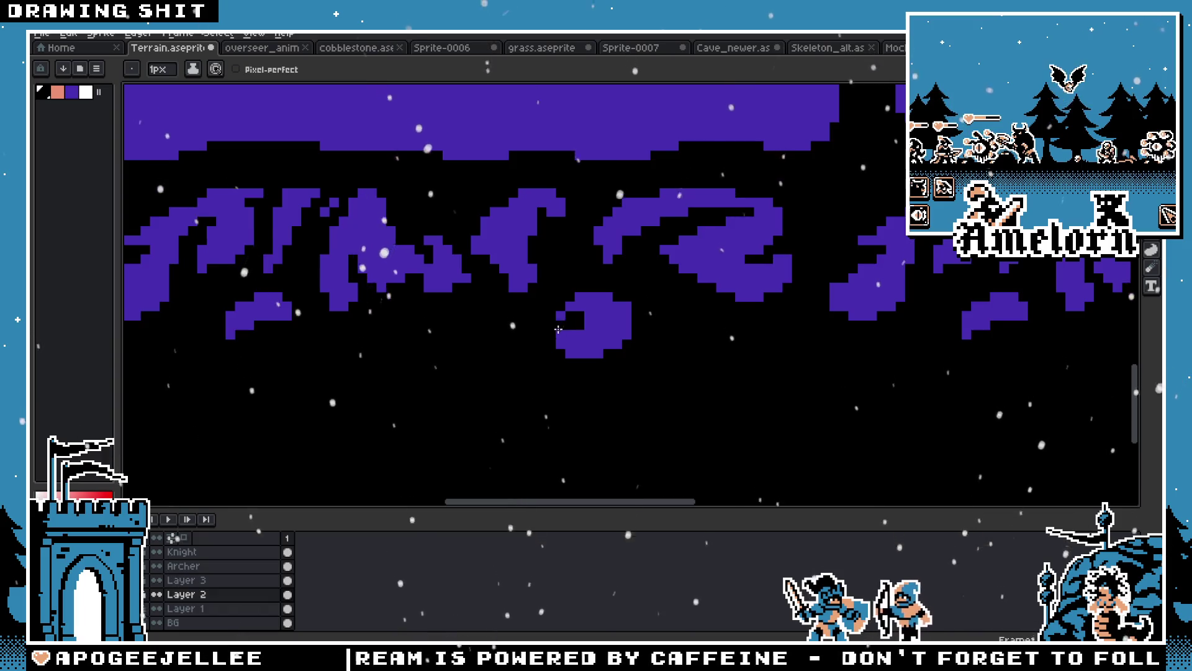
scroll(559, 330, down, 4)
scroll(542, 337, up, 3)
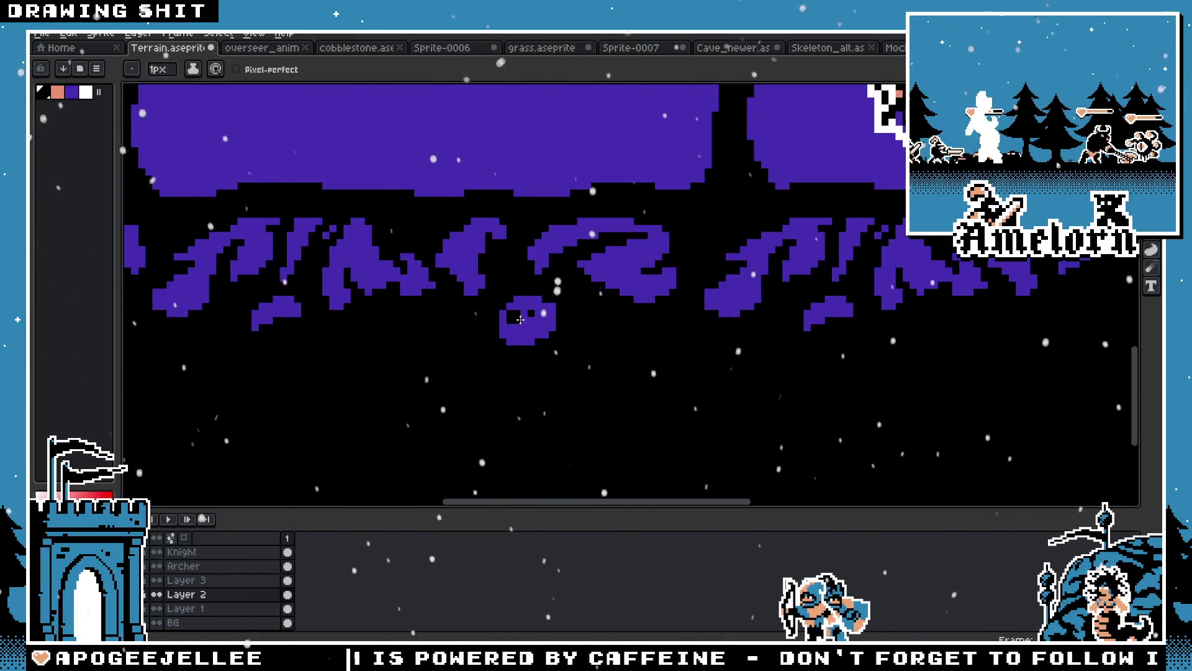
scroll(520, 319, up, 2)
scroll(448, 341, down, 3)
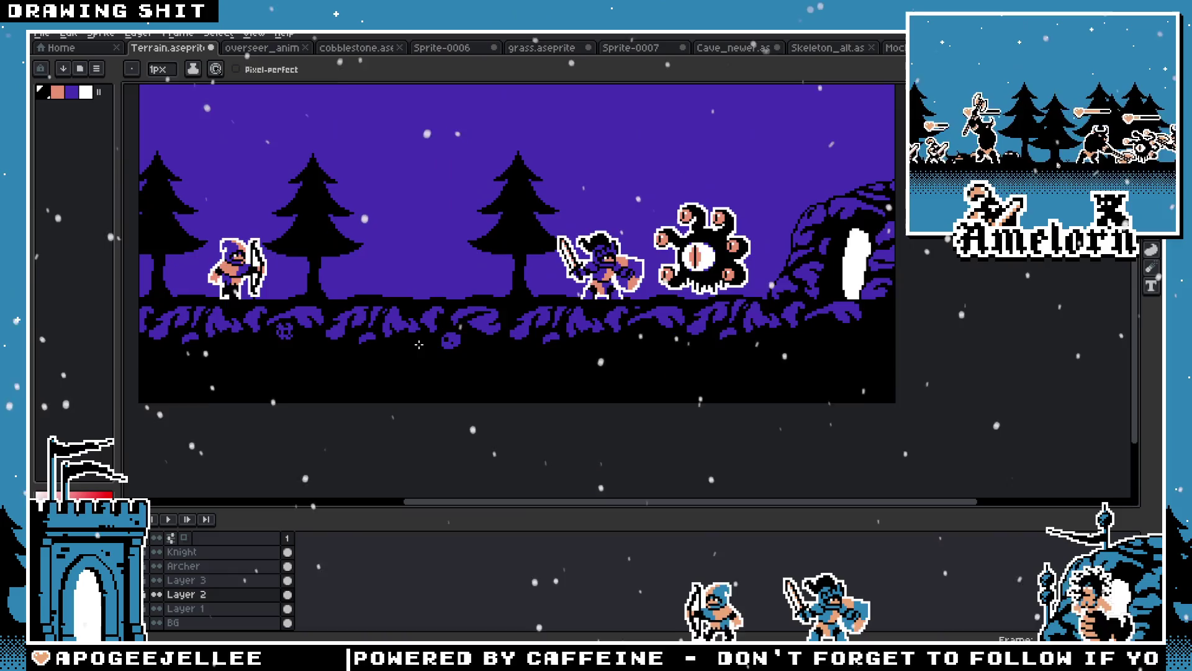
scroll(448, 345, up, 4)
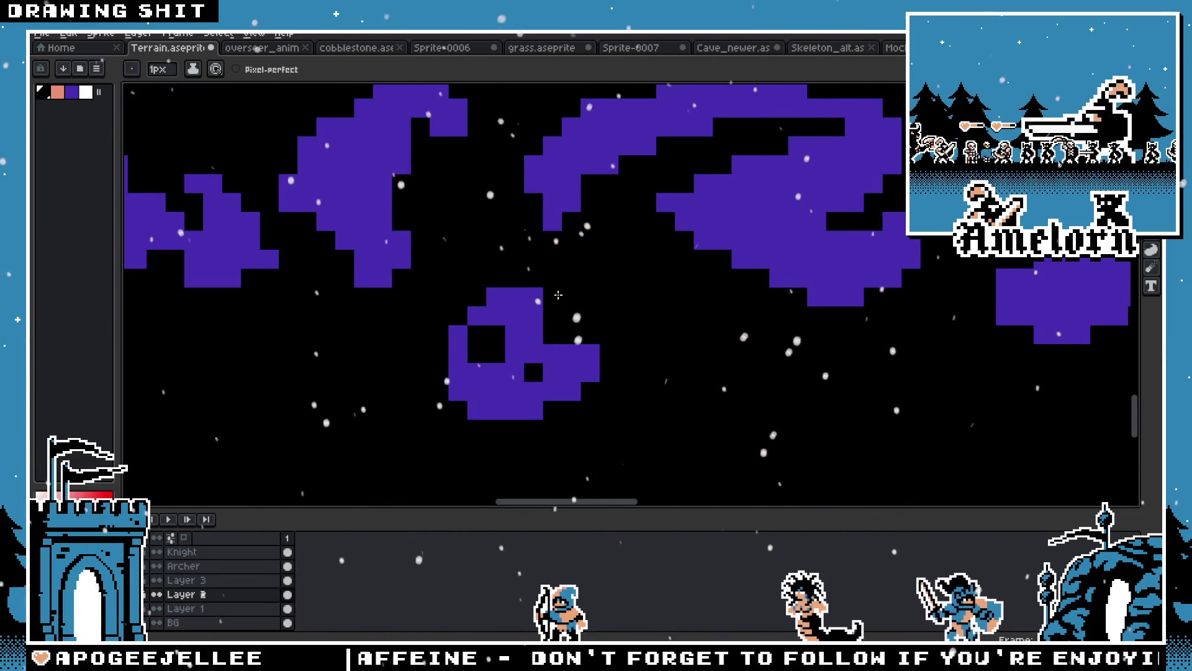
scroll(410, 313, down, 3)
scroll(433, 306, up, 4)
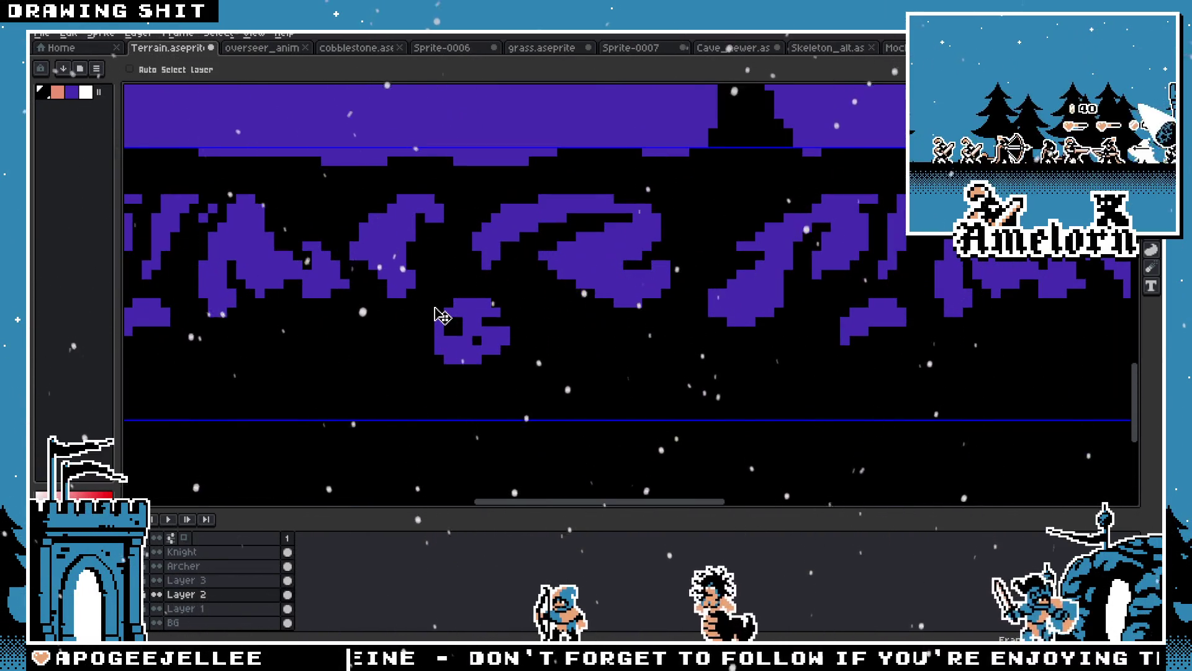
scroll(451, 321, up, 2)
key(b)
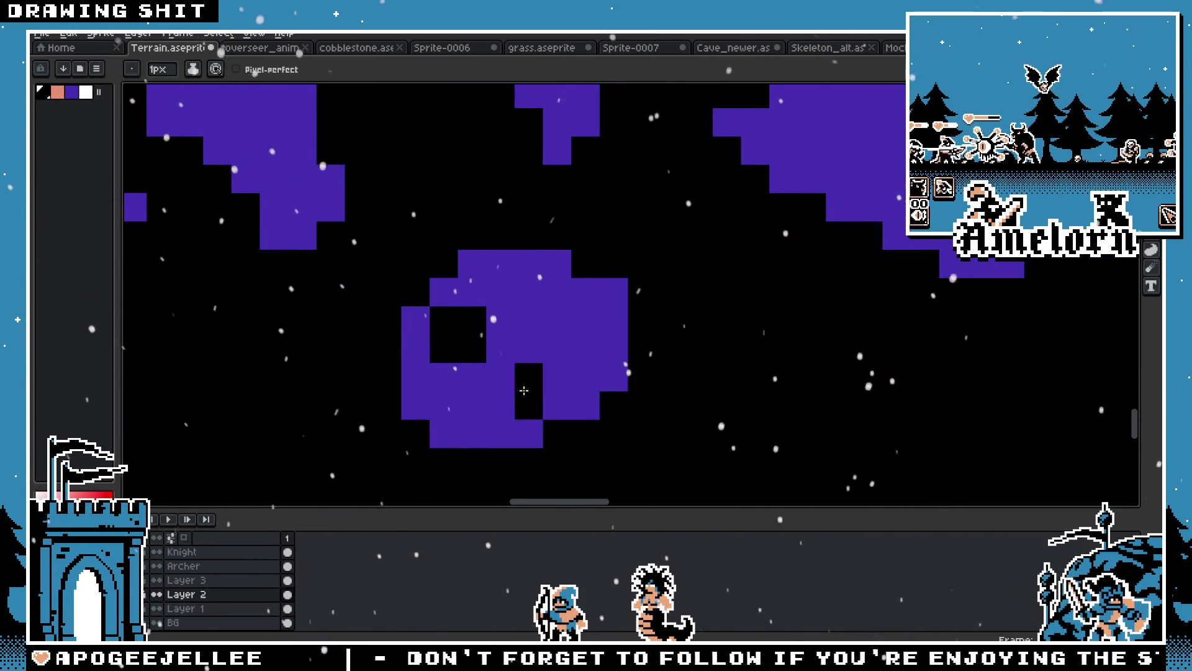
scroll(524, 390, down, 3)
scroll(428, 373, up, 1)
scroll(337, 392, down, 4)
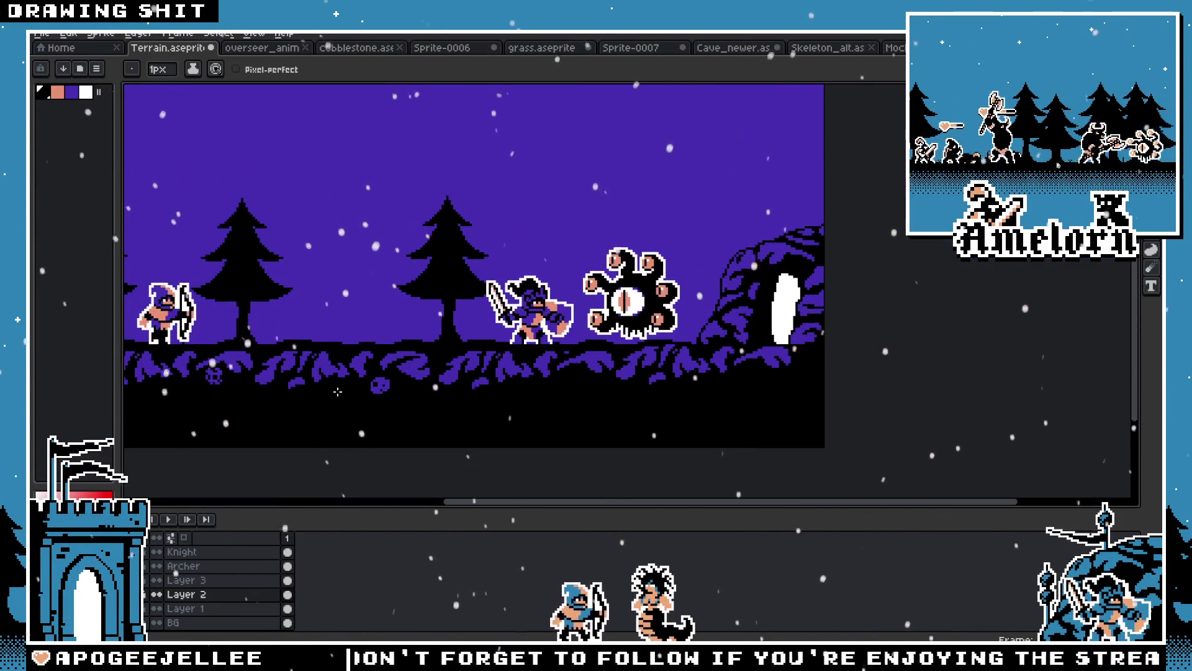
scroll(367, 386, up, 3)
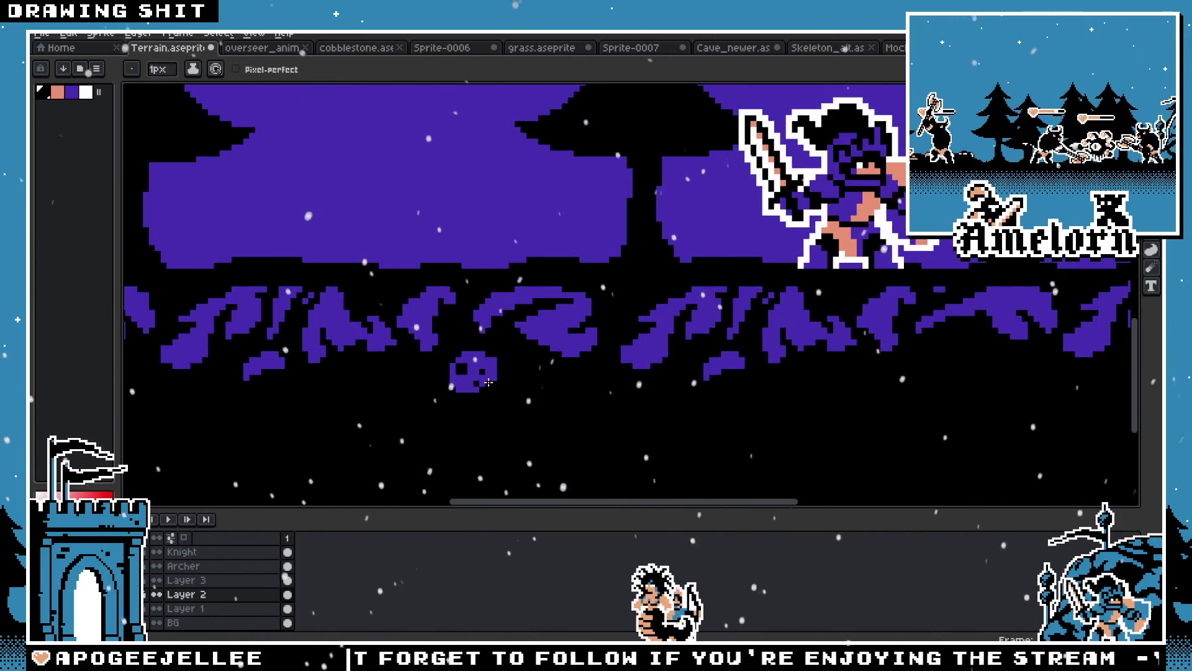
scroll(489, 382, up, 4)
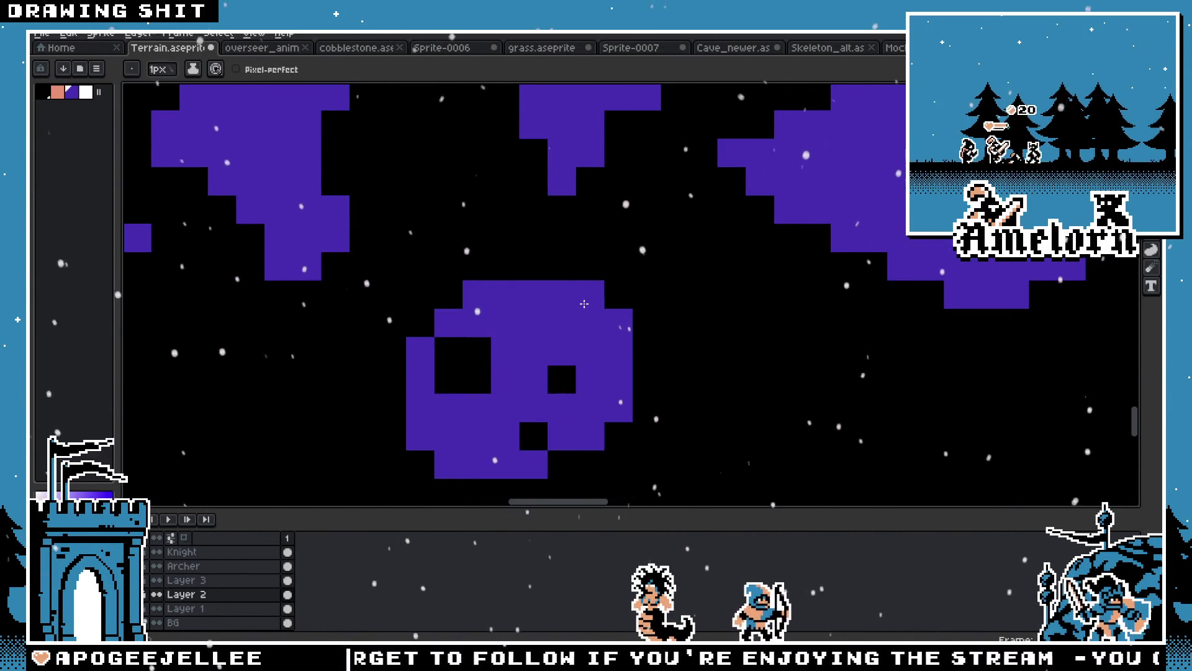
scroll(584, 304, down, 4)
scroll(498, 375, up, 3)
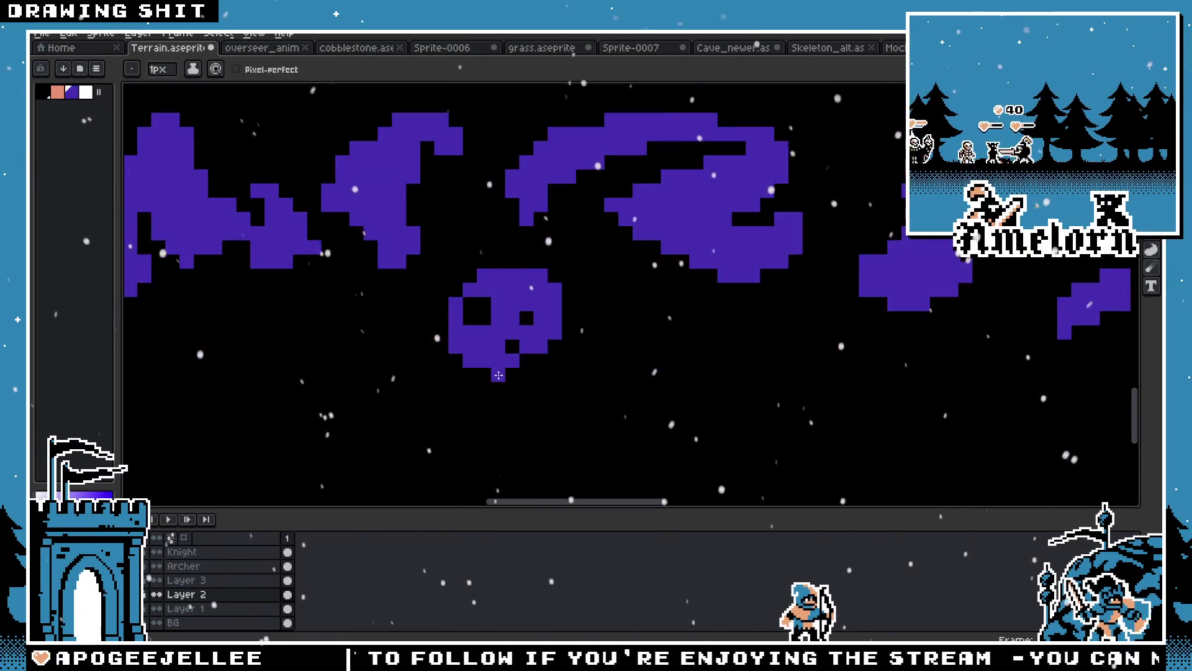
scroll(534, 281, down, 4)
scroll(463, 352, up, 5)
click(463, 352)
click(568, 229)
click(542, 241)
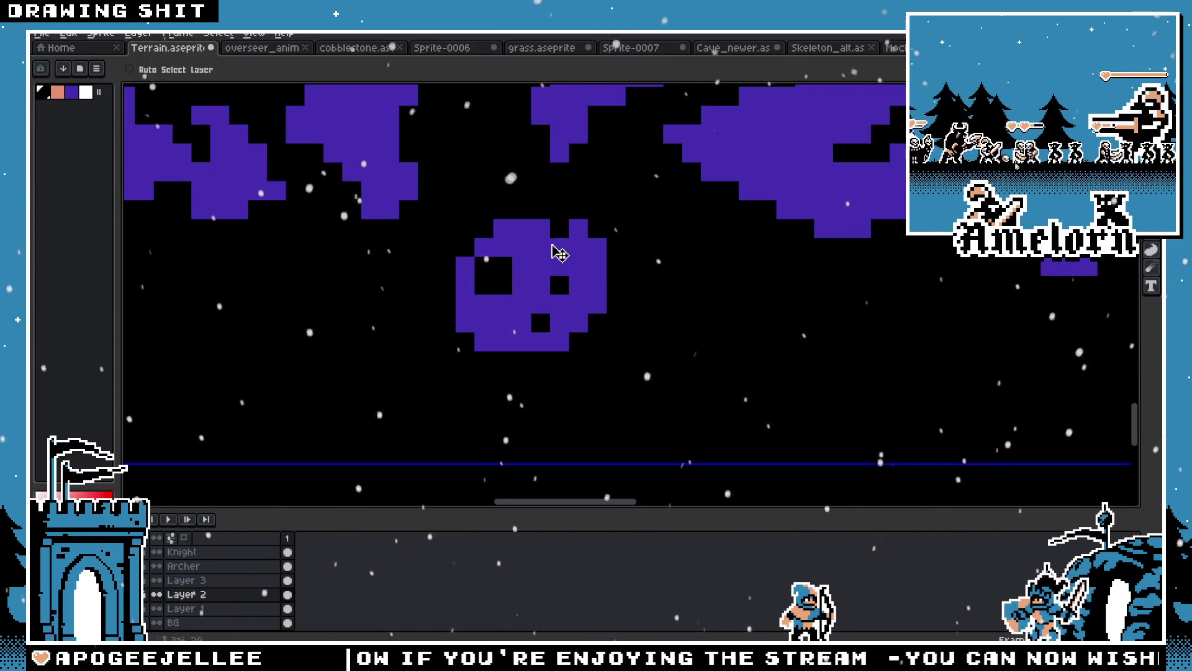
mouse_move(537, 245)
mouse_down()
mouse_move(544, 267)
mouse_move(578, 286)
mouse_up()
click(541, 322)
click(590, 282)
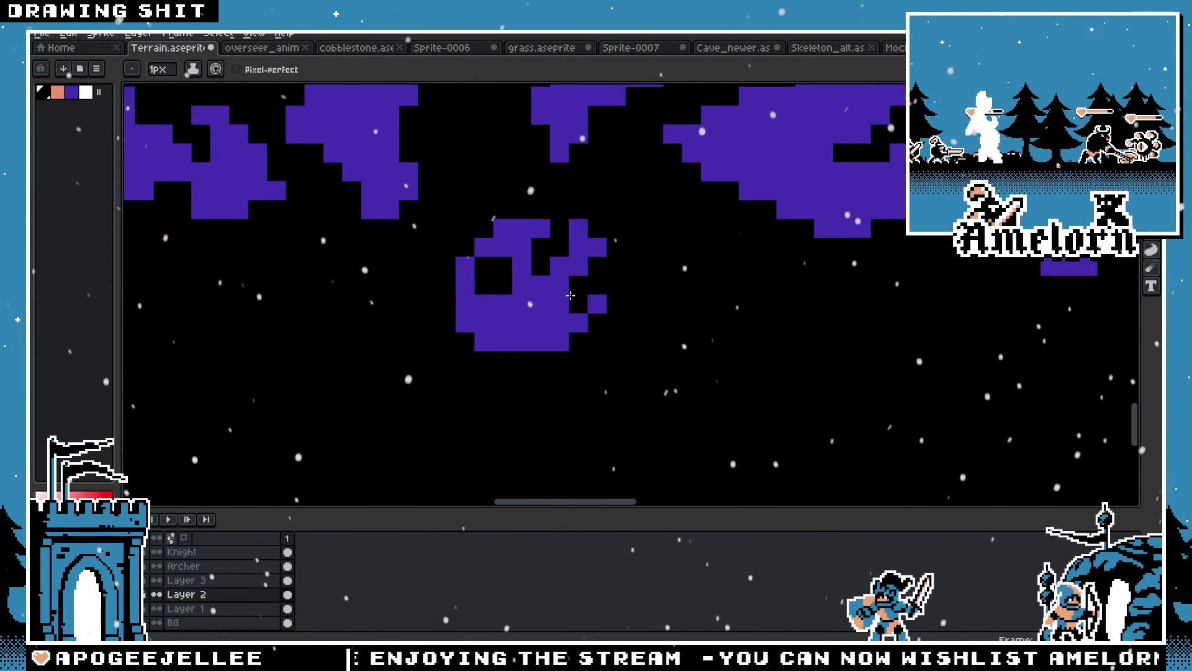
scroll(571, 295, down, 5)
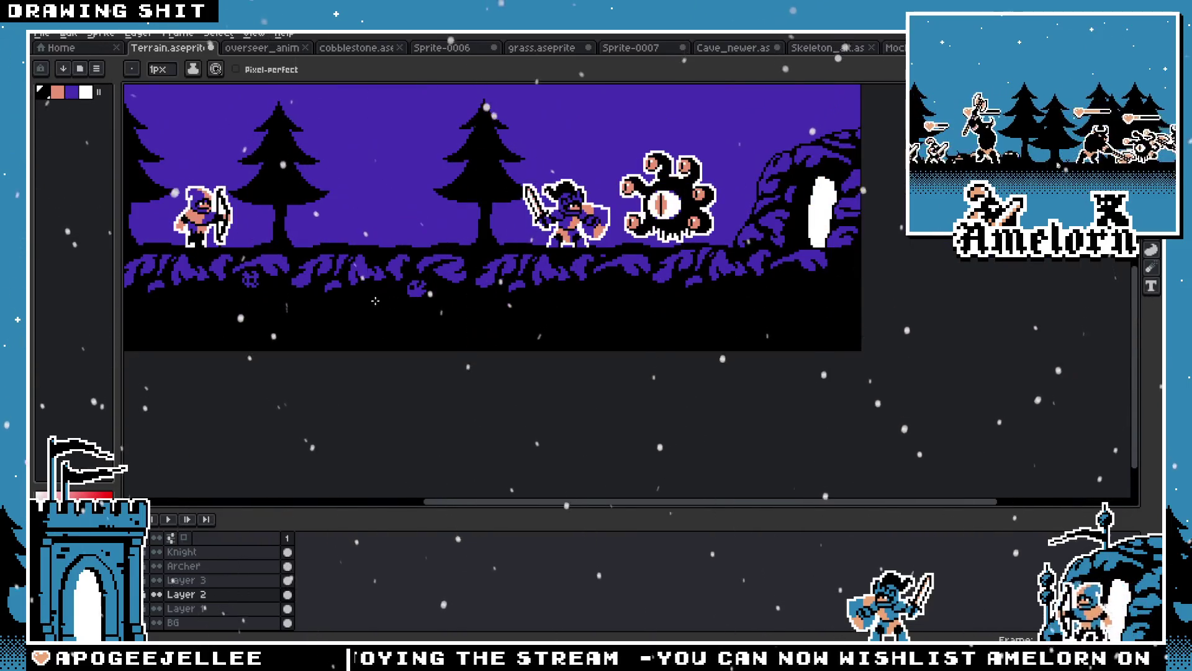
scroll(373, 298, up, 2)
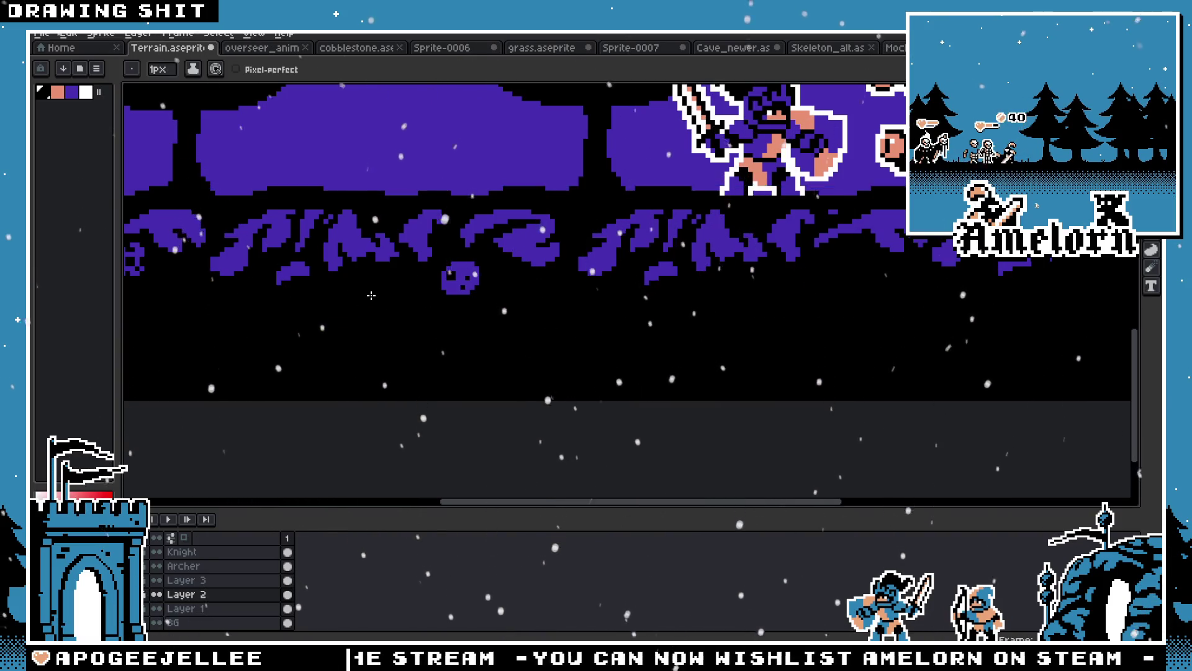
scroll(378, 304, down, 3)
scroll(348, 288, up, 2)
scroll(351, 285, up, 3)
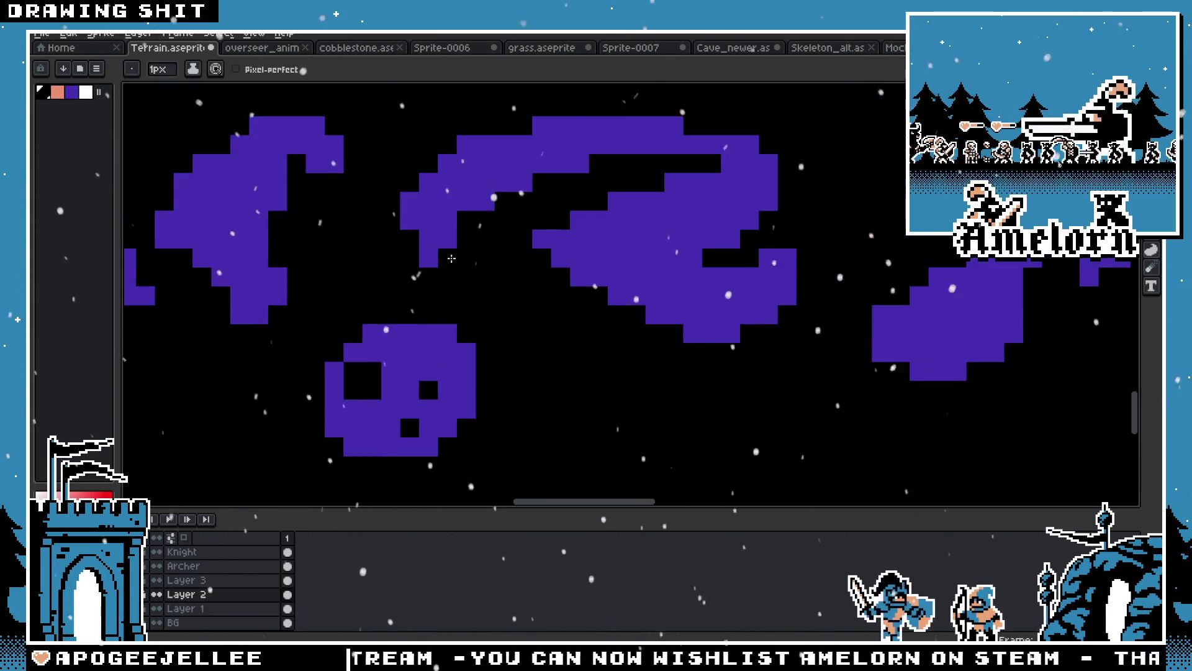
scroll(342, 331, up, 1)
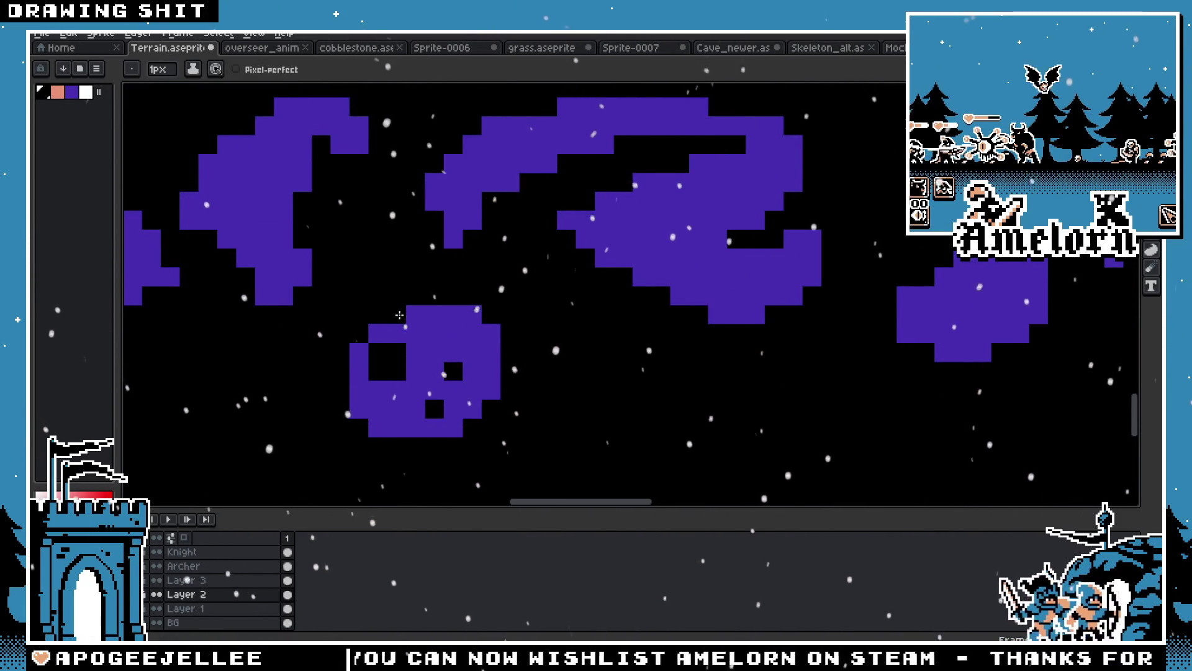
scroll(361, 348, down, 3)
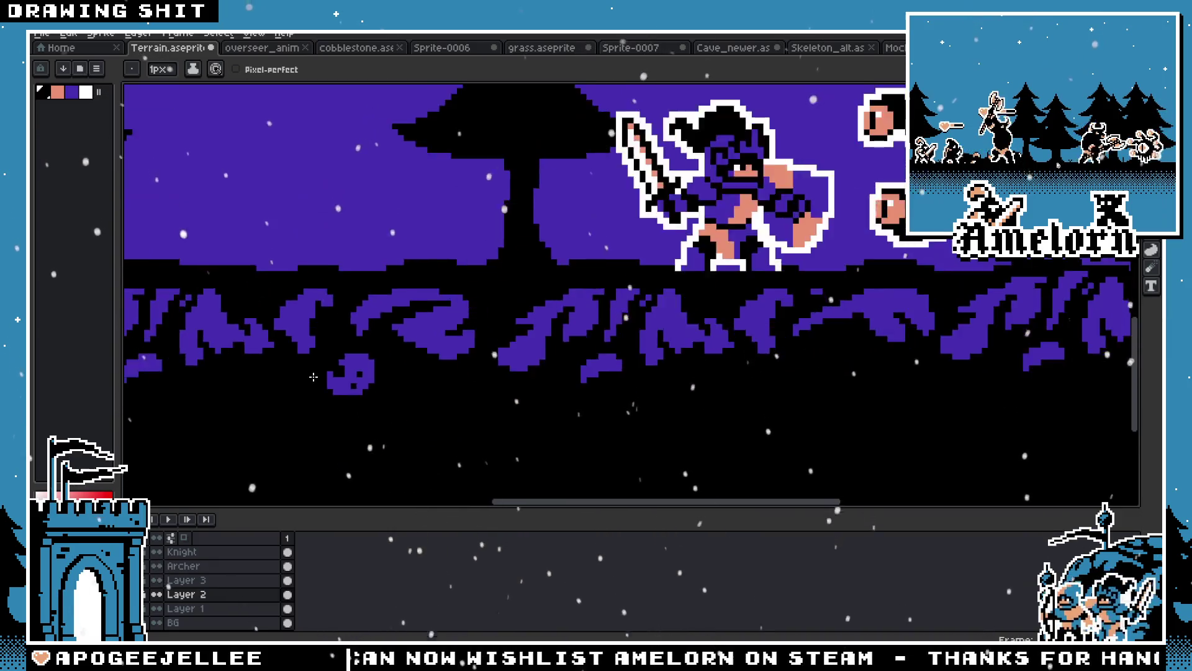
scroll(396, 427, up, 3)
scroll(395, 428, down, 2)
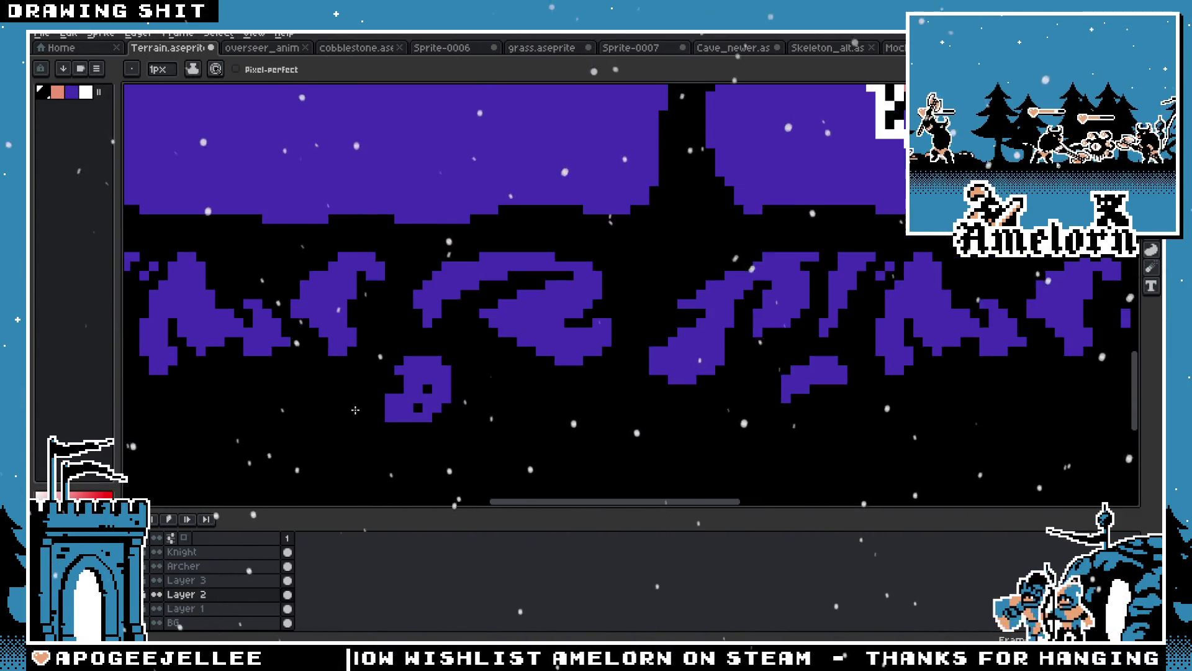
scroll(348, 405, down, 3)
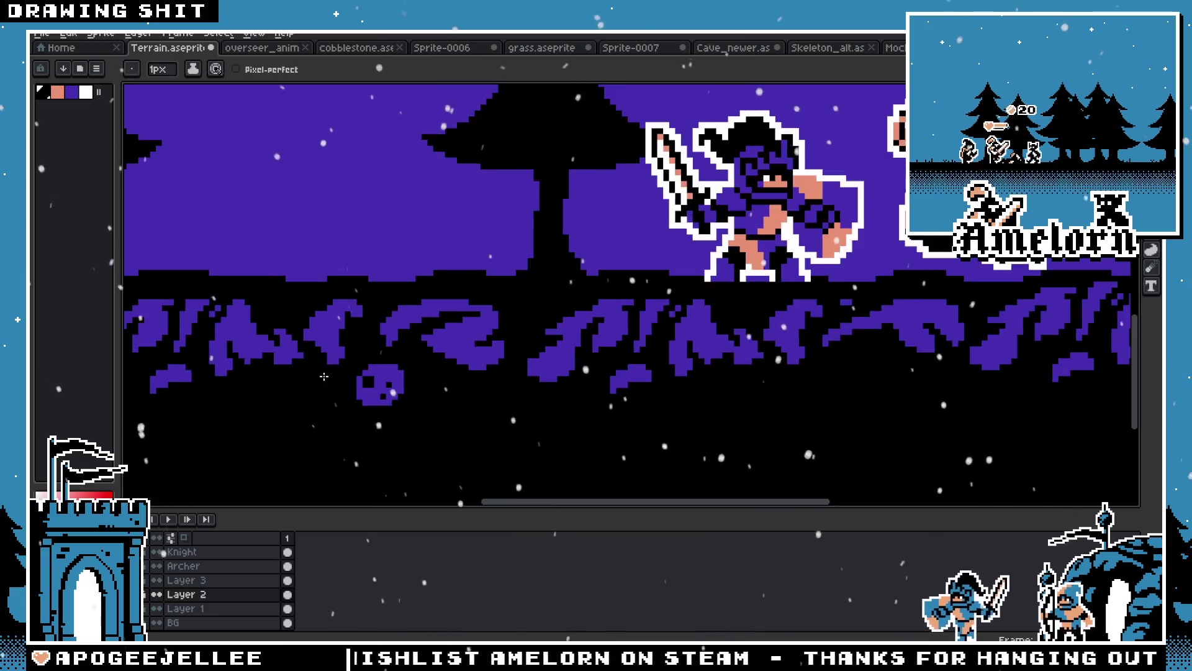
scroll(407, 332, up, 1)
scroll(407, 332, up, 2)
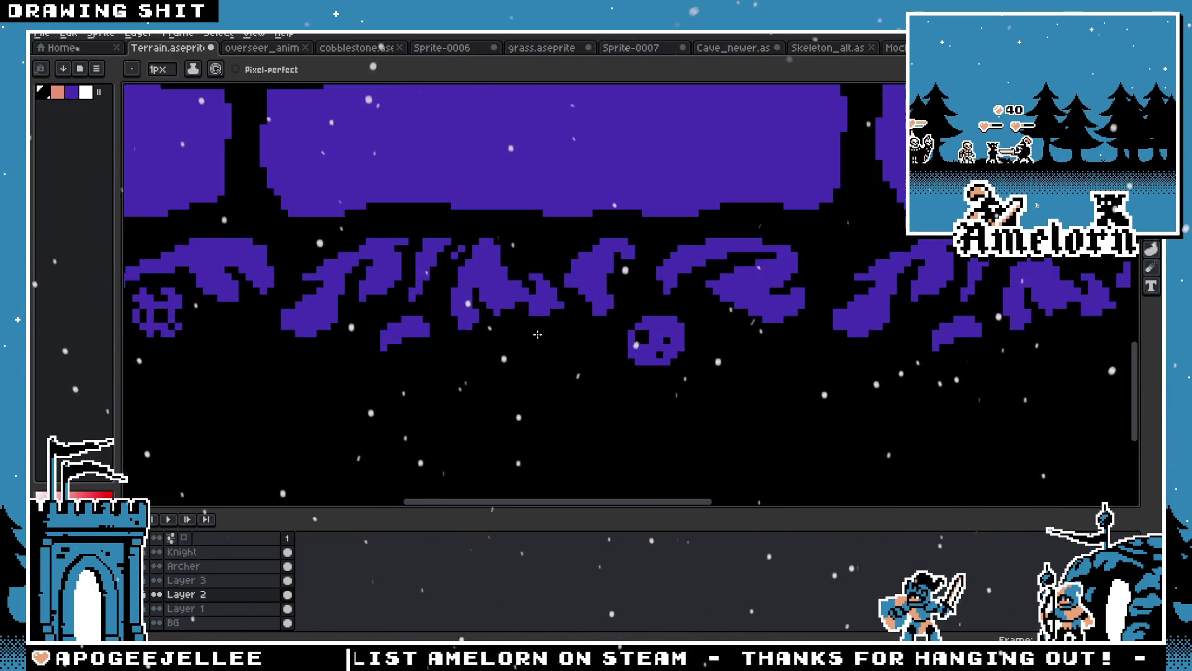
drag(826, 286, 285, 380)
scroll(753, 348, right, 5)
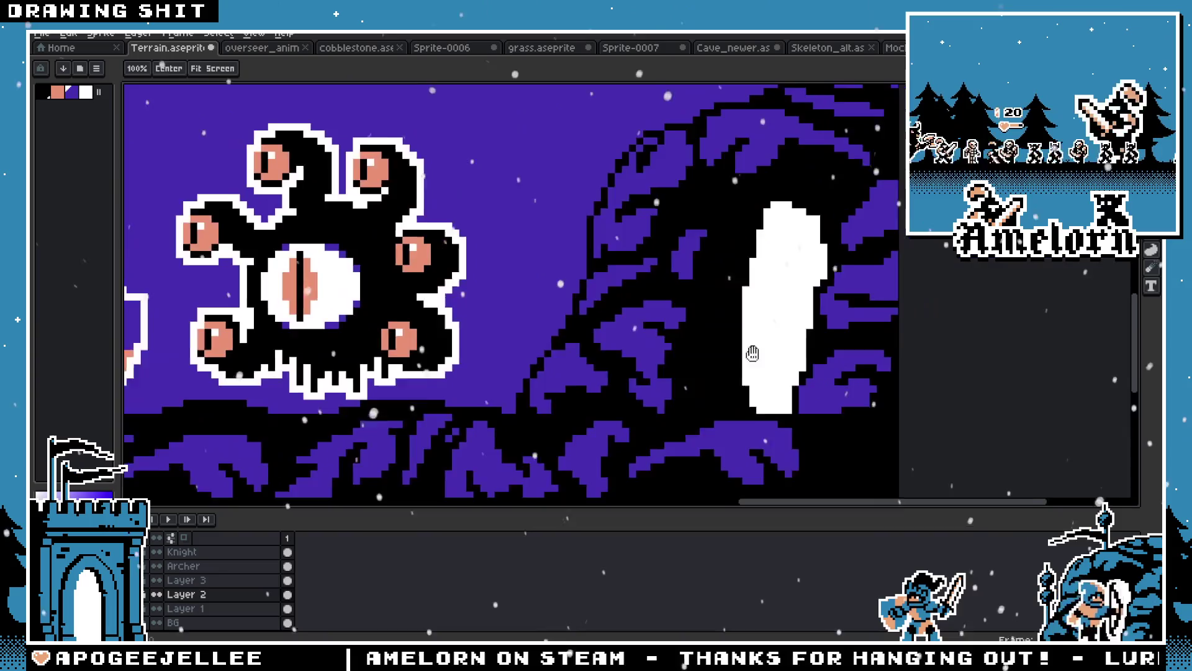
scroll(509, 391, down, 2)
scroll(509, 391, down, 2)
scroll(490, 341, left, 8)
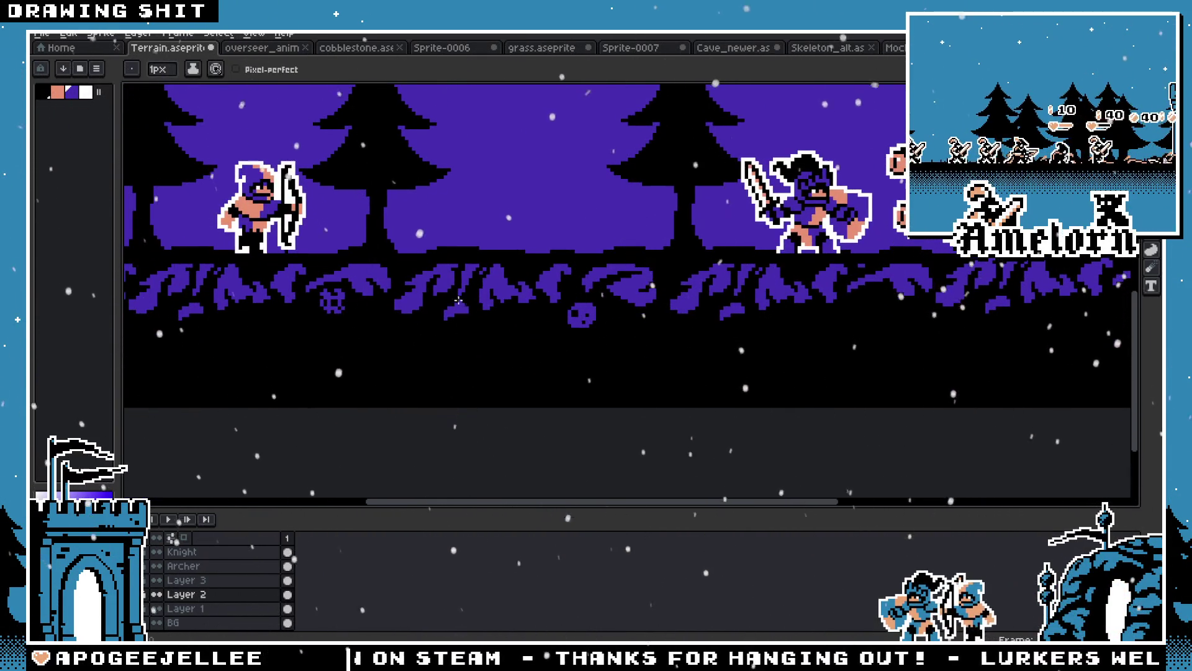
scroll(458, 300, left, 4)
scroll(458, 300, right, 5)
scroll(458, 300, up, 1)
scroll(458, 300, left, 2)
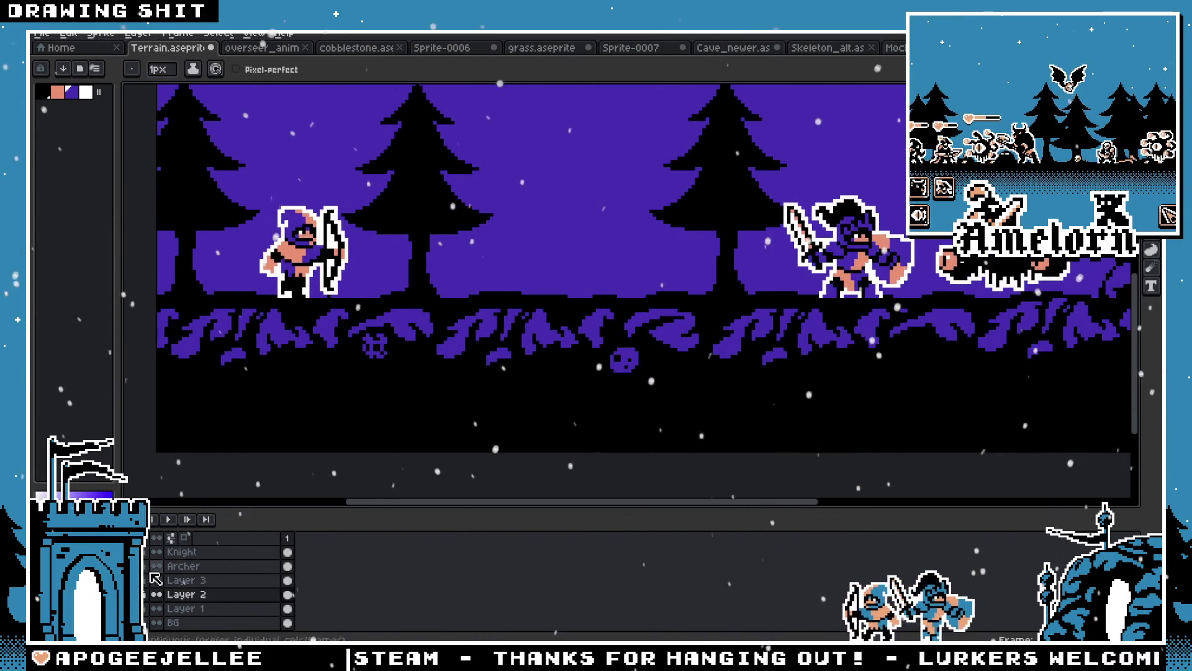
Hide the purple foliage layer and add a new empty Layer 4 above it
click(155, 579)
right_click(187, 594)
mouse_move(236, 557)
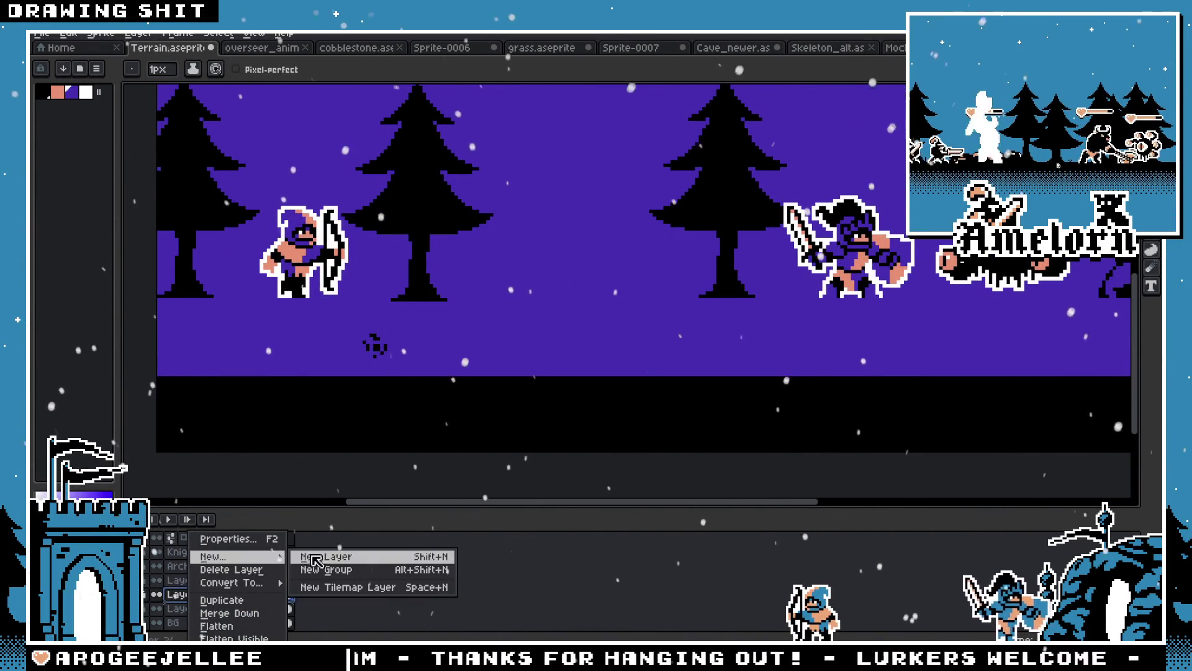
click(316, 556)
scroll(785, 378, left, 3)
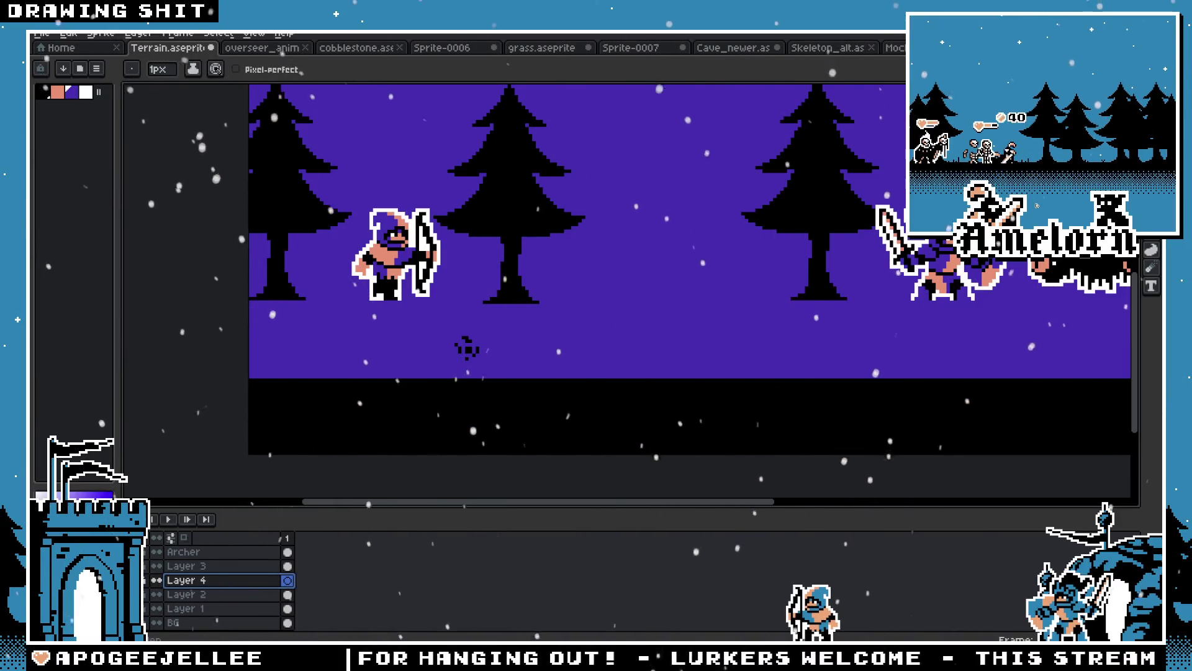
Try a cobblestone paste and a ground-strip rectangular selection, undoing and dropping both
key(ctrl+v)
key(ctrl+z)
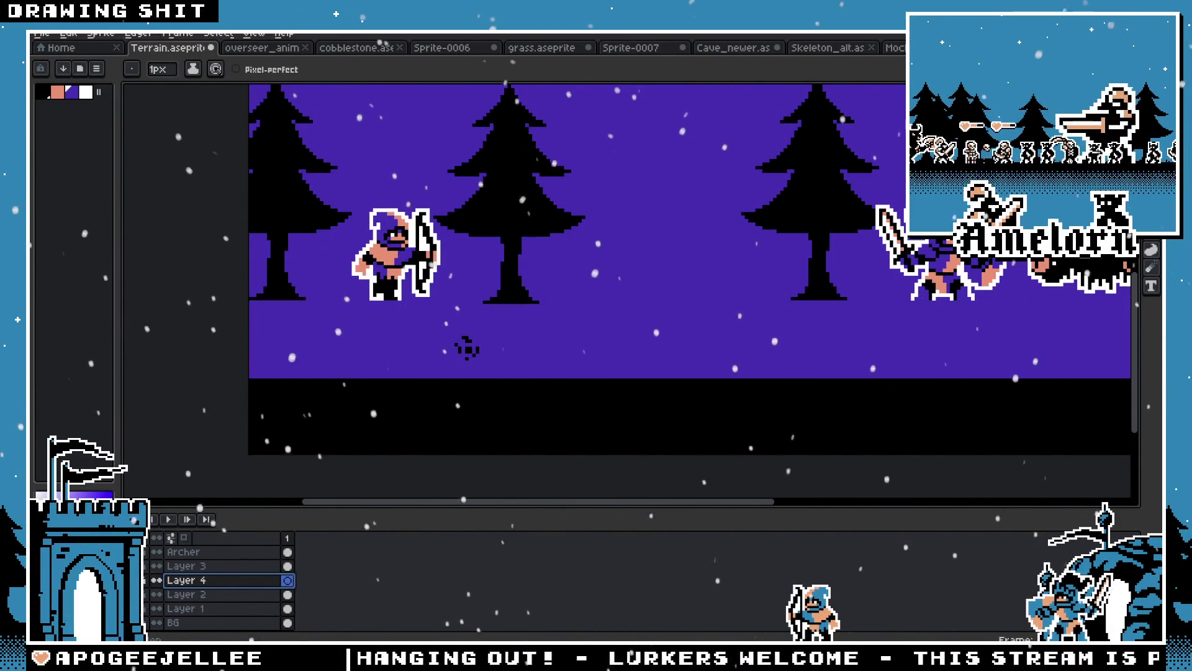
click(158, 566)
click(159, 566)
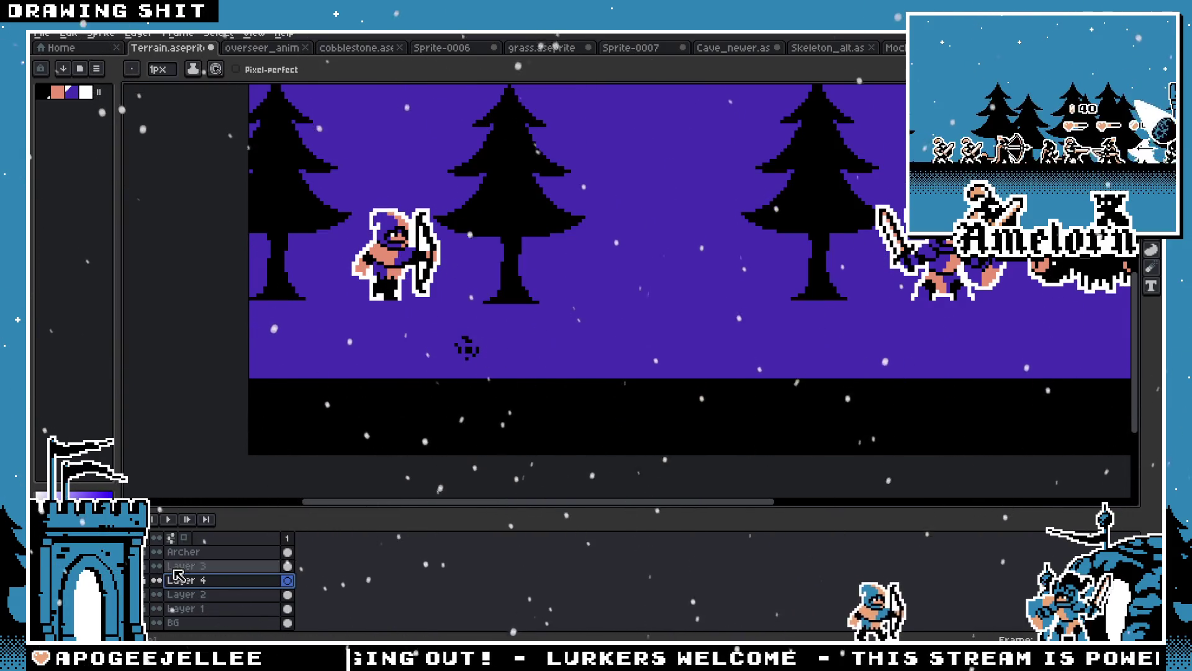
key(m)
drag(511, 333, 442, 378)
key(ctrl+d)
Toggle the background, Layer 4, trees and archer layers to check what each holds
click(157, 622)
click(156, 623)
click(157, 580)
click(156, 580)
click(157, 594)
click(156, 595)
click(157, 552)
click(156, 551)
click(157, 551)
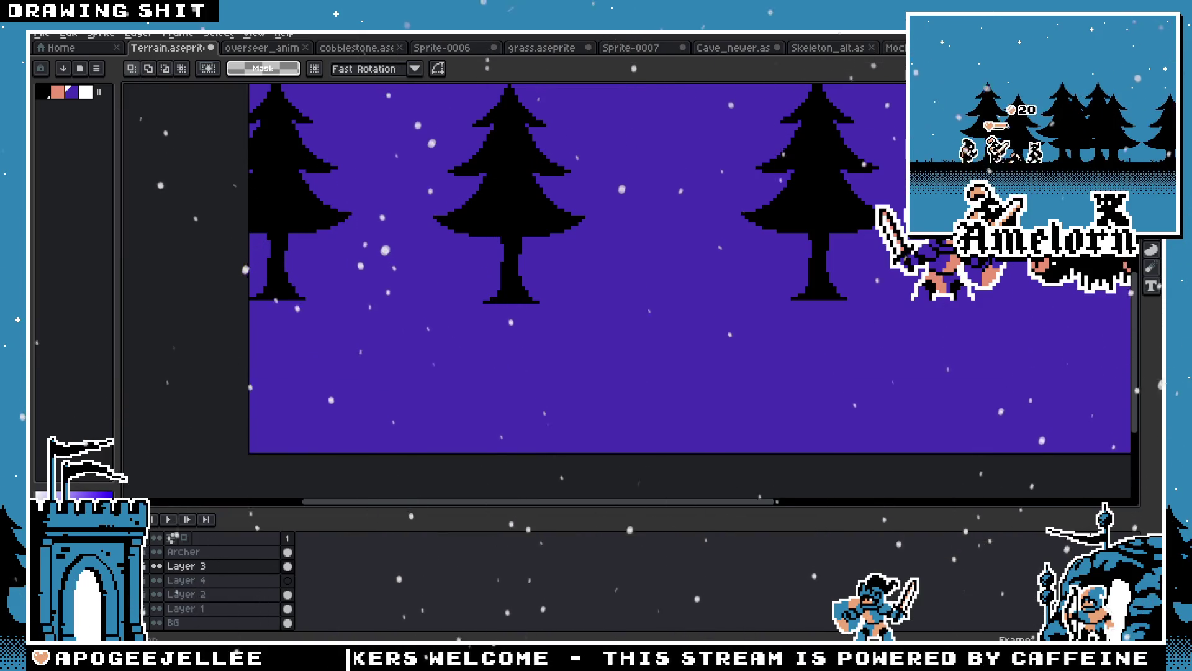
click(156, 551)
click(186, 552)
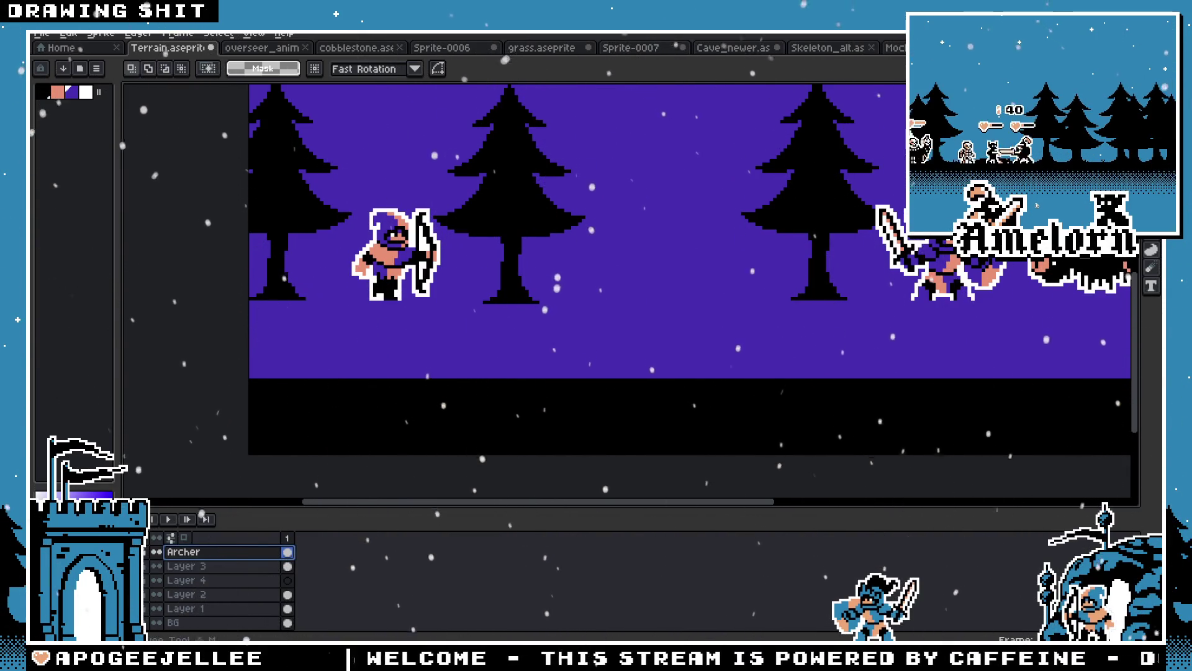
Make Layer 4 the active drawing layer and switch to the Rectangle tool
drag(250, 373, 736, 444)
scroll(838, 471, right, 5)
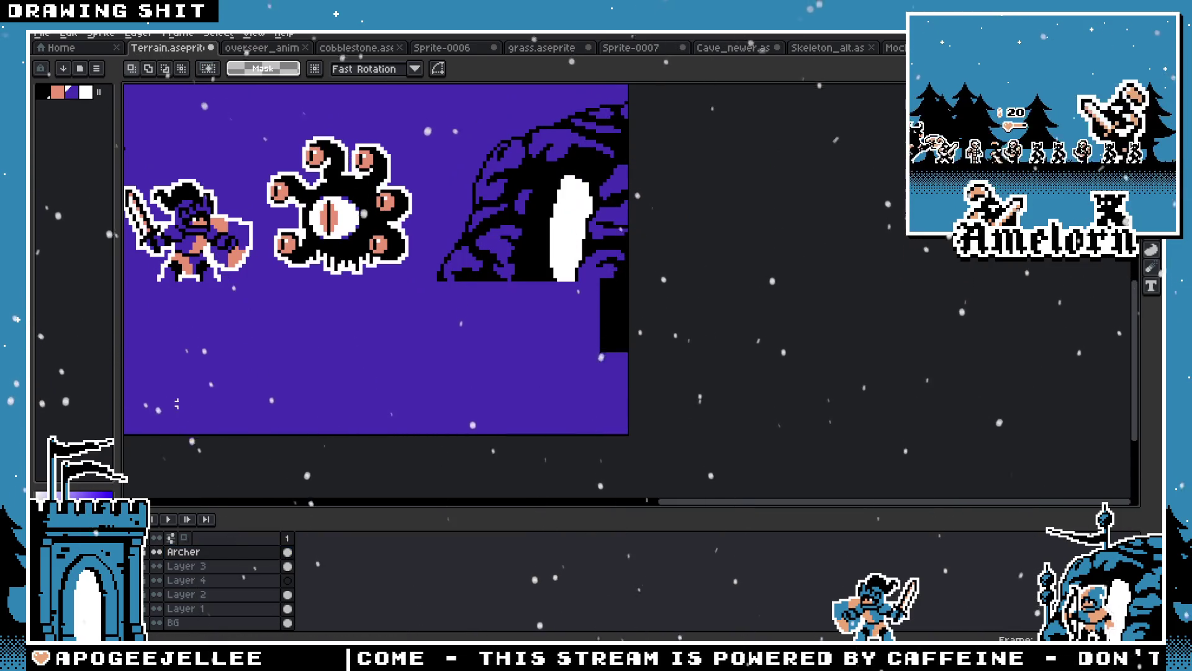
scroll(565, 271, left, 10)
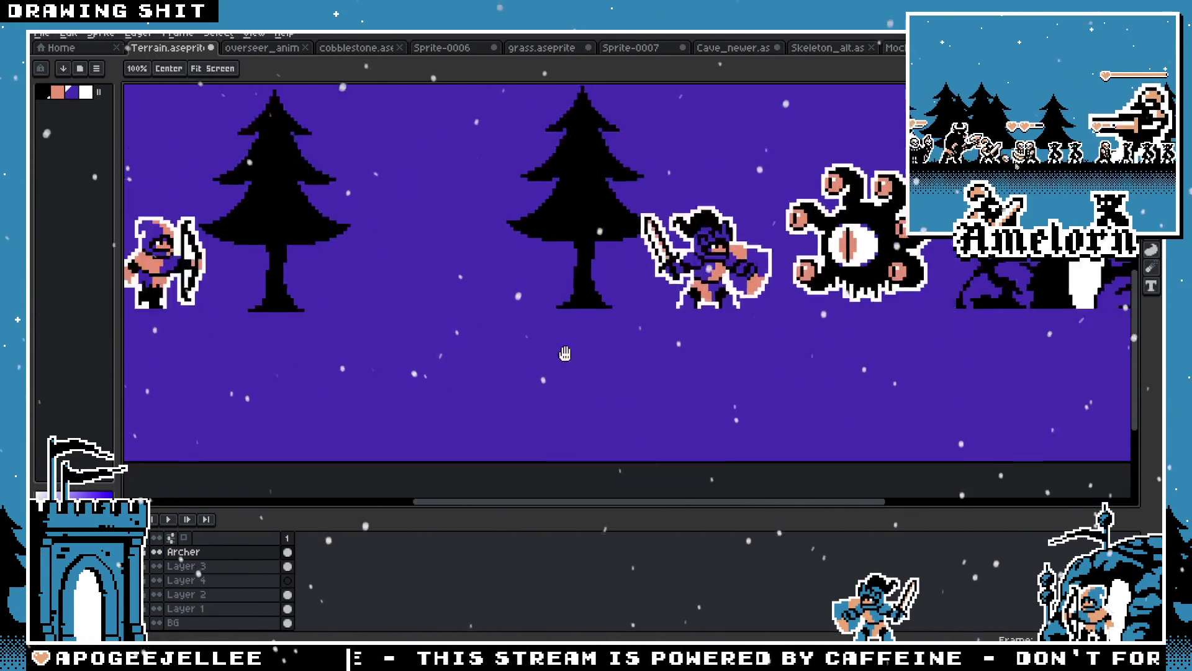
scroll(544, 378, left, 2)
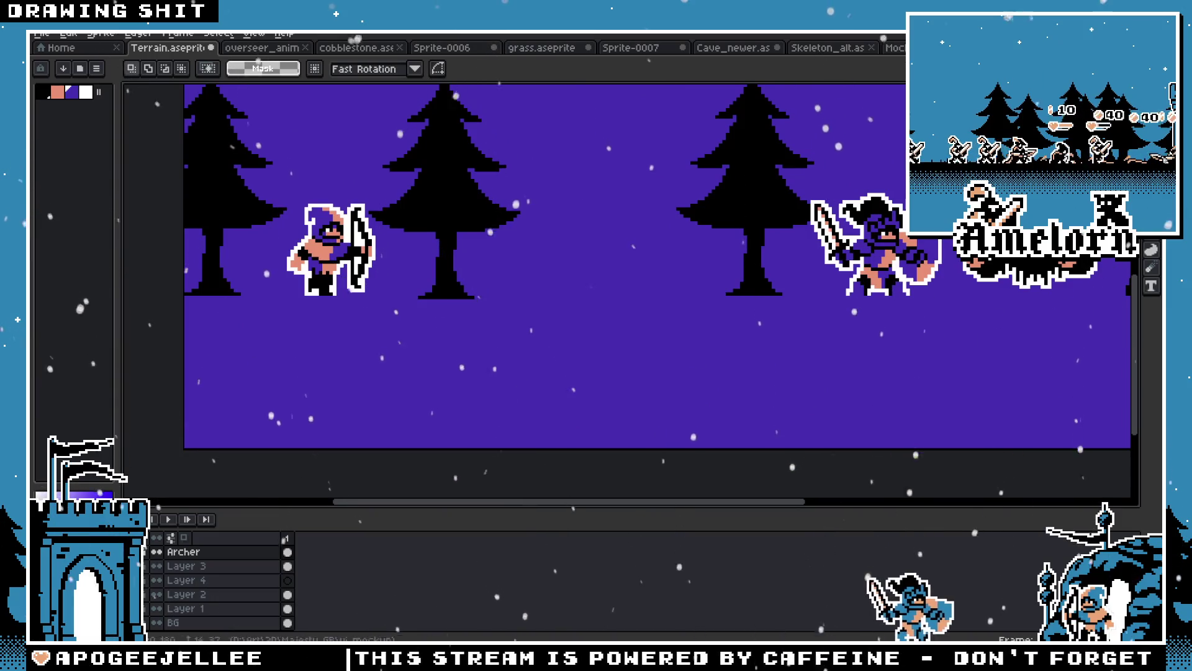
key(b)
scroll(593, 304, right, 2)
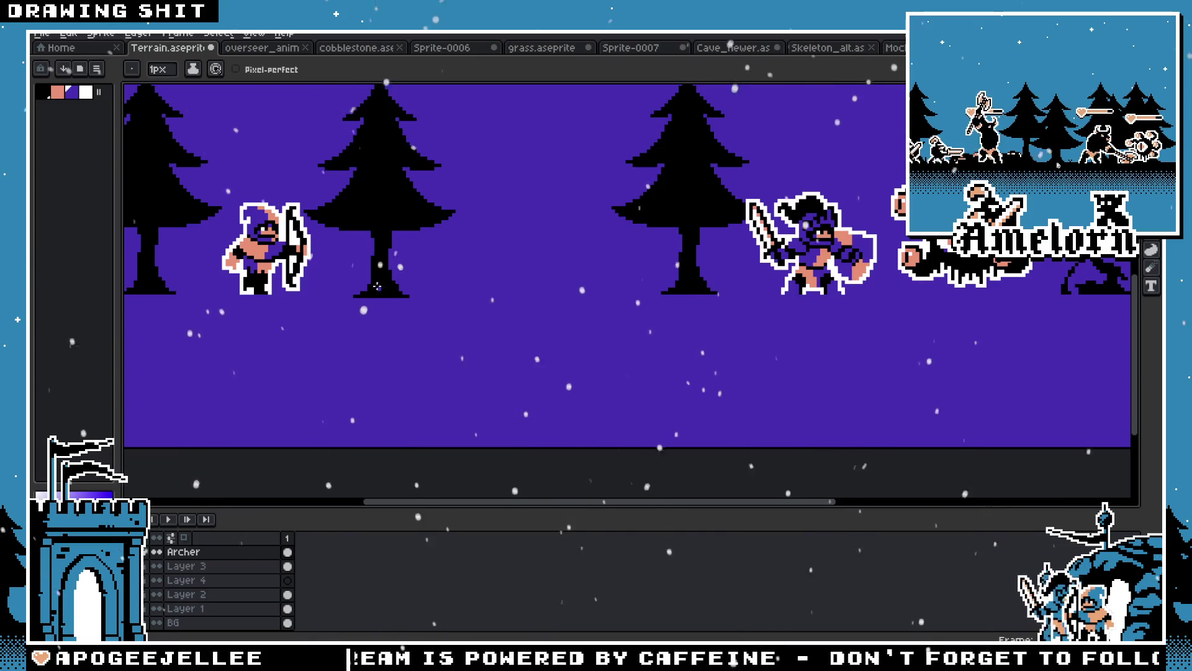
click(180, 581)
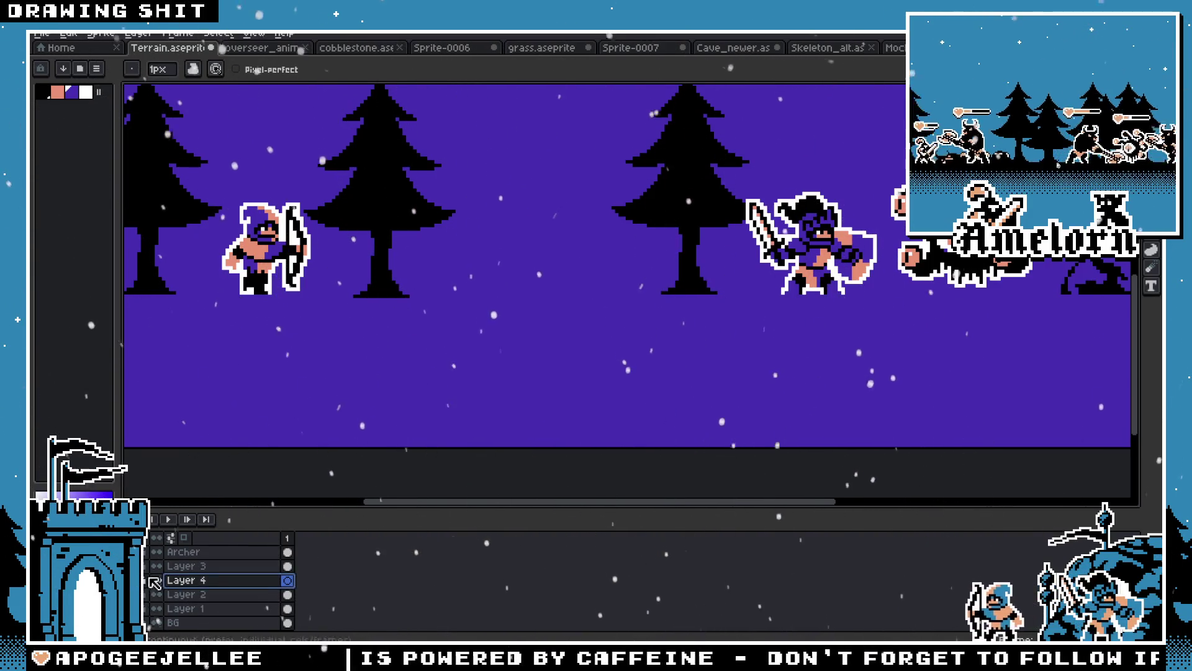
key(l)
scroll(423, 299, right, 4)
scroll(422, 300, left, 8)
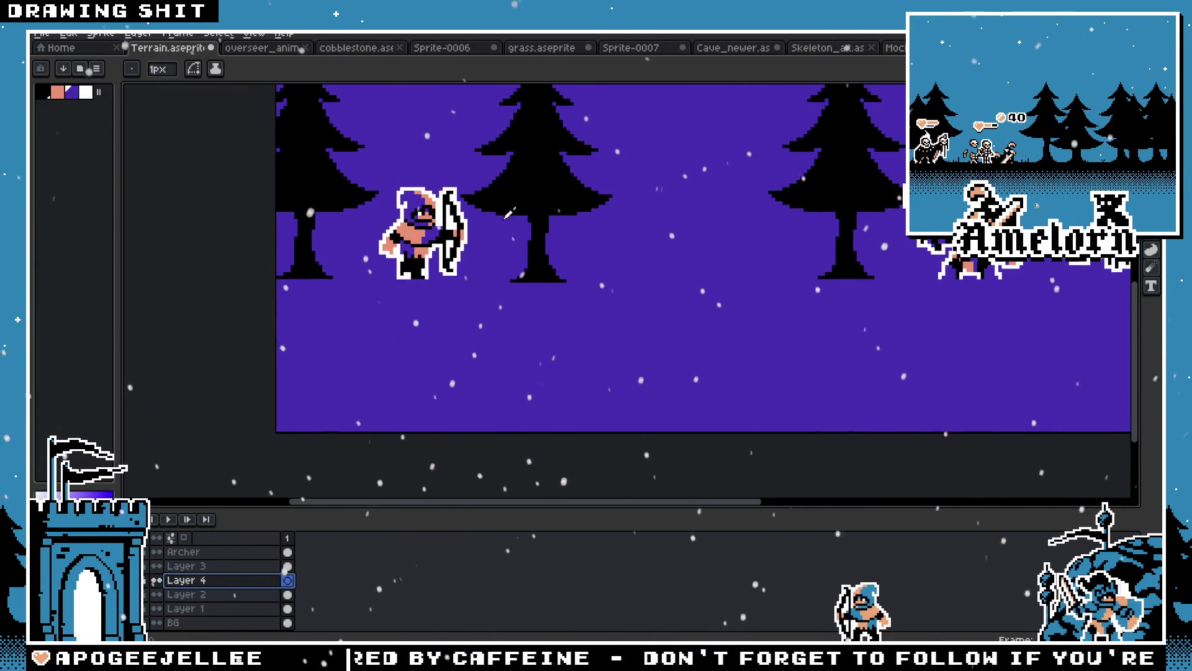
Outline a rectangle over the ground strip on Layer 4 and fill it solid black
drag(273, 278, 1007, 326)
scroll(1050, 330, right, 8)
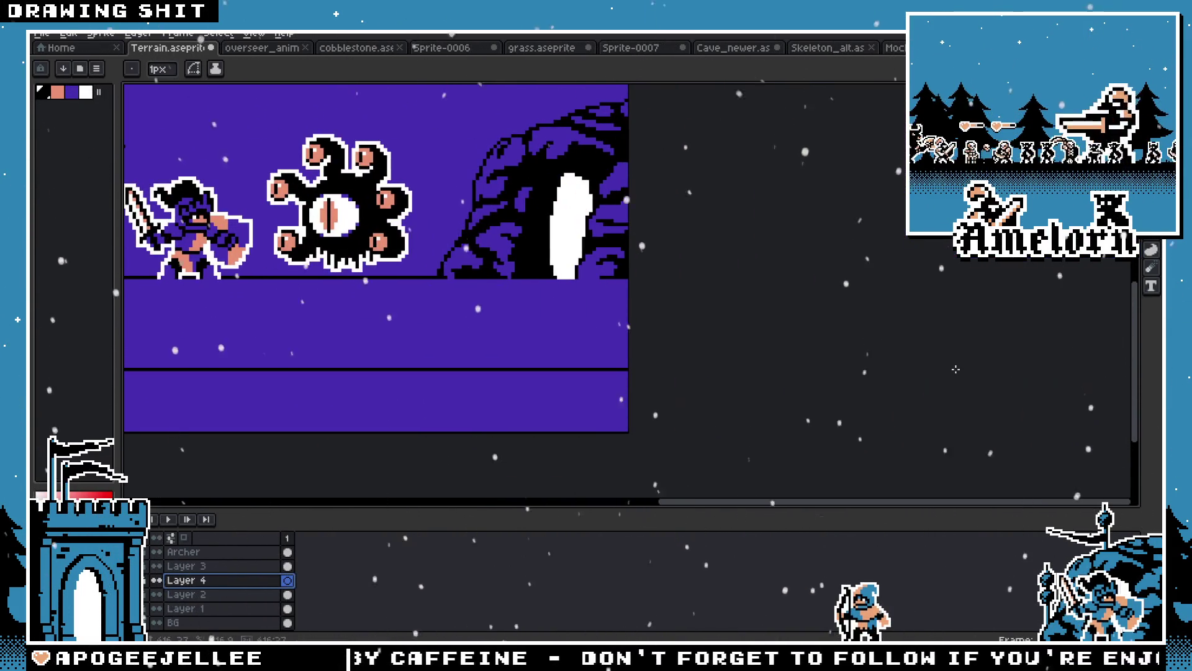
drag(627, 357, 156, 283)
scroll(723, 327, left, 10)
scroll(723, 327, right, 6)
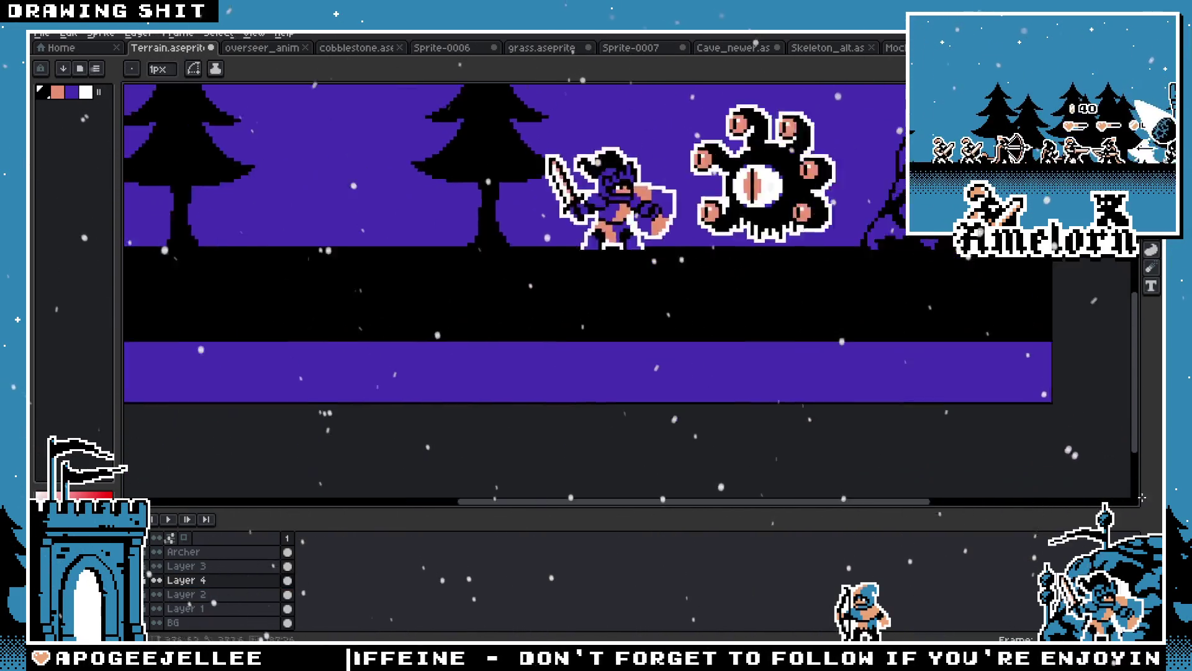
click(621, 372)
scroll(621, 373, left, 10)
scroll(578, 345, up, 1)
Paint a wide wavy path across the black ground with a 9px pencil in sky purple
key(b)
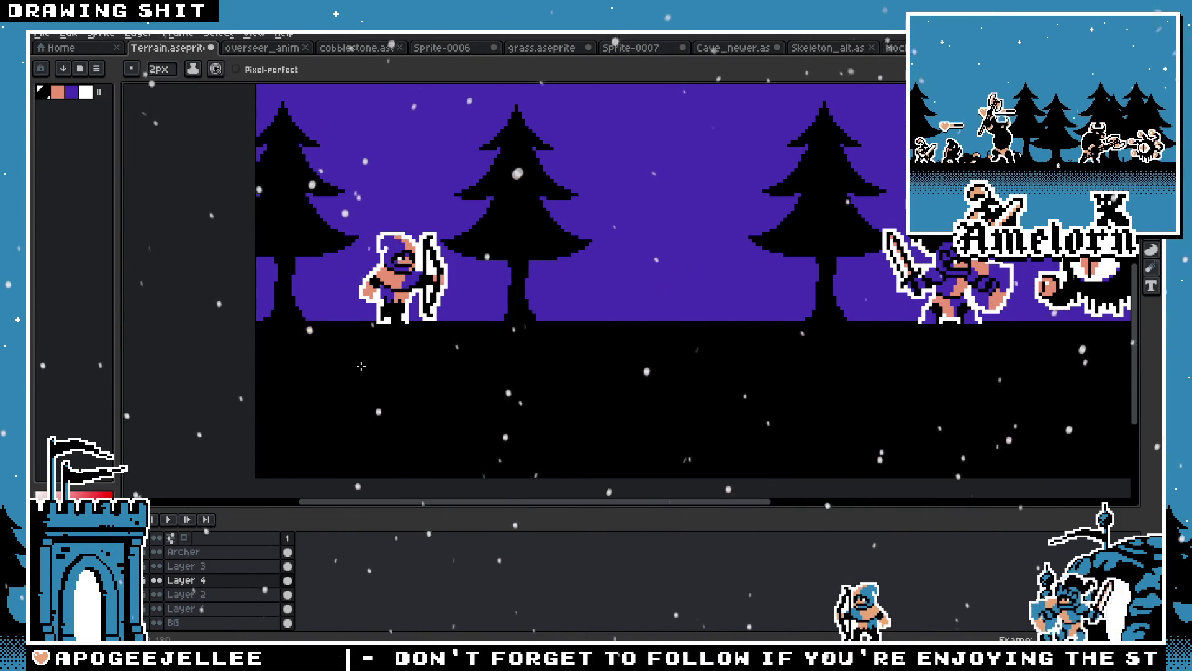
key(plus)
key(plus)
key(plus)
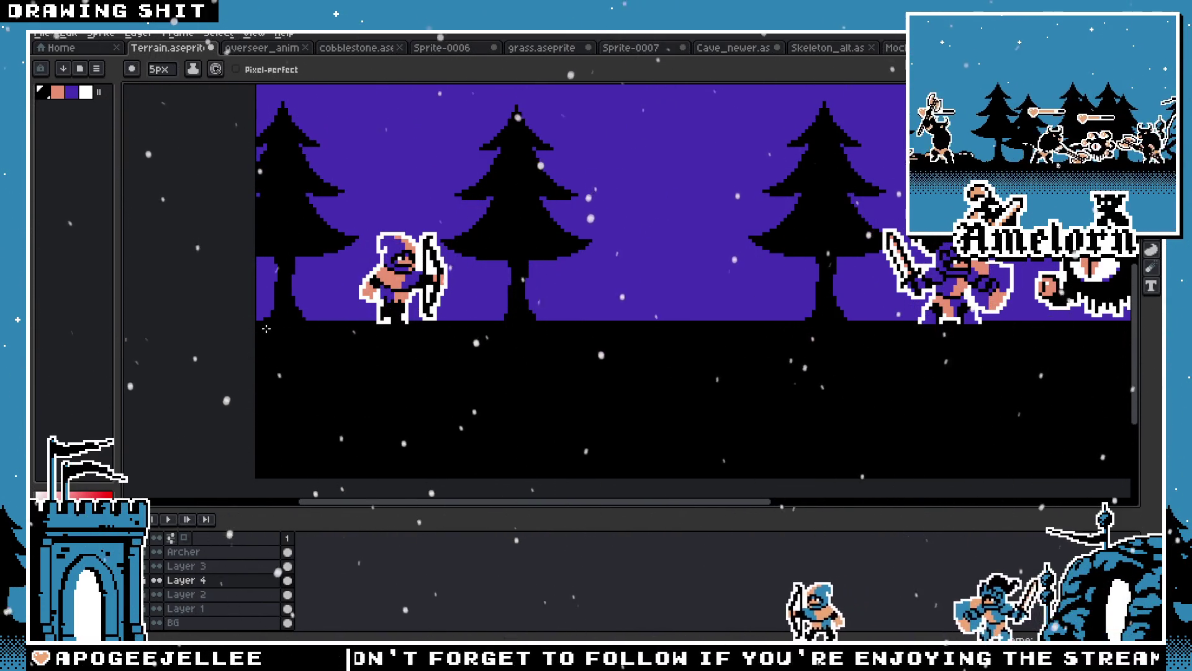
key(plus)
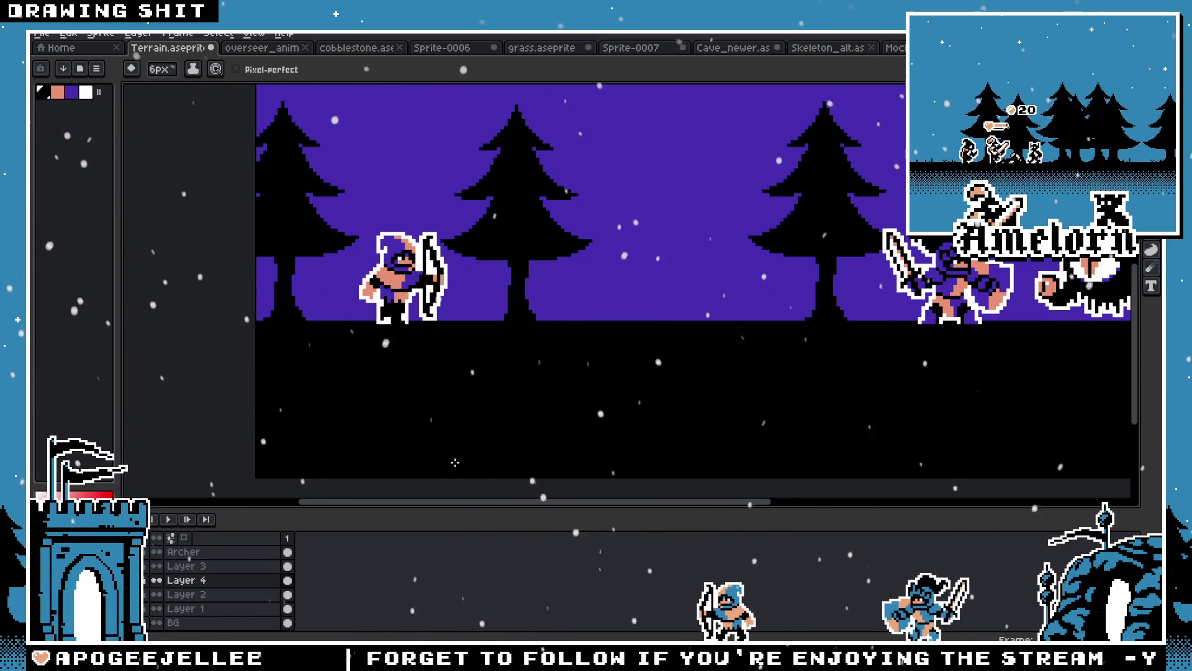
alt+click(653, 254)
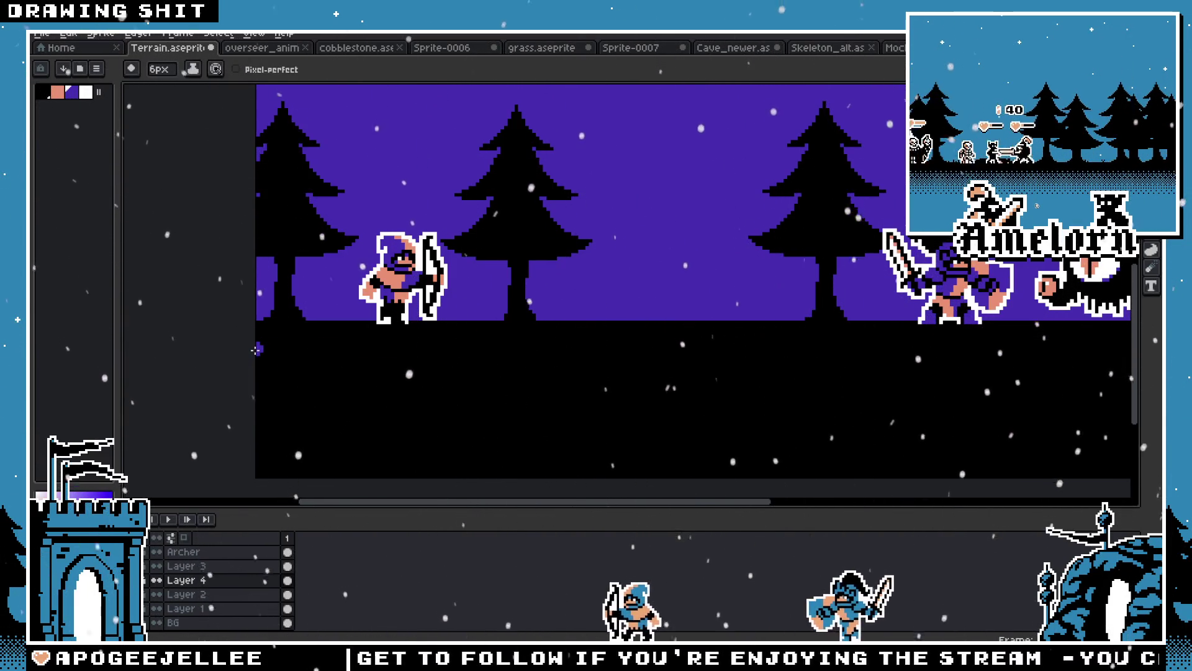
key(plus)
key(plus)
key(plus)
key(plus)
key(plus)
mouse_move(255, 366)
mouse_down()
mouse_move(308, 359)
mouse_move(283, 361)
mouse_move(402, 373)
mouse_move(490, 357)
mouse_move(725, 352)
mouse_move(851, 369)
mouse_move(1061, 357)
mouse_move(1031, 365)
mouse_up()
scroll(619, 354, right, 5)
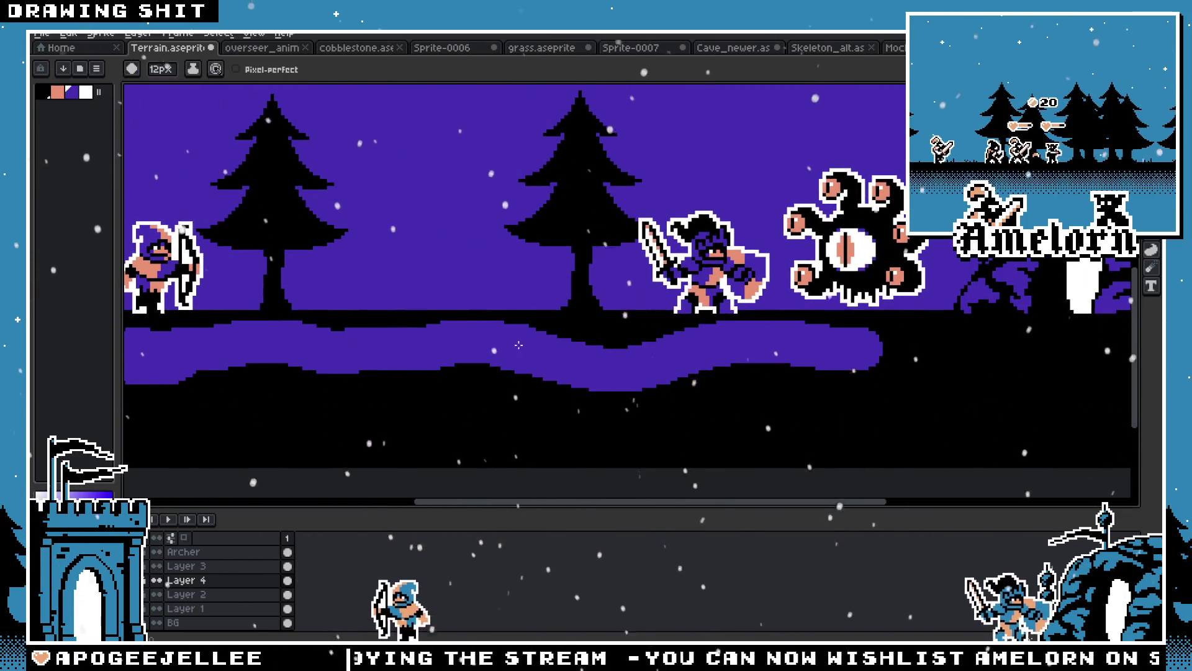
Bring the archer and the path's left end into view and dab a black blob on the ground edge
scroll(620, 354, up, 2)
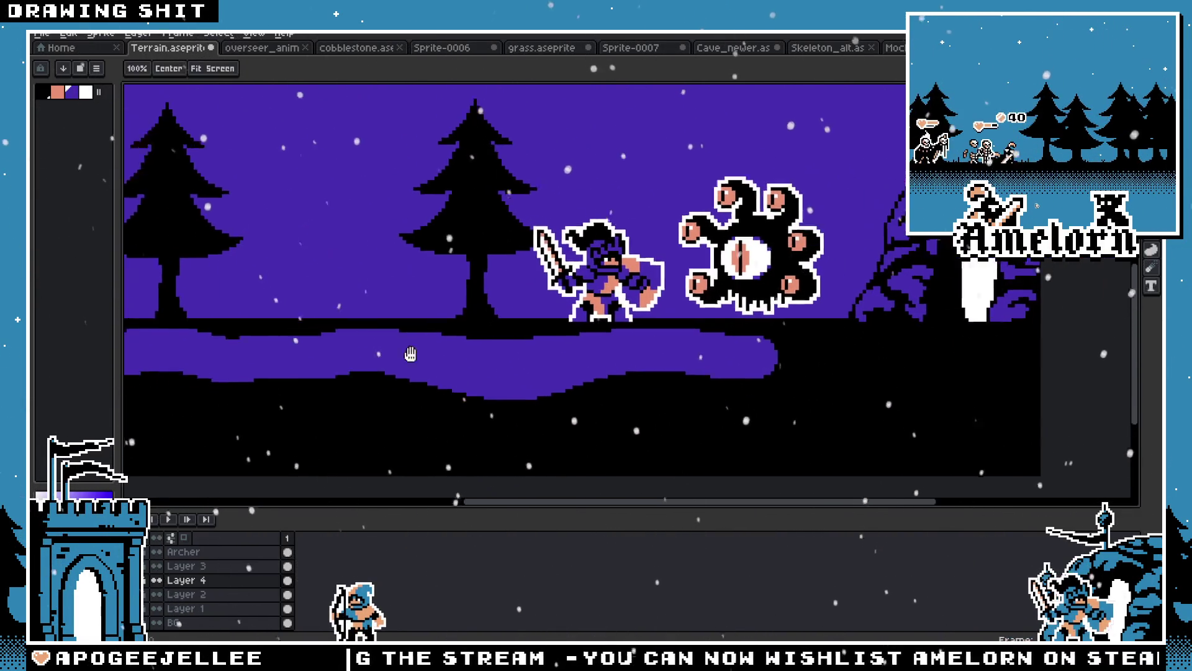
scroll(505, 331, left, 5)
scroll(497, 333, left, 2)
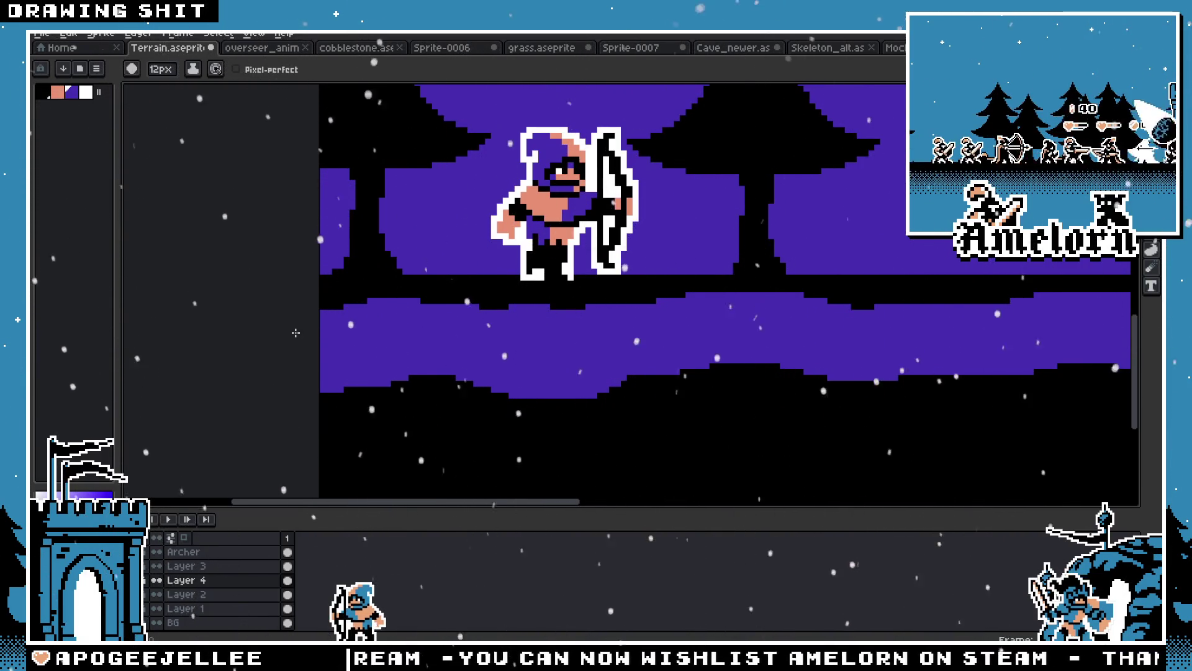
scroll(299, 332, down, 4)
scroll(372, 354, up, 4)
mouse_move(469, 380)
mouse_down()
mouse_move(398, 341)
mouse_move(392, 350)
mouse_up()
key(v)
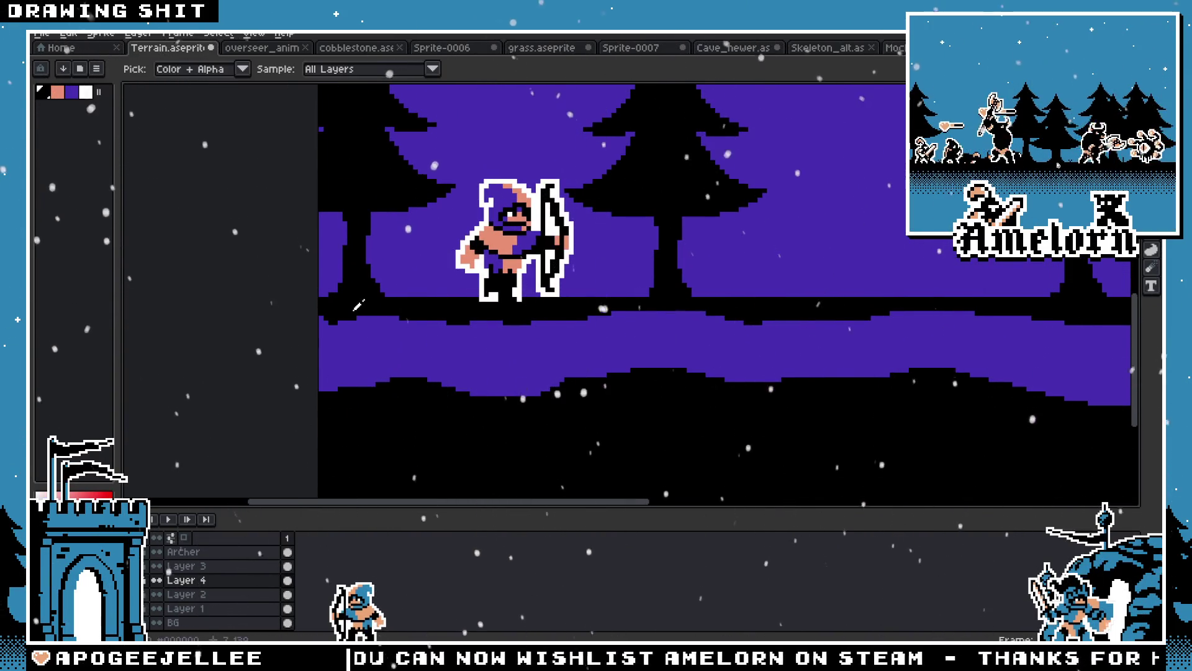
key(b)
click(416, 288)
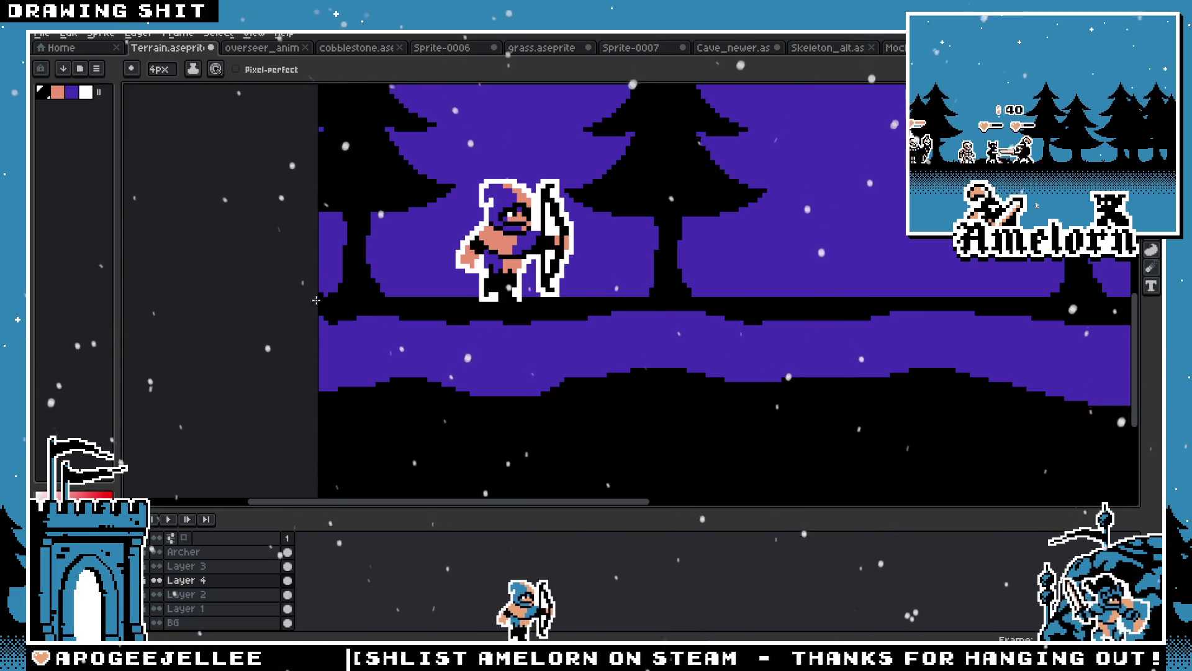
With a 1px black pencil, draw a root down across the path below the archer, thickening it
drag(760, 298, 474, 318)
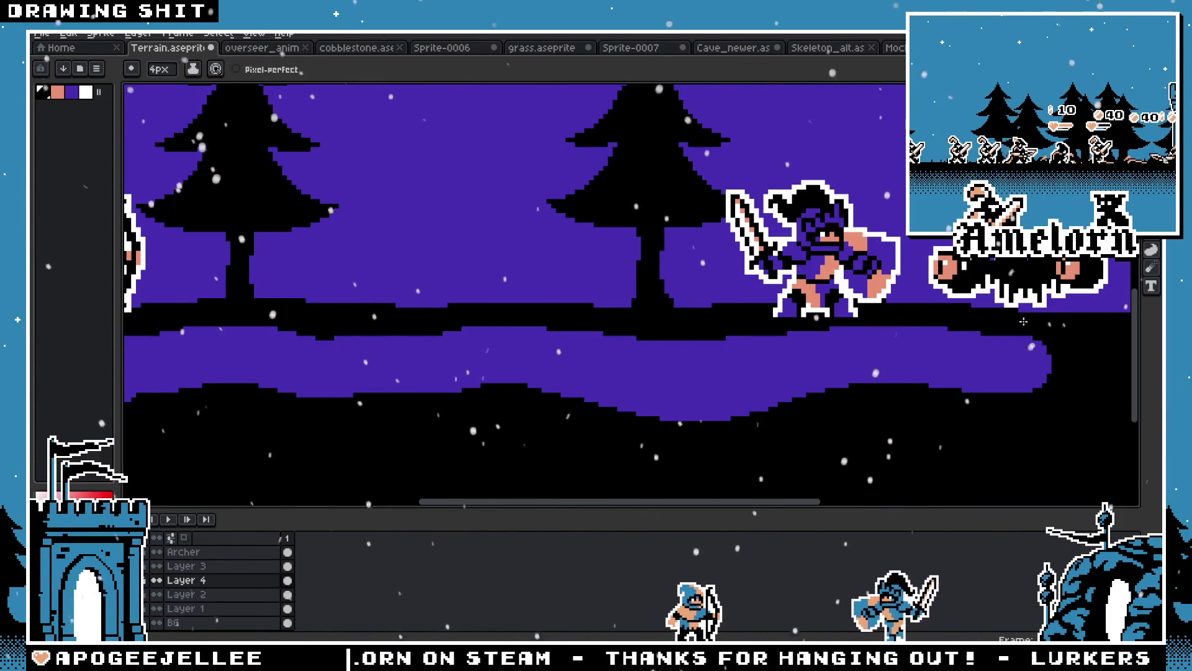
scroll(903, 313, down, 2)
drag(748, 345, 619, 345)
scroll(618, 343, up, 1)
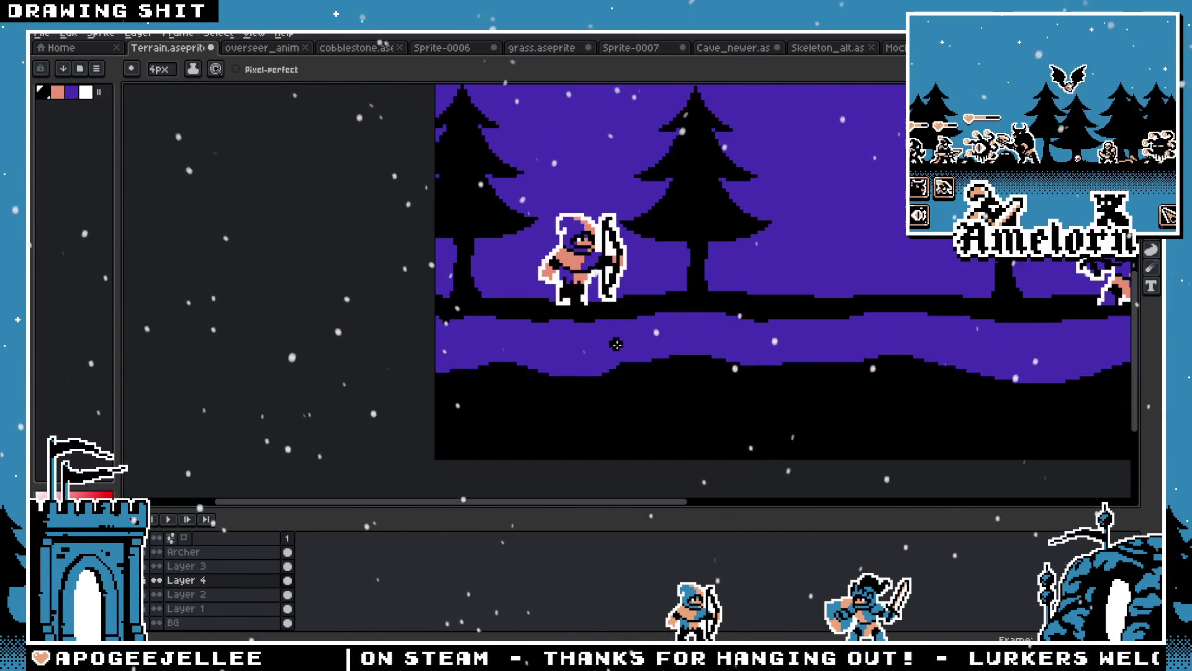
scroll(580, 349, up, 1)
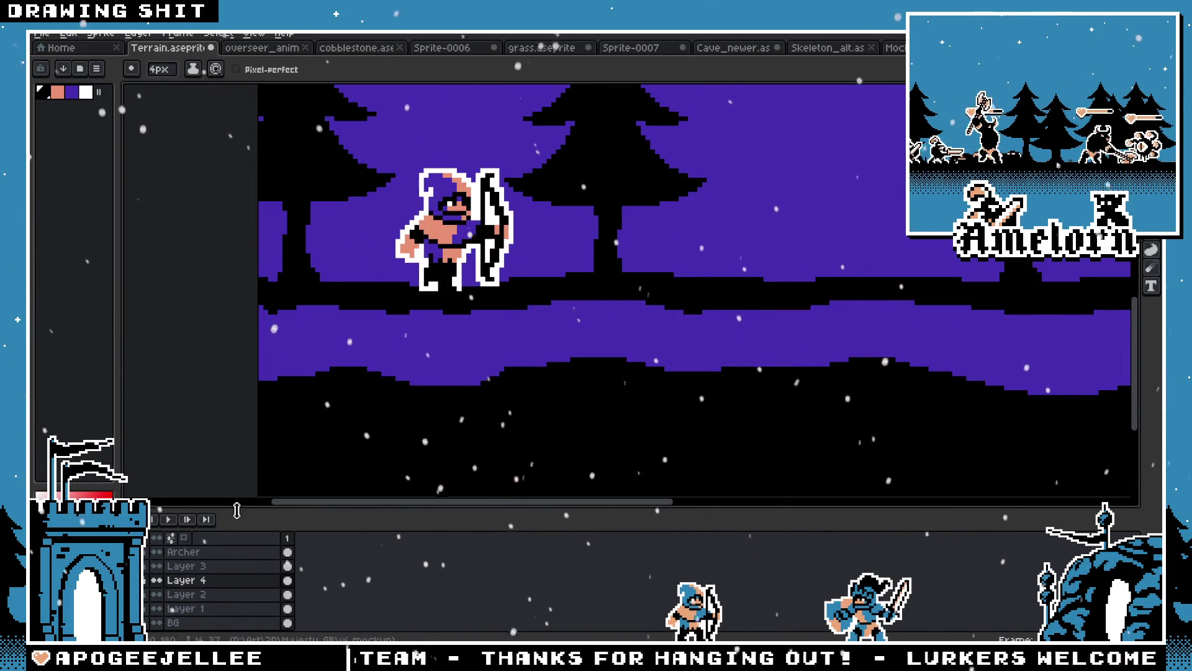
scroll(306, 365, up, 1)
key(plus)
key(plus)
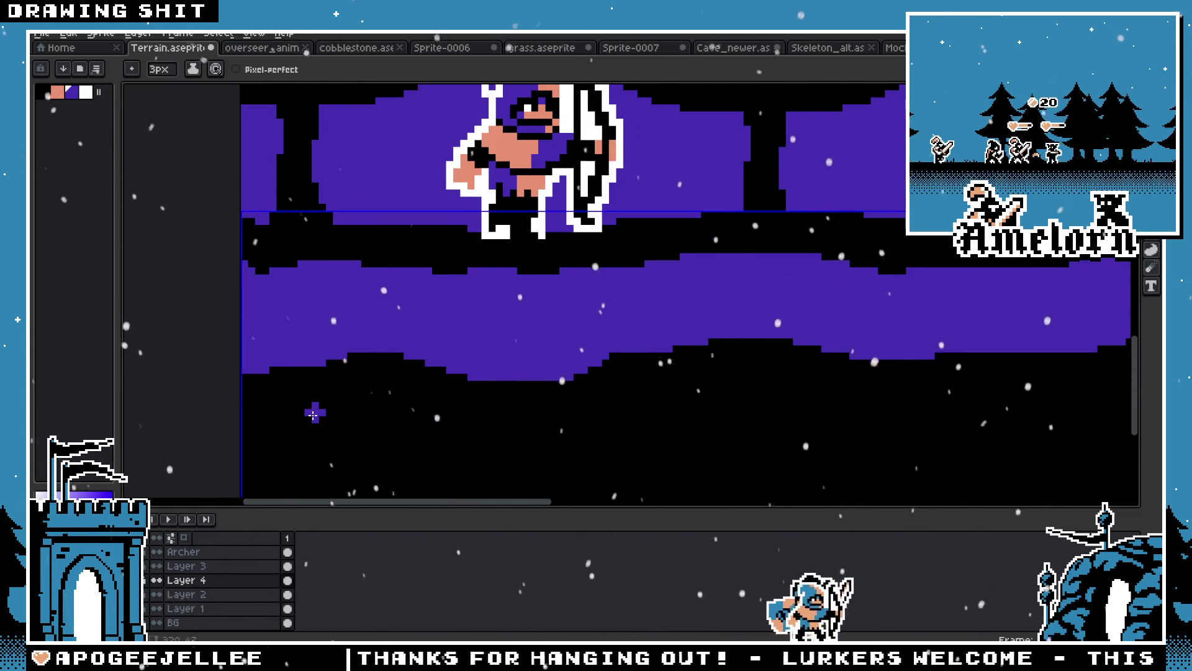
key(minus)
key(minus)
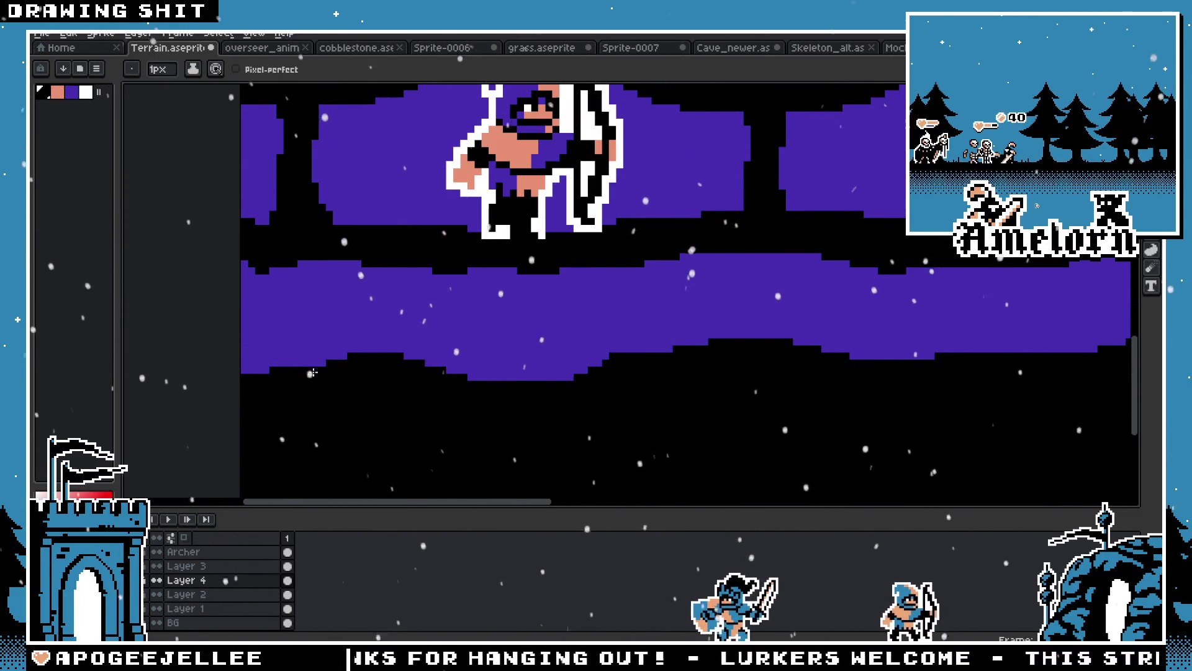
drag(288, 264, 339, 333)
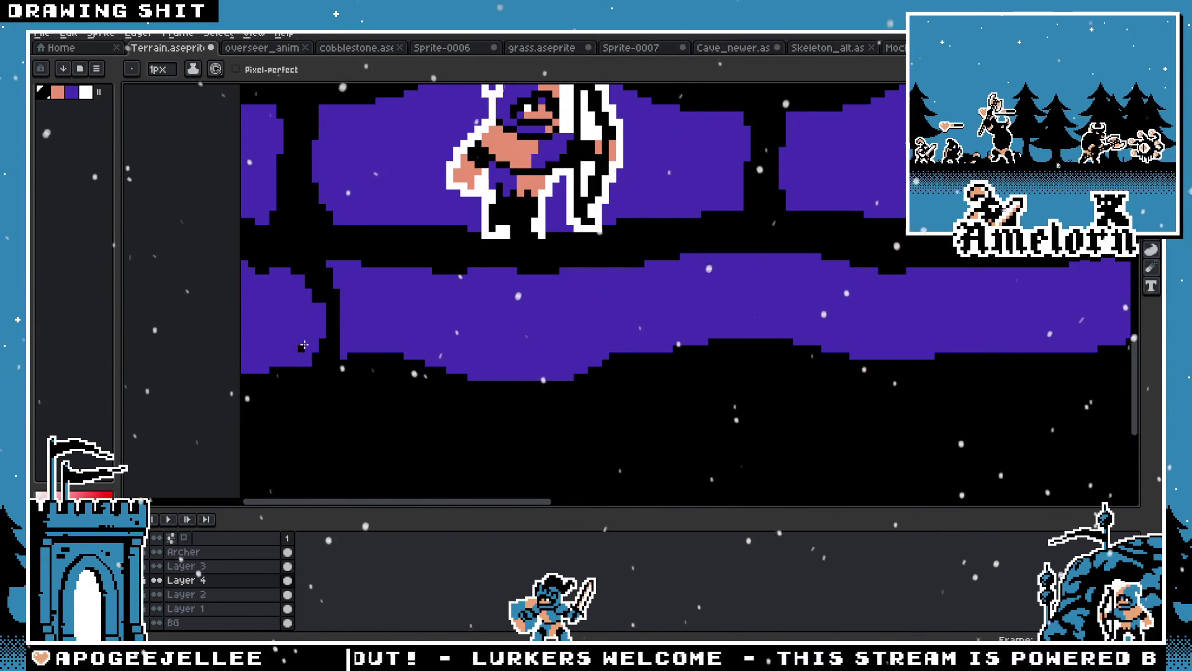
mouse_move(316, 336)
mouse_down()
mouse_move(249, 364)
mouse_move(276, 371)
mouse_up()
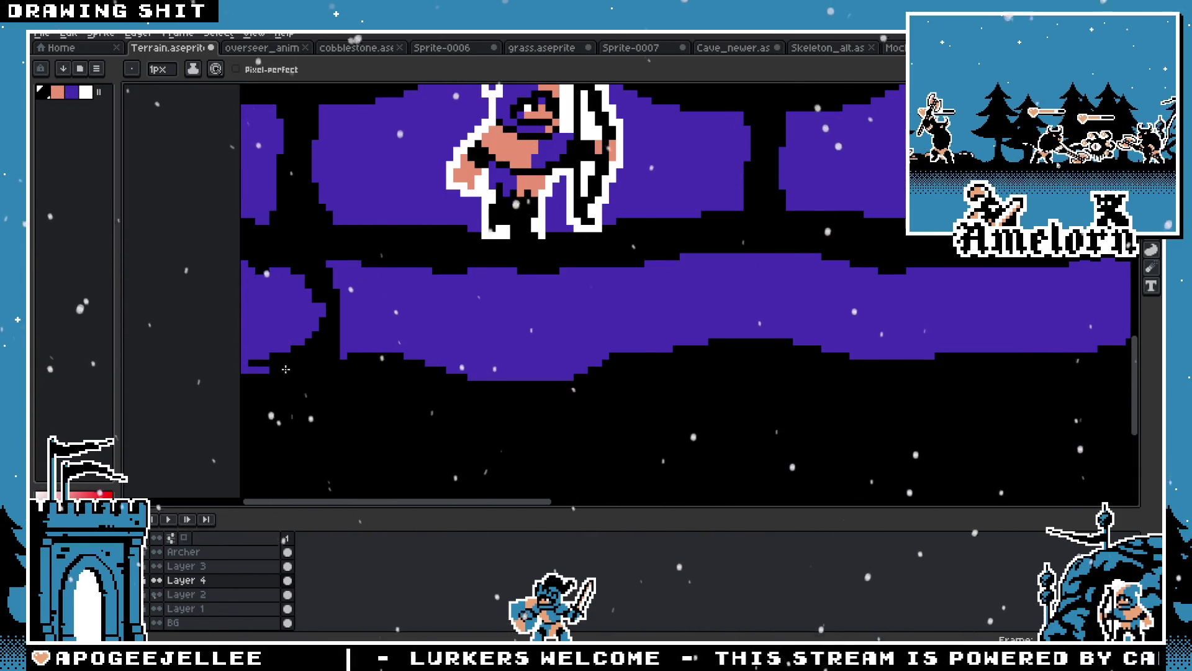
mouse_move(334, 267)
mouse_down()
mouse_move(354, 332)
mouse_move(380, 351)
mouse_move(346, 354)
mouse_up()
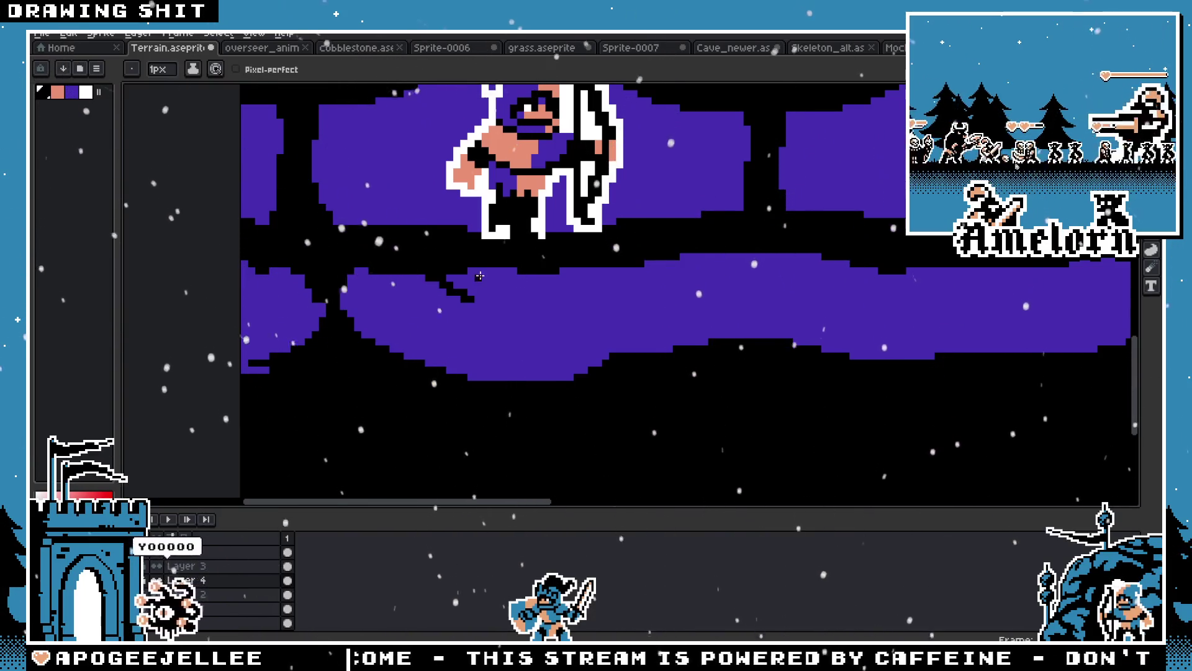
Pencil a diagonal root branch and a vertical segment across the path, touching up nearby pixels
scroll(445, 278, down, 1)
scroll(397, 276, up, 4)
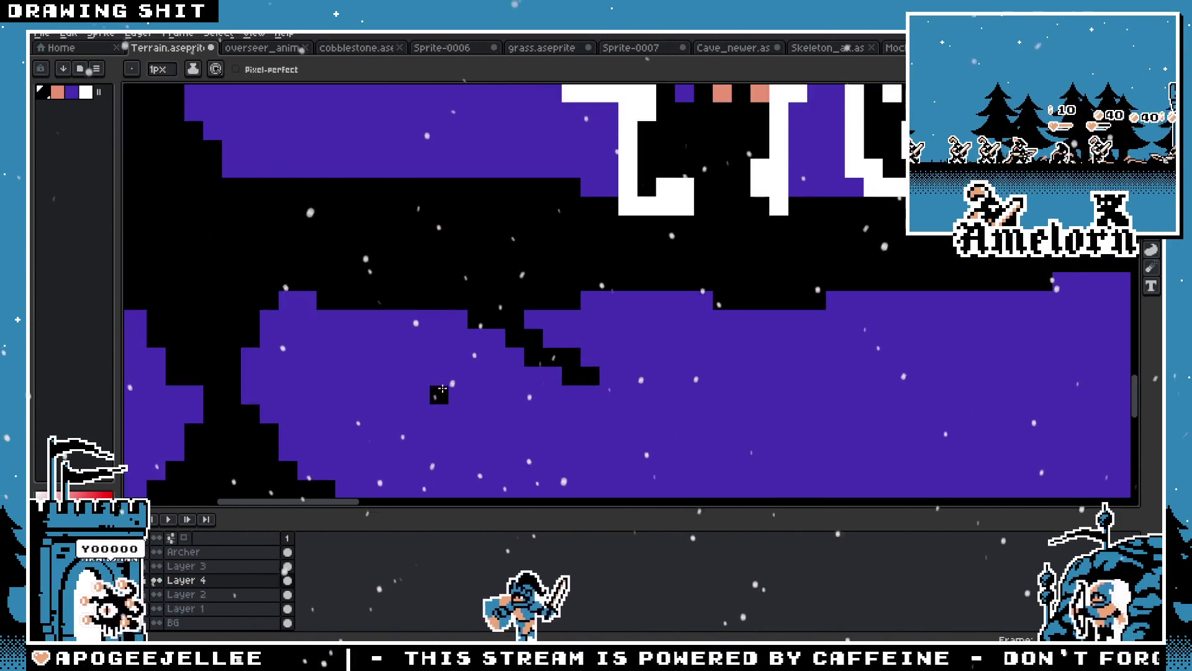
scroll(333, 273, down, 2)
mouse_move(341, 270)
mouse_down()
mouse_move(270, 325)
mouse_move(304, 320)
mouse_move(265, 296)
mouse_up()
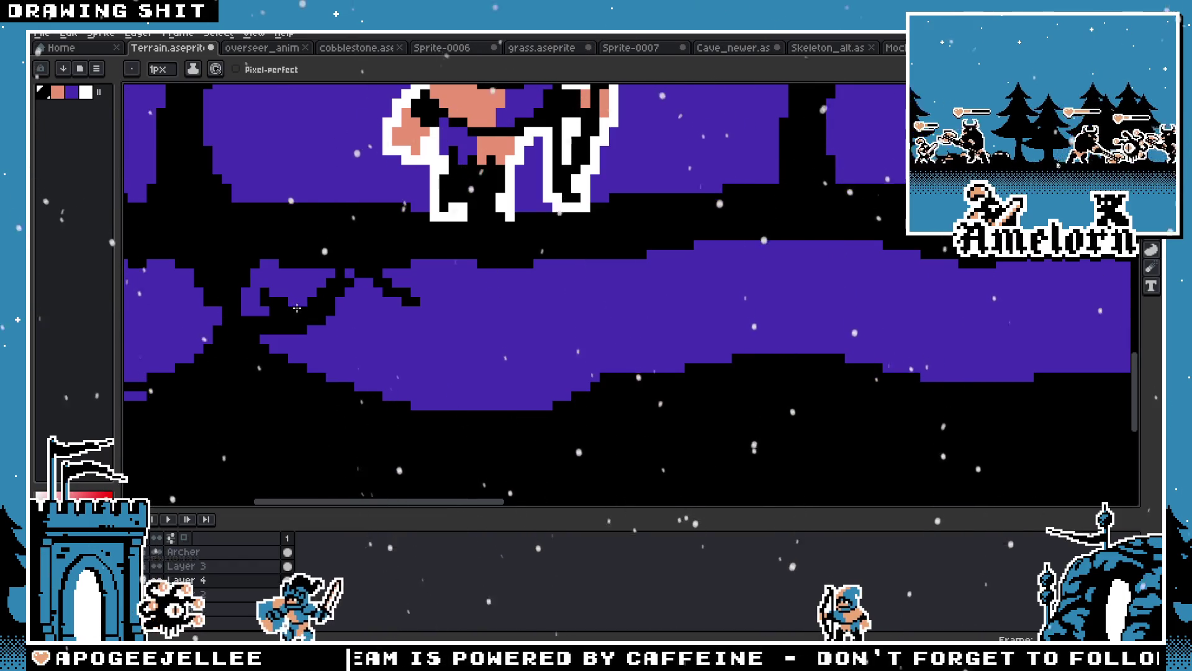
drag(345, 318, 348, 385)
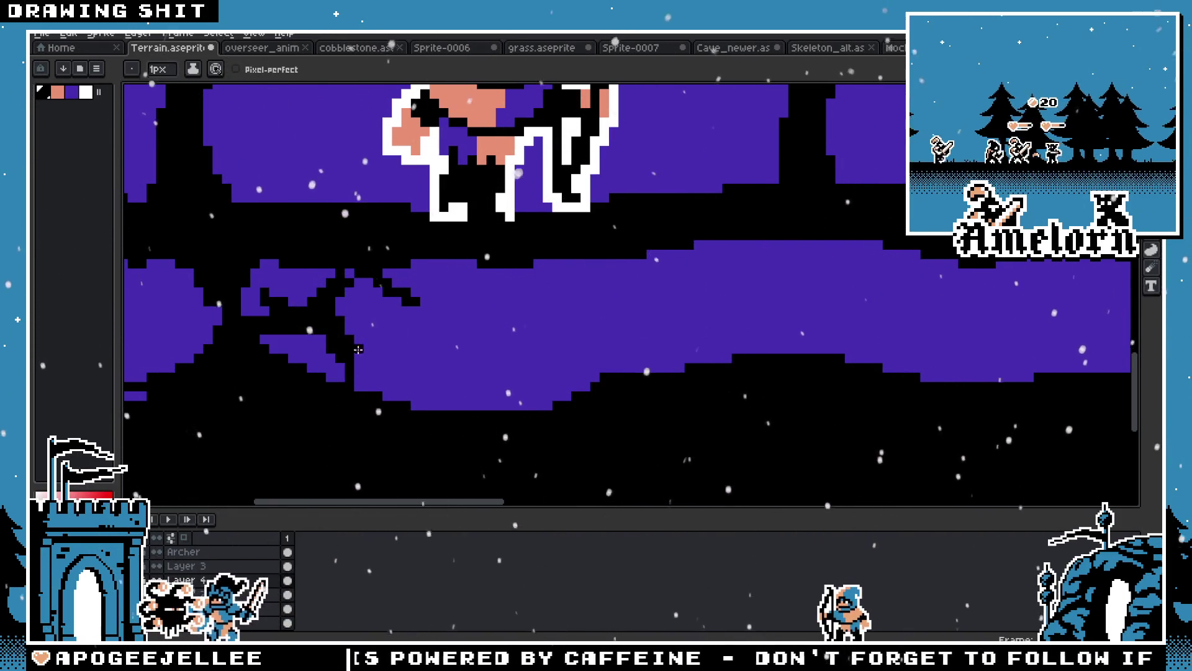
scroll(329, 329, down, 2)
scroll(306, 292, up, 2)
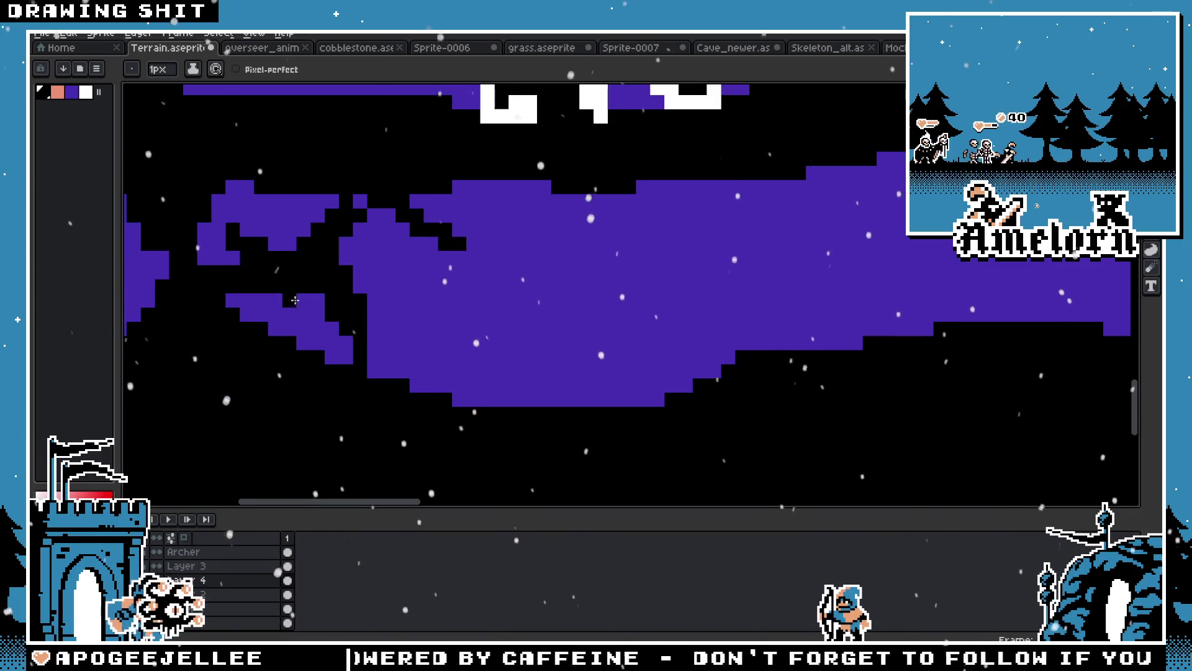
drag(295, 300, 302, 315)
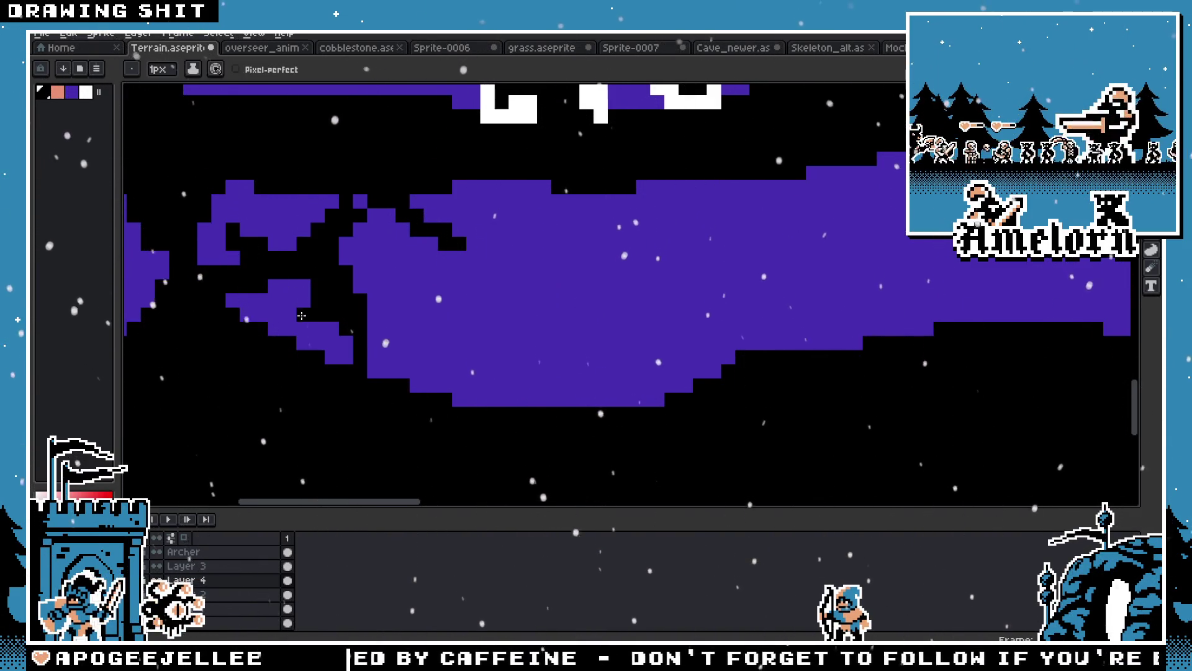
scroll(302, 315, down, 3)
scroll(386, 333, up, 3)
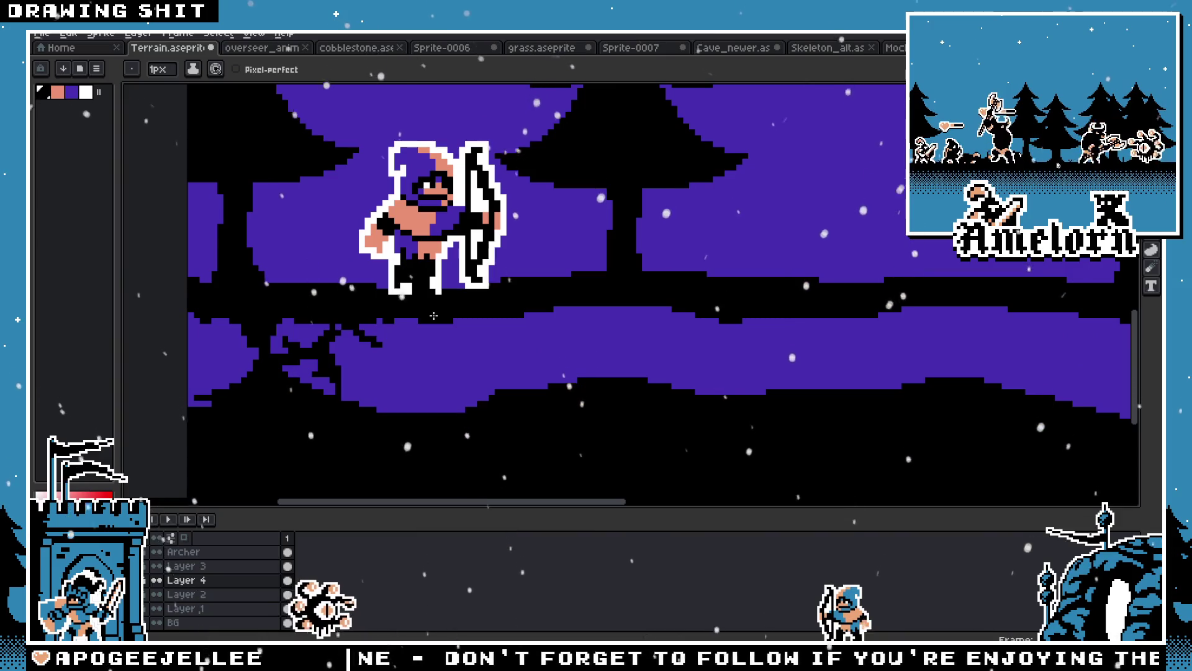
Undo the stroke below the branch and flood-fill the small purple pocket black
mouse_move(423, 326)
mouse_down()
mouse_move(416, 407)
mouse_move(463, 322)
mouse_move(388, 391)
mouse_move(410, 457)
mouse_move(421, 404)
mouse_move(485, 304)
mouse_up()
scroll(464, 322, up, 2)
key(ctrl+z)
key(ctrl+z)
key(ctrl+z)
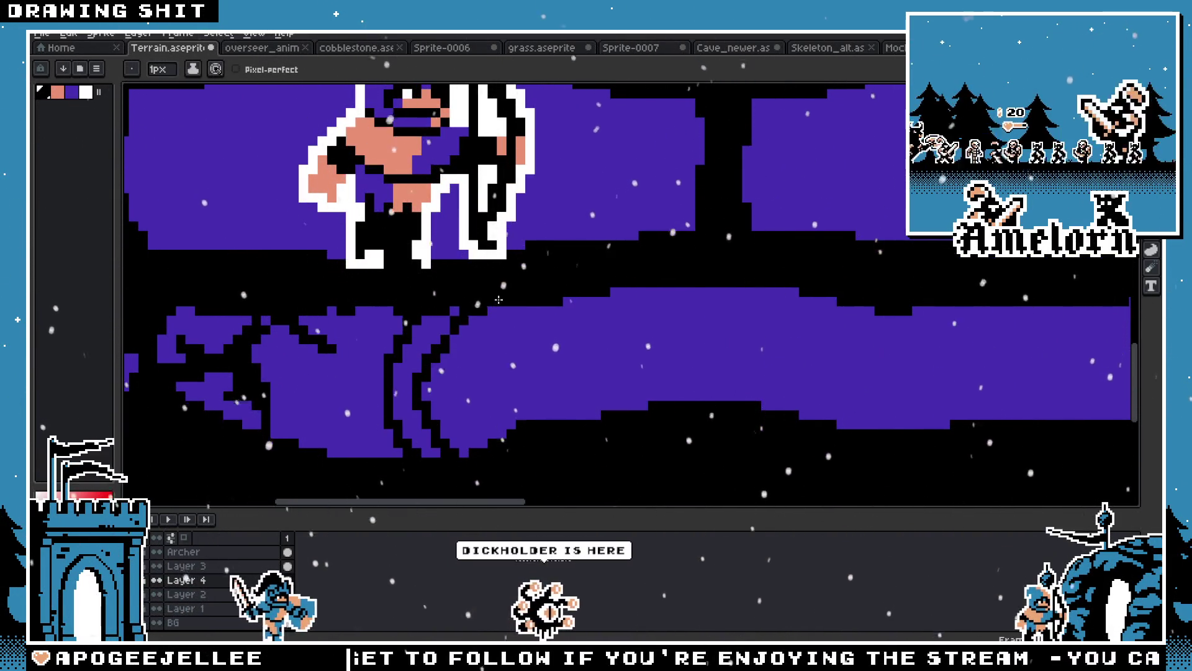
key(ctrl+z)
key(ctrl+z)
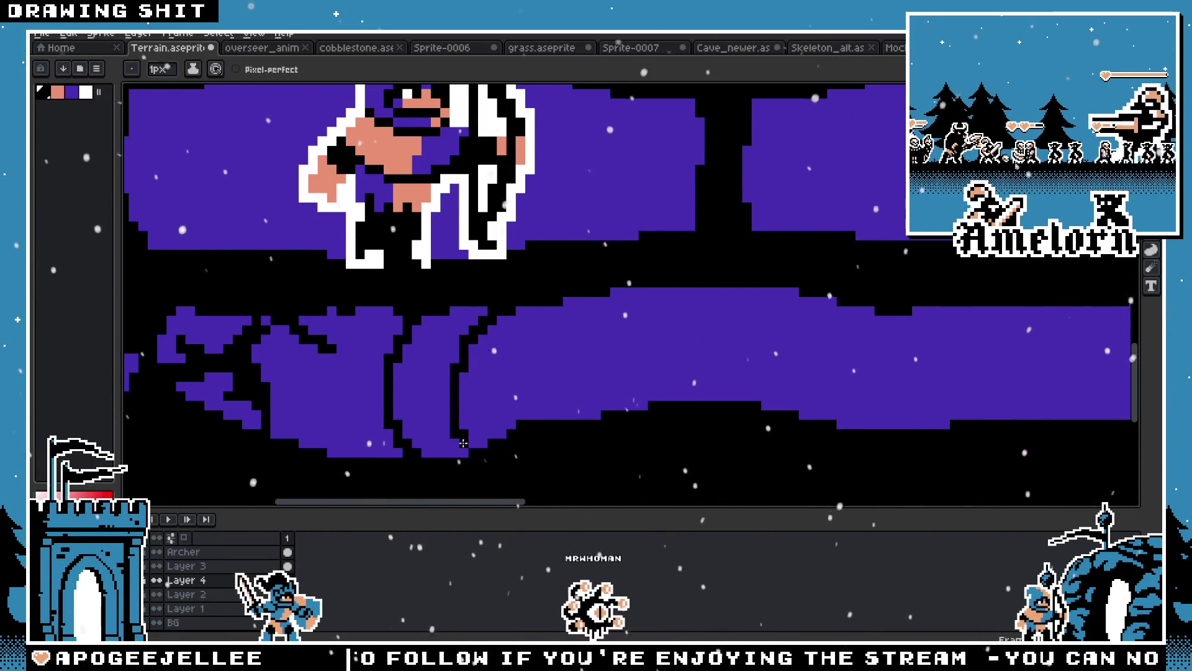
key(g)
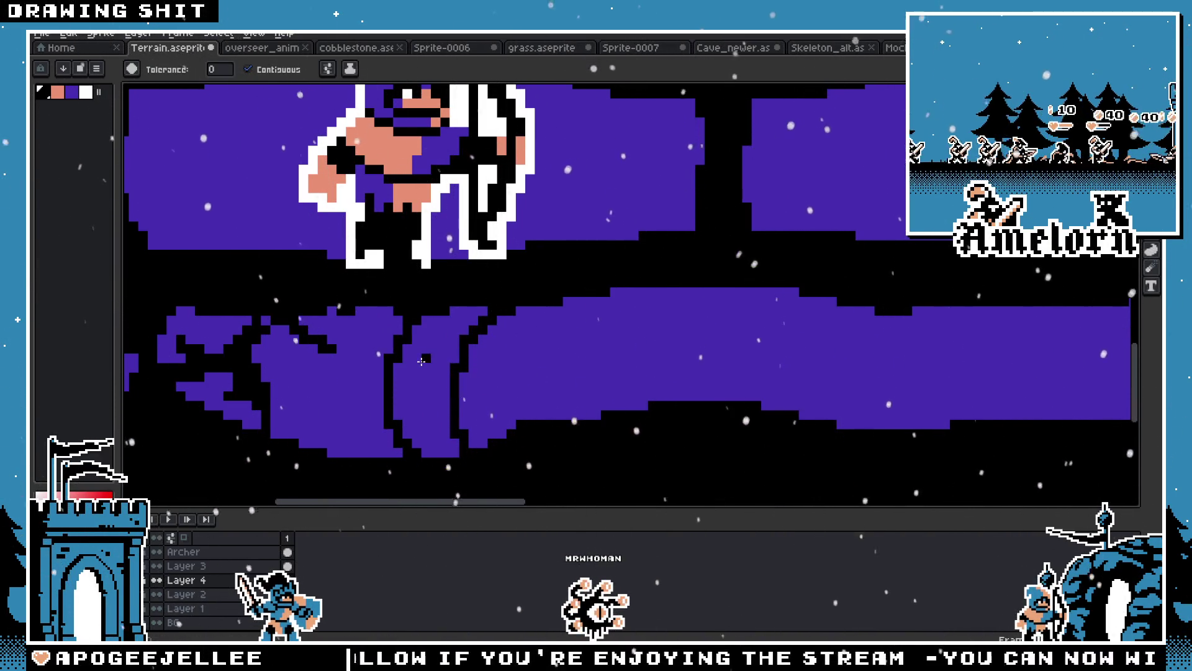
click(421, 361)
Pencil black pixels into the purple edges to trim the shape's bottom and right side
scroll(541, 279, down, 2)
scroll(541, 279, up, 2)
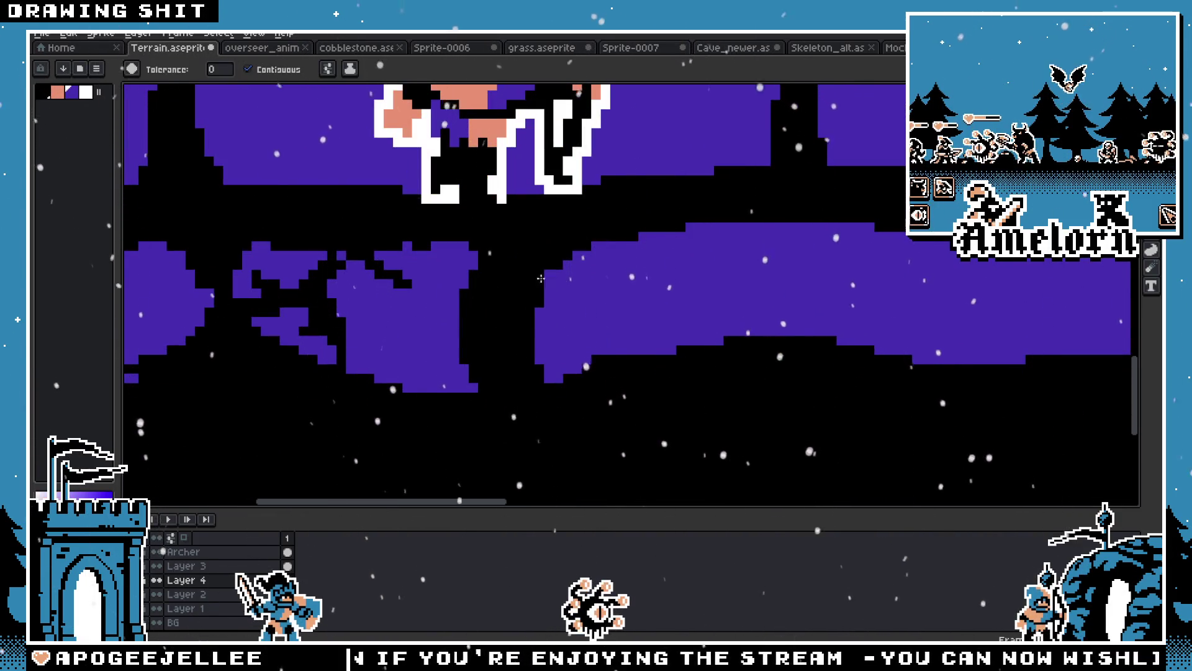
scroll(541, 278, down, 1)
scroll(541, 278, up, 1)
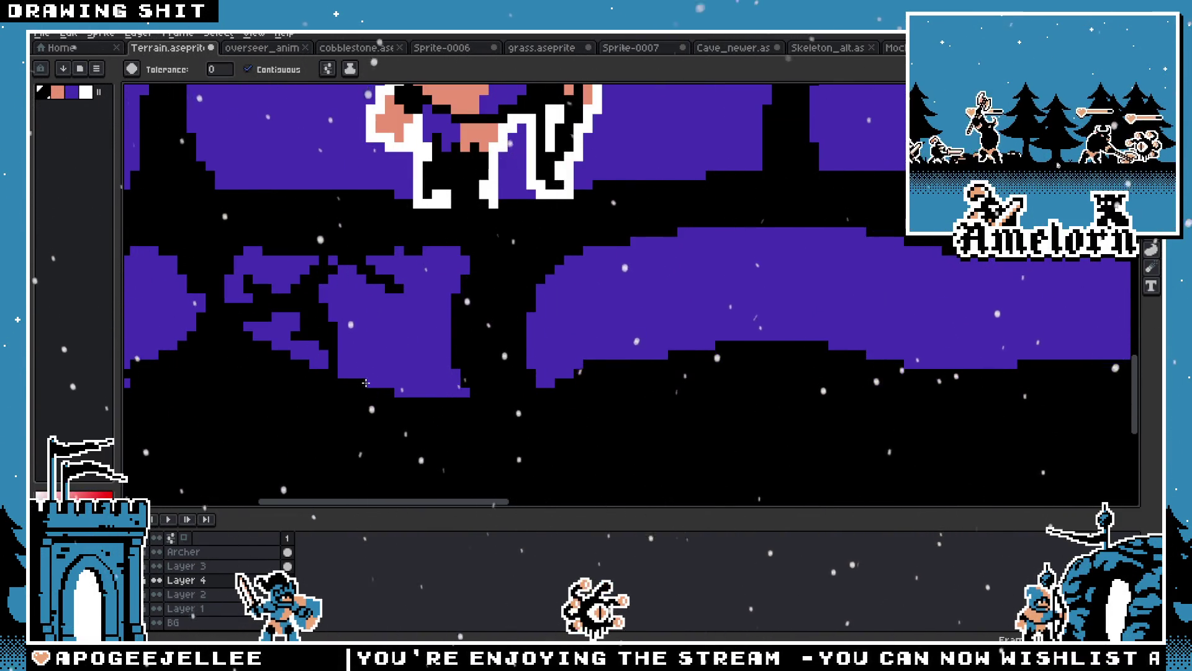
key(b)
mouse_move(389, 386)
mouse_down()
mouse_move(396, 362)
mouse_move(404, 397)
mouse_move(438, 391)
mouse_up()
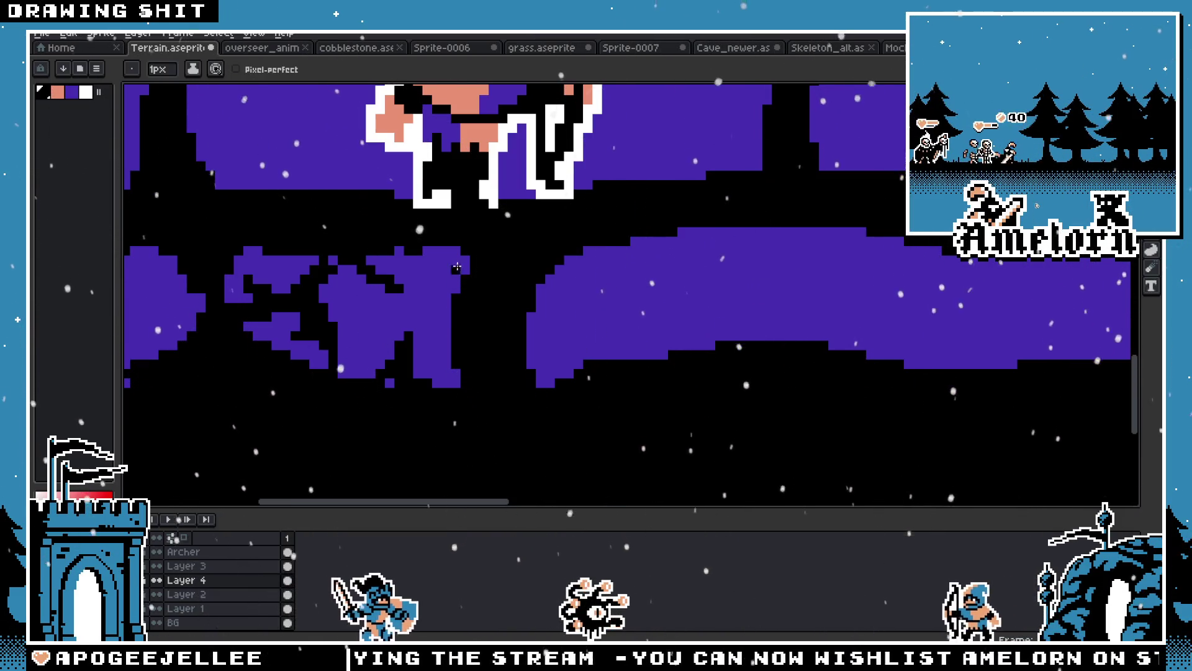
drag(461, 250, 442, 299)
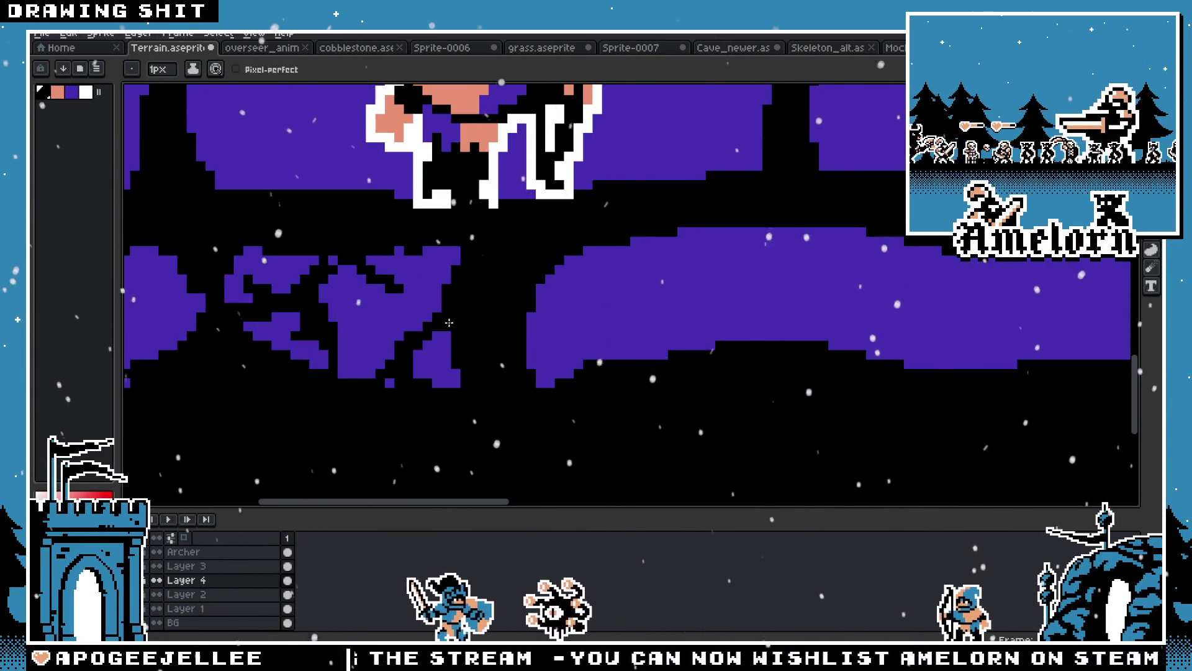
Zoom out and pan right to view the knight and eye monster above the path
scroll(469, 271, down, 4)
scroll(402, 310, up, 3)
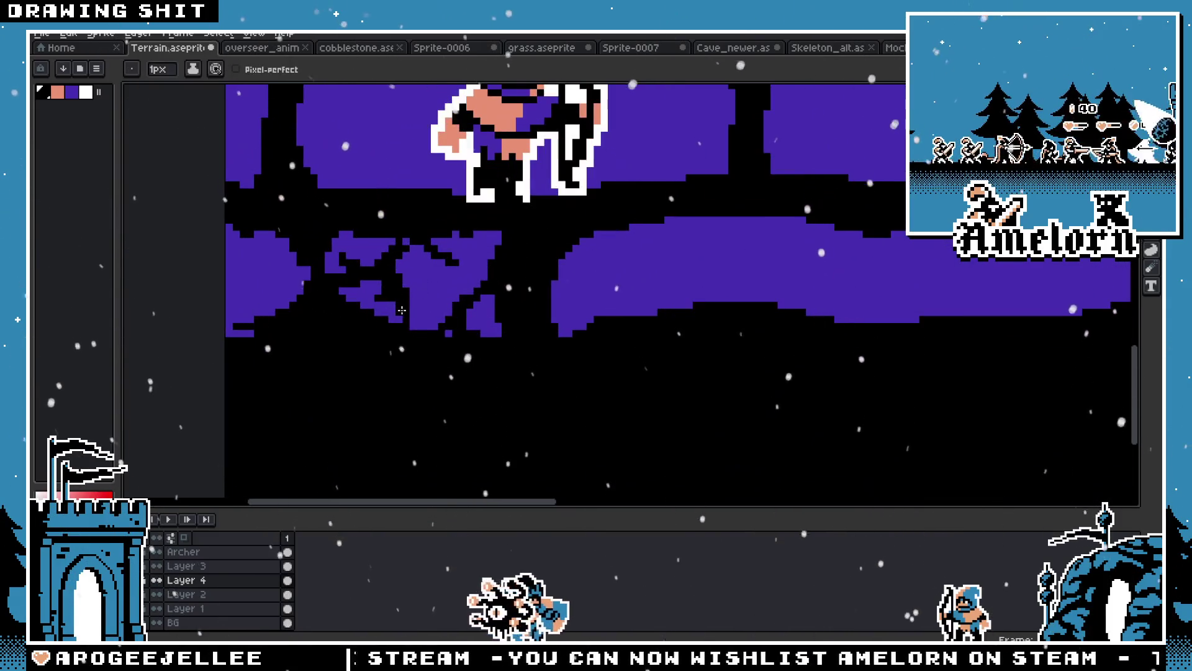
scroll(409, 307, down, 2)
scroll(468, 268, up, 3)
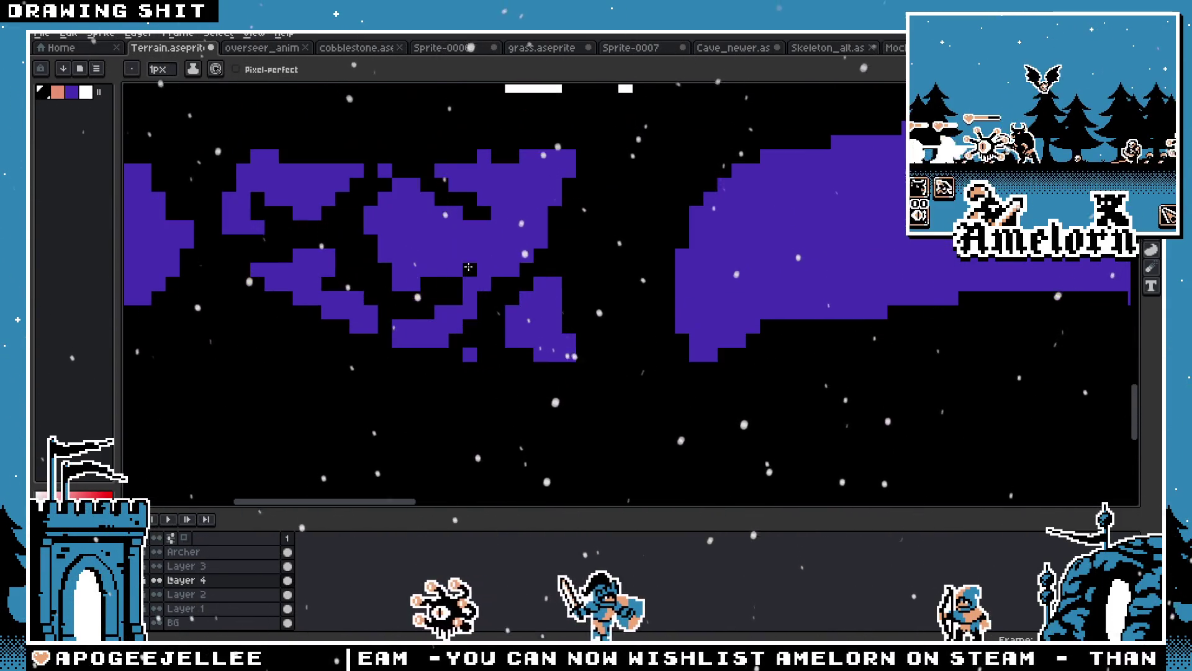
scroll(468, 259, down, 3)
scroll(364, 334, up, 4)
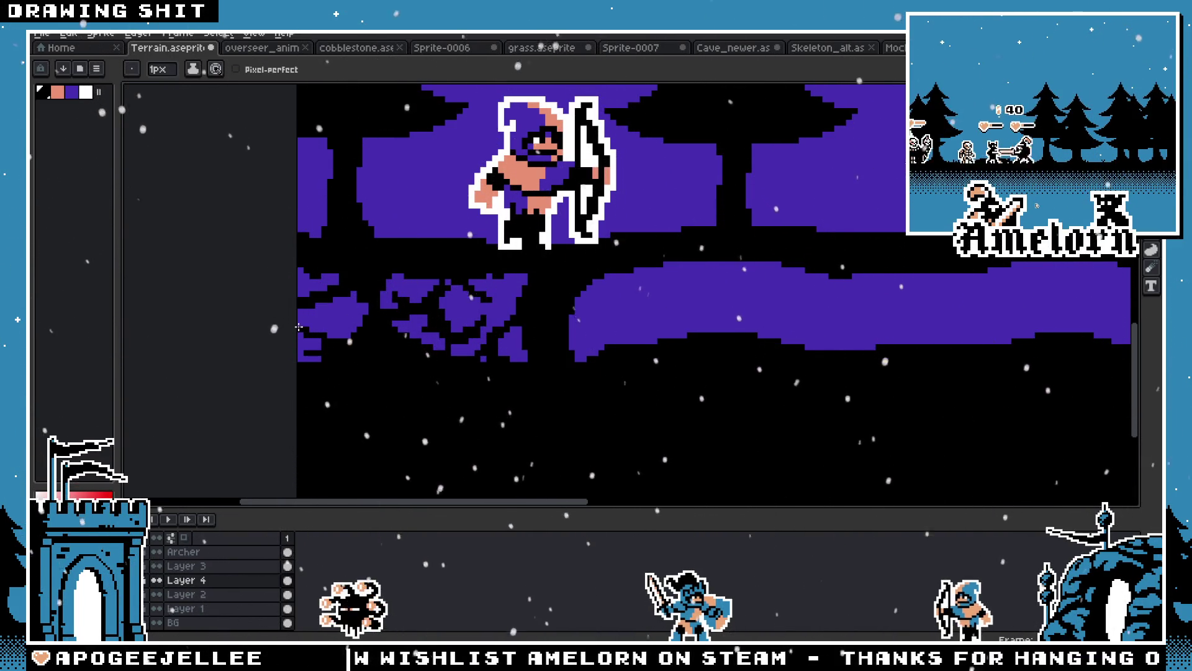
scroll(337, 352, down, 3)
scroll(338, 352, up, 3)
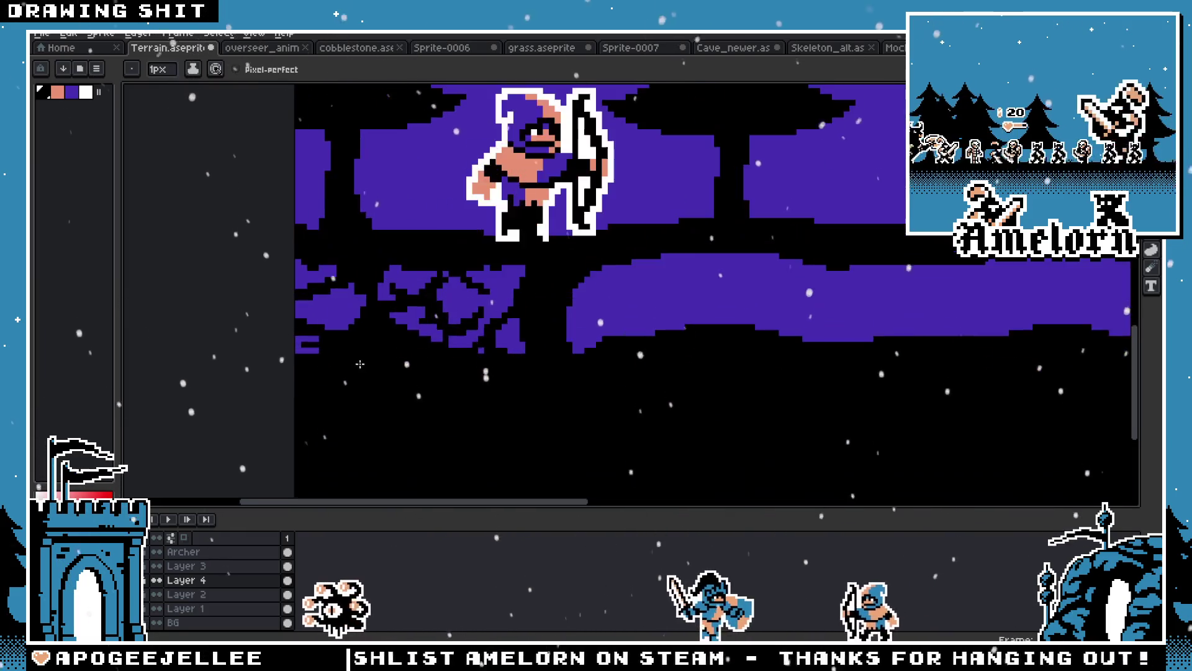
scroll(379, 384, down, 3)
scroll(379, 383, up, 3)
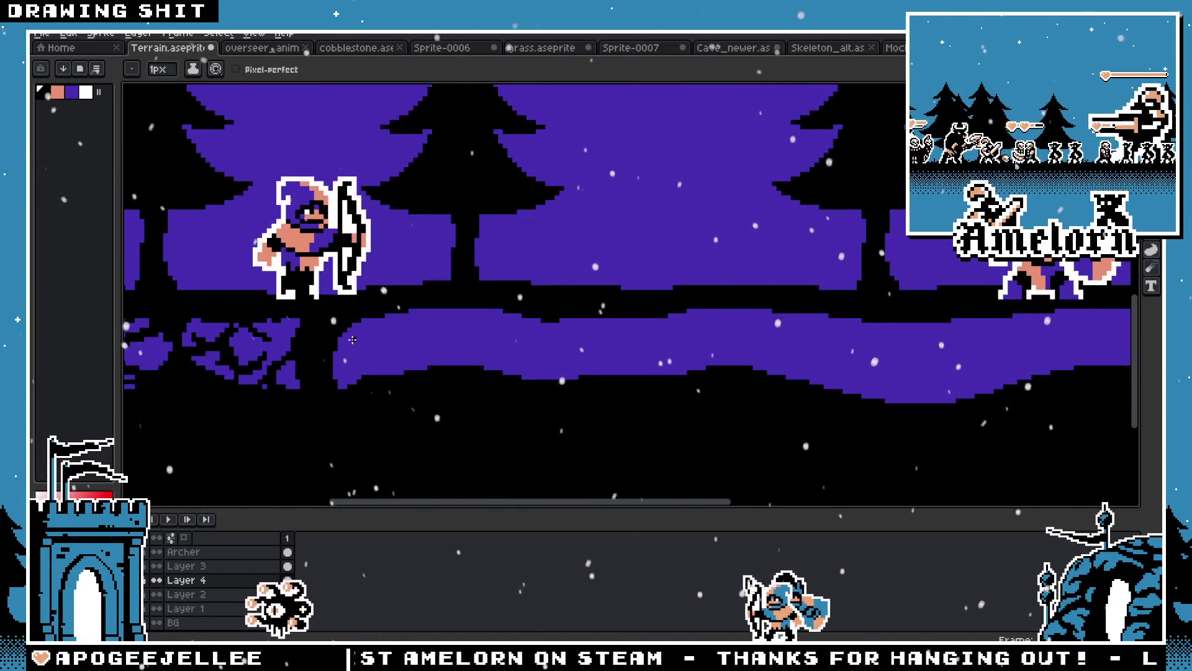
scroll(235, 361, up, 2)
drag(235, 361, 468, 356)
scroll(468, 356, up, 1)
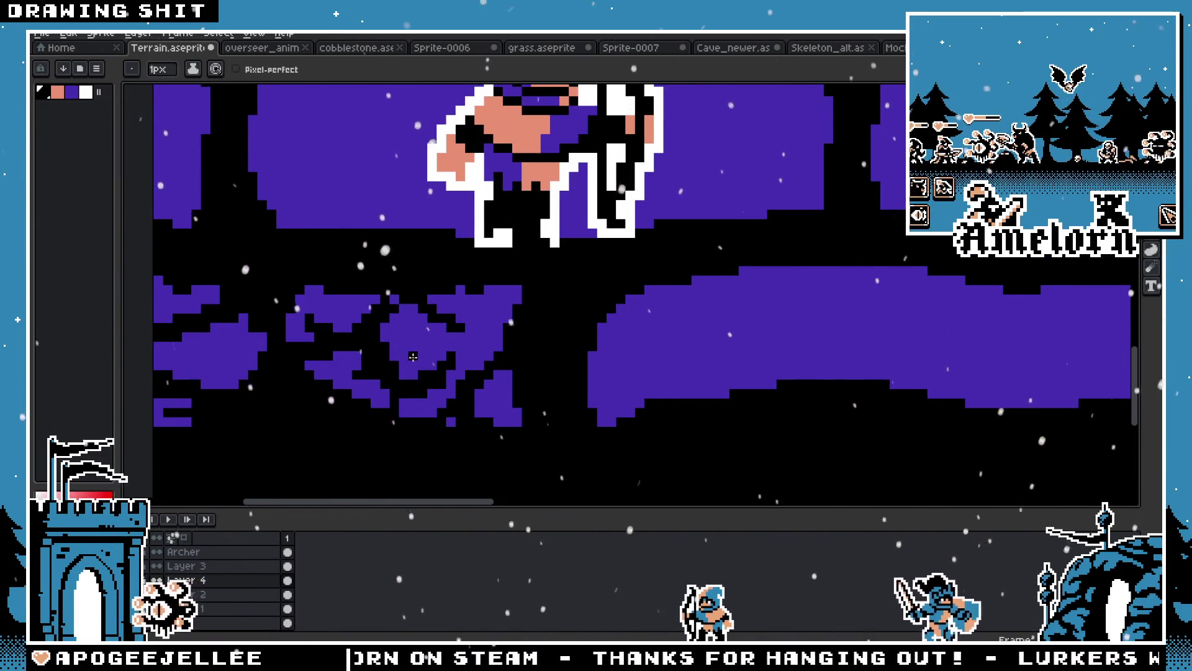
scroll(432, 344, down, 5)
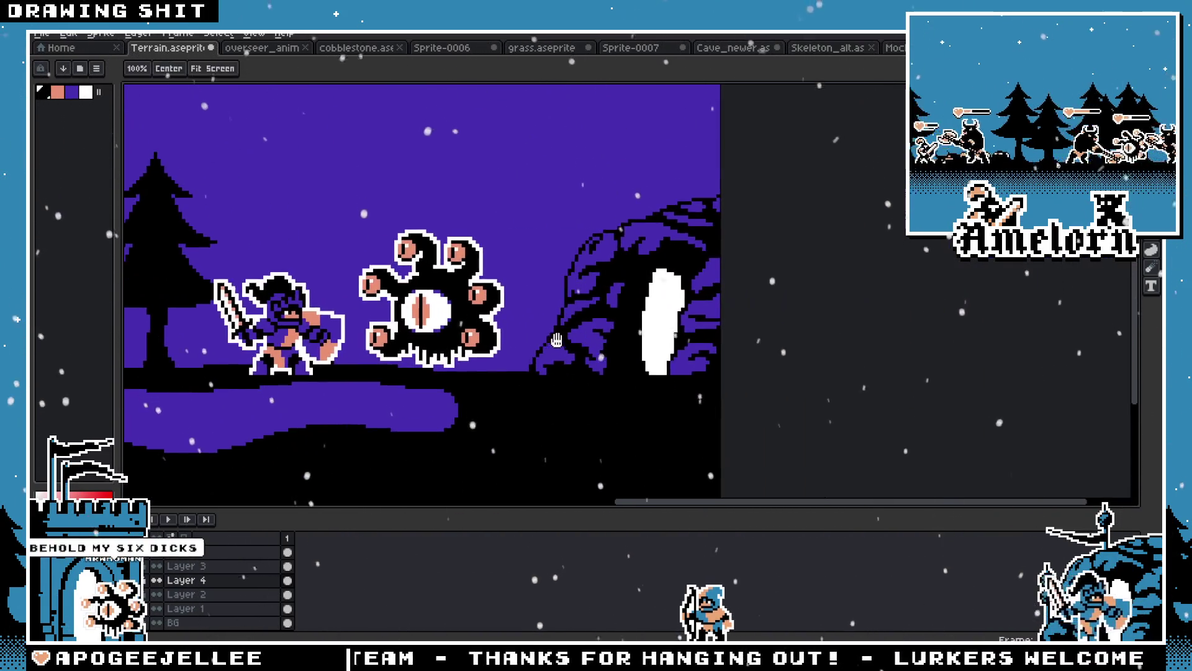
scroll(652, 338, up, 3)
scroll(604, 341, down, 1)
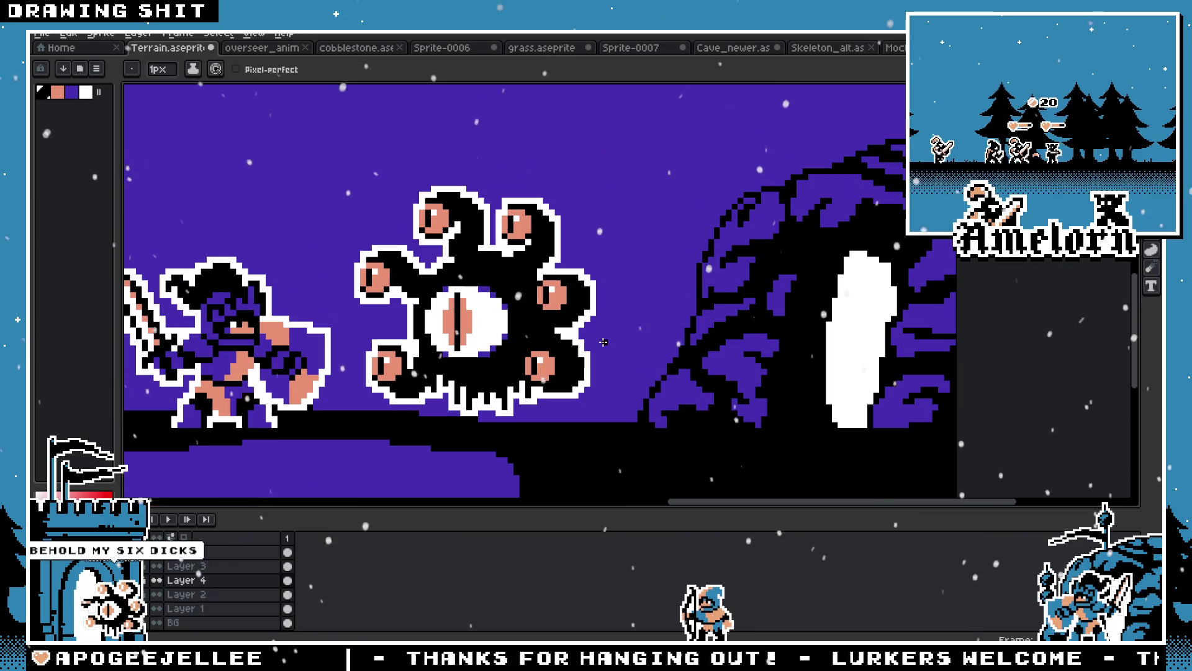
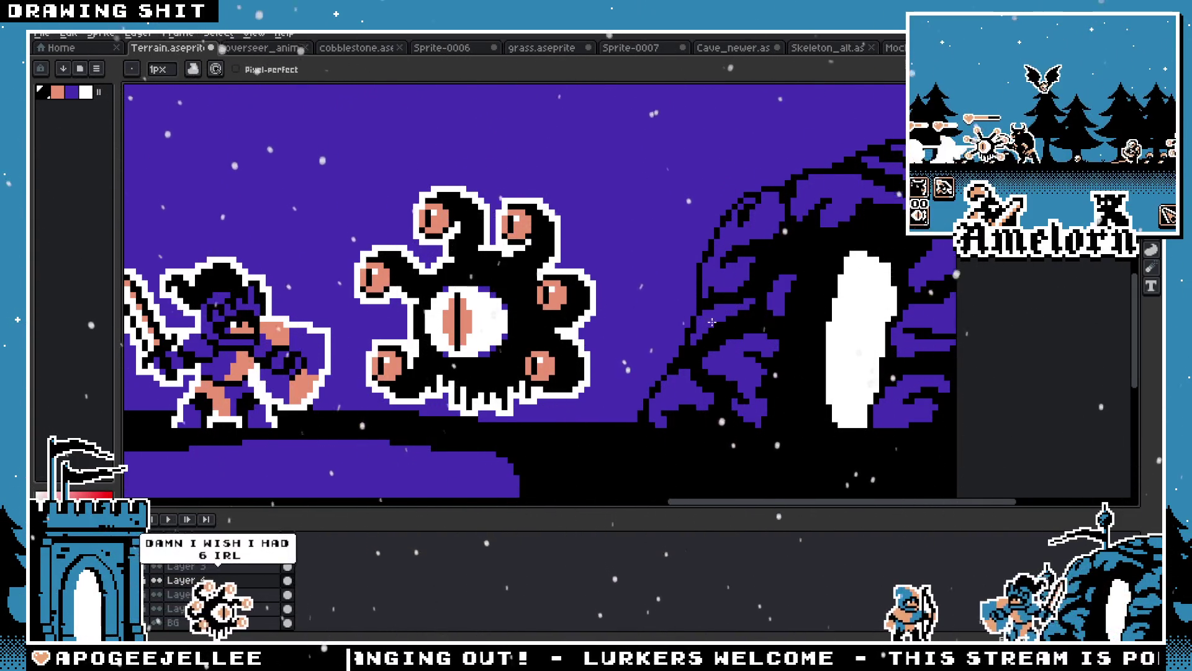
Paint the small purple patch in the roots under the archer black with the Pencil
scroll(712, 322, down, 3)
scroll(611, 353, up, 2)
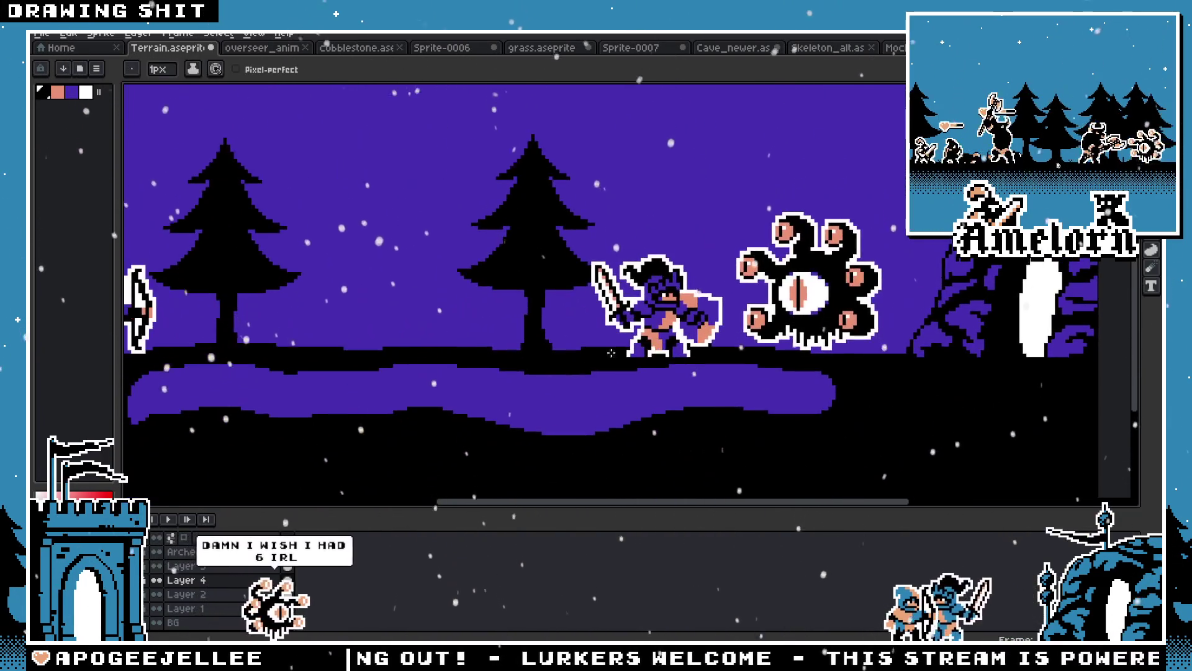
scroll(611, 353, up, 2)
scroll(611, 353, down, 3)
scroll(346, 400, up, 2)
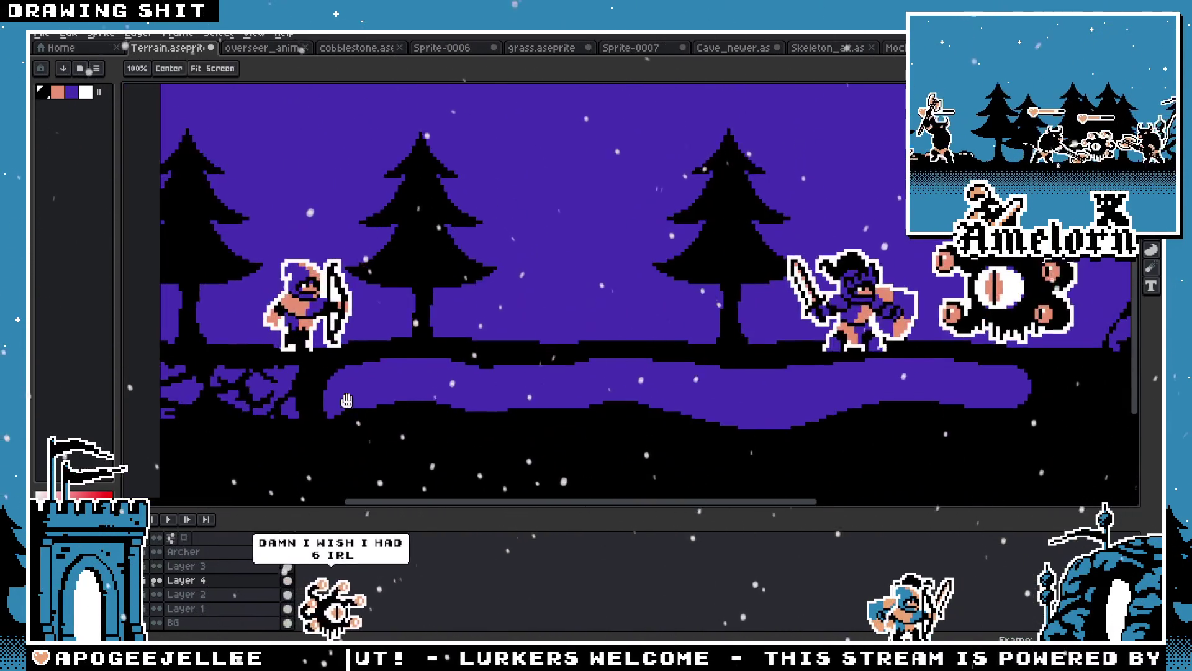
scroll(346, 400, up, 2)
drag(758, 310, 498, 310)
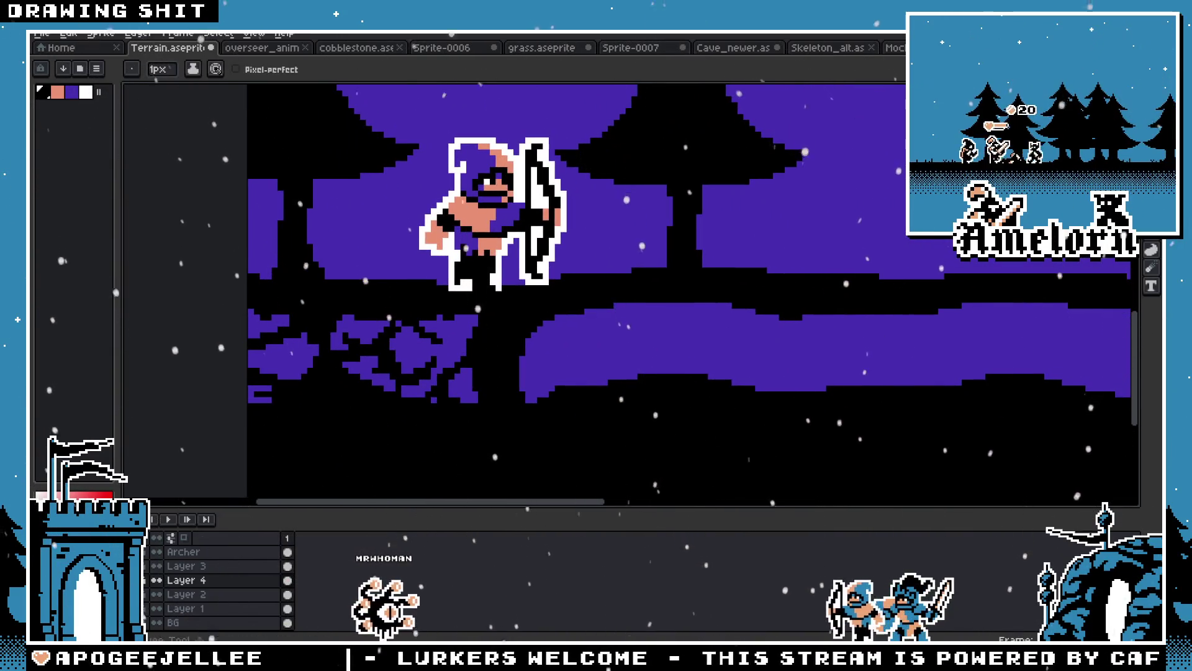
key(m)
scroll(491, 335, up, 1)
key(b)
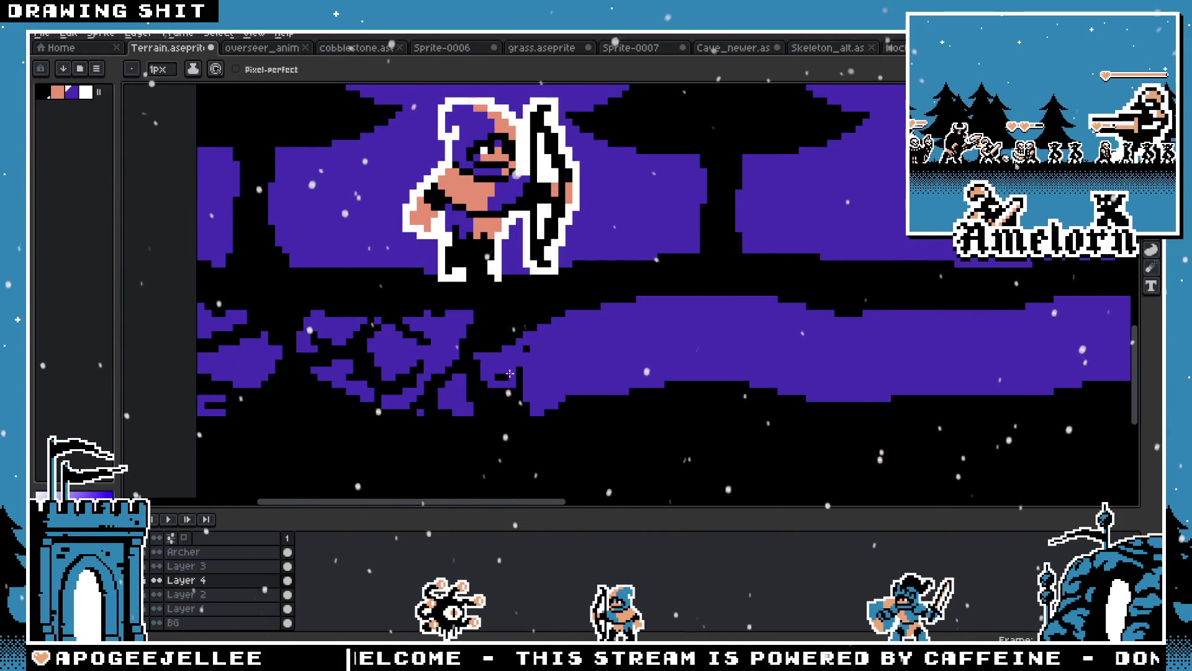
drag(488, 370, 555, 328)
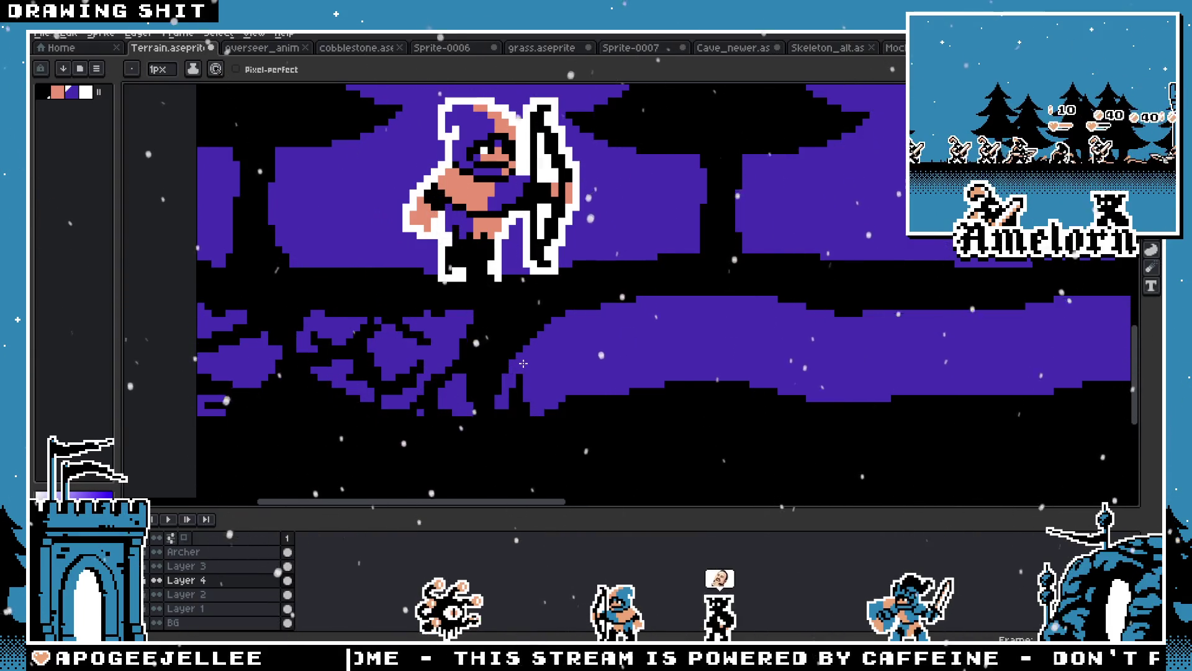
Fill the remaining single purple pixel in the roots with black
scroll(539, 389, up, 1)
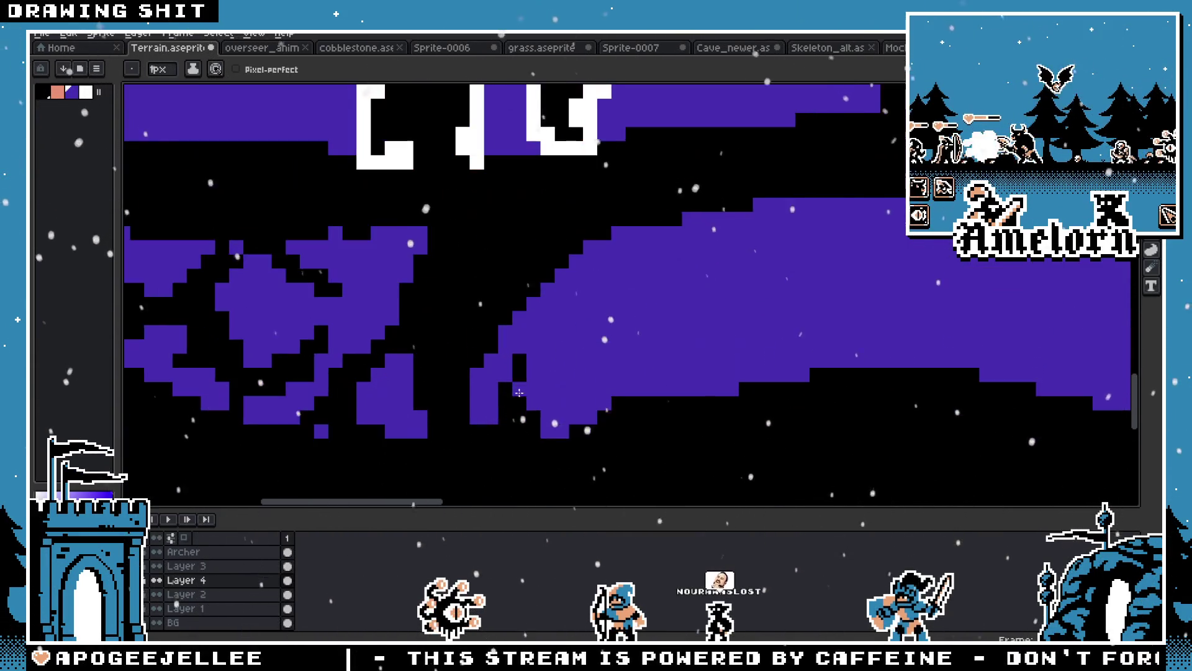
click(489, 433)
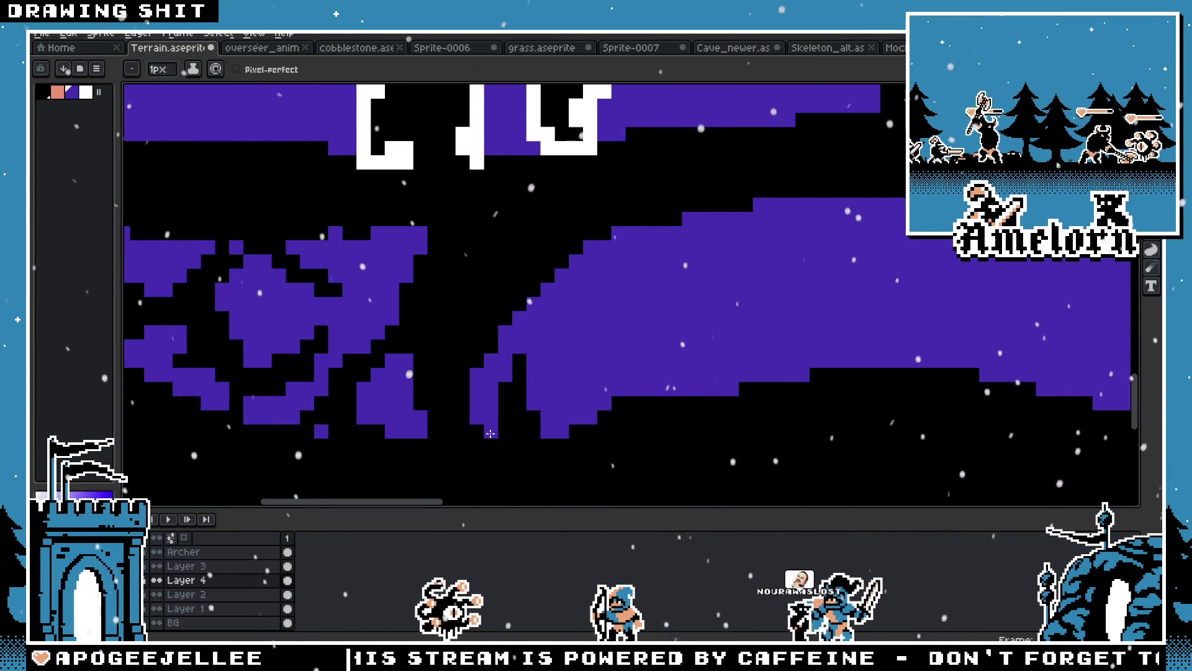
scroll(435, 443, down, 3)
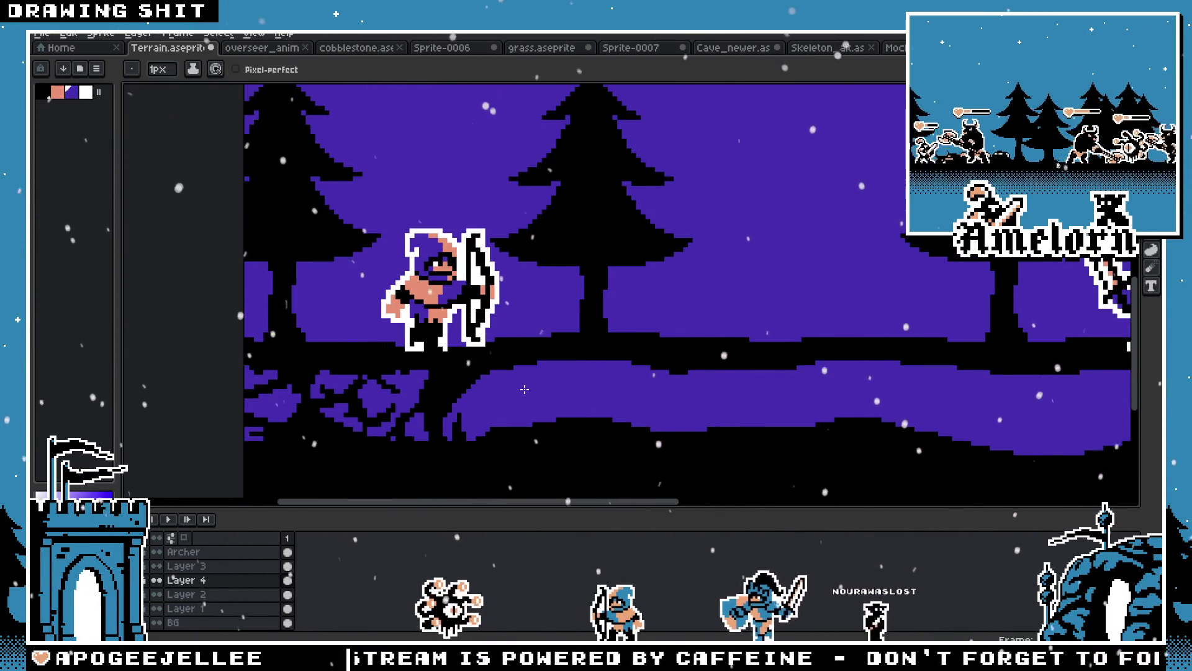
scroll(501, 382, up, 2)
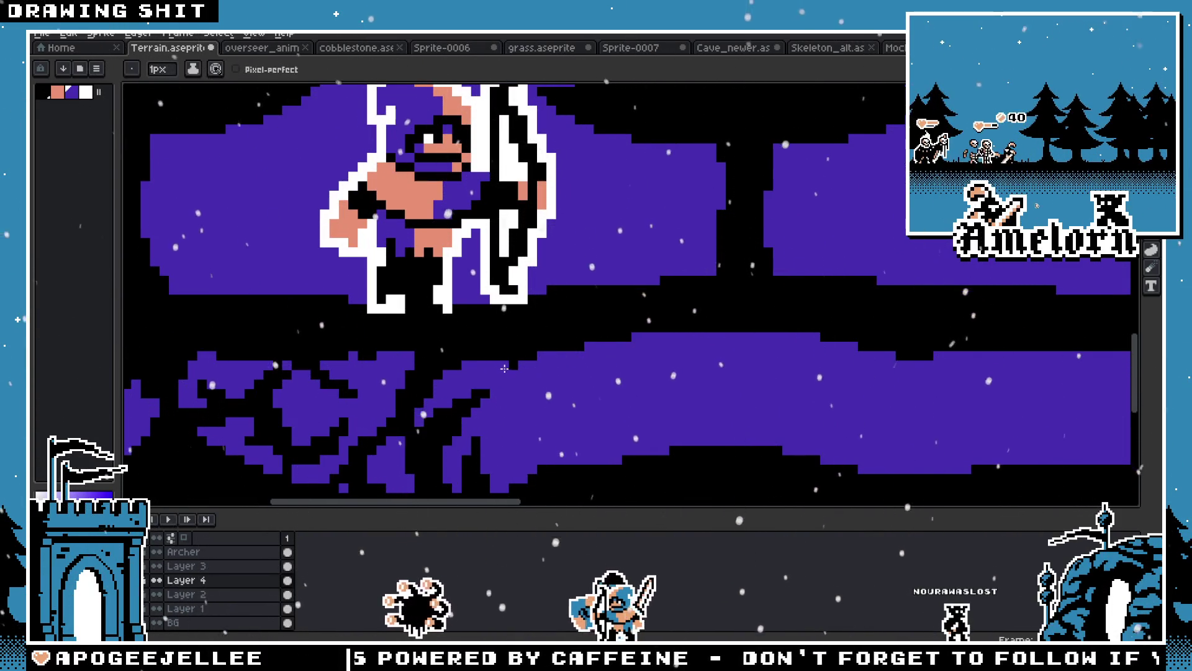
scroll(495, 389, down, 3)
scroll(514, 380, up, 3)
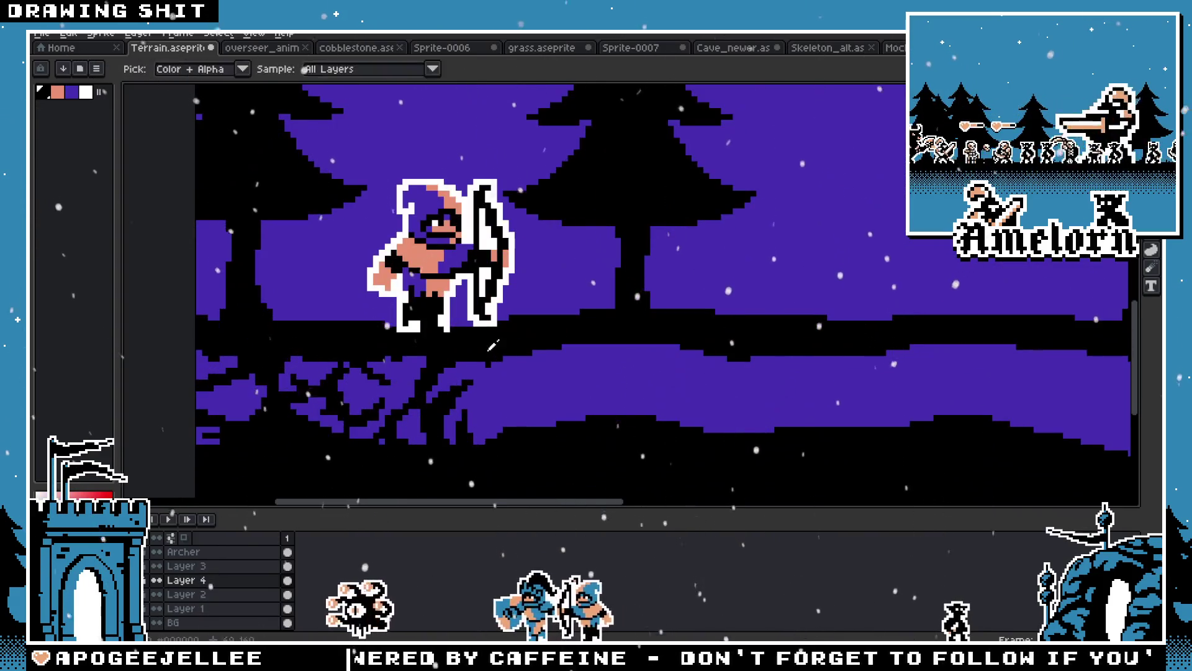
Paint the purple inside the branch outline beneath the archer black
drag(519, 363, 521, 385)
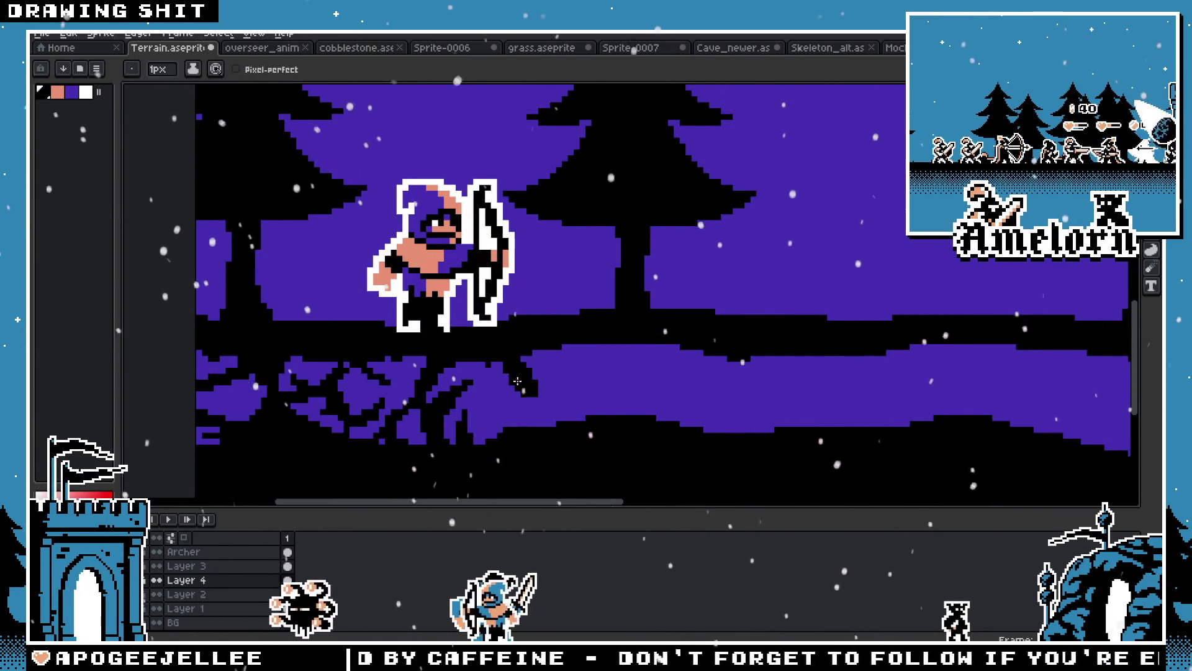
scroll(485, 359, down, 3)
scroll(542, 358, up, 4)
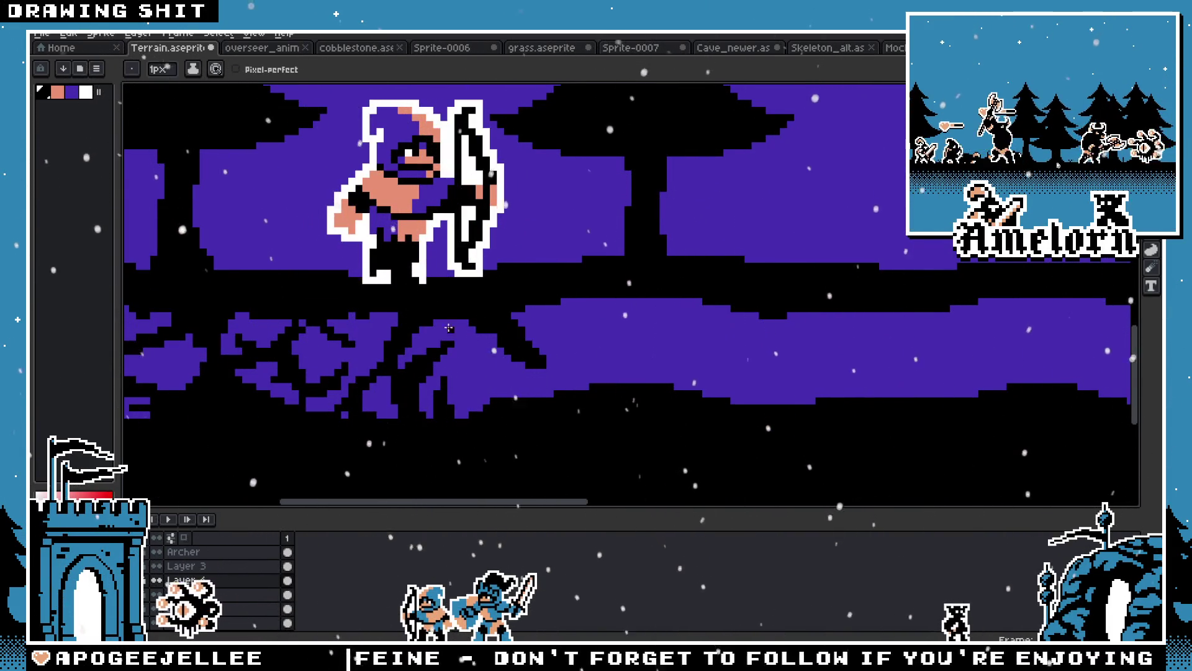
scroll(449, 328, down, 2)
scroll(495, 341, up, 3)
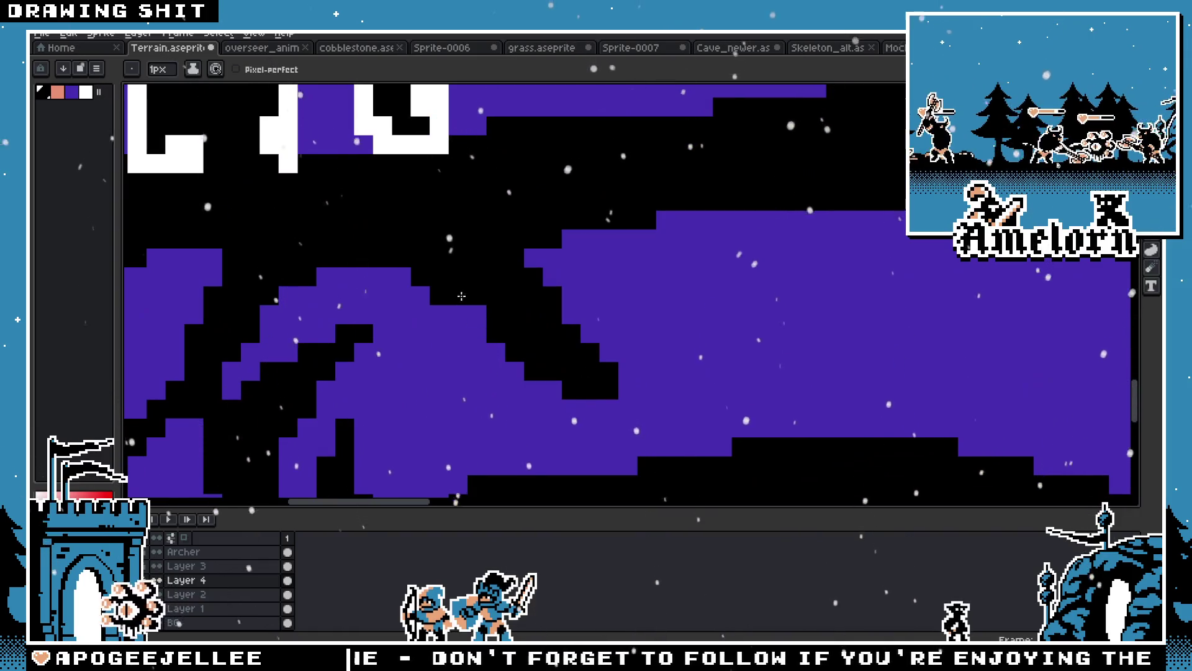
scroll(461, 296, down, 3)
scroll(500, 323, up, 3)
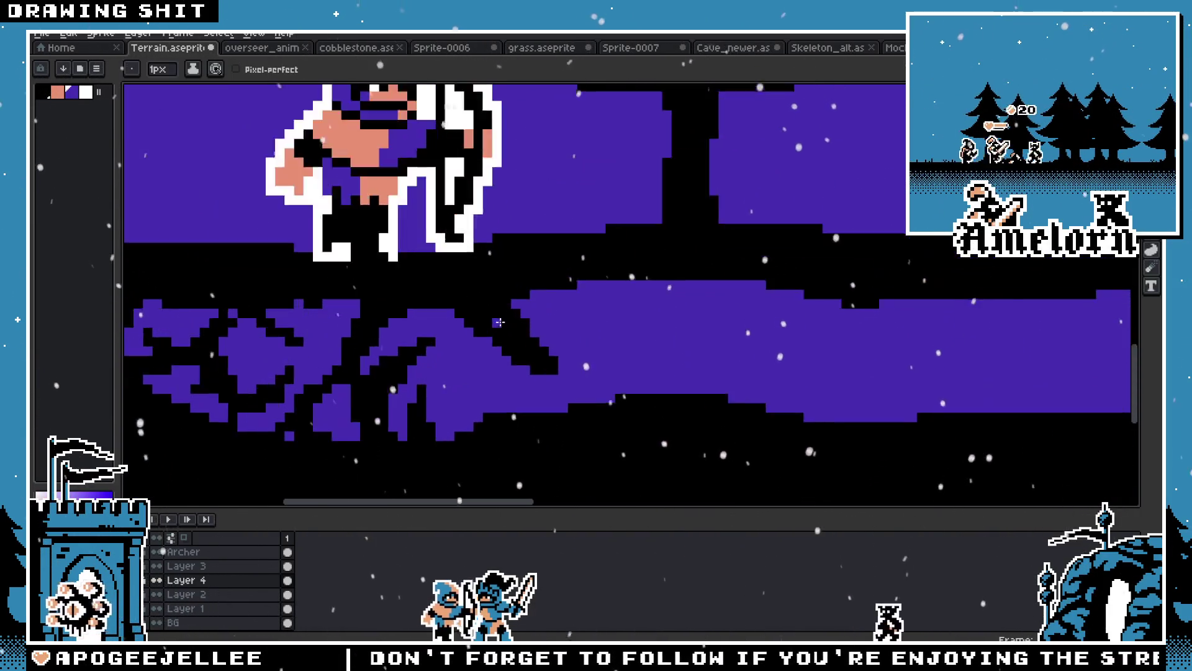
scroll(500, 322, up, 1)
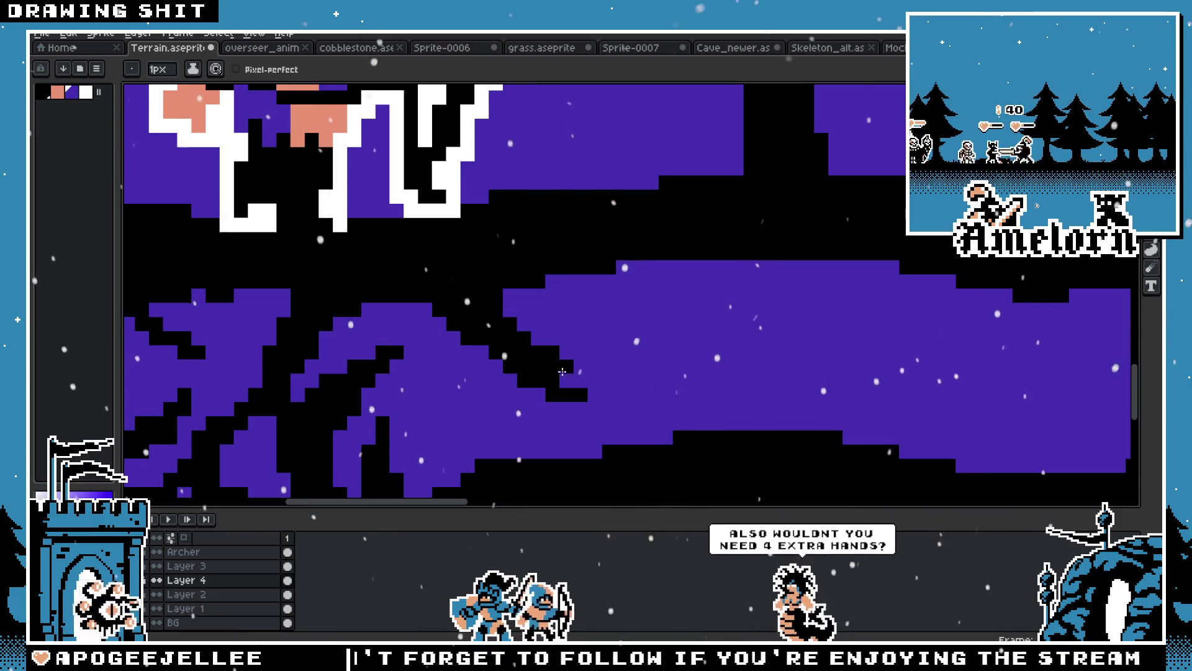
scroll(562, 372, down, 3)
scroll(549, 277, up, 3)
Sample black with the Eyedropper and paint over the leftover purple pixels in the roots
key(i)
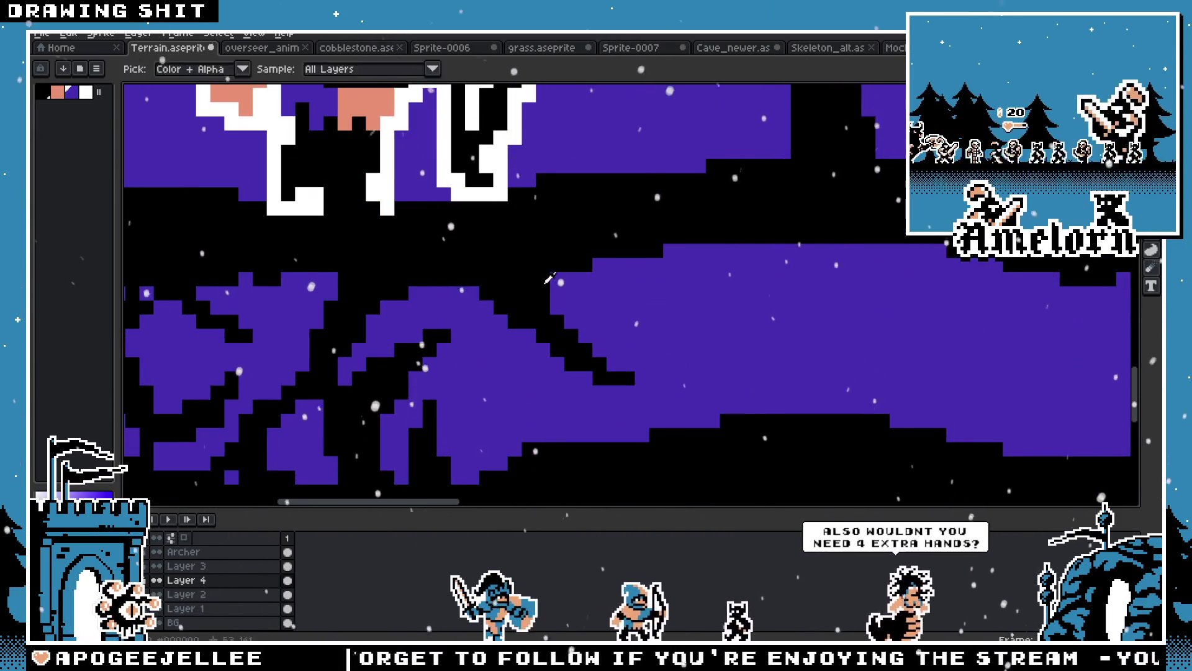
scroll(549, 277, down, 4)
scroll(614, 306, up, 4)
key(b)
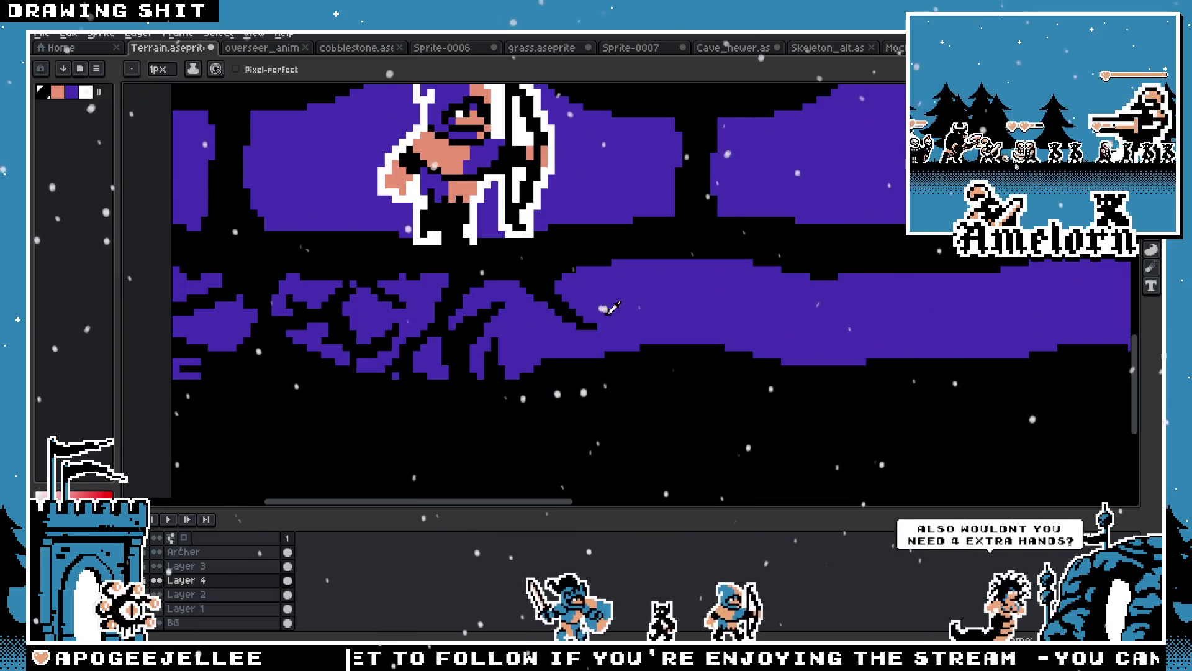
key(i)
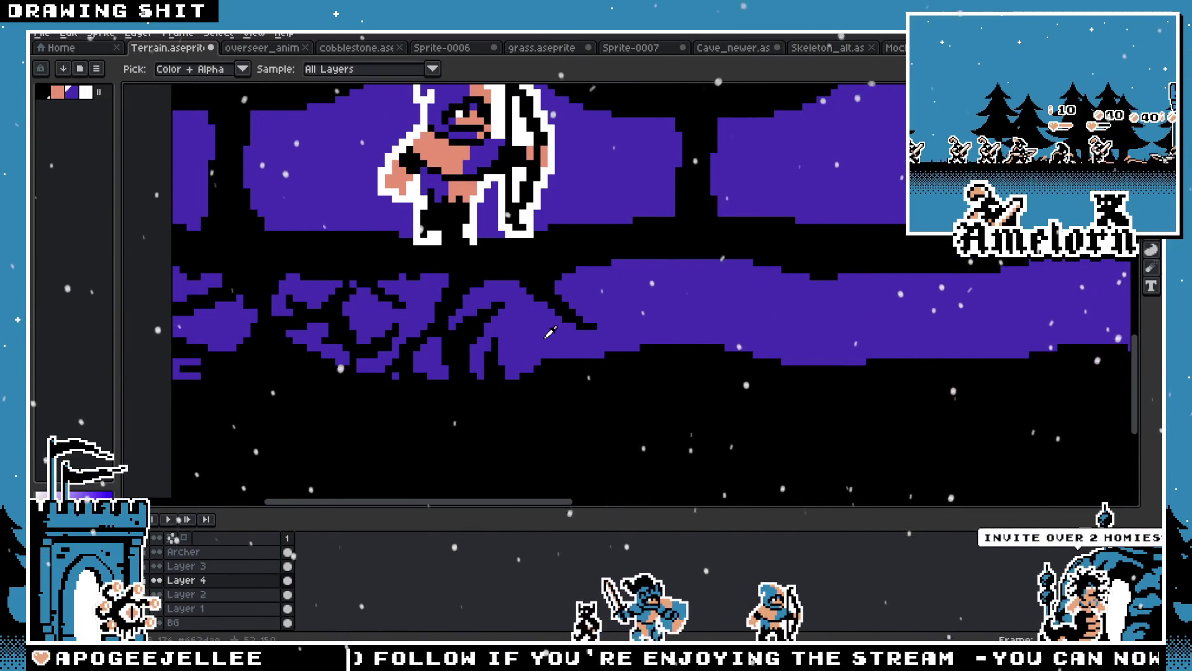
scroll(549, 332, up, 1)
key(b)
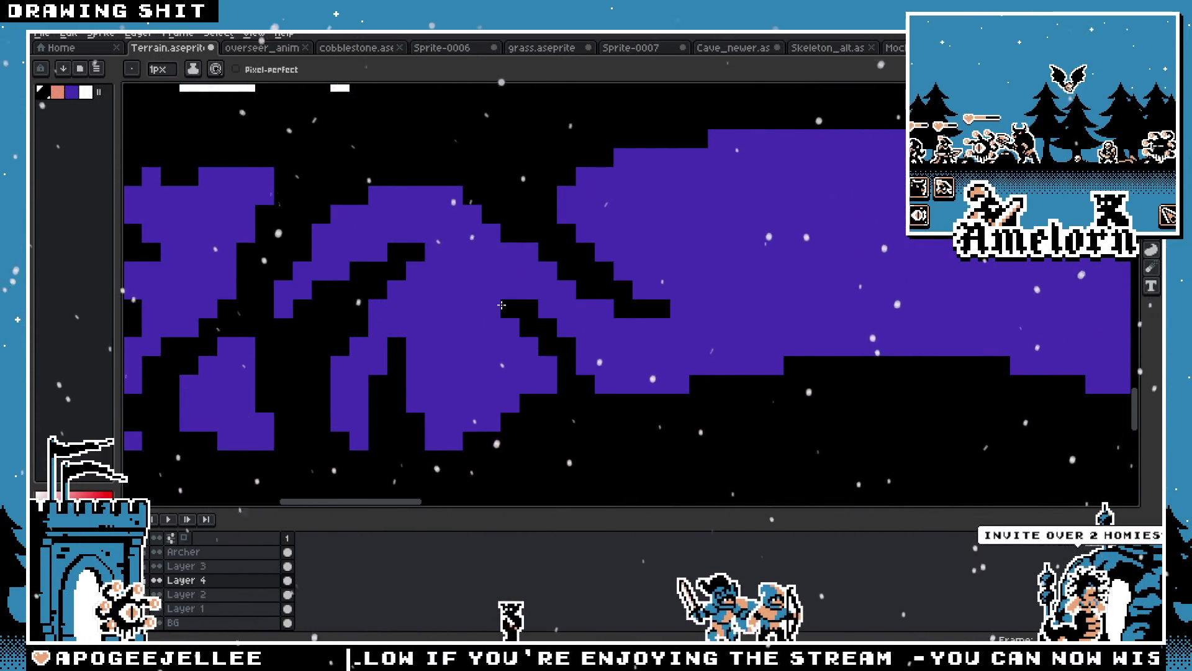
scroll(537, 358, down, 4)
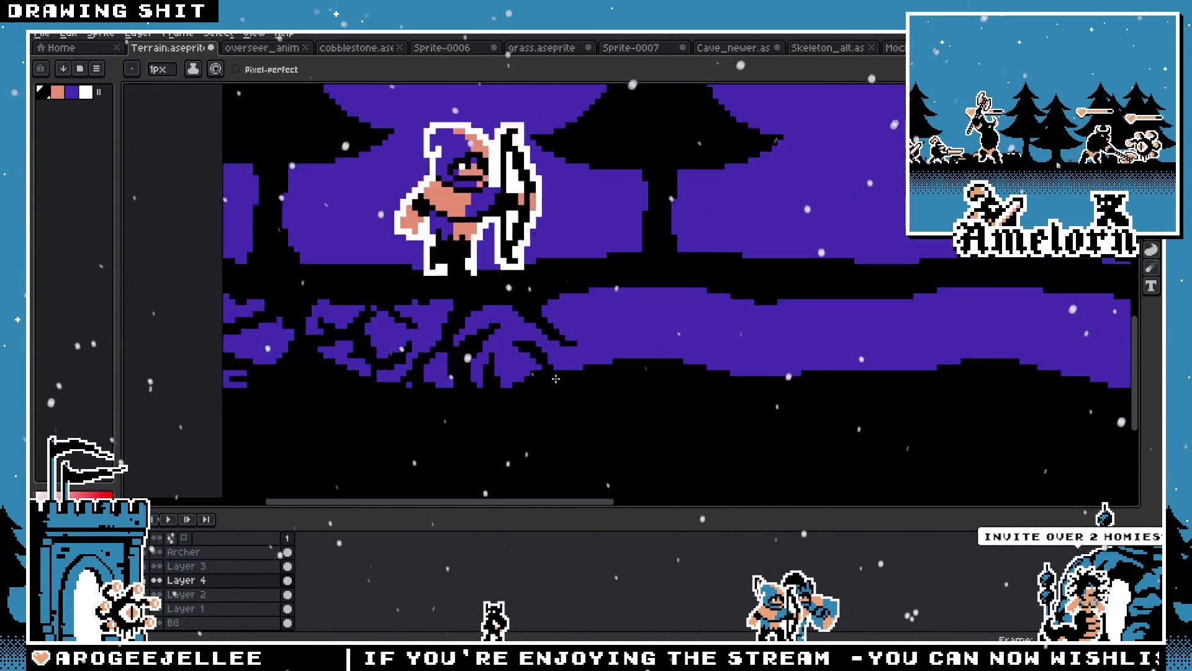
scroll(587, 296, up, 3)
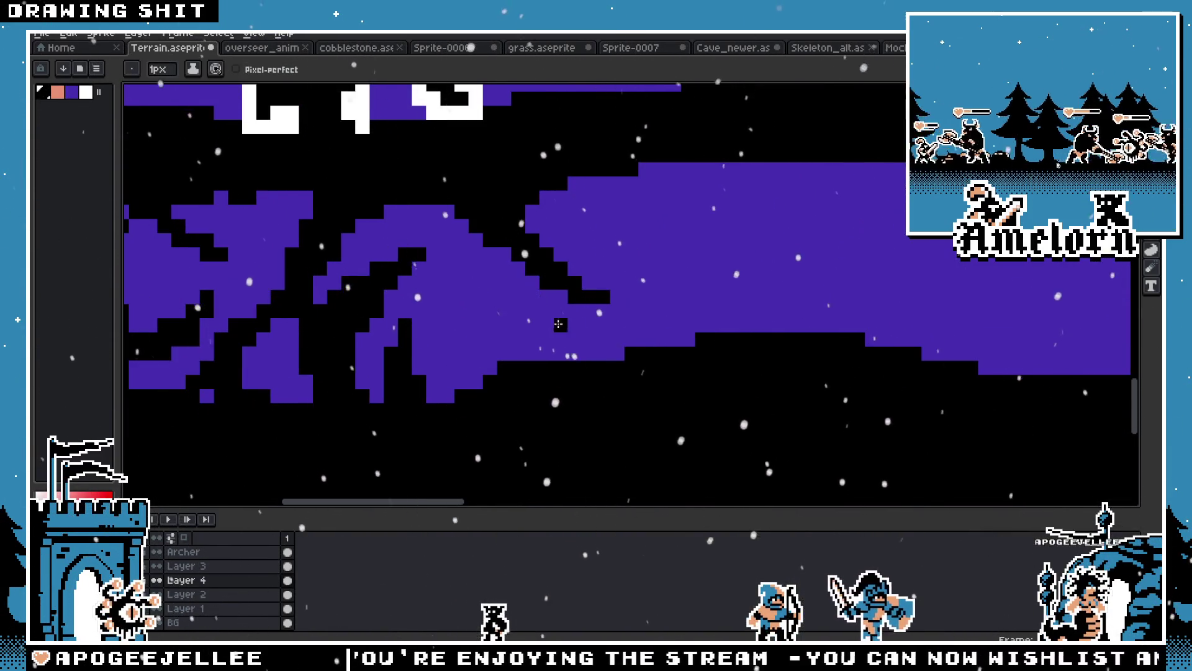
scroll(551, 333, down, 3)
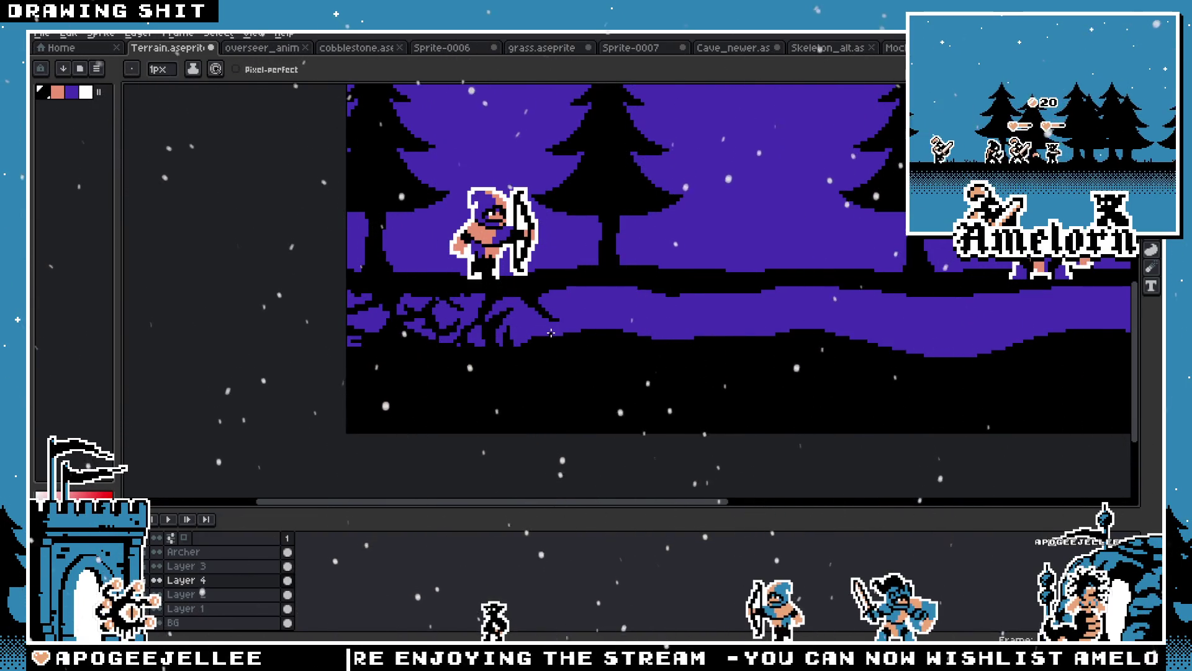
scroll(550, 333, down, 2)
scroll(807, 280, up, 4)
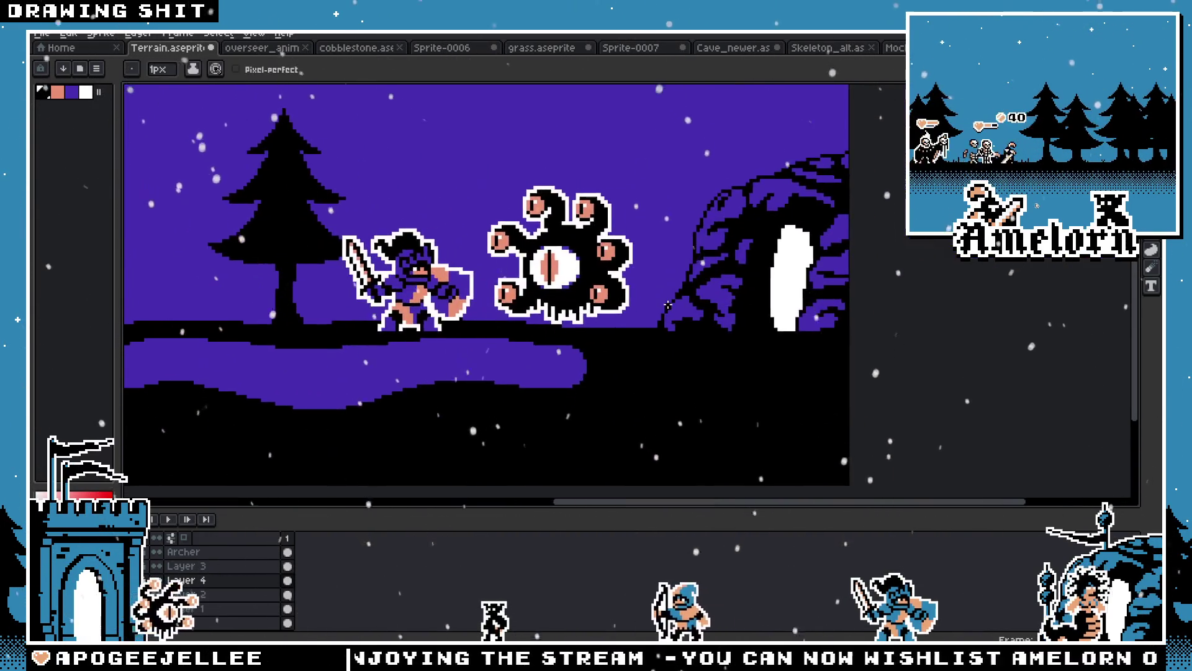
key(m)
scroll(557, 455, down, 3)
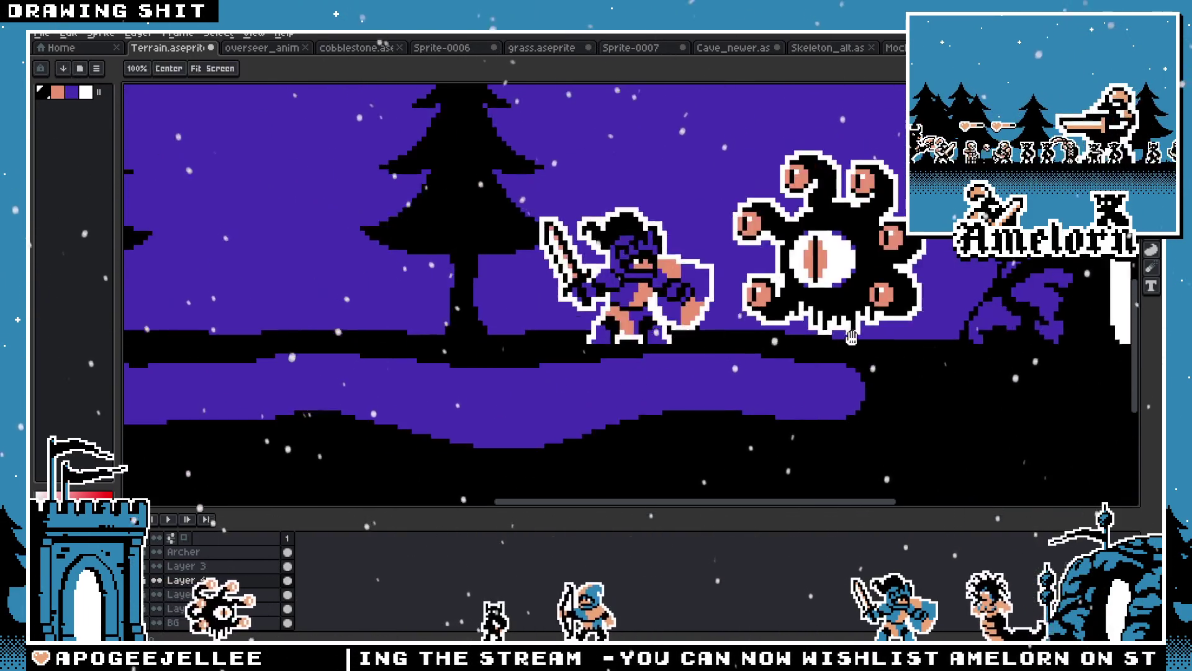
key(shift+n)
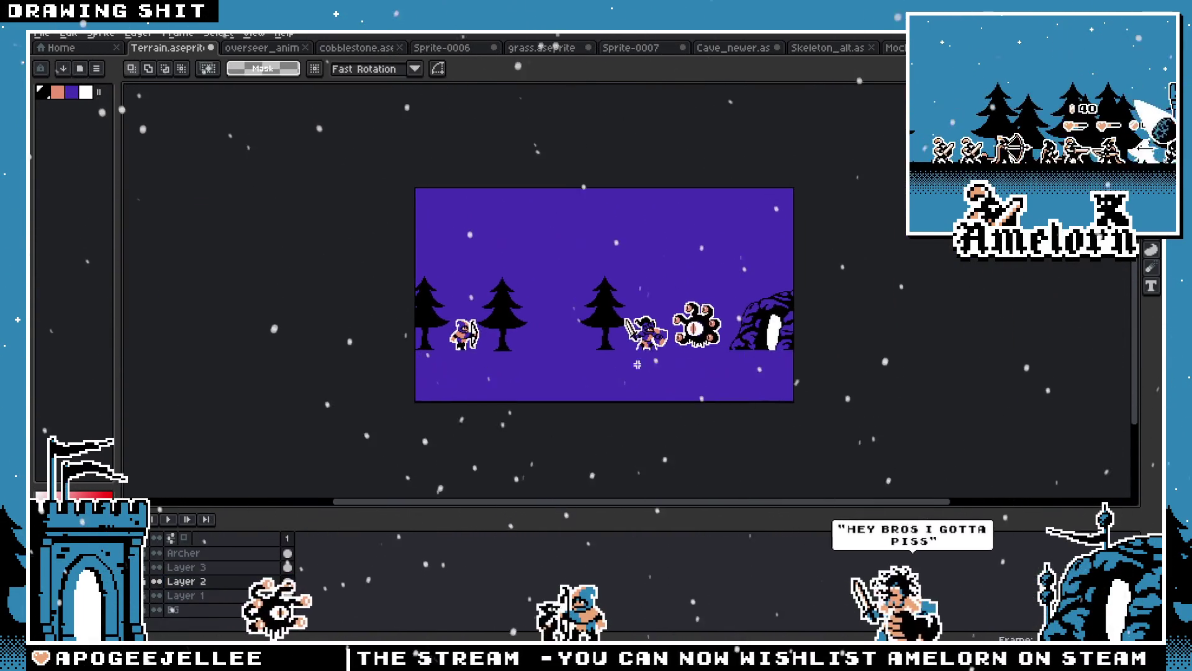
Undo the wavy purple band so the ground under the archer is plain black
scroll(433, 338, up, 3)
scroll(432, 337, down, 3)
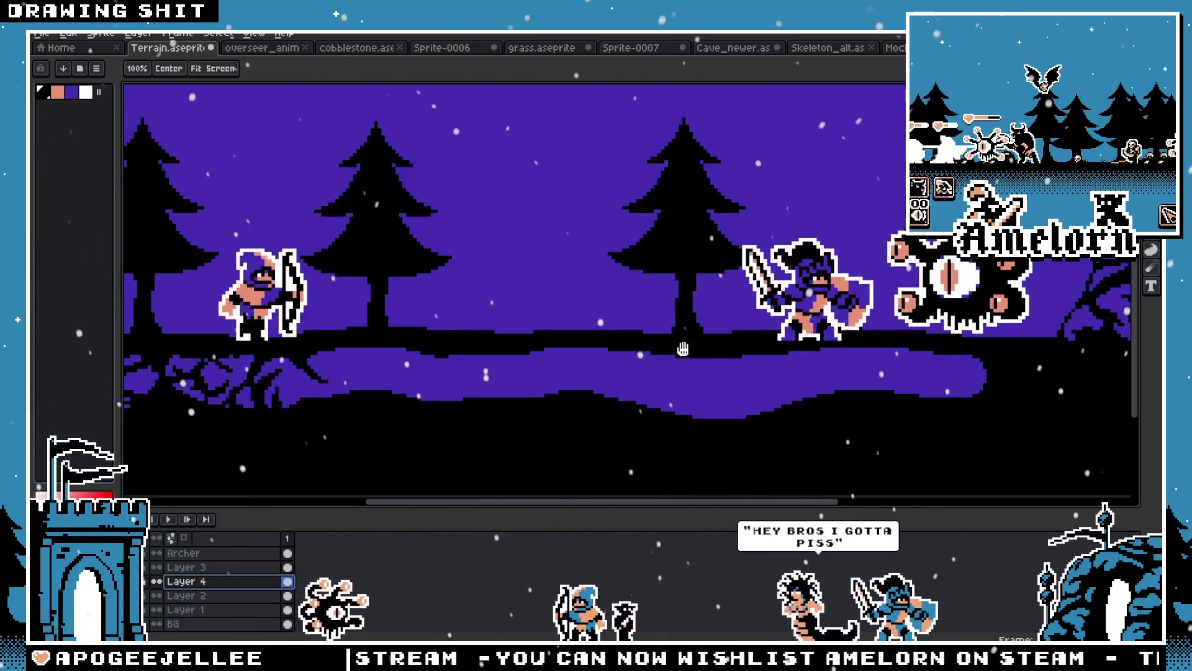
scroll(435, 336, up, 3)
drag(443, 323, 807, 338)
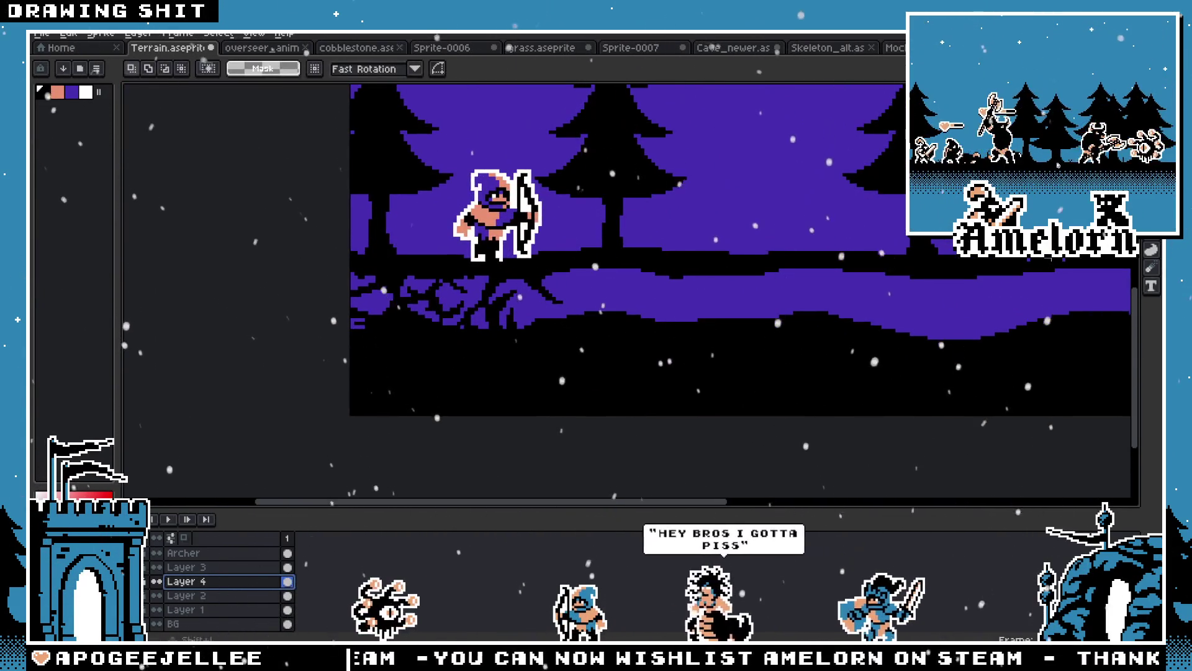
key(b)
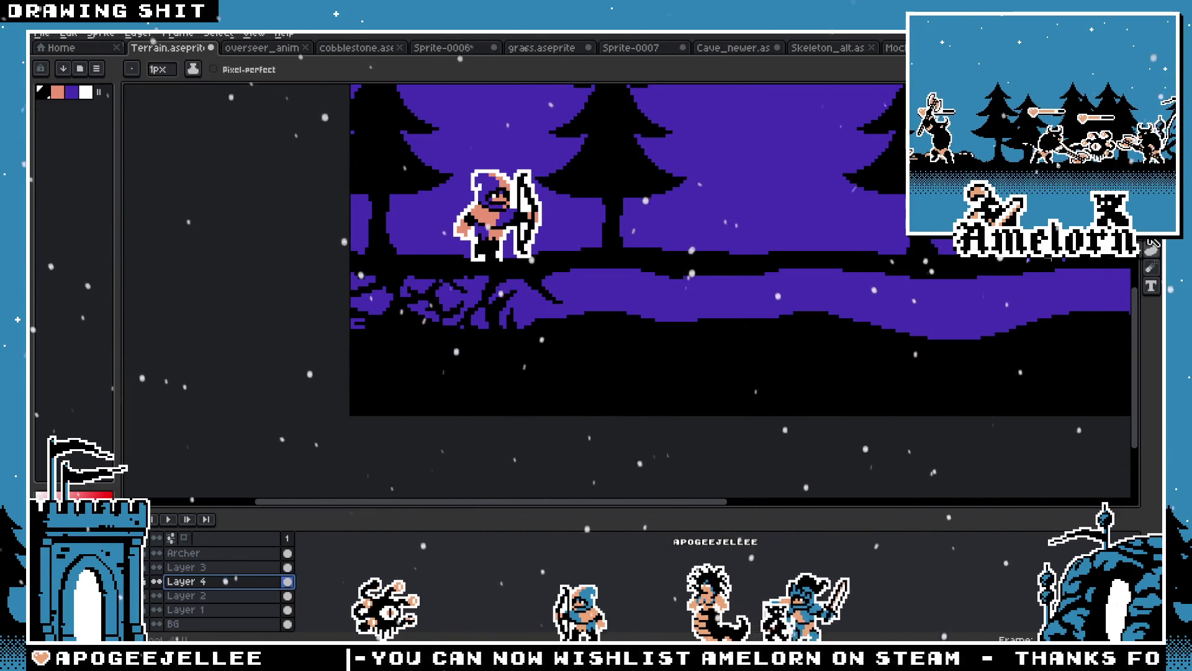
scroll(345, 297, down, 2)
scroll(345, 297, up, 1)
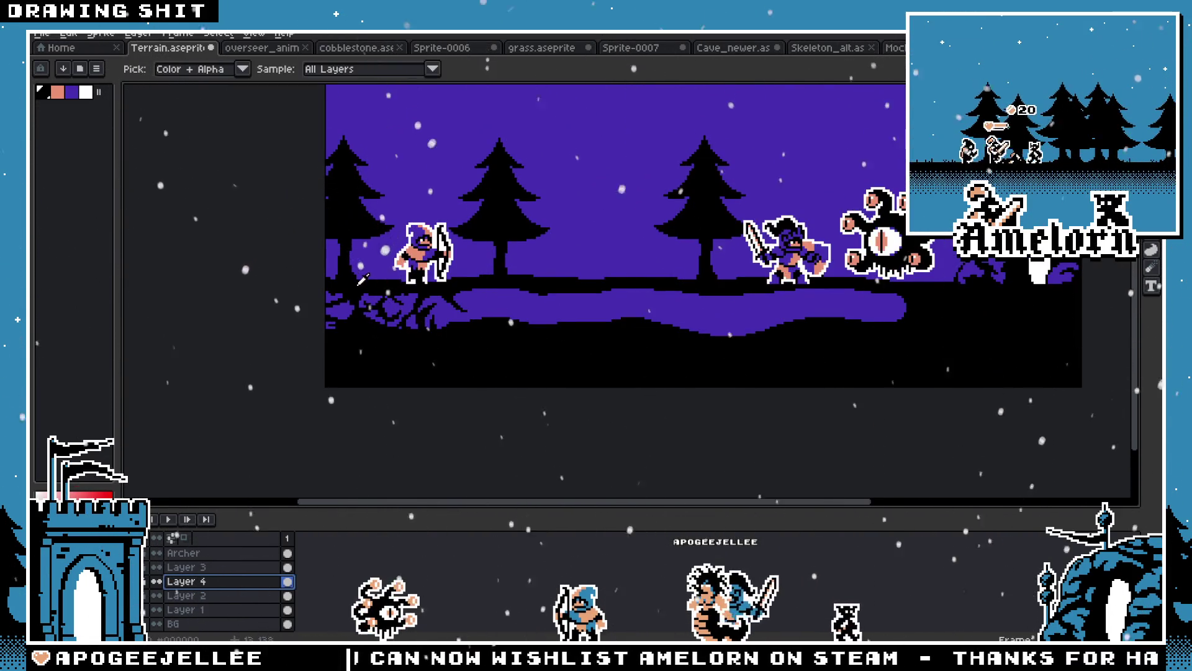
key(ctrl+z)
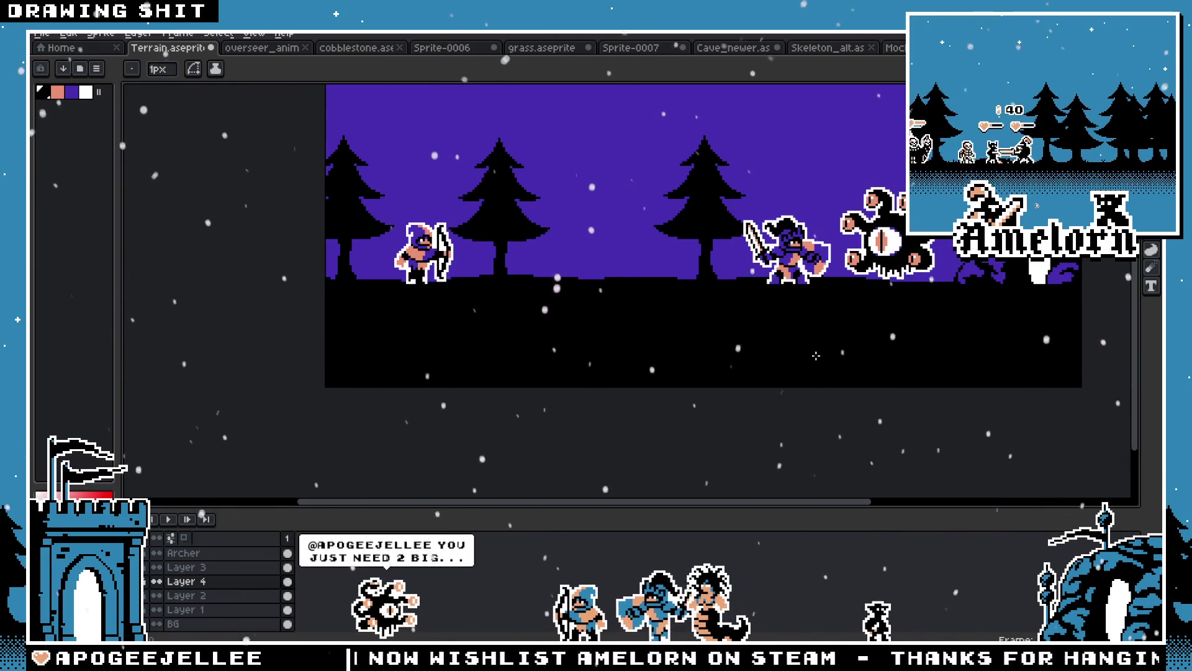
Shift the view toward the cave and make Layer 3 active with rectangular selection
drag(797, 348, 658, 357)
key(m)
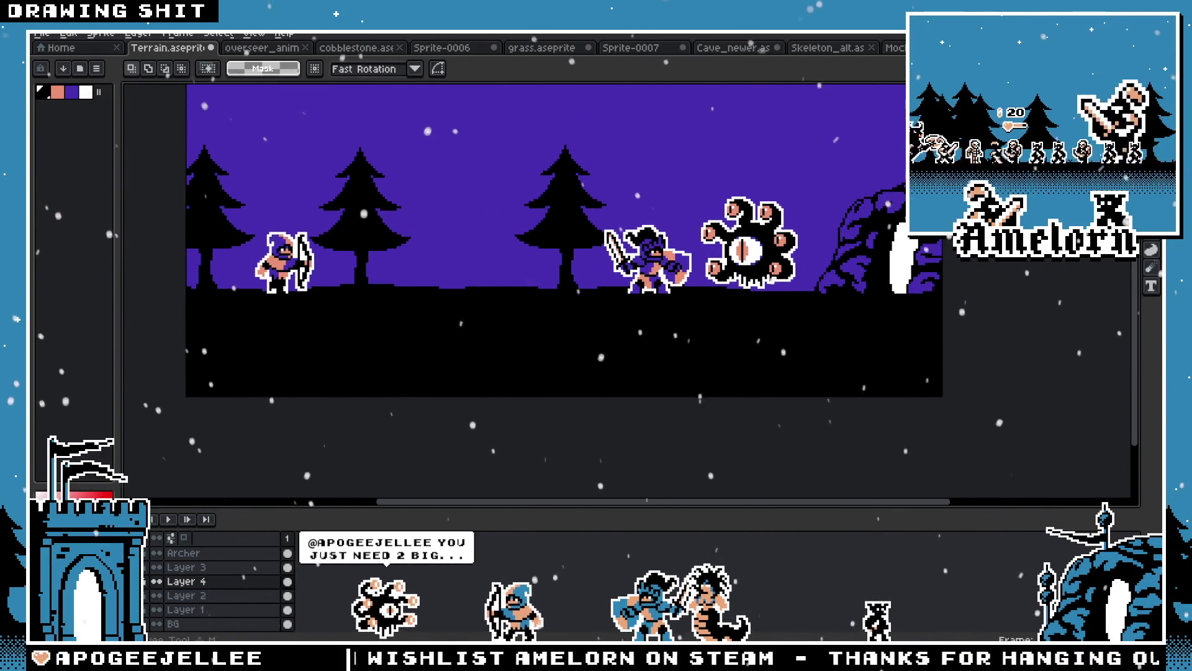
scroll(869, 199, up, 1)
scroll(503, 458, right, 3)
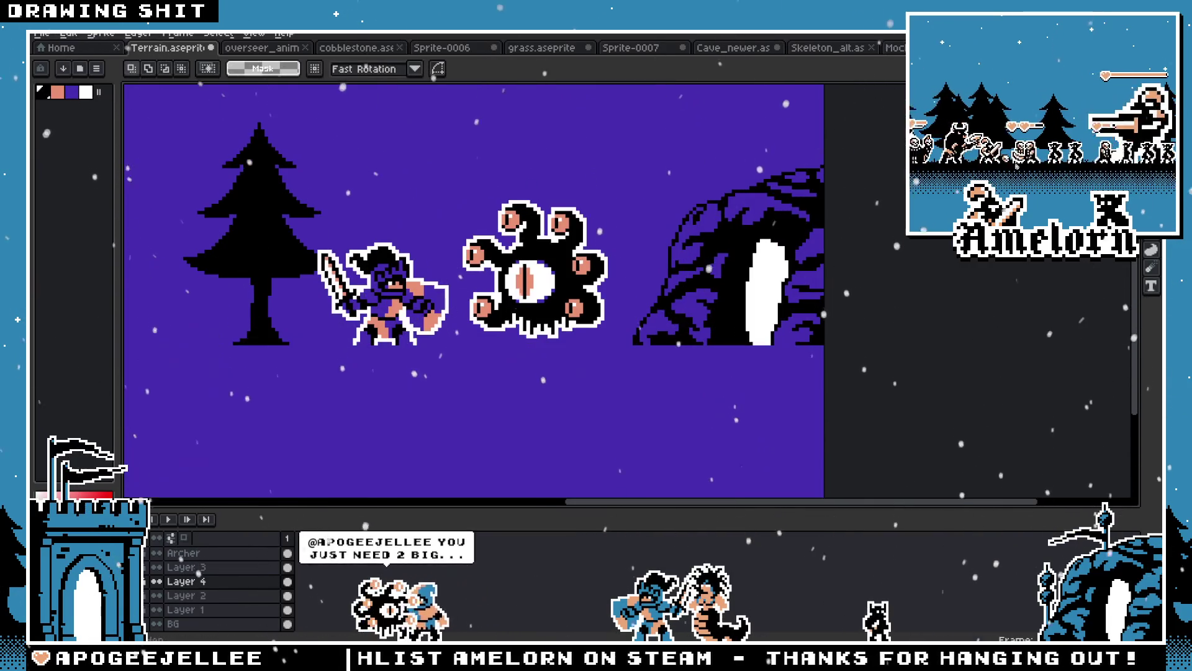
click(187, 567)
Magic-wand select the four purple patches along the cave's left edge on Layer 3
key(h)
drag(739, 287, 662, 323)
key(m)
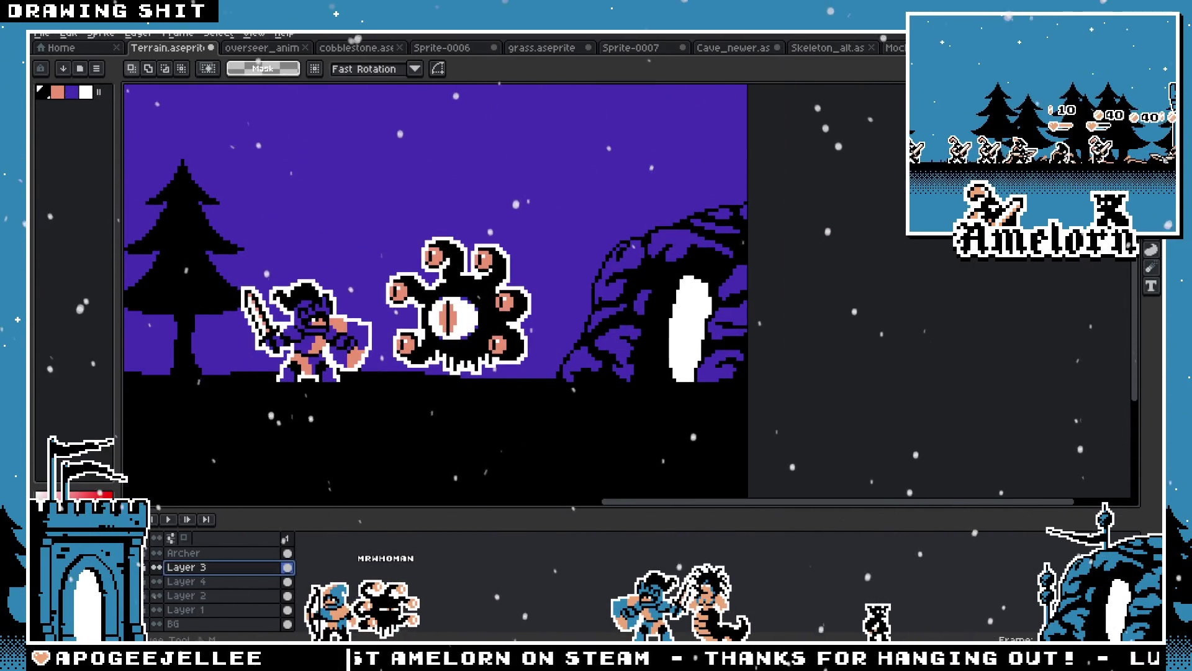
scroll(577, 287, up, 2)
key(w)
click(581, 416)
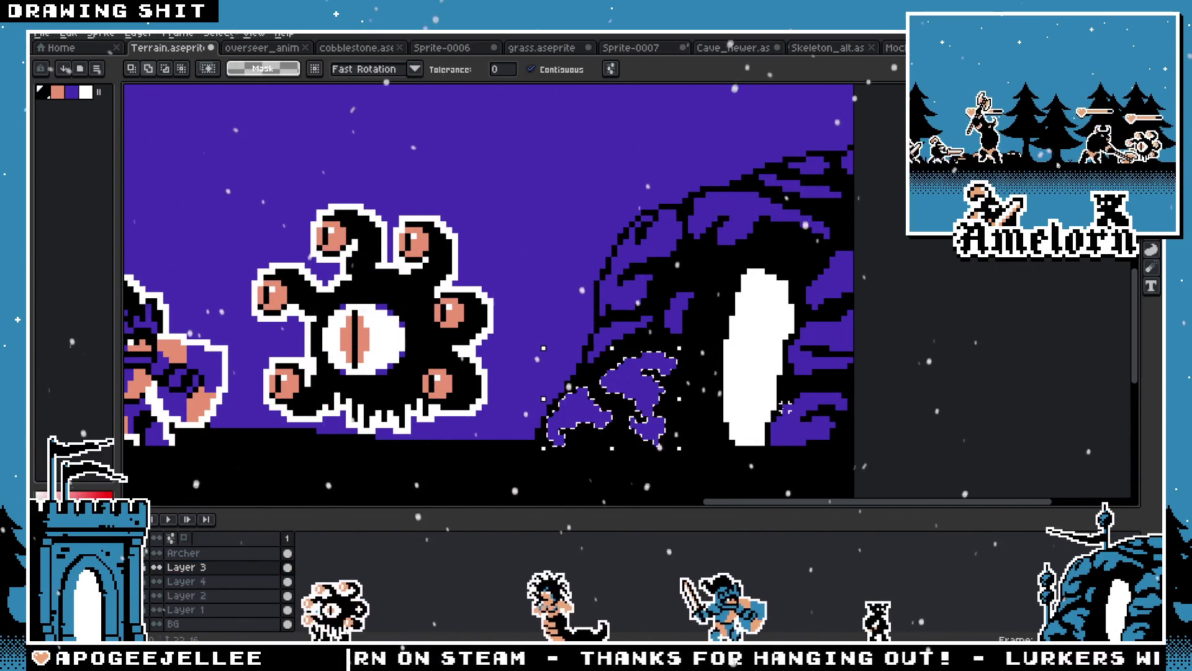
shift+click(624, 292)
shift+click(643, 236)
shift+click(732, 203)
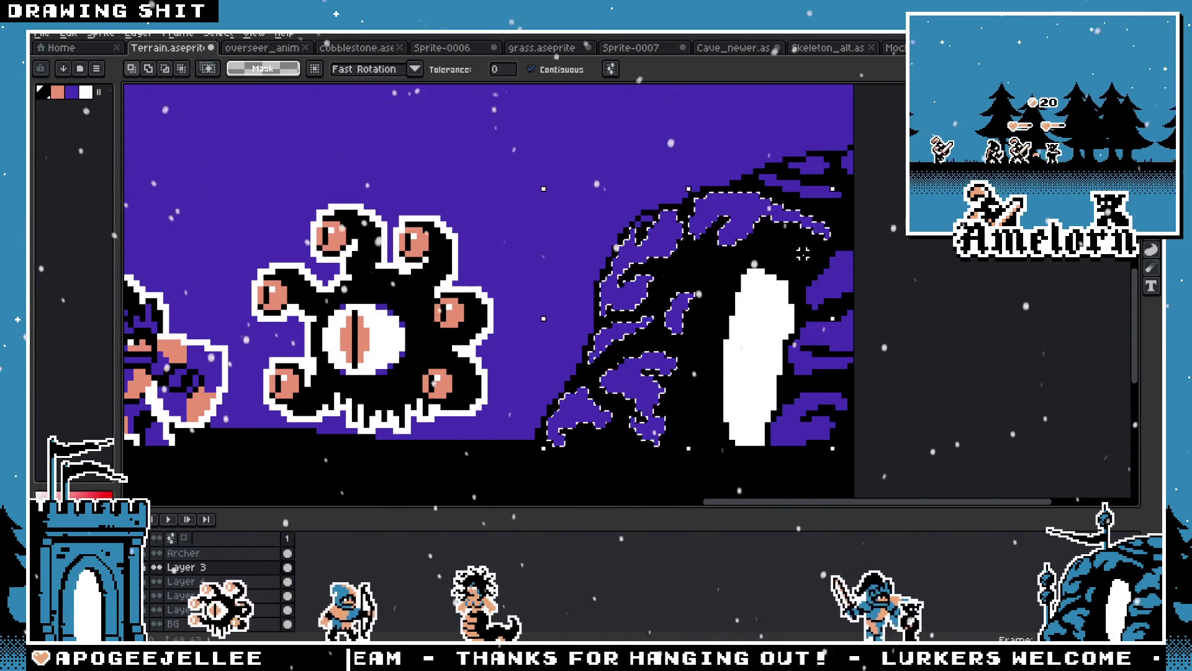
scroll(638, 273, down, 3)
Paste the cave patches onto Layer 4 and drag them to the ground's lower-left
drag(525, 335, 792, 299)
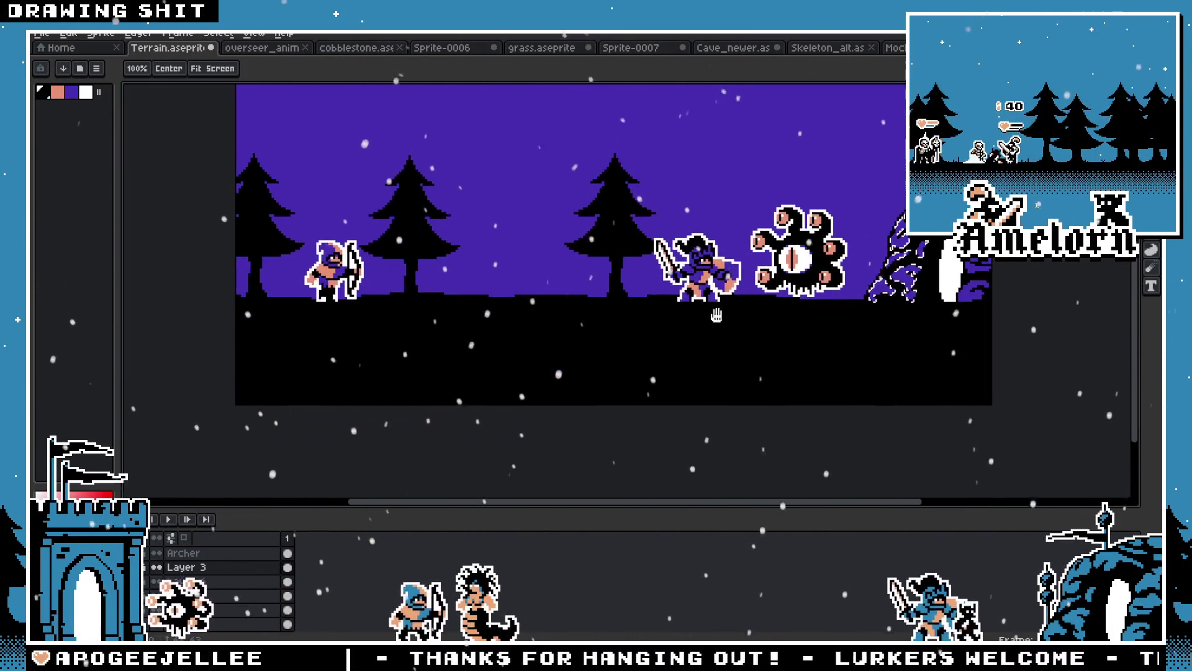
click(193, 582)
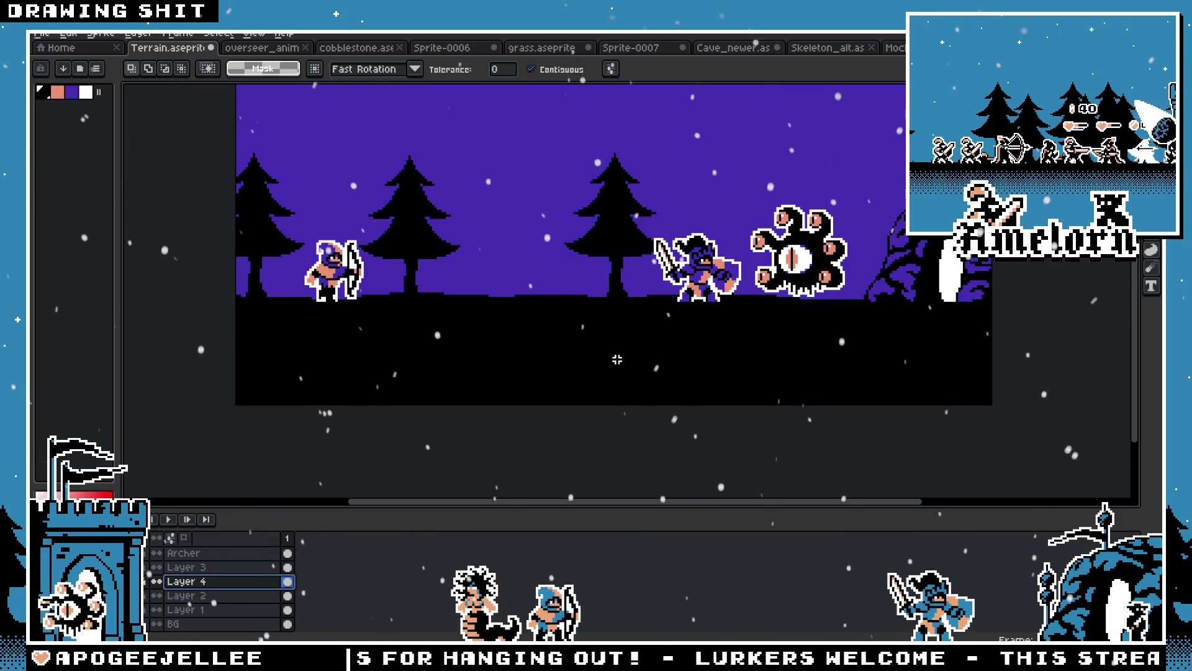
key(ctrl+t)
mouse_move(950, 220)
mouse_down()
mouse_move(675, 317)
mouse_move(281, 332)
mouse_up()
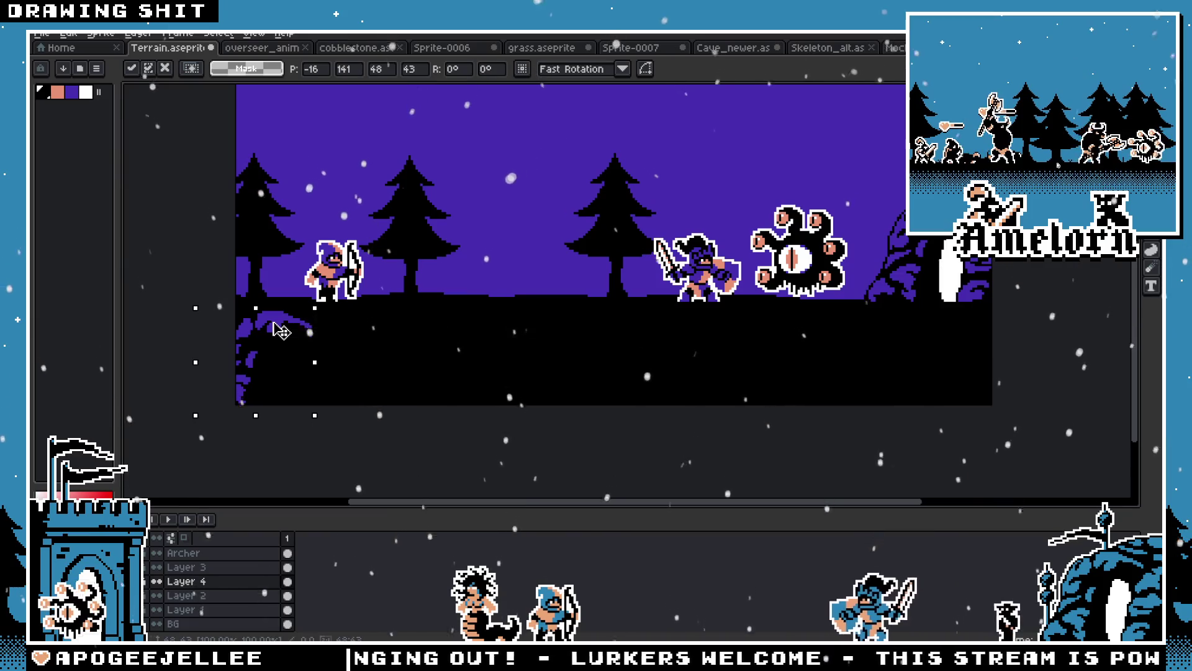
Reposition the pasted purple patch along the ground between archer and knight, then commit it
key(Return)
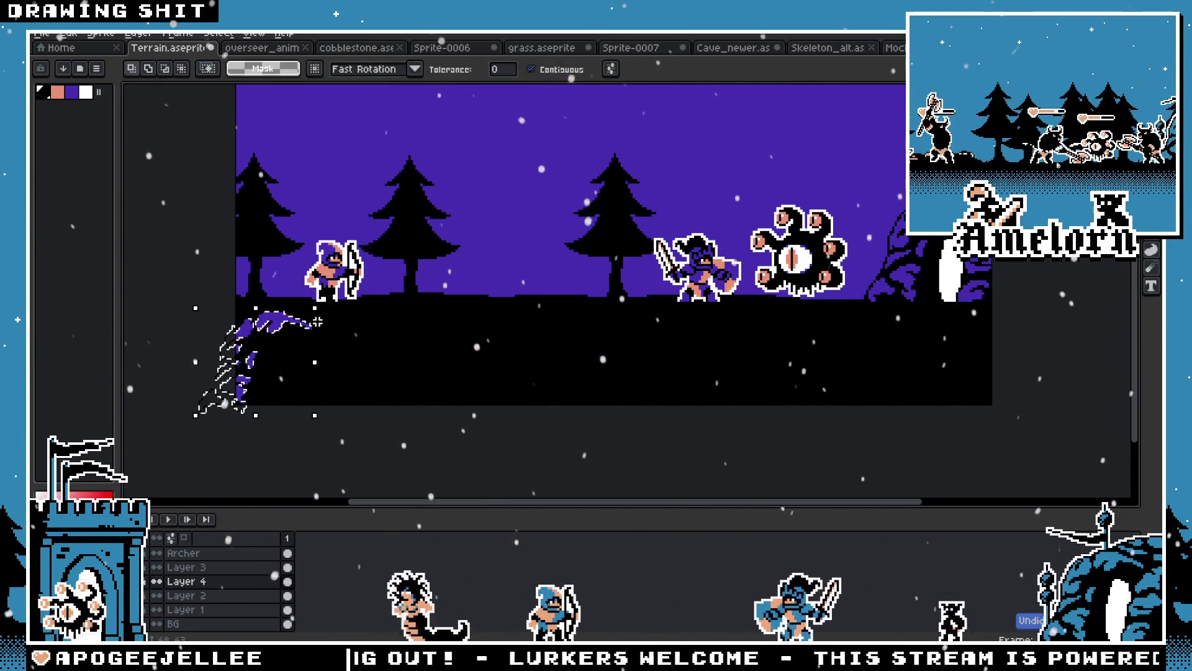
drag(303, 326, 527, 343)
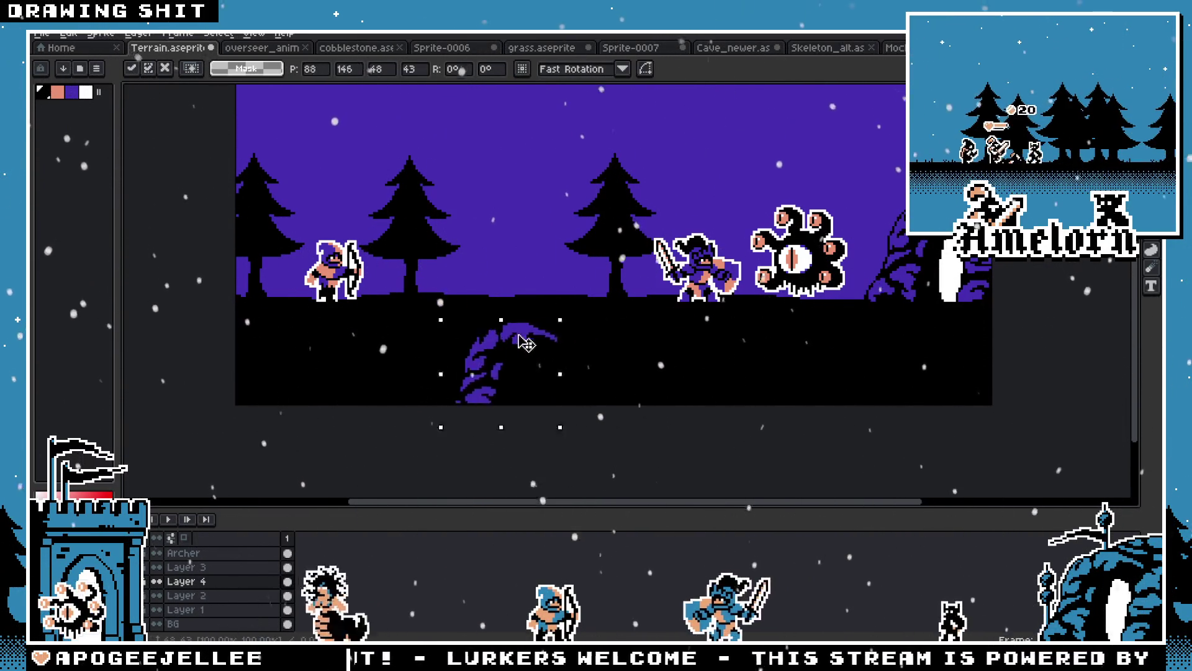
drag(388, 339, 314, 329)
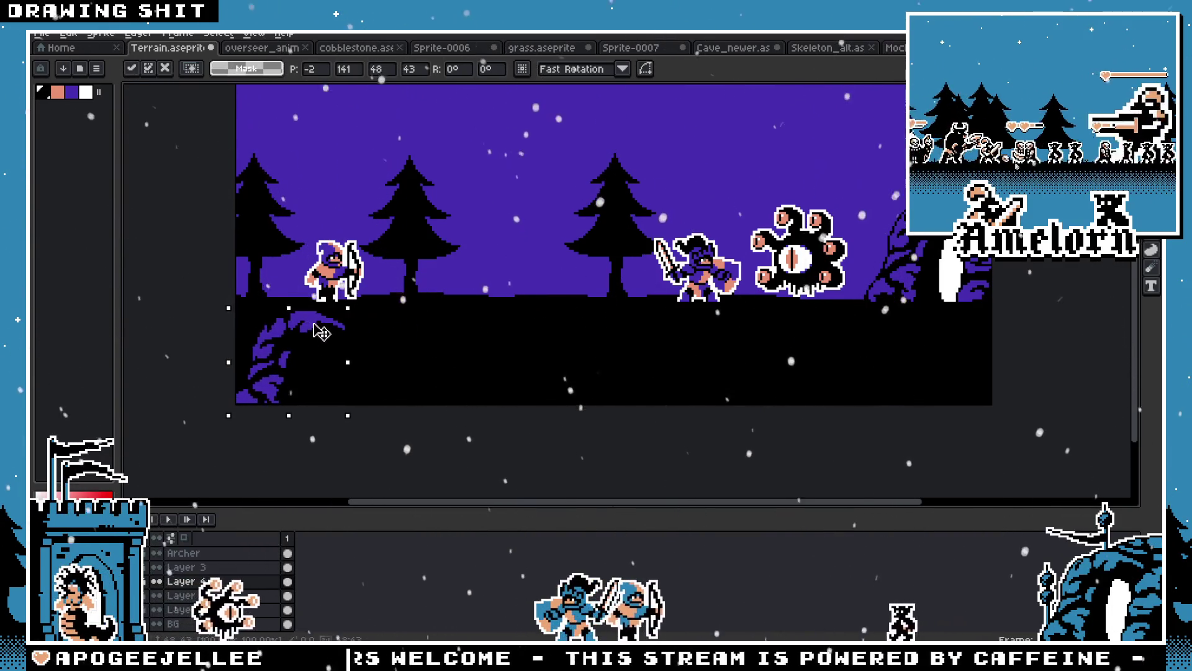
drag(316, 330, 383, 301)
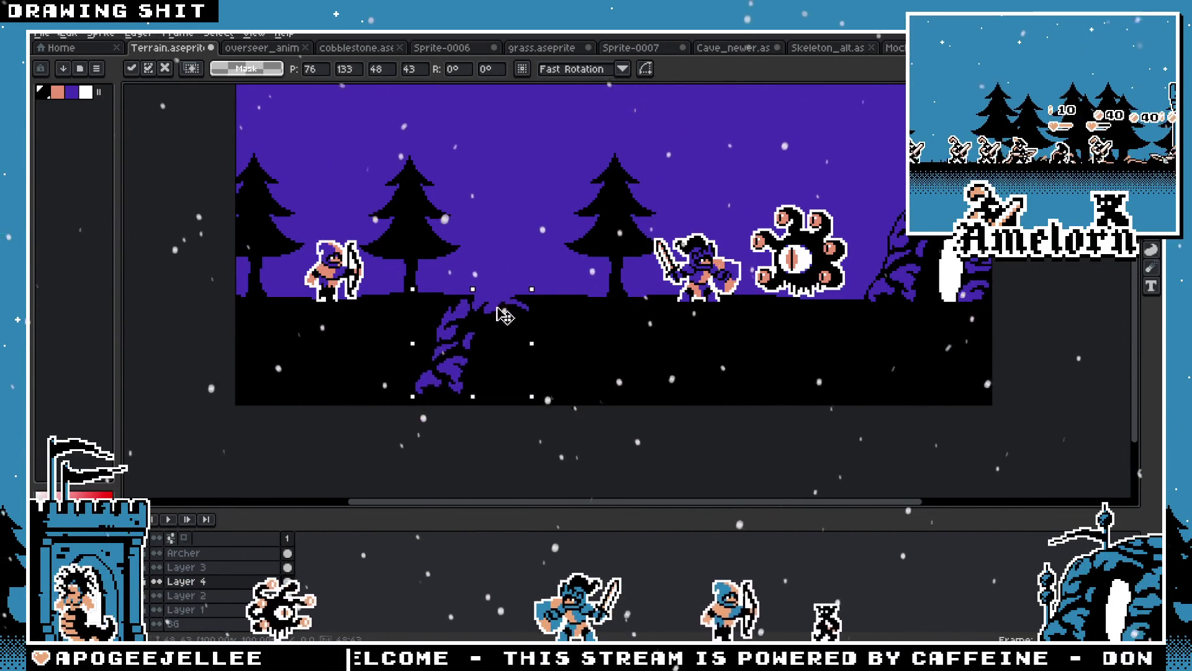
key(Return)
scroll(1109, 202, up, 1)
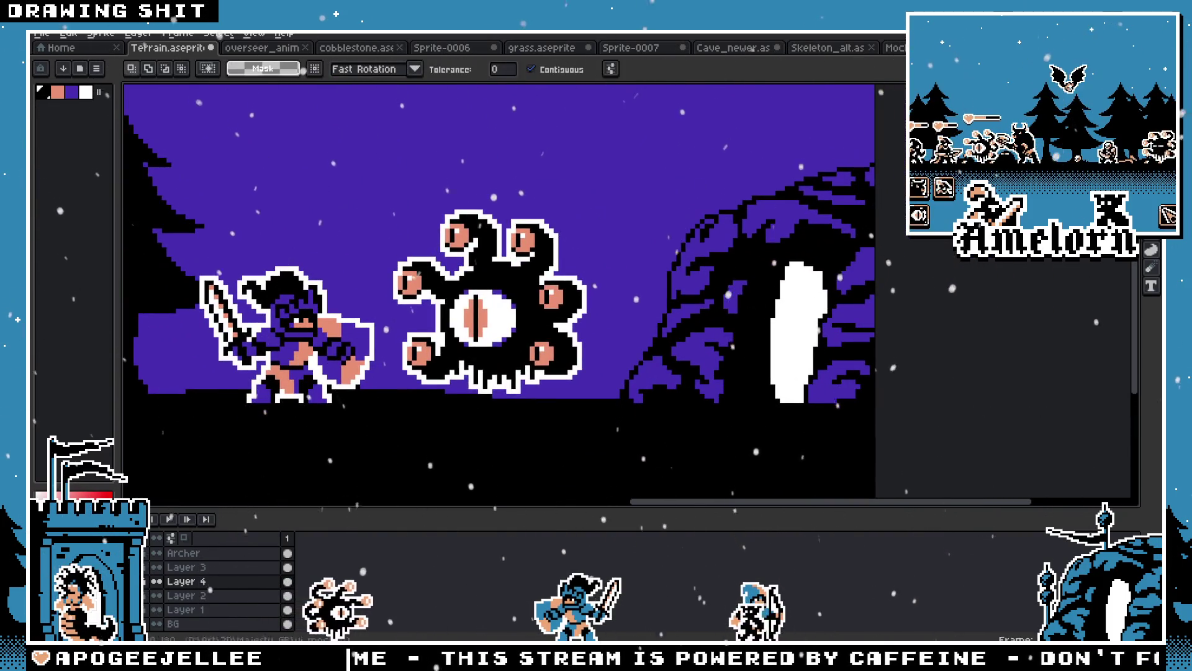
scroll(782, 279, up, 1)
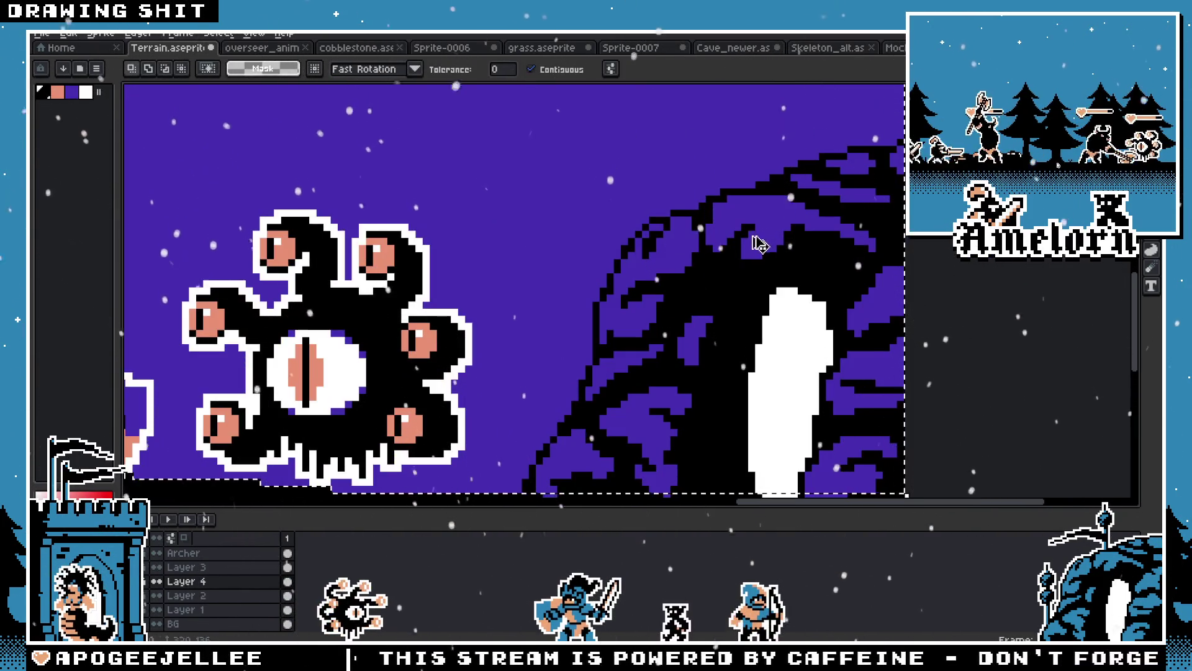
Move the cave's purple tendrils from Layer 3 onto the ground and copy them to Layer 4
key(space)
drag(667, 290, 683, 273)
click(215, 568)
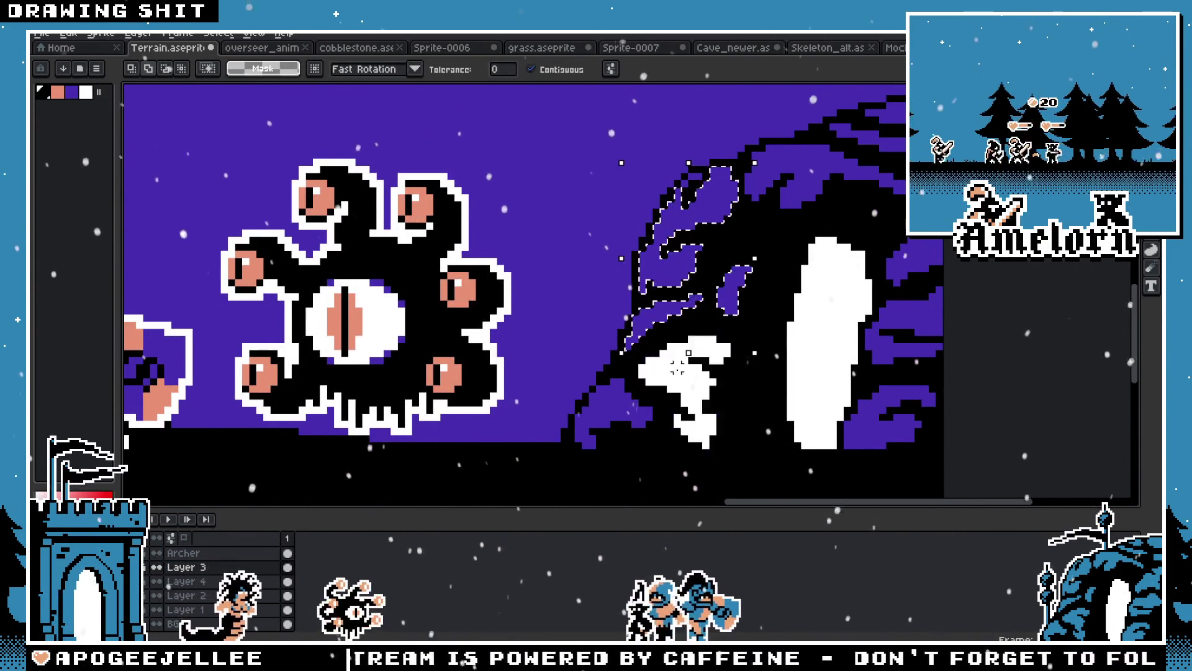
scroll(677, 369, down, 3)
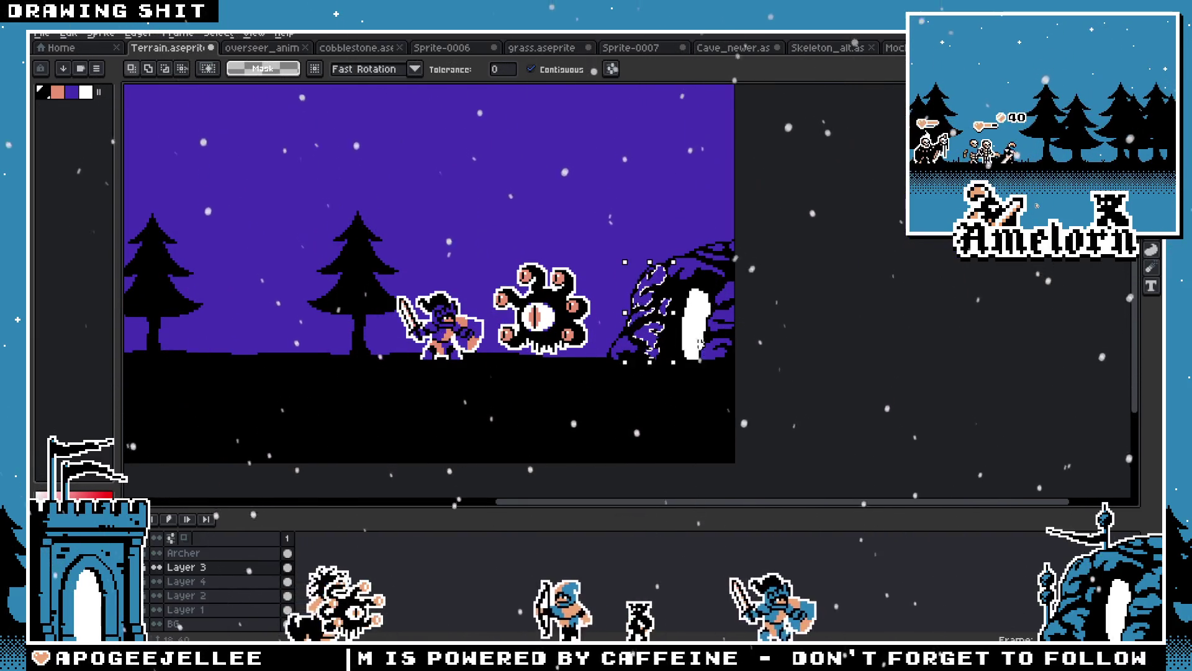
ctrl+click(669, 309)
mouse_move(657, 291)
mouse_down()
mouse_move(429, 377)
mouse_move(247, 388)
mouse_up()
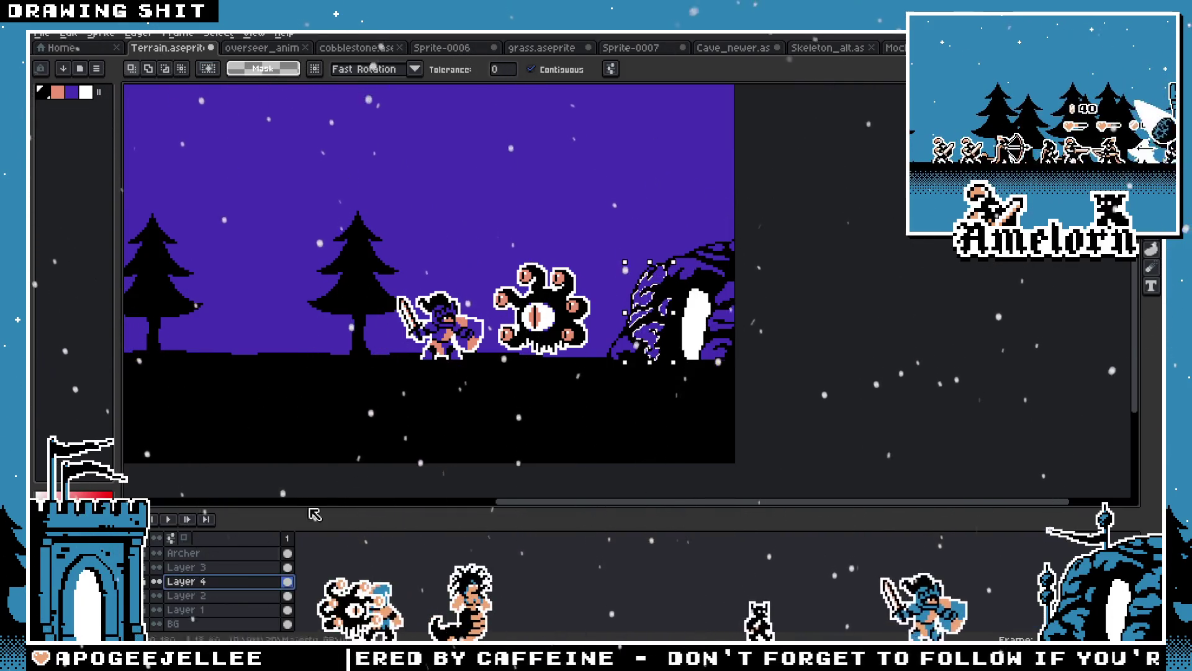
scroll(652, 328, up, 3)
click(200, 567)
key(ctrl+c)
key(Down)
key(ctrl+v)
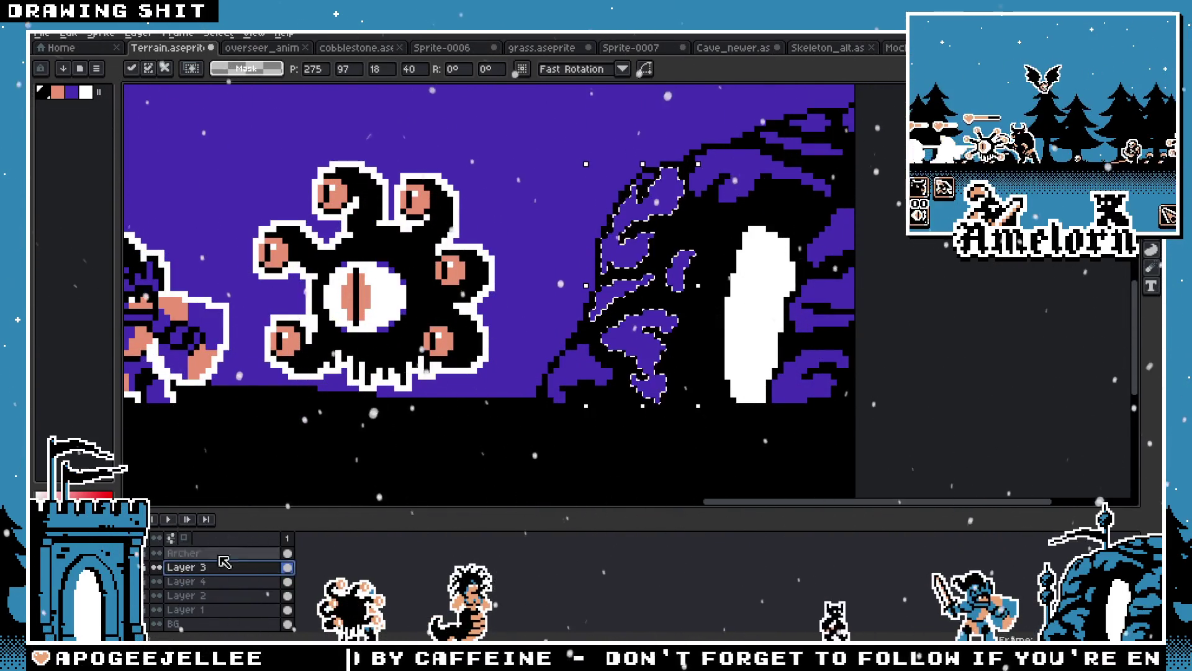
drag(671, 212, 359, 279)
scroll(359, 280, down, 1)
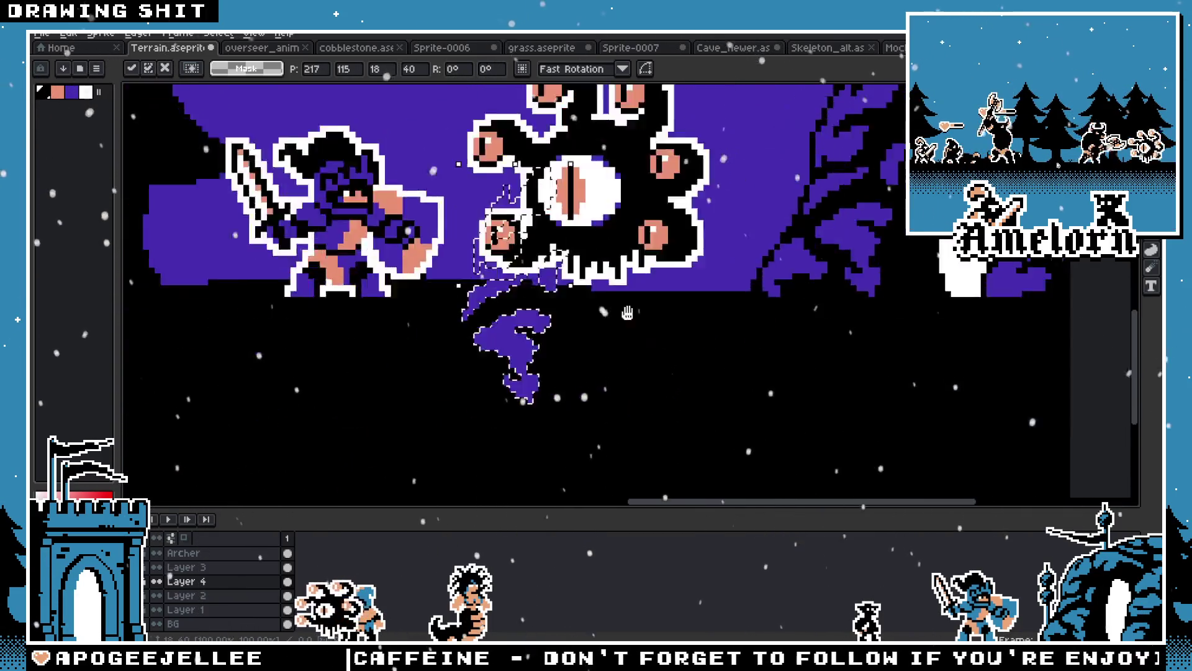
scroll(359, 279, down, 1)
drag(572, 304, 253, 323)
drag(483, 350, 638, 350)
scroll(393, 360, up, 2)
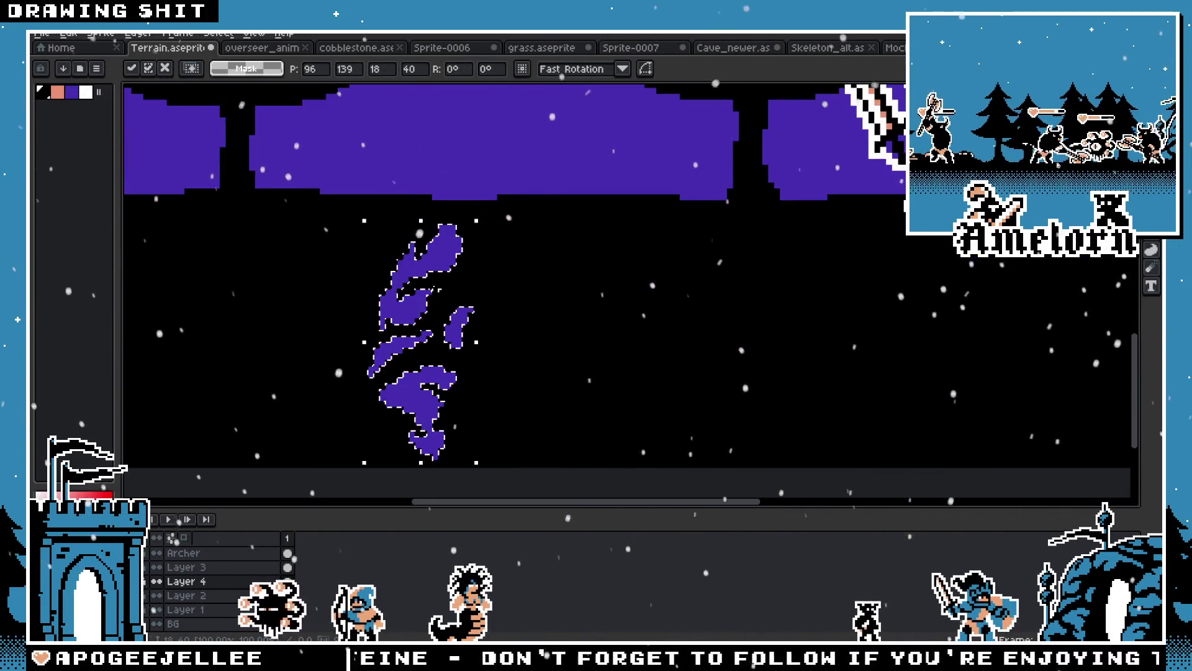
drag(392, 360, 165, 359)
drag(227, 292, 549, 300)
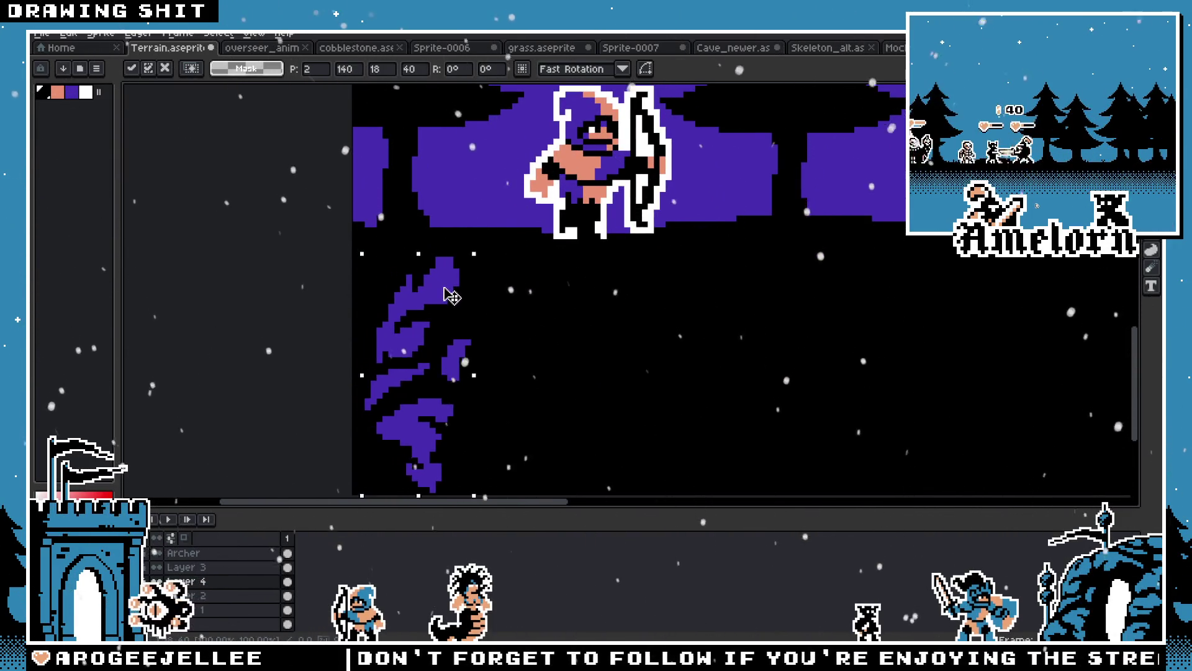
drag(444, 287, 555, 292)
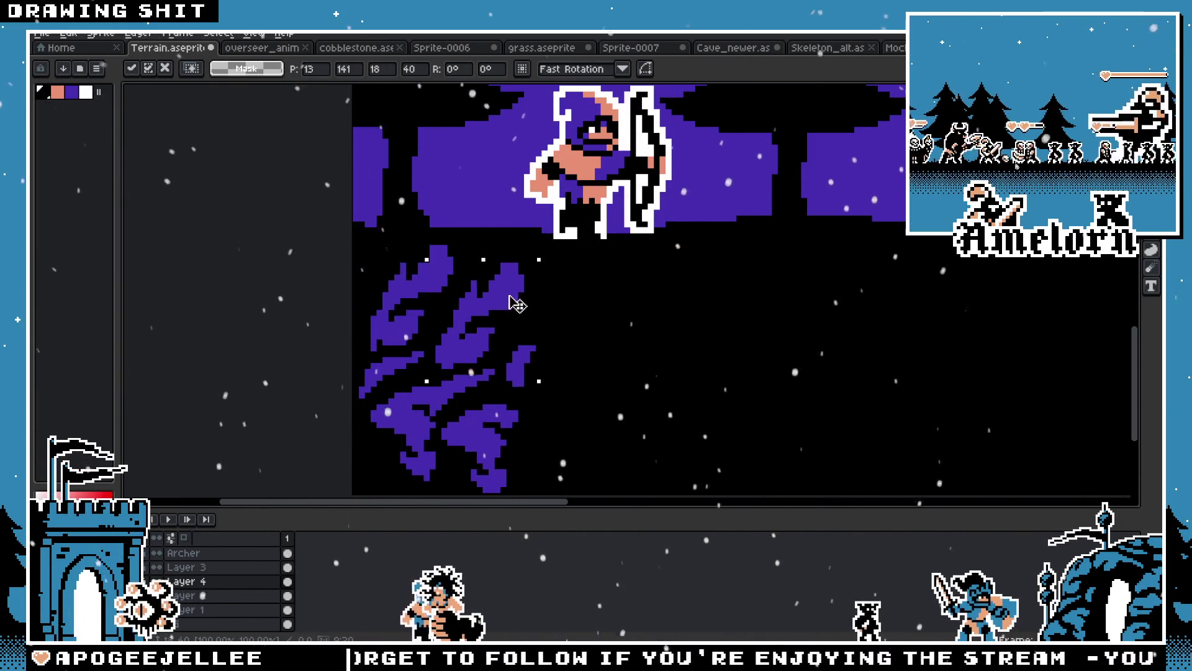
scroll(561, 289, down, 4)
scroll(625, 338, up, 3)
key(w)
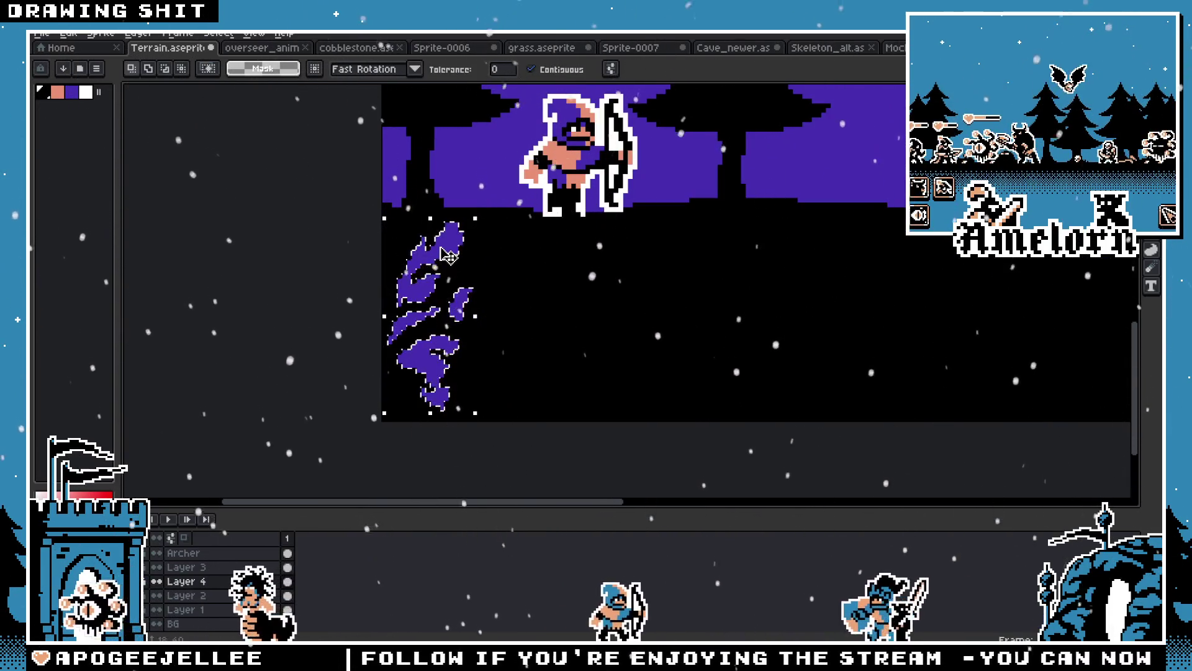
drag(447, 255, 470, 253)
key(w)
click(530, 294)
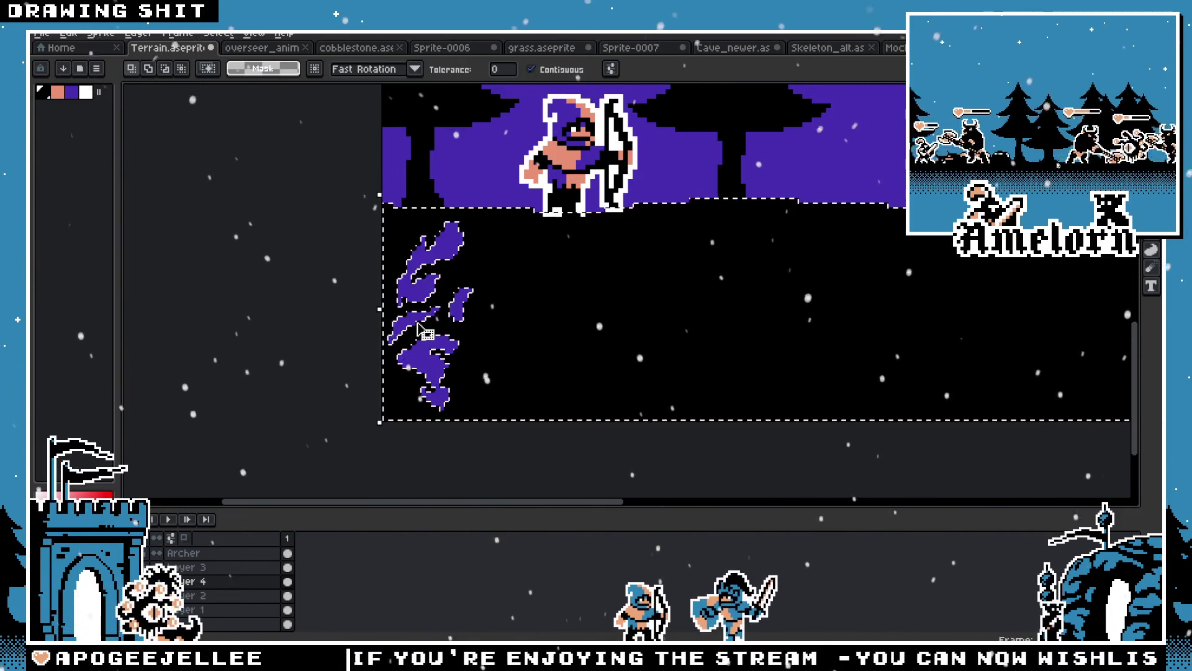
scroll(403, 372, down, 4)
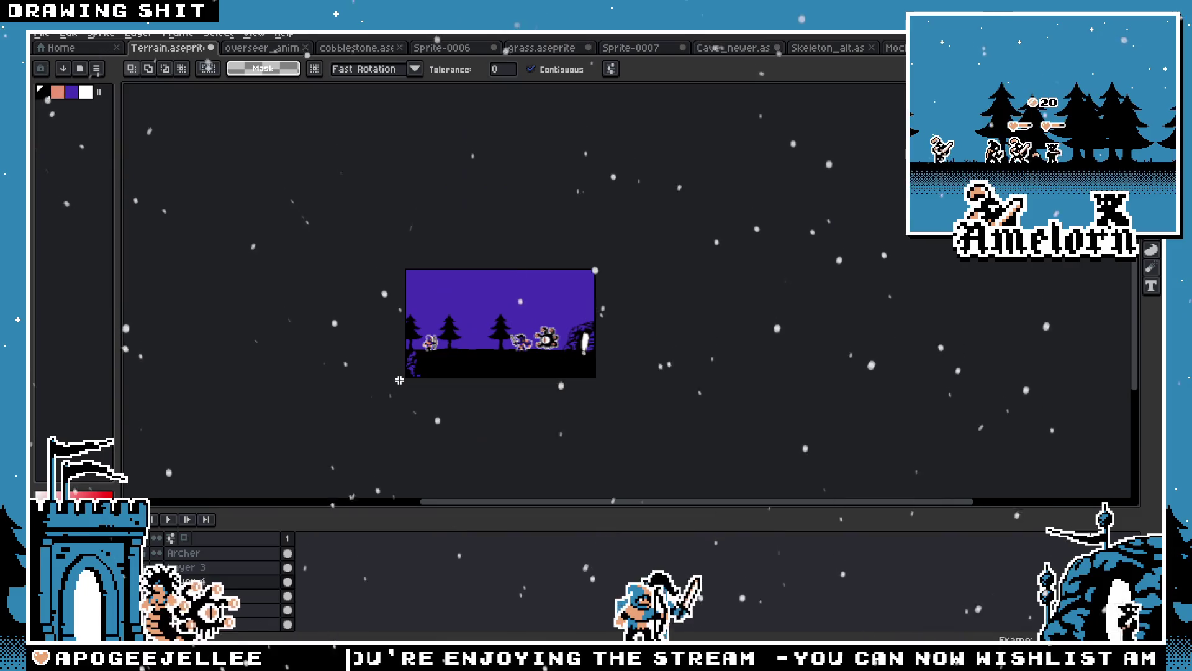
scroll(420, 384, up, 5)
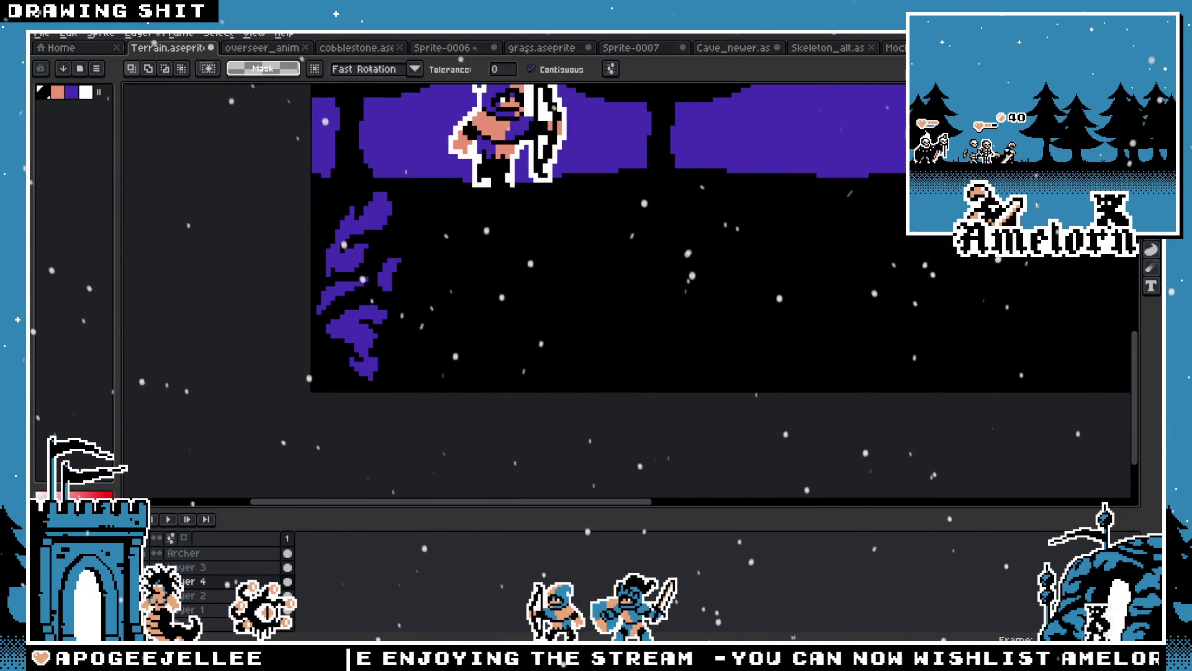
scroll(371, 233, up, 1)
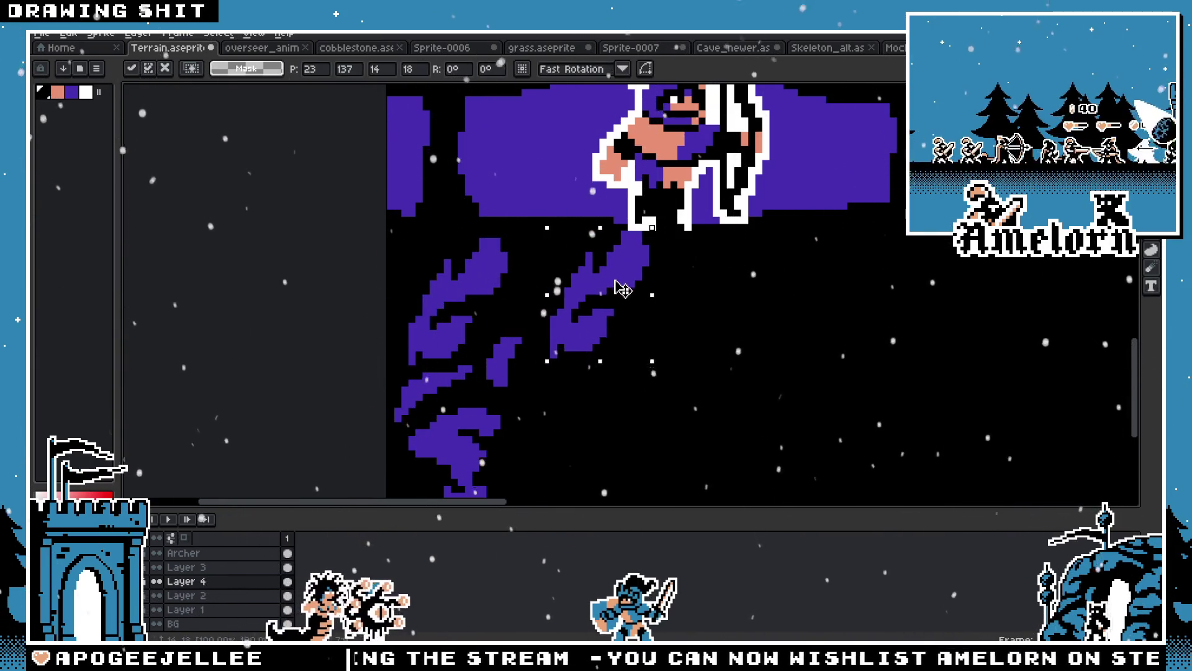
click(534, 308)
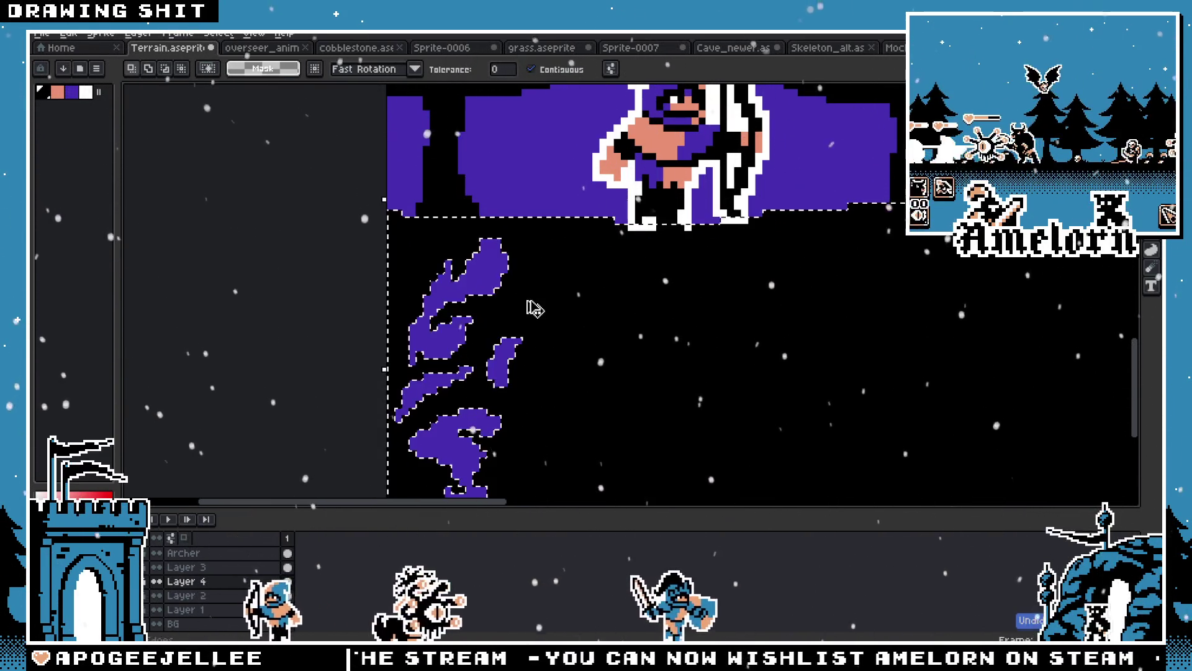
scroll(533, 305, down, 4)
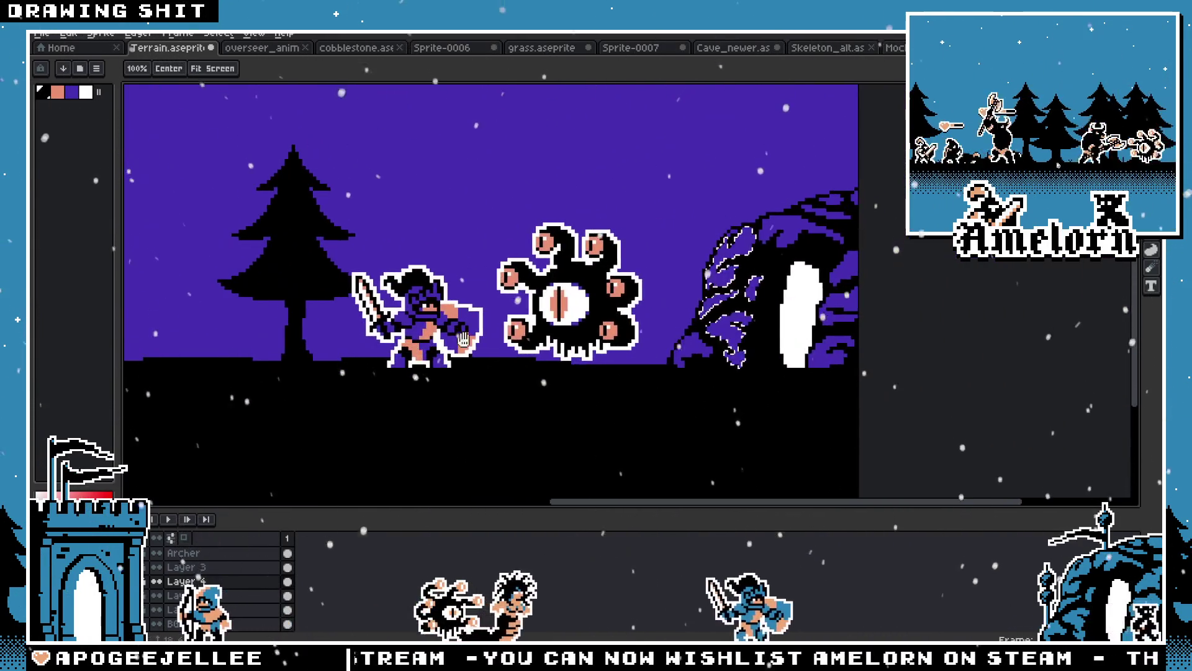
key(space)
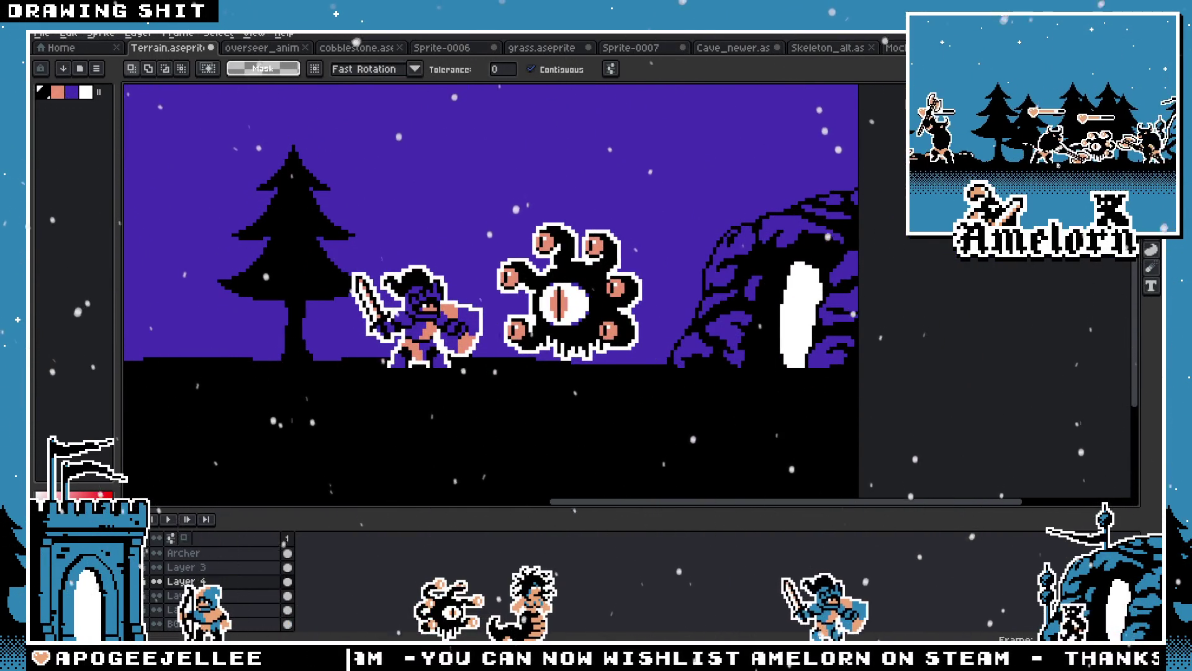
key(q)
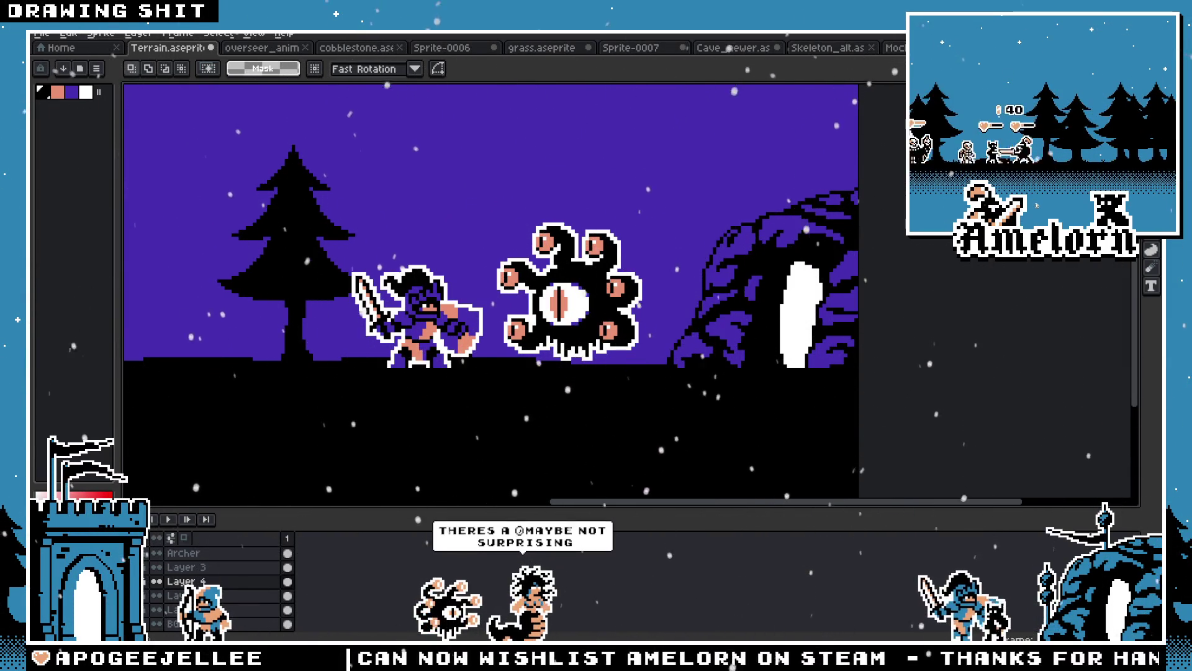
key(w)
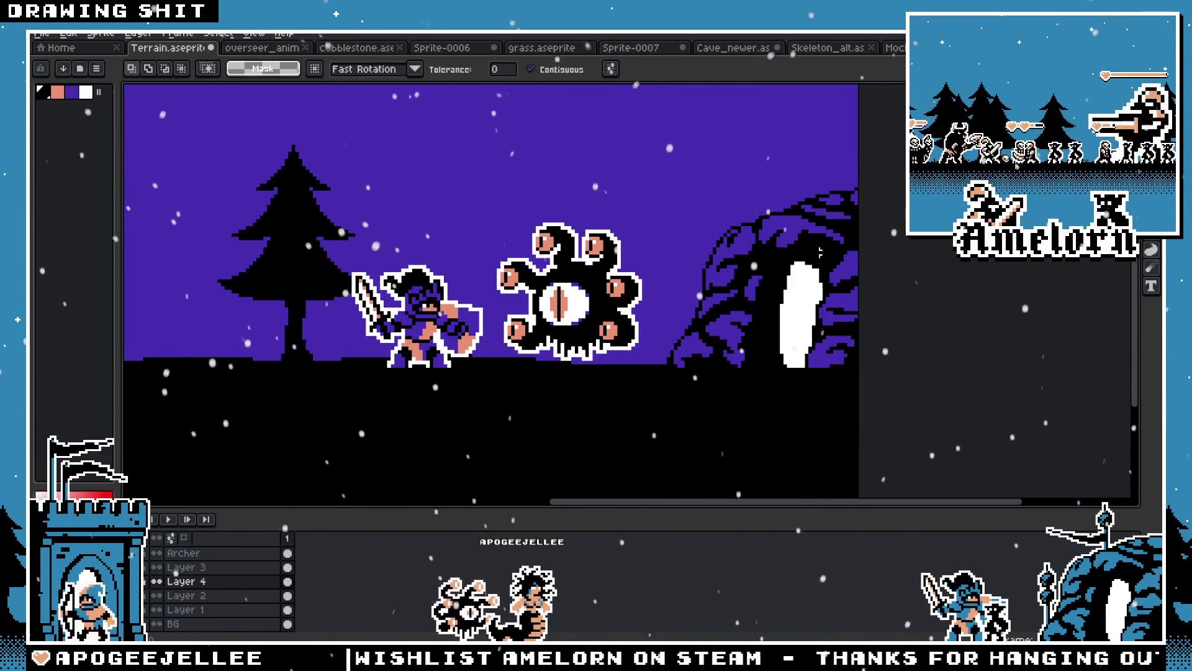
key(h)
Pick the sky purple and set a 1px Pencil near the archer
mouse_move(445, 327)
mouse_down()
mouse_move(784, 305)
mouse_move(1079, 245)
mouse_move(538, 312)
mouse_up()
key(w)
key(h)
drag(435, 372, 866, 379)
key(b)
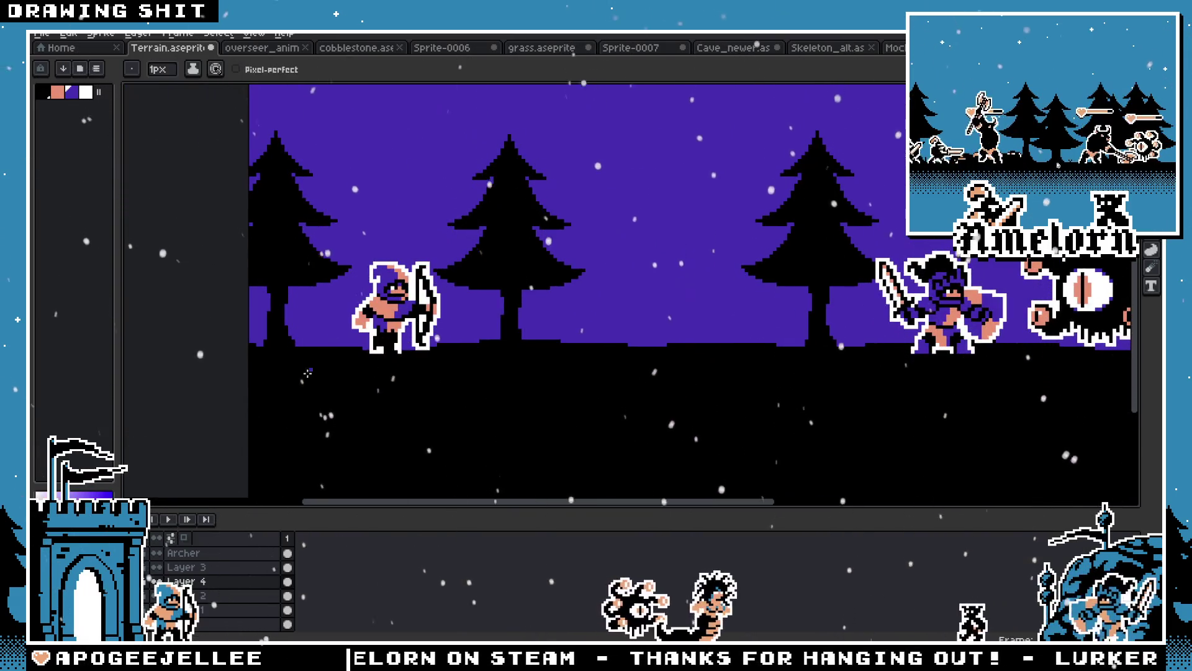
alt+click(259, 369)
key(e)
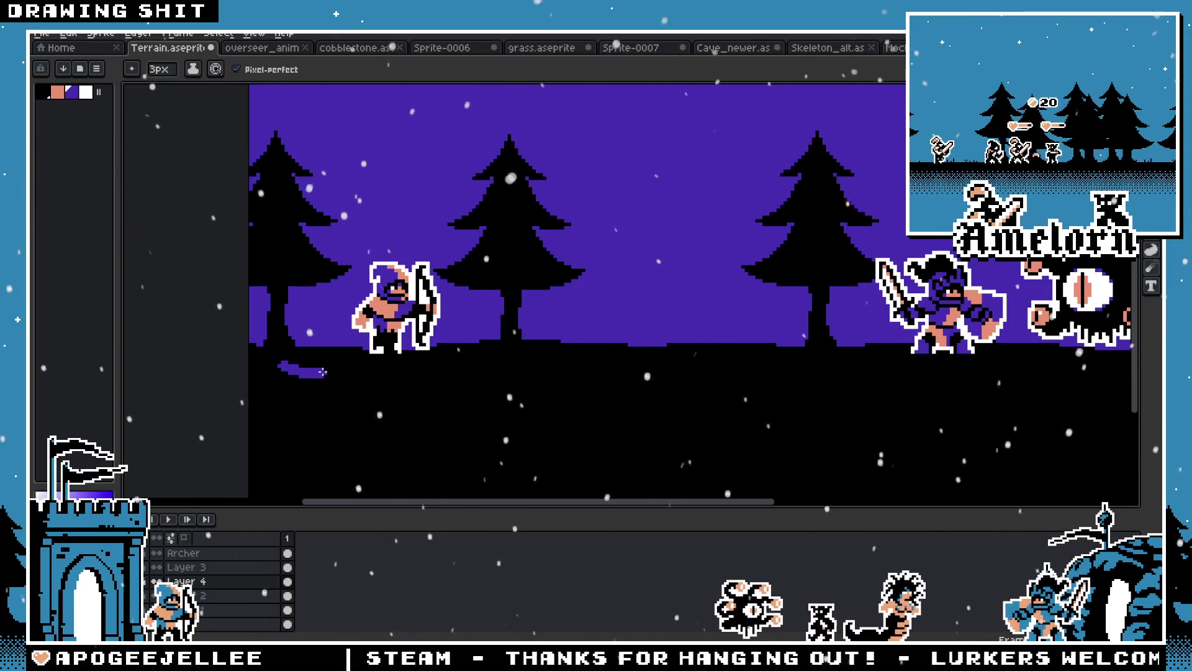
scroll(283, 366, down, 3)
scroll(346, 388, up, 4)
key(minus)
key(minus)
Draw a short purple streak on the ground just left of the archer
mouse_move(229, 333)
mouse_down()
mouse_move(212, 340)
mouse_move(242, 332)
mouse_up()
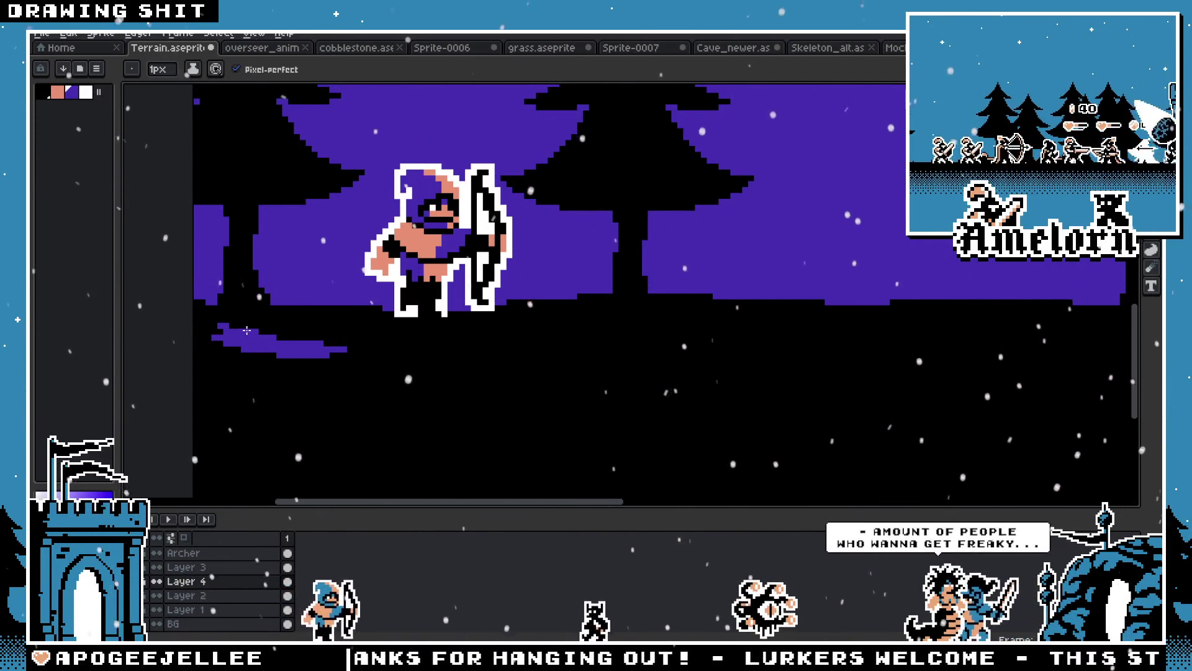
scroll(355, 343, up, 3)
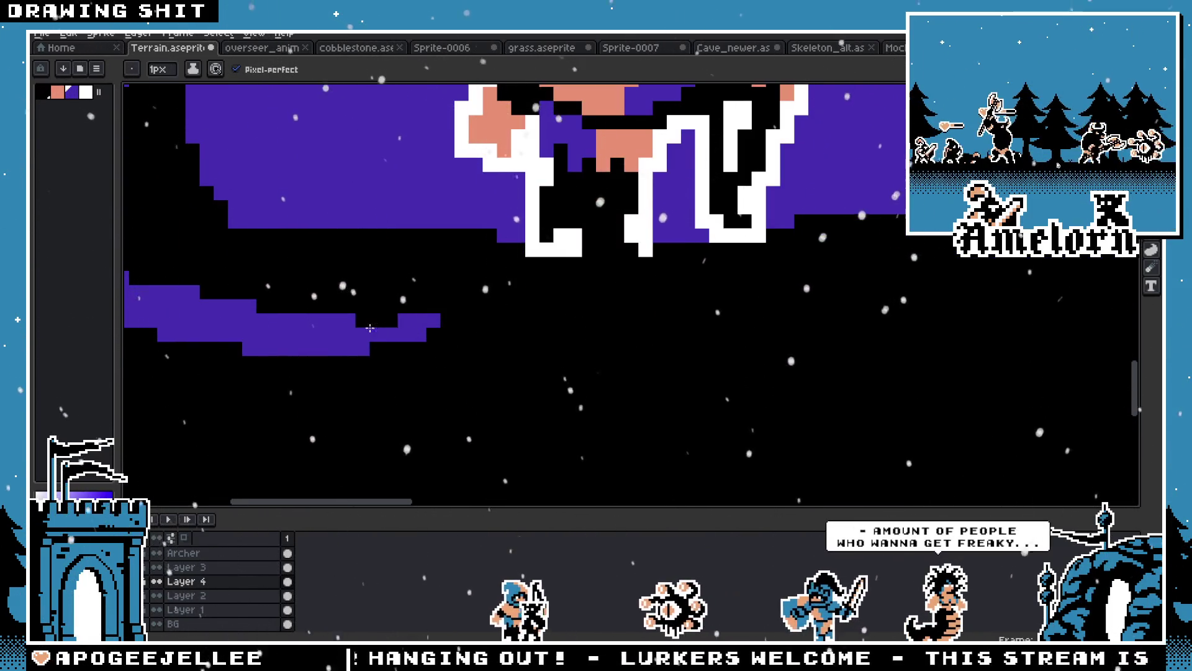
scroll(281, 335, down, 3)
scroll(281, 335, up, 2)
scroll(281, 335, up, 1)
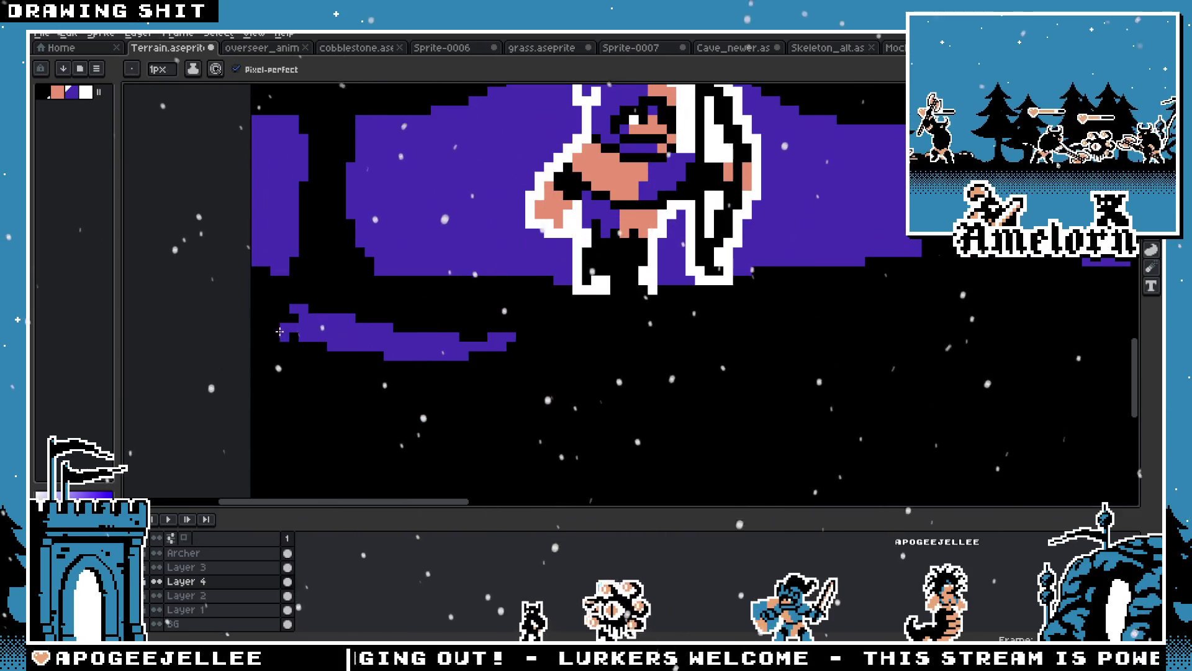
scroll(271, 321, down, 4)
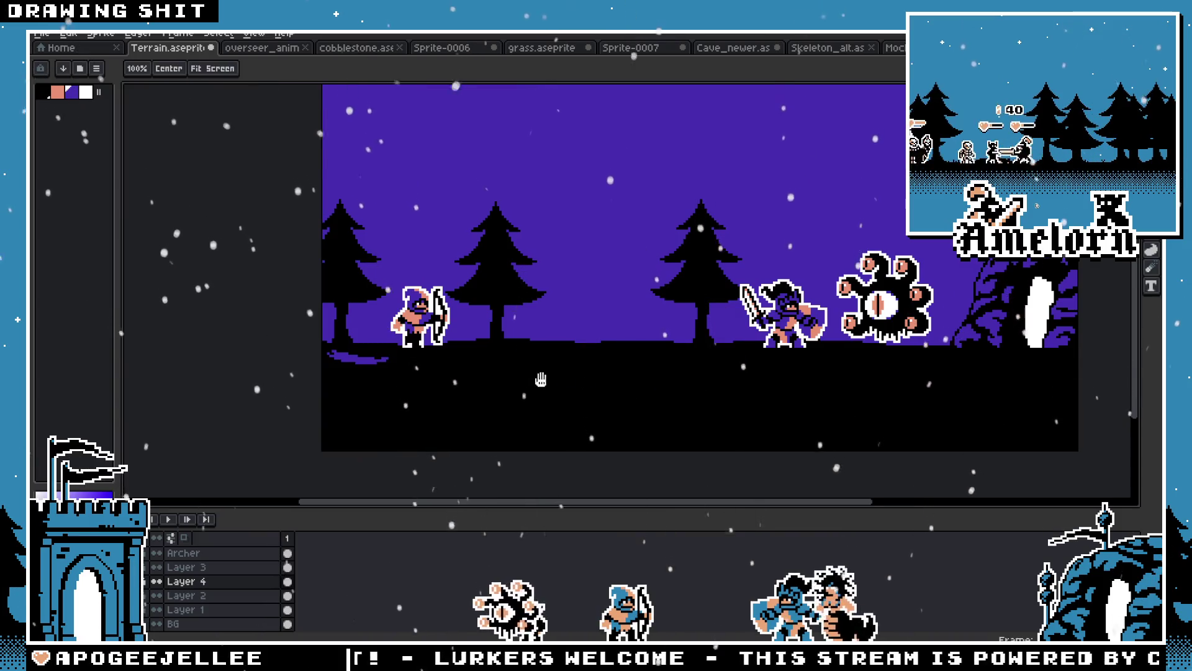
scroll(701, 388, up, 3)
scroll(585, 368, down, 2)
mouse_move(621, 373)
mouse_down()
mouse_move(304, 379)
mouse_move(621, 385)
mouse_up()
scroll(708, 399, up, 1)
drag(708, 399, 534, 399)
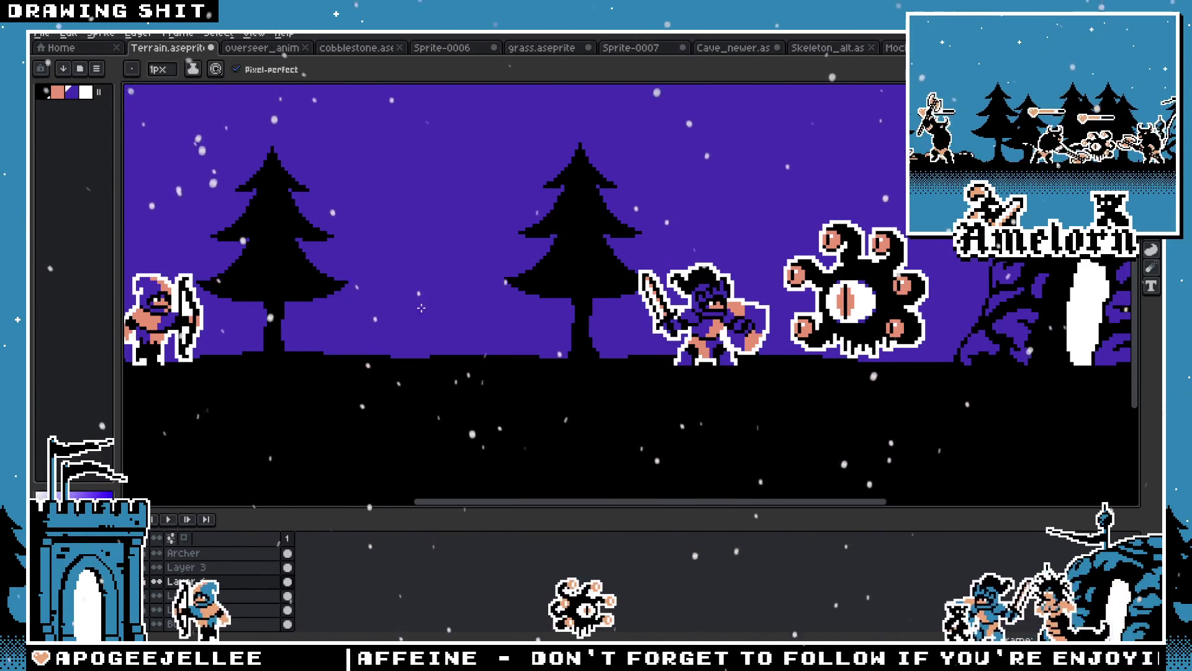
Try spraying a purple patch beneath the archer, then undo it
key(h)
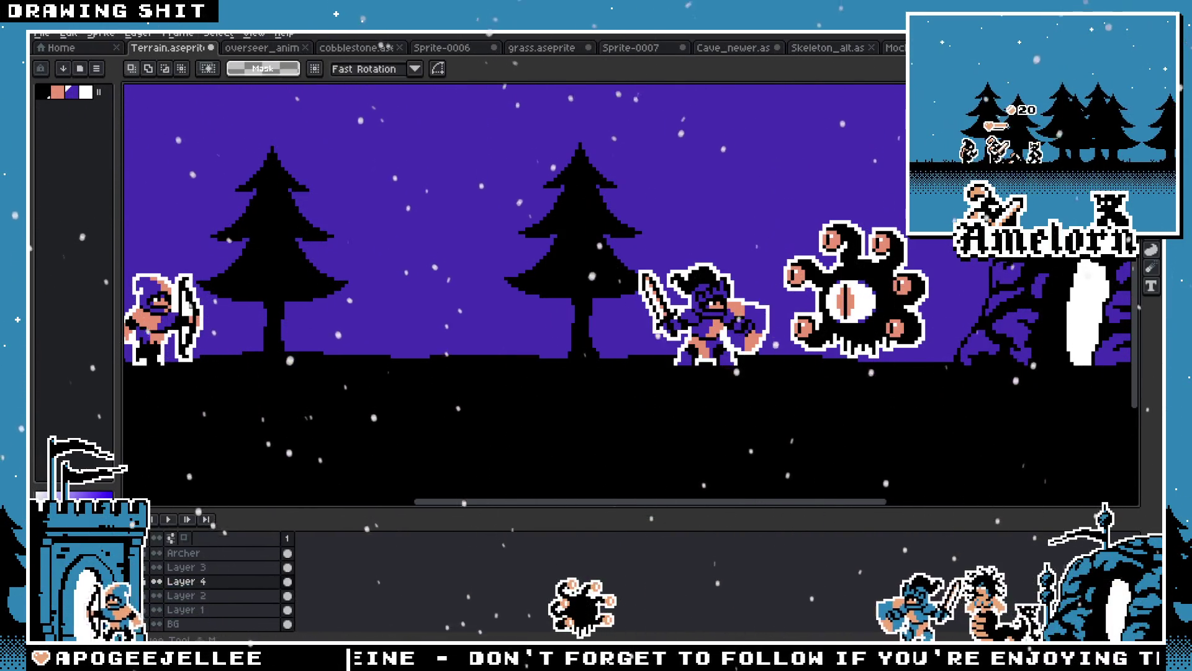
drag(481, 321, 742, 269)
scroll(300, 337, up, 2)
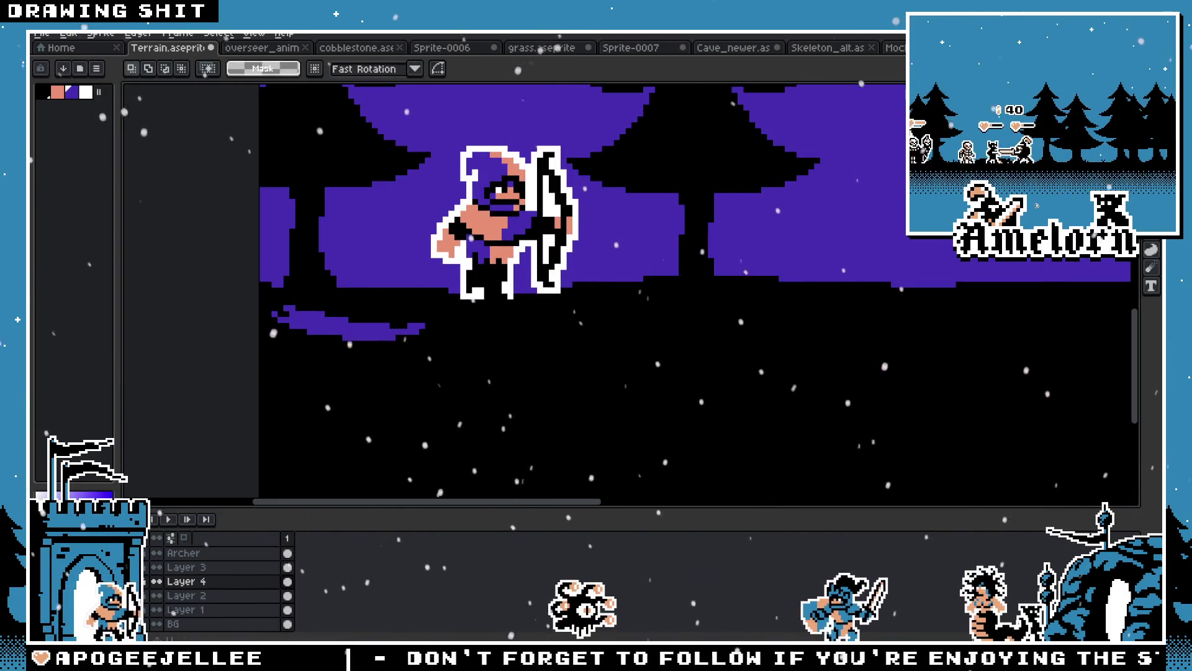
key(shift+b)
scroll(419, 354, down, 3)
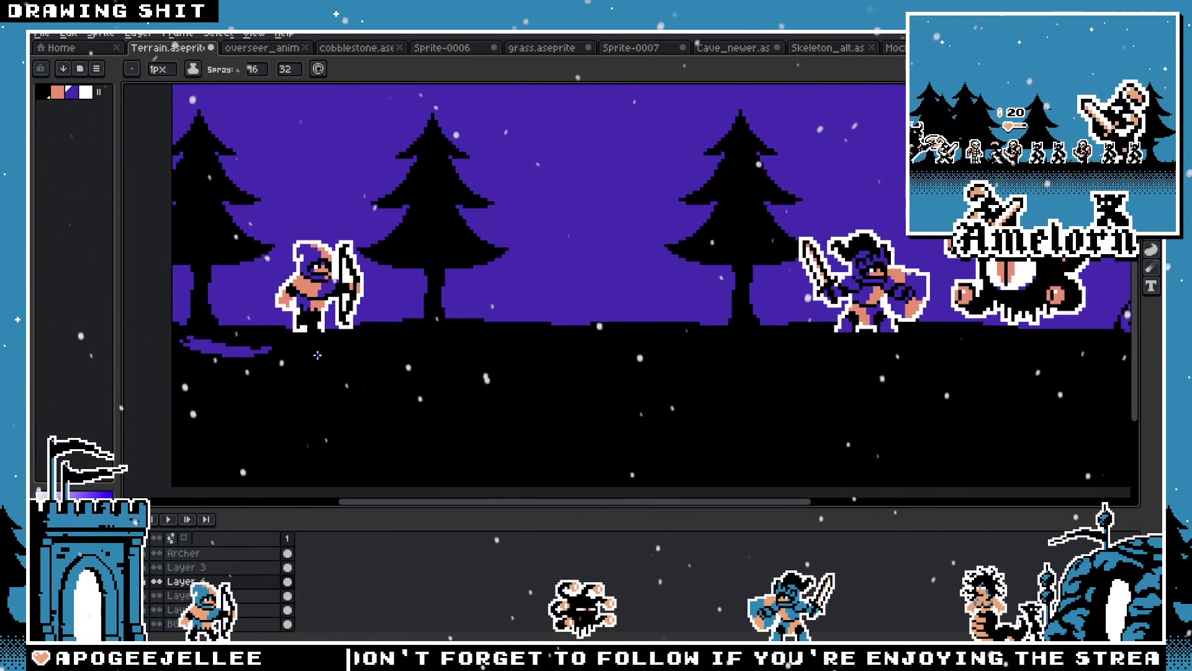
drag(335, 373, 420, 354)
key(ctrl+z)
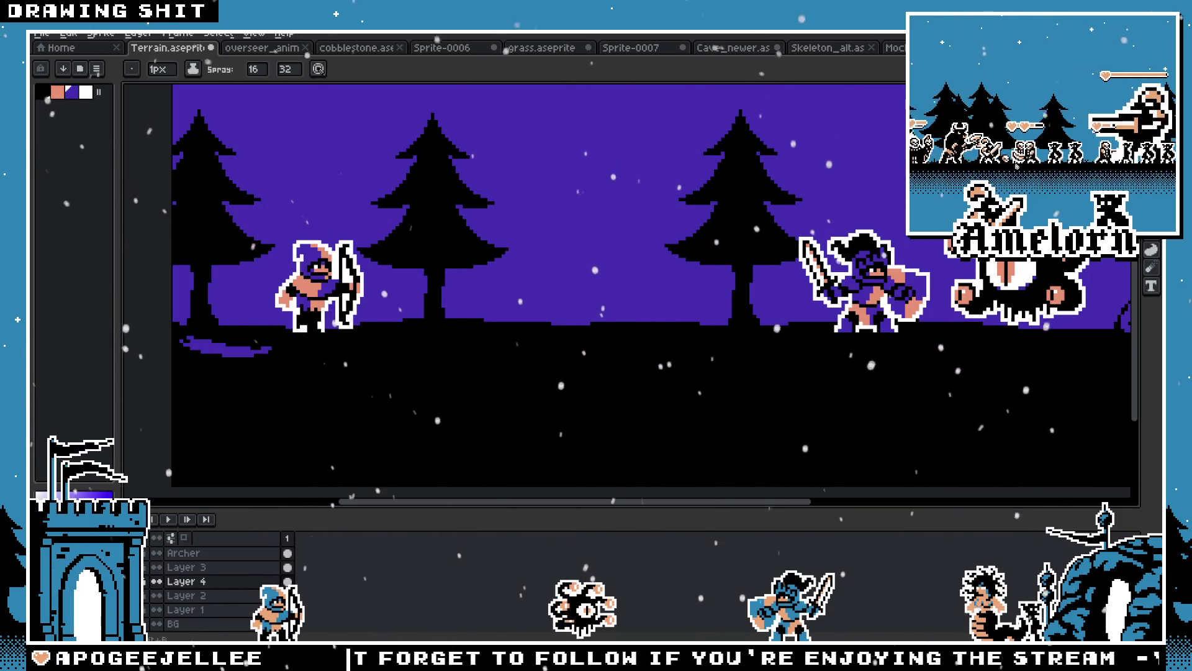
Draw purple streaks under the archer, undo the lower ones, and draw one curved streak
key(b)
scroll(362, 367, up, 1)
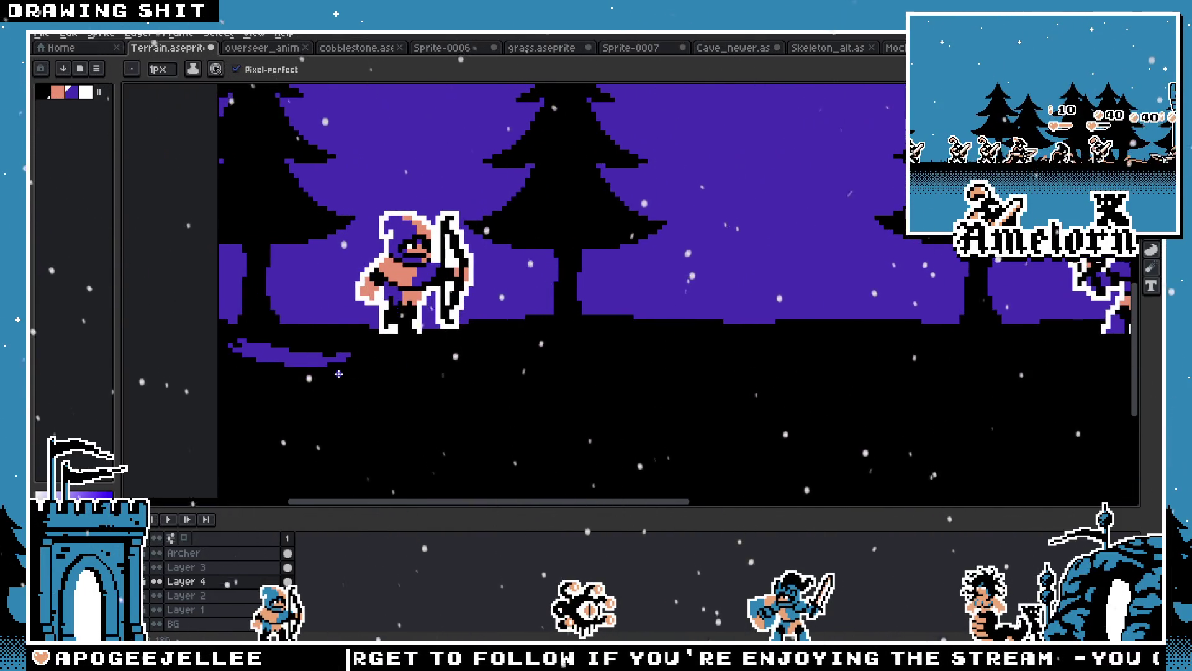
mouse_move(285, 382)
mouse_down()
mouse_move(398, 378)
mouse_move(282, 393)
mouse_move(239, 383)
mouse_up()
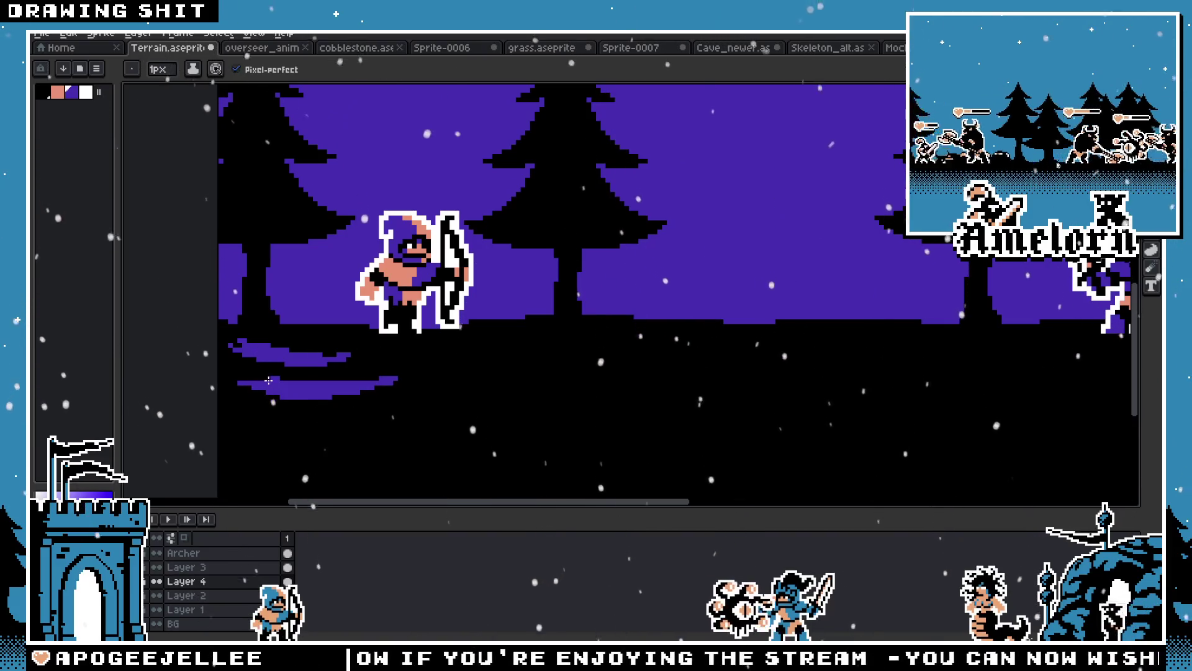
key(ctrl+z)
key(ctrl+z)
key(ctrl+z)
mouse_move(480, 366)
mouse_down()
mouse_move(284, 386)
mouse_move(348, 391)
mouse_move(474, 365)
mouse_move(364, 394)
mouse_move(261, 390)
mouse_up()
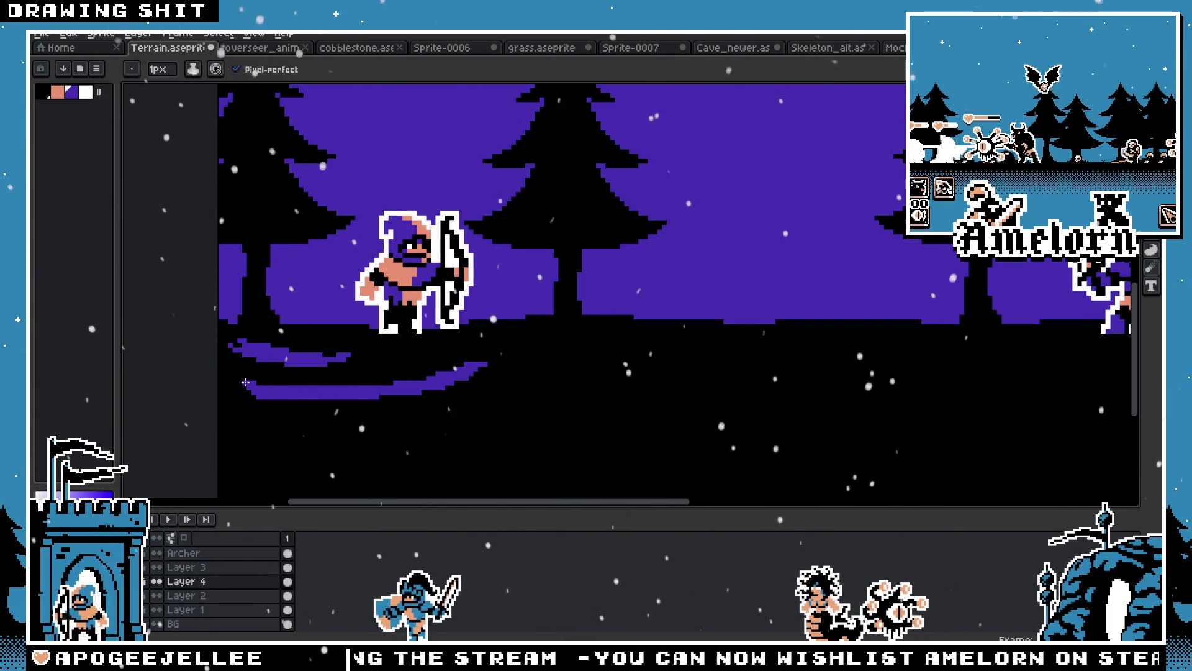
scroll(501, 367, down, 2)
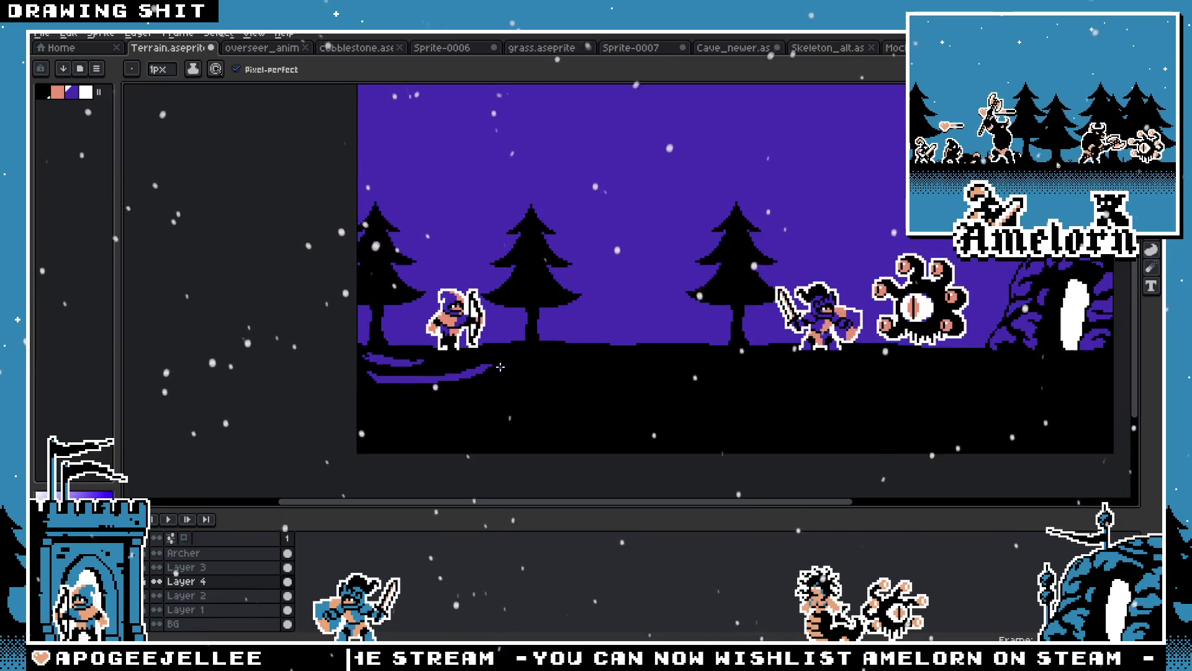
scroll(500, 367, down, 1)
scroll(463, 366, up, 4)
scroll(464, 366, down, 1)
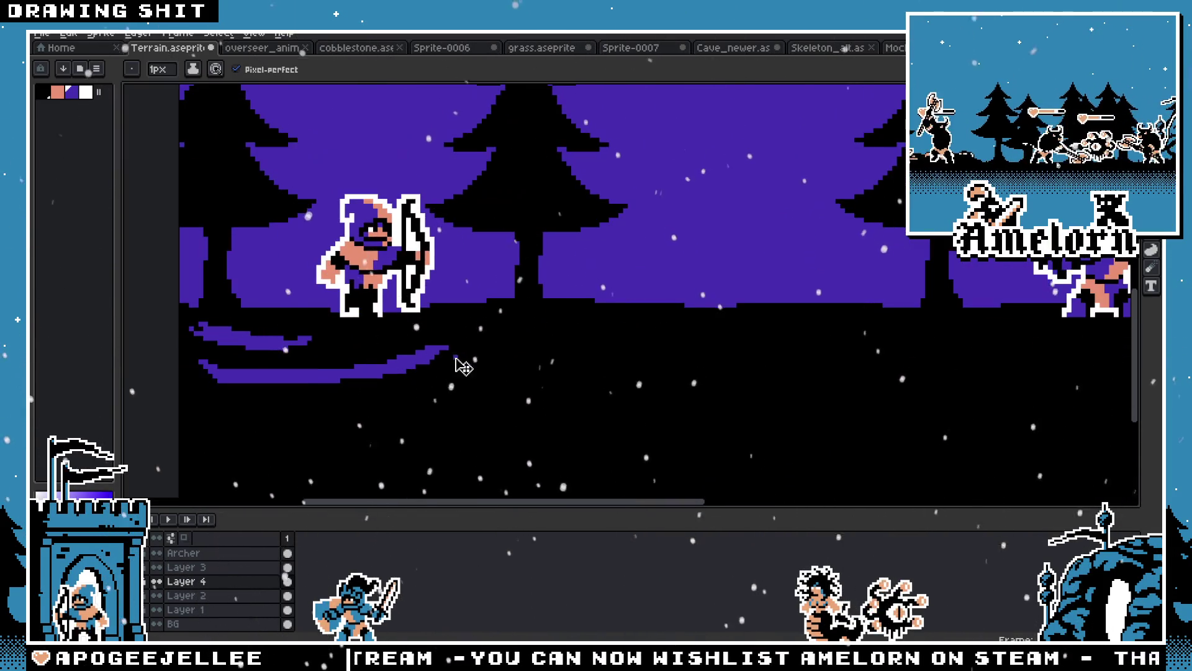
Undo the extra lower streak and the lumpy ground stroke
key(v)
key(ctrl+z)
key(ctrl+z)
key(b)
scroll(591, 333, down, 5)
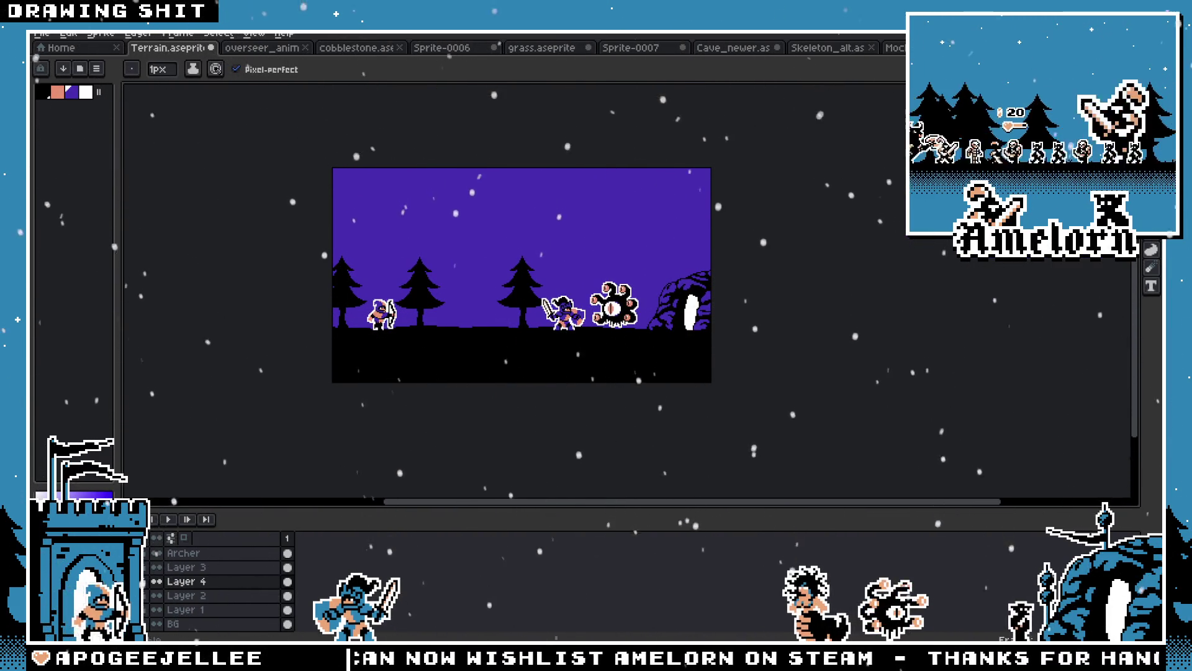
key(ctrl+y)
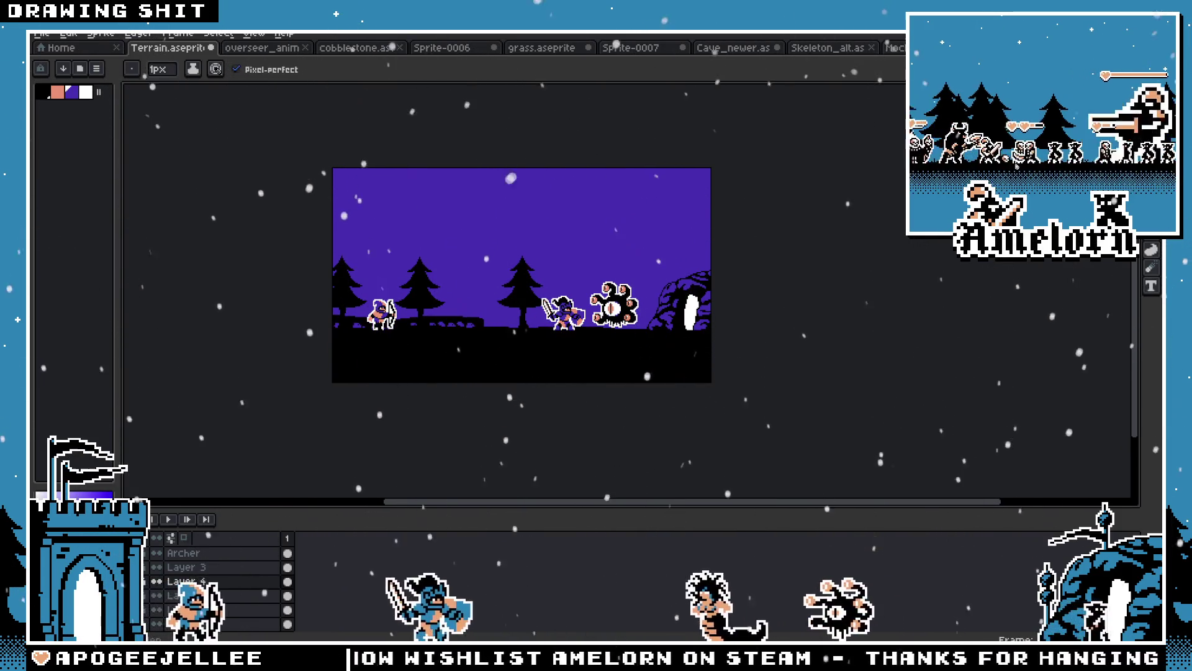
key(ctrl+z)
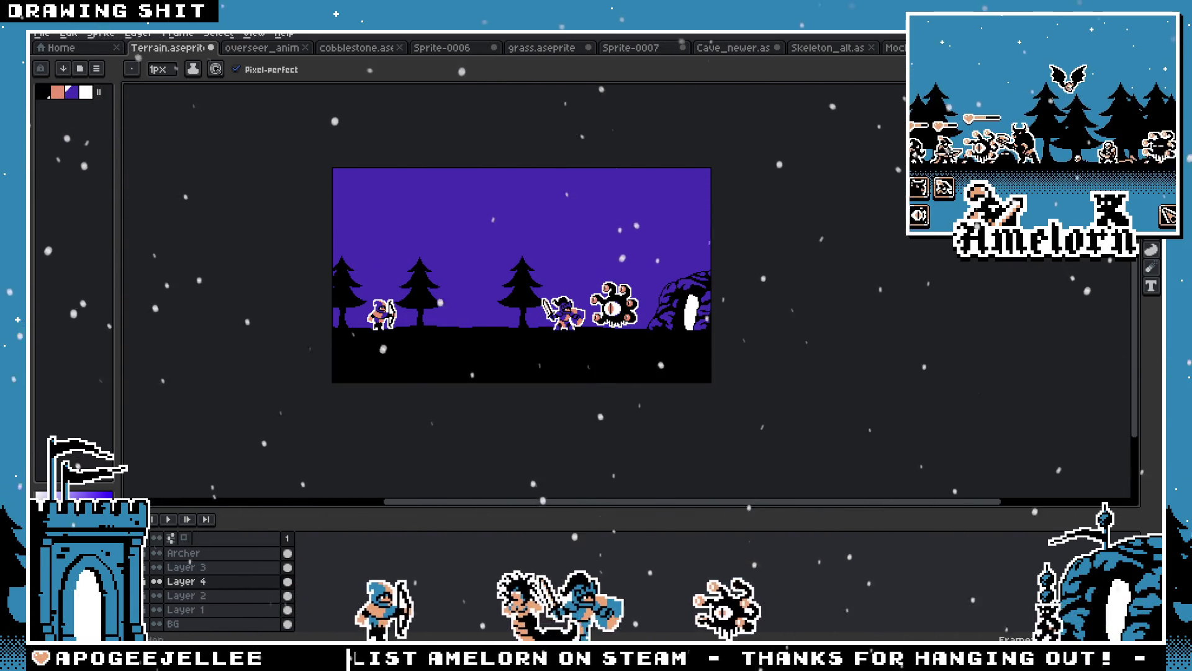
Clear Layer 4's plain black ground content and drop the selection
key(v)
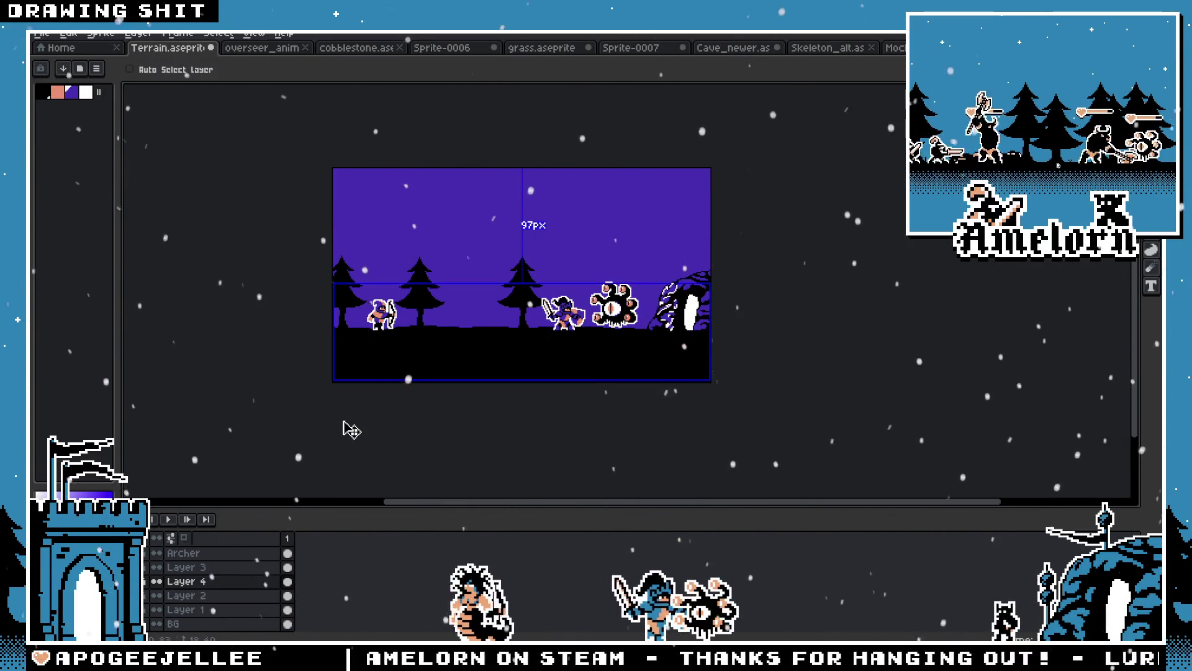
key(alt+Up)
key(alt+Down)
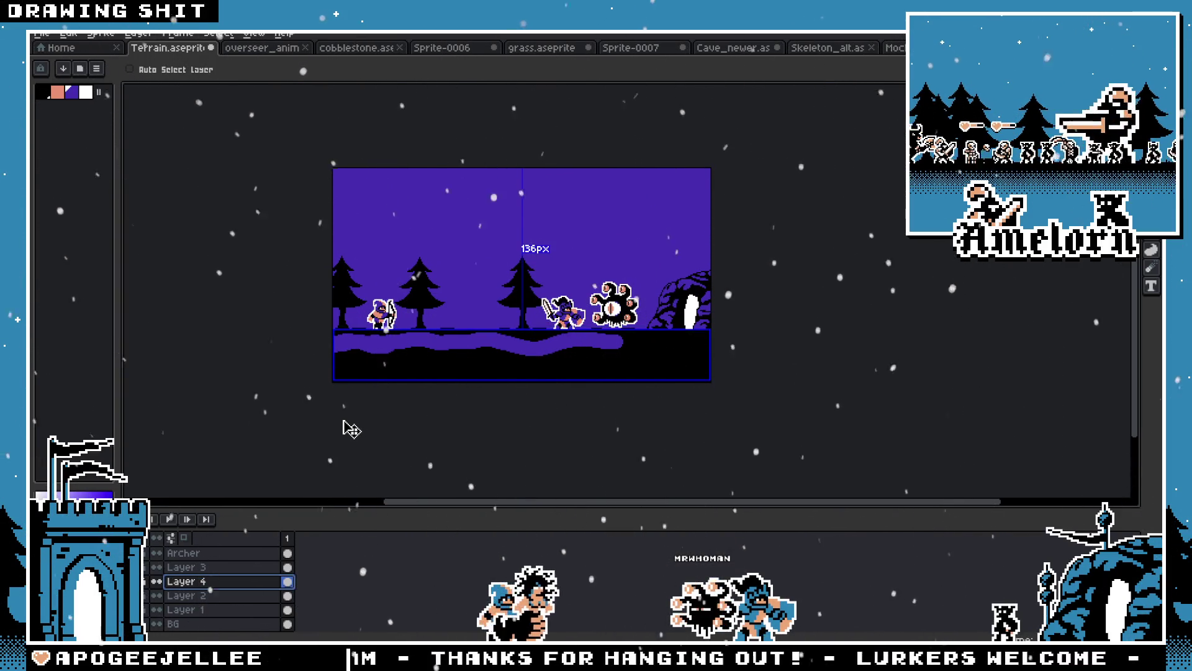
key(Delete)
key(alt+Up)
key(alt+Up)
key(ctrl+d)
key(b)
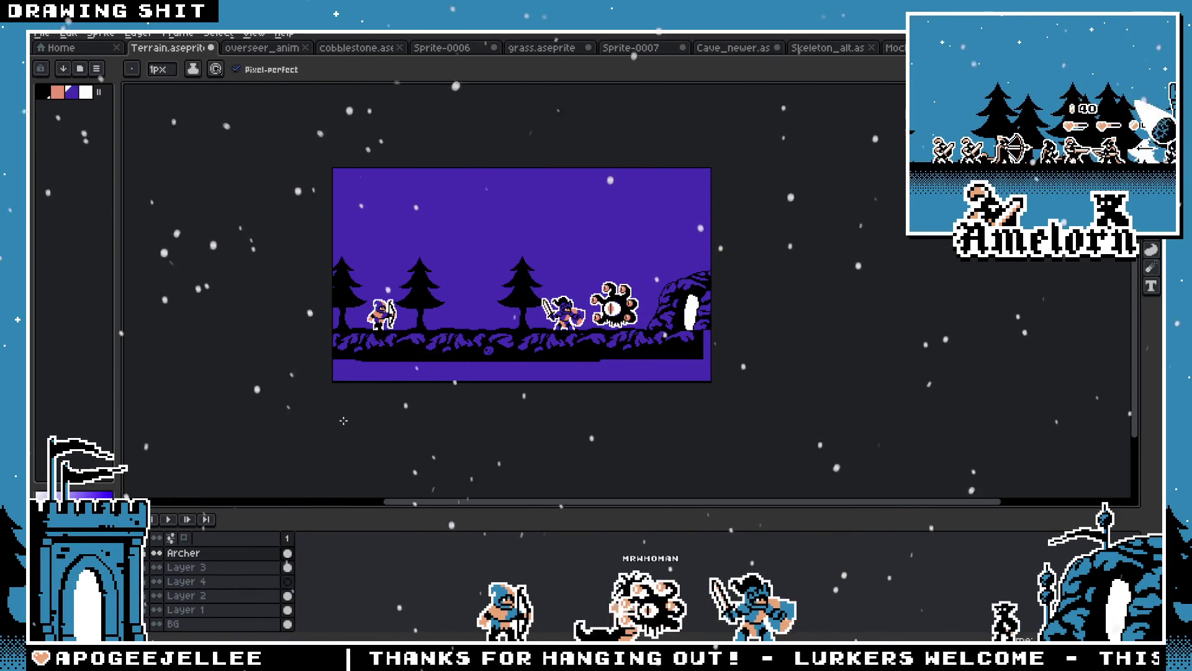
Make Layer 2 active and pan across the eye monster, cave and archer
scroll(397, 385, up, 2)
scroll(417, 384, down, 2)
scroll(417, 384, up, 2)
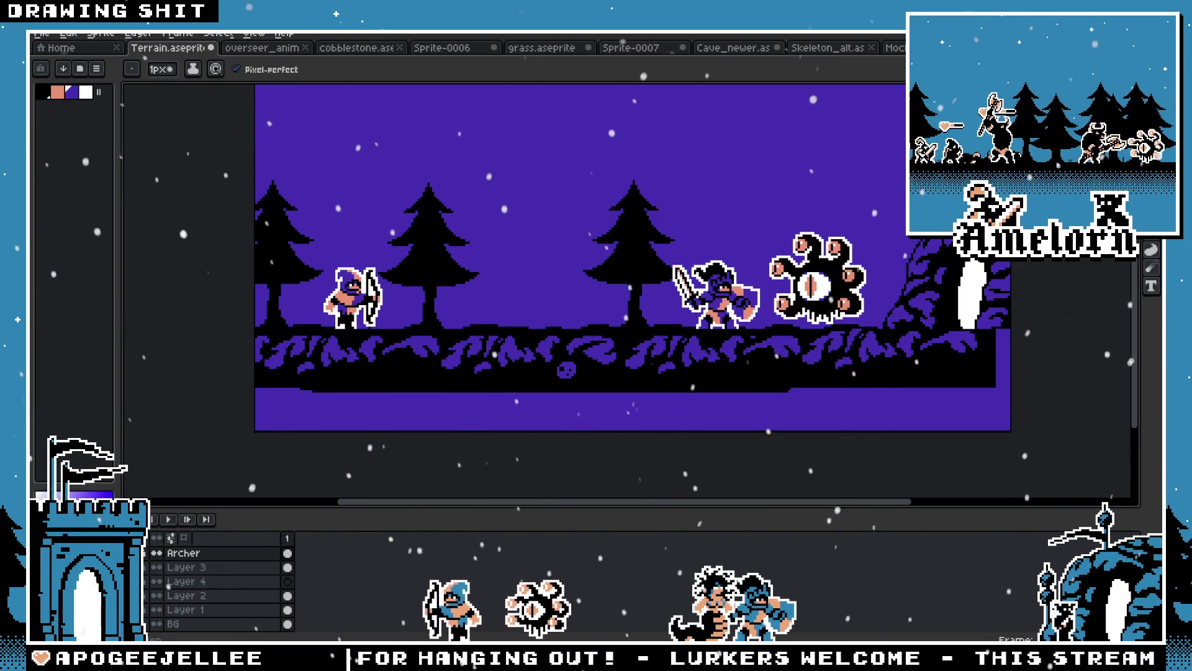
click(195, 597)
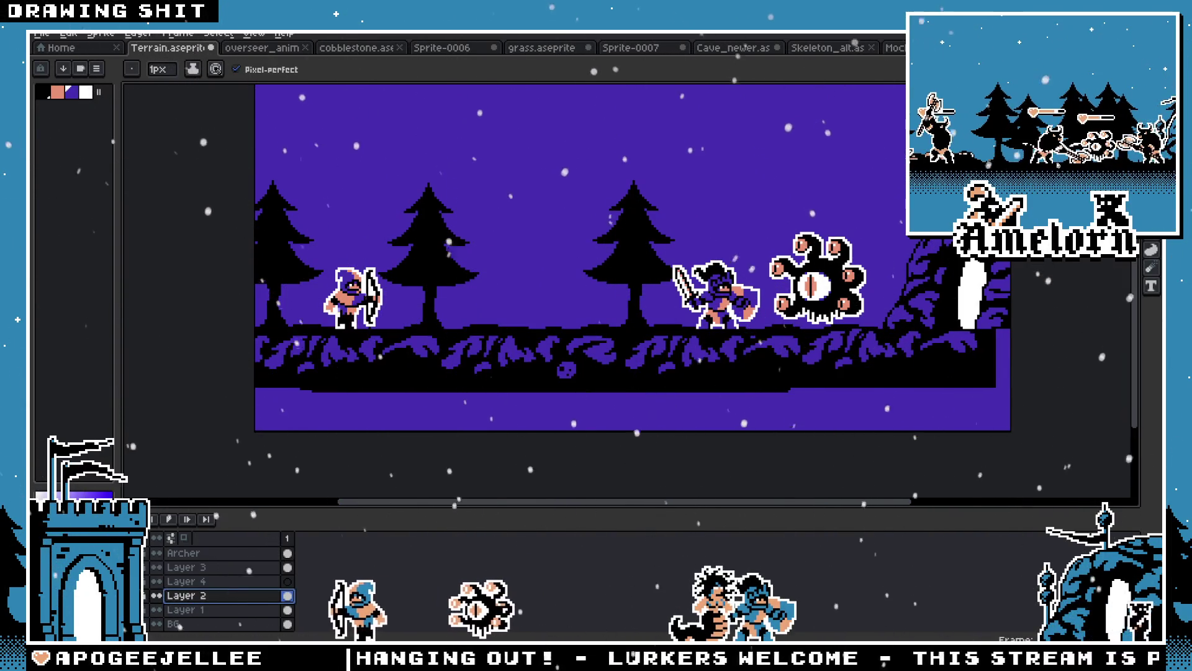
key(space)
mouse_move(431, 403)
mouse_down()
mouse_move(273, 363)
mouse_move(256, 331)
mouse_up()
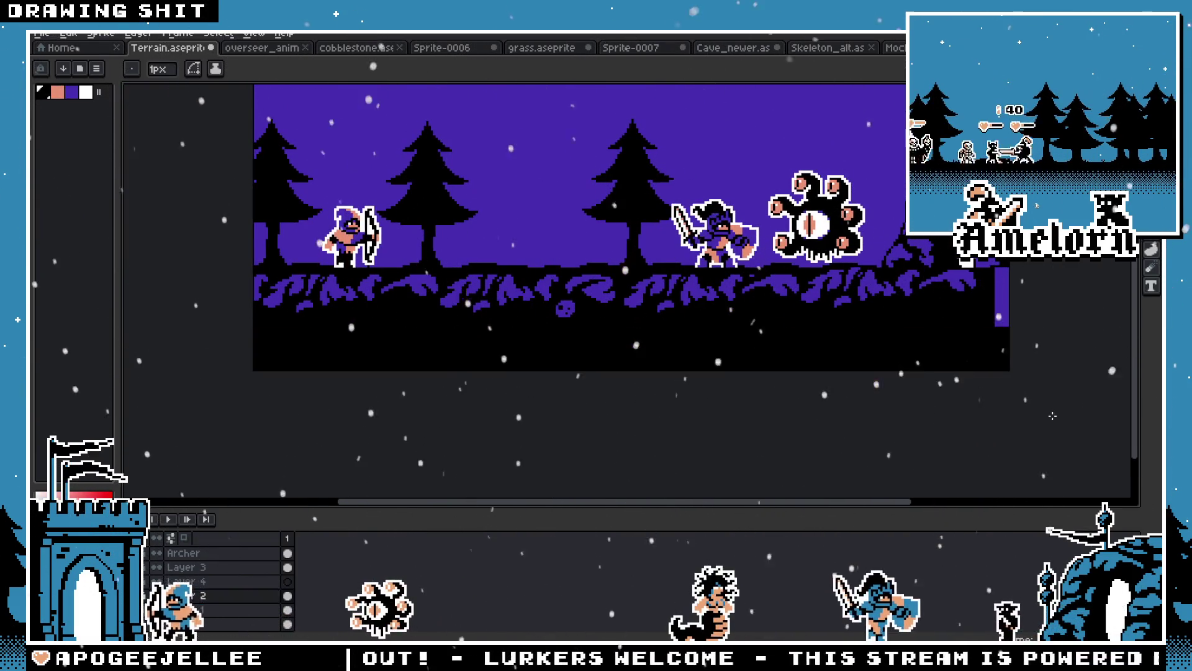
scroll(717, 262, up, 3)
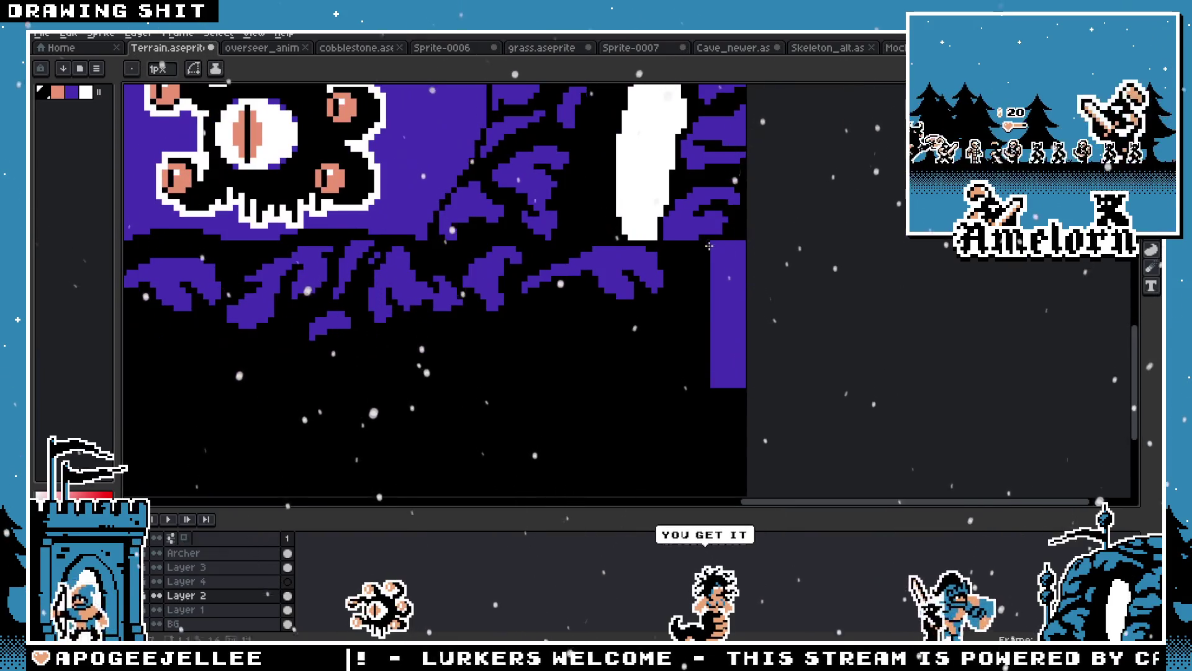
scroll(696, 346, down, 3)
scroll(696, 346, down, 4)
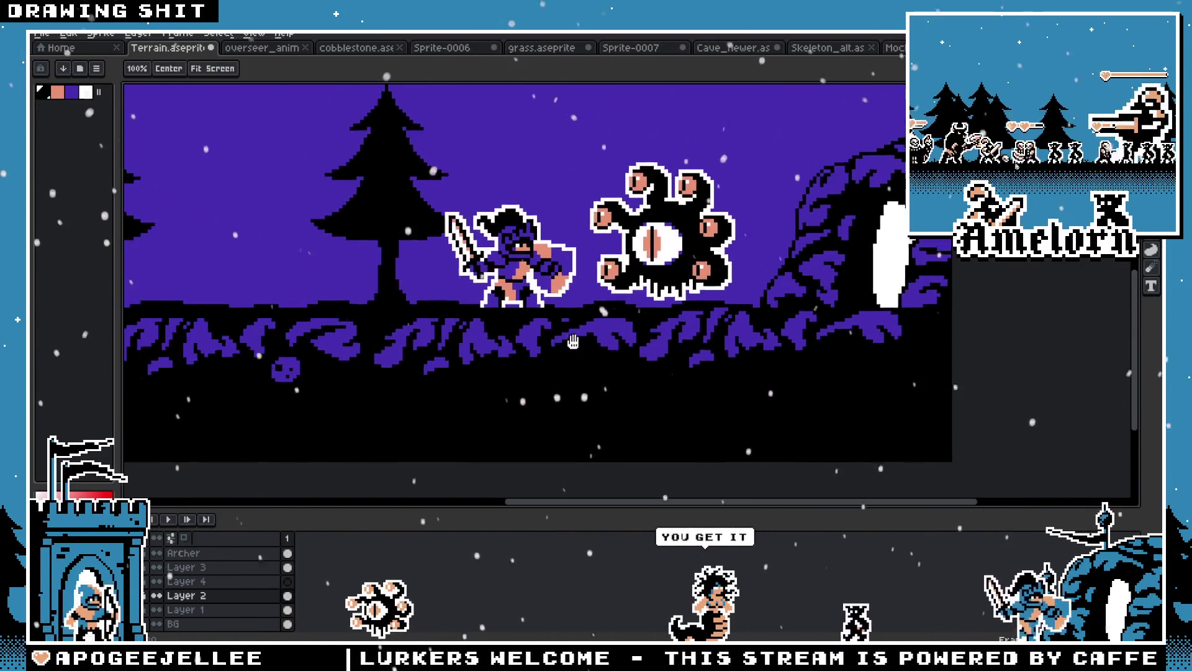
scroll(663, 343, up, 4)
drag(663, 342, 781, 352)
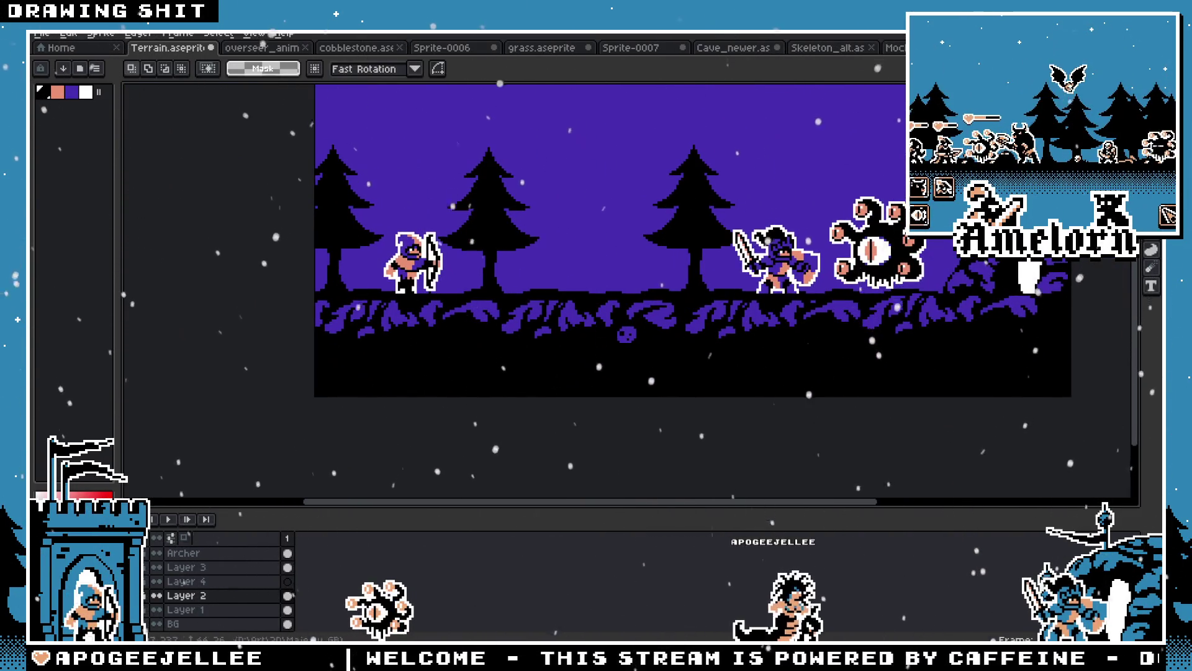
Browse the open sprite sheets to the Skeleton_alt sheet to grab a skeleton
click(262, 48)
click(888, 48)
click(826, 47)
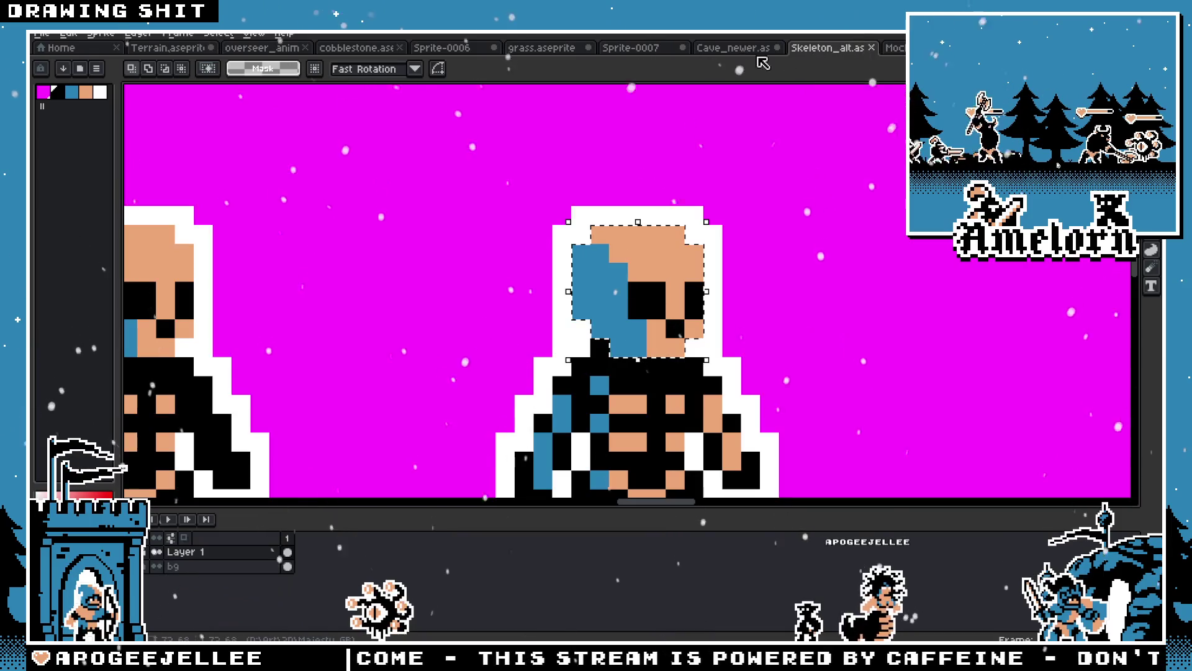
click(733, 48)
click(826, 47)
scroll(664, 284, down, 3)
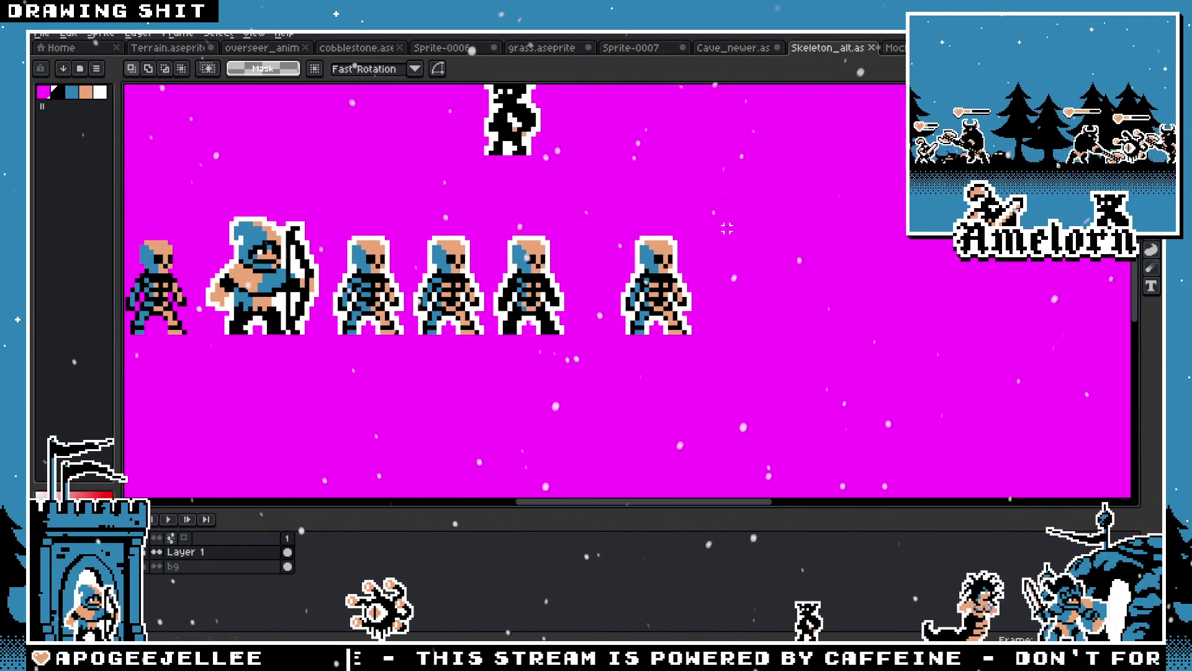
Back in Terrain.aseprite, add a new layer above the Overseer layer
key(ctrl+Tab)
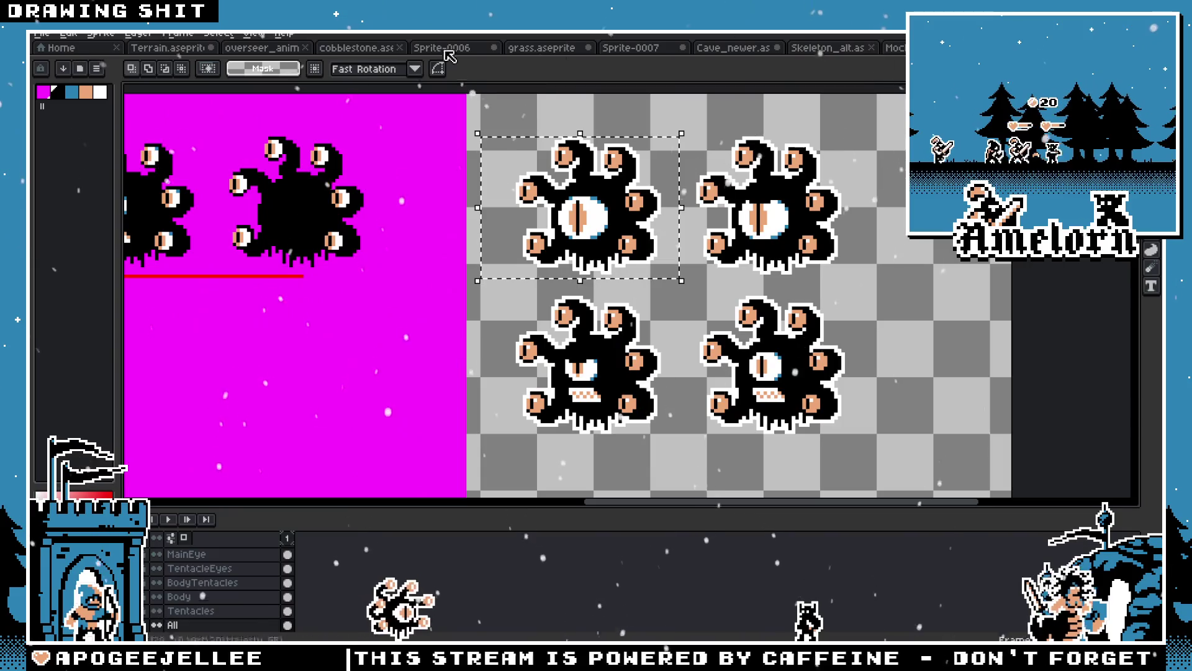
click(196, 52)
scroll(205, 580, up, 2)
click(202, 566)
right_click(202, 566)
mouse_move(261, 556)
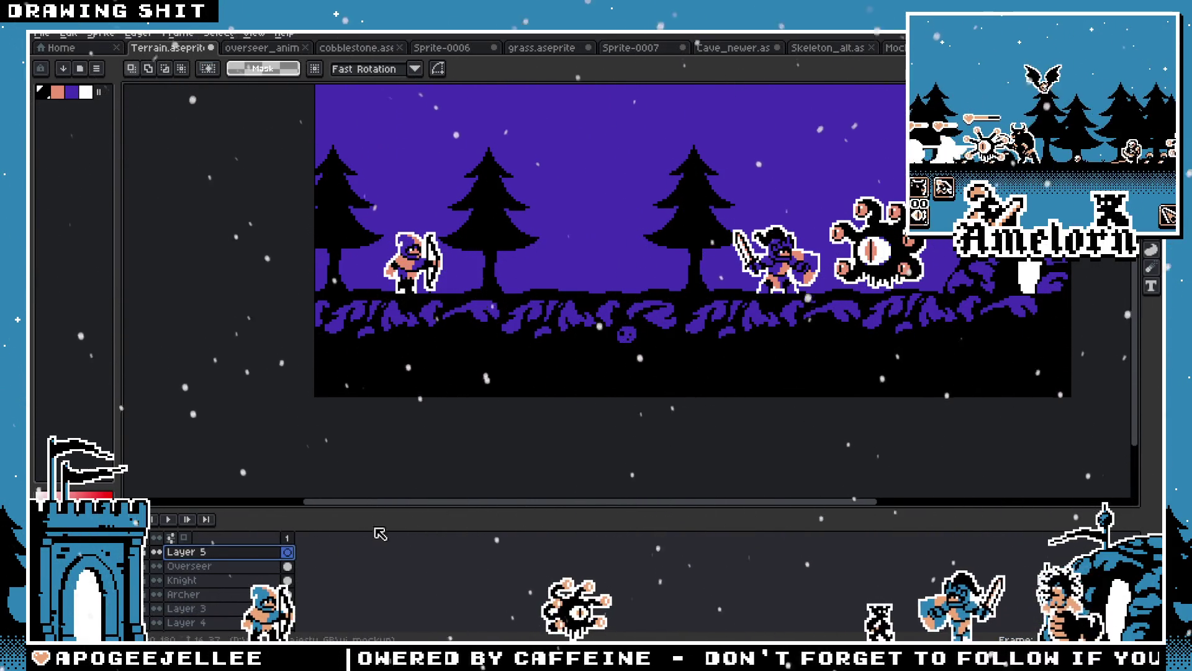
Rename Layer 5 to Skeleboy and paste the skeleton between the archer and knight
double_click(209, 553)
text(Skelebo)
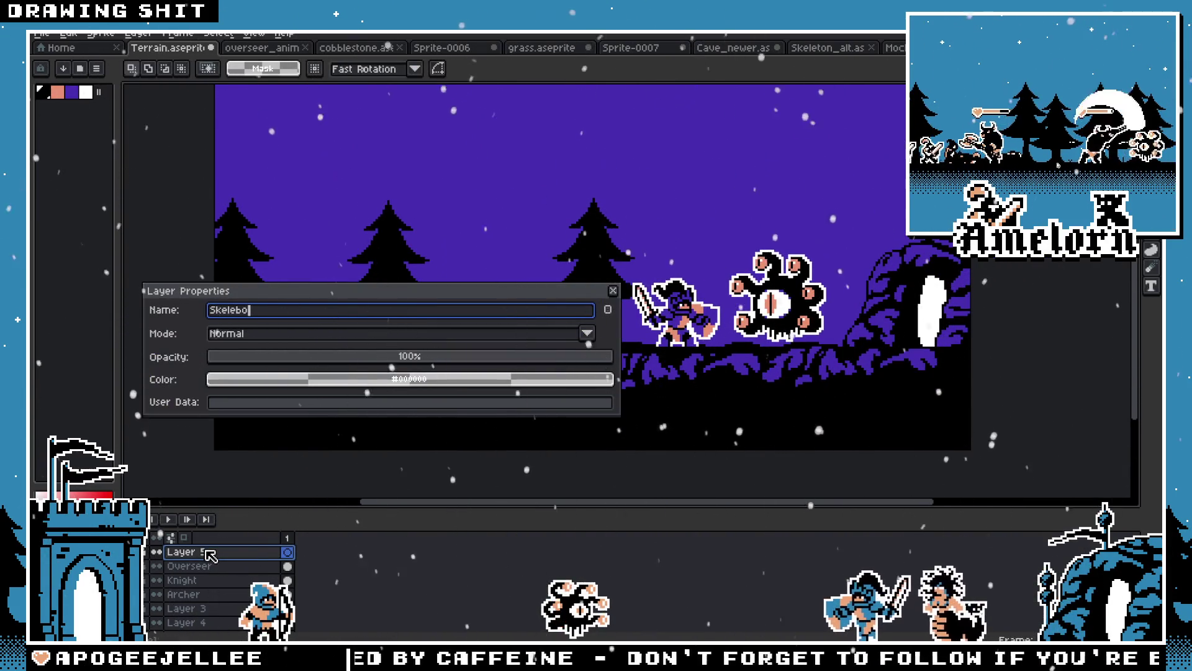
key(Return)
key(ctrl+v)
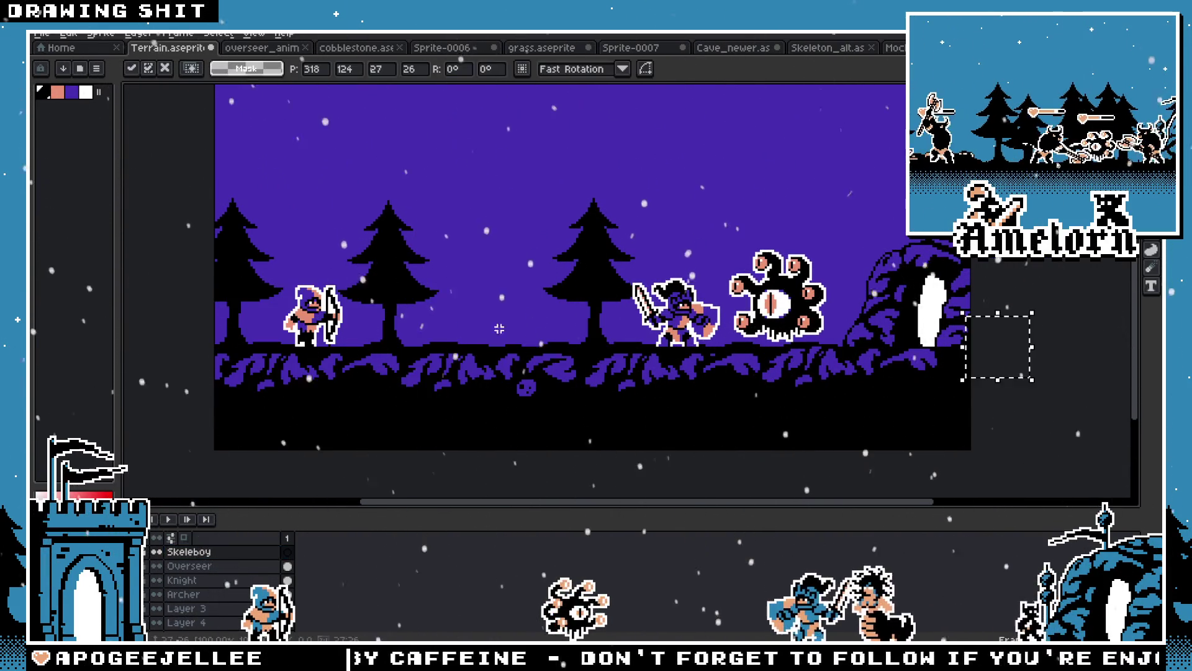
scroll(495, 304, up, 4)
drag(495, 304, 475, 380)
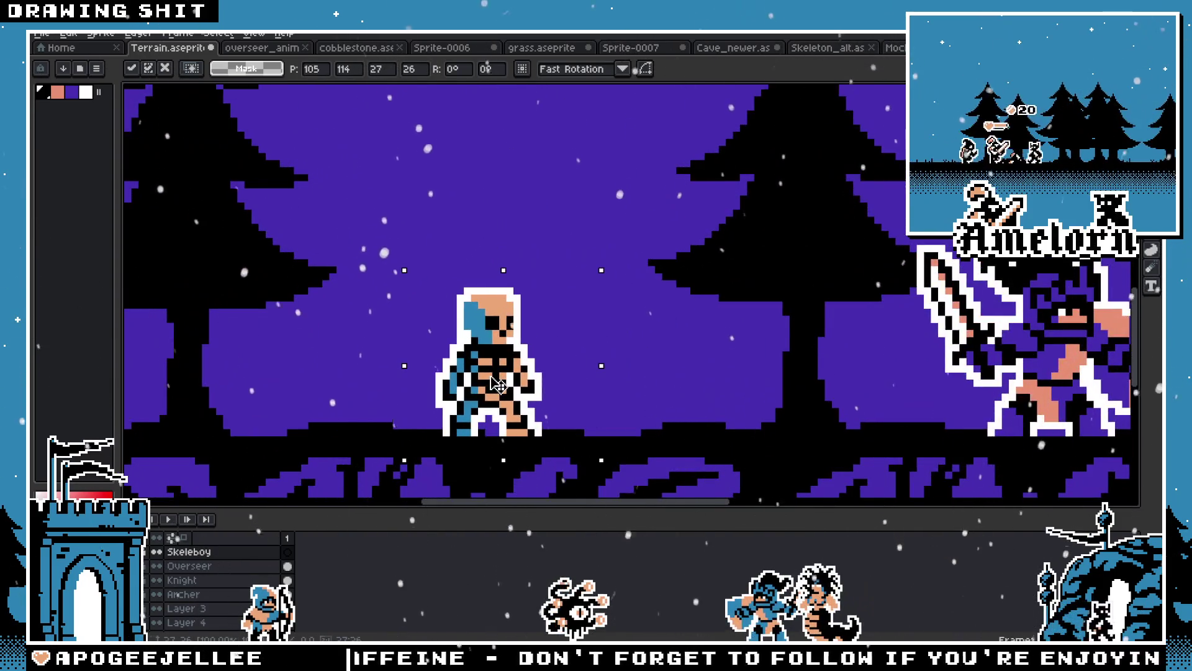
scroll(484, 366, left, 2)
scroll(479, 346, down, 1)
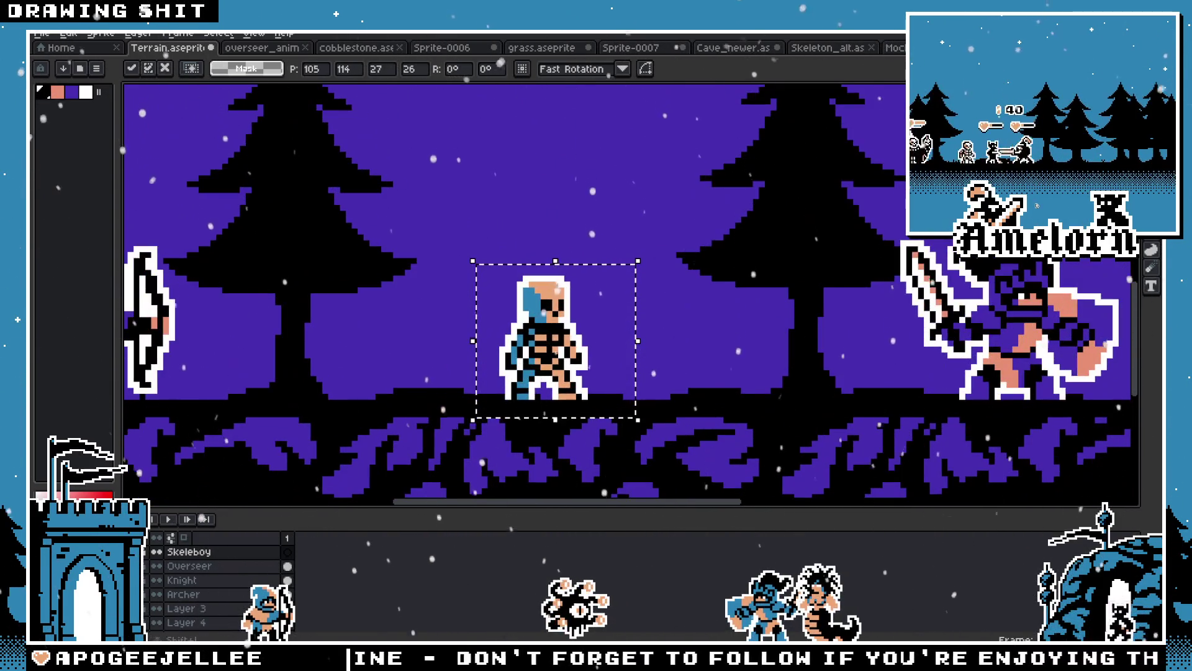
Fill the skeleton's blue areas purple and sample the archer's peach skin colour
key(i)
key(g)
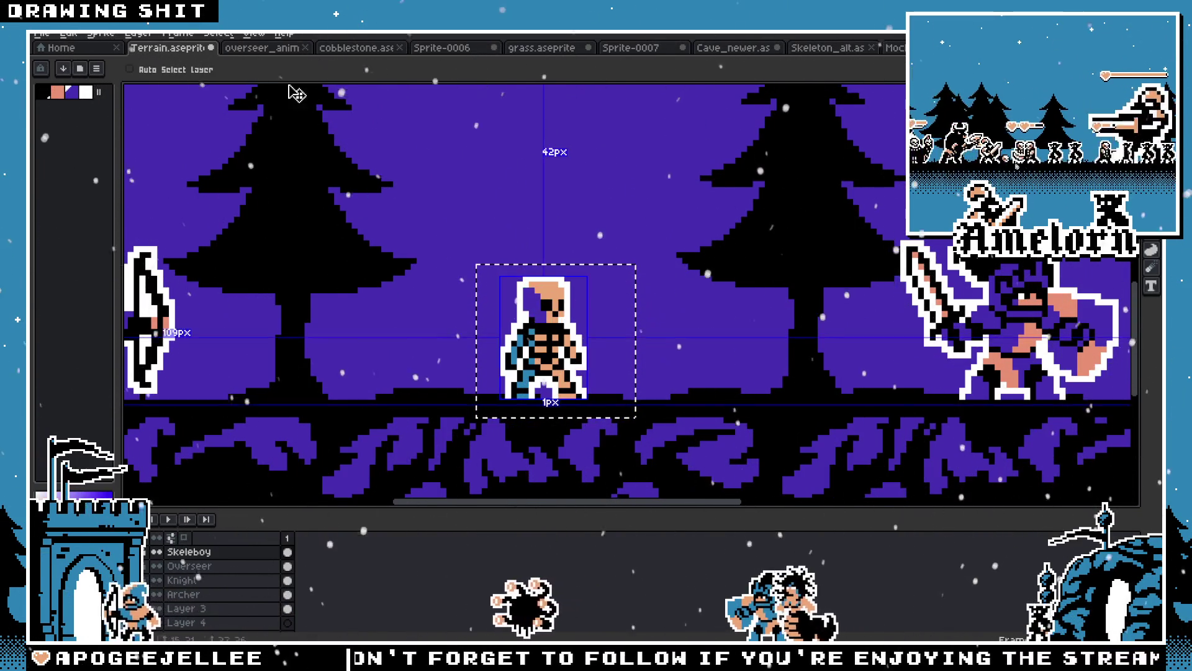
click(527, 293)
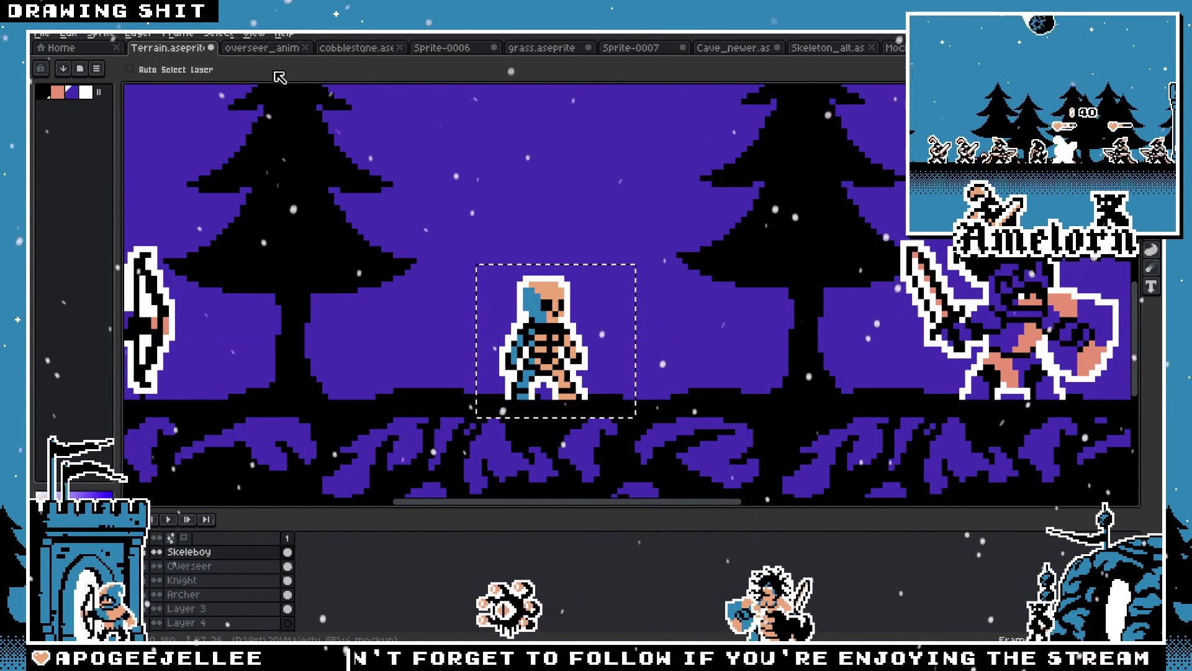
click(522, 291)
key(i)
click(169, 317)
key(g)
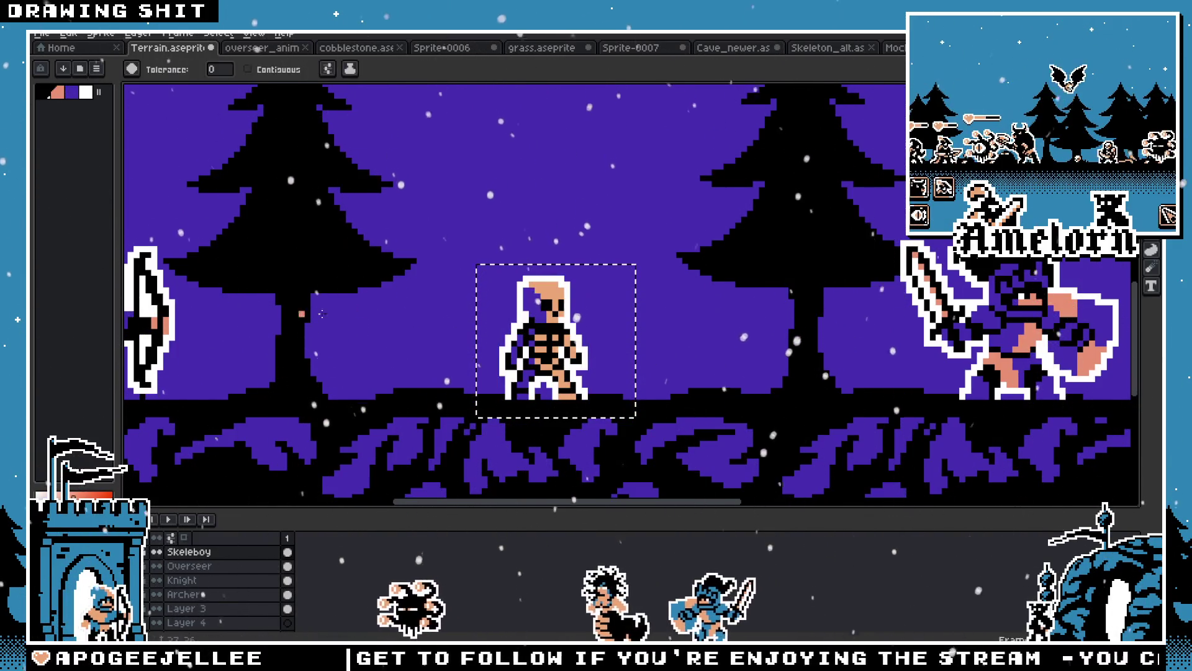
scroll(548, 288, down, 3)
scroll(549, 289, up, 1)
key(v)
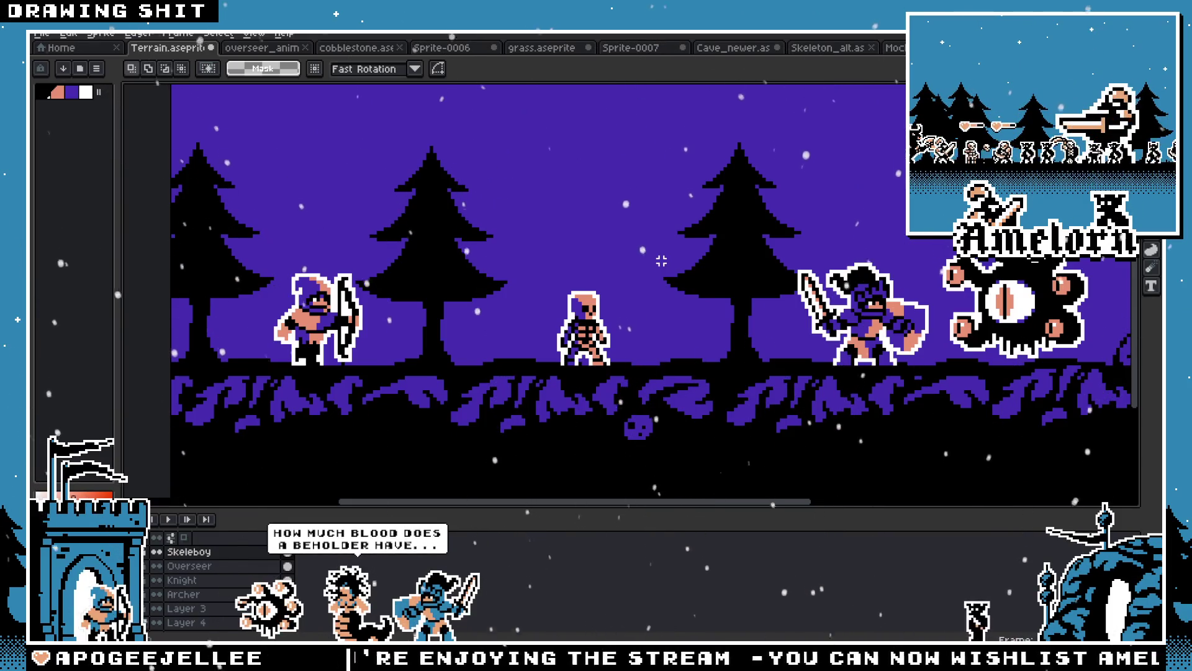
Select the skeleton and shift it left toward the archer
mouse_move(663, 375)
mouse_down()
mouse_move(540, 261)
mouse_move(509, 256)
mouse_up()
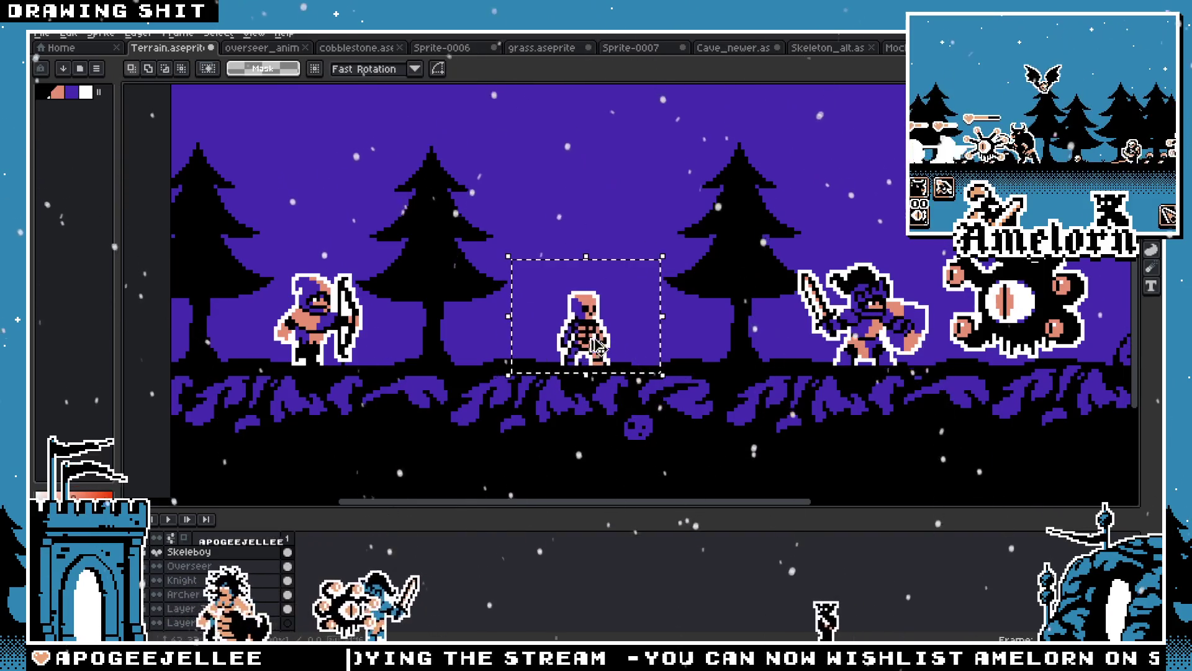
drag(597, 334, 522, 339)
drag(412, 337, 498, 336)
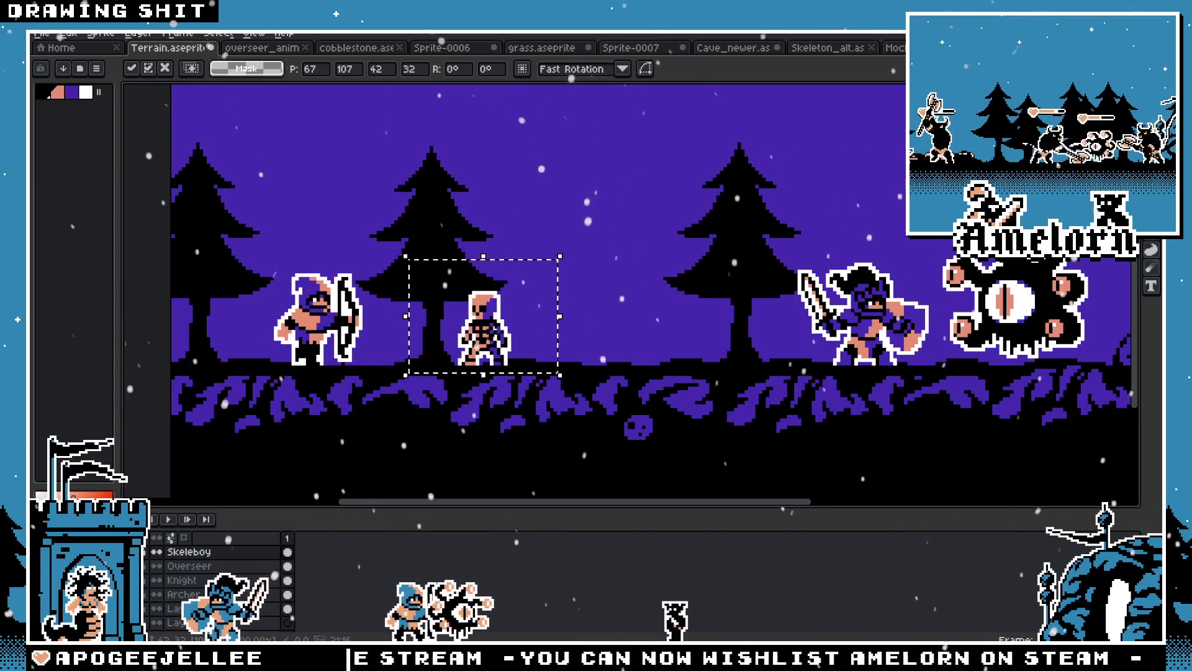
scroll(565, 322, up, 3)
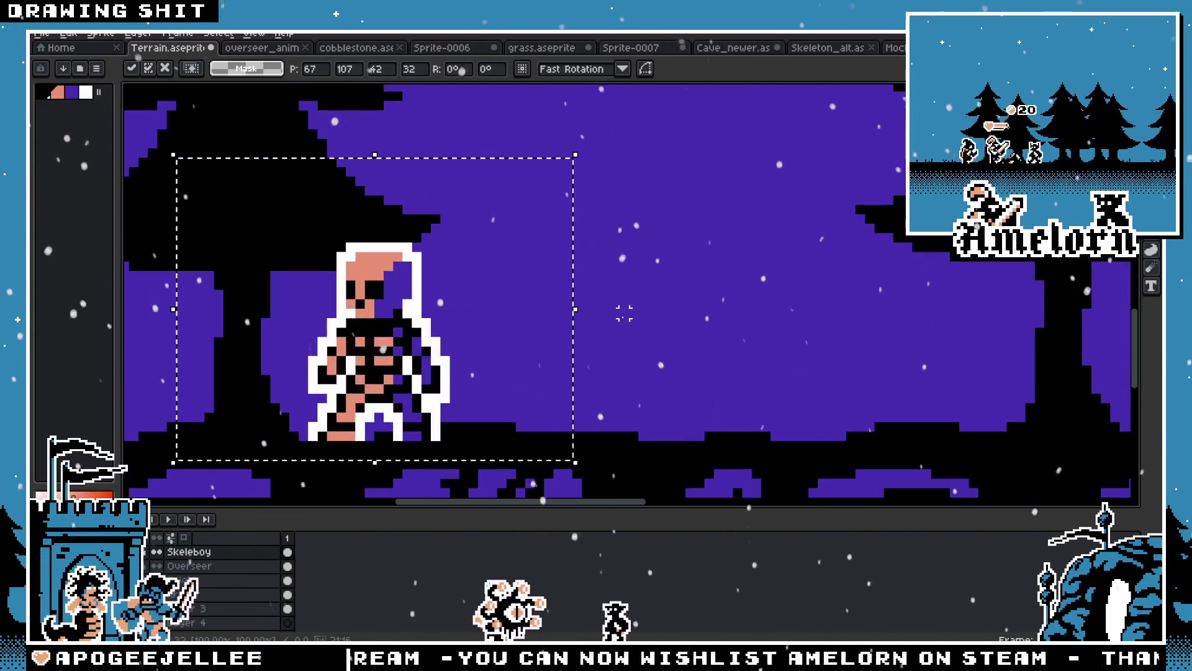
click(598, 325)
scroll(603, 334, up, 3)
scroll(603, 334, down, 3)
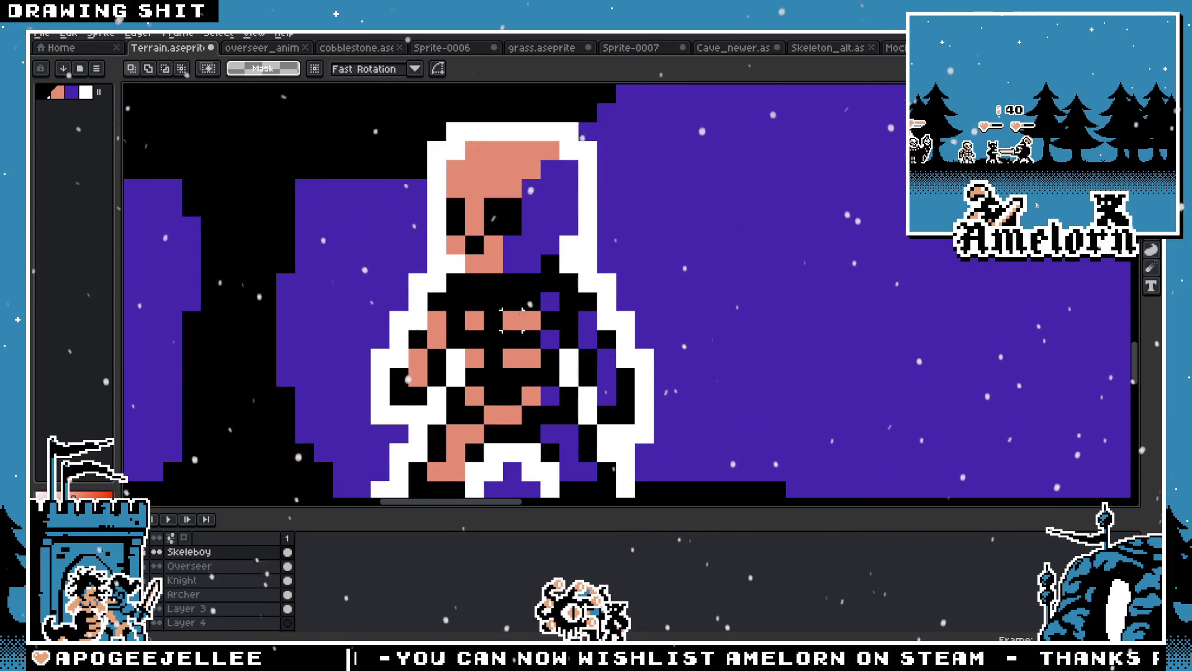
scroll(542, 319, up, 2)
Duplicate the skeleton beside itself to form a row of three
key(b)
scroll(542, 319, down, 4)
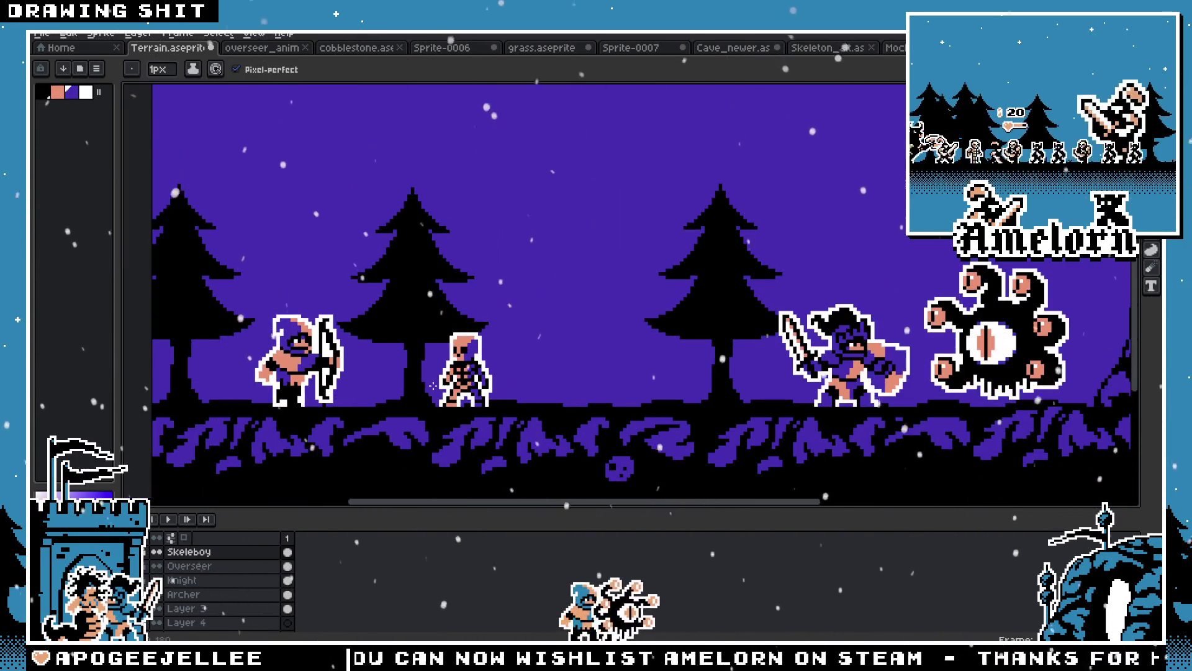
scroll(457, 393, up, 4)
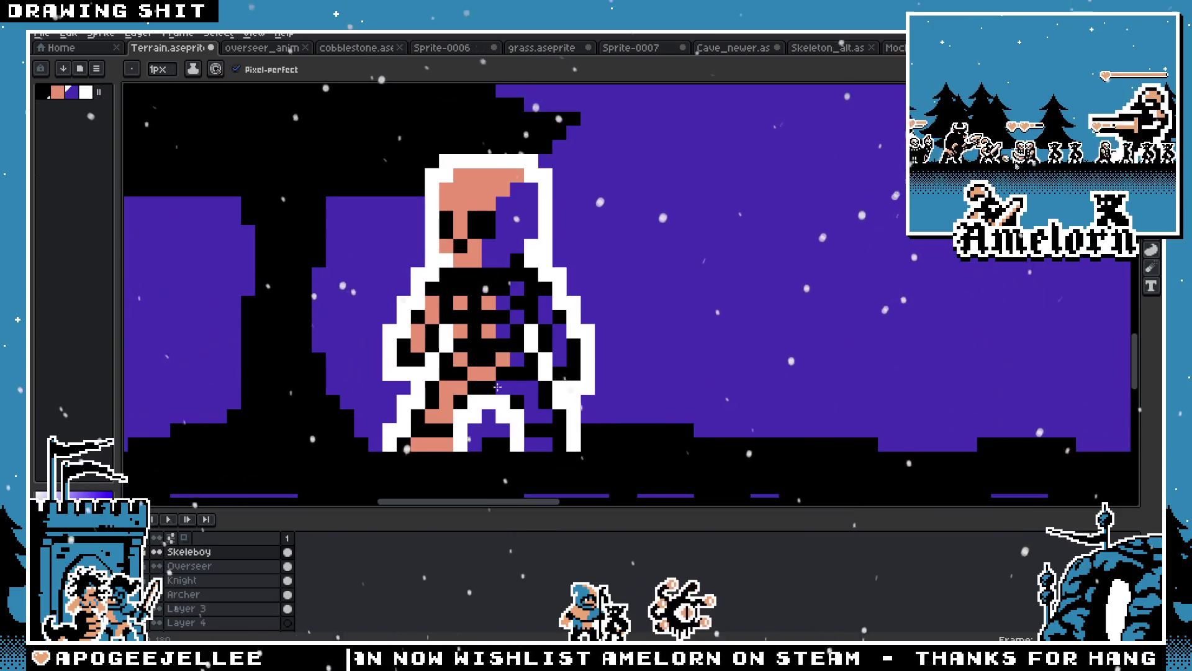
scroll(481, 379, down, 4)
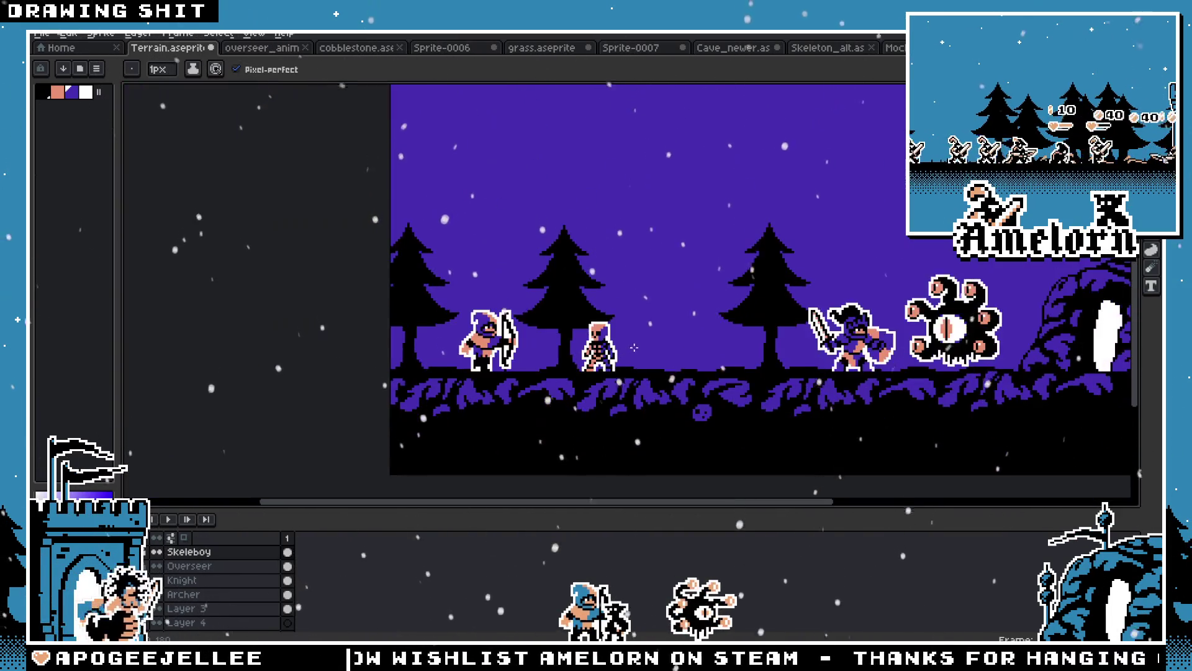
scroll(560, 316, up, 4)
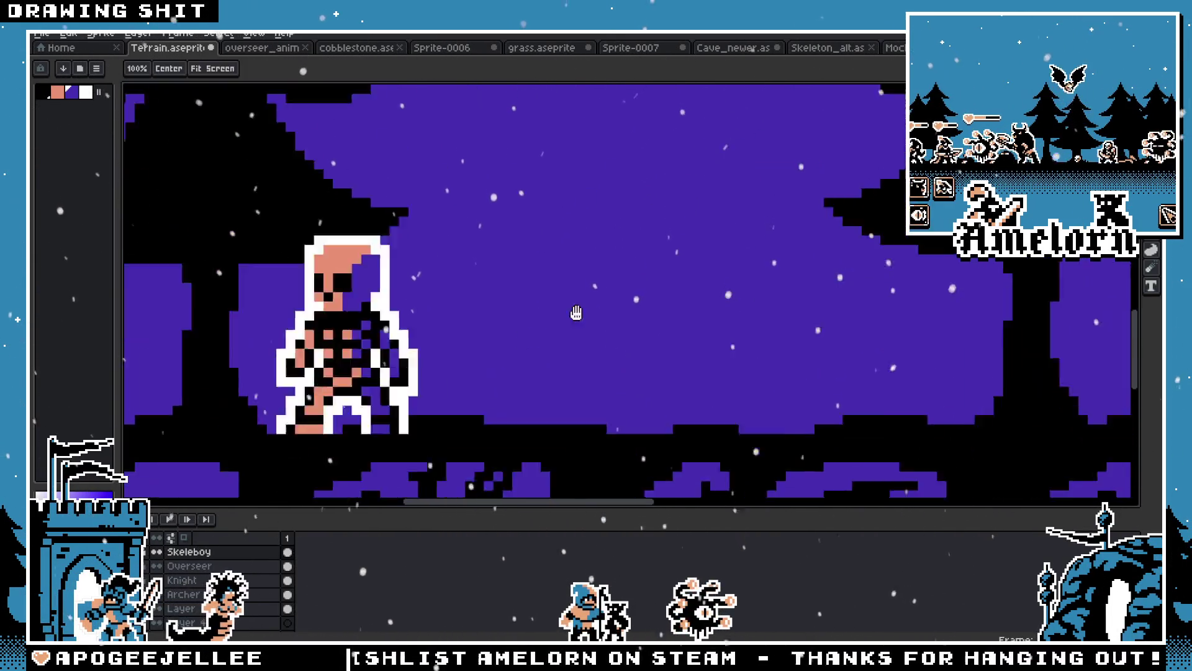
scroll(572, 299, down, 4)
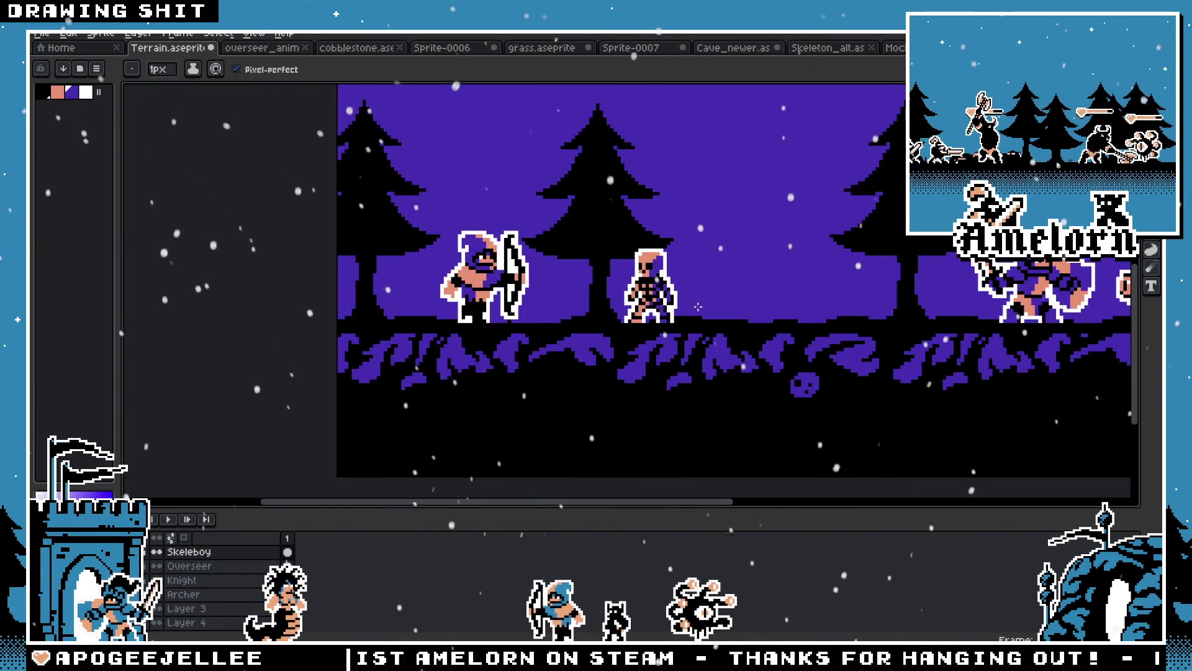
scroll(702, 301, down, 3)
scroll(701, 301, up, 4)
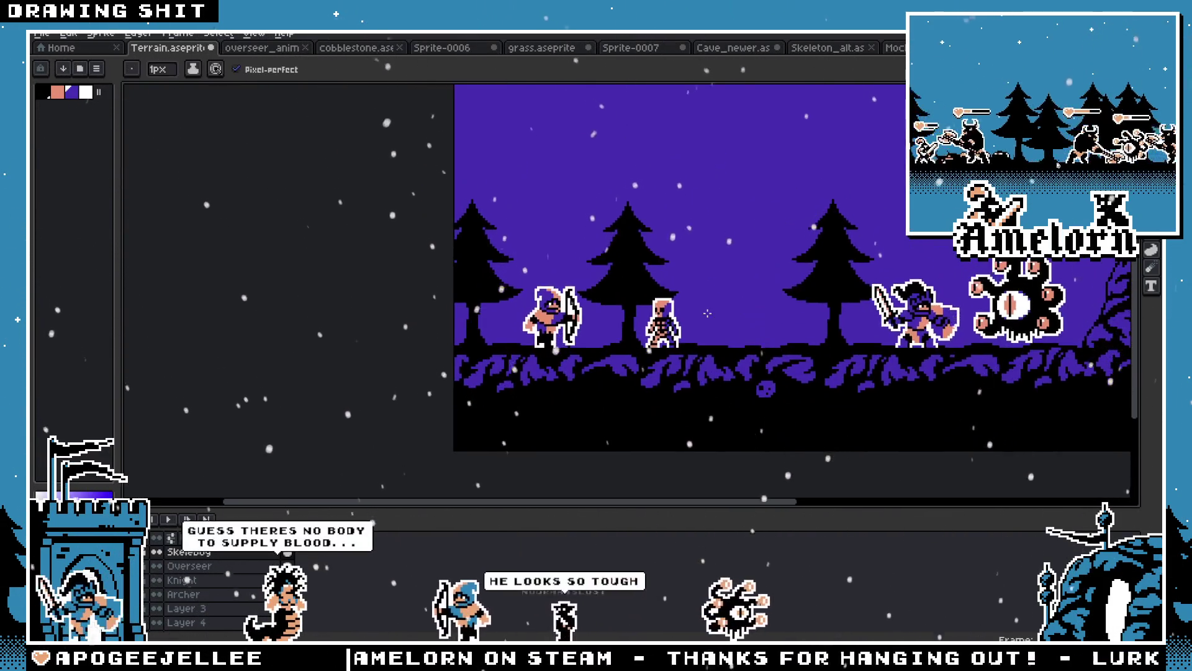
key(m)
scroll(739, 280, up, 1)
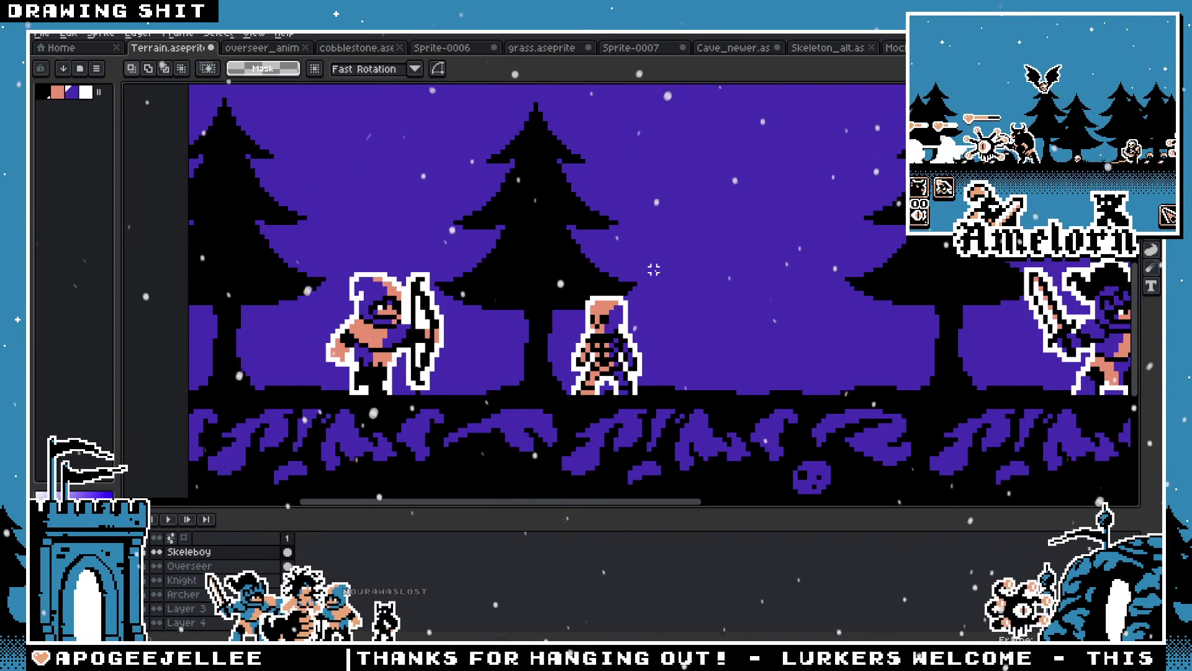
scroll(684, 354, down, 1)
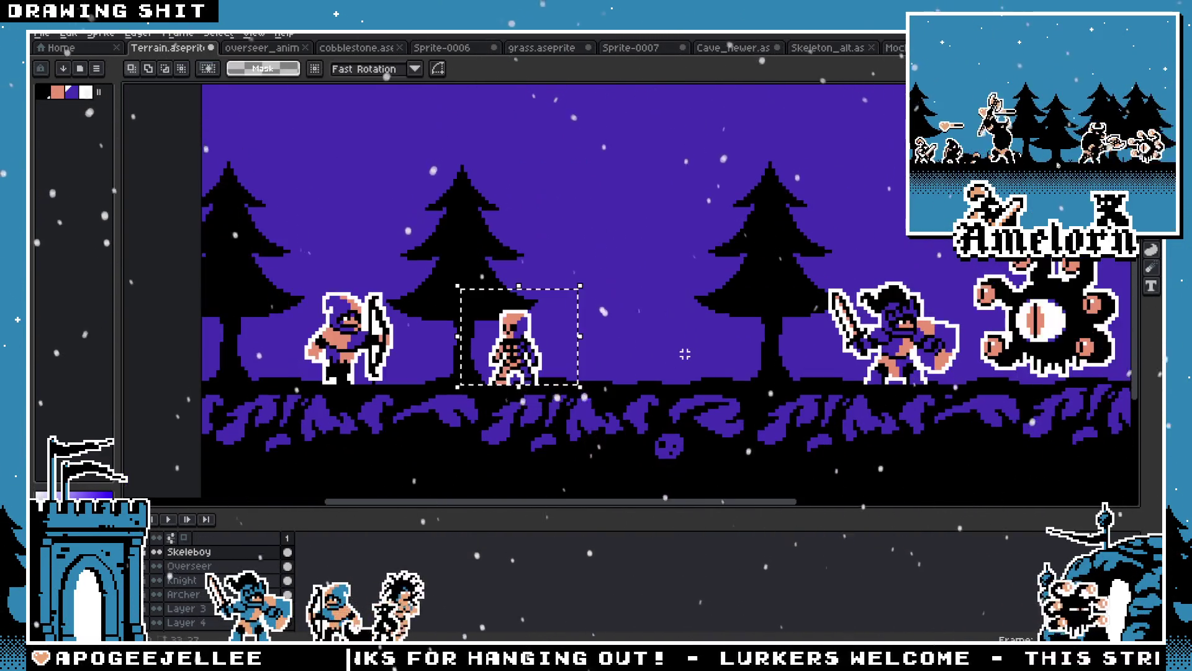
mouse_move(549, 369)
mouse_down()
mouse_move(621, 369)
mouse_move(518, 371)
mouse_move(657, 373)
mouse_up()
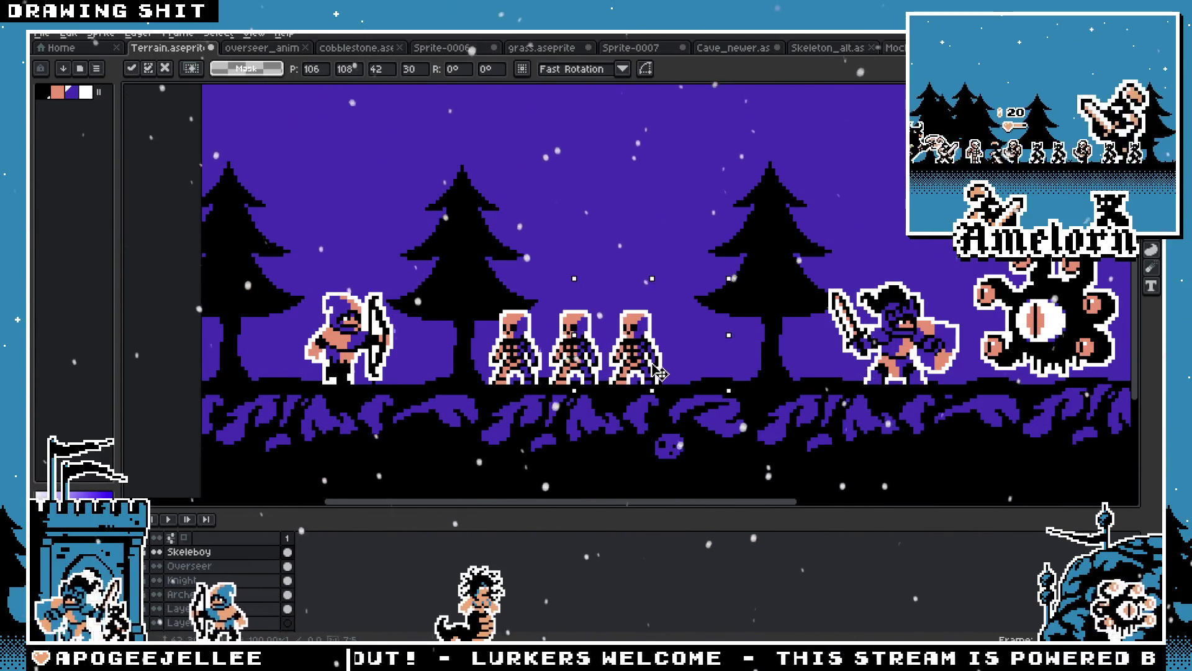
Commit the duplicated skeletons and bring the knight and beholder into view
click(770, 299)
scroll(770, 298, up, 1)
scroll(480, 341, down, 3)
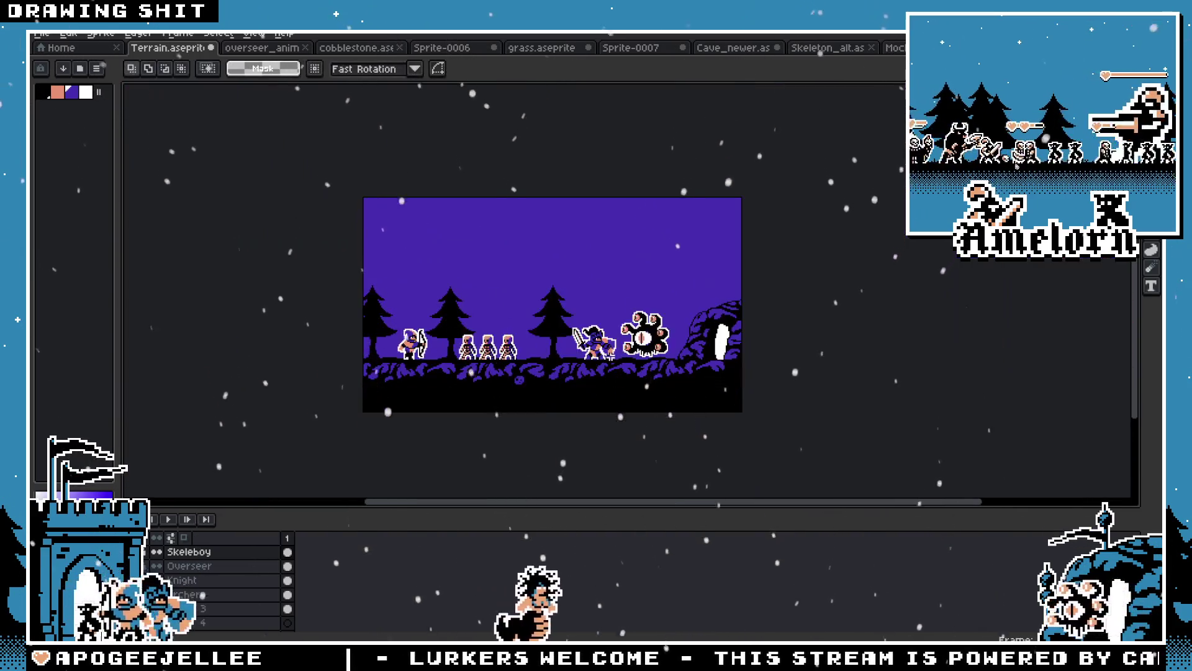
scroll(568, 337, up, 2)
scroll(568, 337, down, 1)
scroll(568, 338, up, 1)
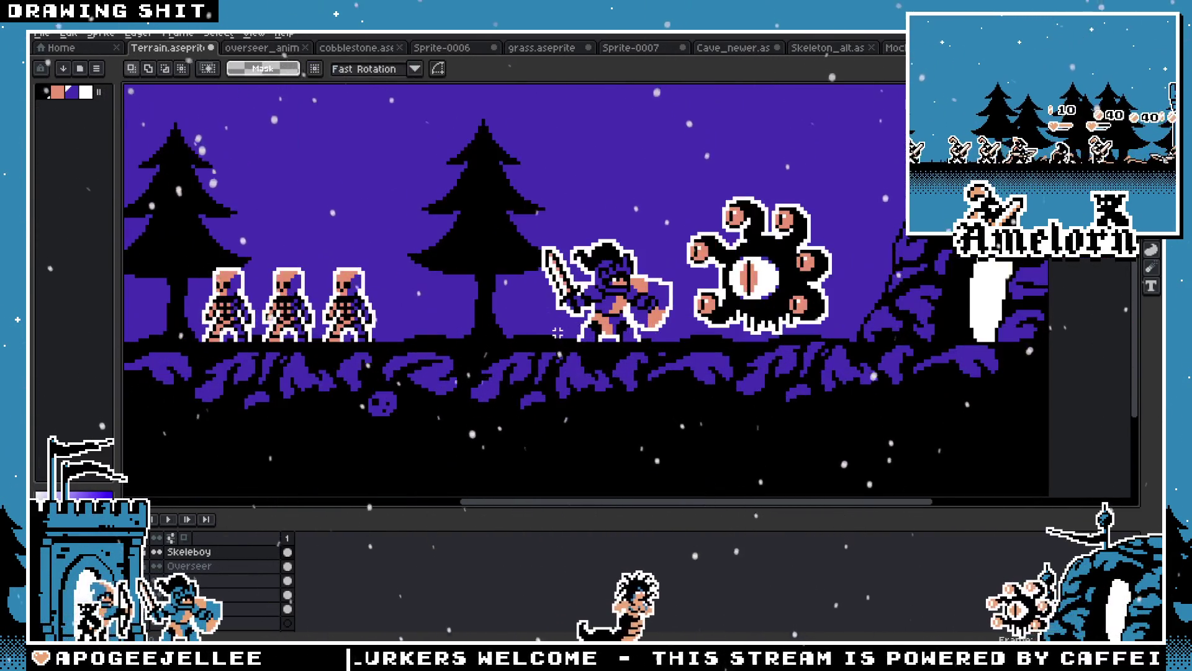
mouse_move(662, 330)
mouse_down()
mouse_move(795, 329)
mouse_move(604, 330)
mouse_up()
key(m)
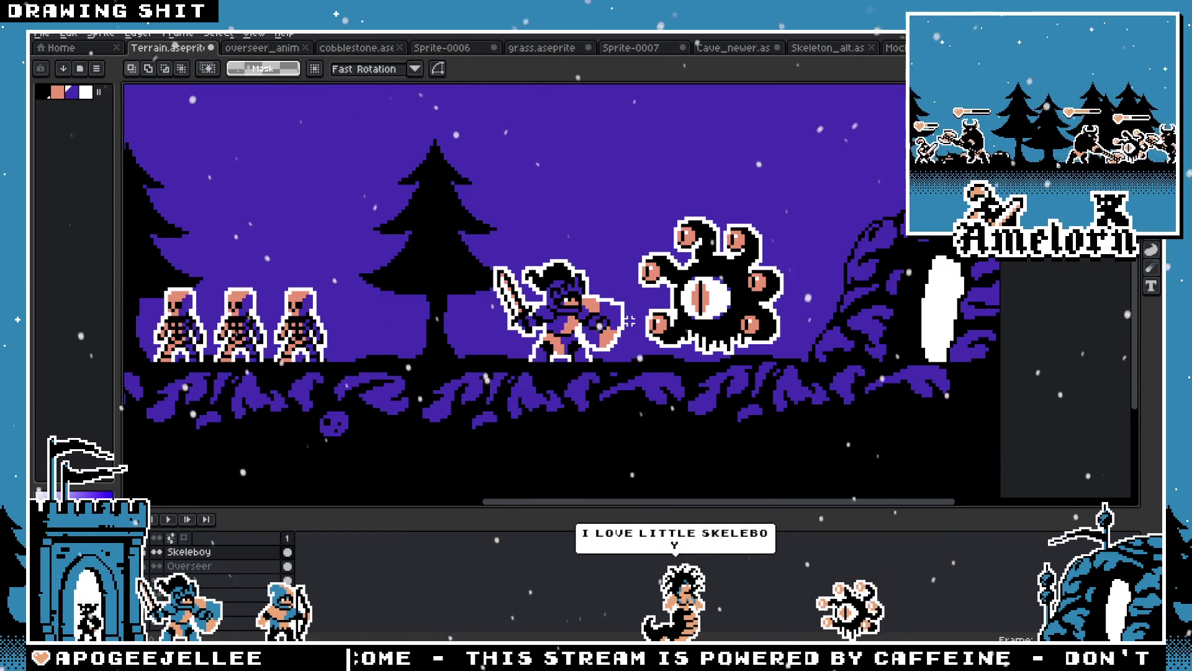
scroll(193, 314, up, 2)
scroll(317, 261, up, 2)
Paint two of the skeletons' eye pixels purple with the pencil
key(b)
click(526, 322)
click(483, 326)
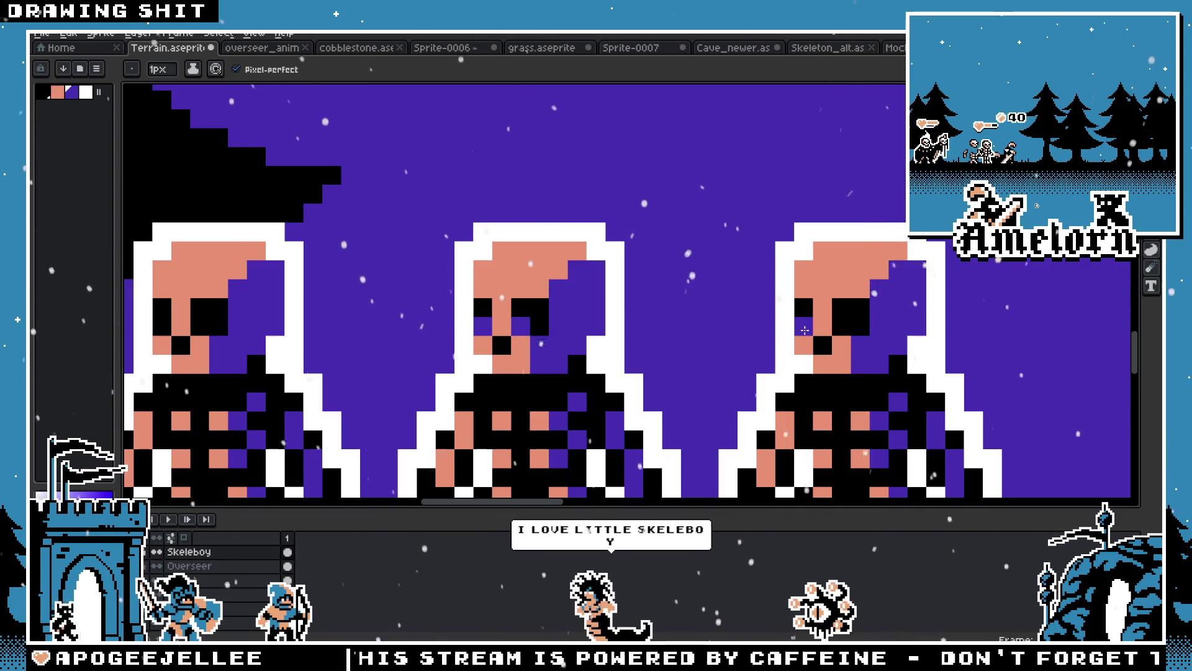
scroll(397, 345, down, 3)
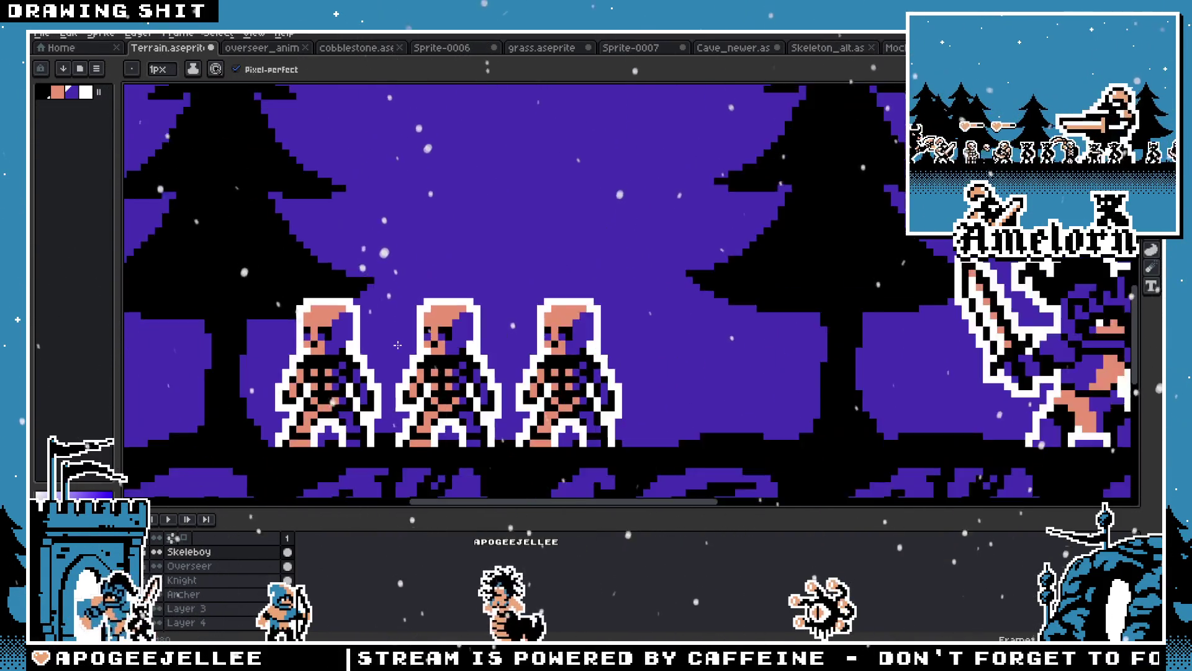
scroll(320, 366, up, 5)
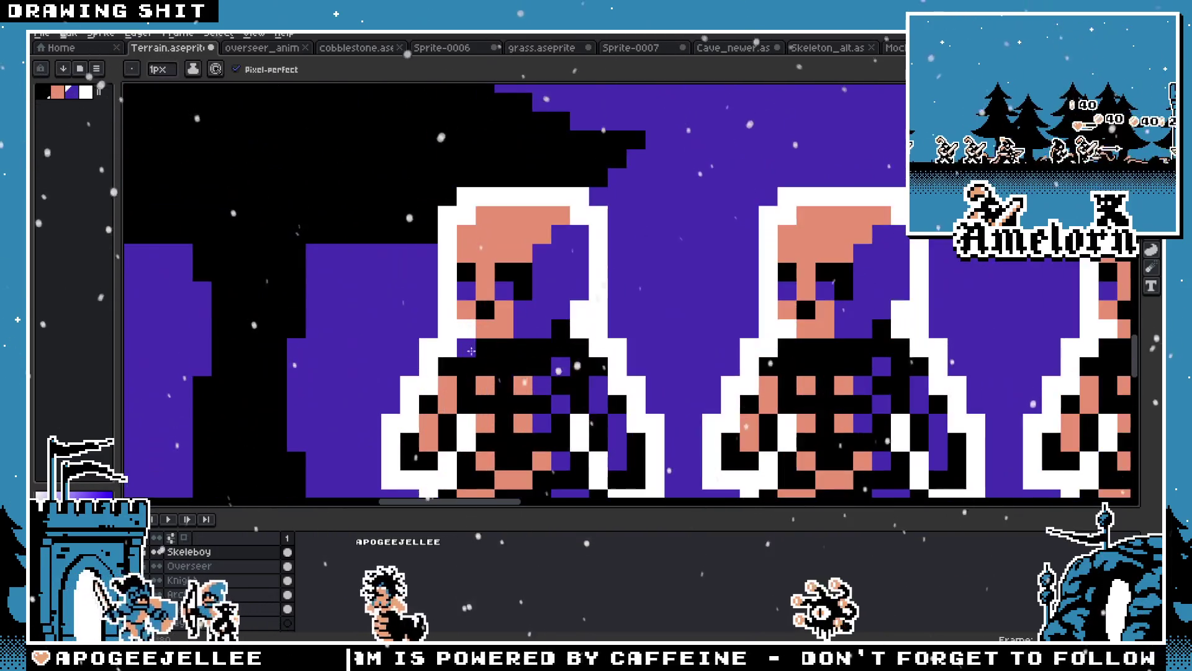
Sample a skeleton's pink skin and paint two skeletons' purple eye pixels pink
key(alt)
click(503, 292)
click(787, 292)
click(825, 292)
scroll(694, 332, down, 2)
scroll(694, 333, down, 1)
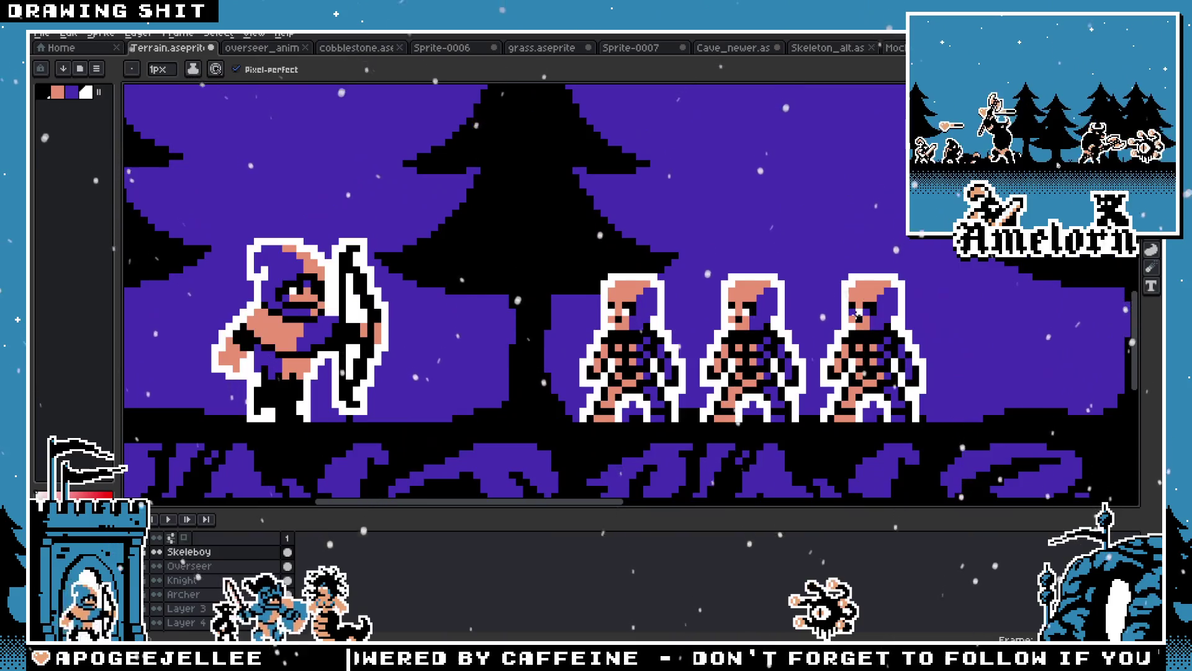
scroll(675, 344, down, 2)
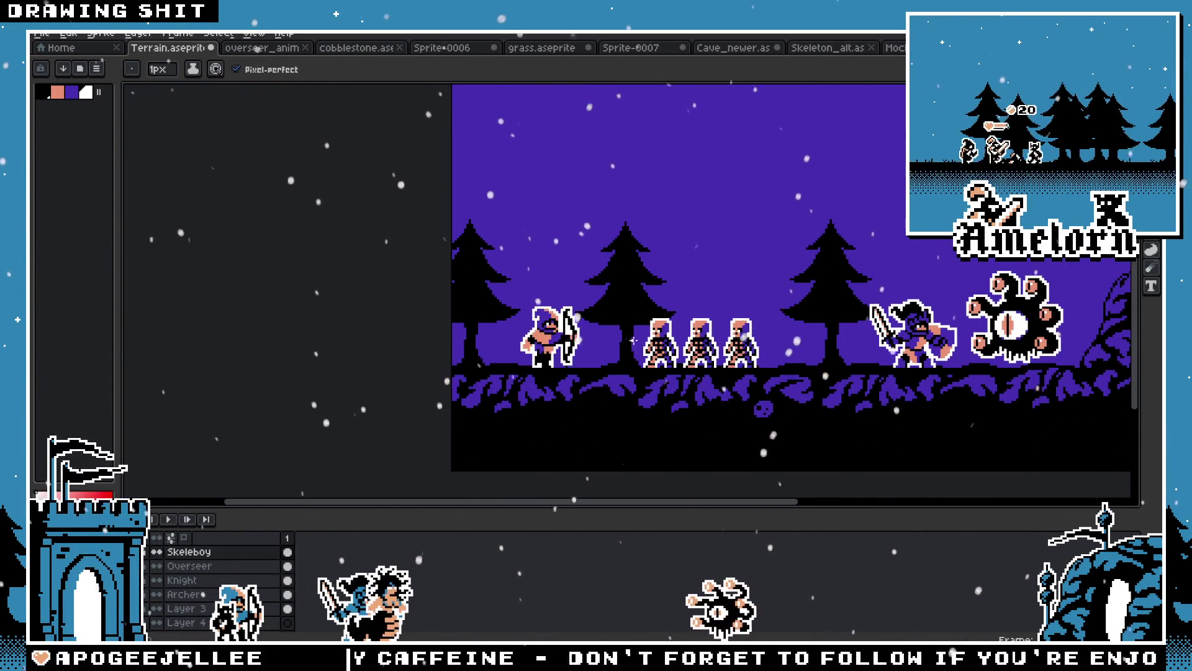
Undo a stray row of white pixels painted beside a skeleton
scroll(633, 340, up, 4)
drag(715, 318, 644, 317)
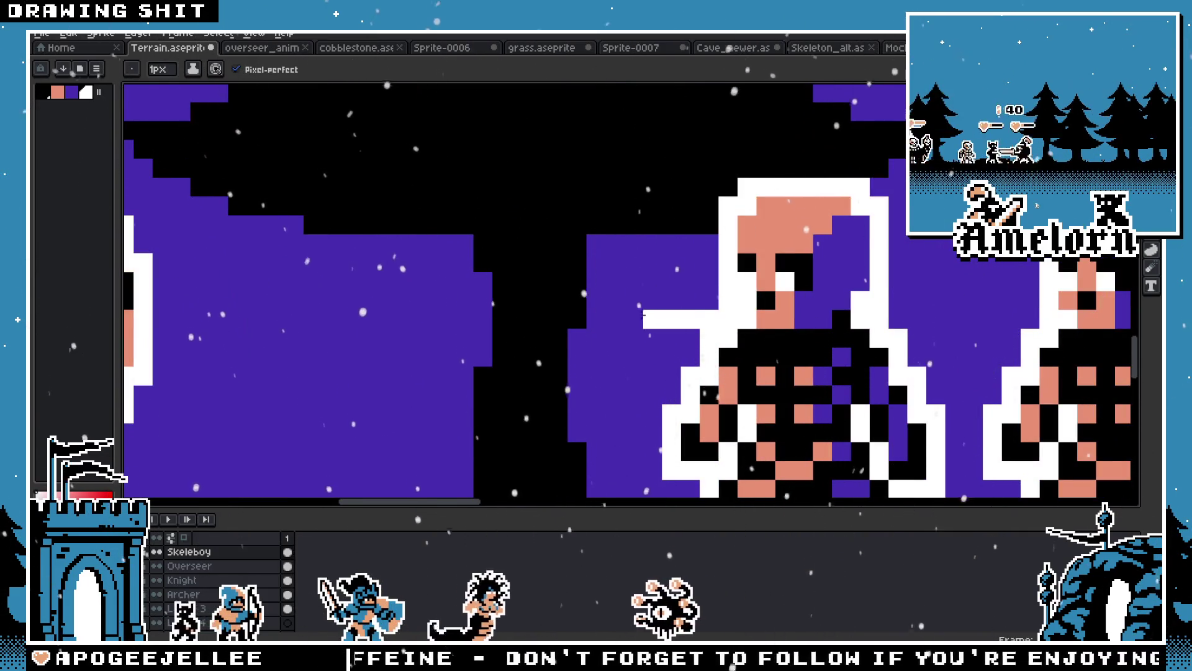
key(ctrl+z)
scroll(603, 329, down, 2)
scroll(605, 332, up, 1)
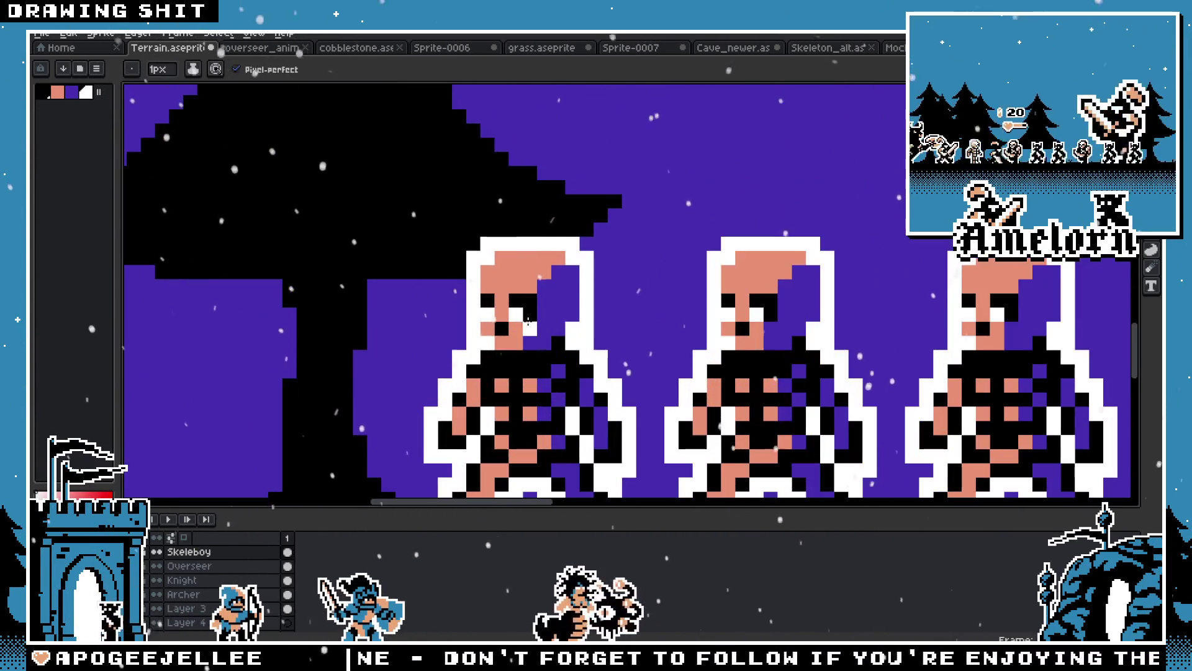
scroll(607, 333, down, 1)
scroll(608, 333, down, 1)
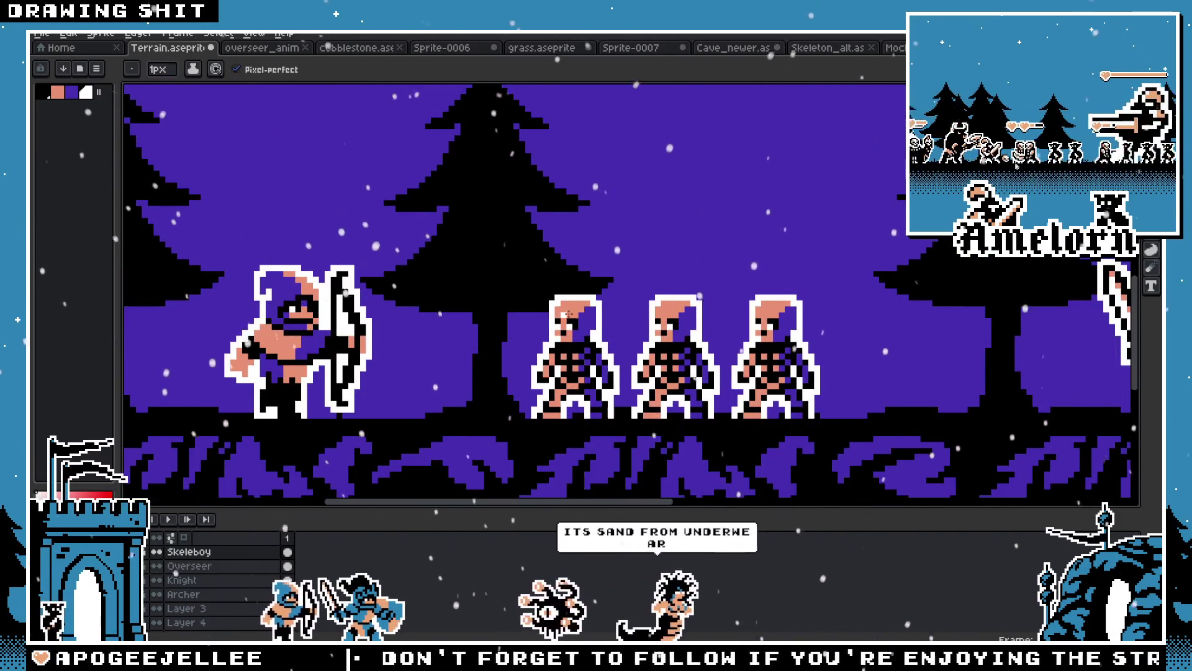
scroll(598, 329, up, 4)
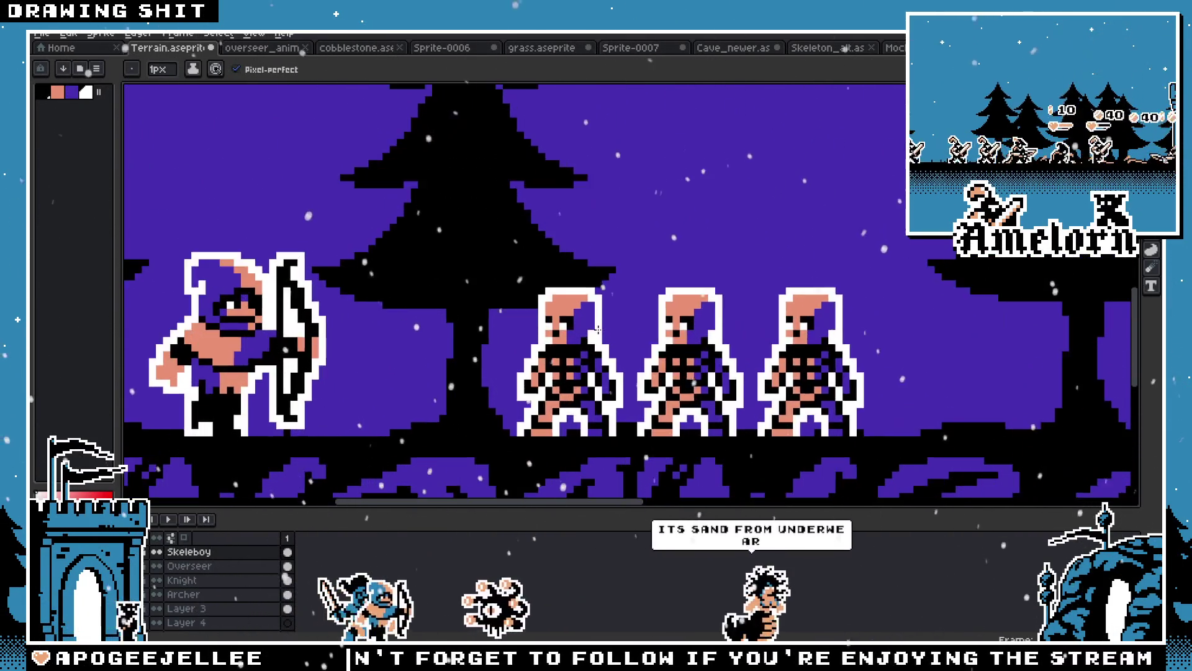
scroll(524, 322, down, 1)
Blacken the purple eye pixels of the left and middle skeletons, undoing a stray salmon pixel
key(v)
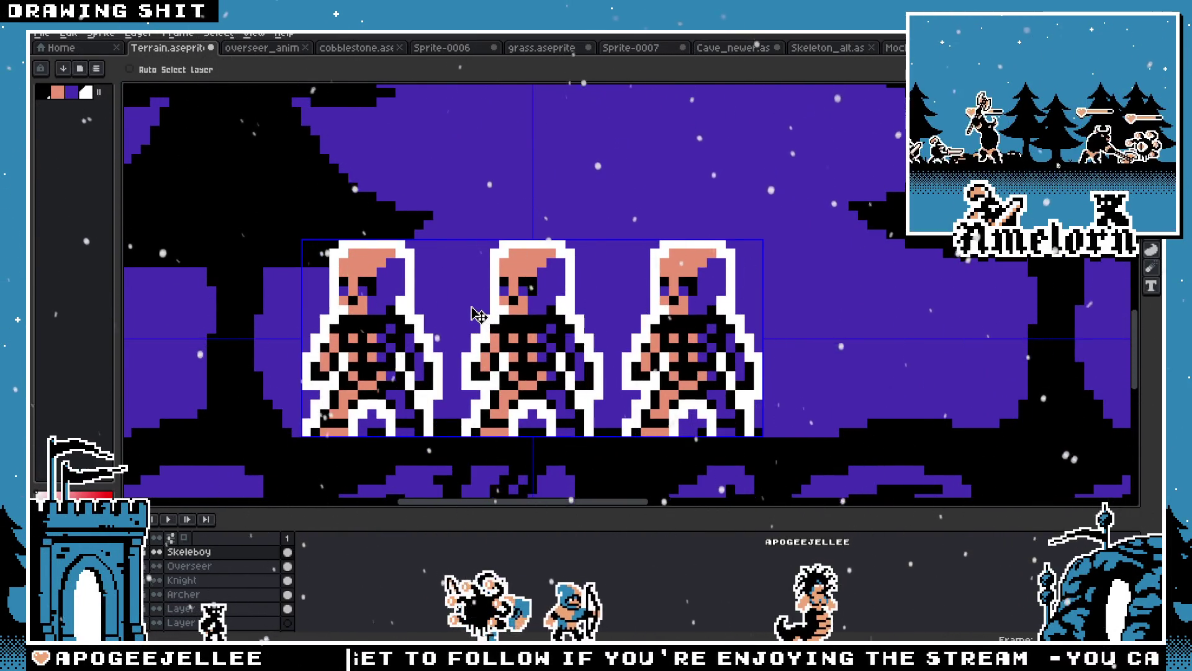
key(i)
scroll(341, 276, up, 1)
key(b)
click(354, 291)
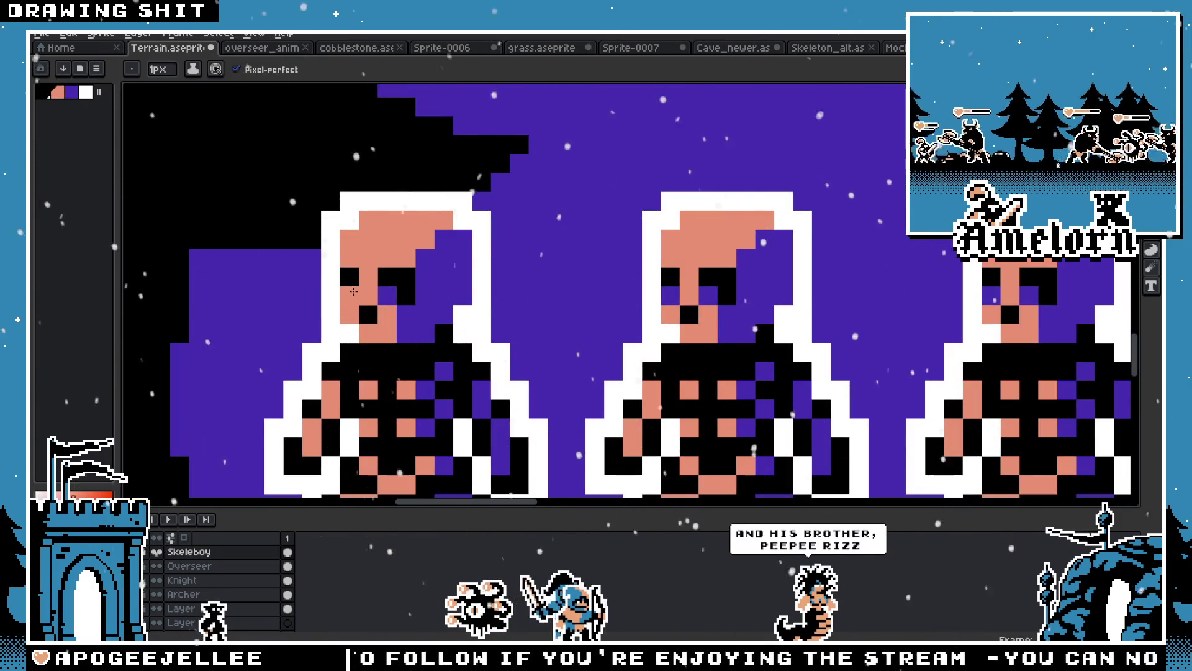
key(ctrl+z)
key(i)
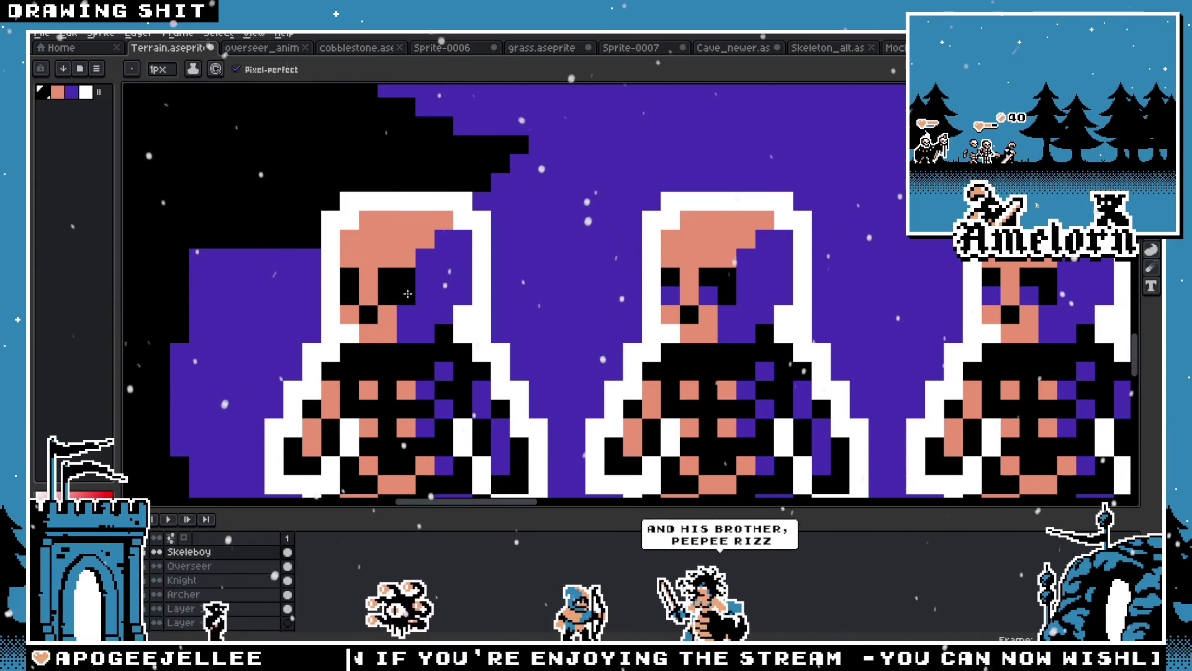
click(705, 293)
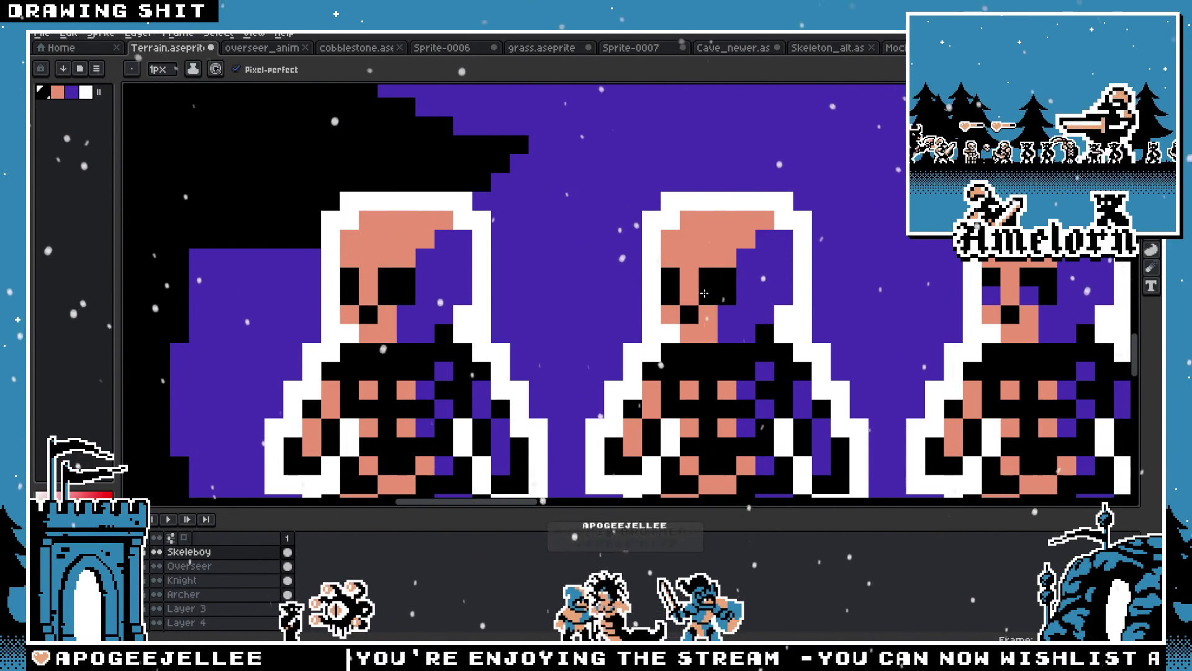
scroll(881, 328, down, 3)
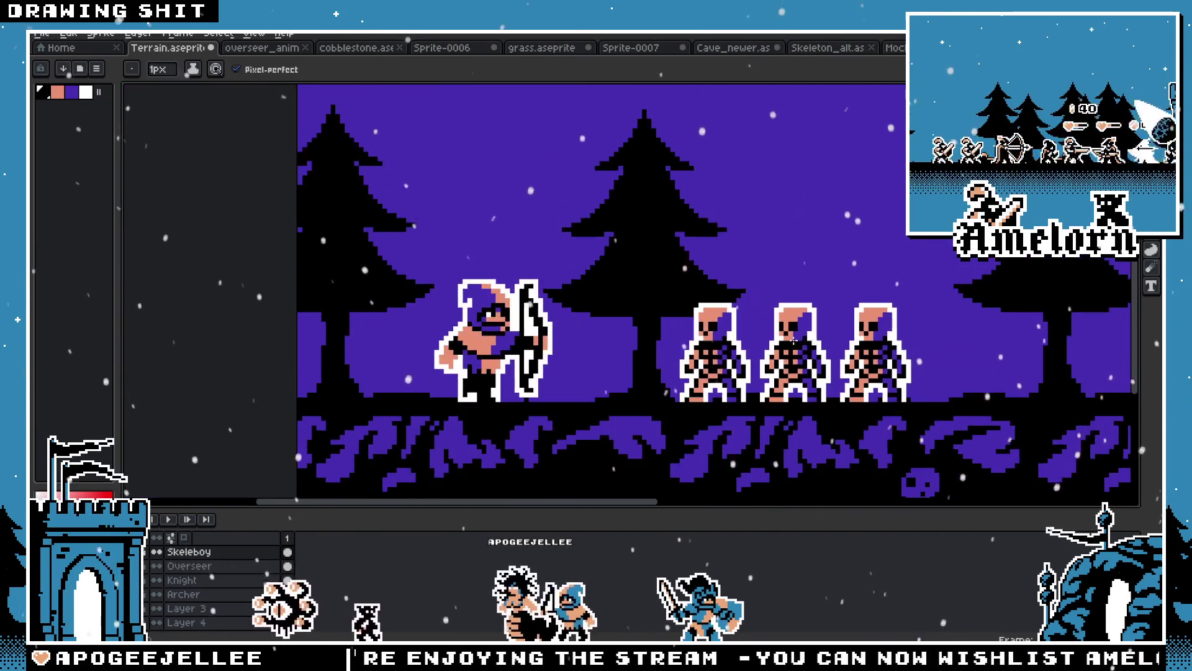
Pan and zoom across the scene to inspect the knight and eye monster
scroll(683, 292, up, 2)
key(m)
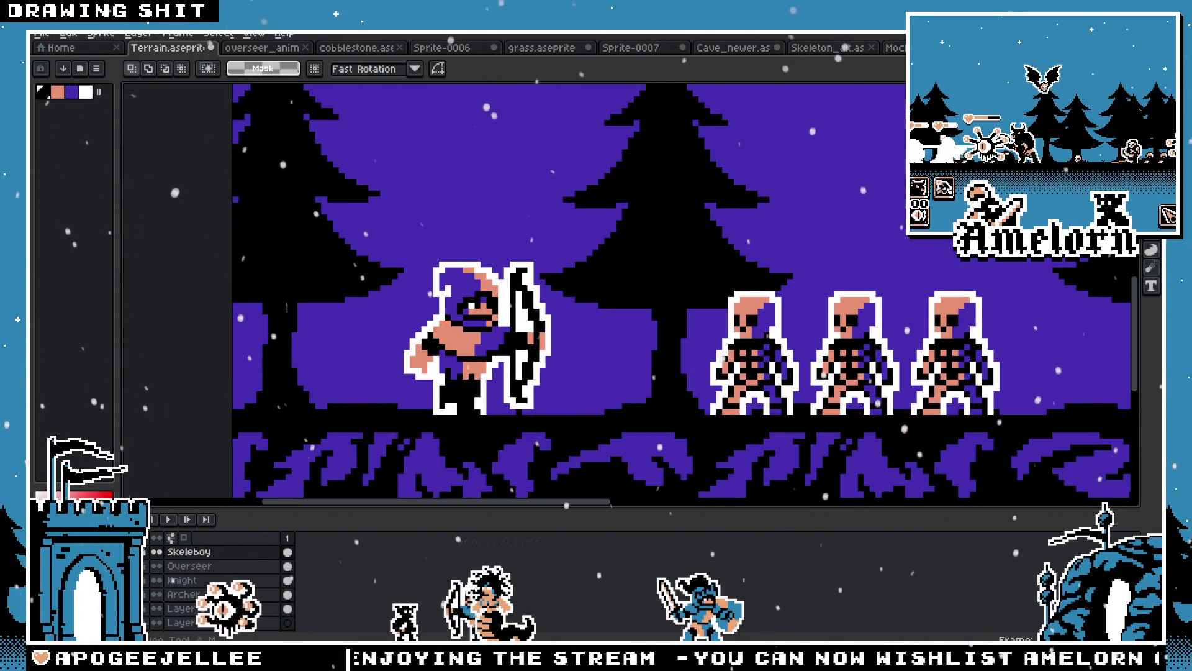
scroll(766, 289, down, 1)
drag(931, 289, 765, 288)
scroll(327, 290, down, 2)
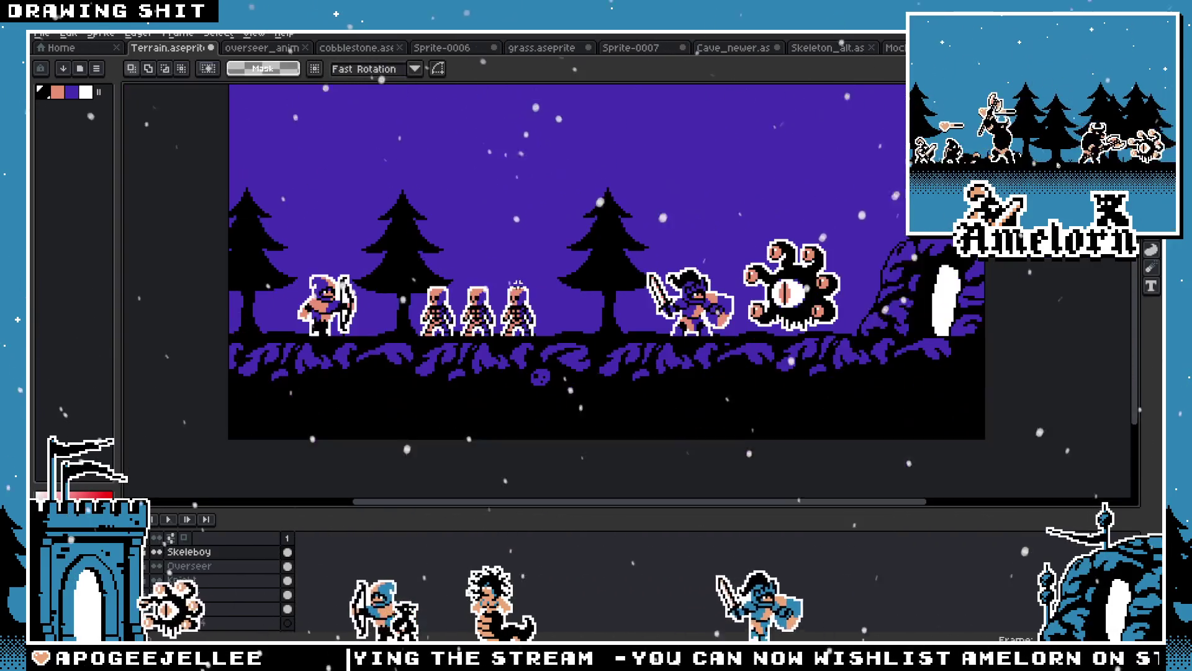
scroll(584, 303, up, 2)
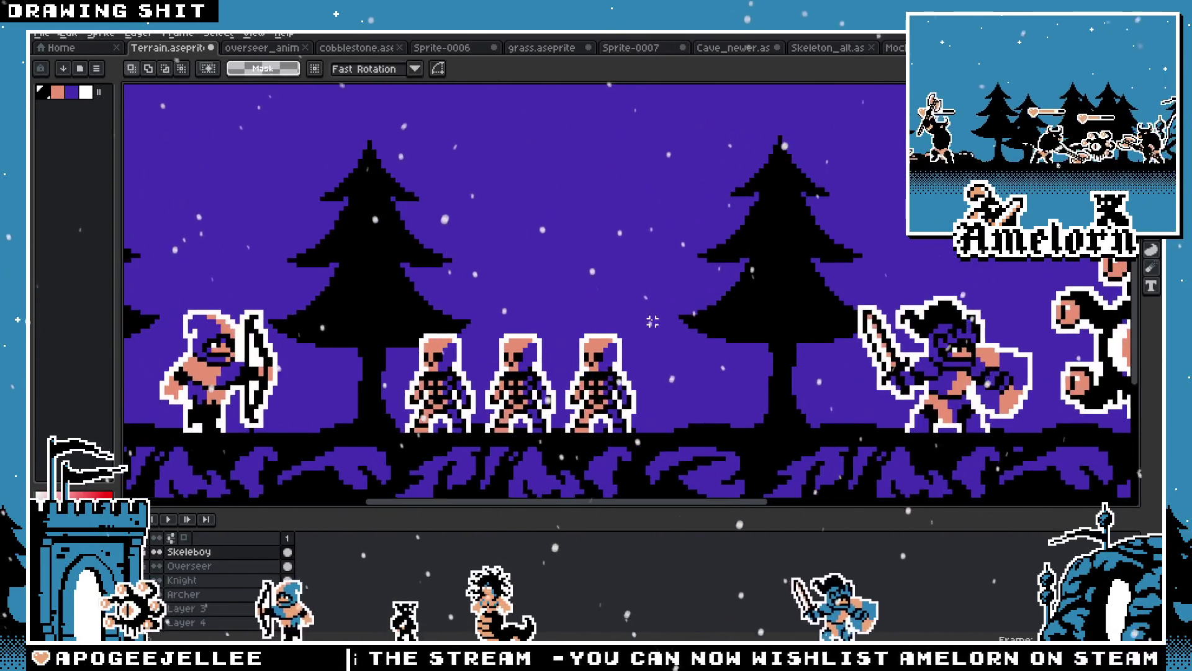
scroll(583, 303, down, 3)
scroll(583, 304, up, 2)
drag(683, 305, 581, 306)
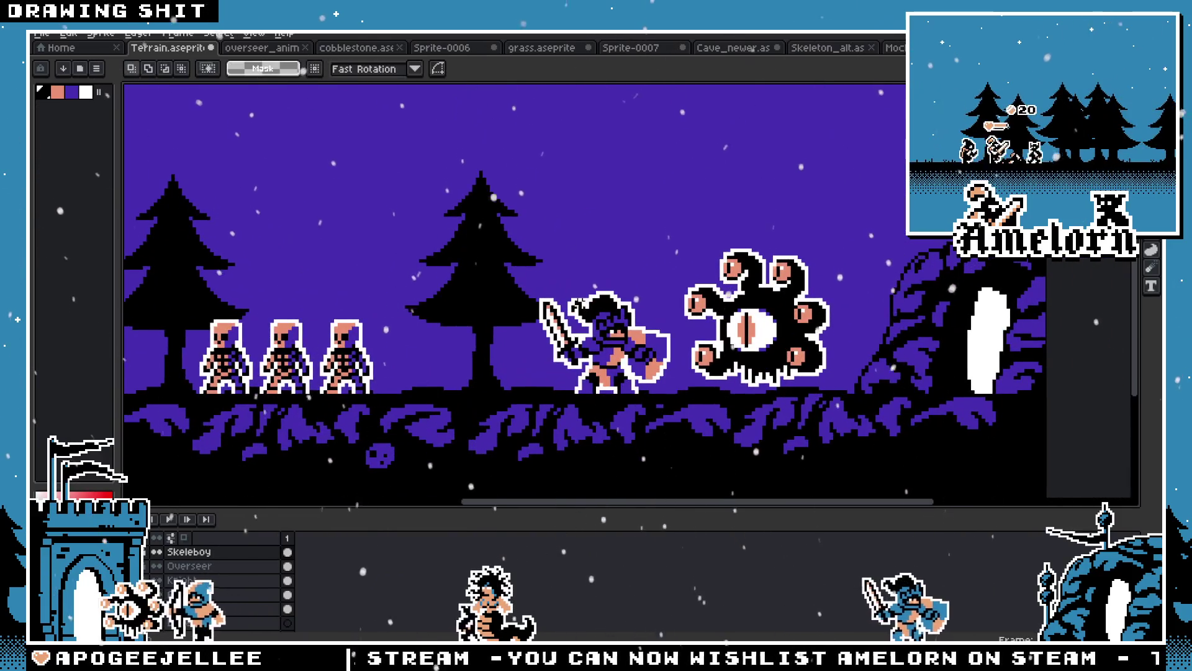
scroll(581, 306, up, 2)
scroll(559, 289, down, 3)
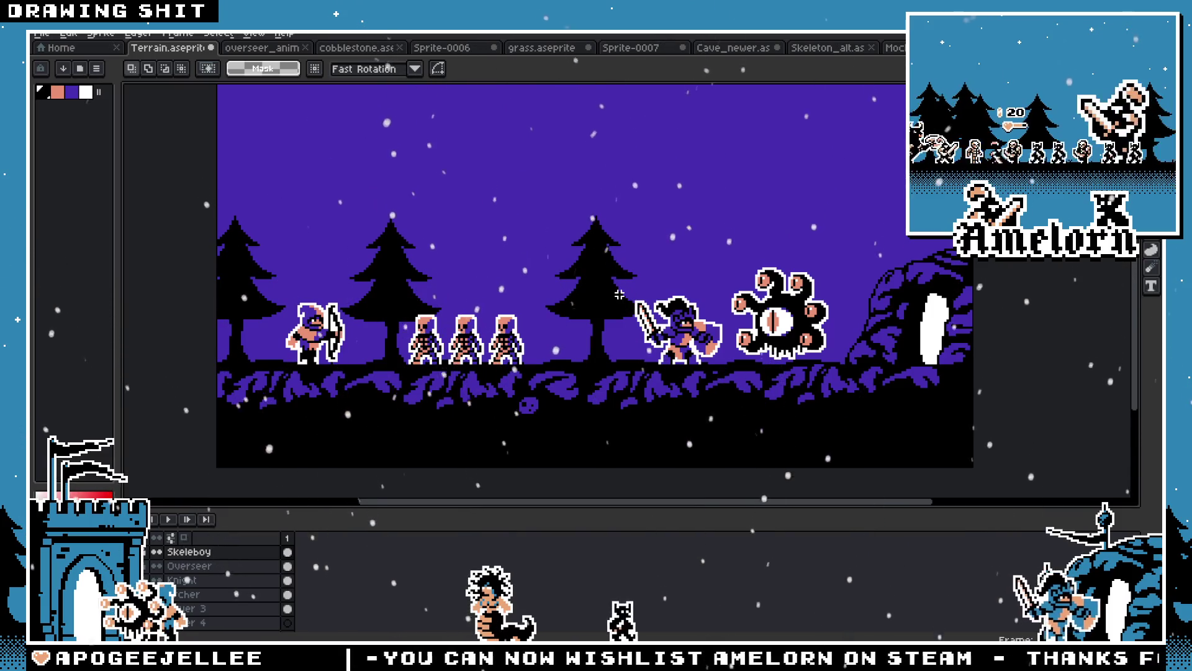
Bring the archer and three skeletons back into view and hide the timeline and layers
scroll(500, 272, up, 5)
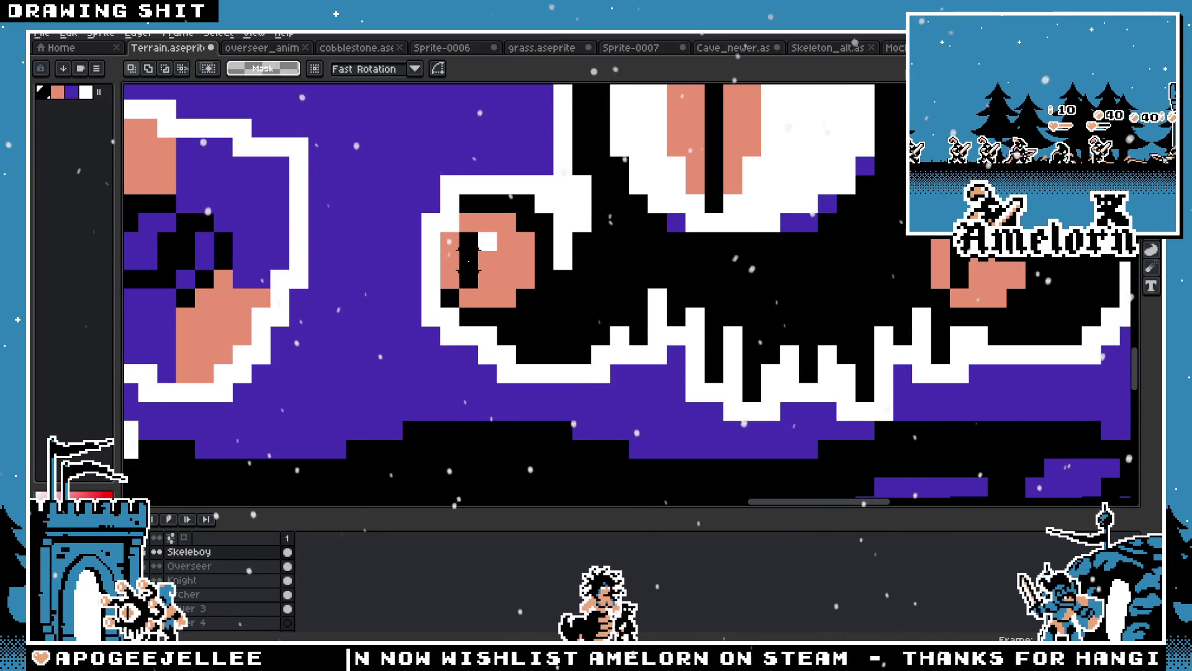
scroll(469, 261, down, 3)
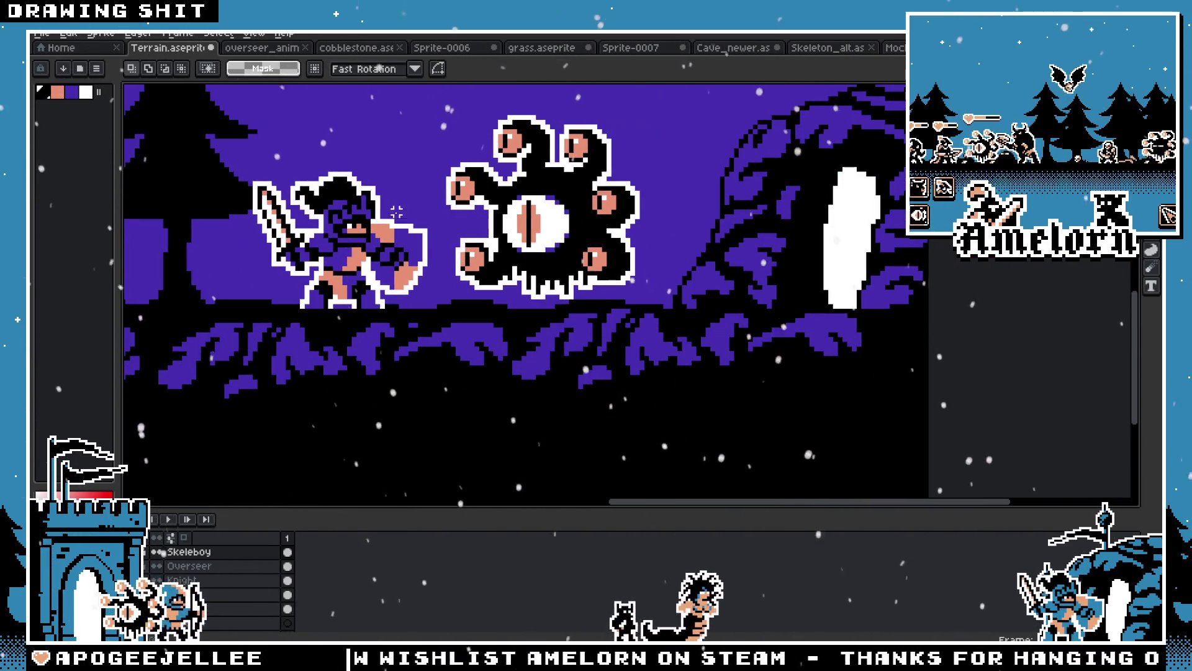
scroll(420, 183, up, 3)
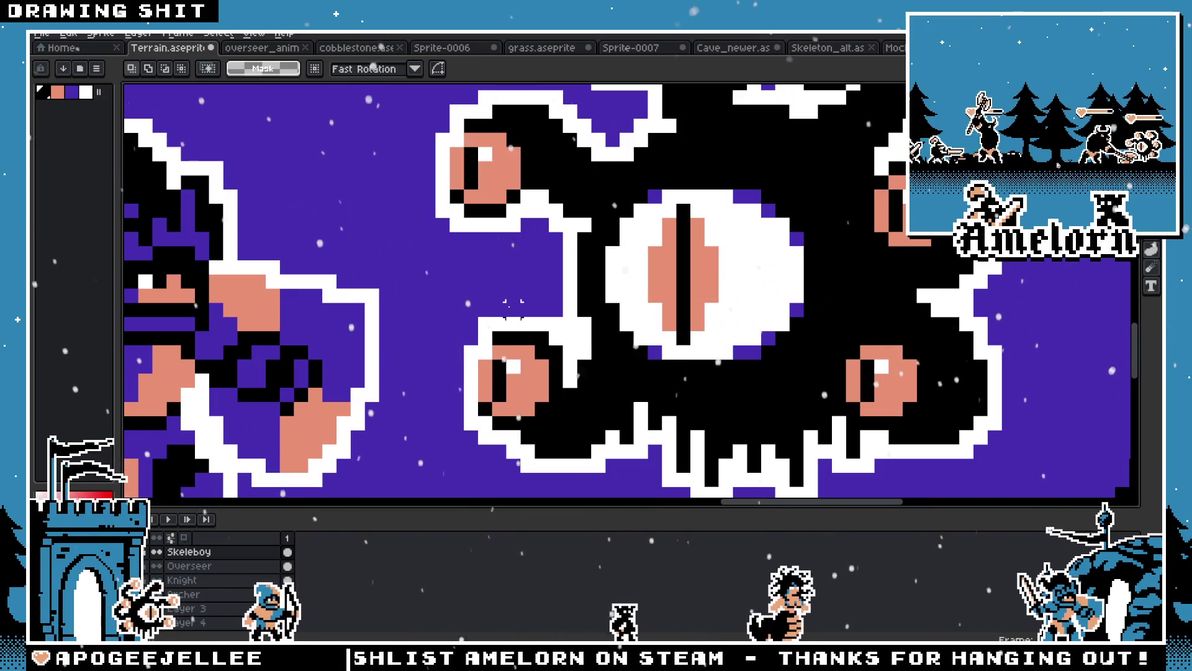
scroll(499, 295, down, 5)
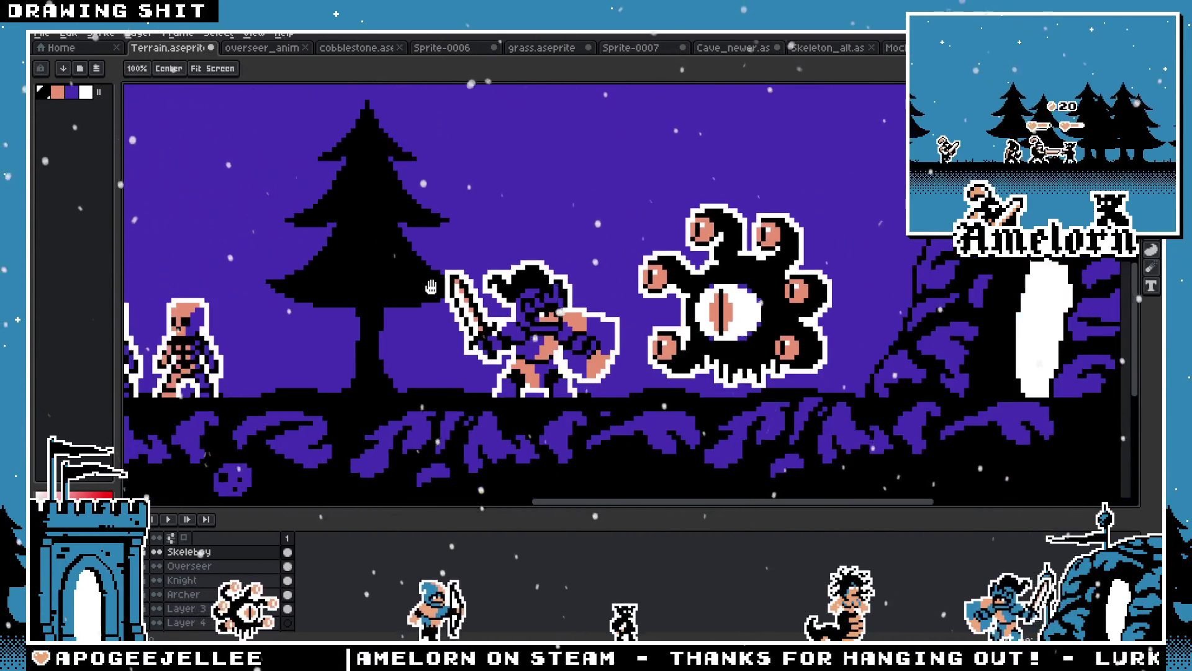
scroll(431, 287, down, 1)
drag(431, 287, 624, 291)
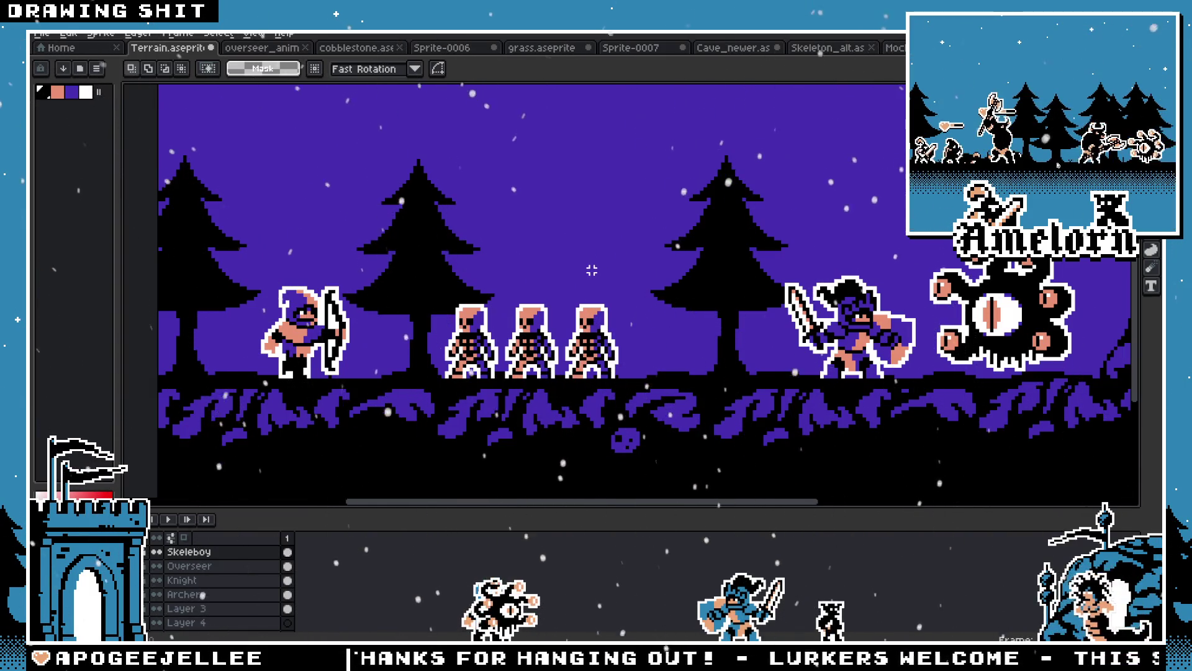
mouse_move(695, 390)
mouse_down()
mouse_move(401, 216)
mouse_move(548, 312)
mouse_move(552, 285)
mouse_move(750, 284)
mouse_move(710, 398)
mouse_up()
key(Tab)
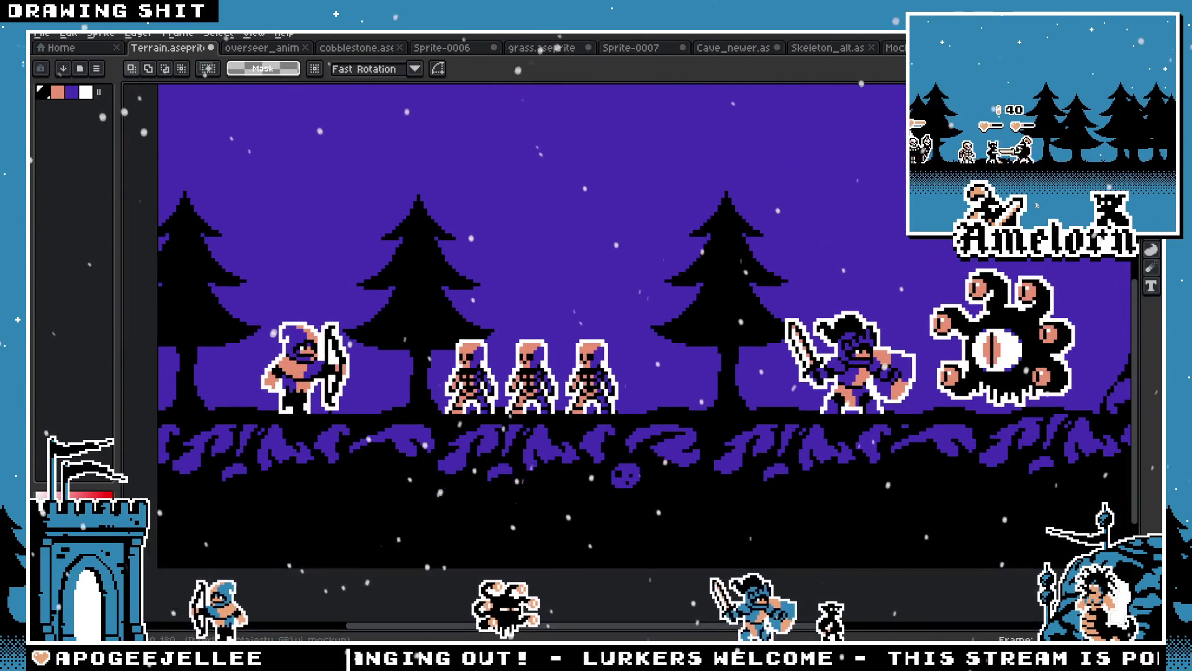
Save Terrain.aseprite and close the Mockup sprite without saving
key(ctrl+s)
key(ctrl+Tab)
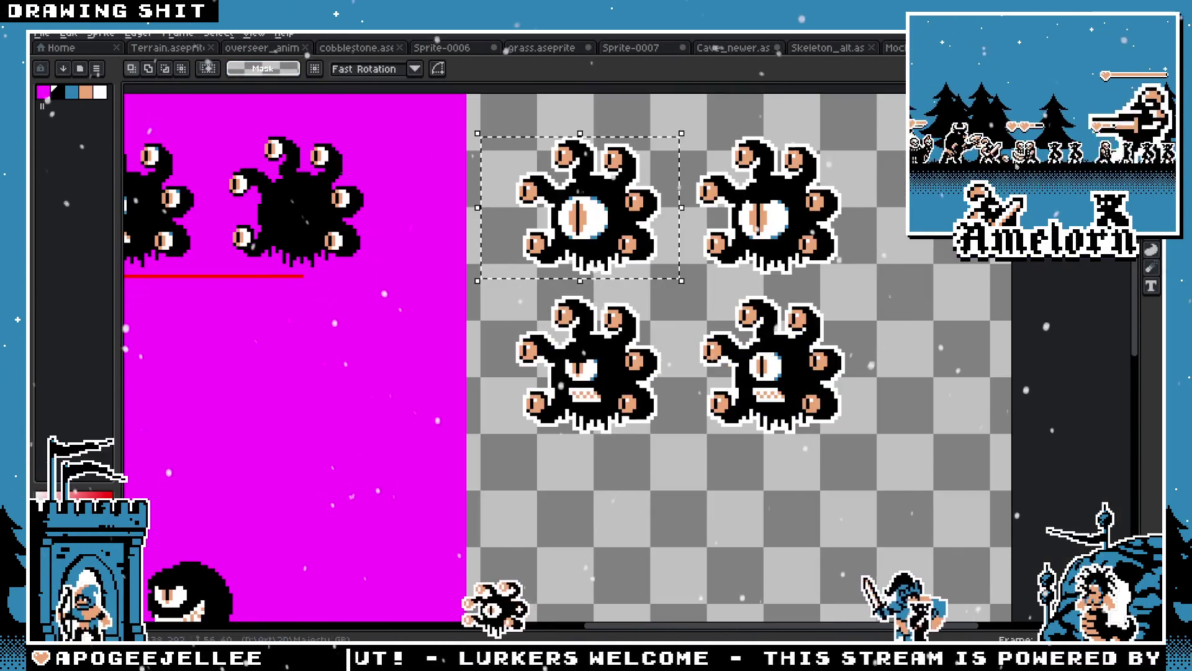
key(ctrl+Tab)
key(ctrl+w)
key(Return)
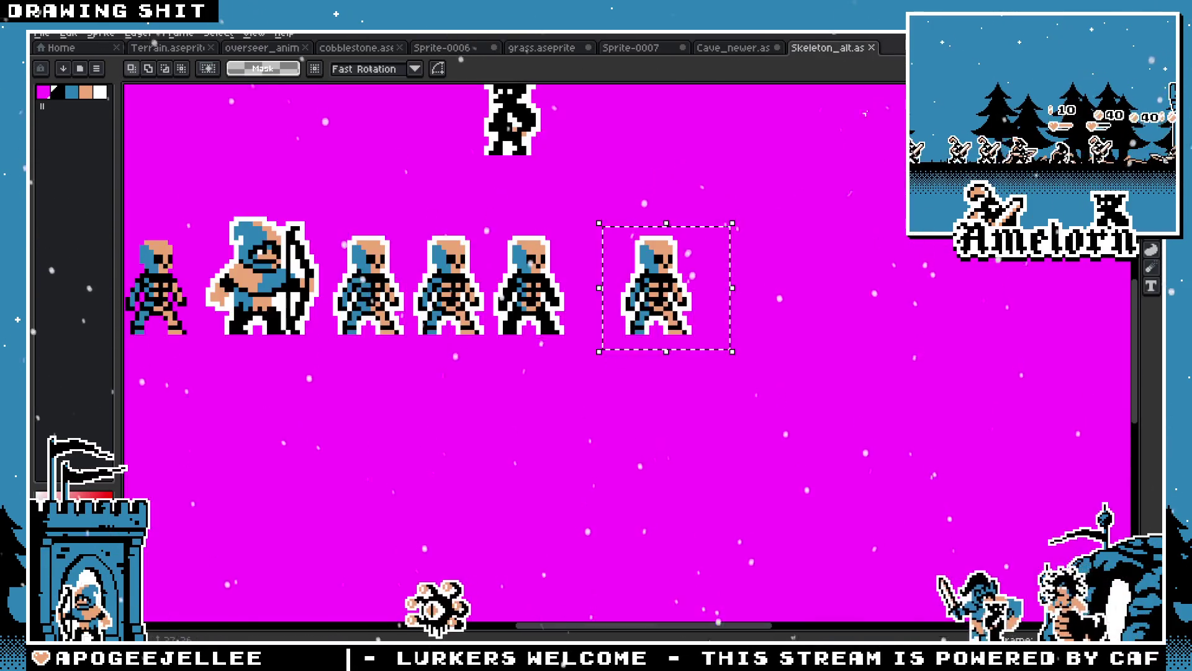
Close Skeleton_alt, Cave_newer and Sprite-0007, discarding their unsaved changes
click(873, 47)
click(777, 47)
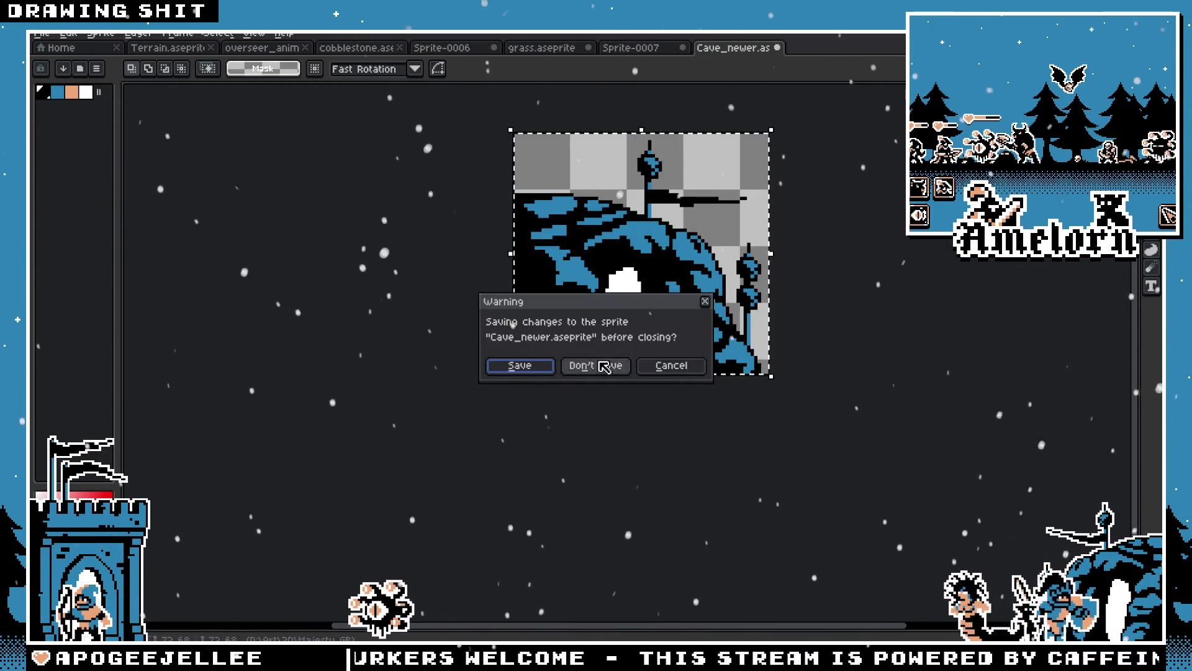
click(593, 365)
key(ctrl+w)
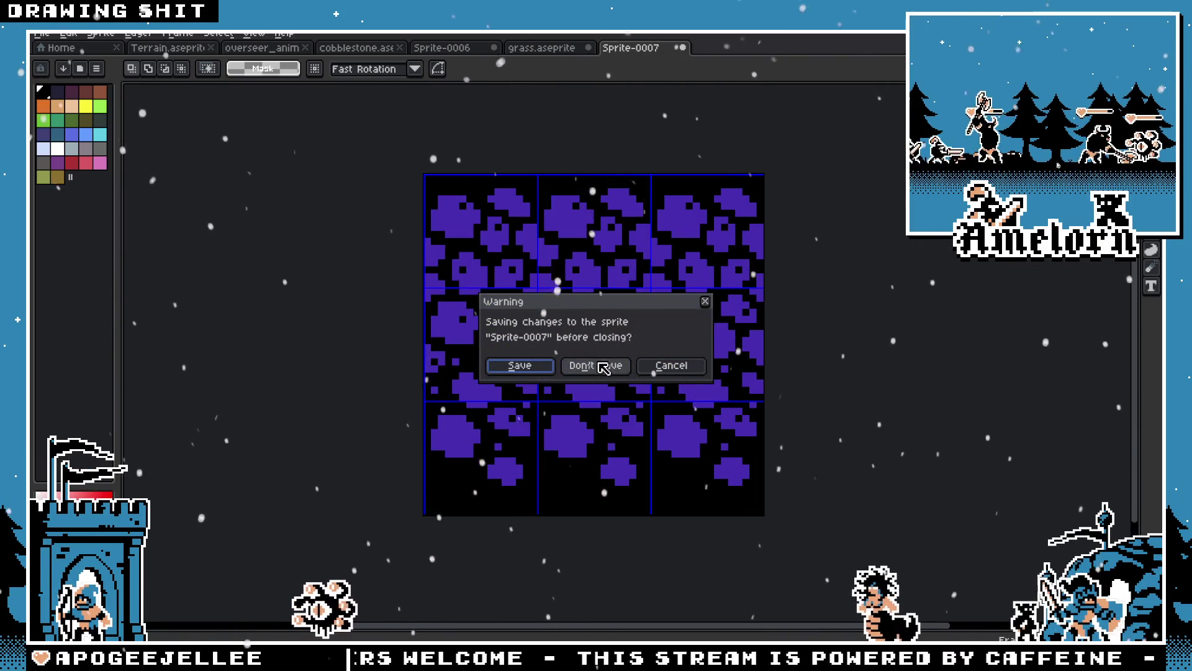
click(580, 364)
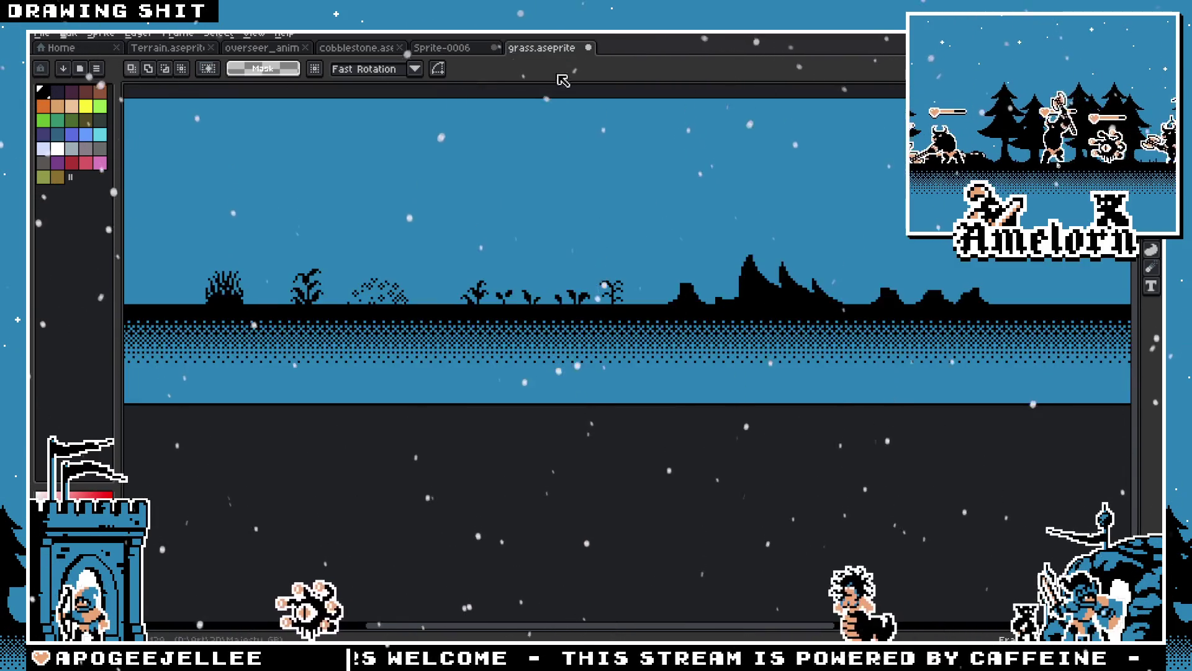
Close grass, Sprite-0006 and cobblestone without saving
click(591, 49)
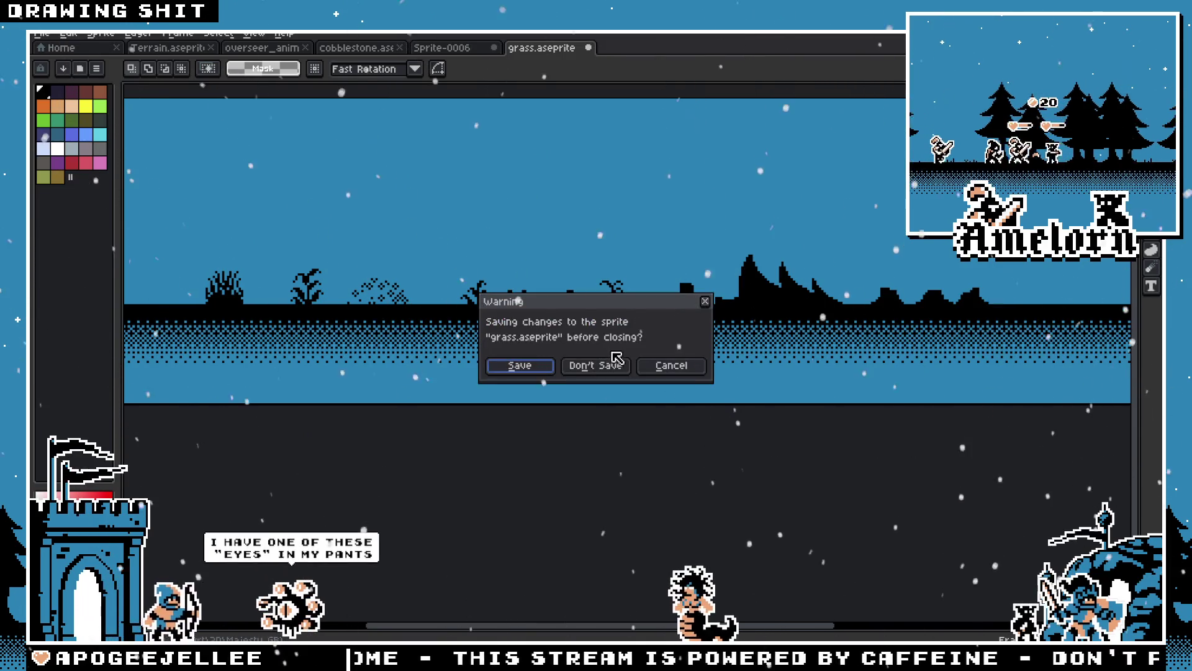
click(606, 371)
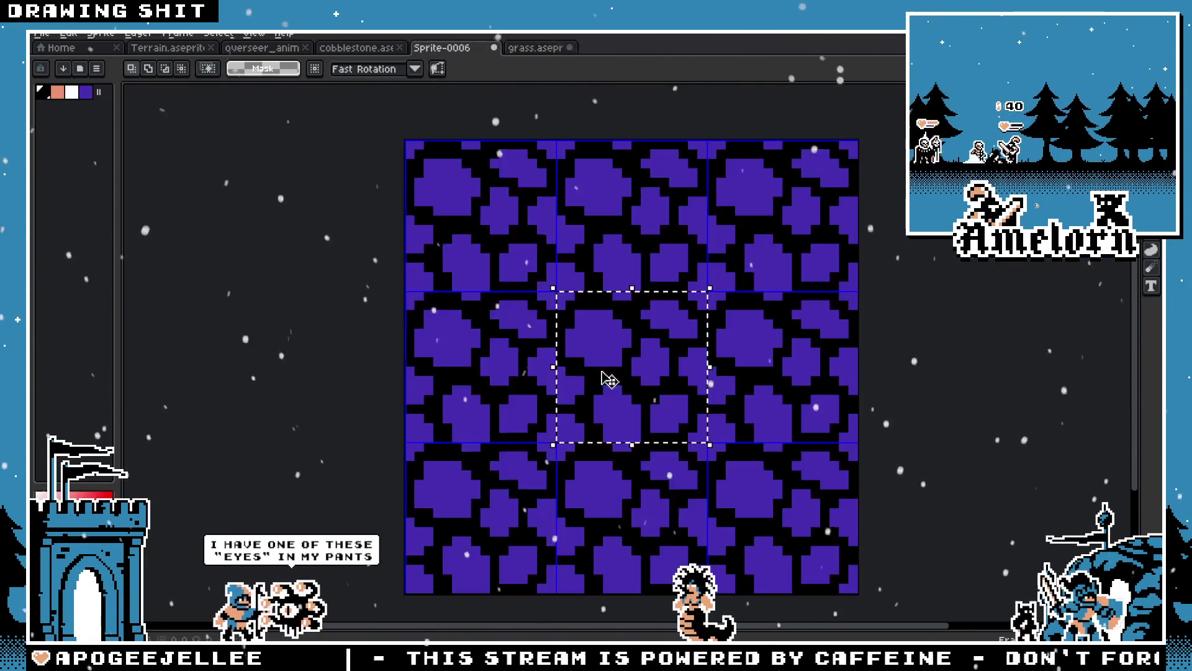
click(493, 48)
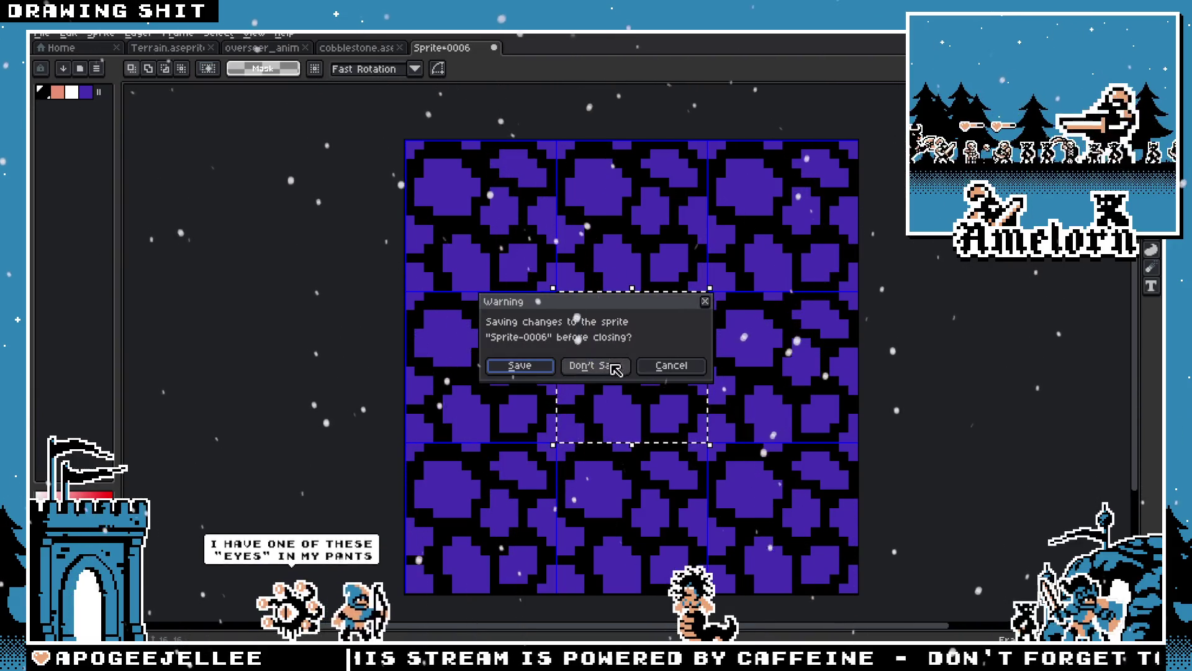
click(580, 366)
click(400, 48)
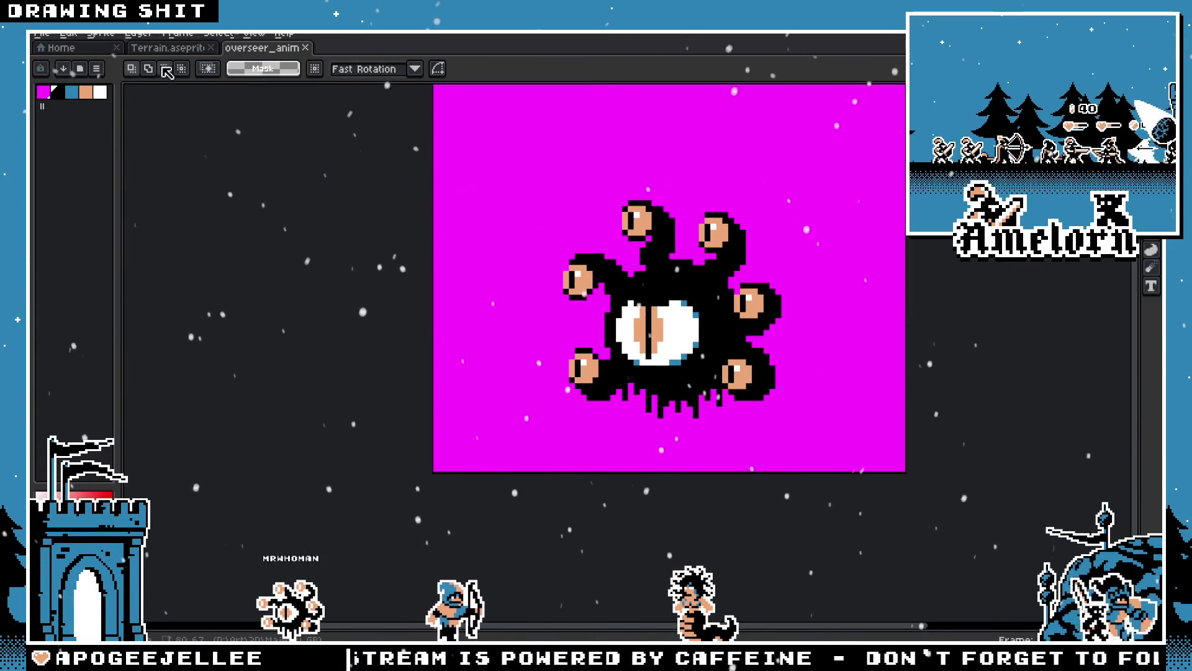
Return to the Terrain forest scene and look over it
click(164, 49)
click(83, 48)
click(162, 50)
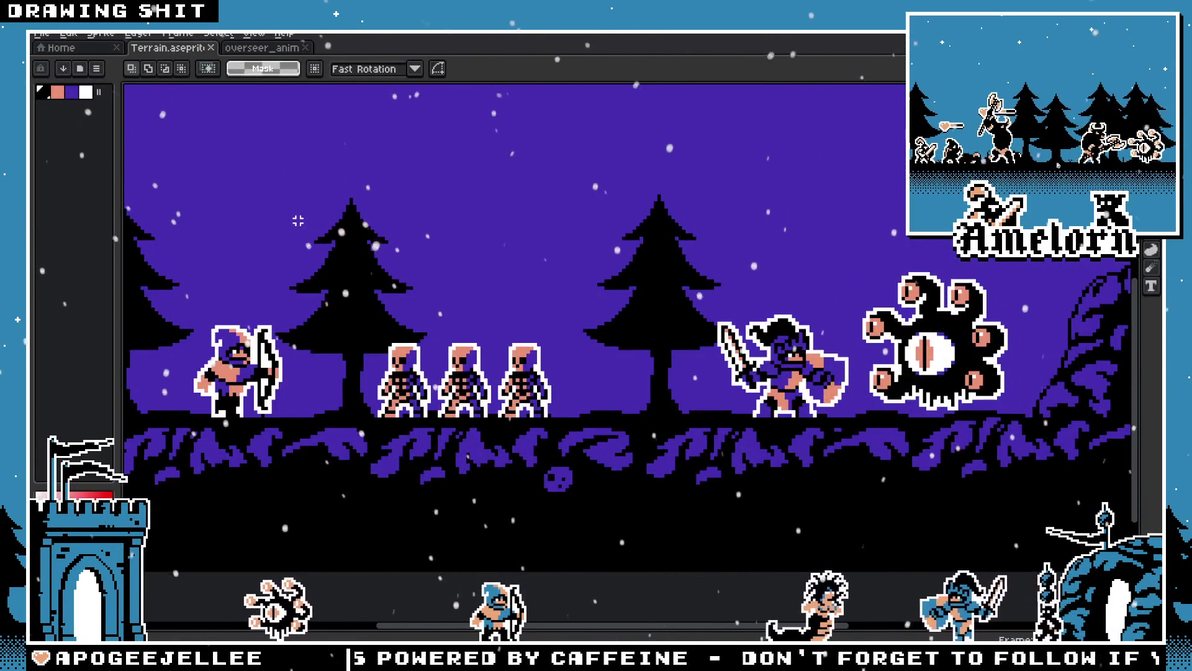
scroll(490, 344, down, 1)
scroll(558, 344, up, 3)
scroll(562, 344, up, 1)
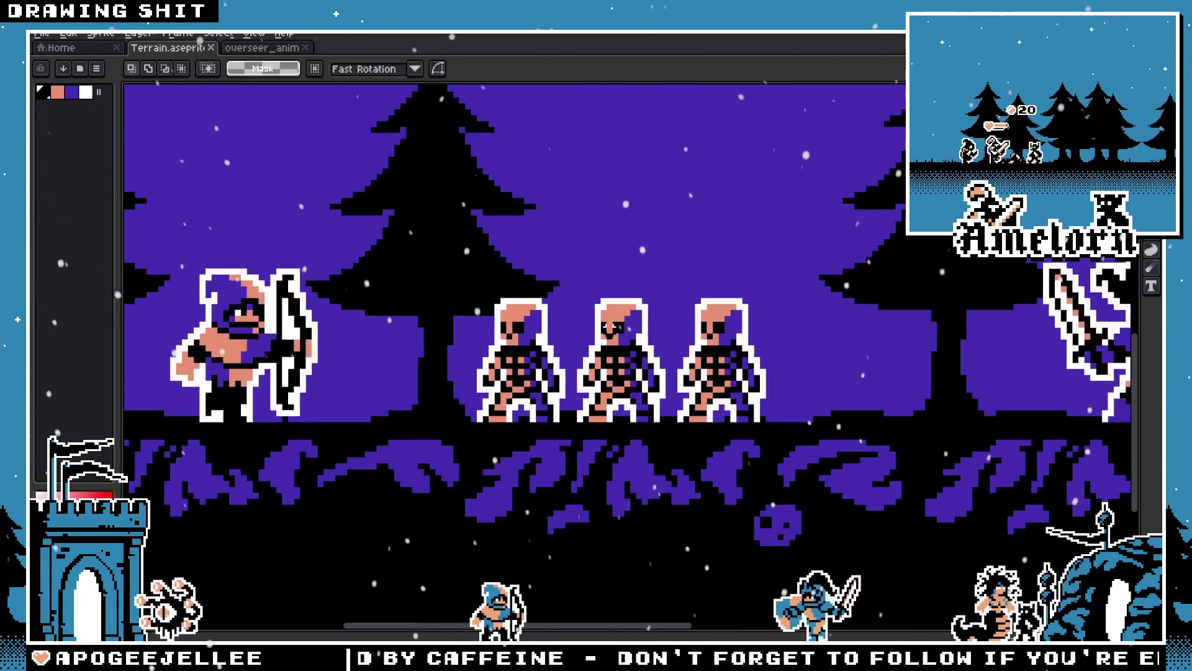
scroll(586, 333, down, 1)
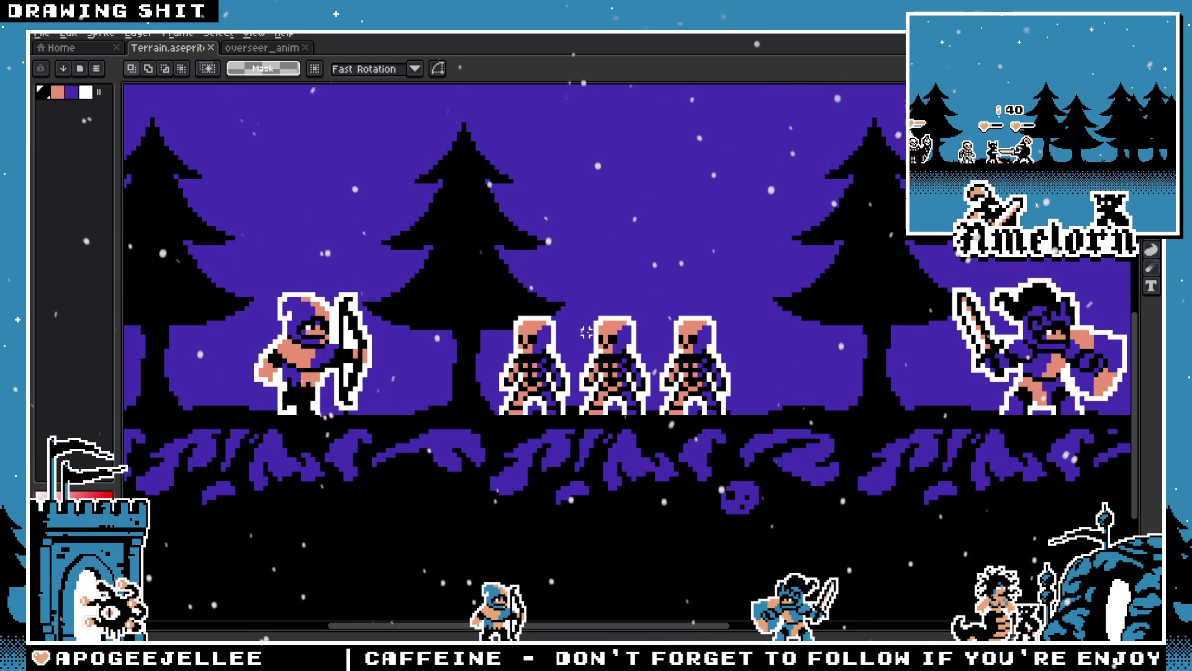
scroll(586, 333, down, 1)
click(41, 33)
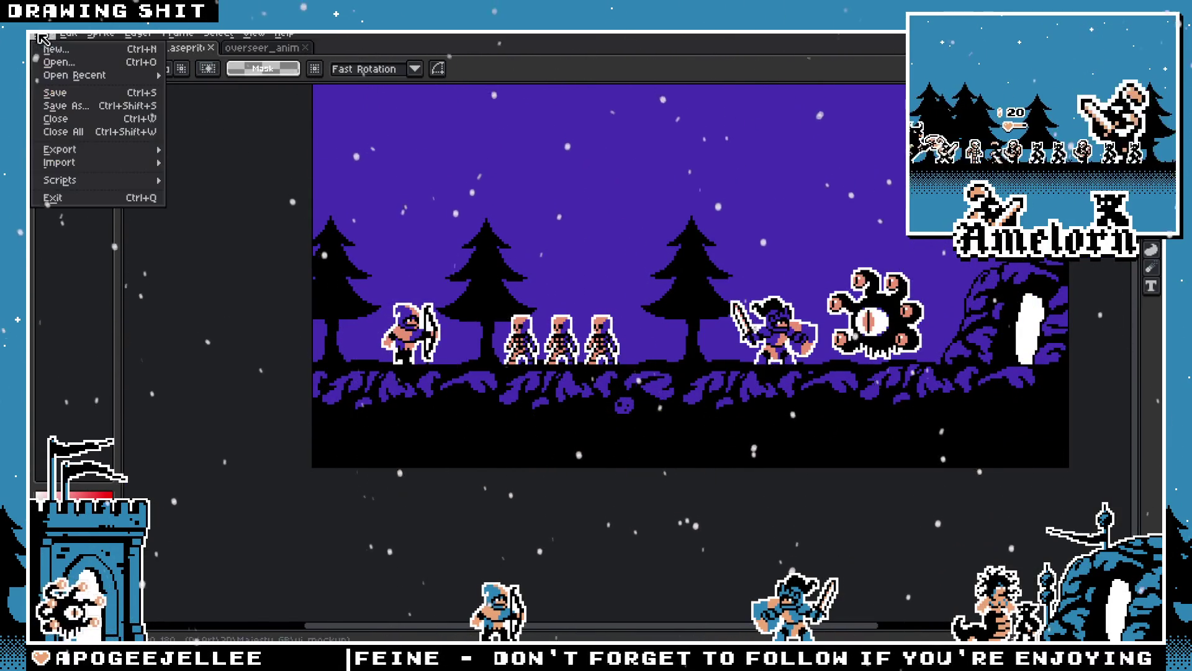
Open castle_new.aseprite from the Majesty GB folder
click(61, 69)
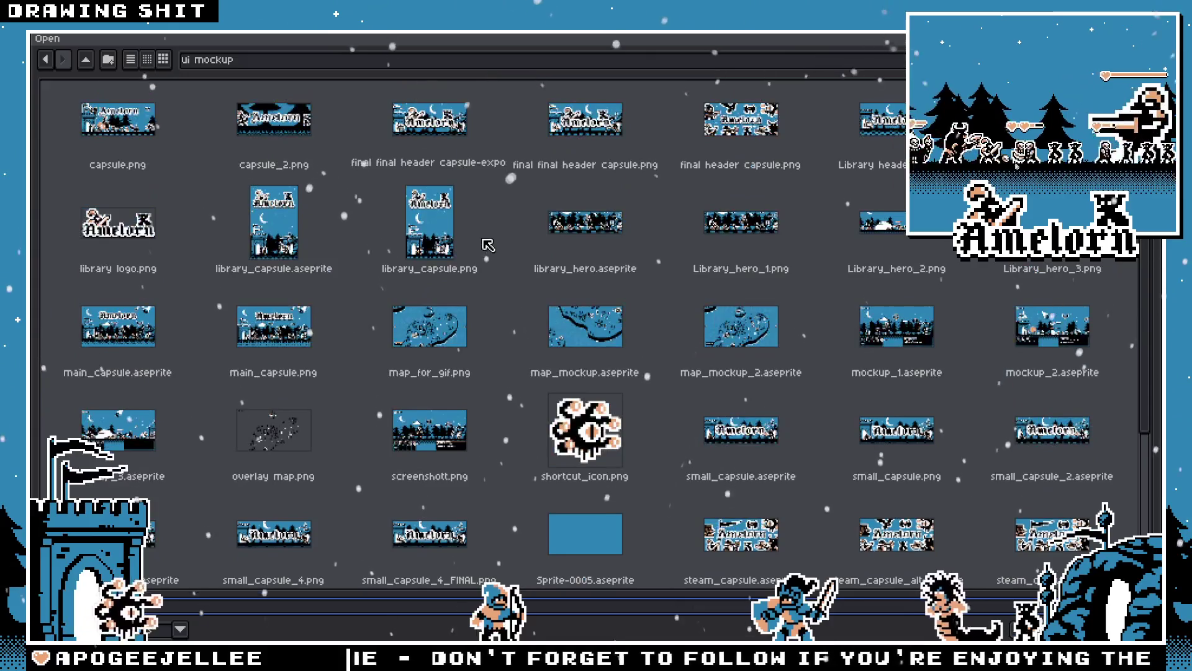
click(187, 64)
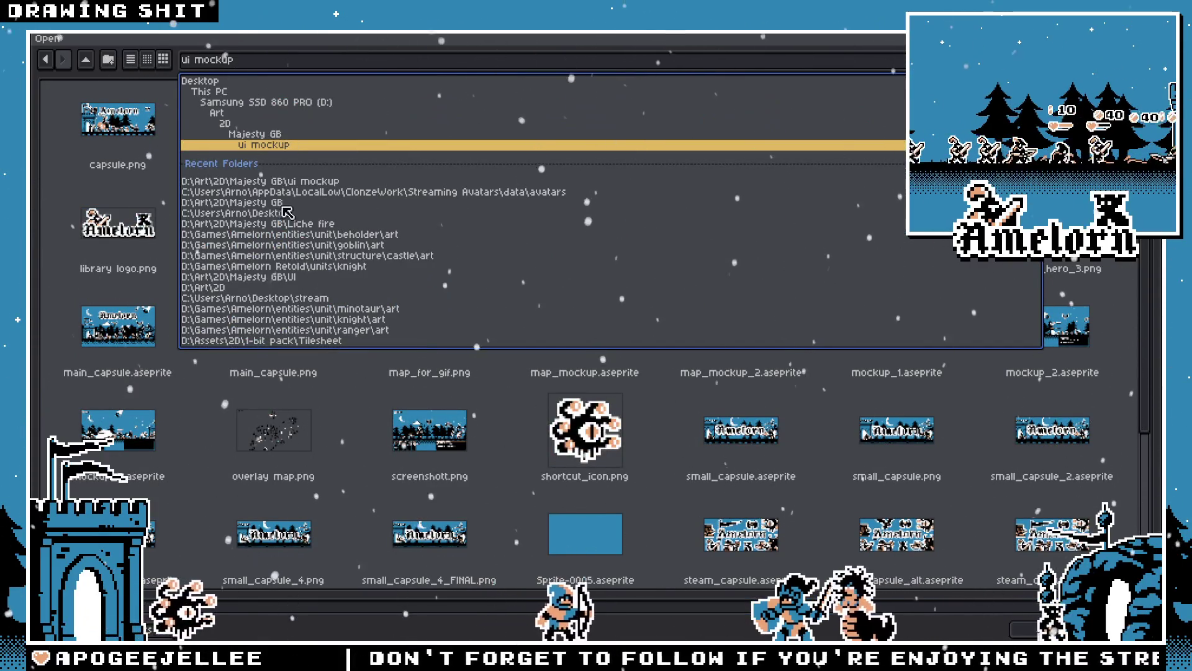
click(85, 59)
click(86, 59)
scroll(522, 291, down, 3)
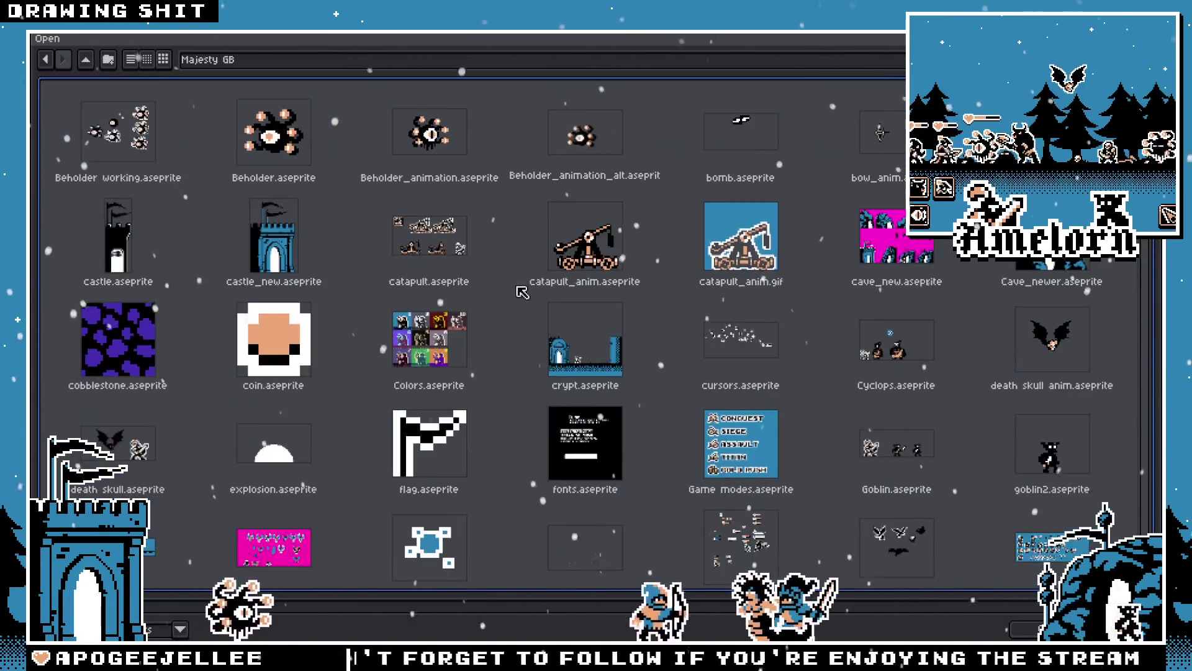
click(894, 238)
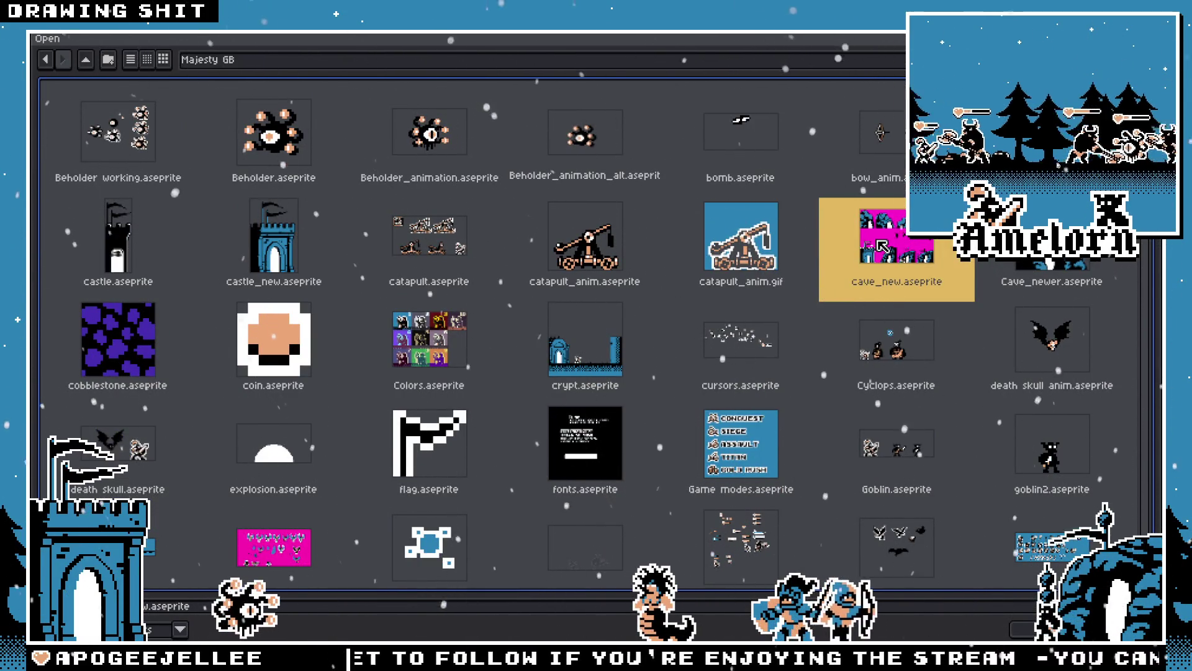
double_click(299, 247)
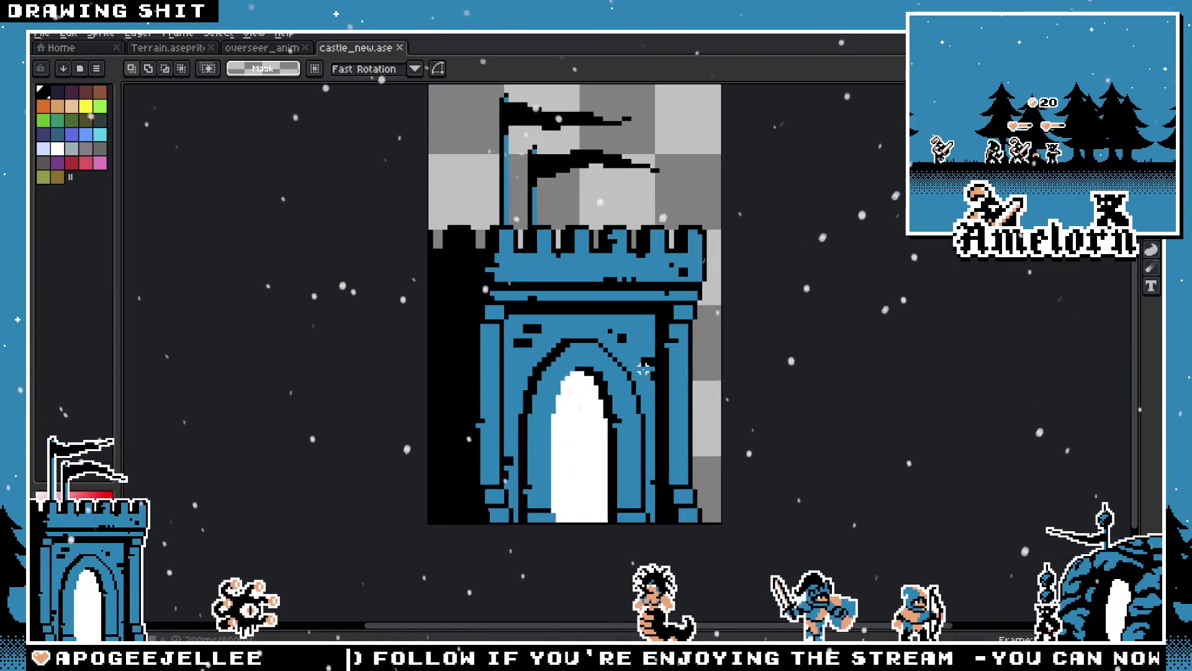
Show the castle's layers and frames timeline
key(Tab)
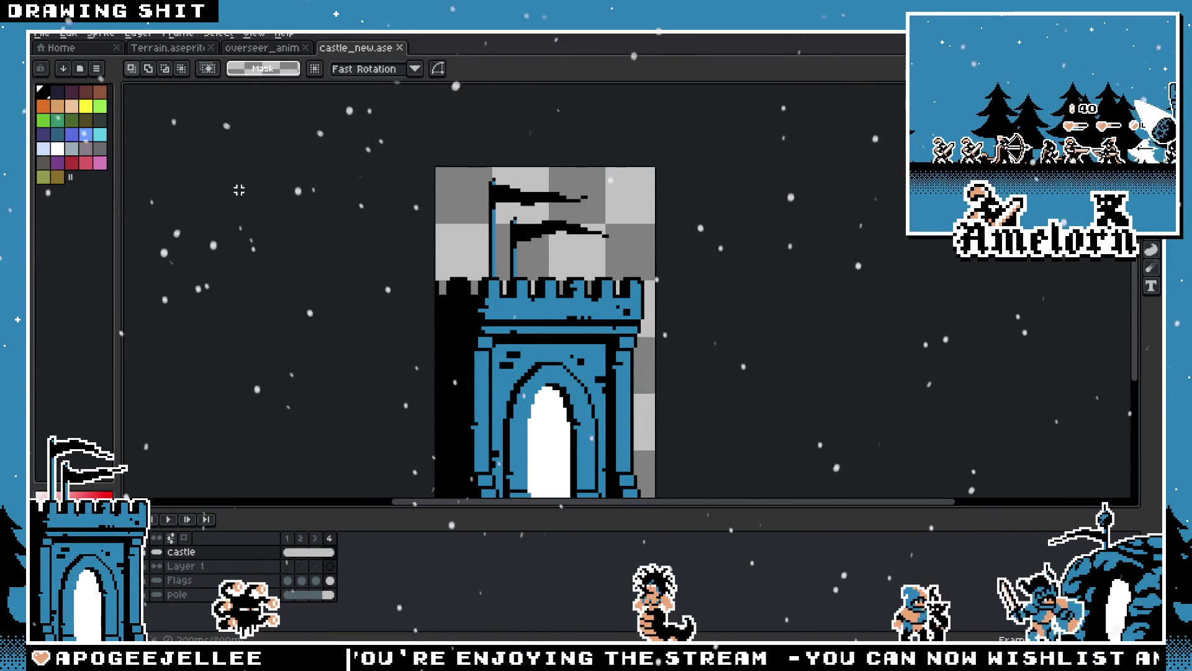
drag(622, 360, 610, 332)
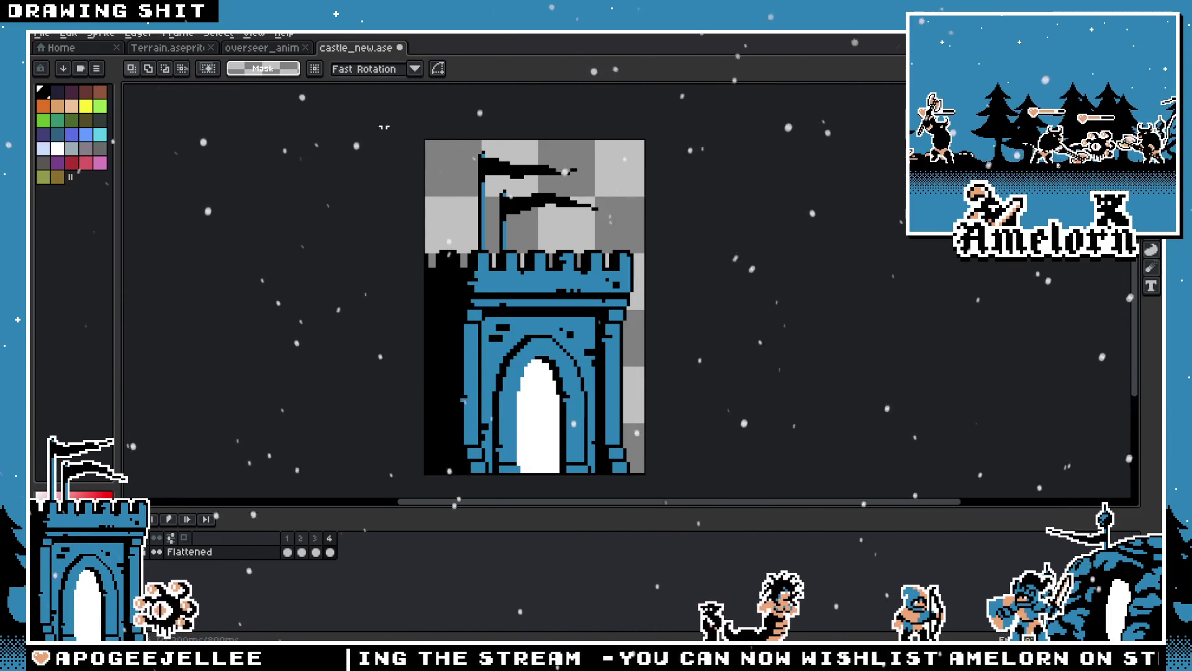
scroll(649, 303, down, 2)
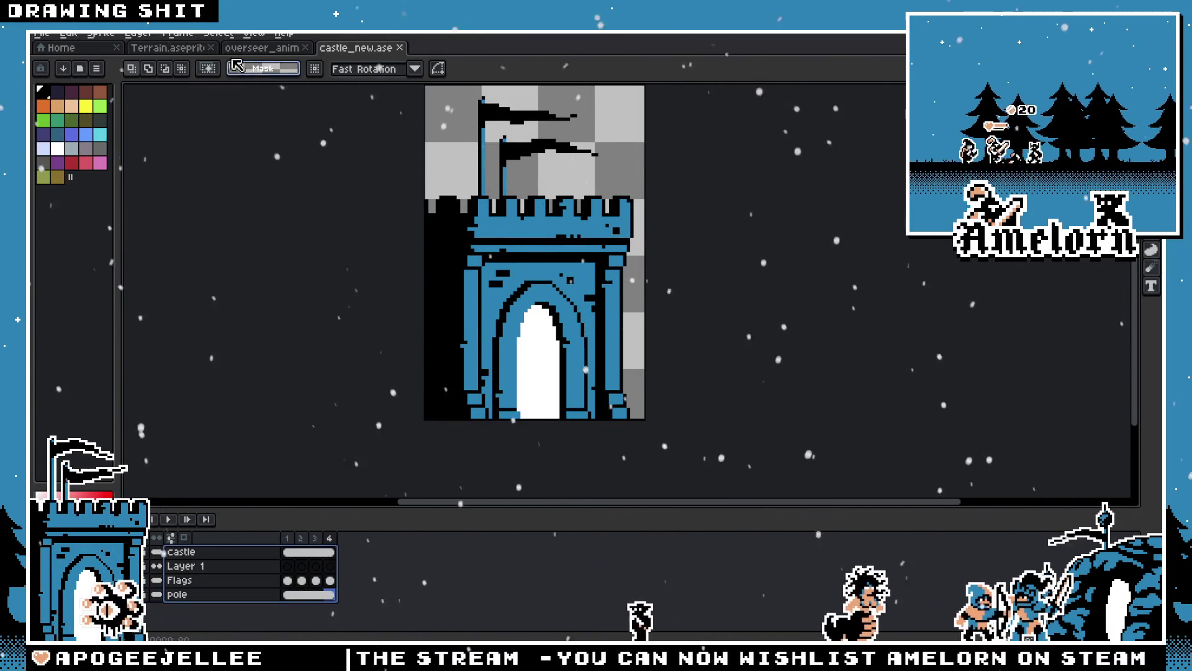
Add a new layer to the Terrain scene and name it Castle
click(168, 49)
scroll(193, 589, down, 2)
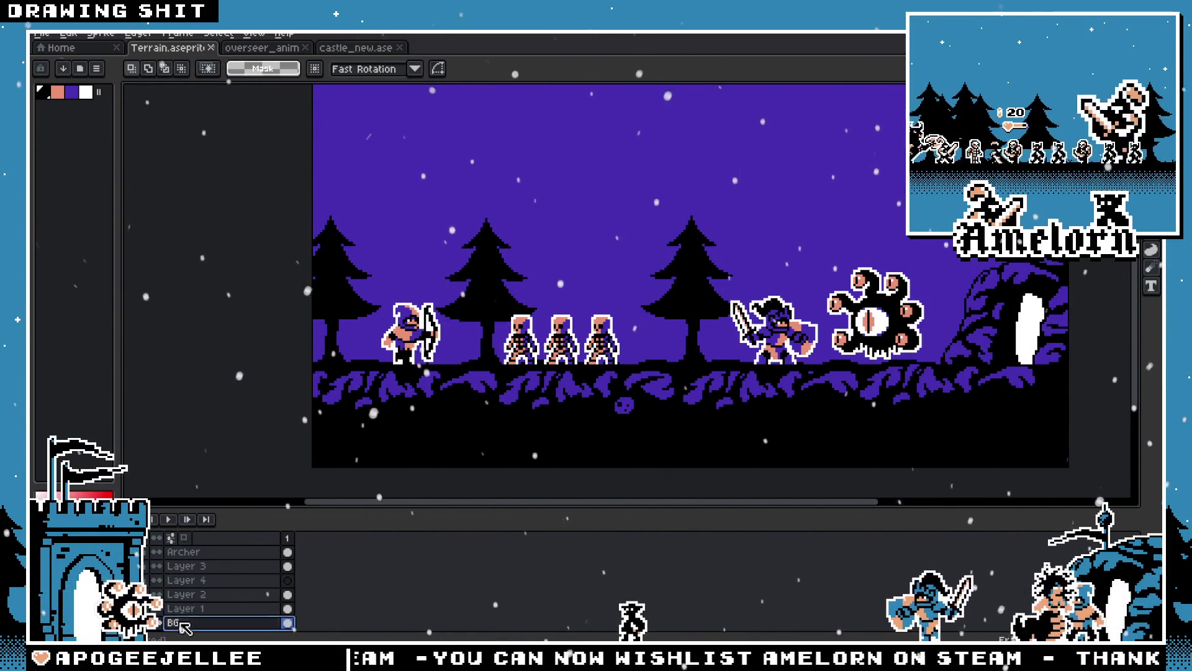
mouse_move(240, 561)
click(170, 597)
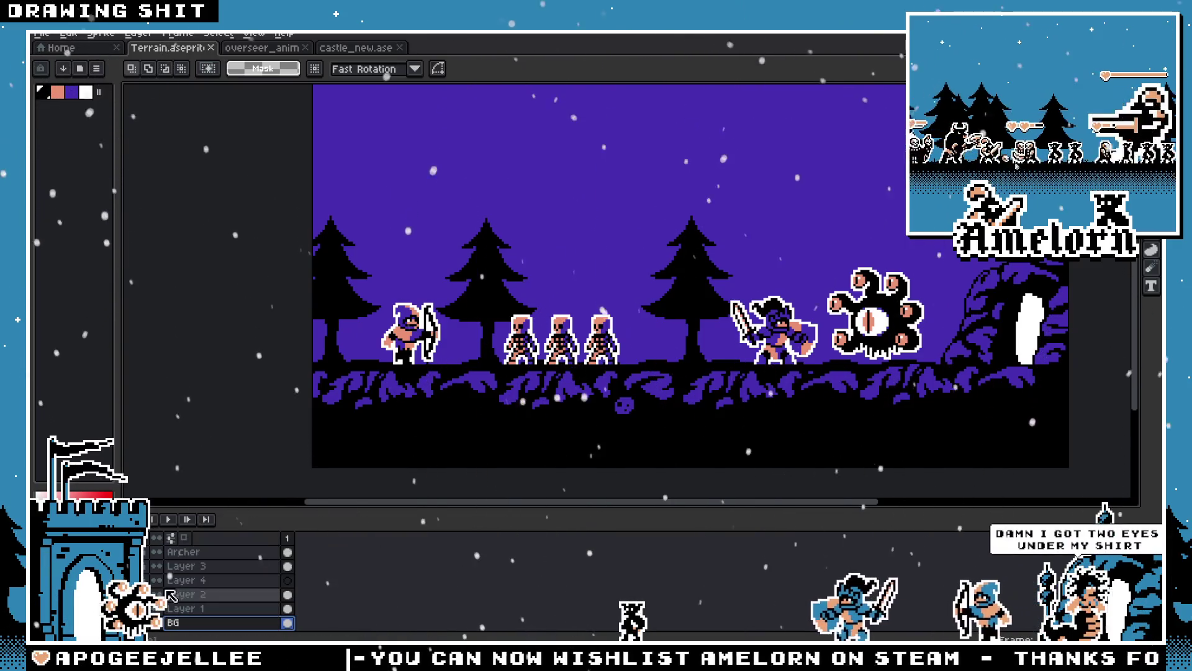
click(347, 549)
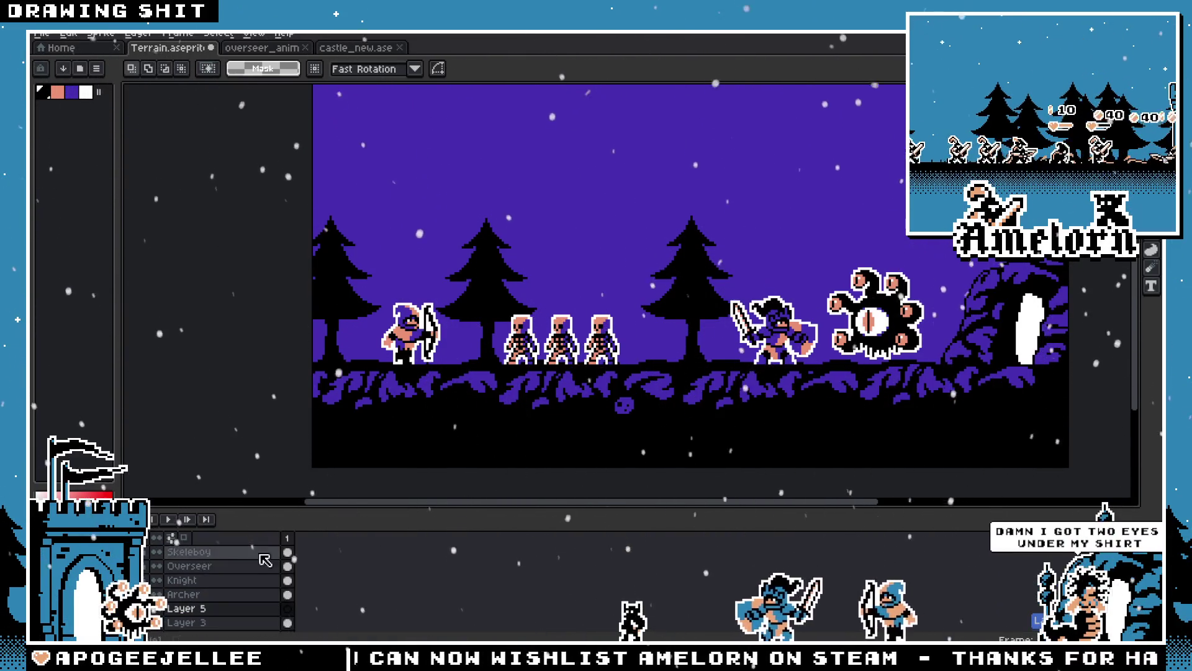
double_click(219, 610)
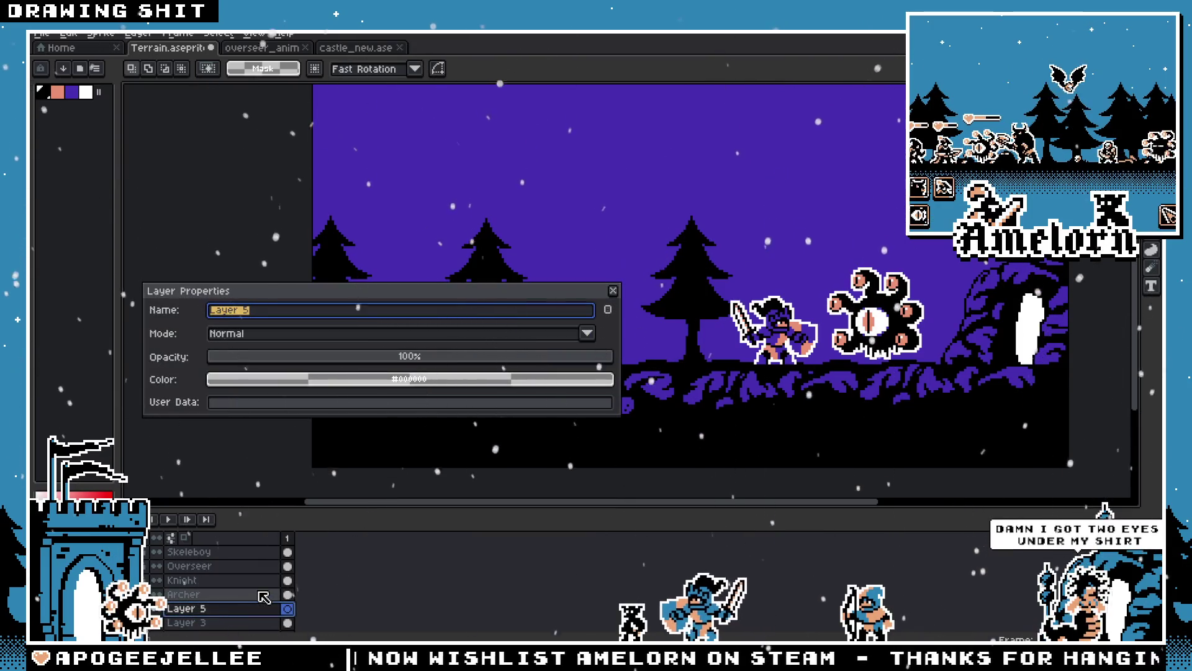
text(Cave)
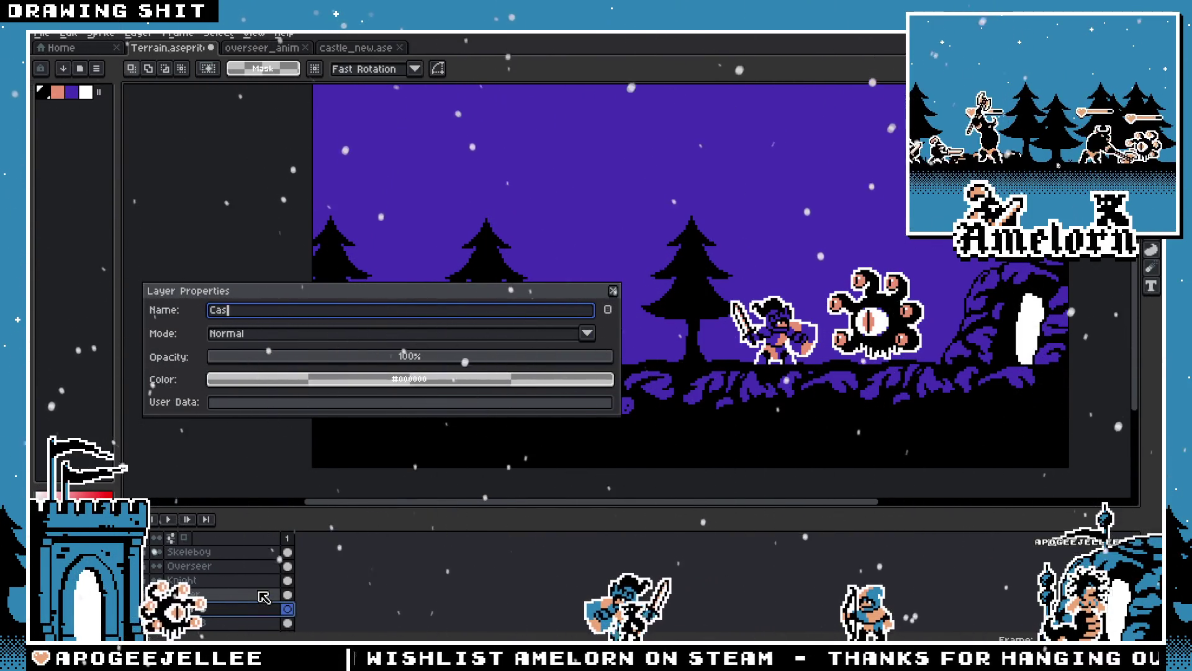
key(Return)
Paste the castle and position it at the left with the archer in its doorway
key(ctrl+v)
drag(402, 227, 403, 320)
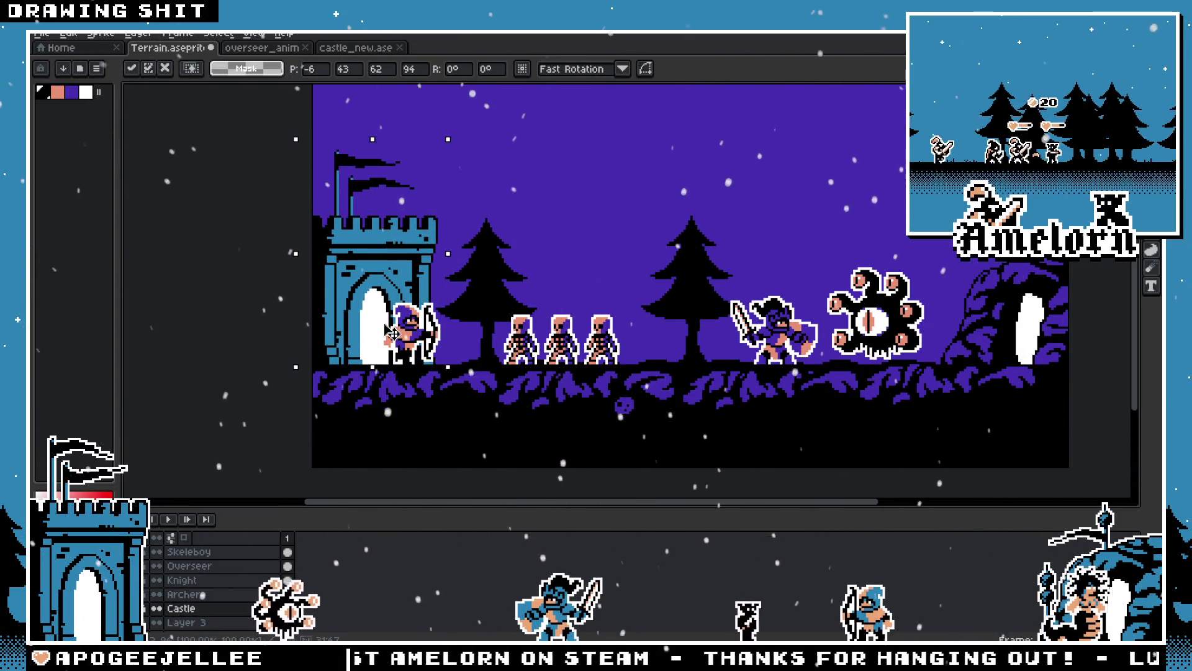
scroll(392, 336, up, 2)
key(Left)
key(Right)
key(Right)
key(Right)
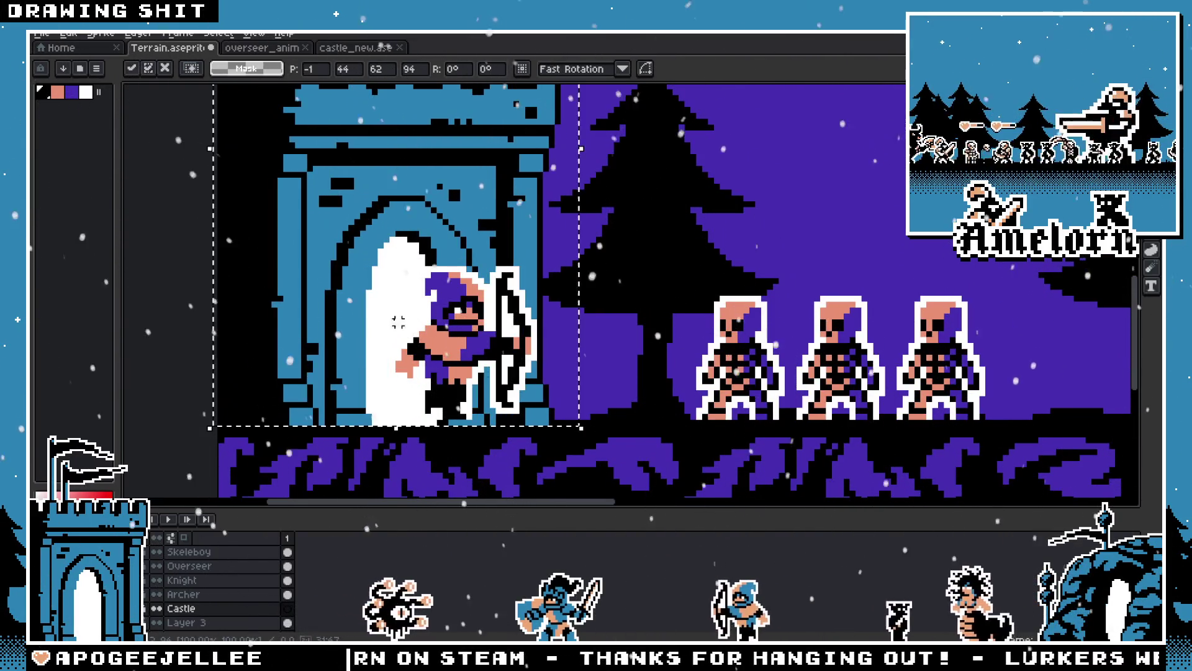
scroll(491, 316, down, 2)
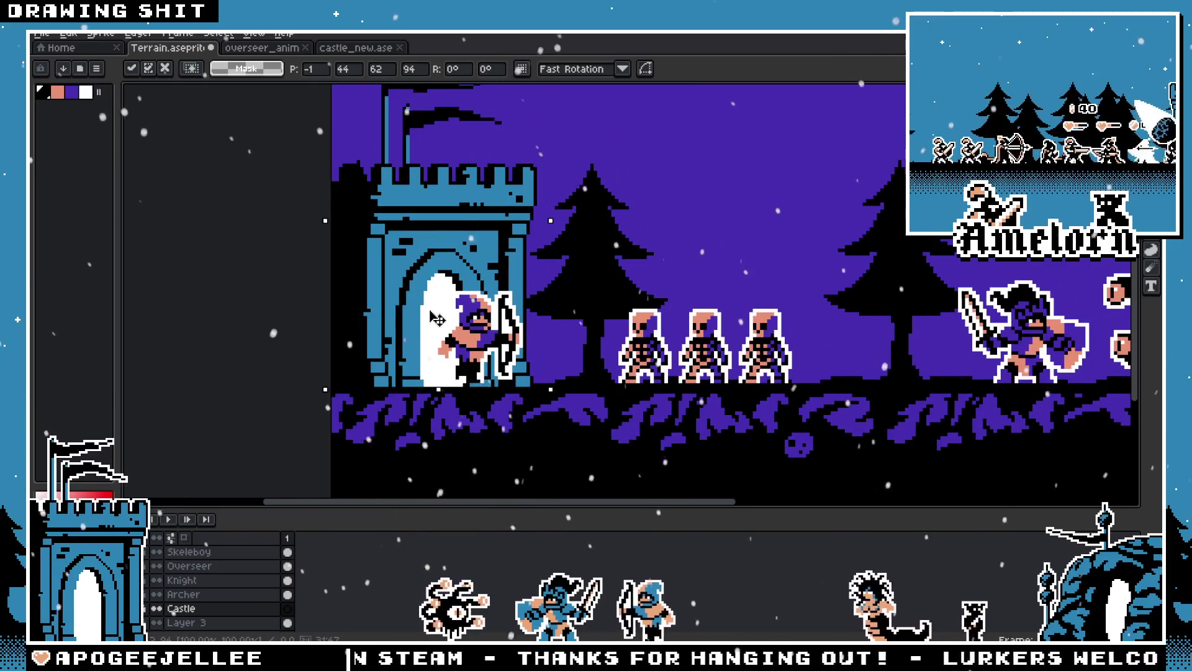
scroll(548, 323, up, 1)
mouse_move(408, 290)
mouse_down()
mouse_move(346, 291)
mouse_move(434, 292)
mouse_move(413, 294)
mouse_up()
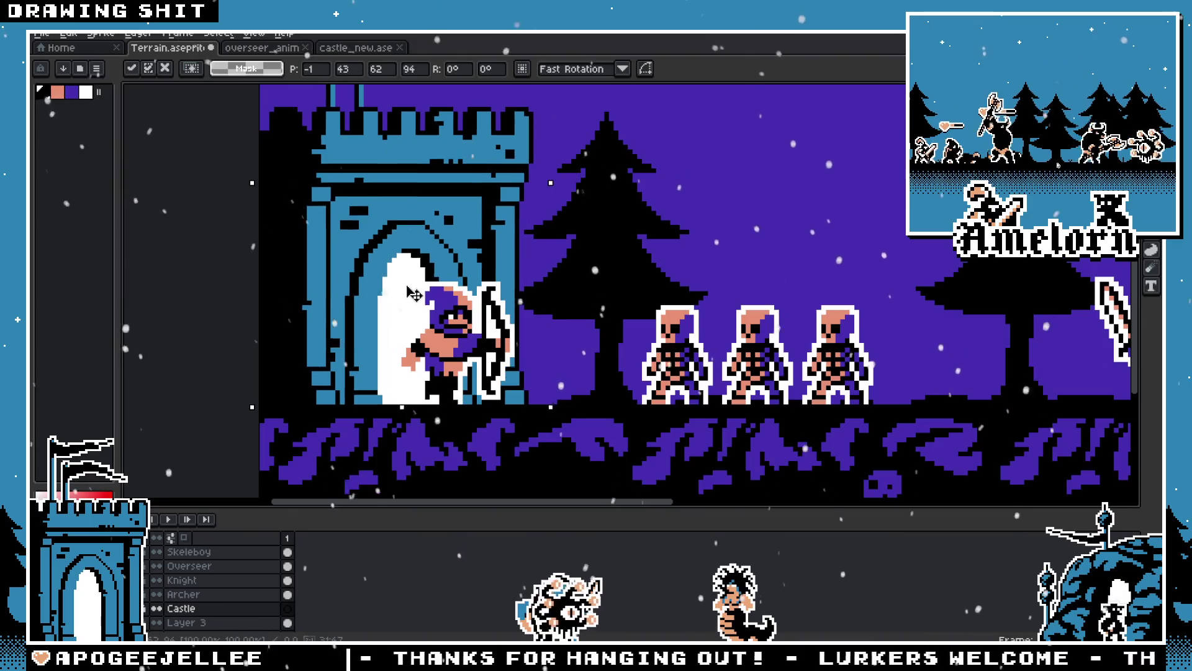
scroll(435, 261, down, 2)
key(ctrl+d)
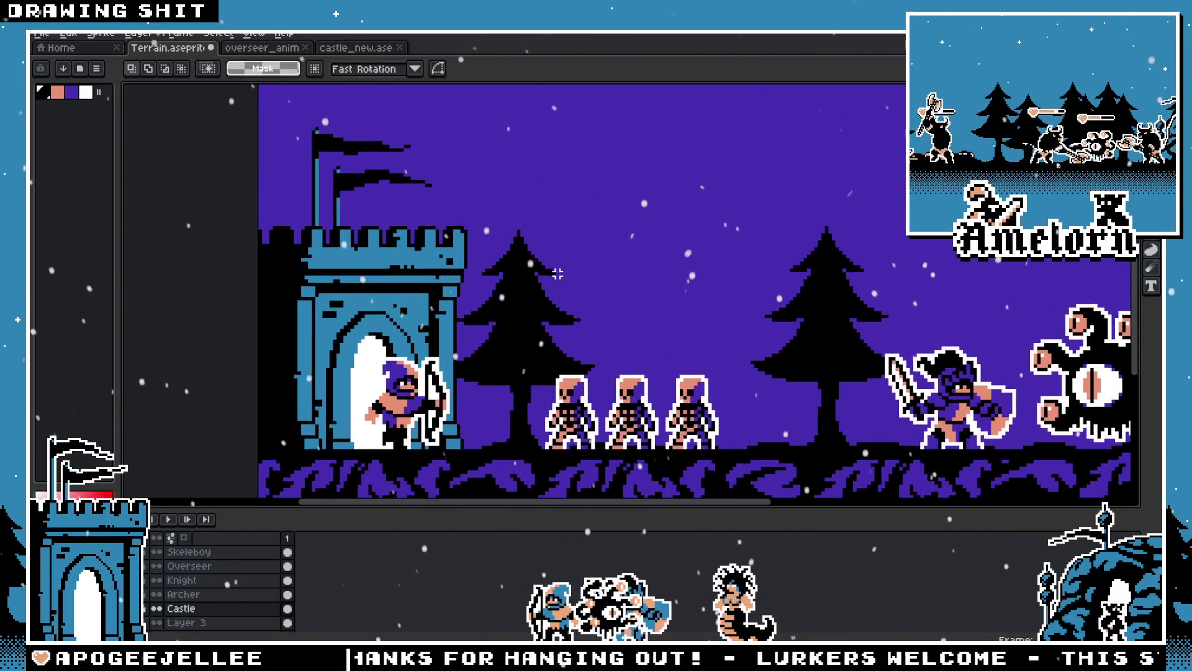
scroll(521, 215, down, 1)
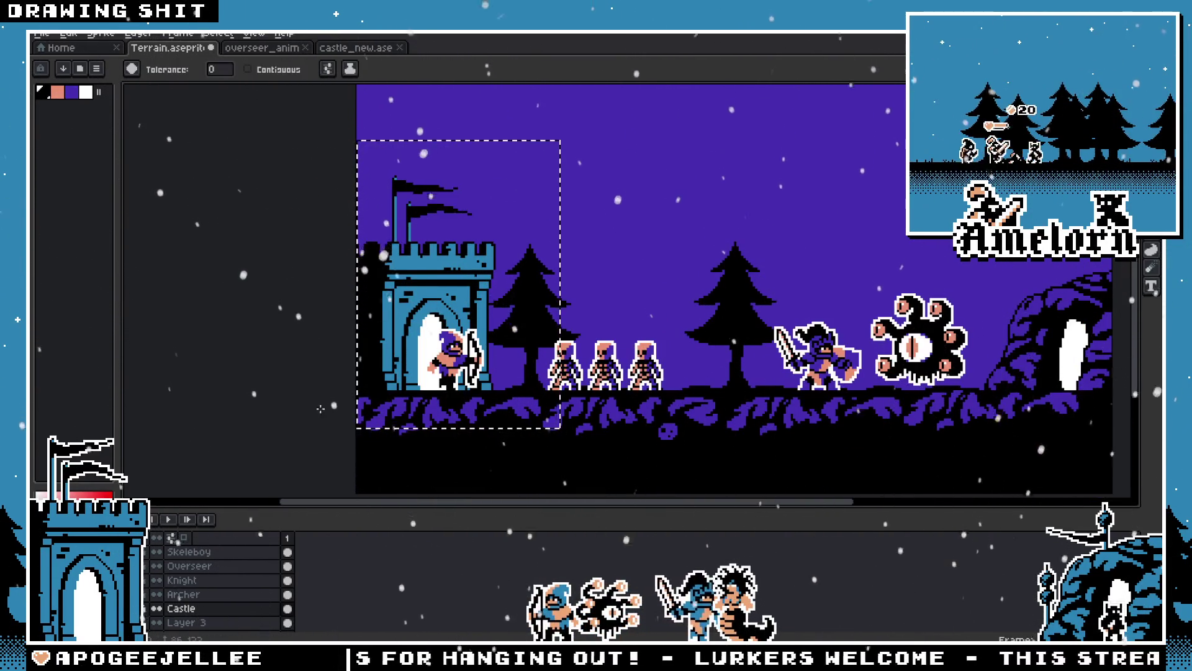
Pick the castle's blue and replace it with the scene's night purple
scroll(398, 327, up, 4)
key(i)
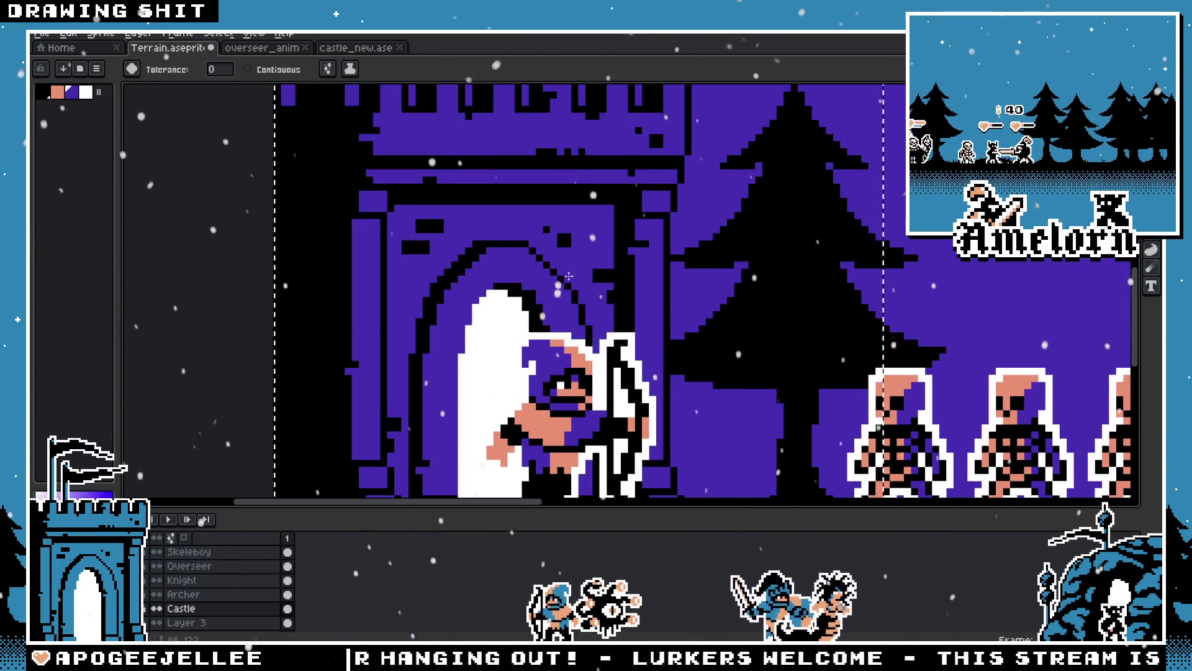
scroll(559, 311, down, 3)
key(v)
key(g)
scroll(559, 344, down, 3)
scroll(571, 349, up, 3)
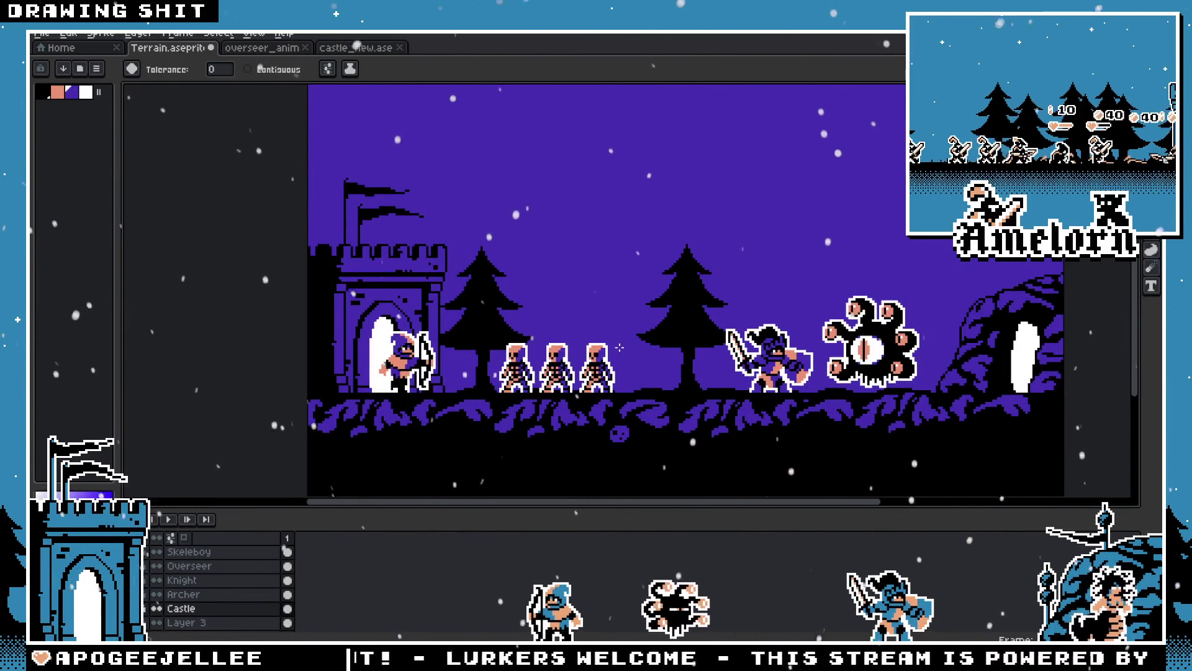
scroll(187, 619, down, 1)
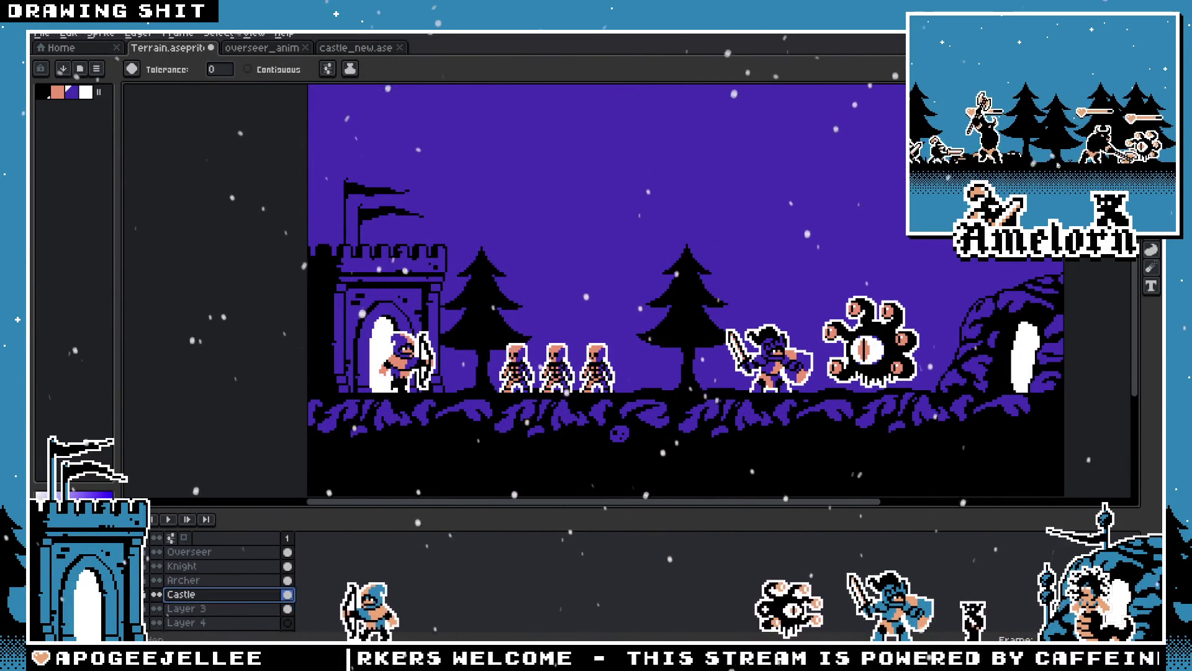
scroll(199, 567, down, 2)
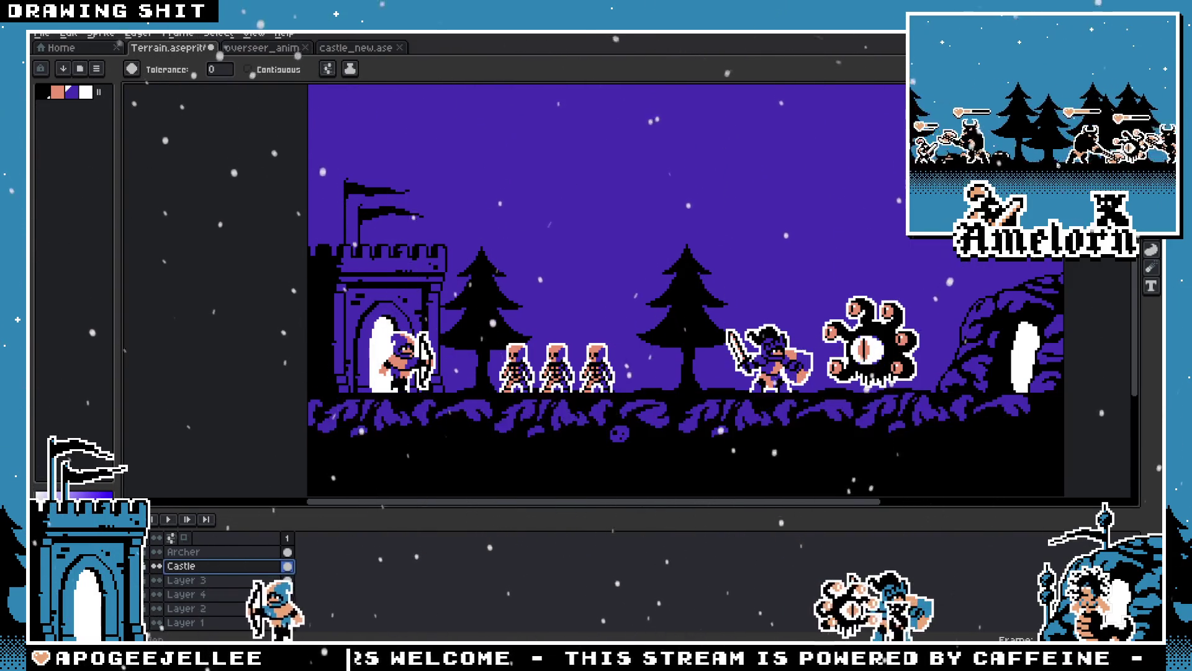
click(198, 609)
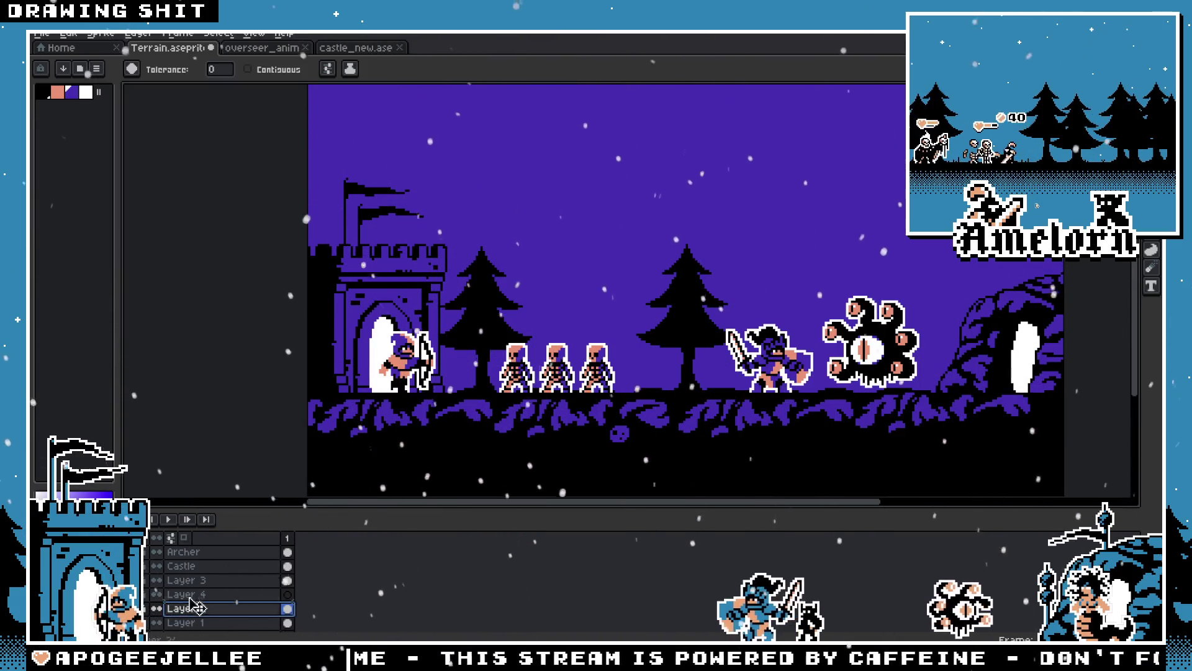
Move Layer 2 to just below the Archer layer and switch to rectangular selection
drag(204, 608, 207, 566)
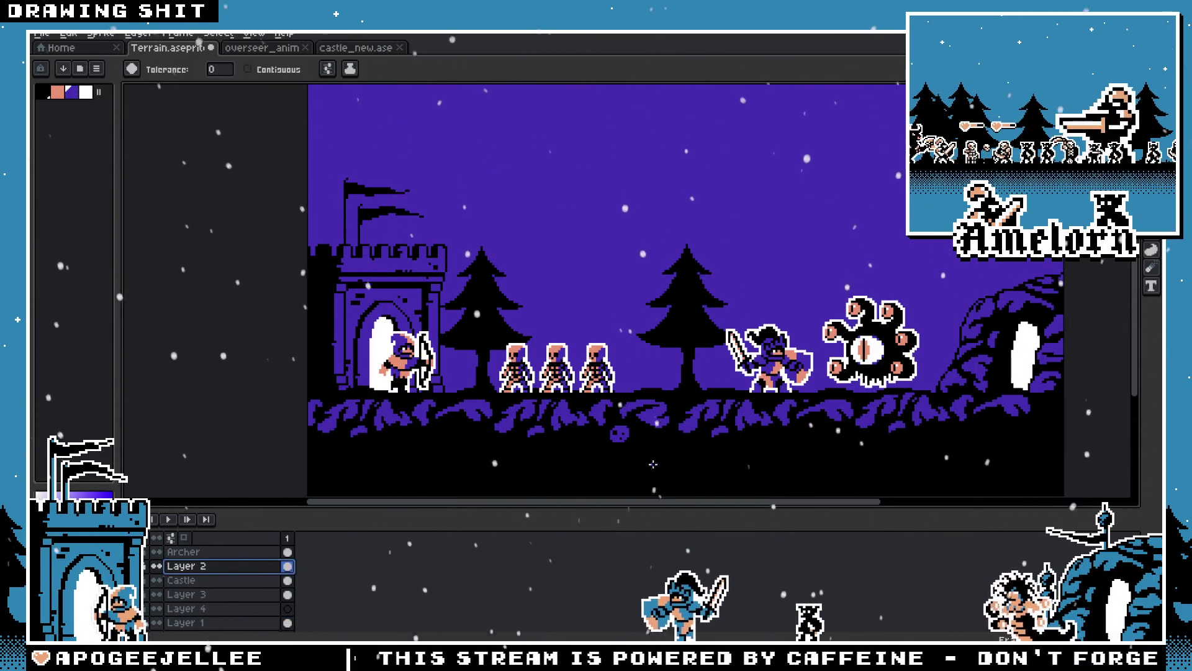
key(m)
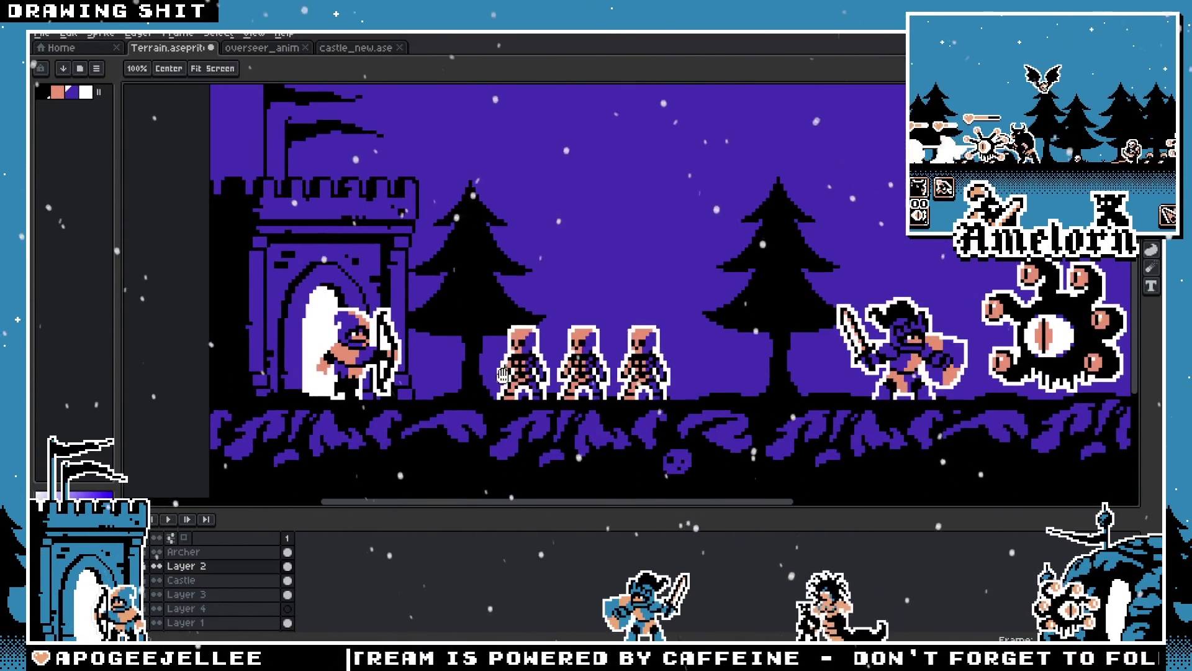
scroll(596, 292, down, 1)
scroll(434, 292, up, 1)
scroll(683, 298, up, 2)
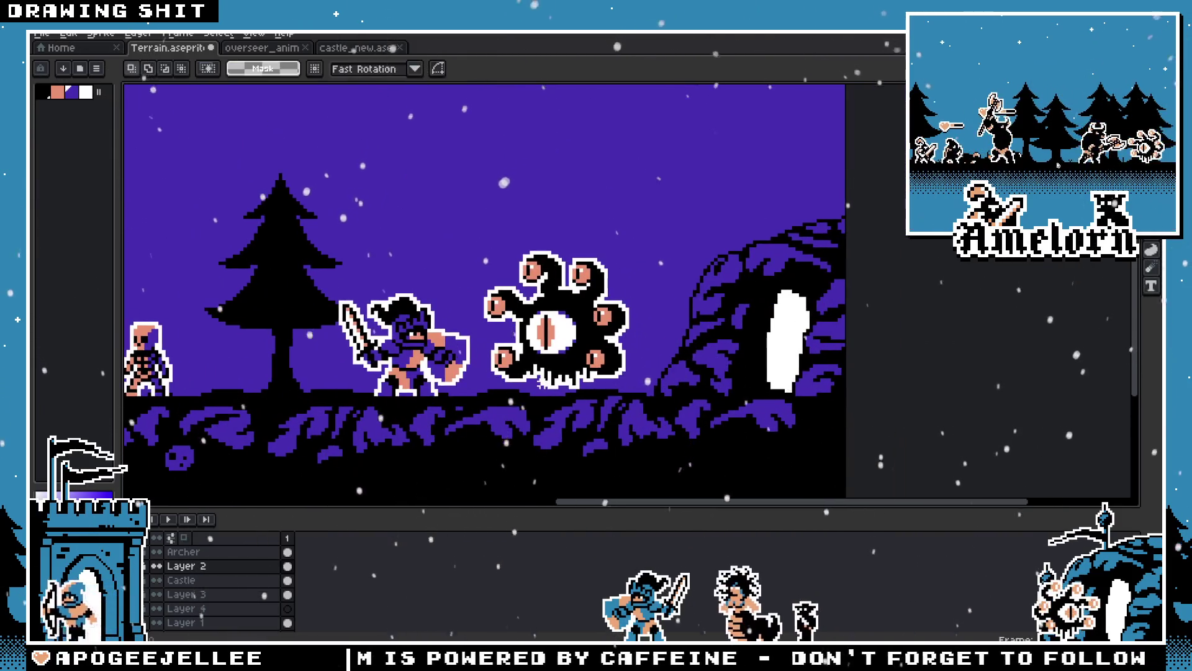
drag(155, 345, 398, 345)
drag(192, 345, 338, 345)
scroll(584, 347, down, 1)
scroll(447, 366, up, 1)
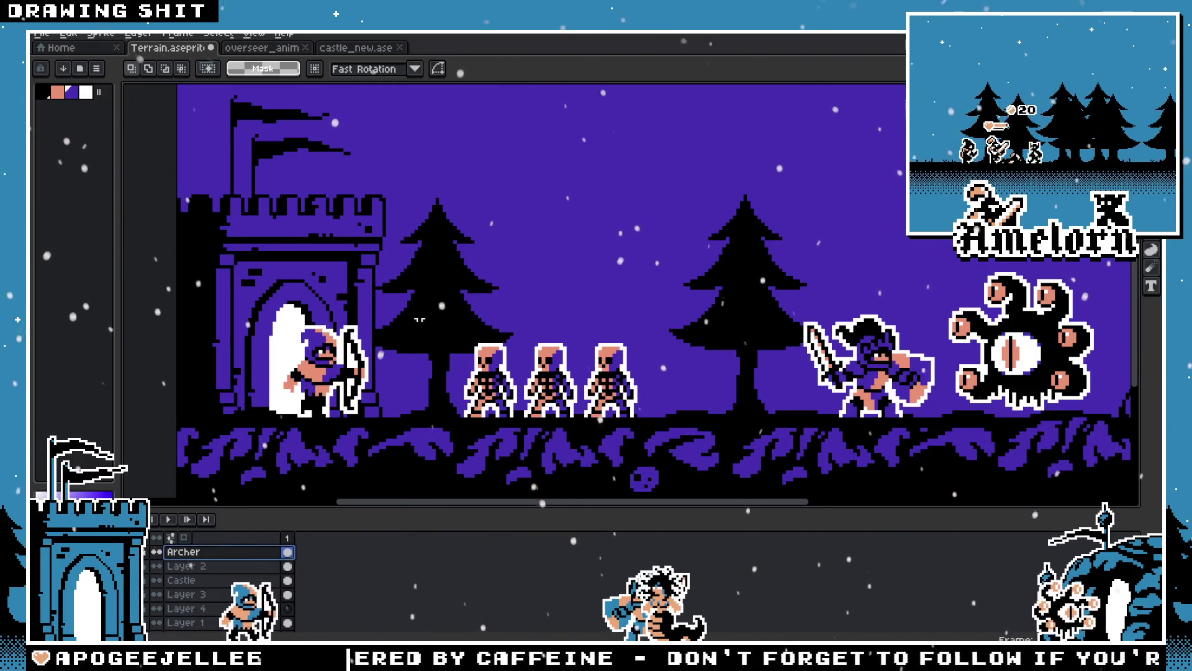
Test-move the archer slightly right, cancel it, and close castle_new
mouse_move(351, 400)
mouse_down()
mouse_move(295, 403)
mouse_move(382, 417)
mouse_up()
key(Escape)
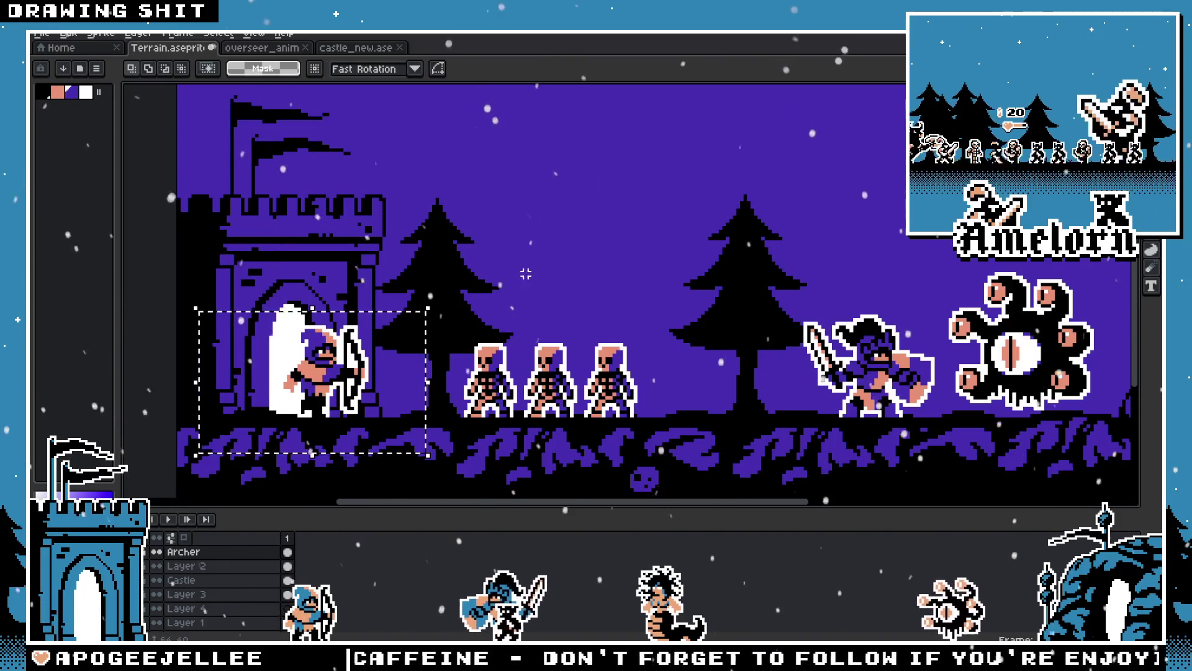
scroll(544, 319, down, 2)
scroll(533, 310, up, 1)
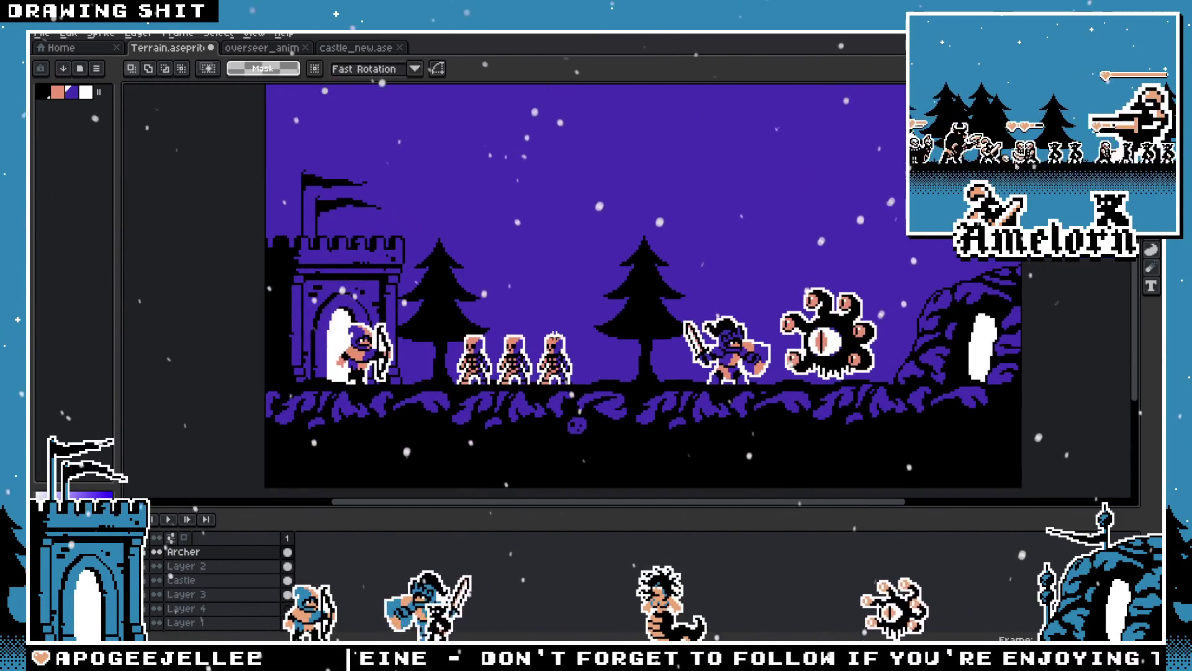
scroll(534, 329, down, 2)
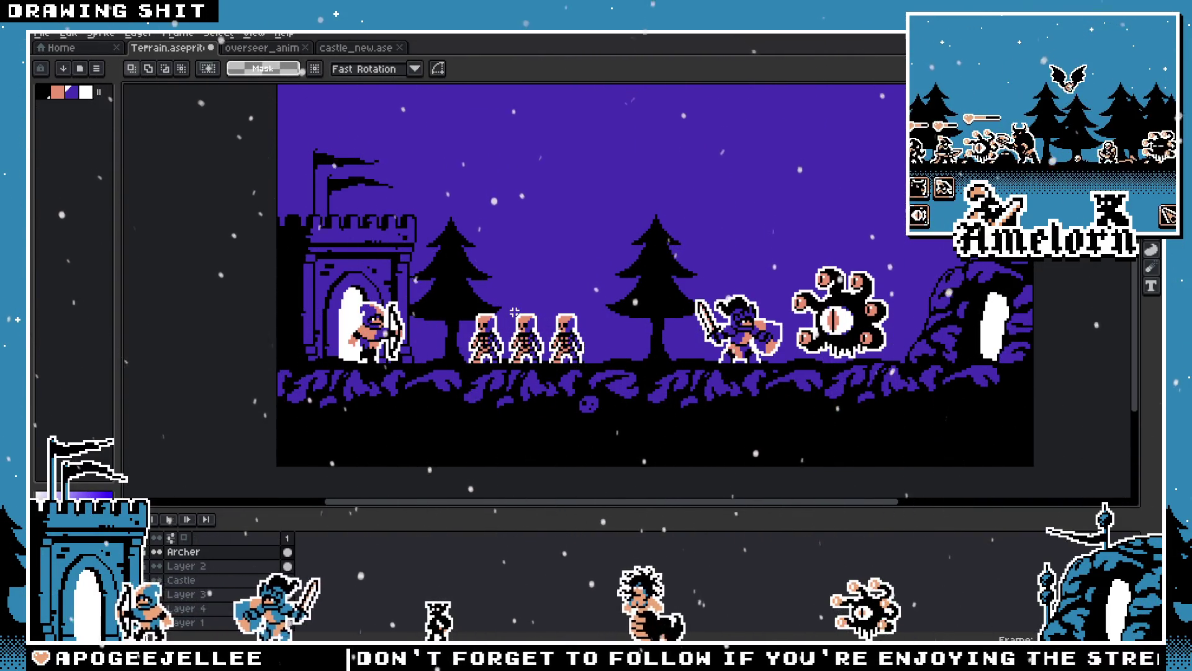
click(356, 48)
Open mockup_1.aseprite from the ui mockup folder
click(399, 48)
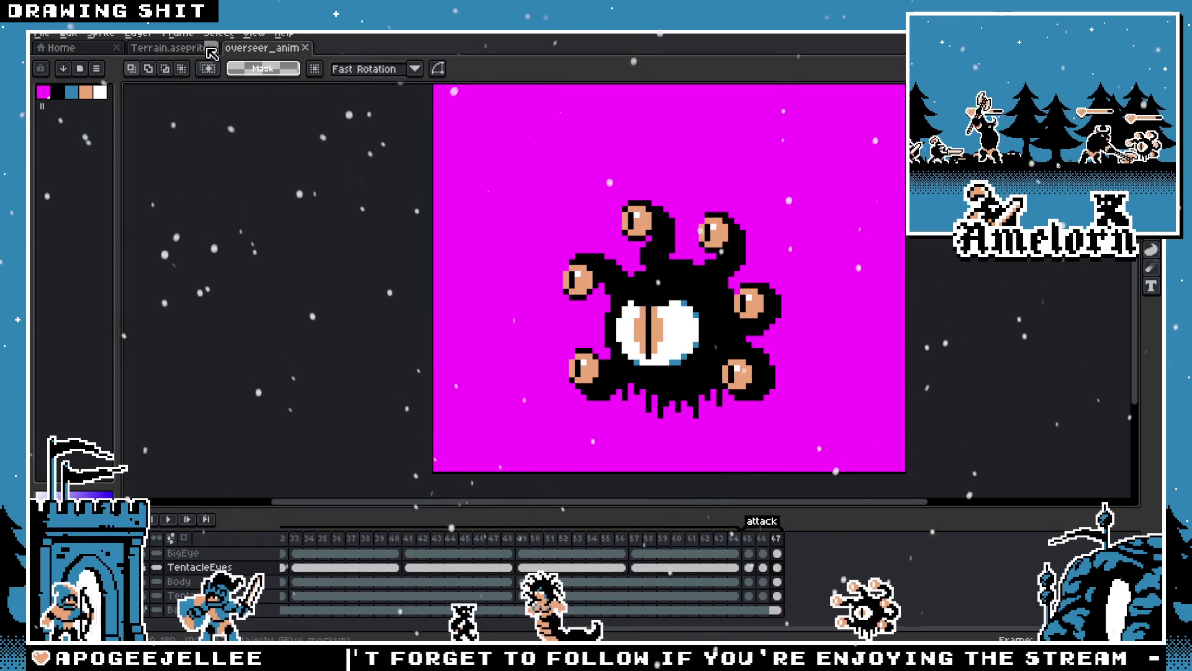
click(166, 48)
click(41, 34)
click(46, 59)
double_click(426, 120)
scroll(470, 282, down, 1)
scroll(471, 283, down, 1)
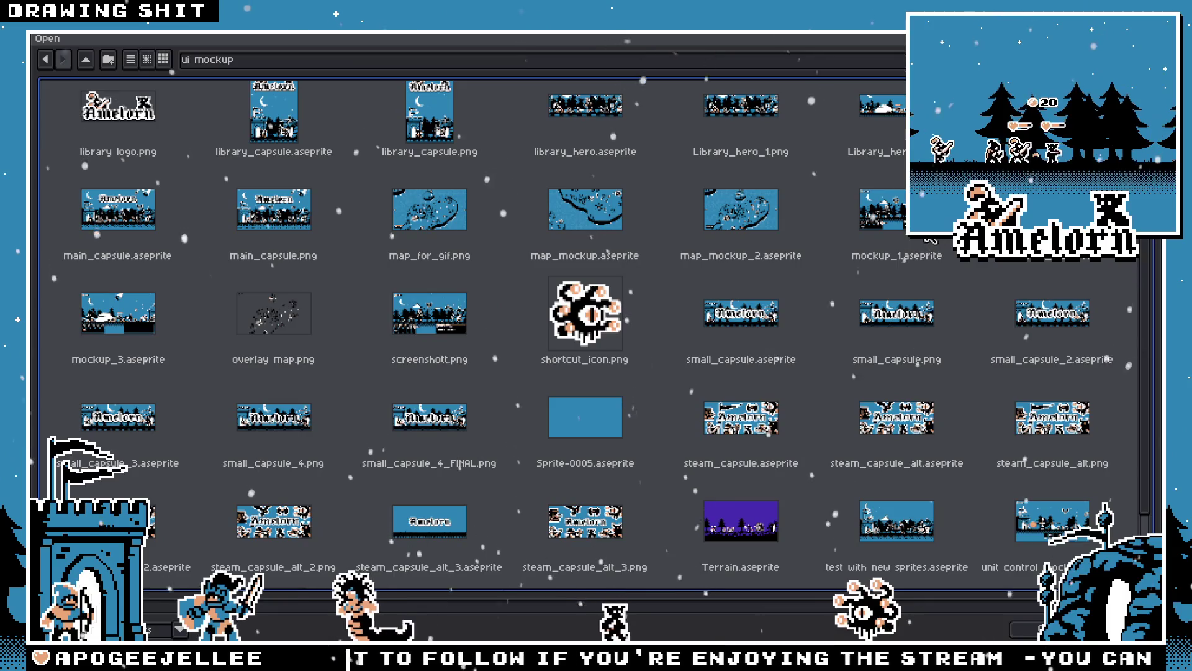
double_click(881, 210)
Flatten mockup_1's UI layers, select the unit-card area, then close it and return to Terrain
scroll(492, 340, up, 2)
drag(474, 344, 673, 301)
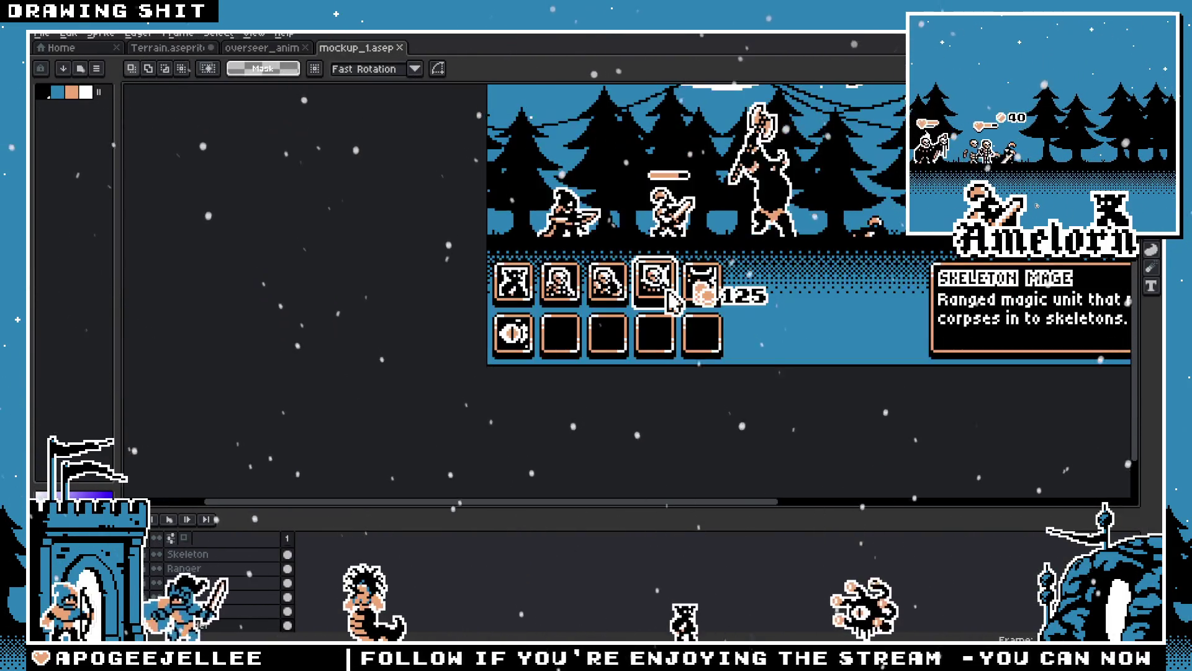
drag(362, 609, 221, 605)
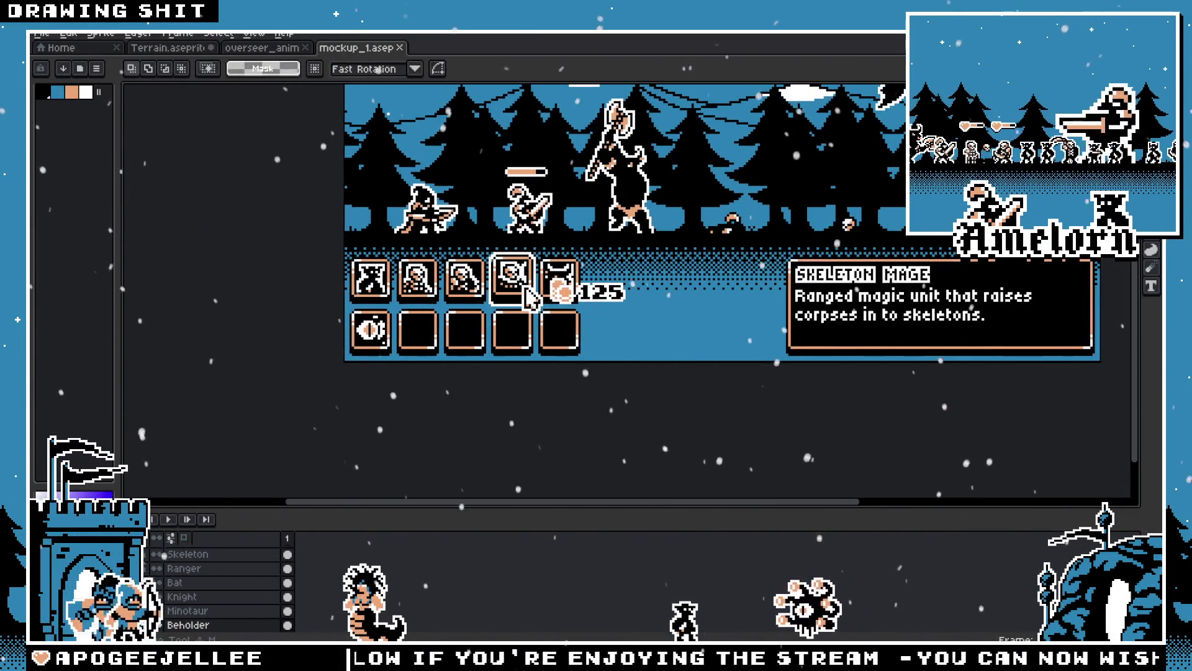
scroll(221, 606, up, 5)
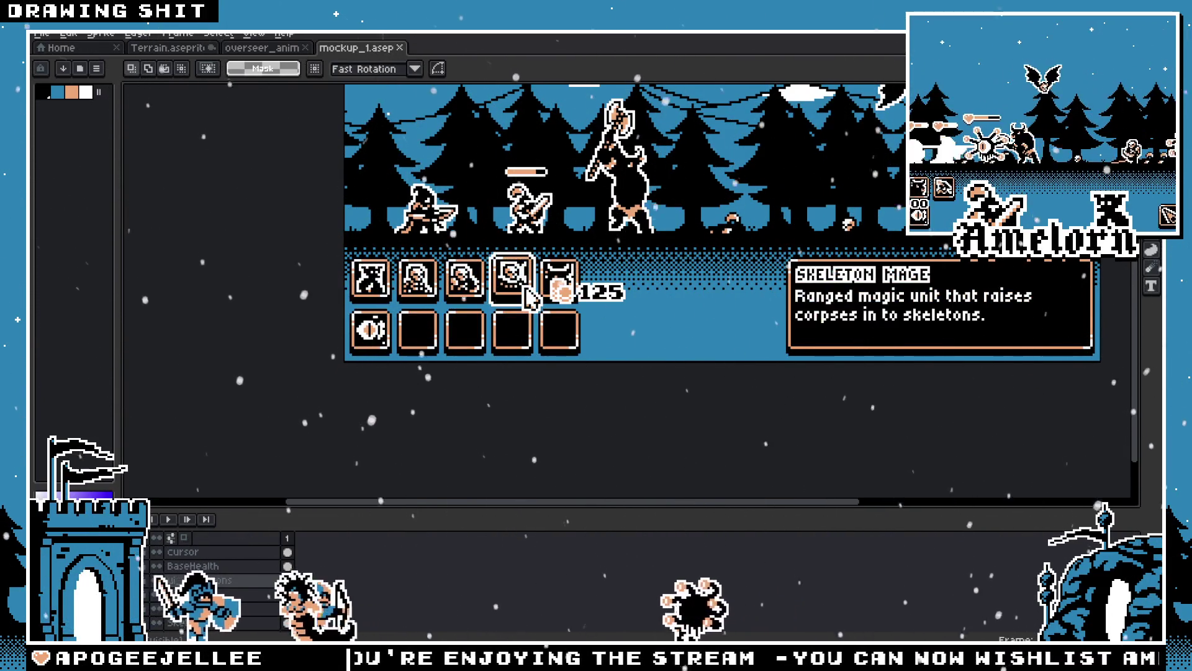
click(224, 625)
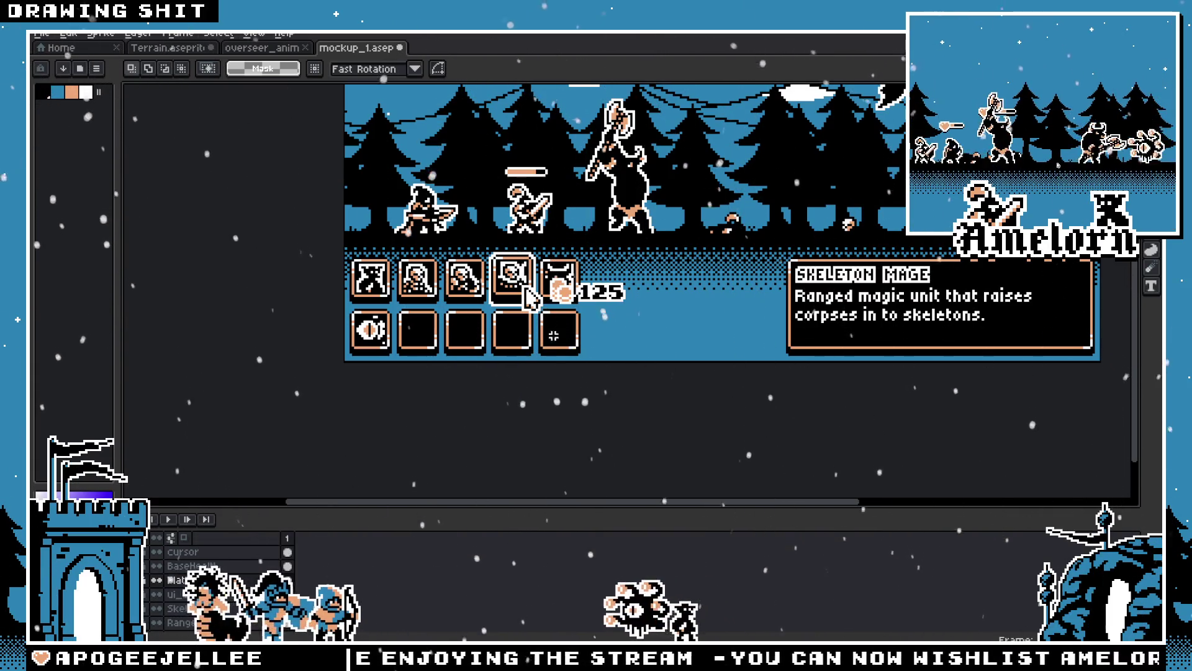
drag(643, 249, 341, 364)
key(ctrl+z)
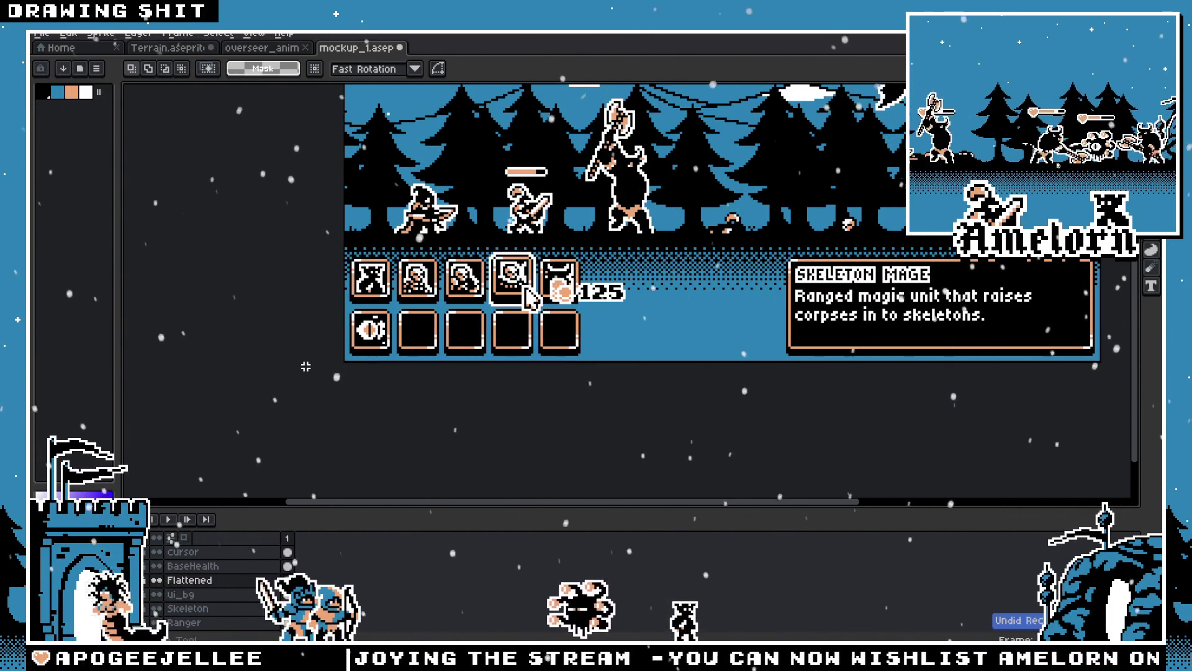
click(399, 47)
click(186, 48)
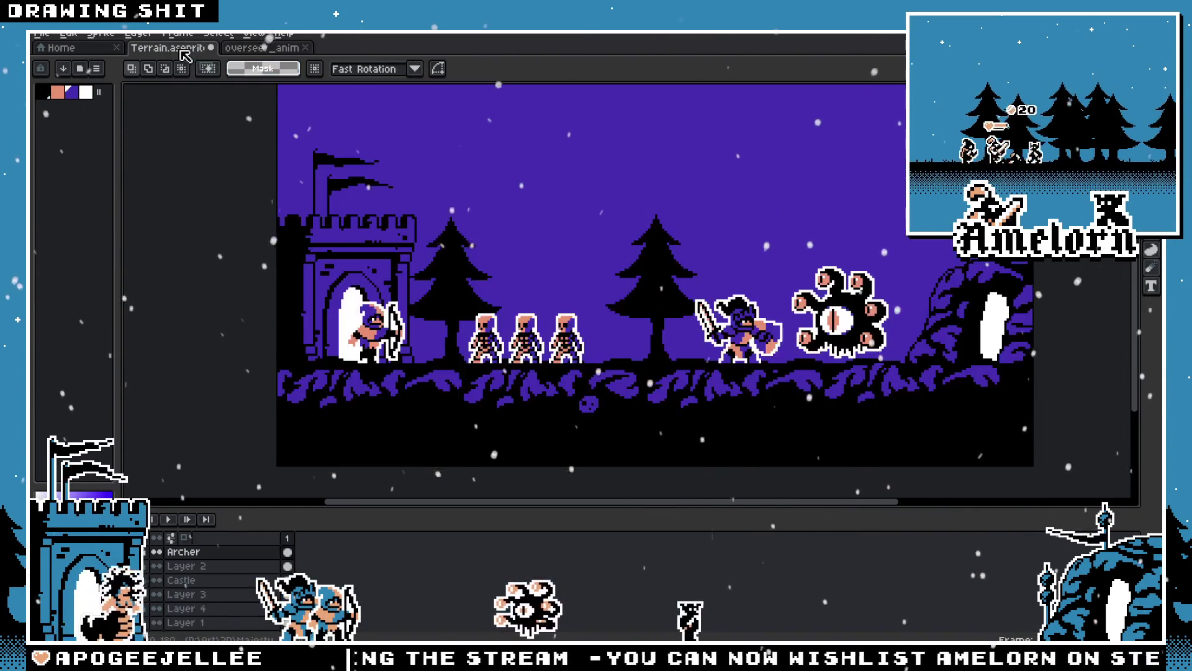
key(ctrl+v)
mouse_move(391, 414)
mouse_down()
mouse_move(388, 425)
mouse_move(904, 424)
mouse_up()
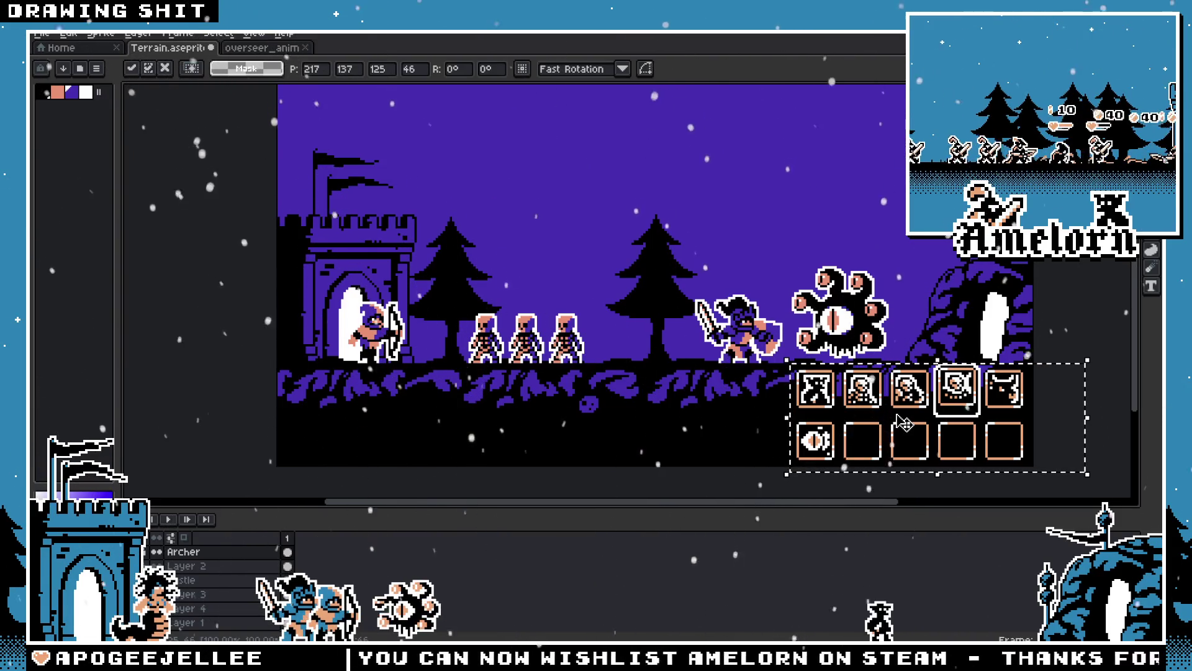
mouse_move(897, 416)
mouse_down()
mouse_move(726, 431)
mouse_move(394, 426)
mouse_move(515, 215)
mouse_up()
mouse_move(616, 225)
mouse_down()
mouse_move(655, 392)
mouse_move(989, 269)
mouse_move(829, 205)
mouse_up()
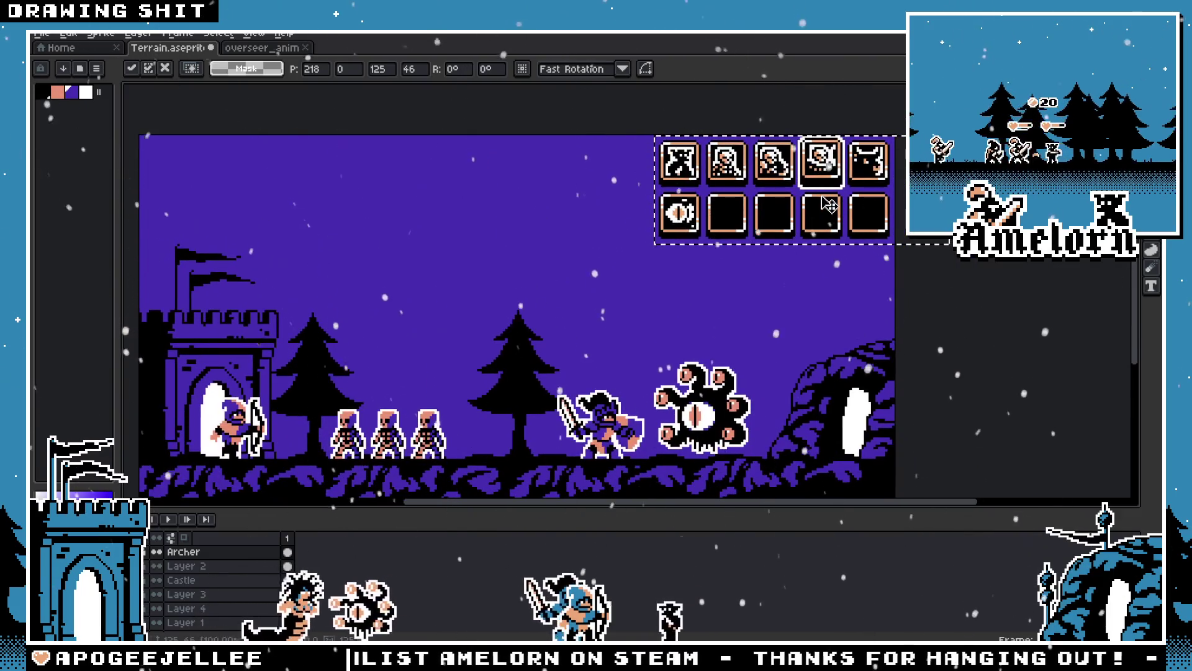
key(Left)
key(Down)
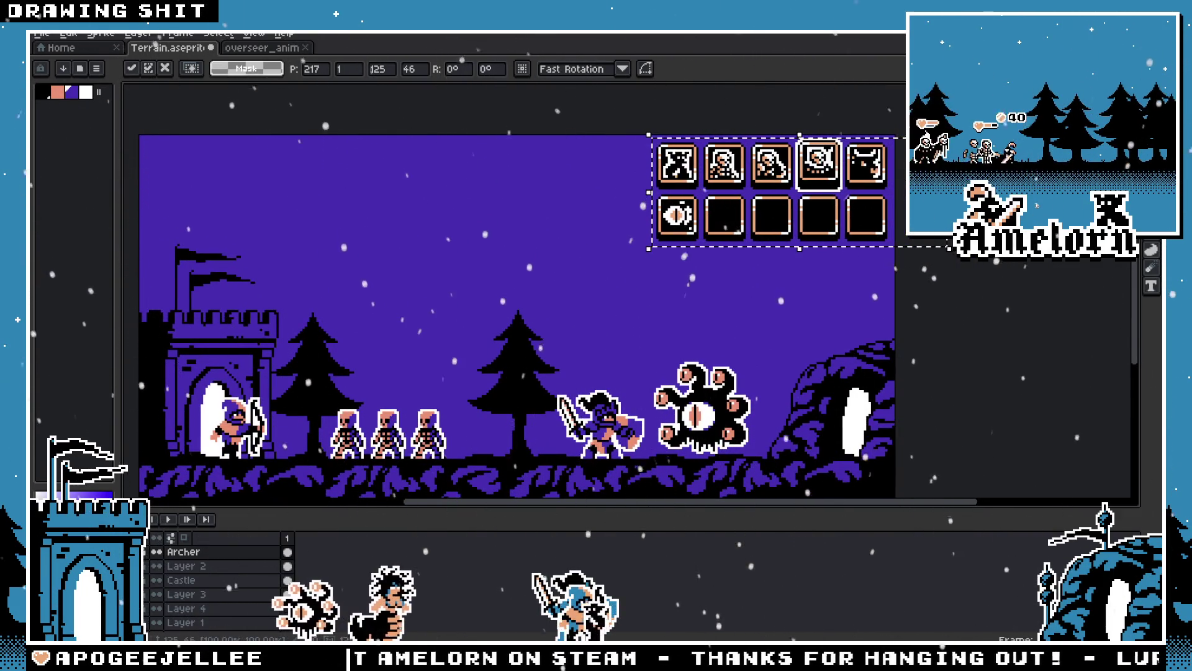
key(ctrl+d)
scroll(714, 279, down, 2)
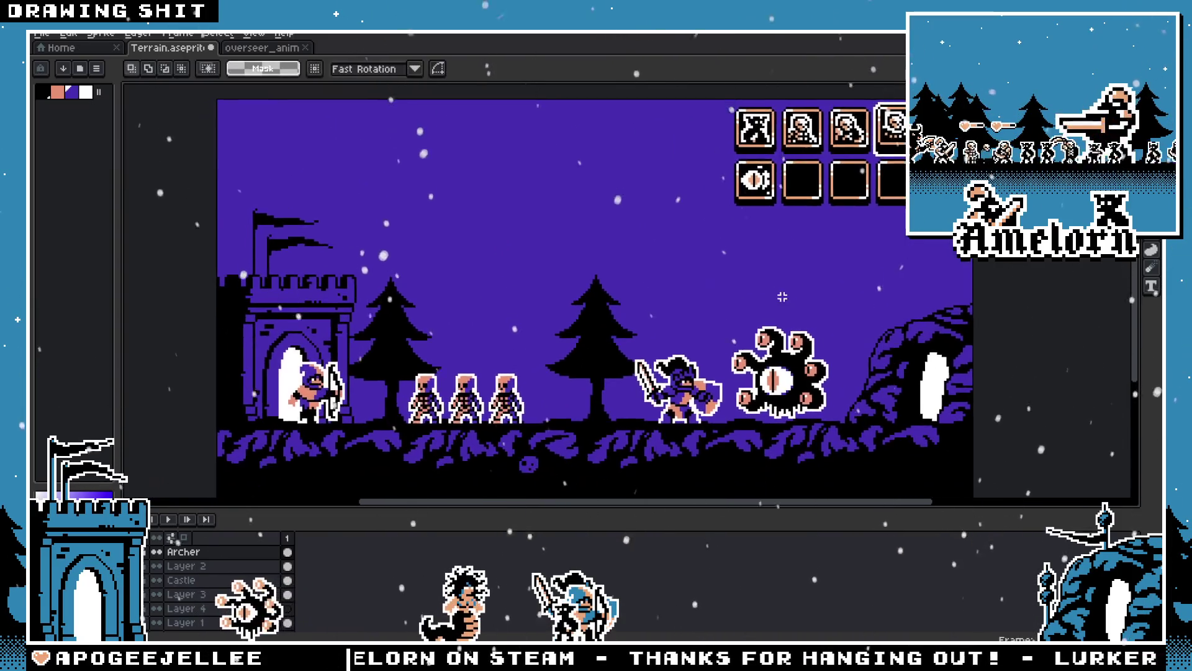
scroll(714, 279, down, 1)
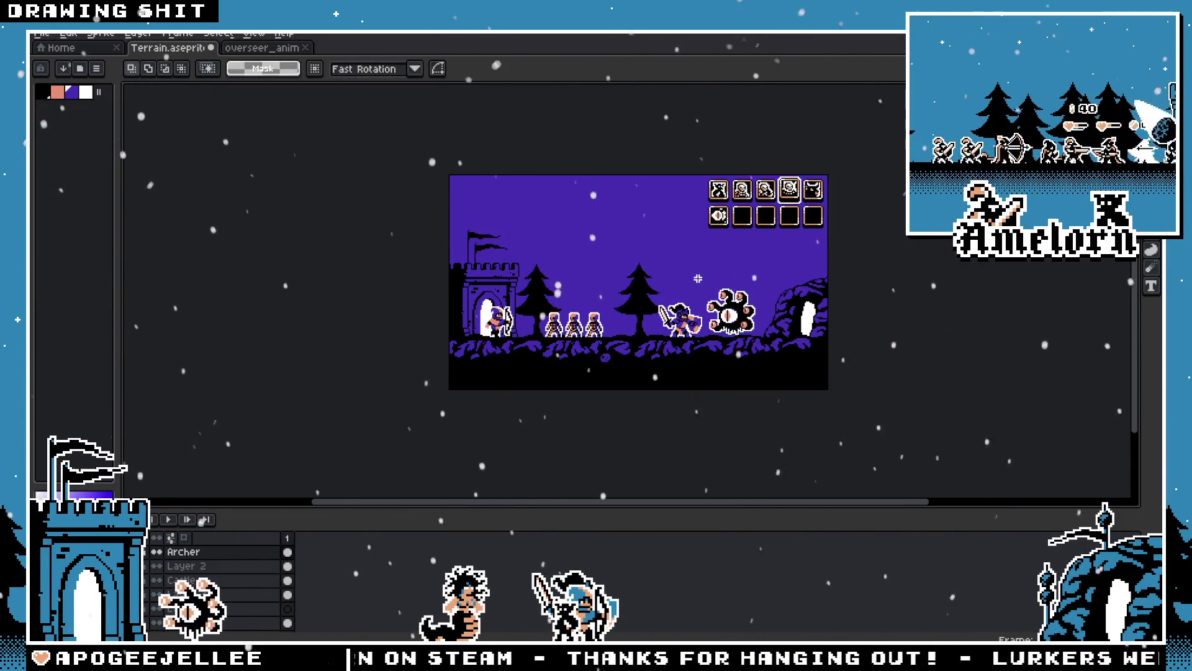
scroll(681, 285, up, 1)
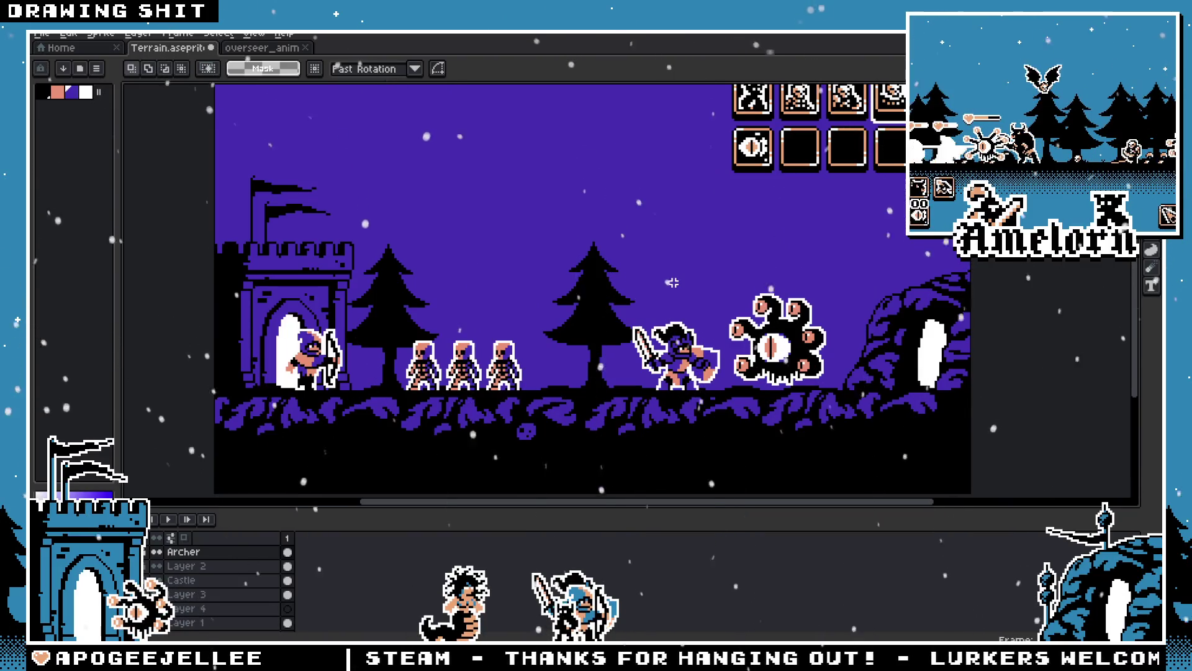
scroll(673, 282, down, 1)
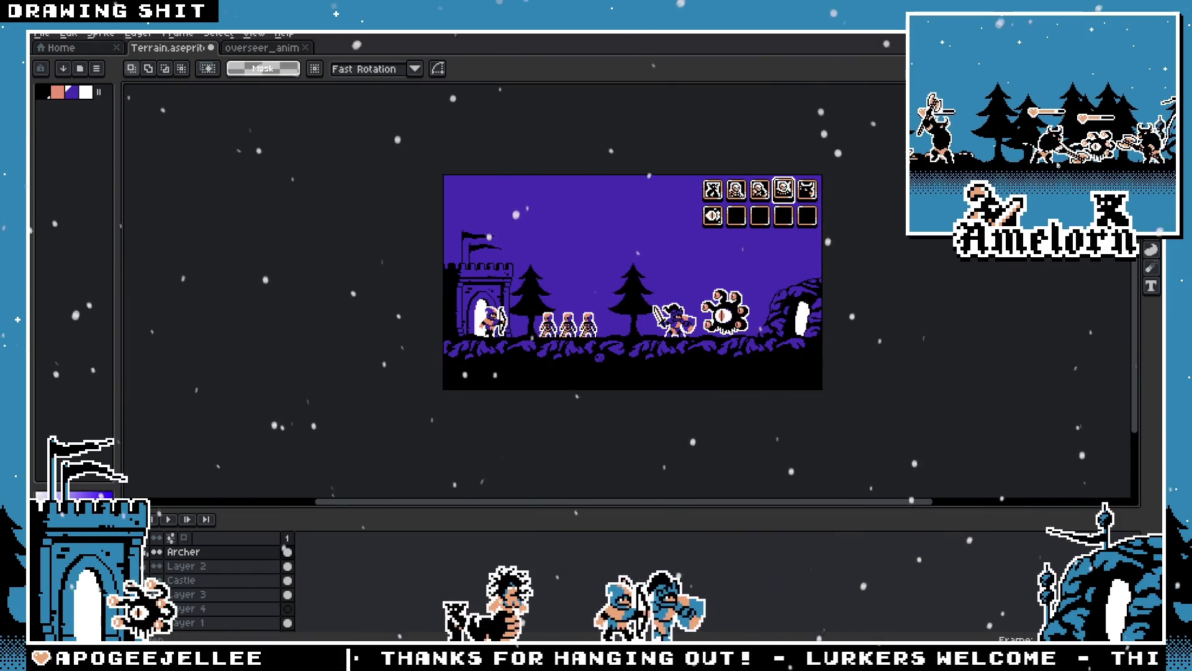
scroll(185, 601, up, 1)
key(ctrl+z)
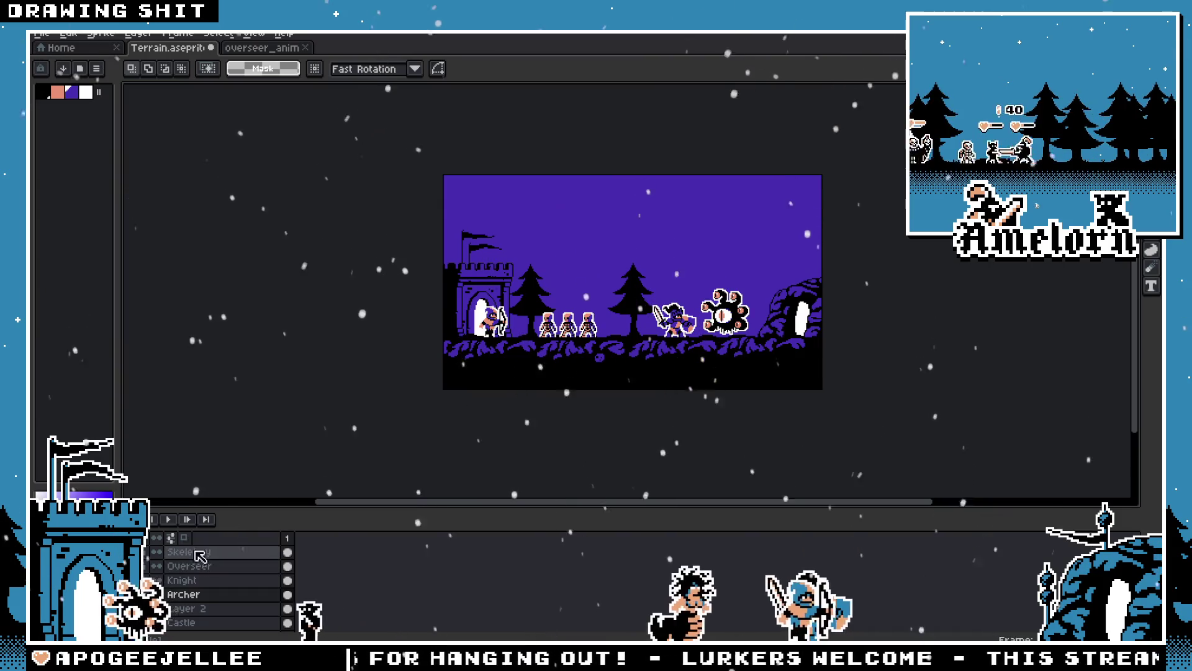